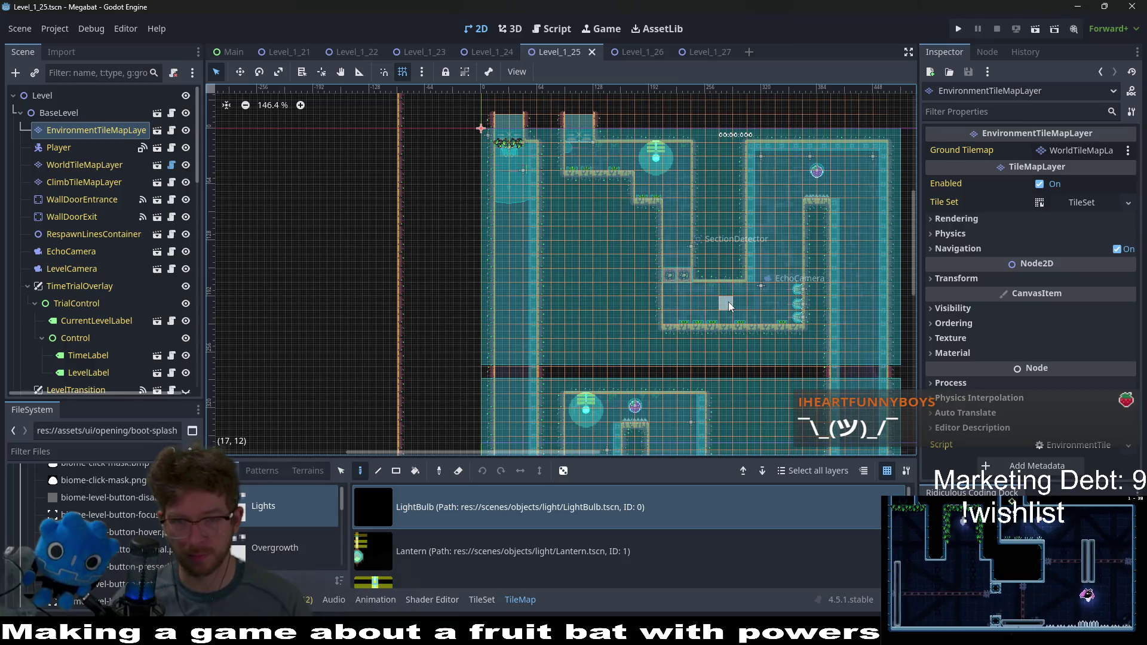
Step: Place a LightBulb light in Level_1_25's room and run the current scene
{"action": "left_click", "coordinate": [735, 294]}
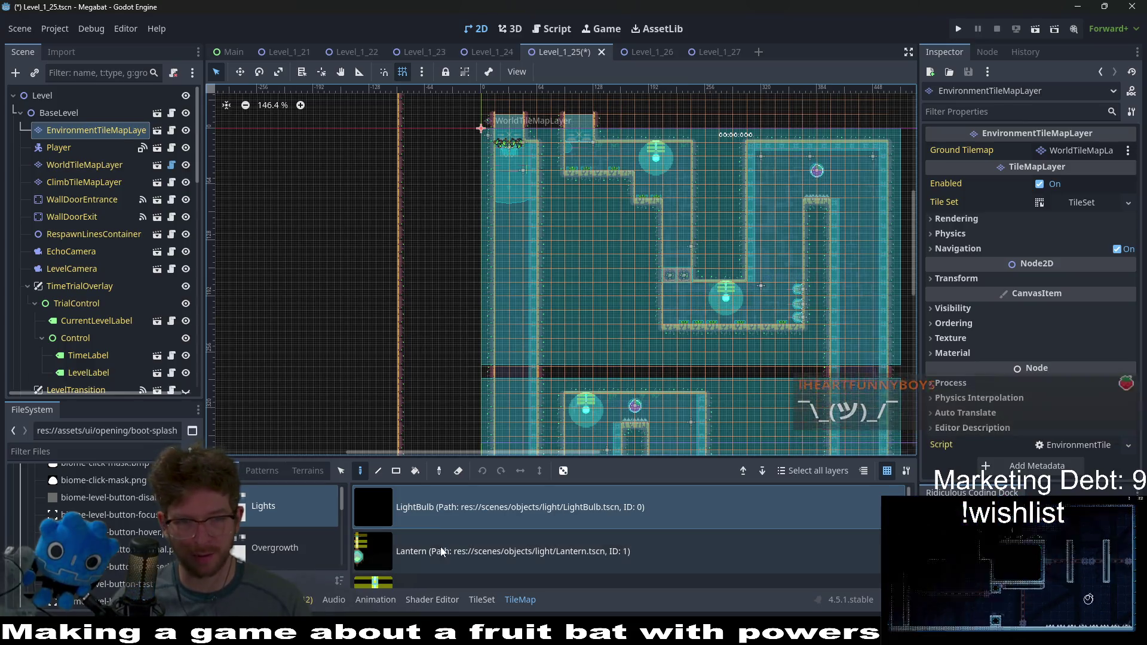
{"action": "scroll", "coordinate": [729, 294], "scroll_direction": "down", "scroll_amount": 2}
{"action": "scroll", "coordinate": [746, 362], "scroll_direction": "down", "scroll_amount": 3}
{"action": "scroll", "coordinate": [797, 342], "scroll_direction": "down", "scroll_amount": 3}
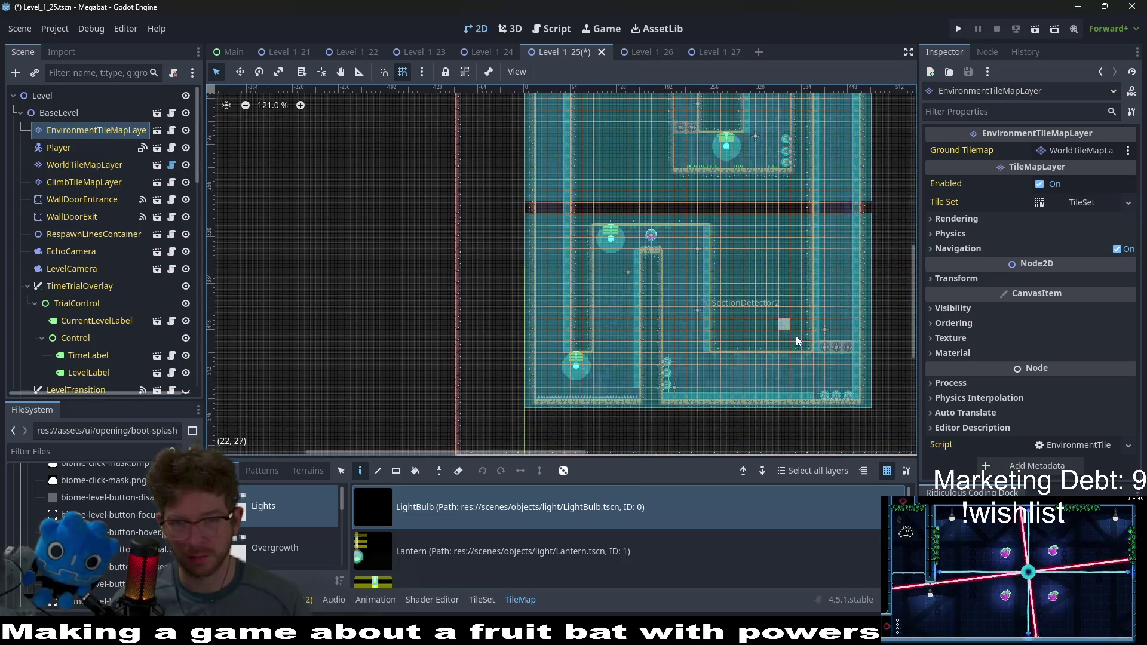
{"action": "scroll", "coordinate": [752, 350], "scroll_direction": "up", "scroll_amount": 5}
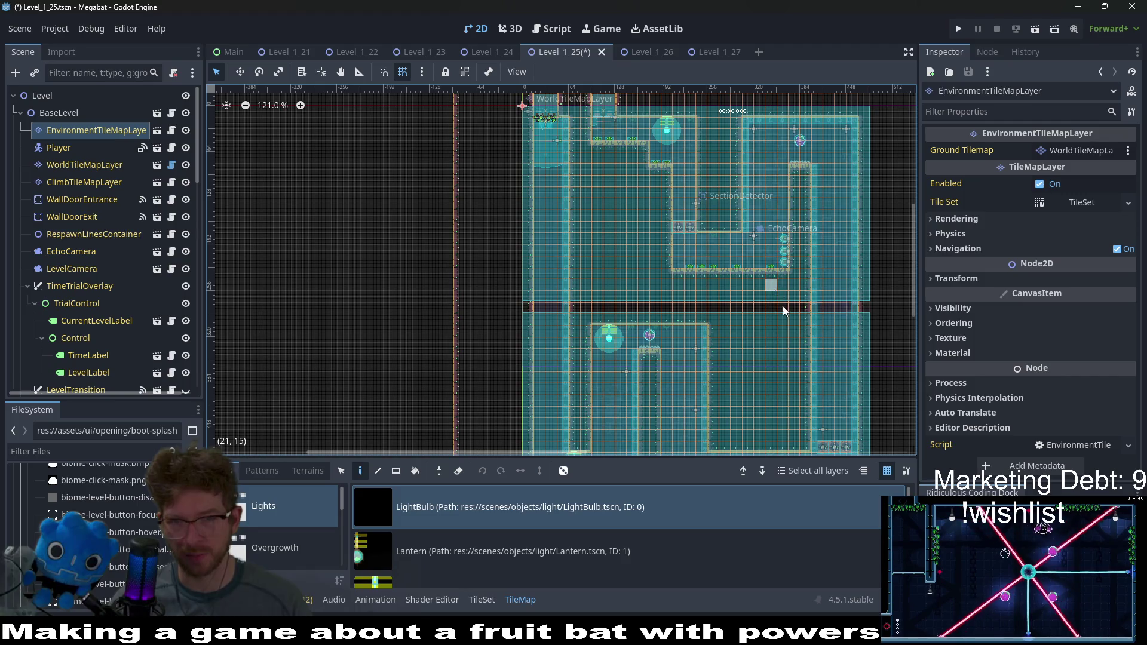
{"action": "scroll", "coordinate": [783, 306], "scroll_direction": "down", "scroll_amount": 4}
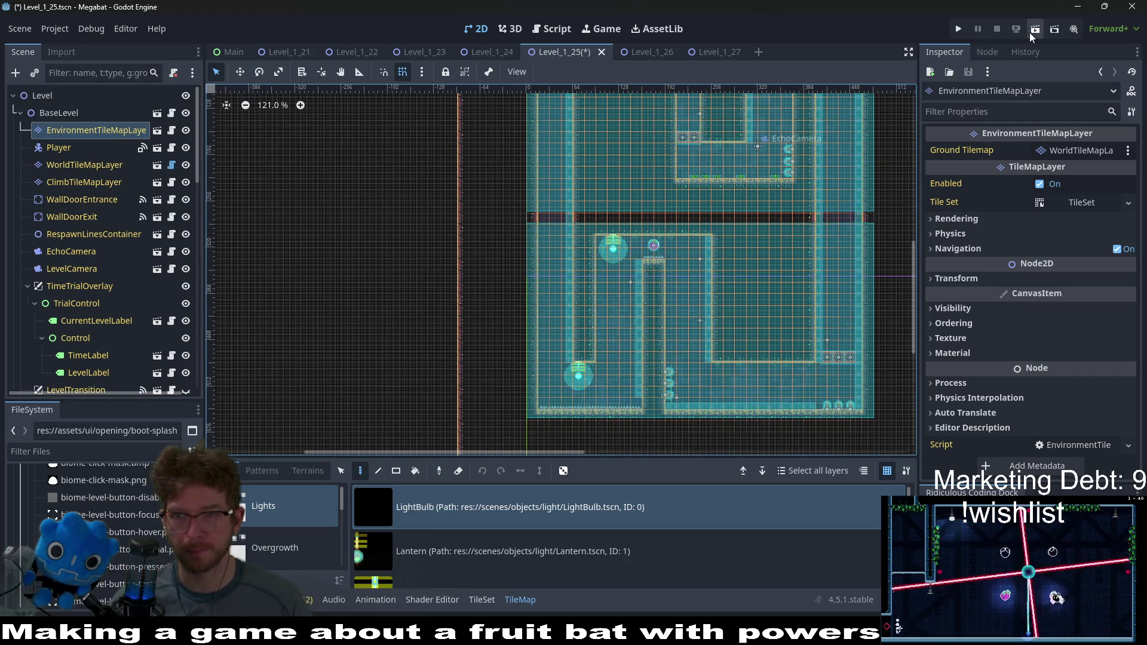
{"action": "left_click", "coordinate": [1032, 33]}
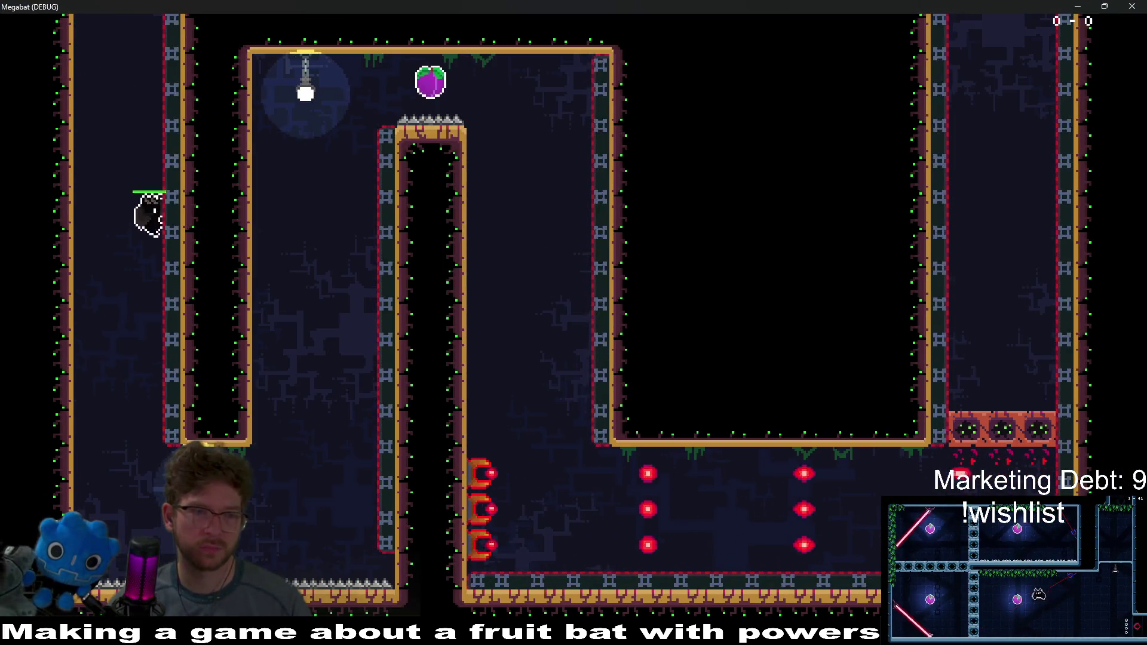
Step: Fly the bat across the level, up the middle shaft, and collect the purple fruit
{"action": "key", "text": "Right"}
{"action": "key", "text": "space"}
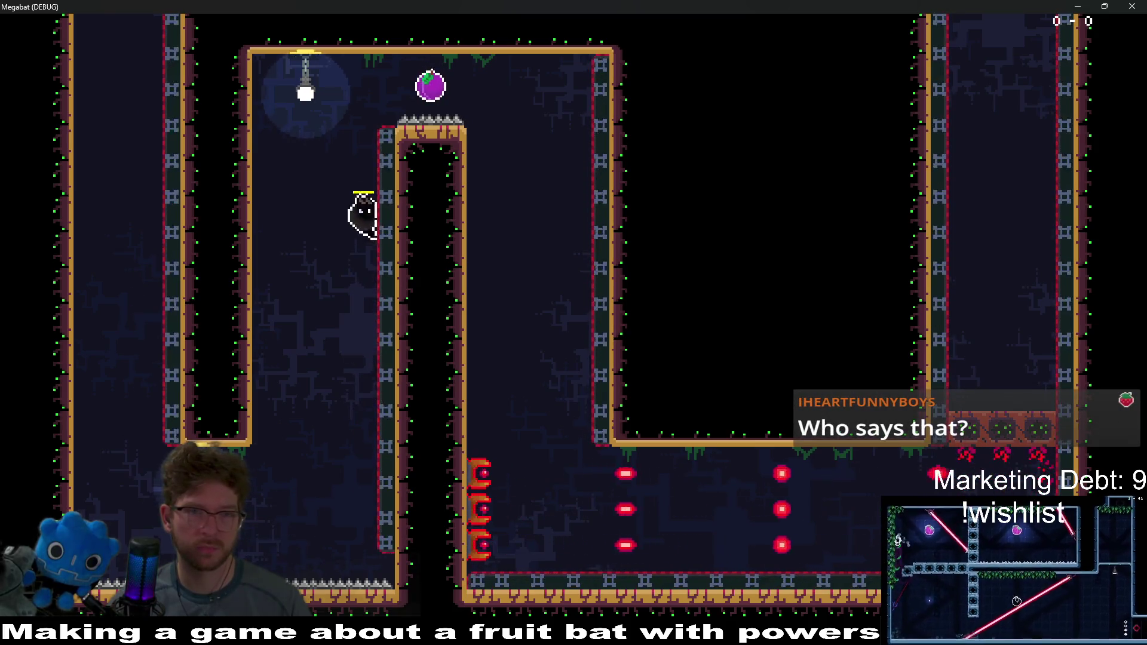
{"action": "key", "text": "Right"}
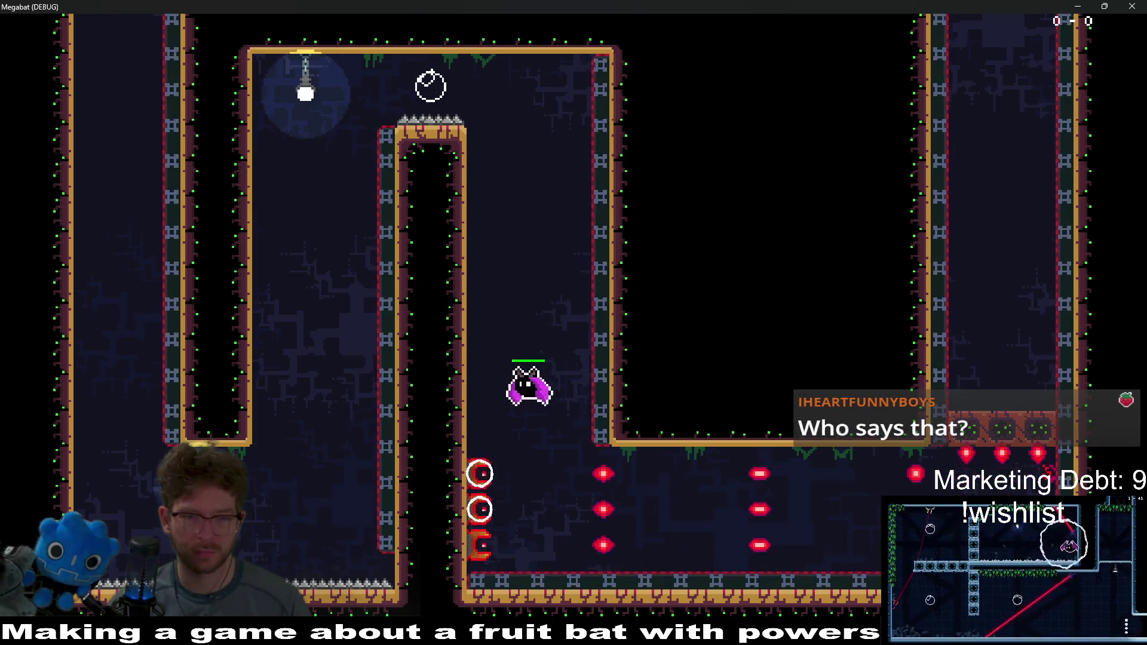
{"action": "key", "text": "x"}
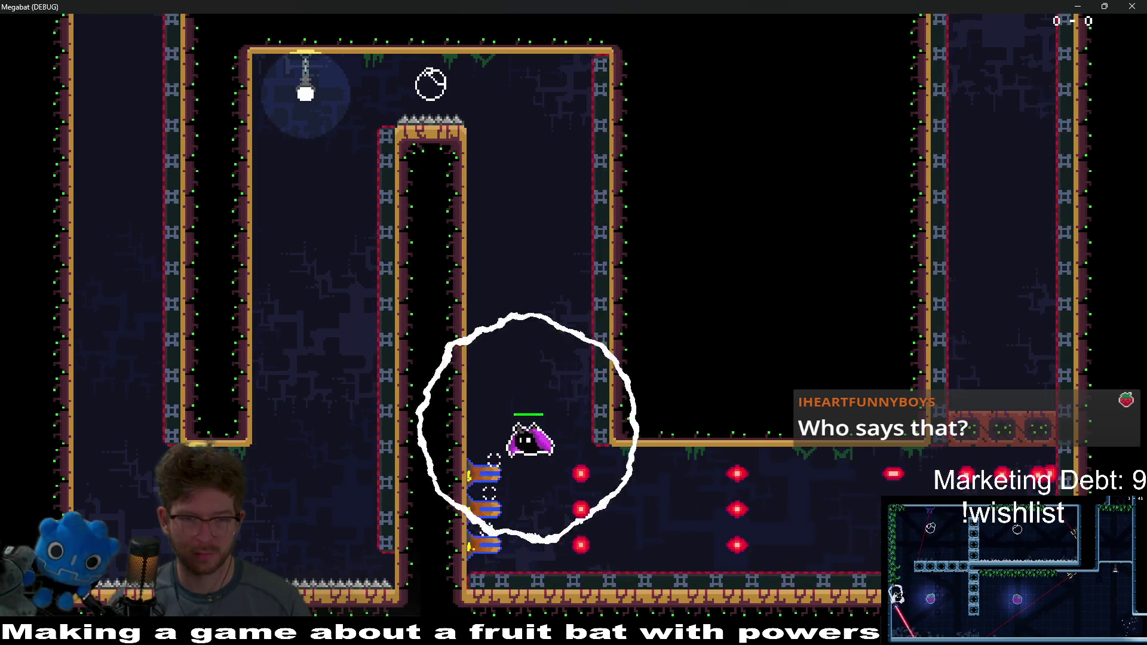
{"action": "key", "text": "Right"}
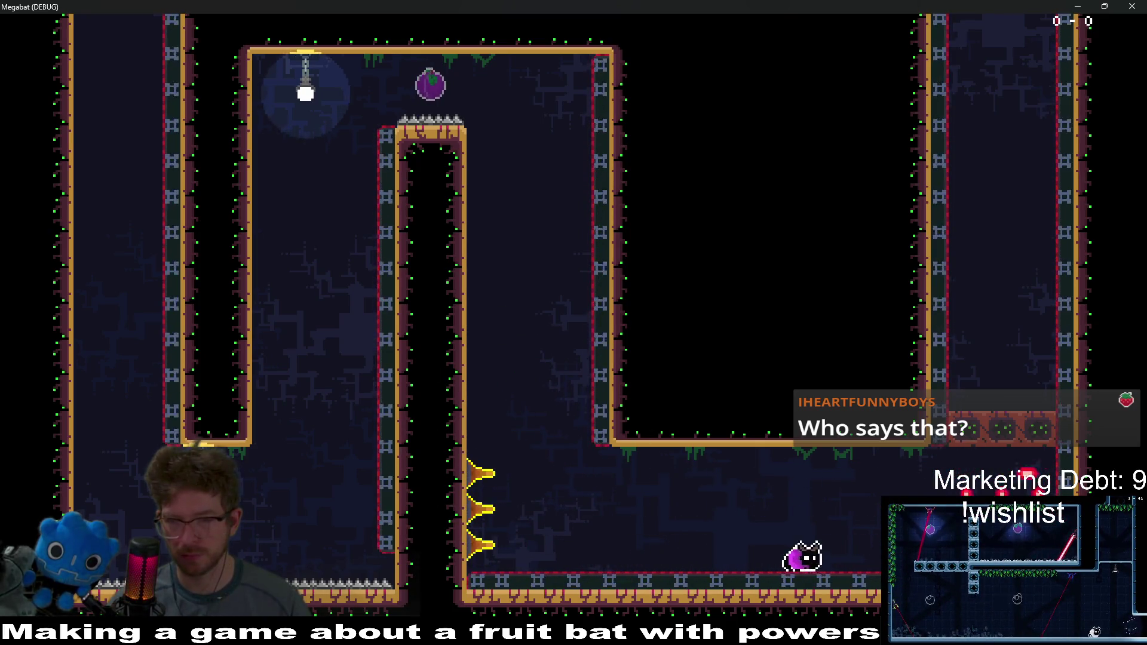
{"action": "key", "text": "Right"}
{"action": "key", "text": "x"}
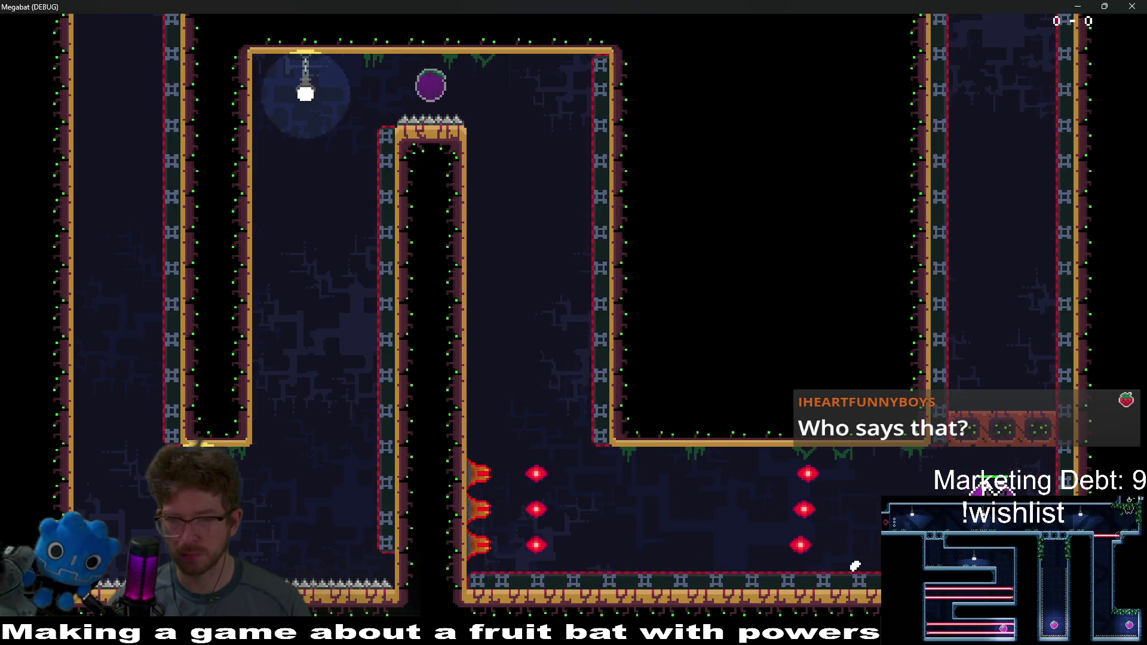
Step: Fly into the next room, drop to the bottom room, climb the left shaft, then close the game
{"action": "key", "text": "x"}
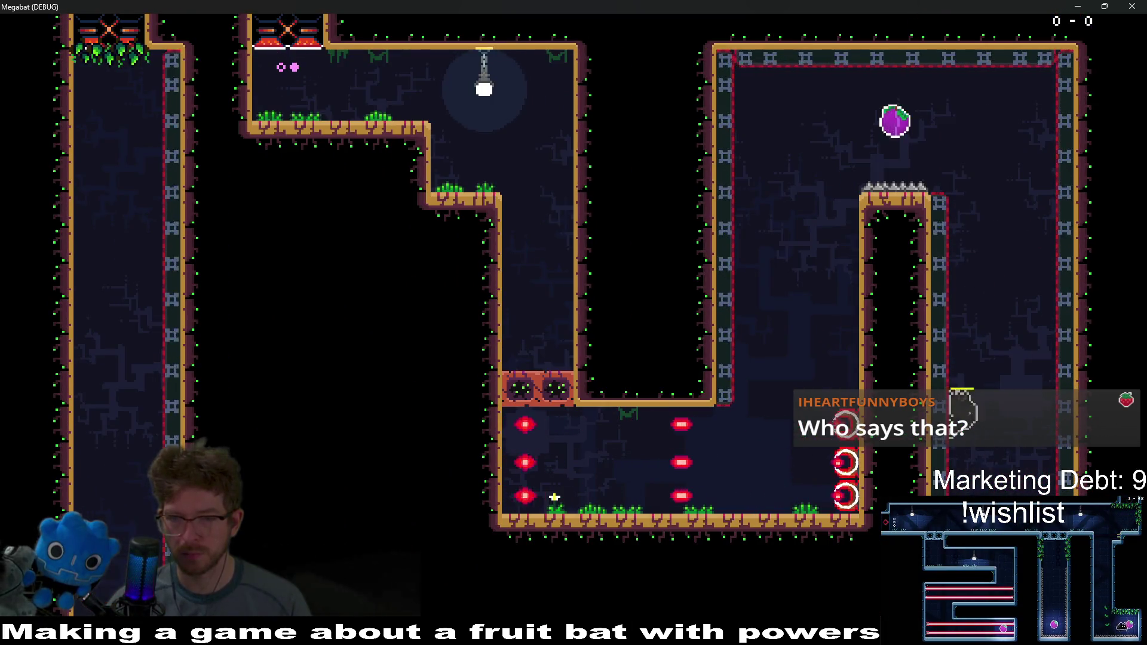
{"action": "key", "text": "x"}
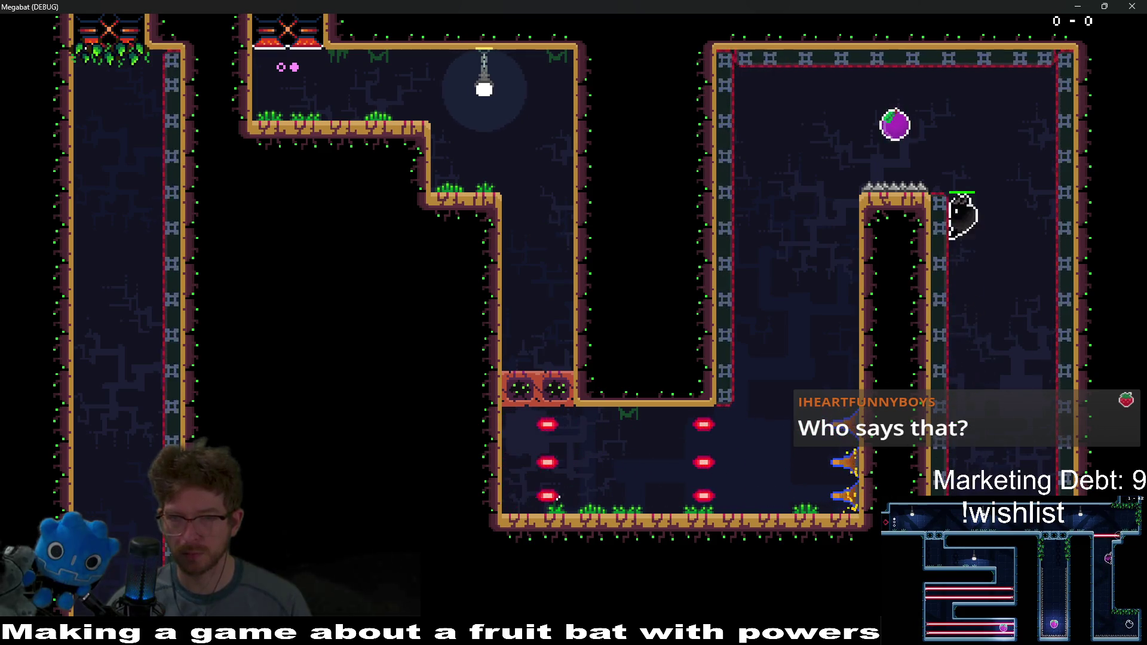
{"action": "key", "text": "Left"}
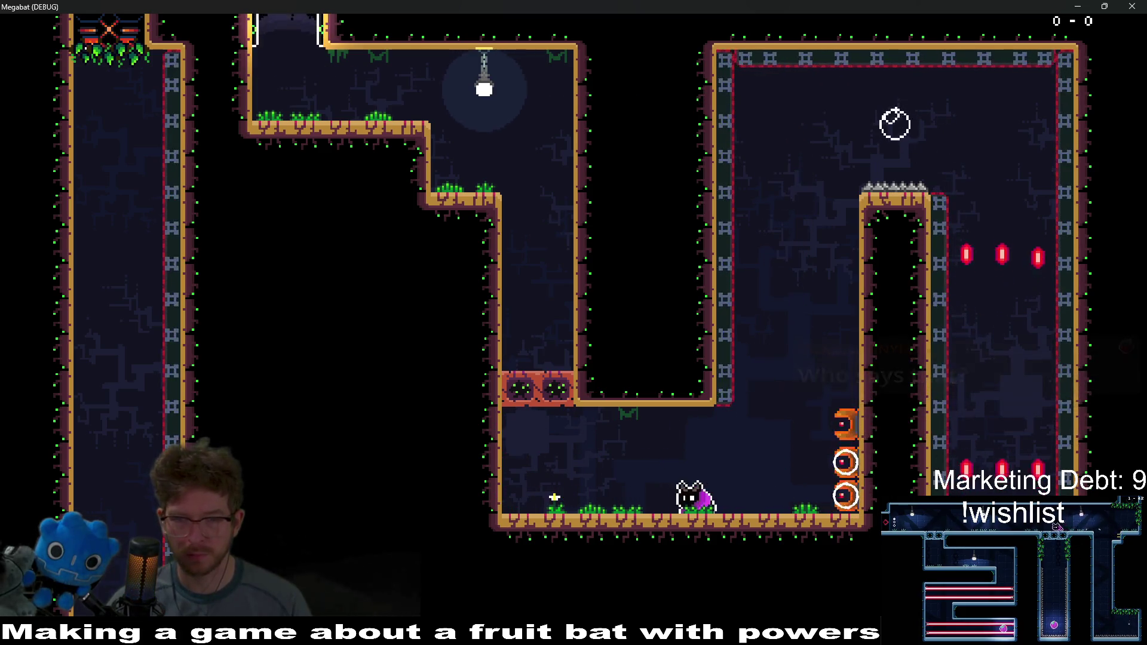
{"action": "key", "text": "x"}
{"action": "key", "text": "Left"}
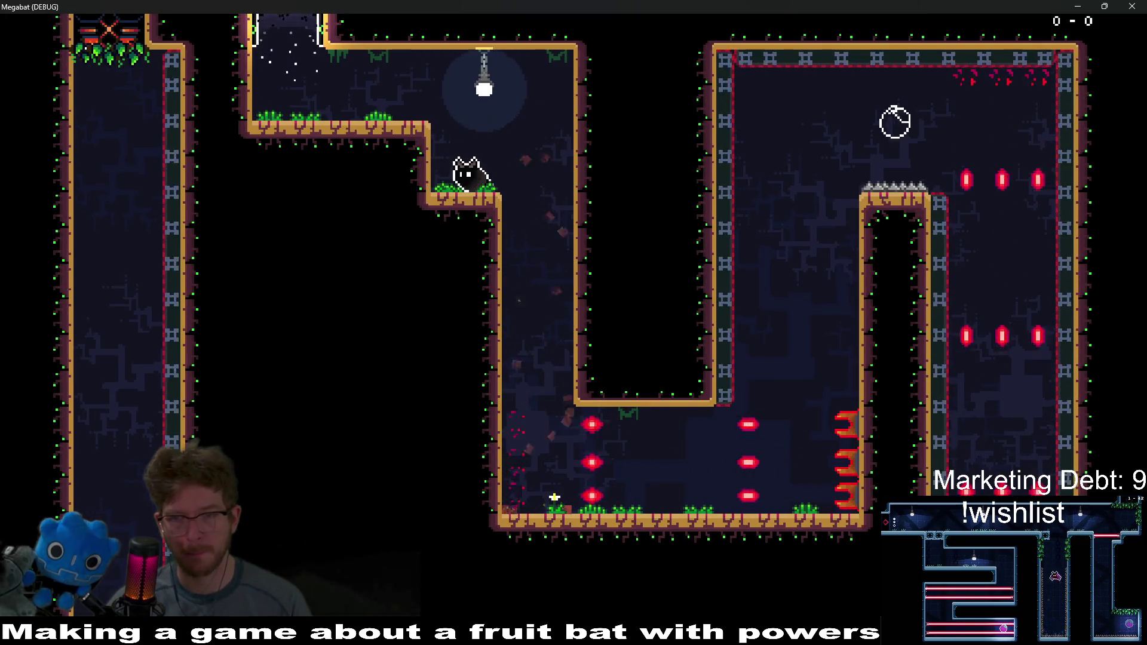
{"action": "key", "text": "Left"}
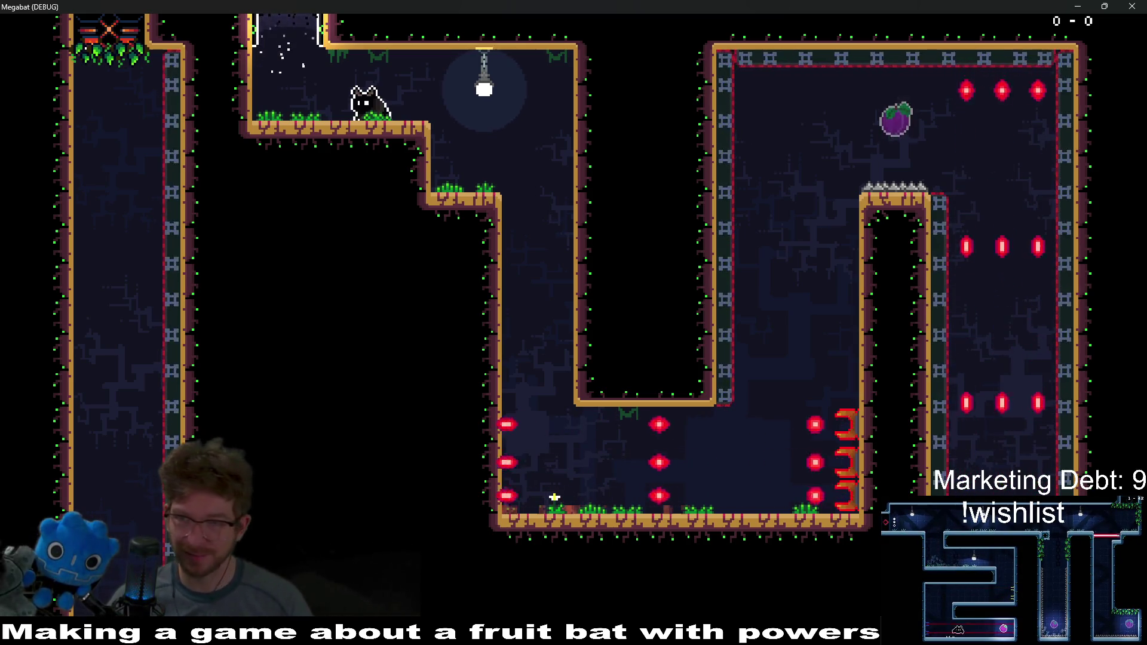
{"action": "left_click", "coordinate": [1132, 6]}
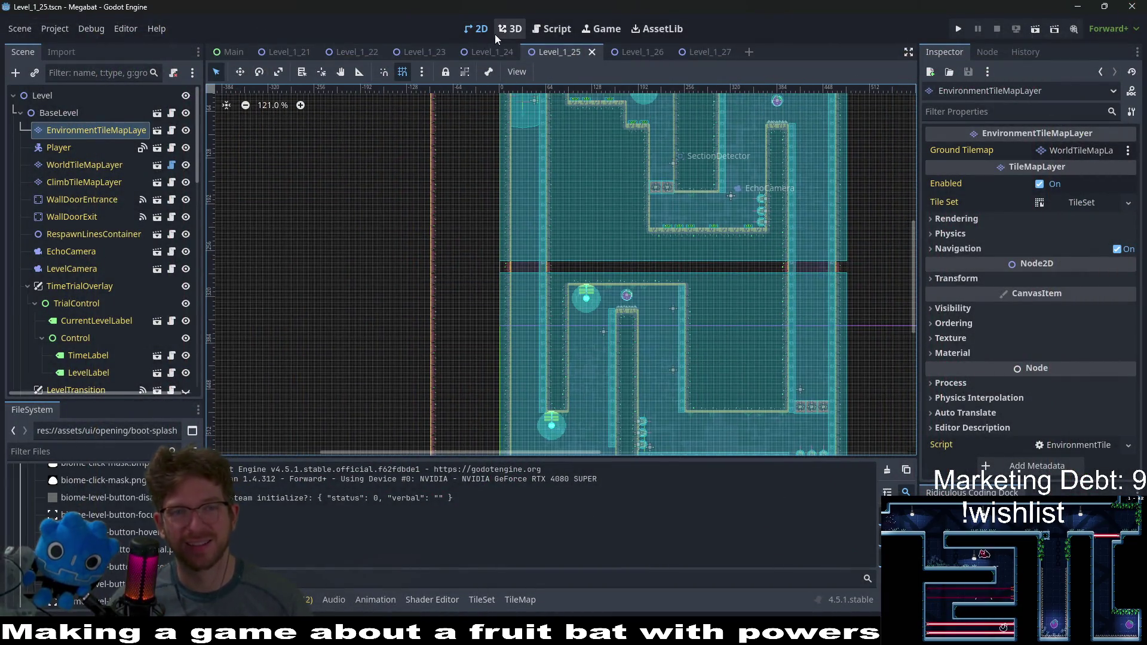
Step: Flip through the Level_1_24 to Level_1_21 tabs, switch to Level_1_27, and run the project
{"action": "left_click", "coordinate": [489, 53]}
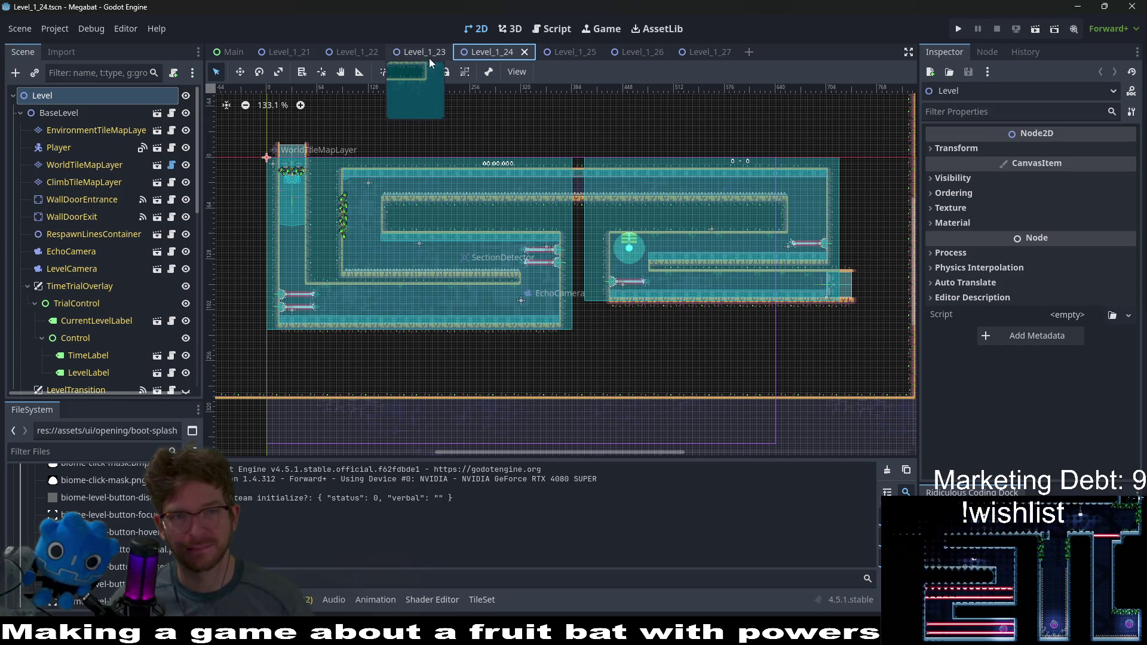
{"action": "left_click", "coordinate": [430, 55]}
{"action": "left_click", "coordinate": [366, 56]}
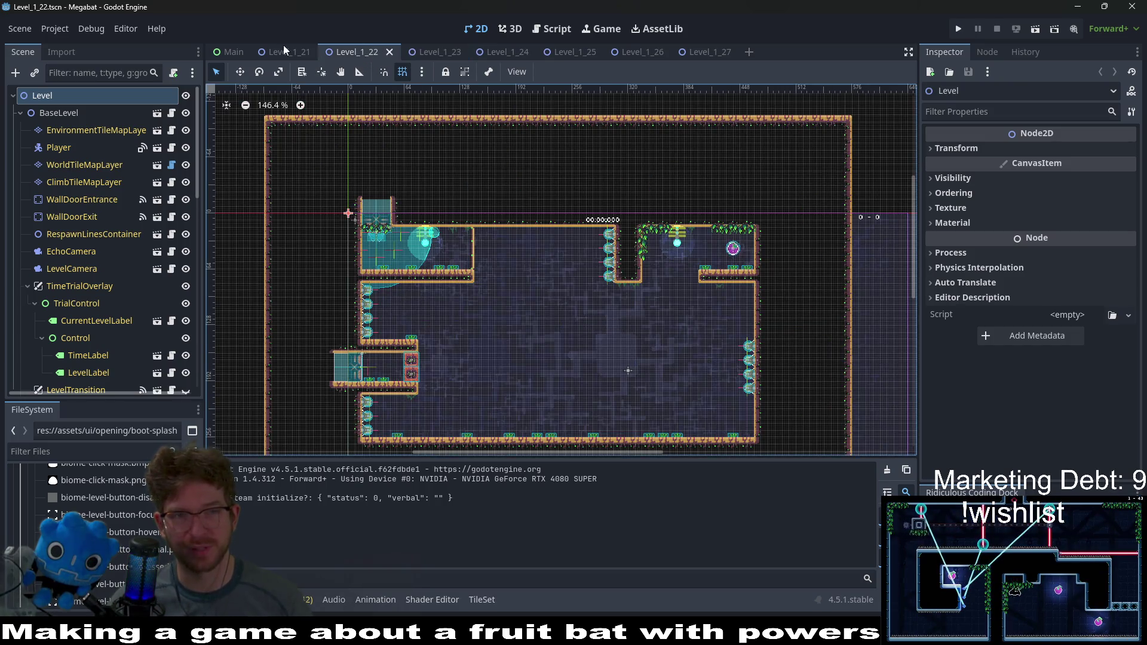
{"action": "left_click", "coordinate": [286, 49]}
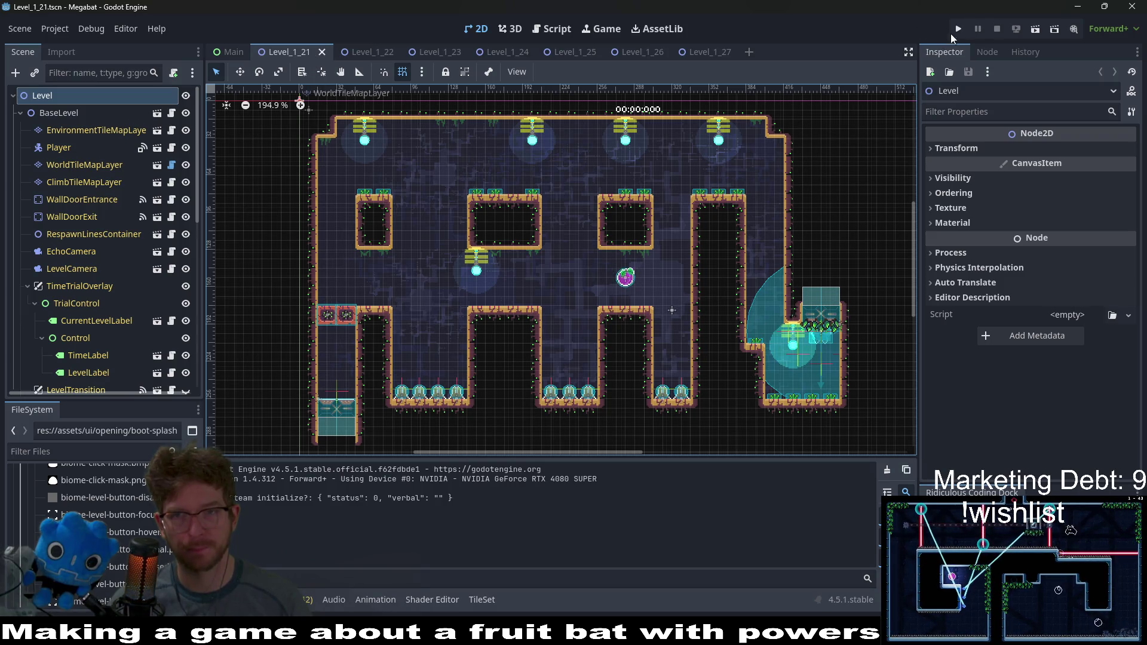
{"action": "left_click", "coordinate": [705, 52]}
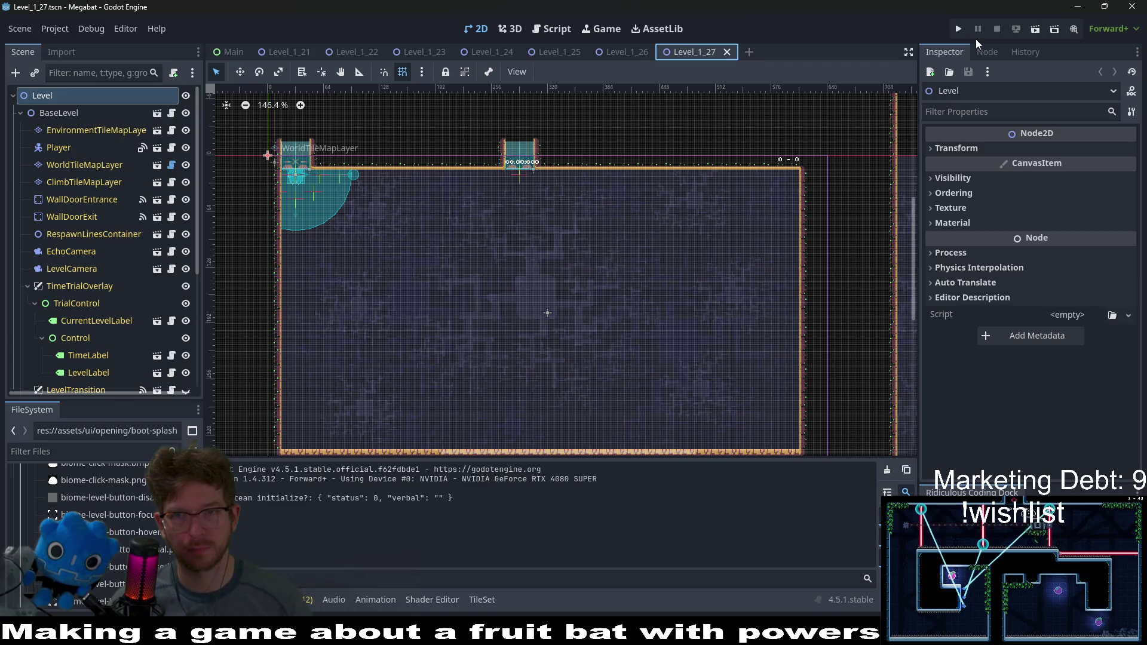
{"action": "left_click", "coordinate": [959, 29]}
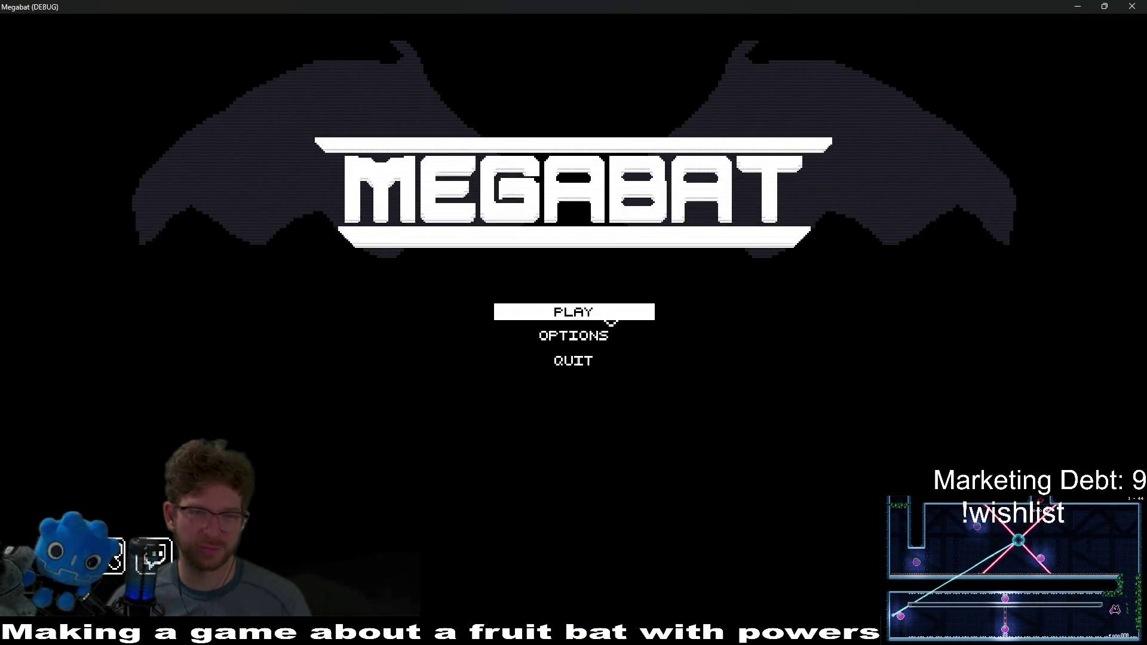
Step: Start a new game in the first profile slot, pause, and go to level select
{"action": "left_click", "coordinate": [606, 317]}
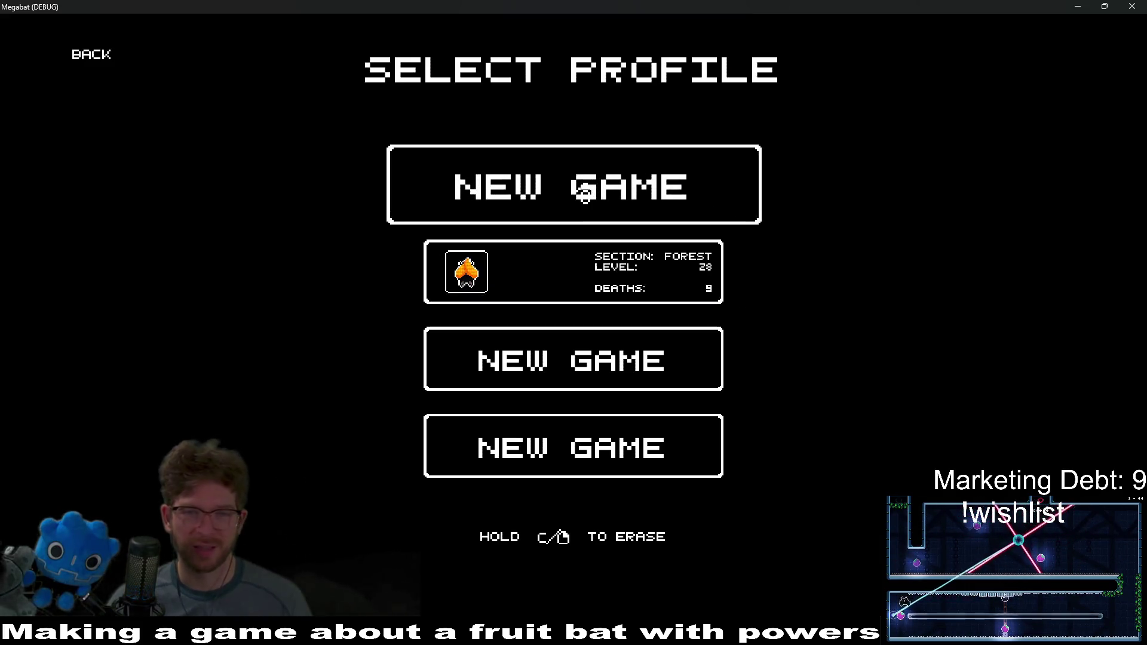
{"action": "left_click", "coordinate": [592, 193]}
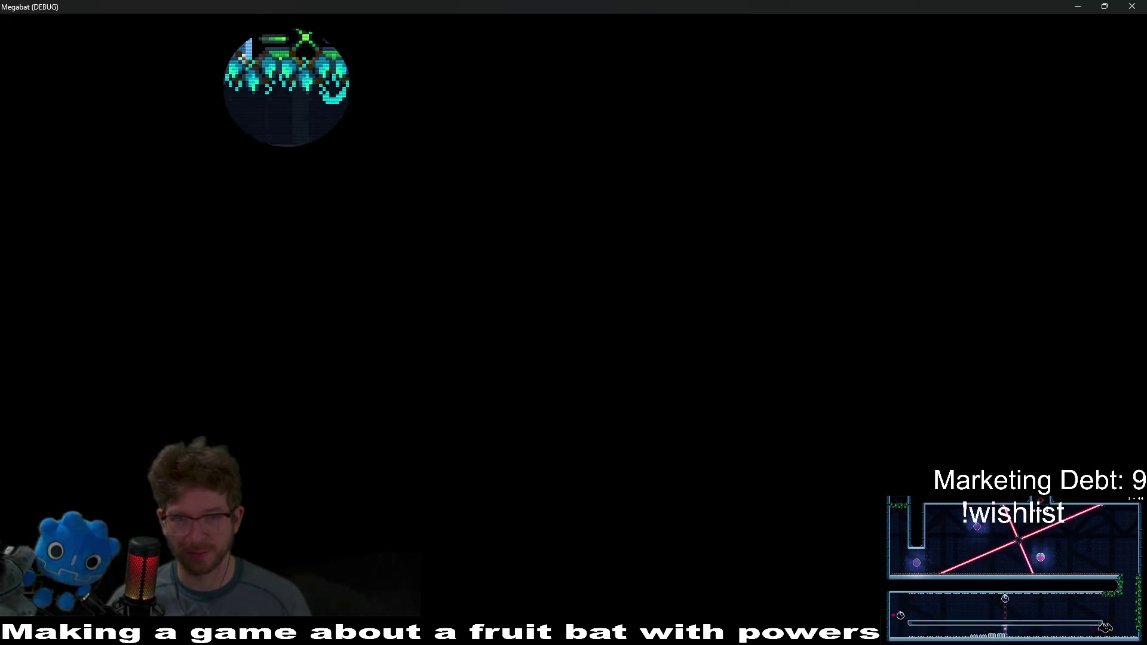
{"action": "key", "text": "Escape"}
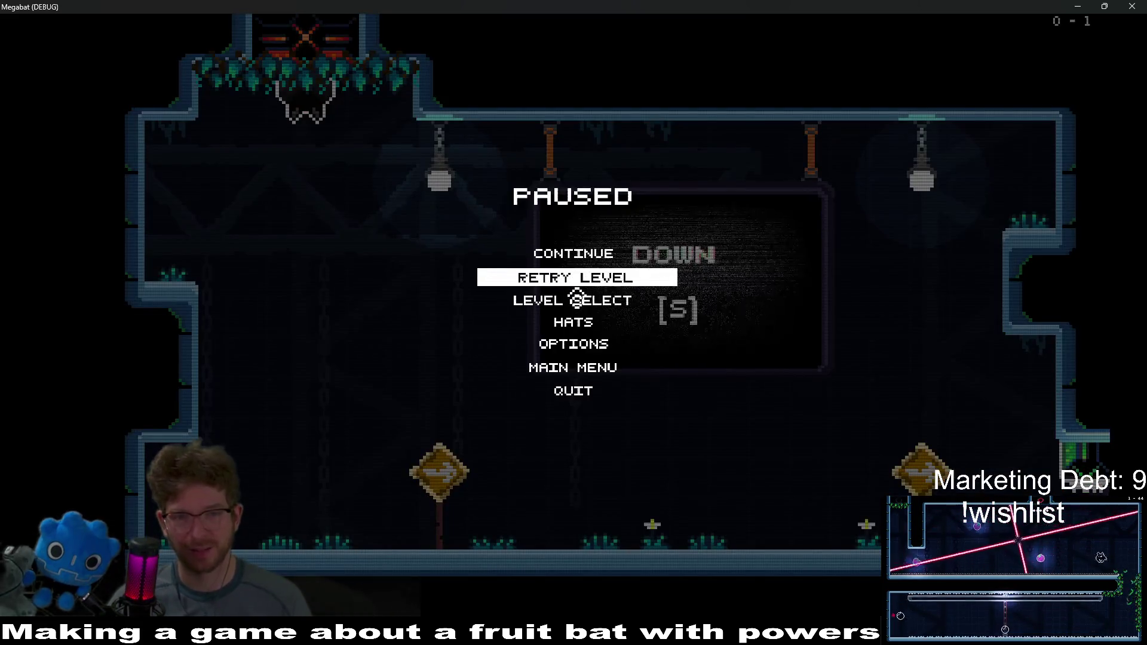
{"action": "left_click", "coordinate": [577, 301]}
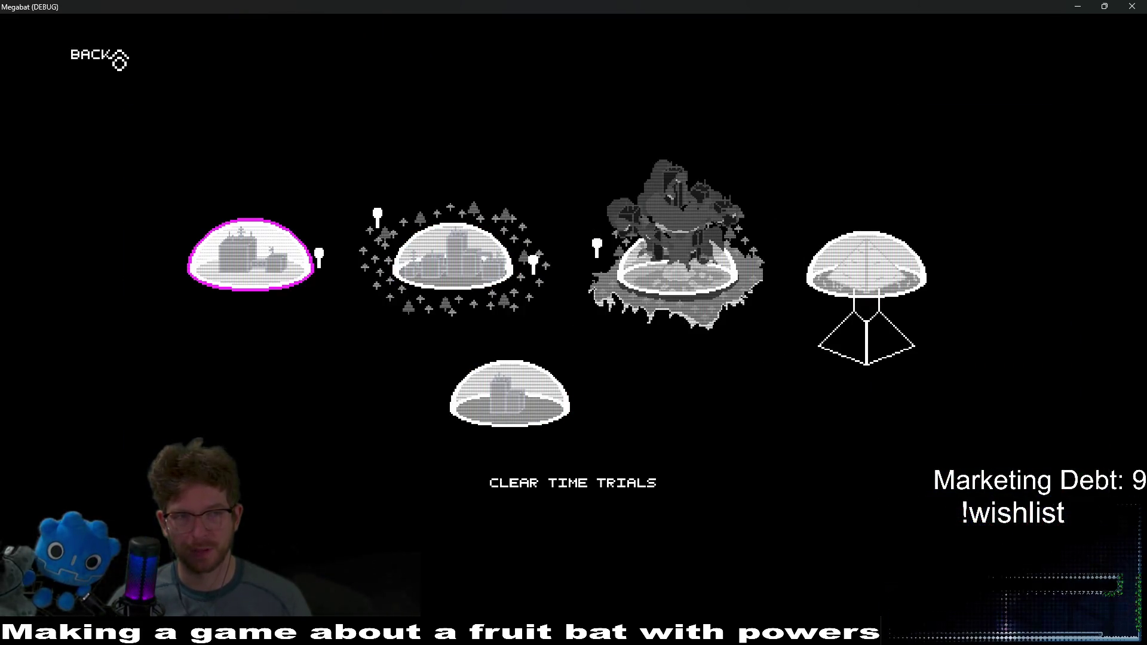
Step: Go back, load the forest profile, and open the forest world's 01–36 level grid
{"action": "left_click", "coordinate": [114, 55]}
{"action": "left_click", "coordinate": [574, 270]}
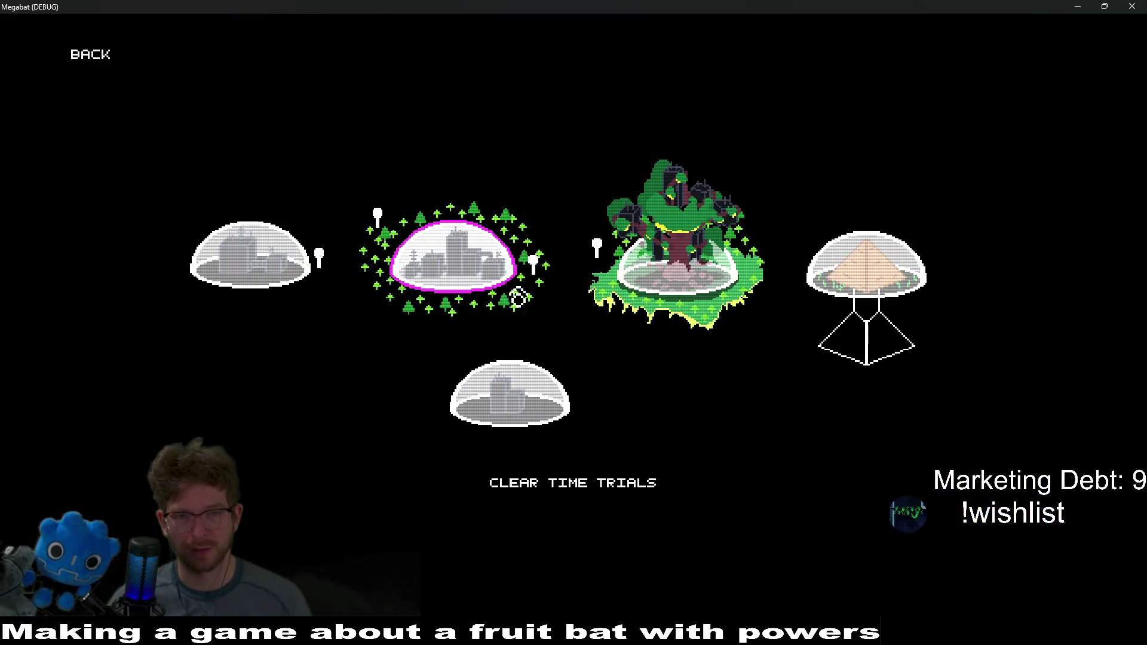
{"action": "left_click", "coordinate": [454, 296]}
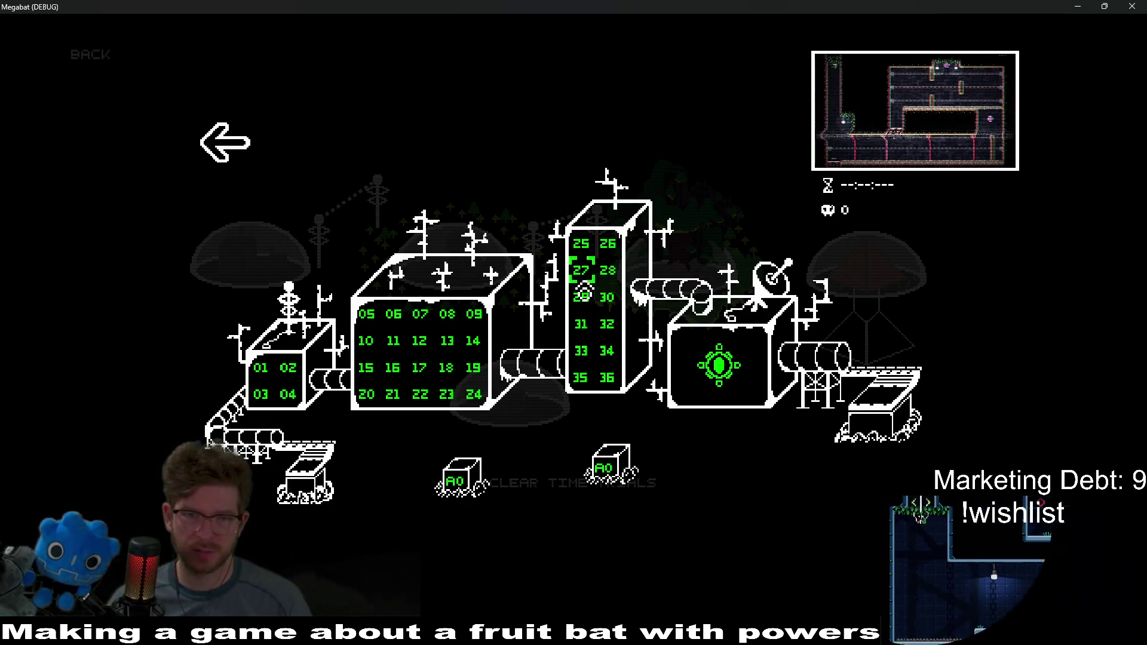
Step: Try levels 27 and 31, pausing each and returning to the world select
{"action": "left_click", "coordinate": [583, 286]}
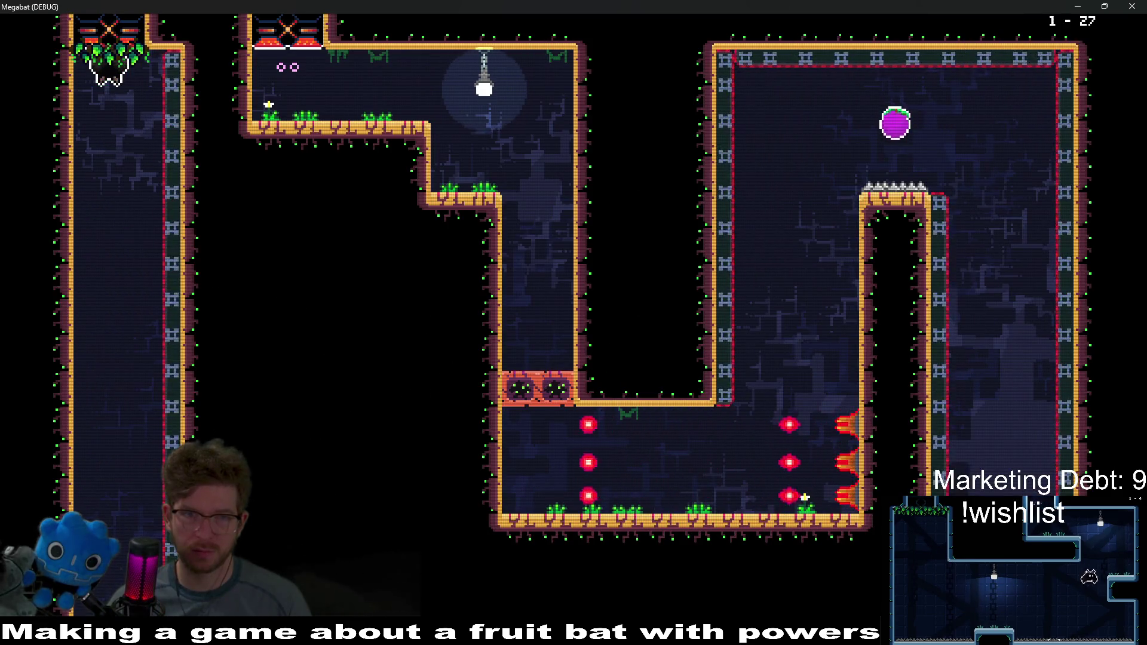
{"action": "key", "text": "Escape"}
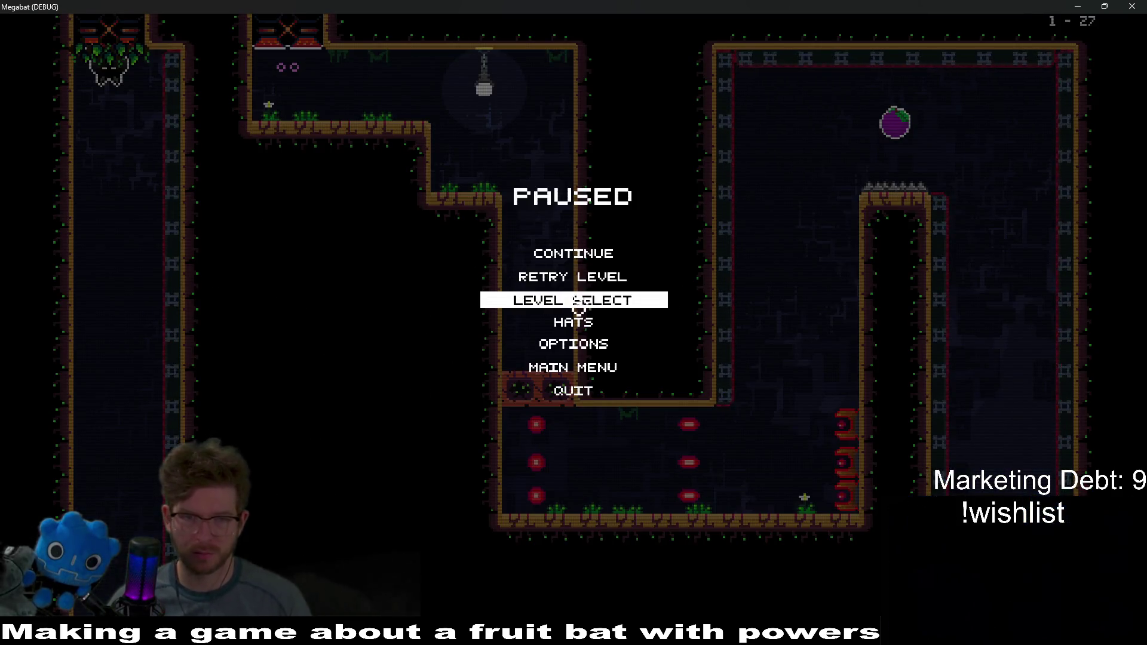
{"action": "left_click", "coordinate": [579, 300]}
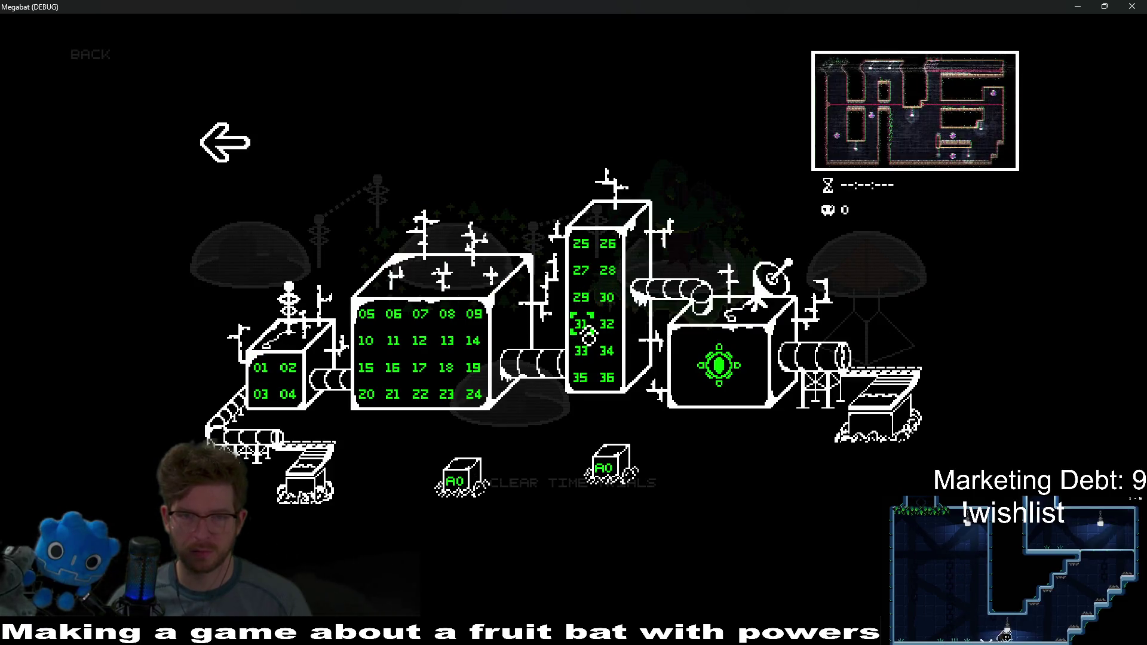
{"action": "left_click", "coordinate": [589, 336]}
{"action": "key", "text": "Escape"}
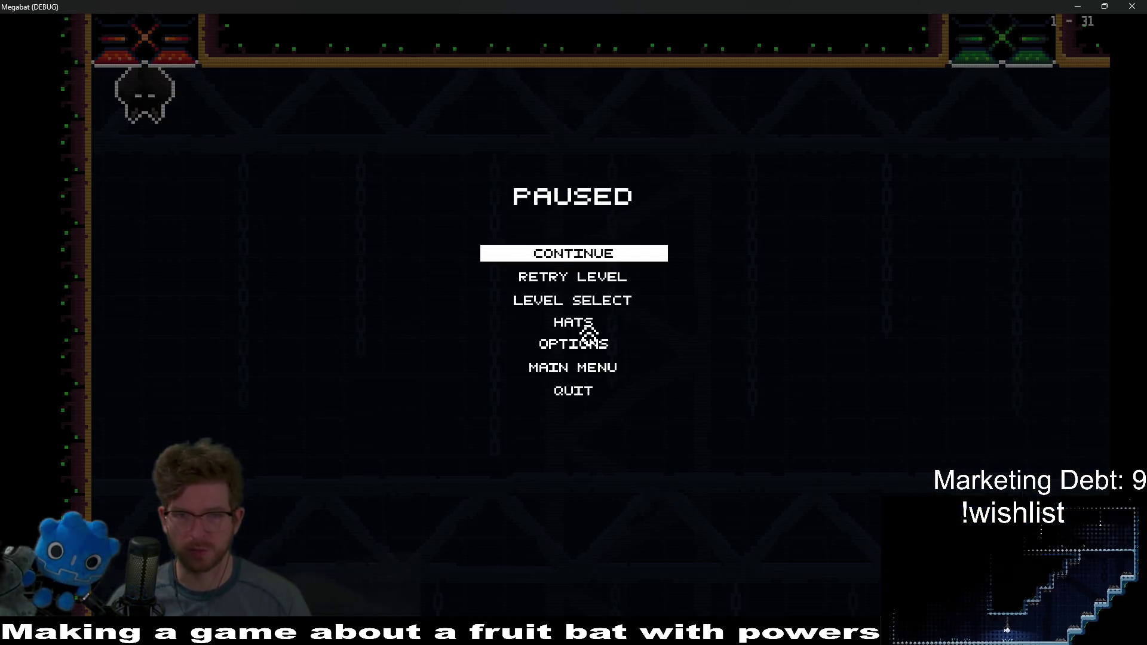
{"action": "left_click", "coordinate": [583, 303]}
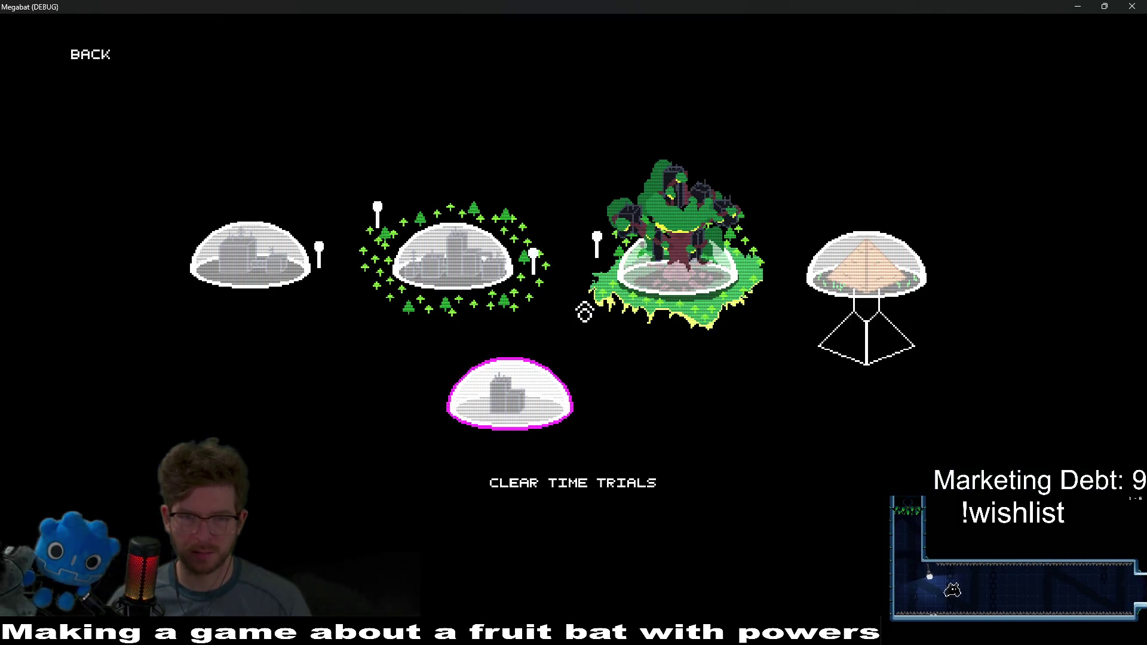
Step: Try another level and then level 29, returning to the world select
{"action": "left_click", "coordinate": [605, 302]}
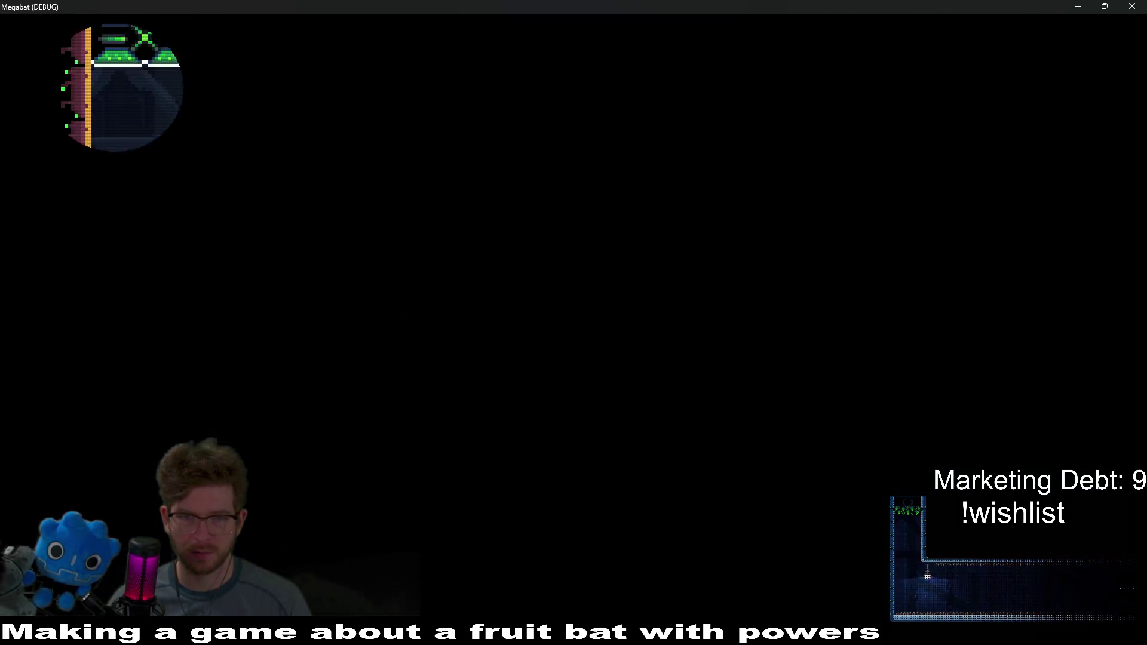
{"action": "key", "text": "Escape"}
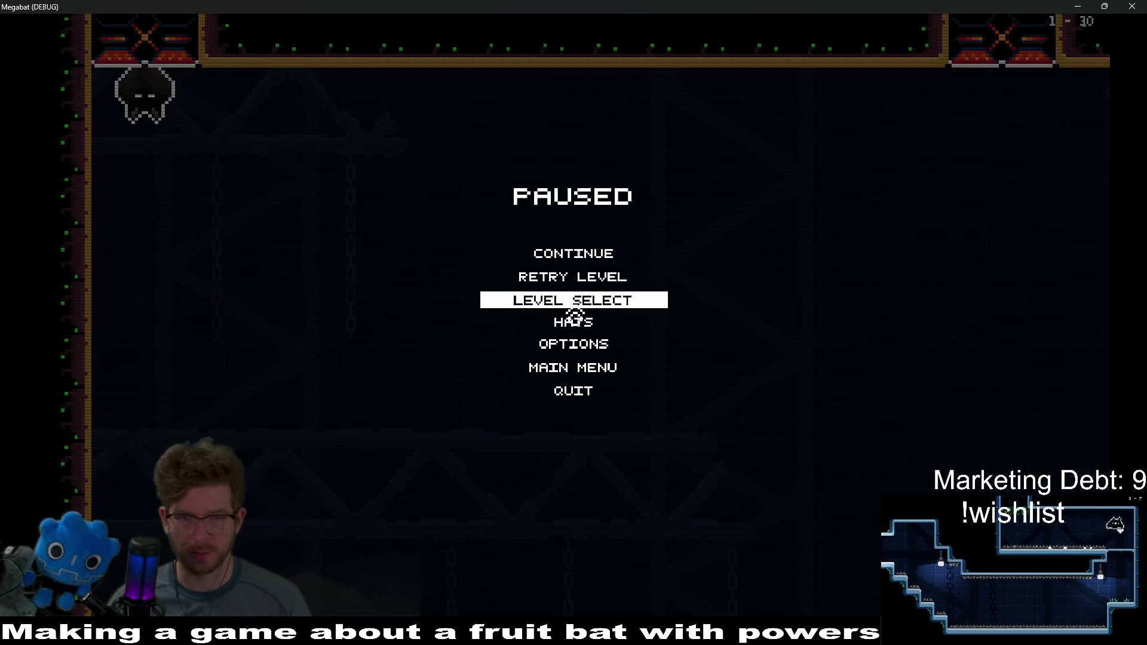
{"action": "left_click", "coordinate": [574, 311]}
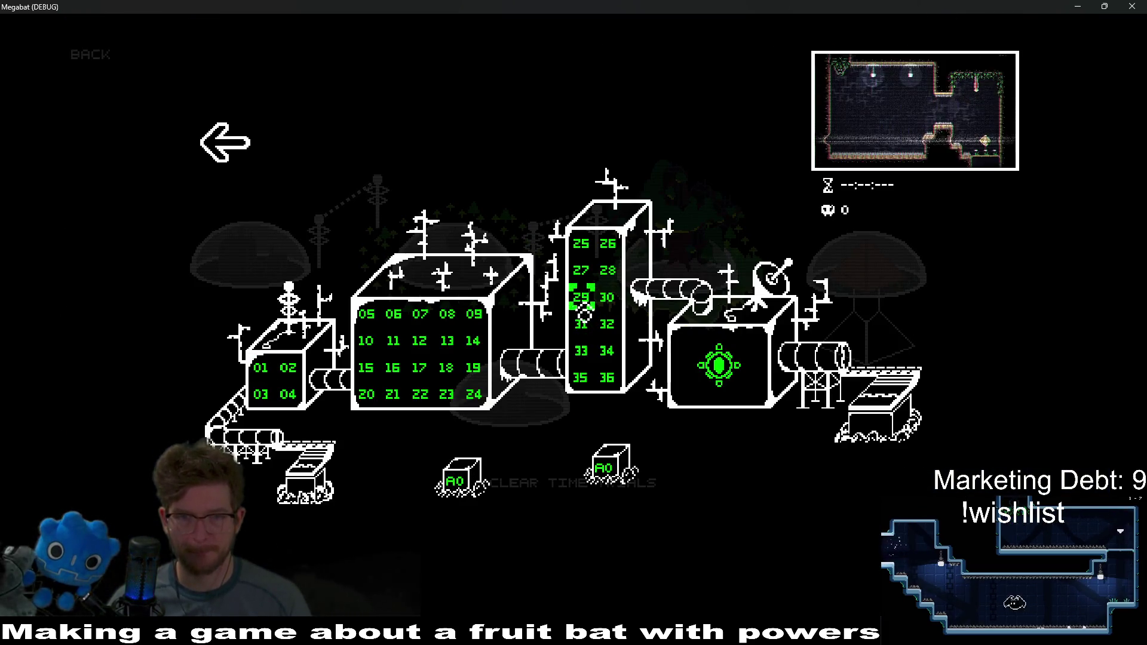
{"action": "left_click", "coordinate": [586, 315]}
{"action": "key", "text": "Escape"}
{"action": "left_click", "coordinate": [567, 310]}
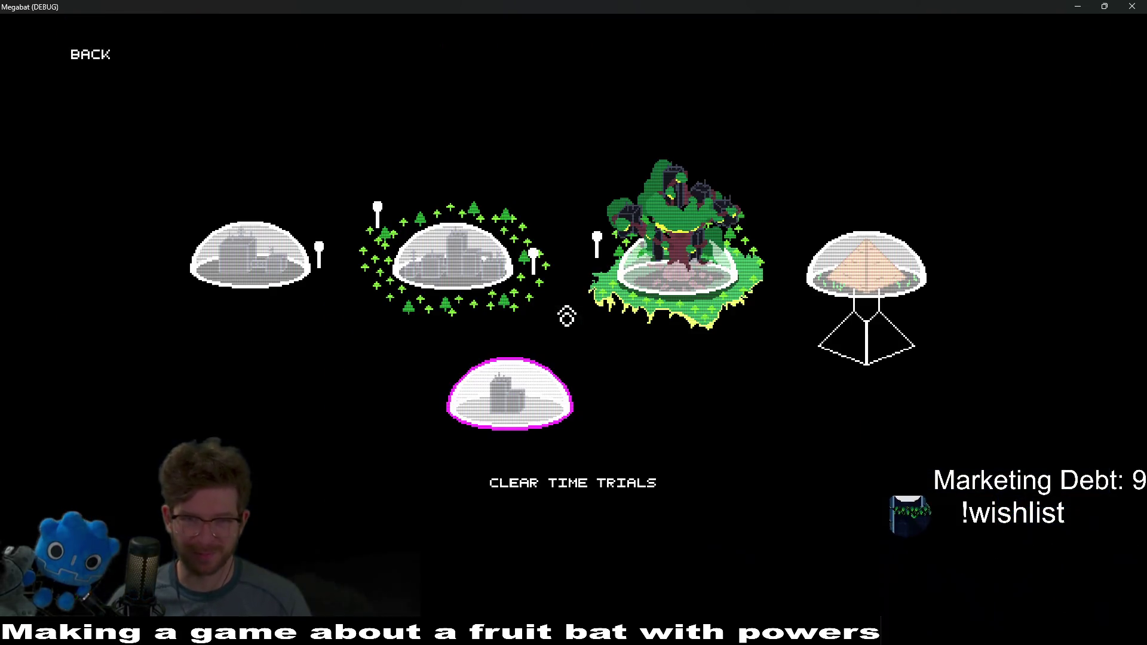
Step: From the forest level map, try level 28 and then level 36
{"action": "left_click", "coordinate": [457, 256]}
{"action": "left_click", "coordinate": [597, 290]}
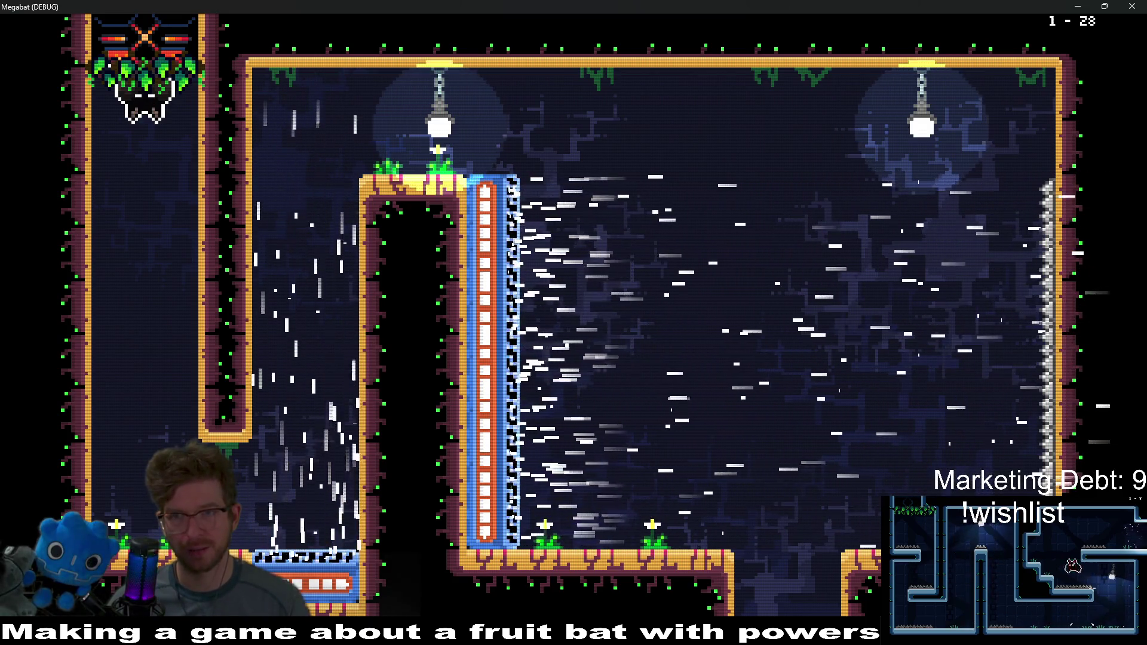
{"action": "key", "text": "Escape"}
{"action": "left_click", "coordinate": [602, 310]}
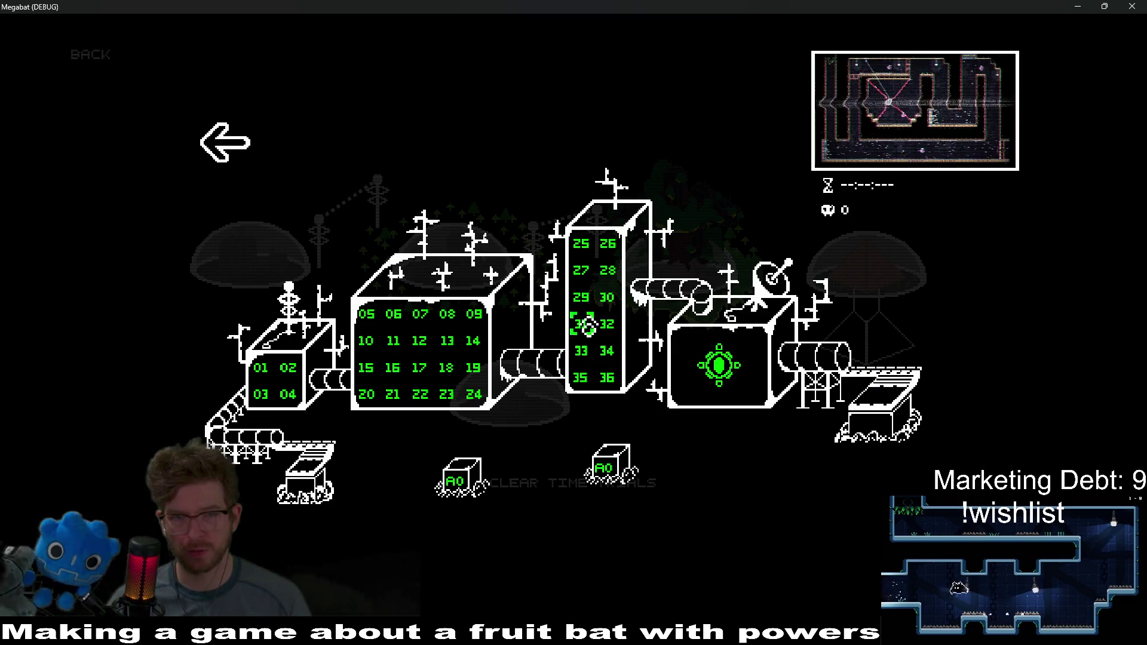
{"action": "key", "text": "Down"}
{"action": "key", "text": "Down"}
{"action": "key", "text": "Down"}
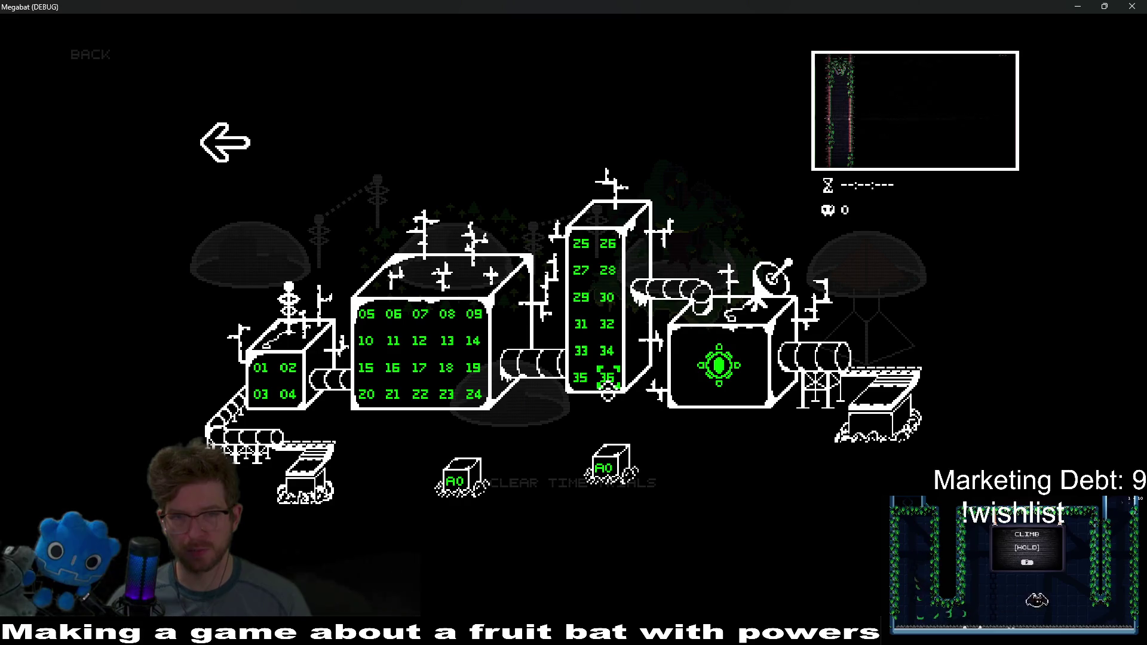
{"action": "key", "text": "Return"}
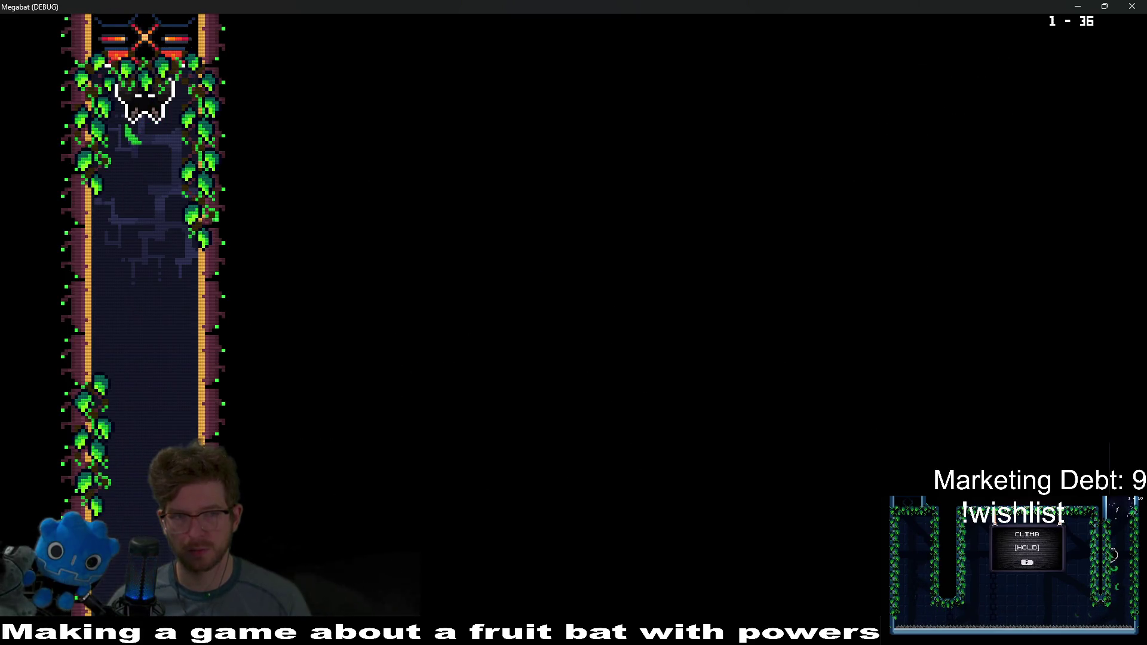
{"action": "key", "text": "Escape"}
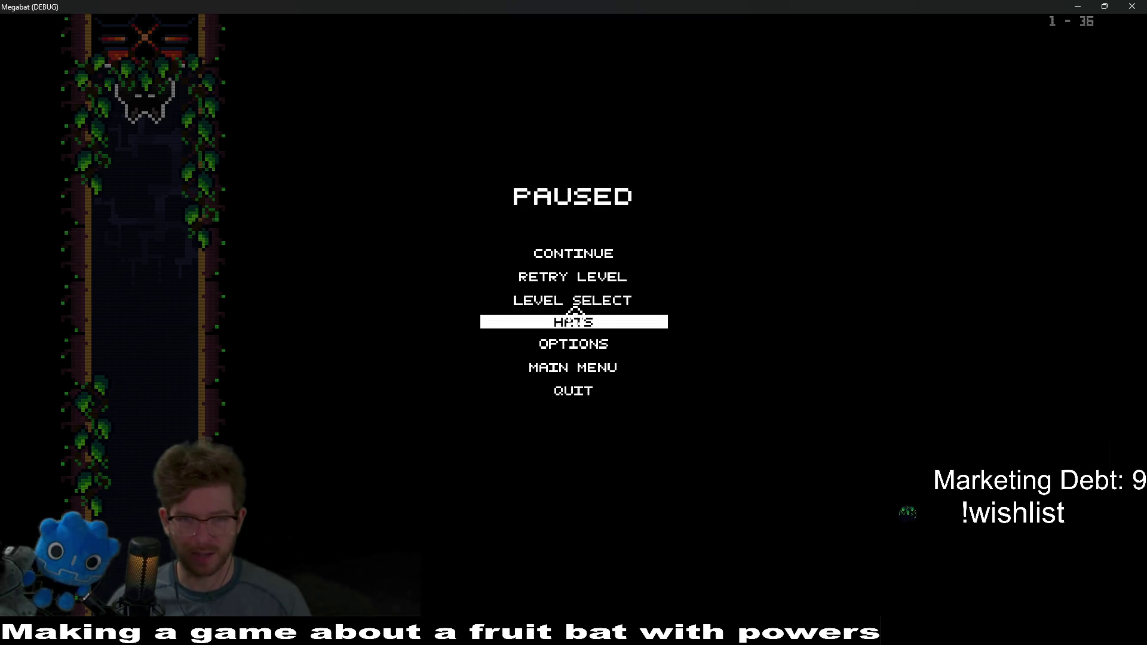
{"action": "left_click", "coordinate": [578, 316]}
Step: Try level 35 and then level 28 from the forest level map
{"action": "left_click", "coordinate": [521, 287]}
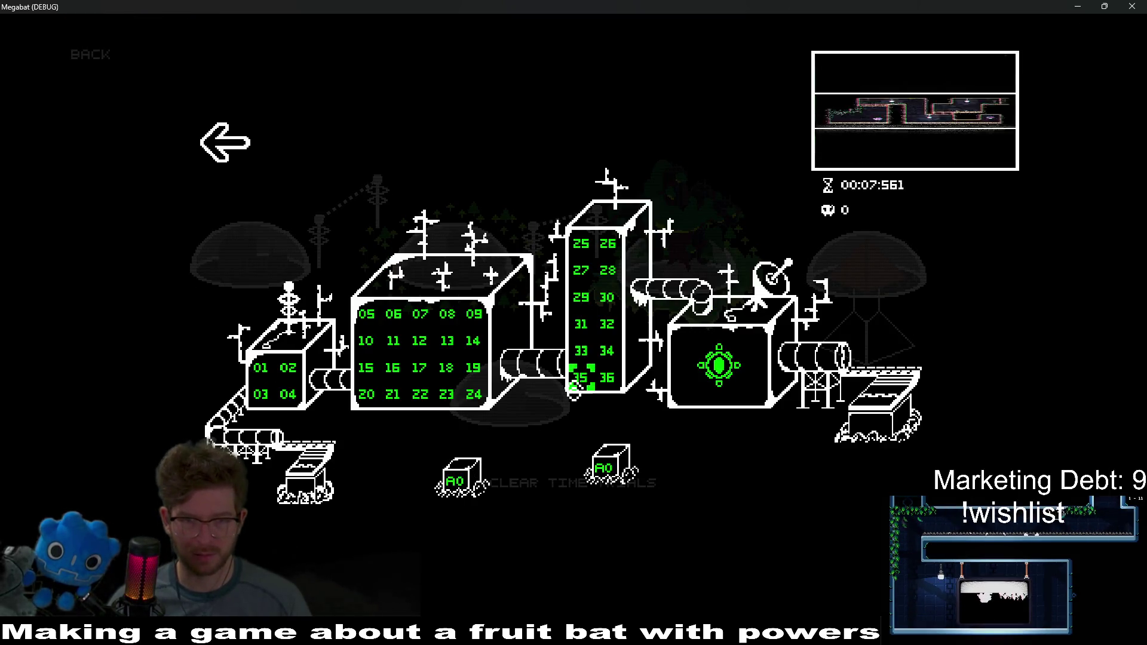
{"action": "left_click", "coordinate": [584, 379]}
{"action": "key", "text": "Escape"}
{"action": "left_click", "coordinate": [588, 302]}
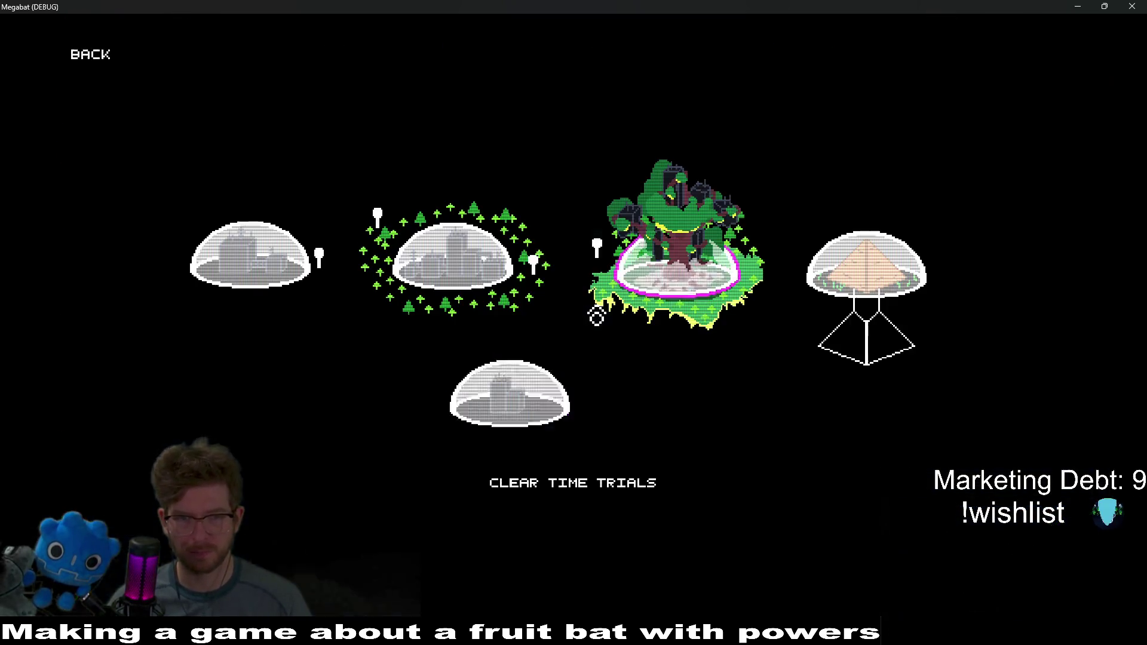
{"action": "left_click", "coordinate": [597, 313]}
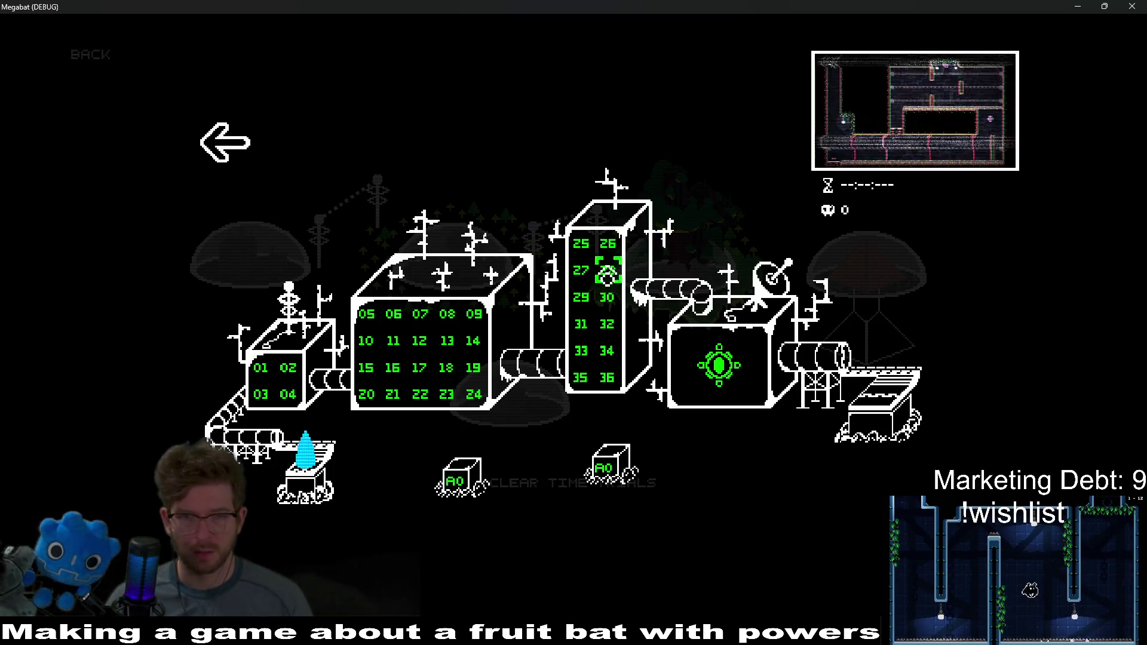
{"action": "left_click", "coordinate": [608, 275]}
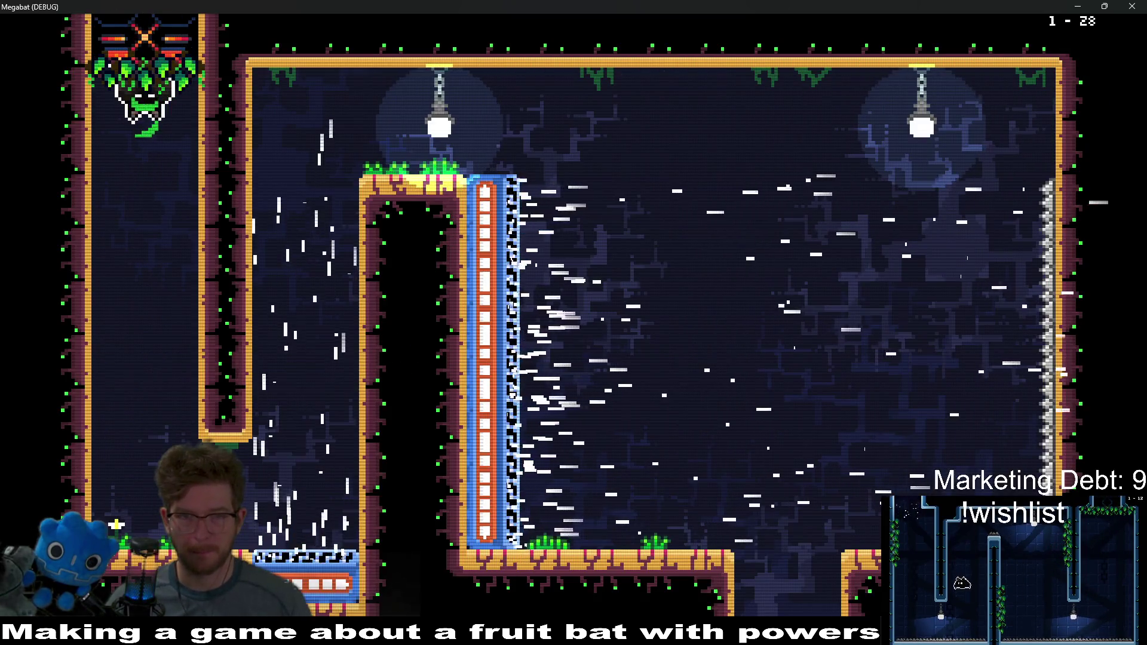
{"action": "key", "text": "Escape"}
{"action": "left_click", "coordinate": [577, 301]}
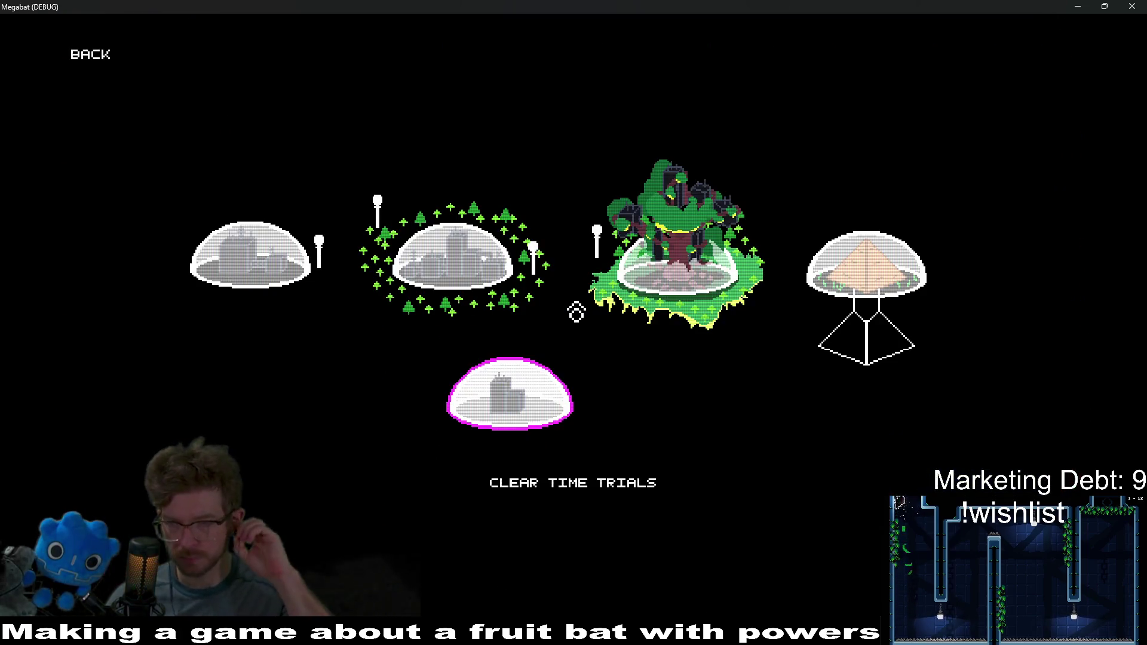
Step: Reload level 28, open the tree-ringed city world's levels, then close the game window
{"action": "left_click", "coordinate": [576, 310]}
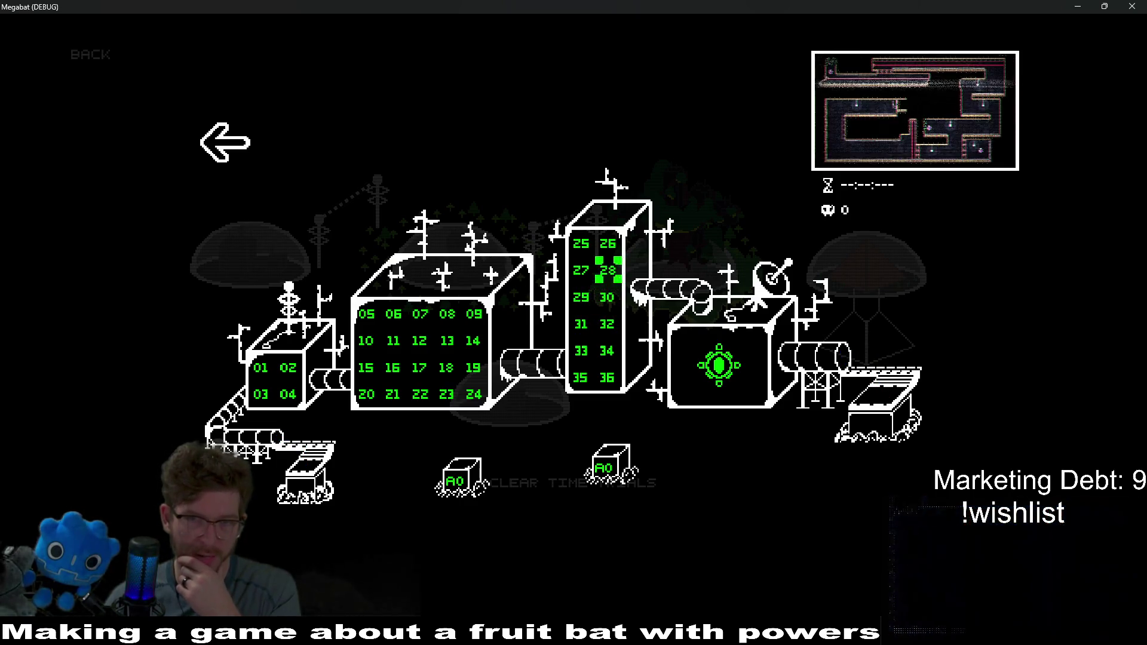
{"action": "left_click", "coordinate": [607, 272]}
{"action": "key", "text": "Escape"}
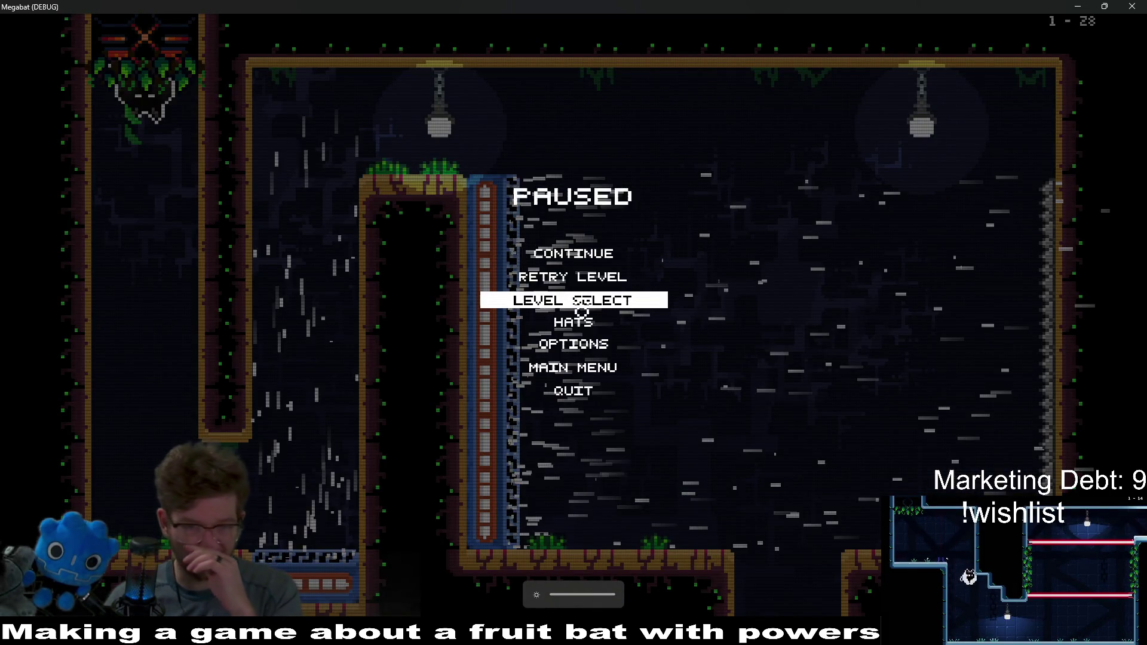
{"action": "left_click", "coordinate": [582, 302]}
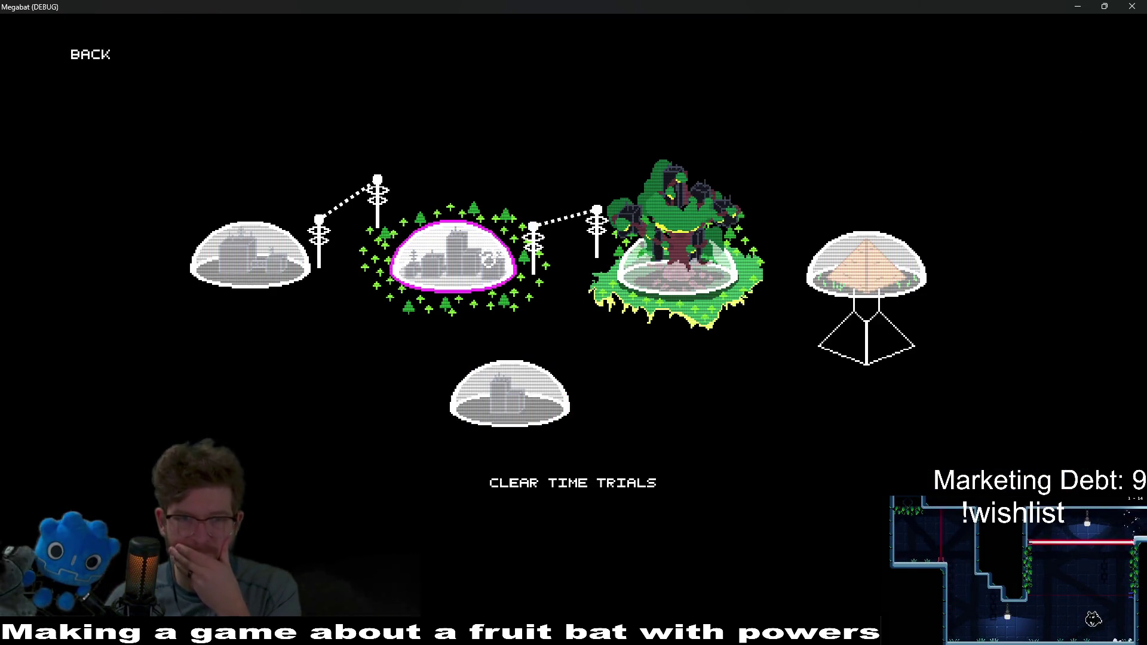
{"action": "left_click", "coordinate": [505, 266]}
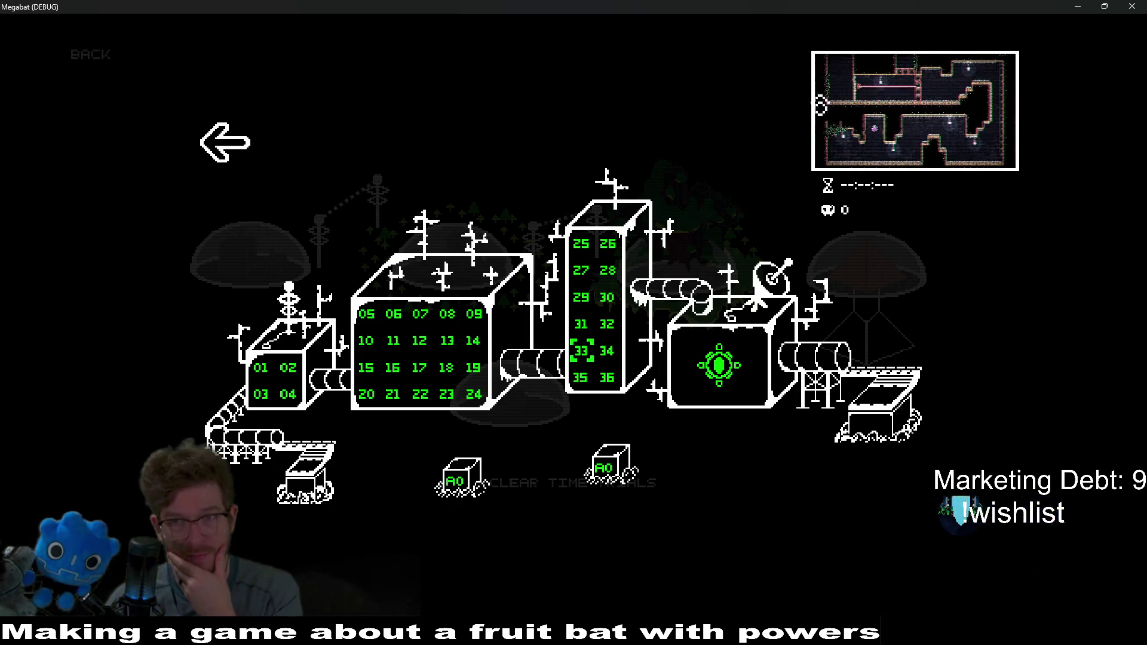
{"action": "left_click", "coordinate": [1134, 6]}
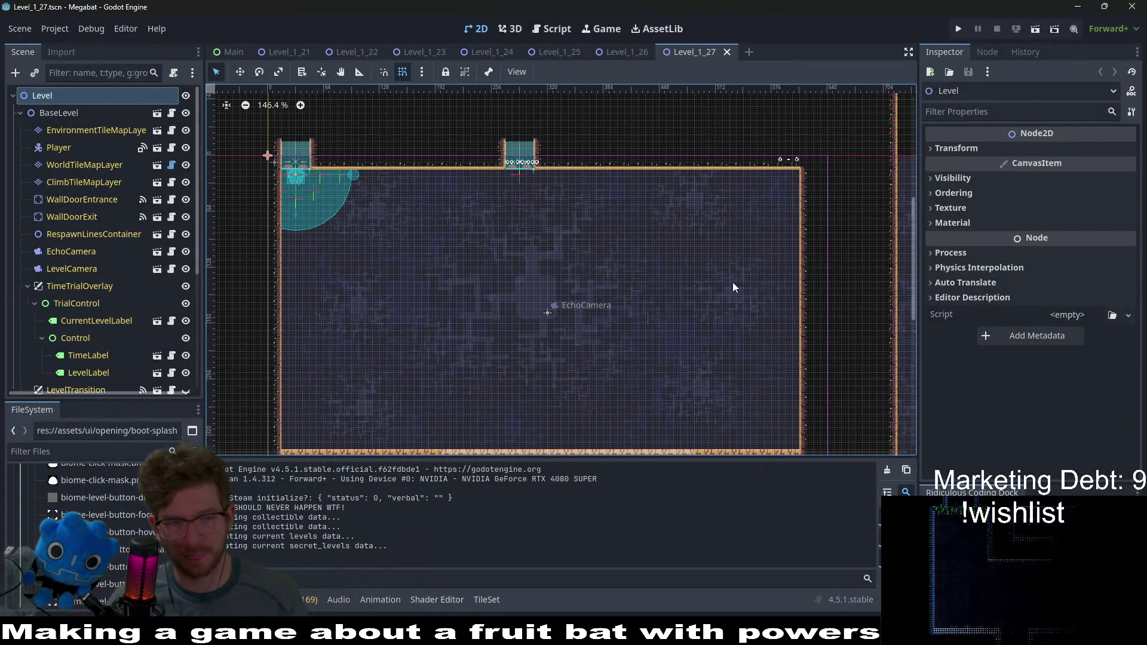
Step: Relaunch the Megabat project from Godot's Run Project button
{"action": "left_click", "coordinate": [959, 30]}
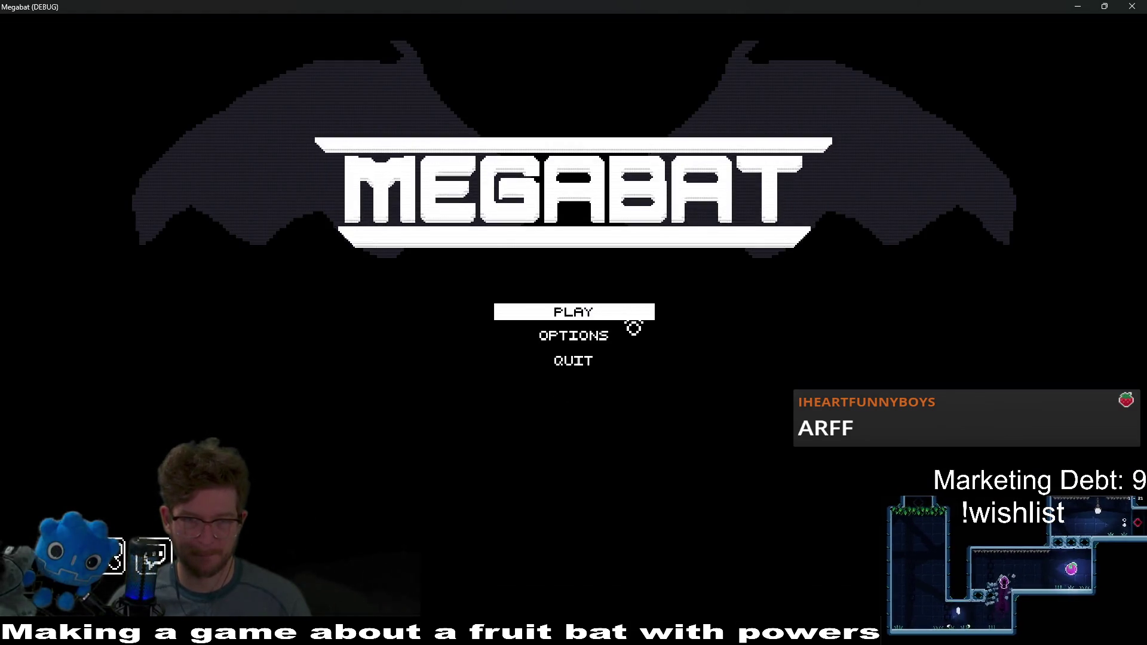
Step: Pick the second save profile, open the forest world, and load level 36
{"action": "left_click", "coordinate": [627, 313]}
{"action": "left_click", "coordinate": [552, 300]}
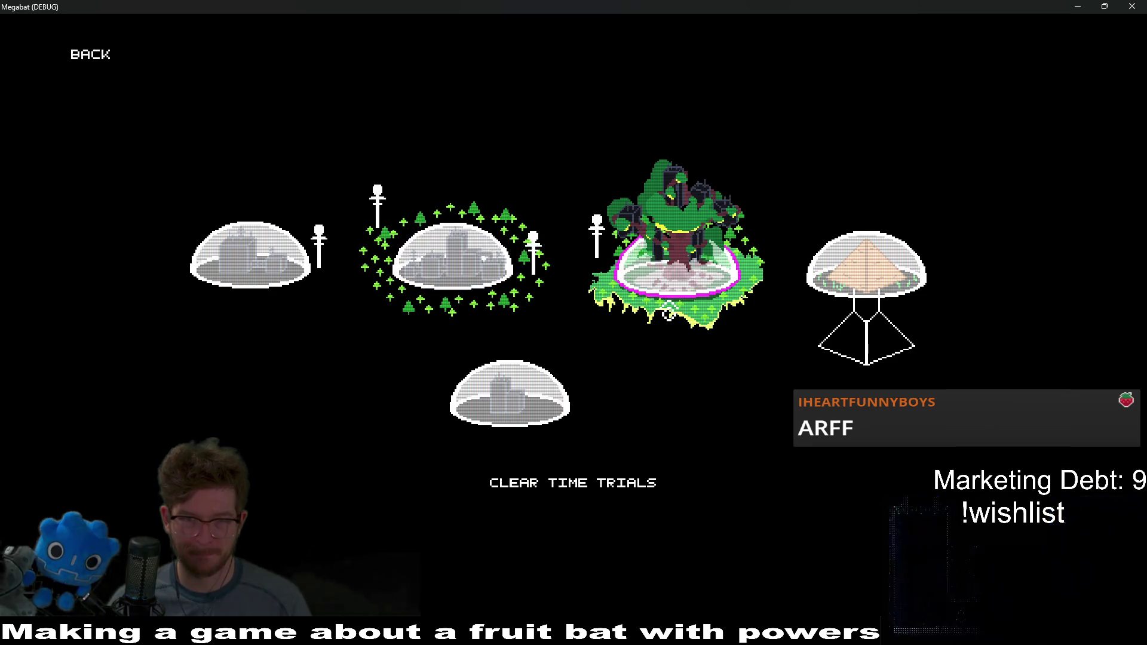
{"action": "key", "text": "Return"}
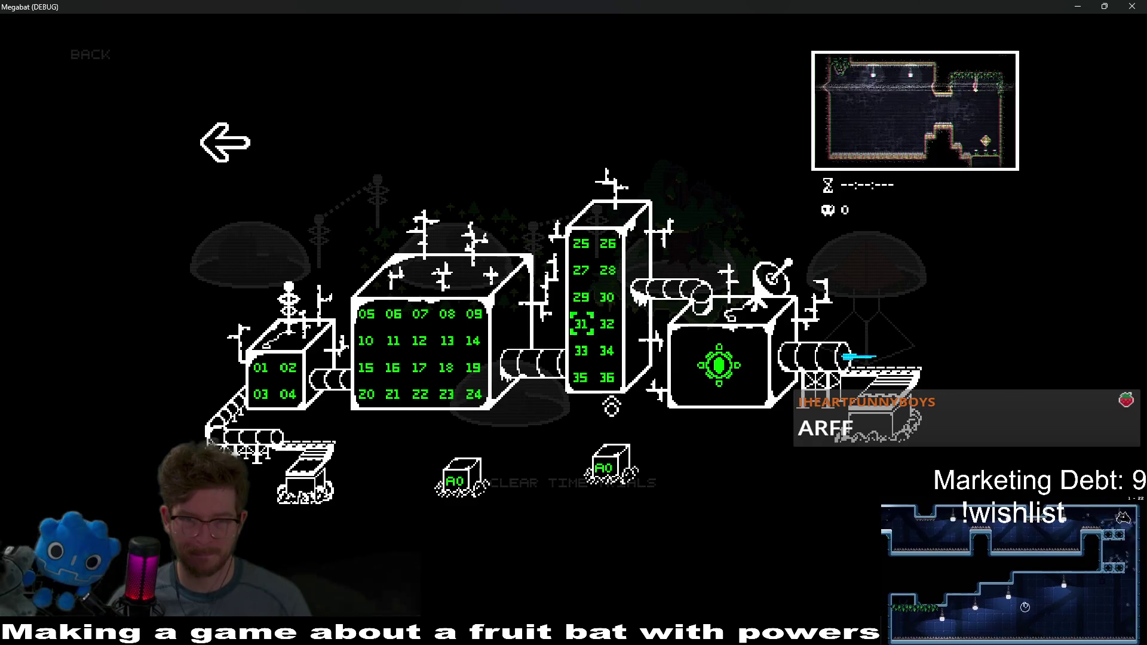
{"action": "left_click", "coordinate": [615, 398]}
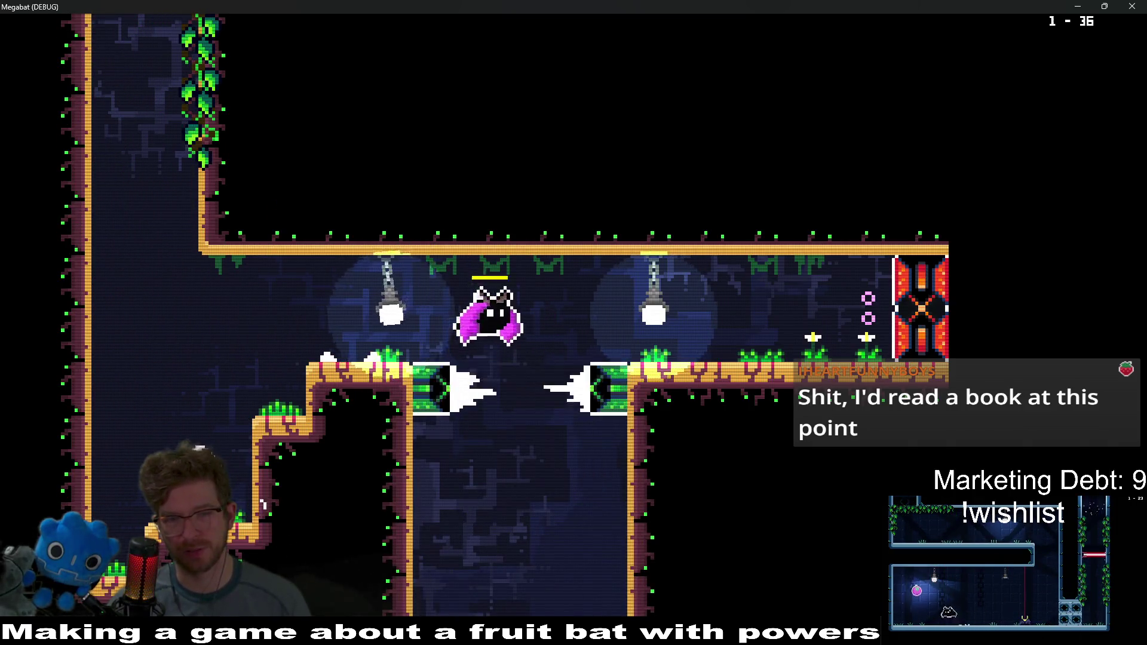
Step: Fly the bat down the left shaft, smash the red blocks, and climb the right pillar
{"action": "key", "text": "Left"}
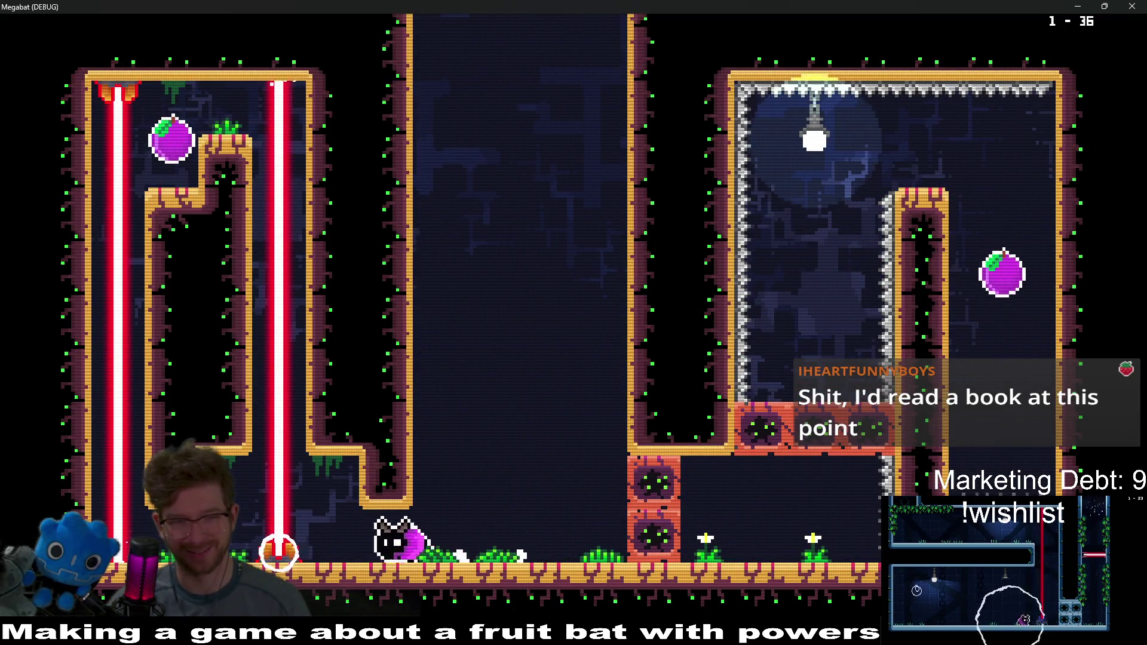
{"action": "key", "text": "Up"}
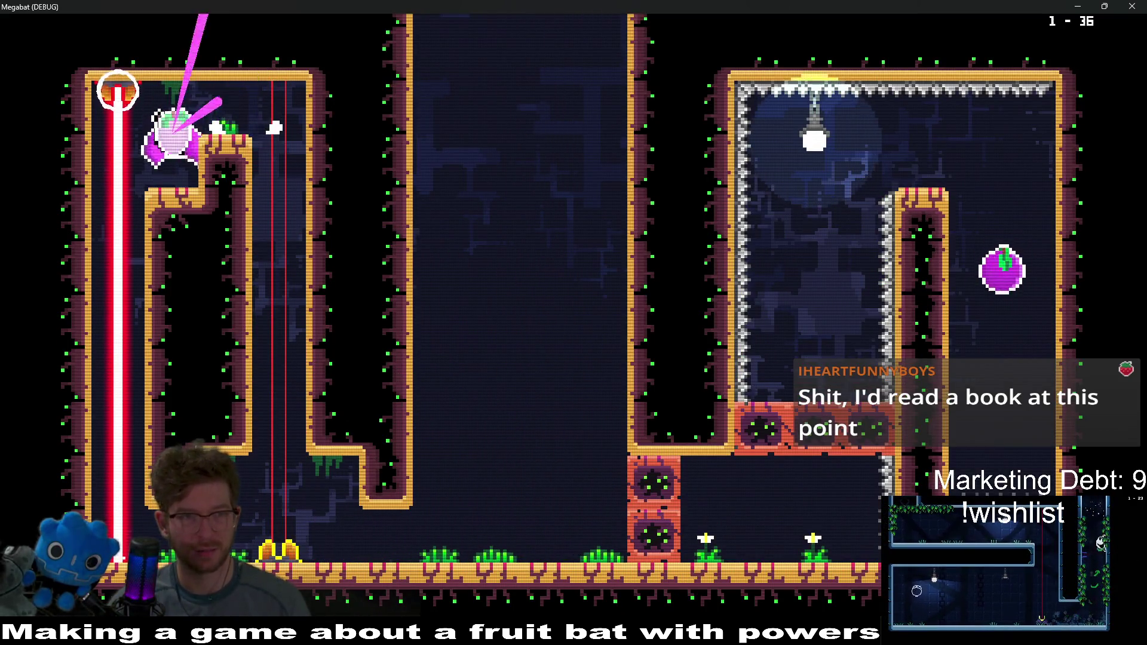
{"action": "key", "text": "Left"}
{"action": "key", "text": "Right"}
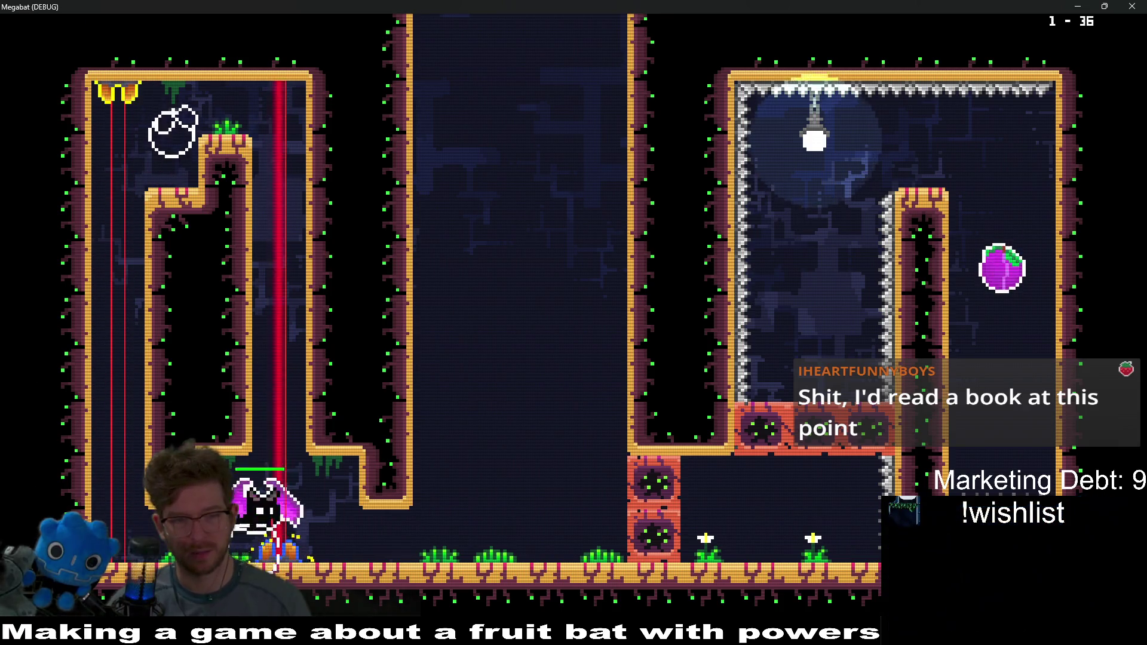
{"action": "key", "text": "Right"}
{"action": "key", "text": "Up"}
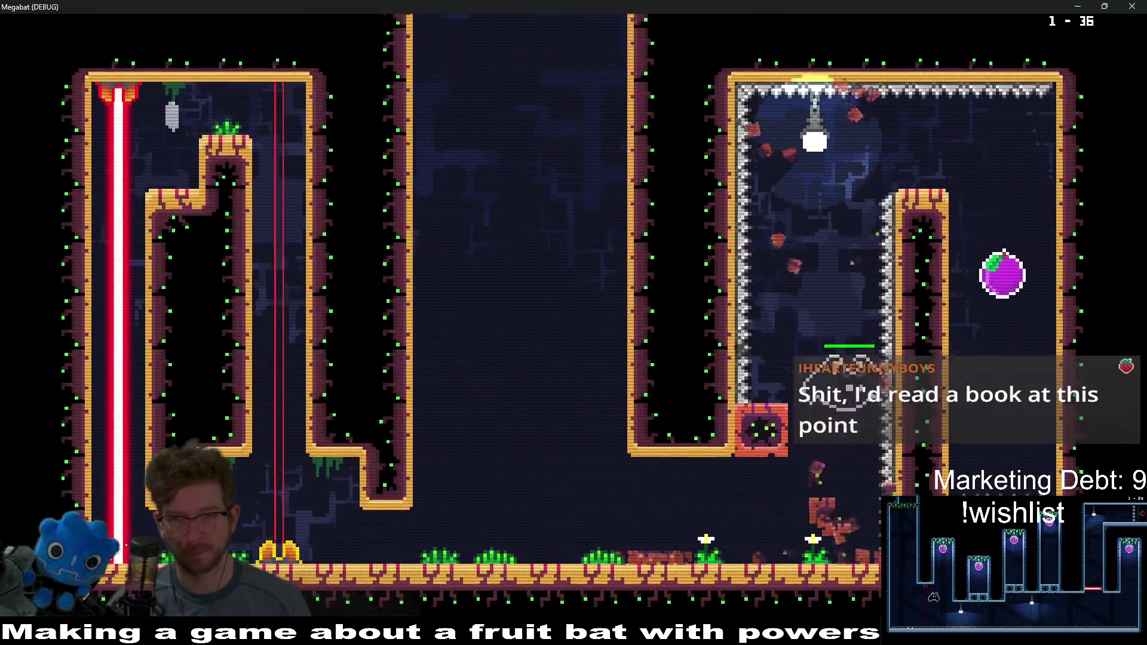
{"action": "key", "text": "Right"}
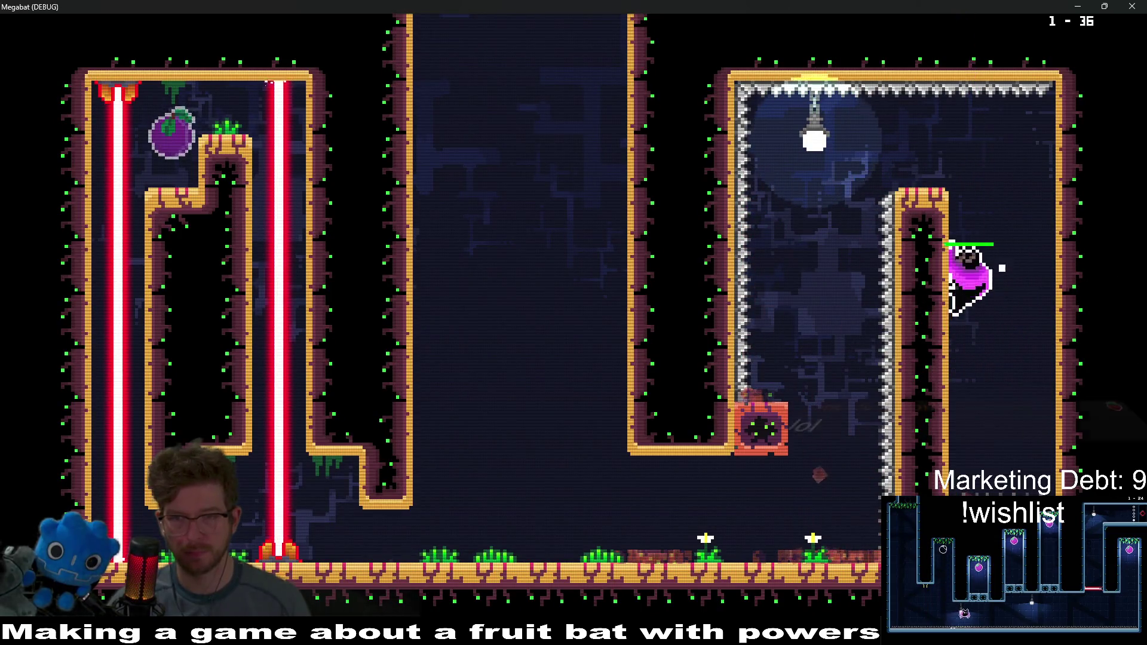
{"action": "key", "text": "Up"}
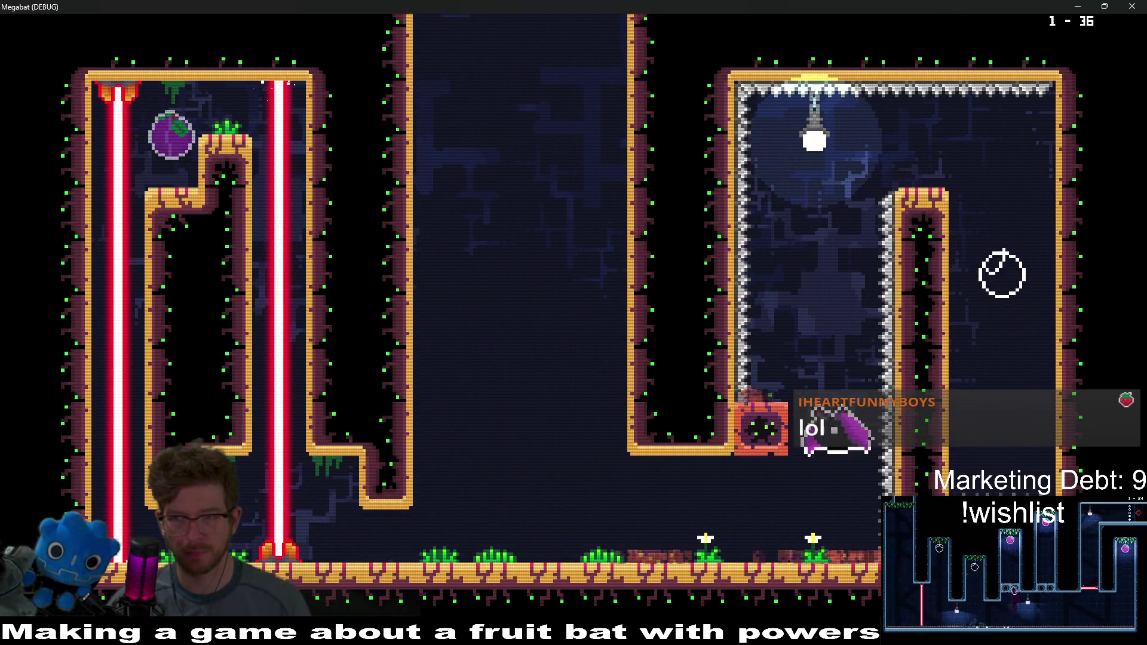
Step: Run left, climb the central shaft, and enter the laser room
{"action": "key", "text": "Left"}
{"action": "key", "text": "Up"}
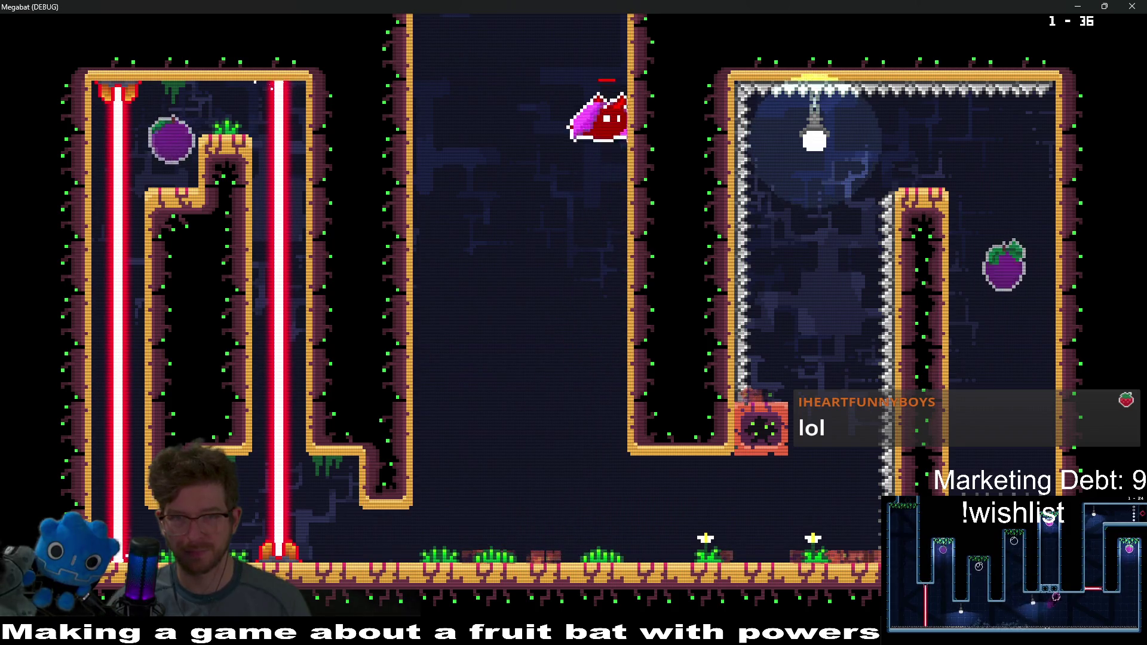
{"action": "key", "text": "Right"}
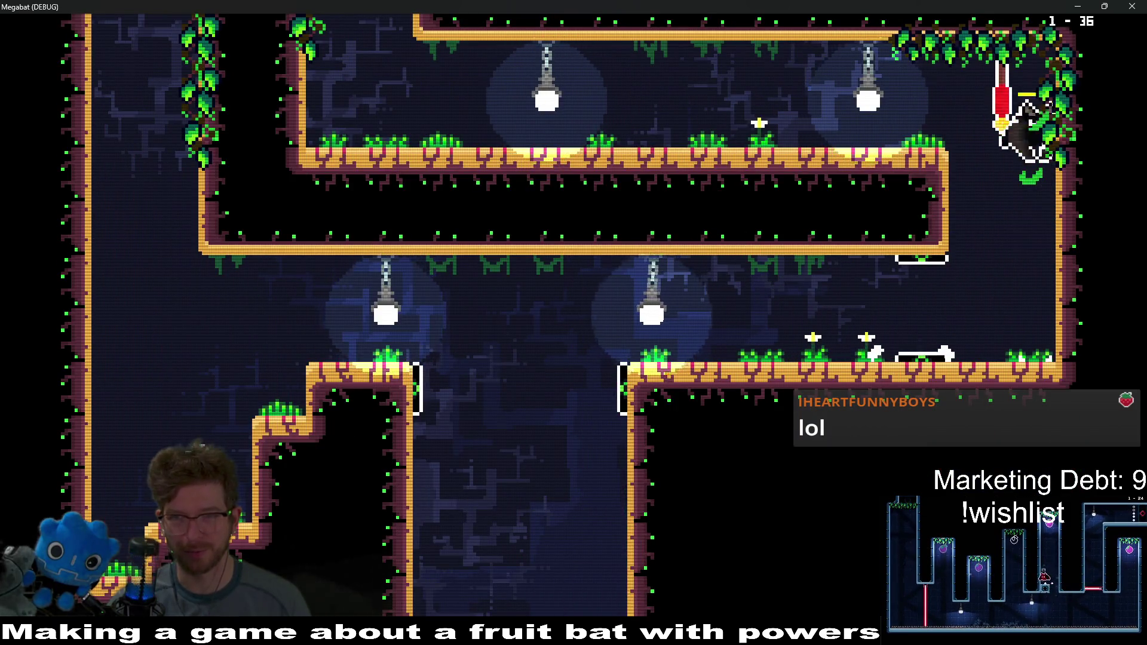
{"action": "key", "text": "Left"}
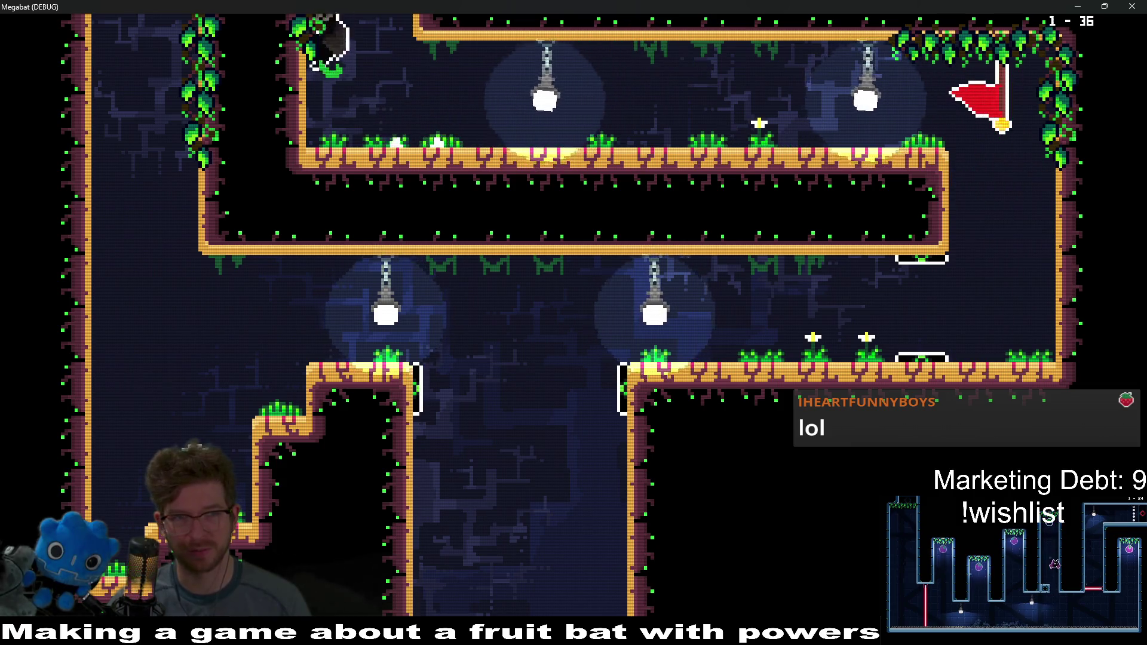
{"action": "key", "text": "Up"}
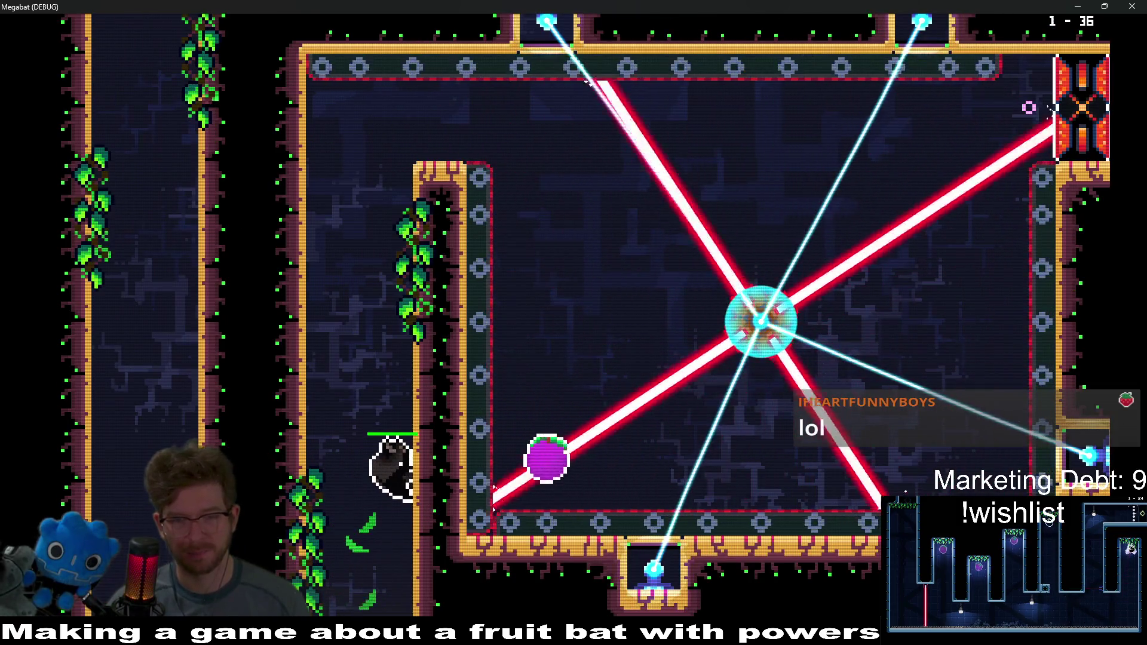
{"action": "key", "text": "Up"}
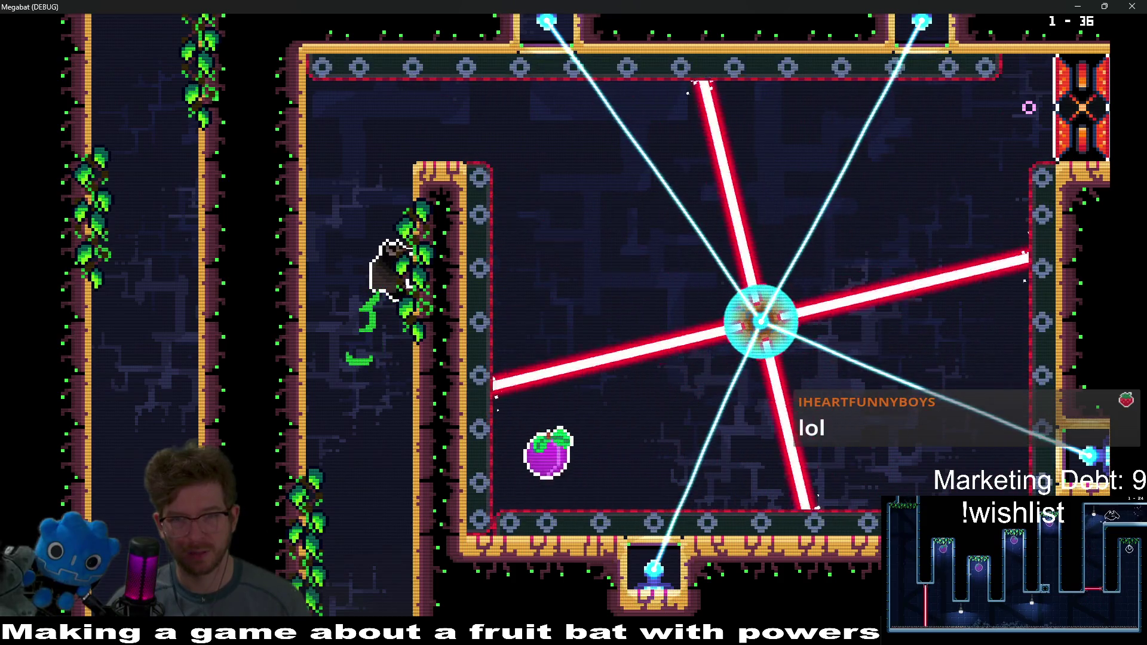
{"action": "key", "text": "Right"}
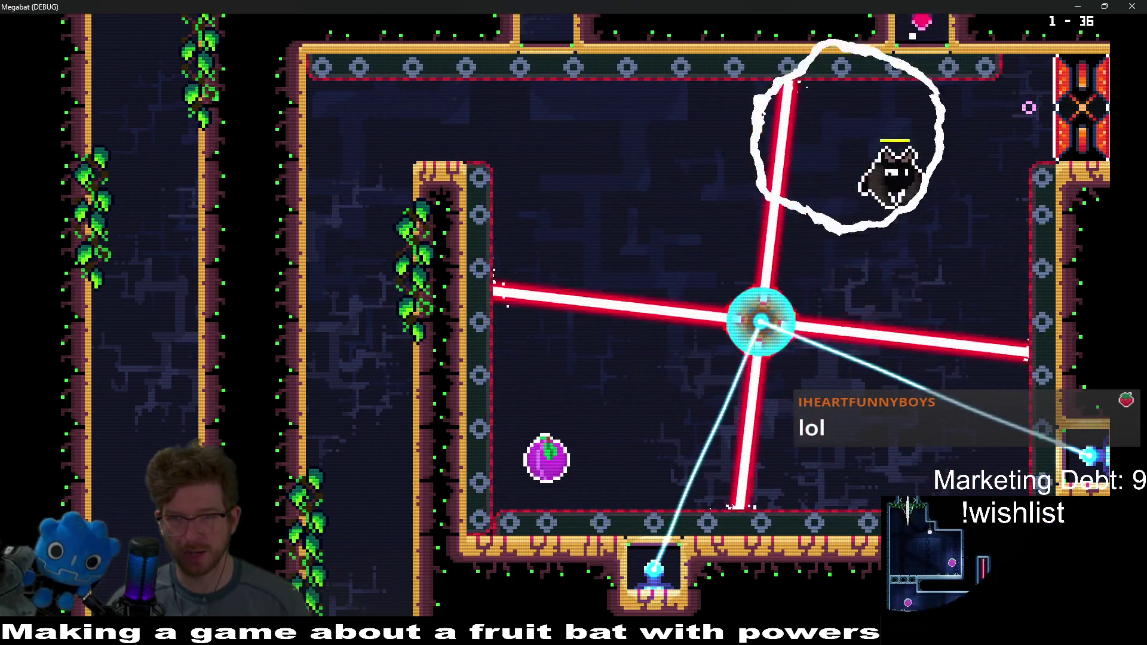
Step: Grab the purple fruit, cross the laser room, and fly past the checkpoint flag
{"action": "key", "text": "Left"}
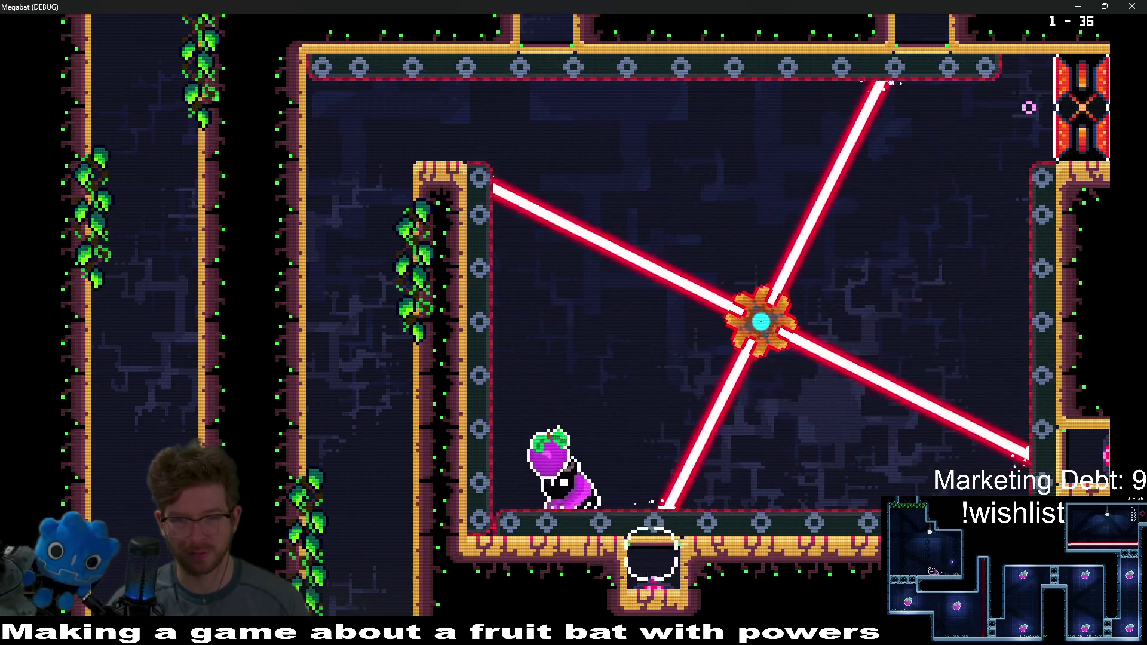
{"action": "key", "text": "Up"}
{"action": "key", "text": "Right"}
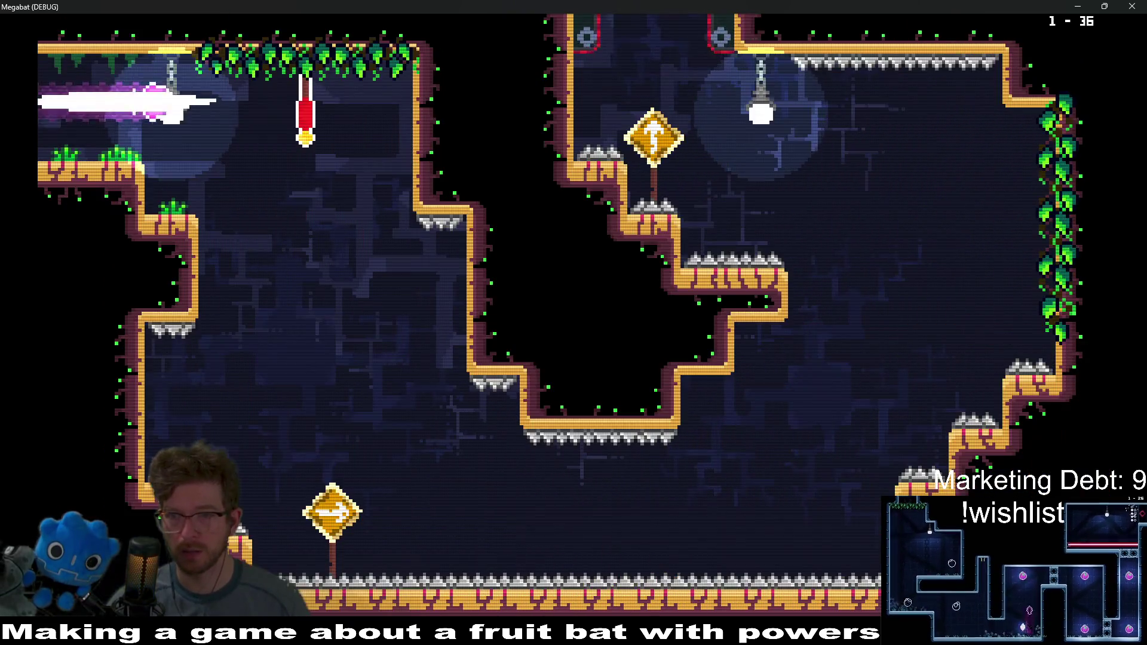
{"action": "key", "text": "Right"}
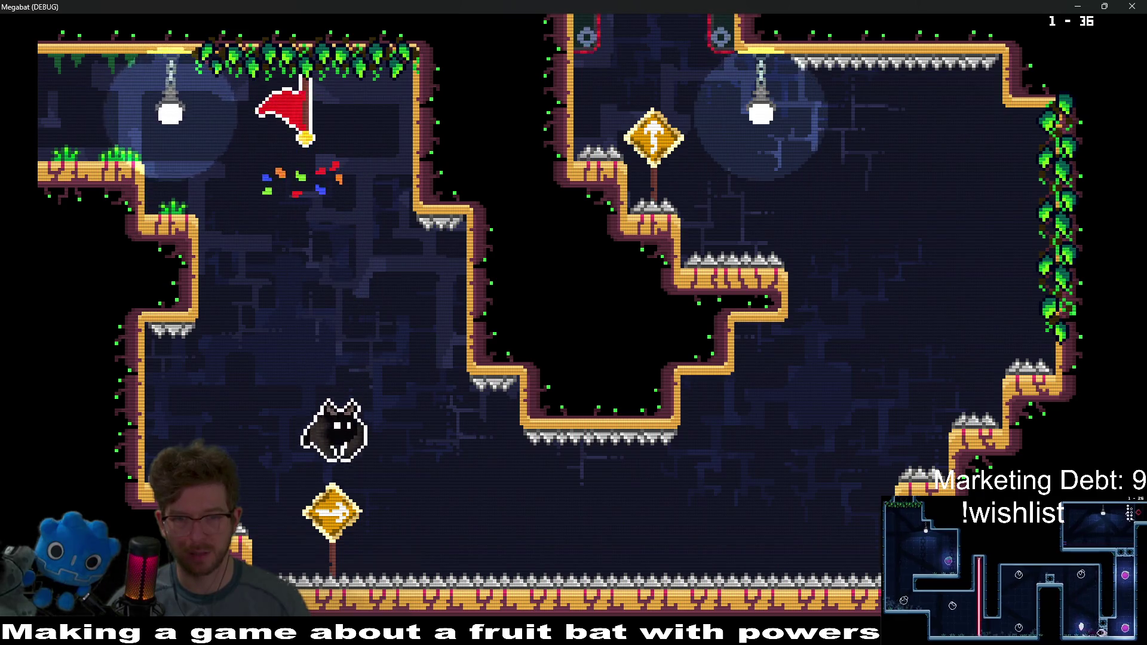
{"action": "key", "text": "Right"}
{"action": "key", "text": "Up"}
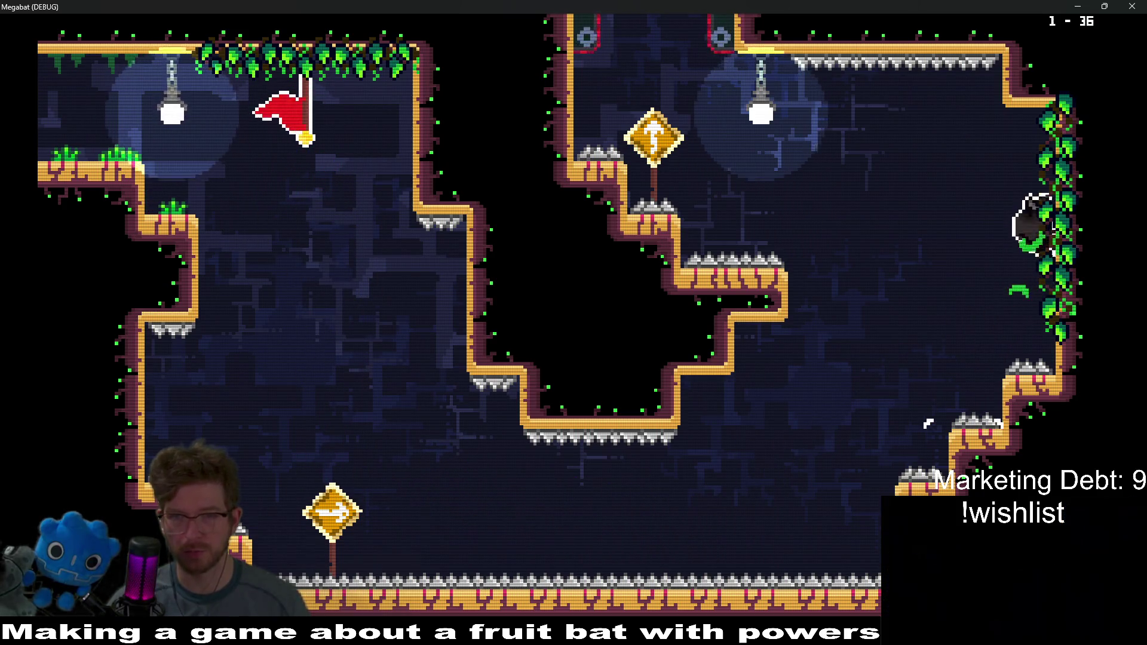
{"action": "key", "text": "Left"}
{"action": "key", "text": "Up"}
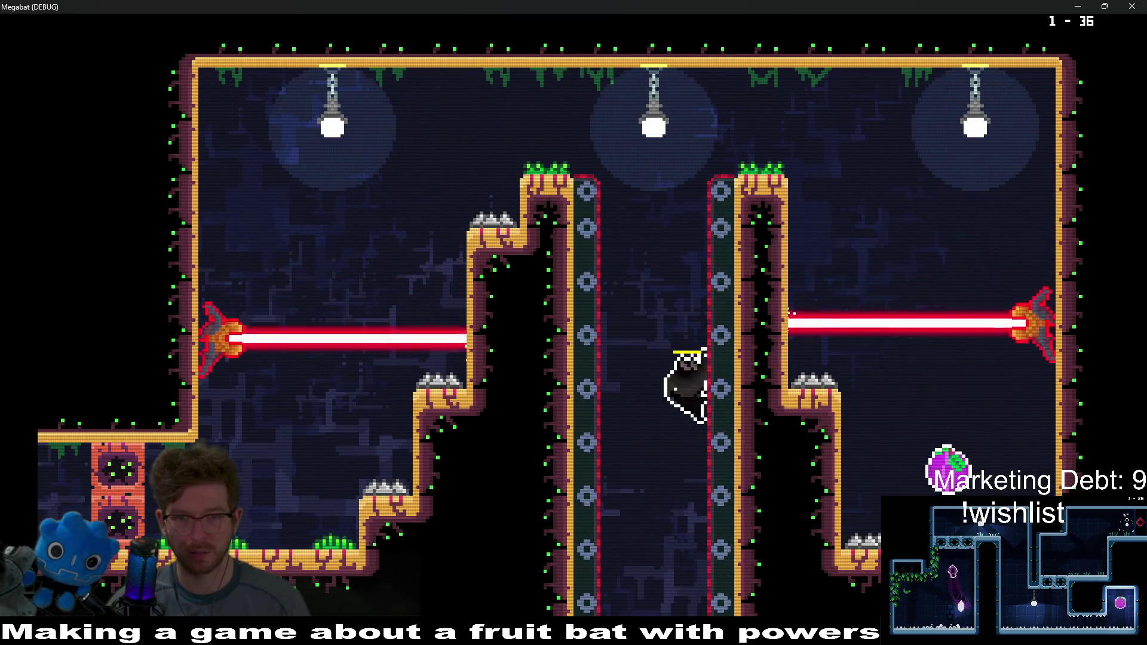
Step: Weave between the twin pillars of the next laser room and exit on the left
{"action": "key", "text": "Up"}
{"action": "key", "text": "Right"}
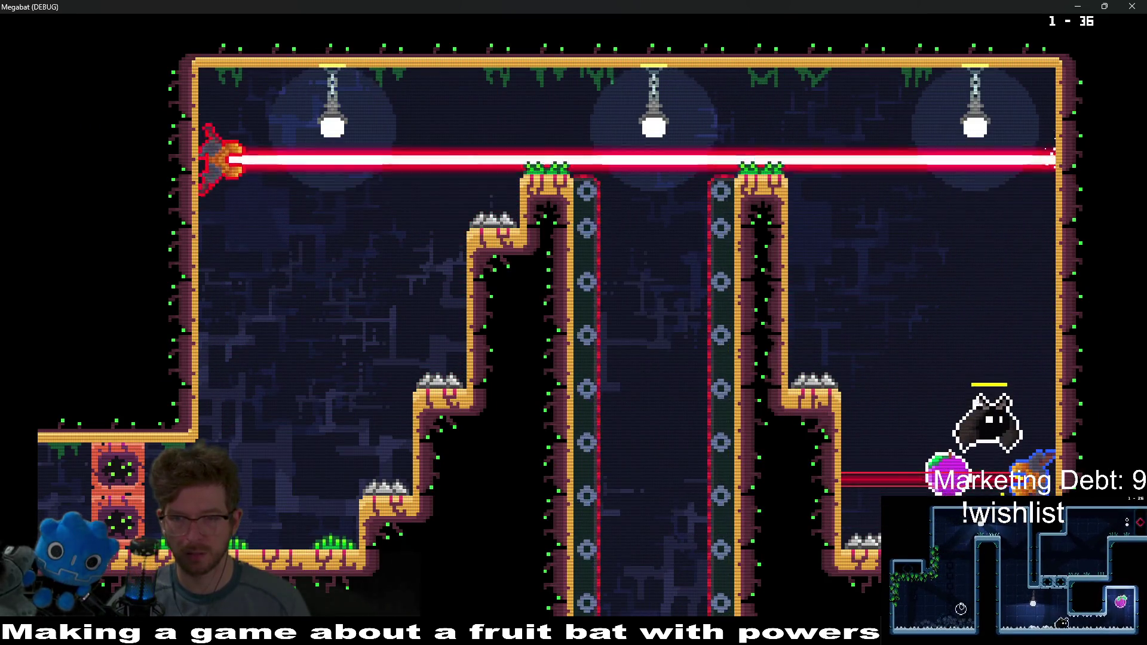
{"action": "key", "text": "Left"}
{"action": "key", "text": "Up"}
{"action": "key", "text": "Left"}
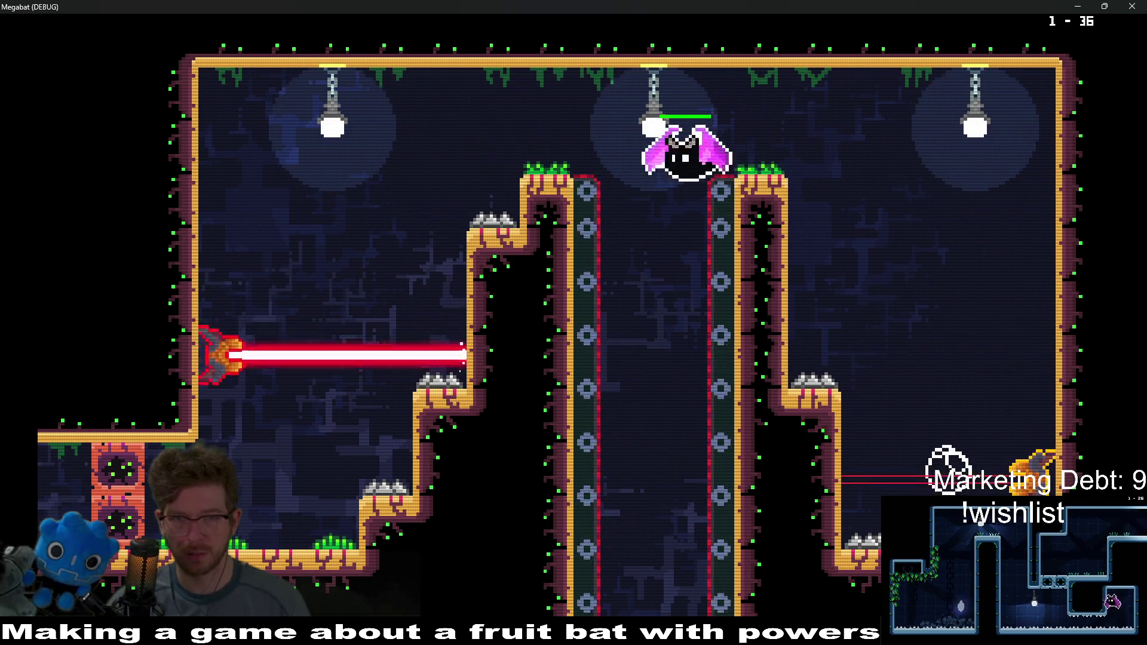
{"action": "key", "text": "Left"}
{"action": "key", "text": "Down"}
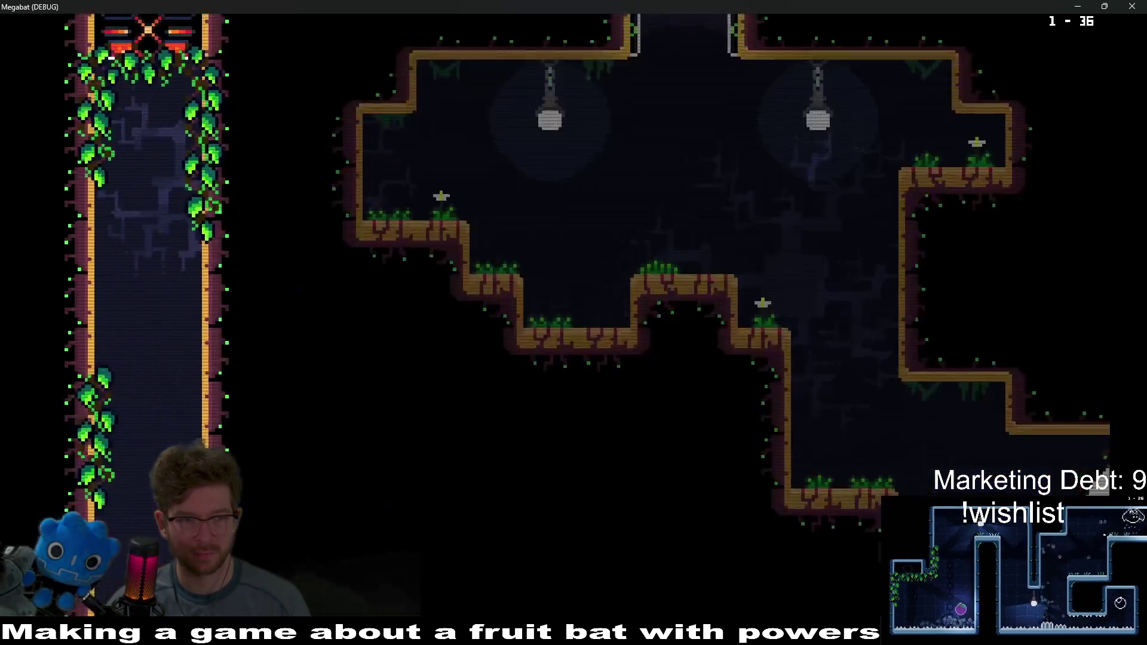
Step: Cross the dark room, perform a swoosh attack, and close the game
{"action": "key", "text": "Up"}
{"action": "key", "text": "Left"}
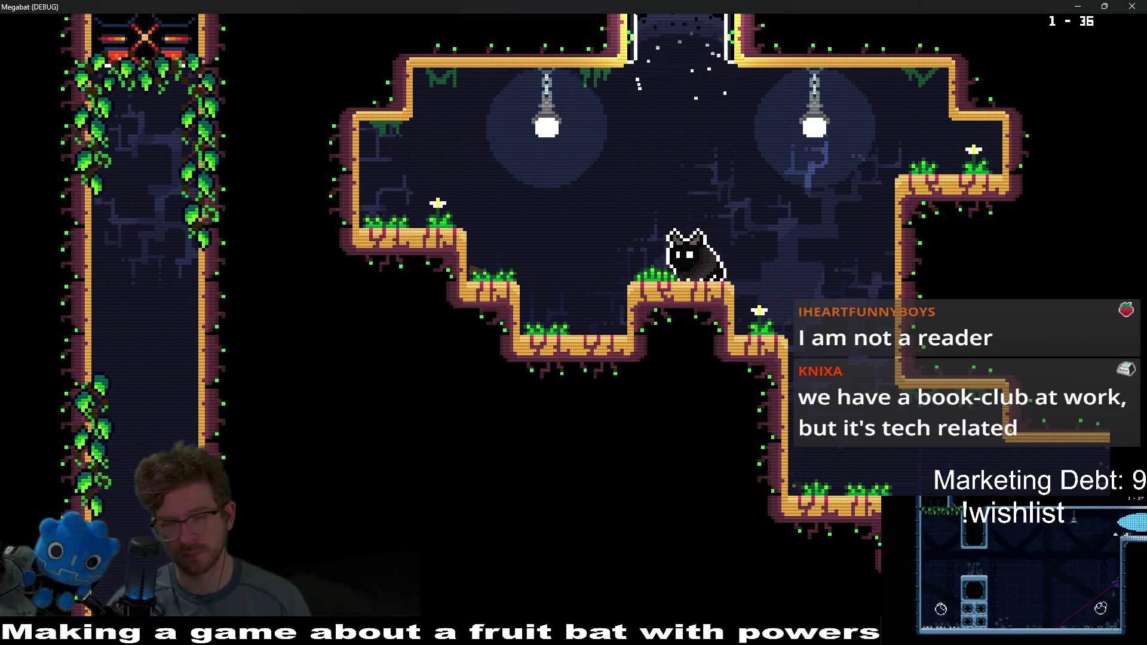
{"action": "key", "text": "Right"}
{"action": "key", "text": "Right"}
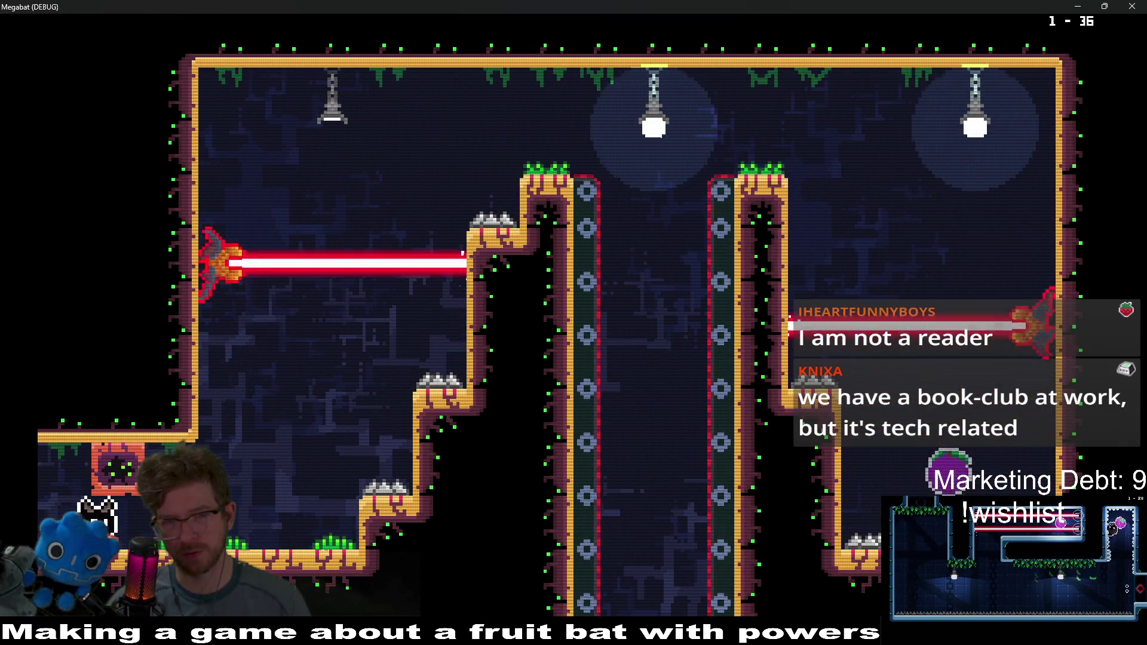
{"action": "key", "text": "Right"}
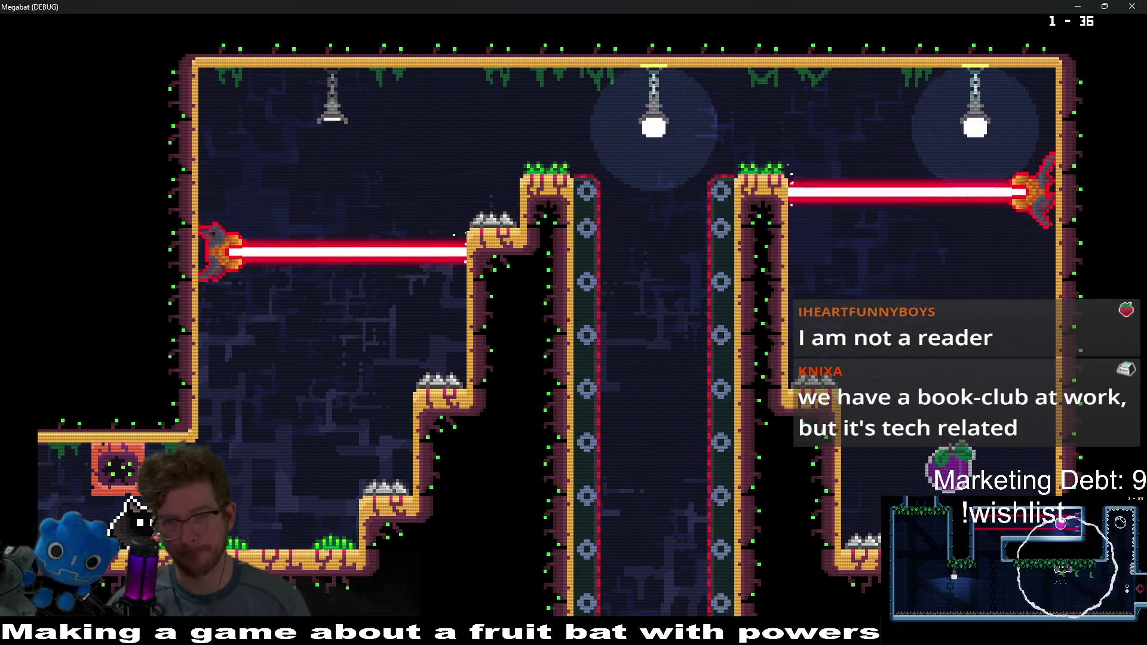
{"action": "key", "text": "x"}
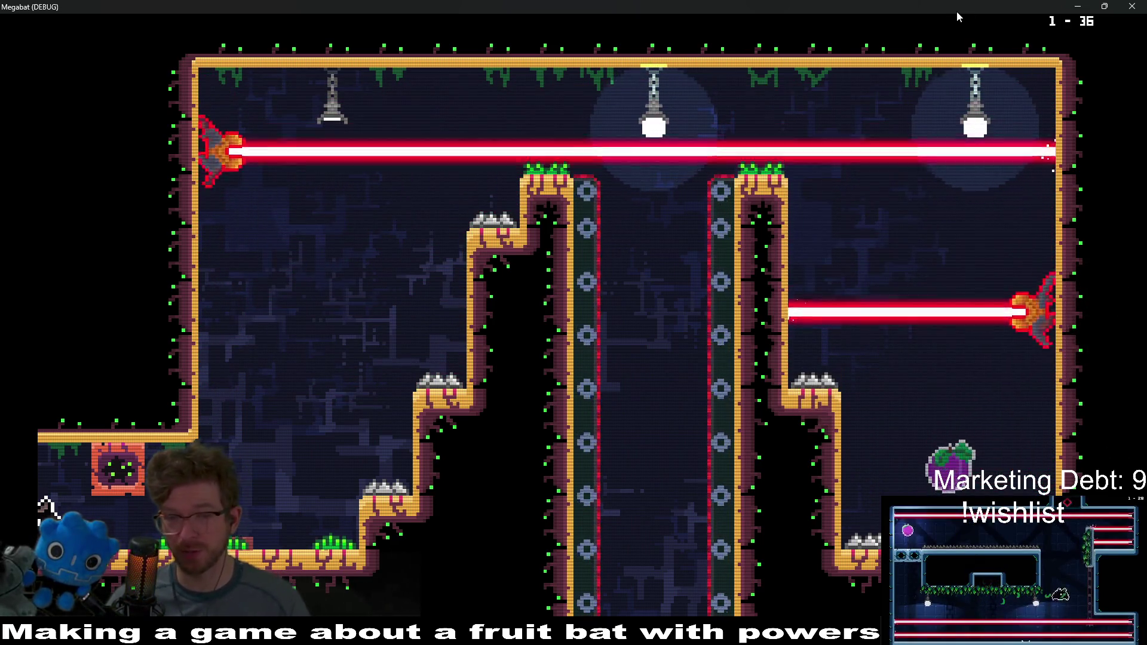
{"action": "left_click", "coordinate": [1079, 5]}
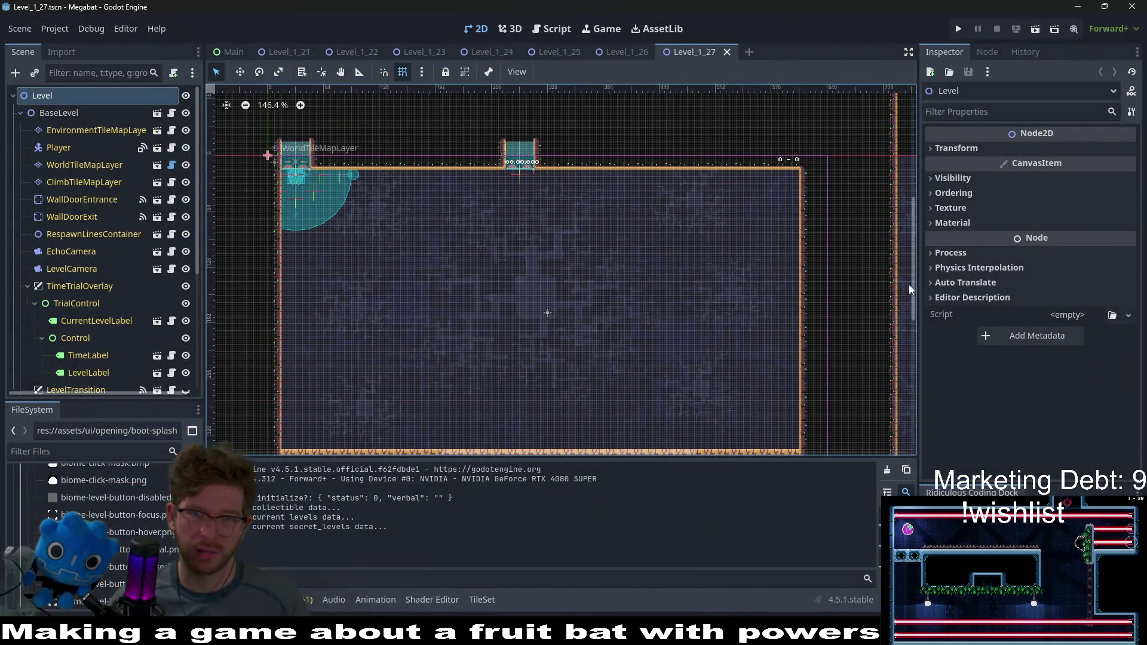
Step: Quick-search files for 'level_1_36' and open the Level_1_34 scene
{"action": "key", "text": "shift+alt+o"}
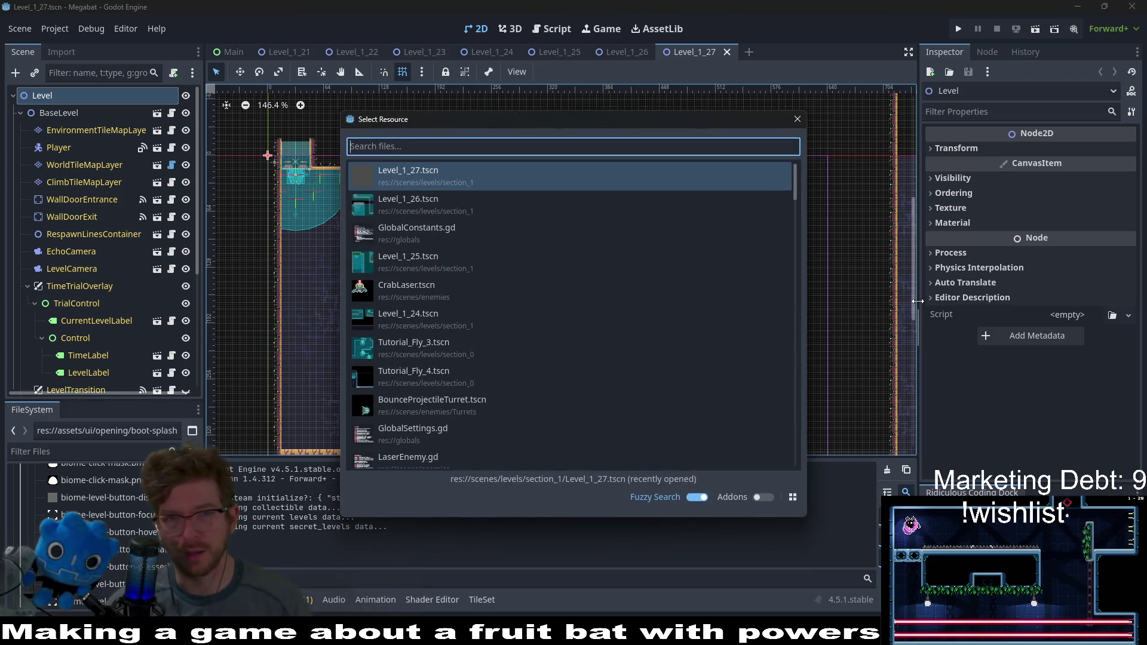
{"action": "type", "text": "level_"}
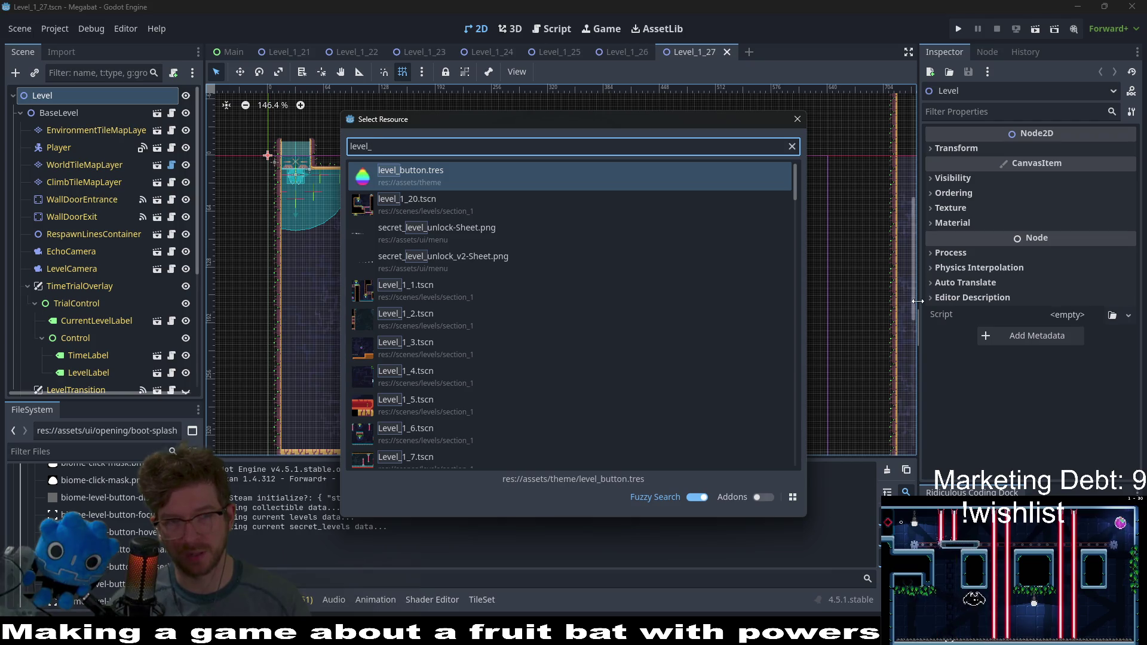
{"action": "type", "text": "1_"}
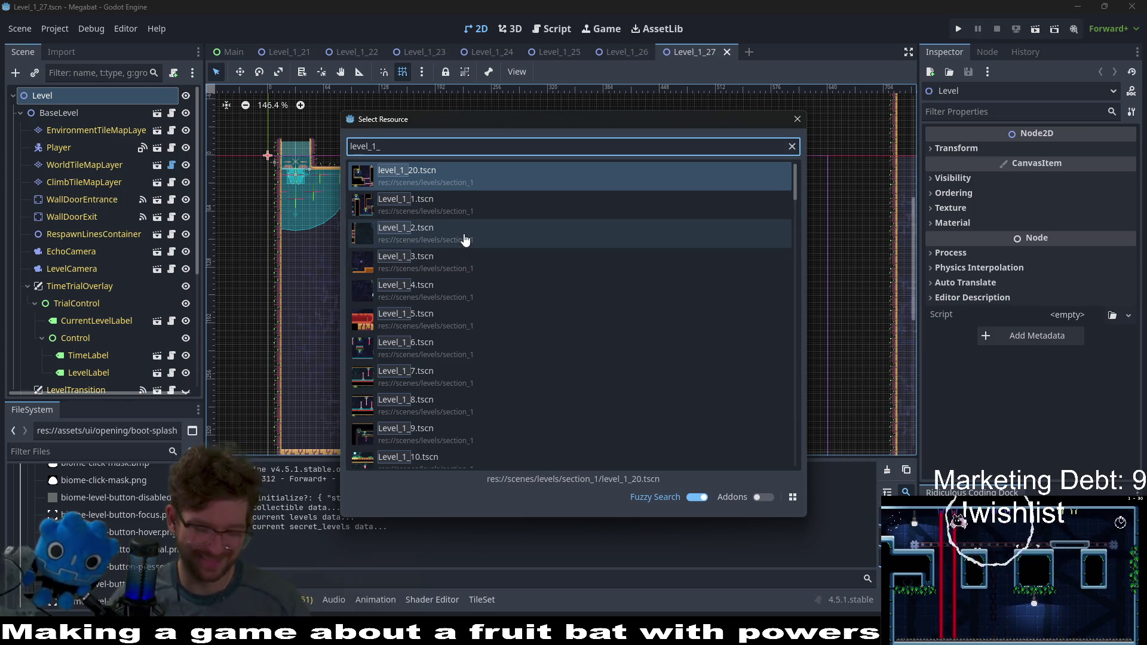
{"action": "type", "text": "36"}
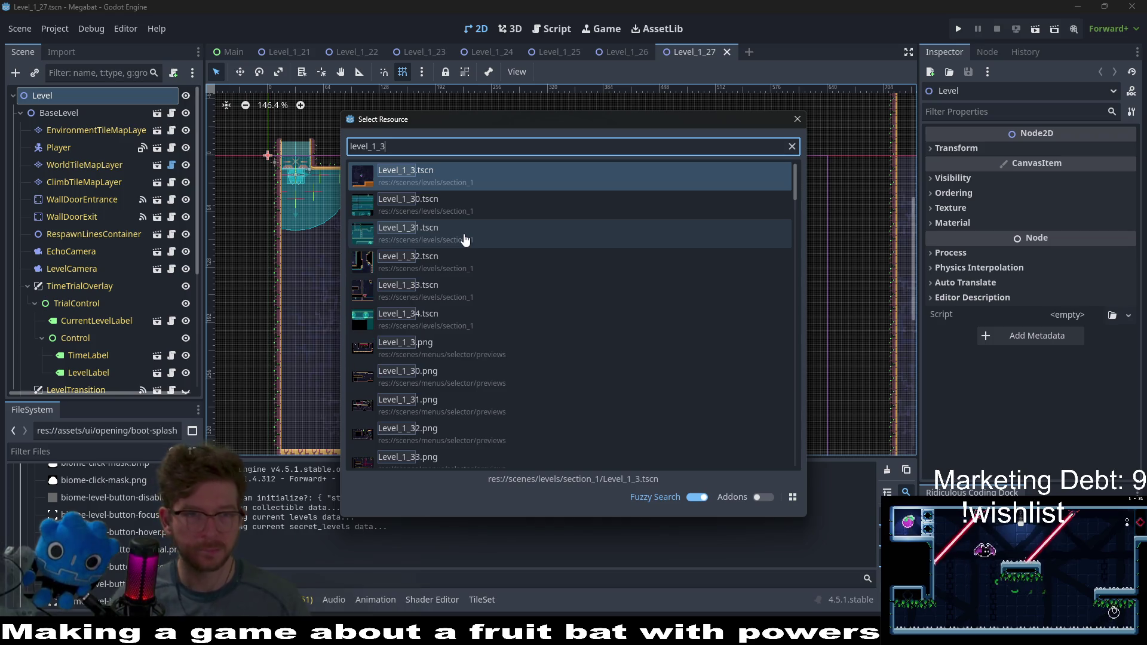
{"action": "left_click", "coordinate": [469, 323]}
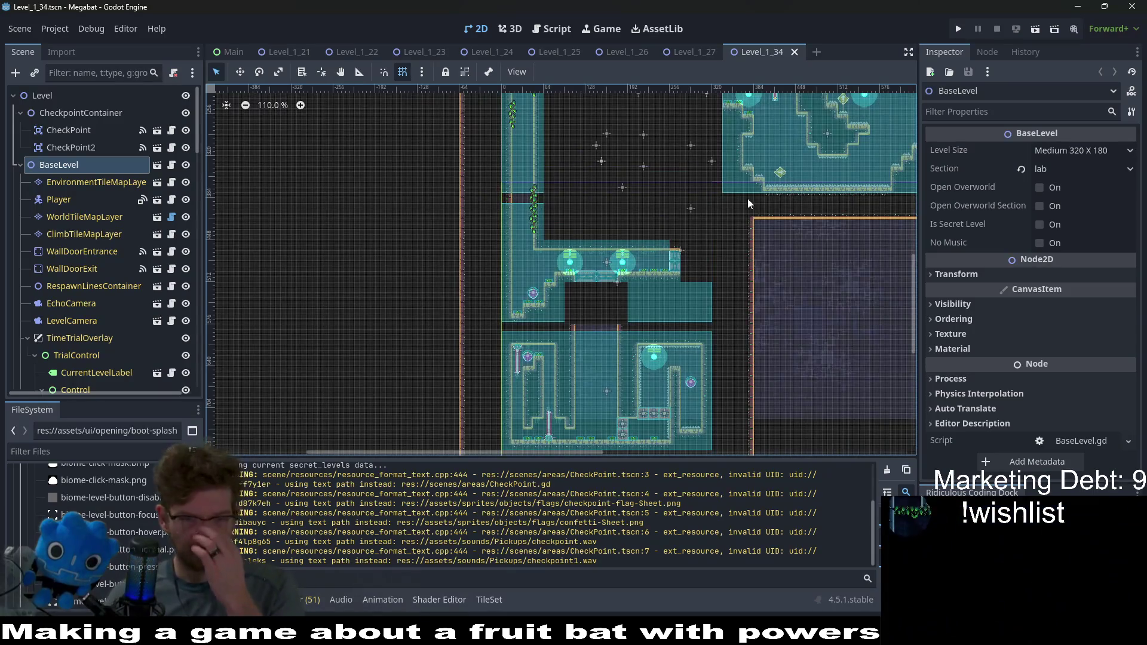
{"action": "scroll", "coordinate": [708, 278], "scroll_direction": "up", "scroll_amount": 5}
{"action": "scroll", "coordinate": [708, 278], "scroll_direction": "right", "scroll_amount": 3}
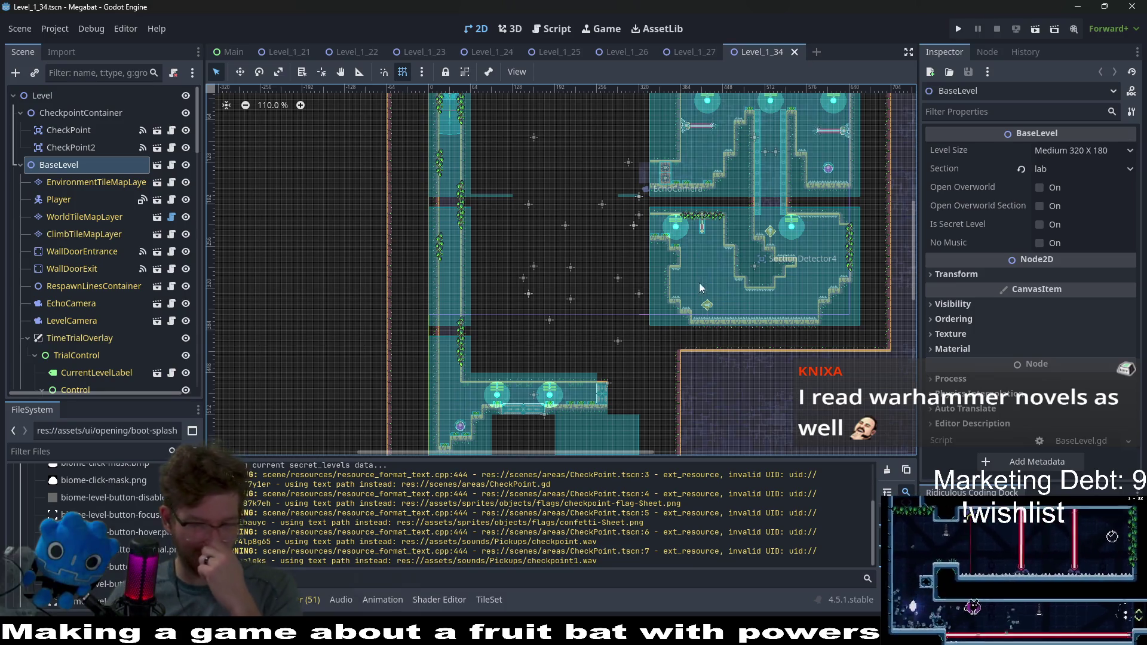
{"action": "scroll", "coordinate": [668, 207], "scroll_direction": "down", "scroll_amount": 8}
{"action": "scroll", "coordinate": [644, 192], "scroll_direction": "left", "scroll_amount": 1}
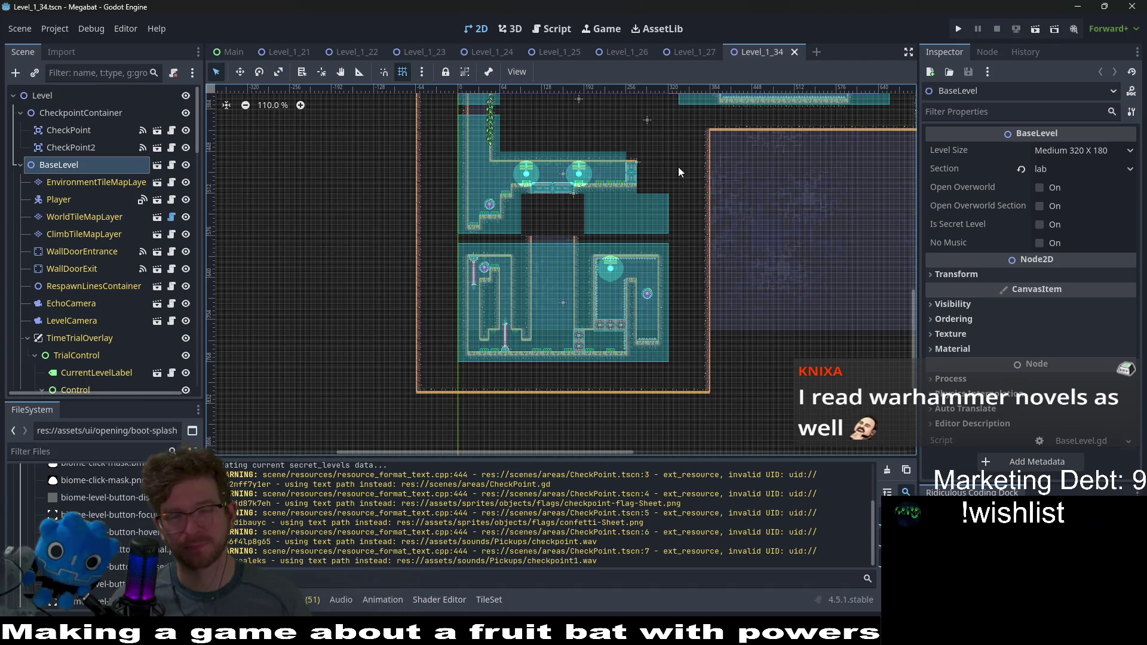
{"action": "scroll", "coordinate": [679, 167], "scroll_direction": "up", "scroll_amount": 7}
{"action": "scroll", "coordinate": [679, 167], "scroll_direction": "right", "scroll_amount": 1}
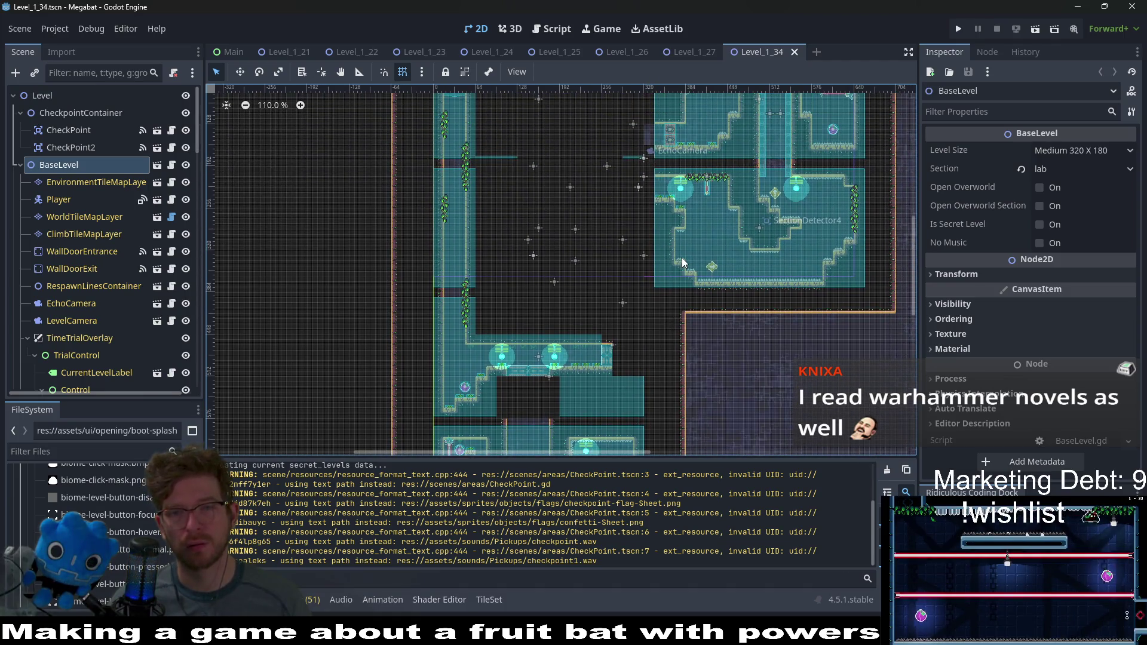
{"action": "scroll", "coordinate": [682, 257], "scroll_direction": "up", "scroll_amount": 4}
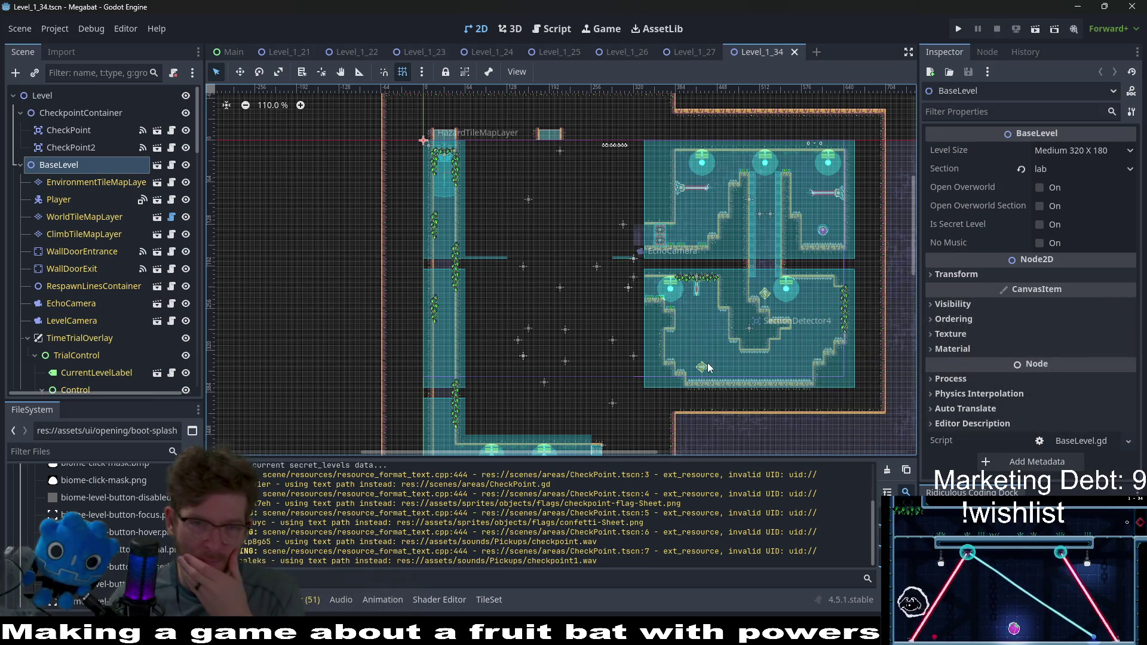
{"action": "scroll", "coordinate": [709, 367], "scroll_direction": "down", "scroll_amount": 3}
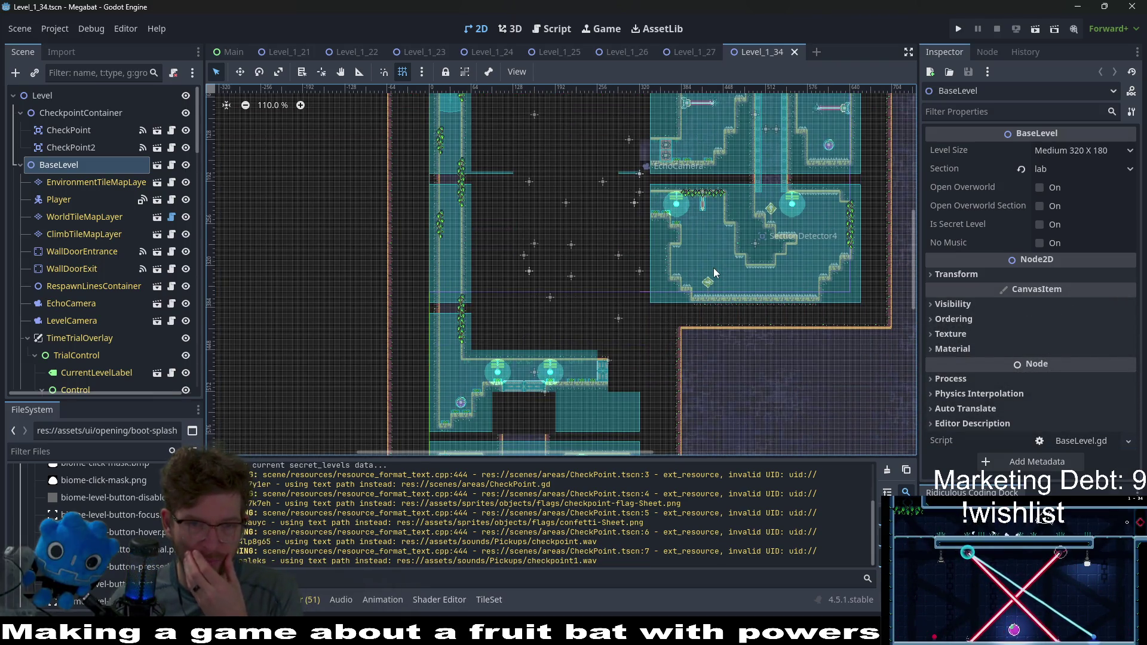
{"action": "left_click", "coordinate": [694, 53]}
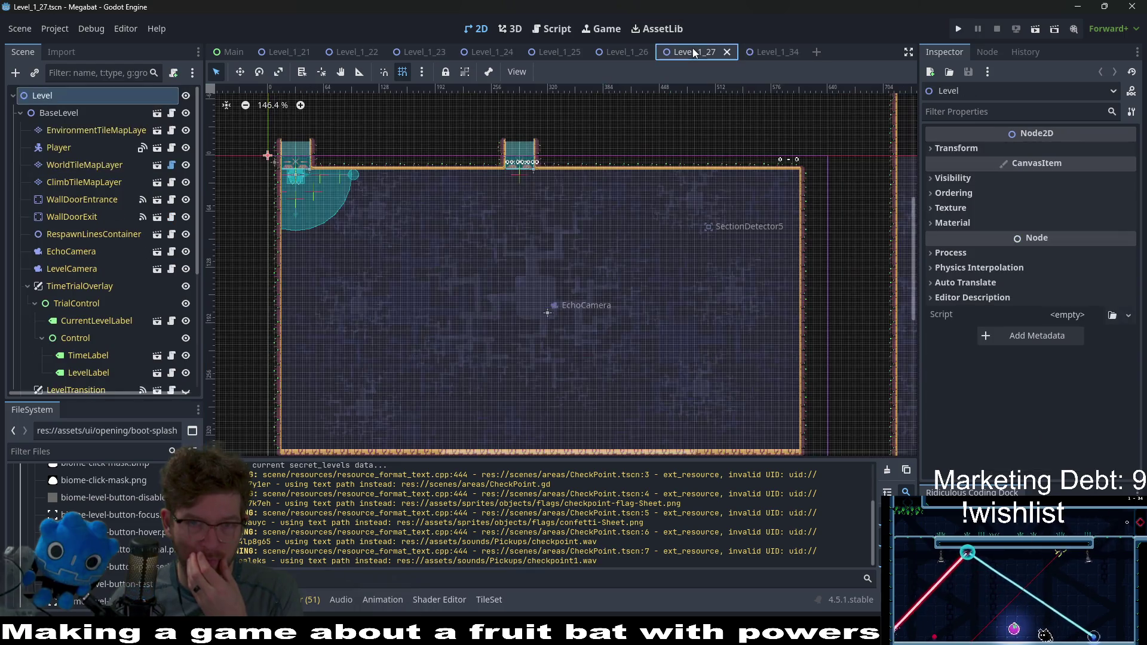
{"action": "left_click", "coordinate": [619, 46]}
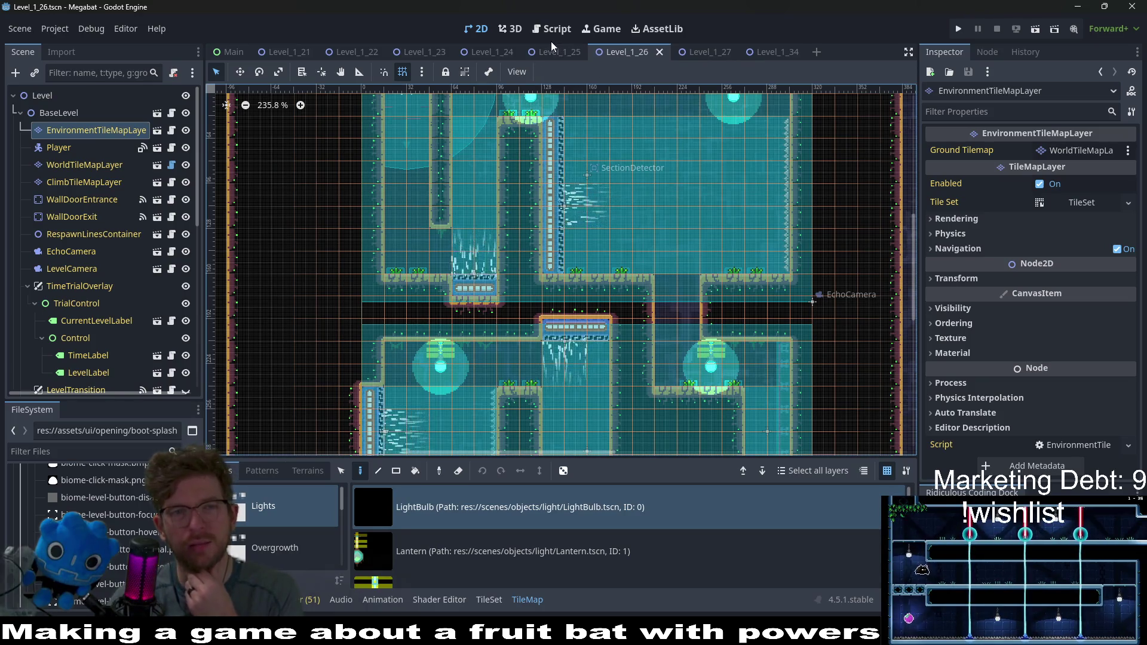
{"action": "left_click", "coordinate": [554, 52]}
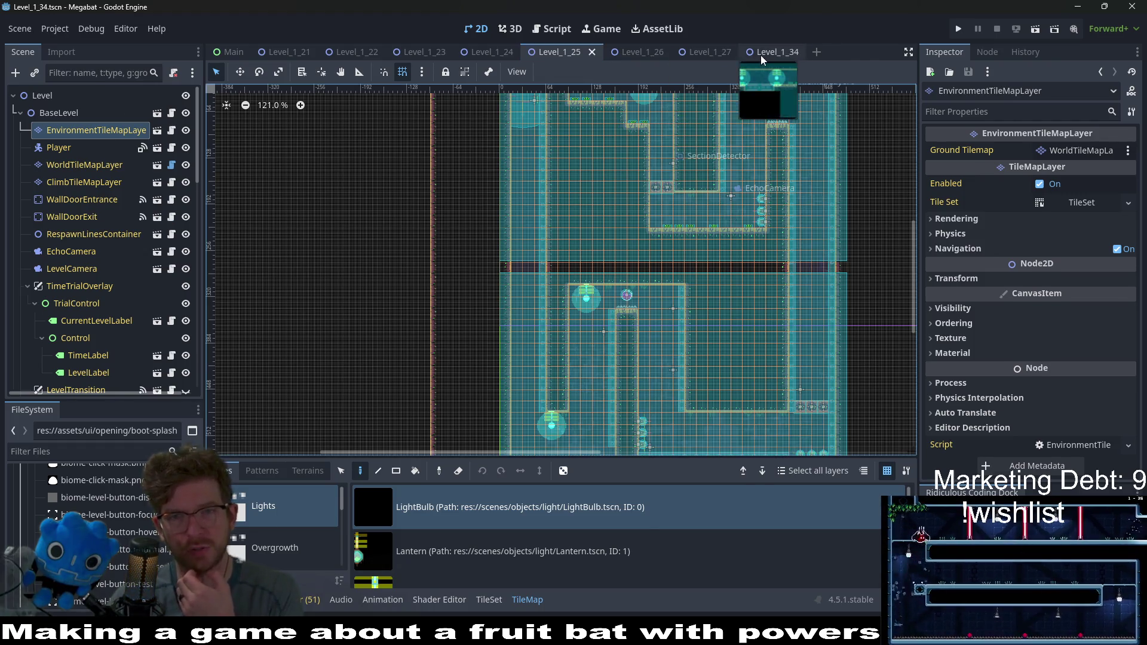
{"action": "left_click", "coordinate": [761, 53]}
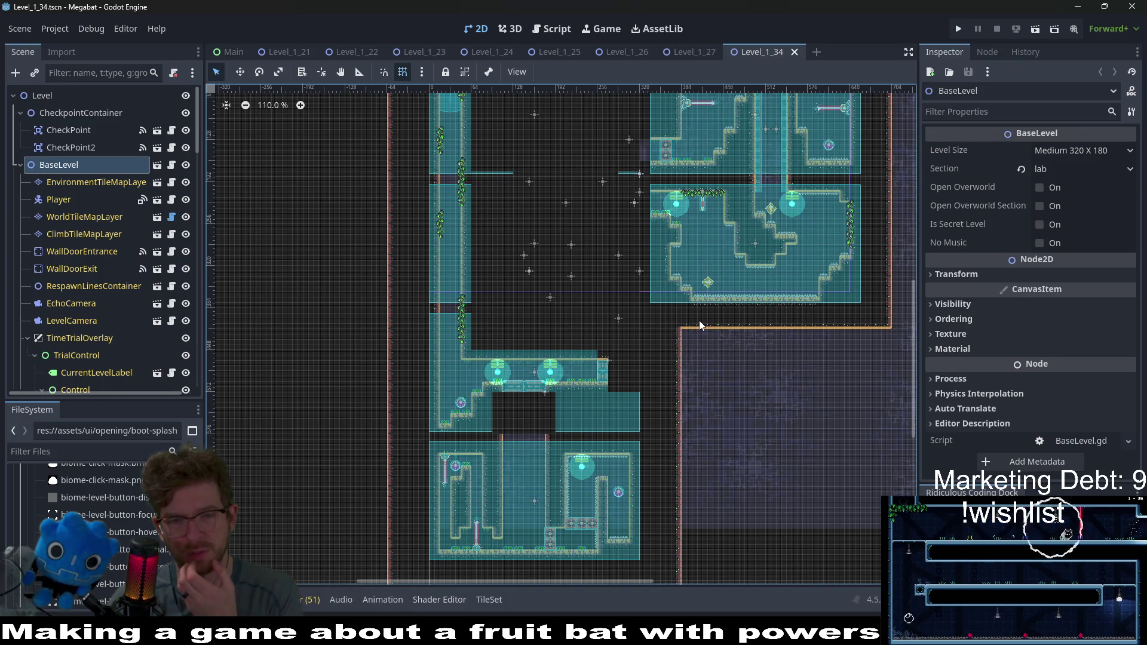
{"action": "scroll", "coordinate": [737, 279], "scroll_direction": "up", "scroll_amount": 3}
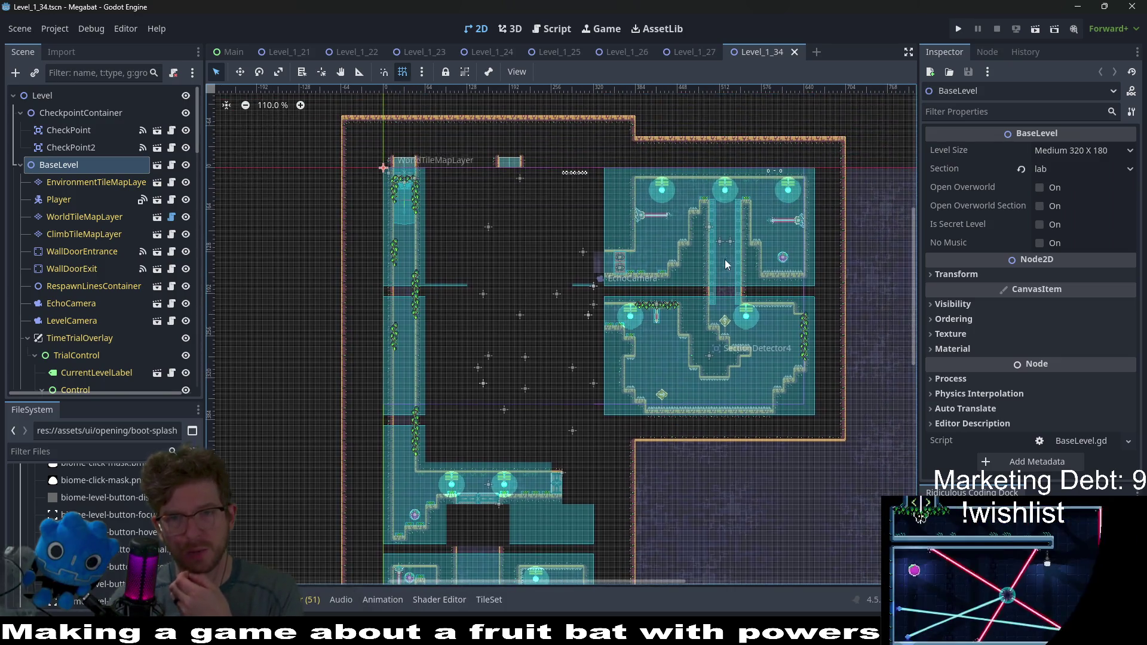
{"action": "left_click_drag", "start_coordinate": [721, 294], "coordinate": [711, 355]}
{"action": "left_click_drag", "start_coordinate": [759, 367], "coordinate": [778, 326]}
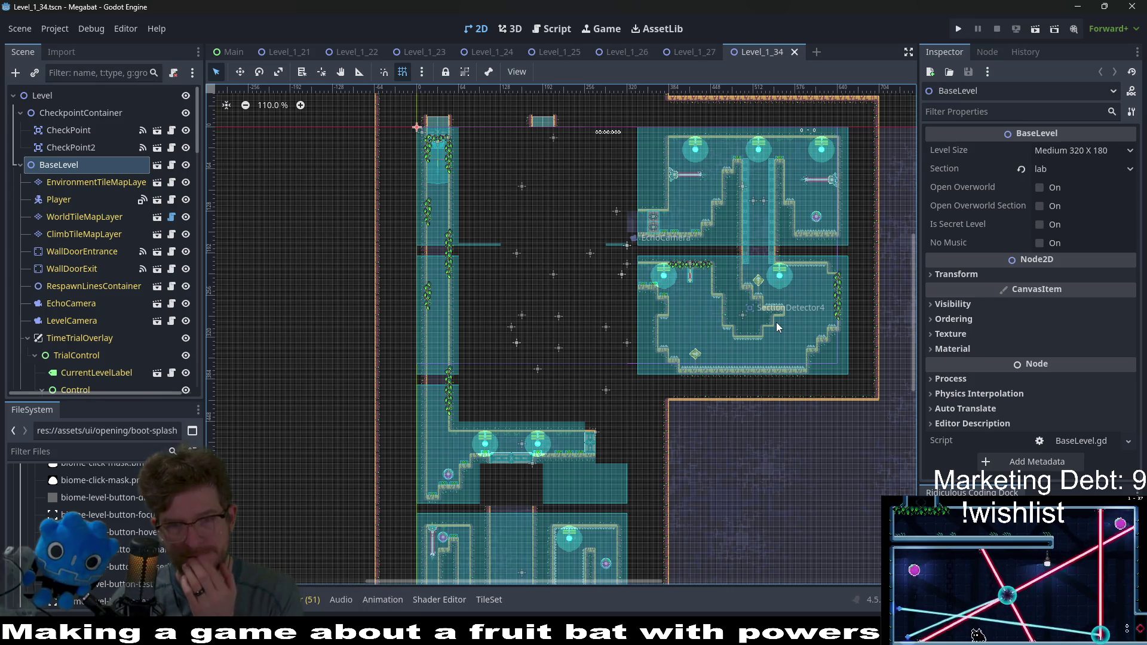
{"action": "scroll", "coordinate": [747, 347], "scroll_direction": "down", "scroll_amount": 3}
{"action": "scroll", "coordinate": [748, 347], "scroll_direction": "left", "scroll_amount": 3}
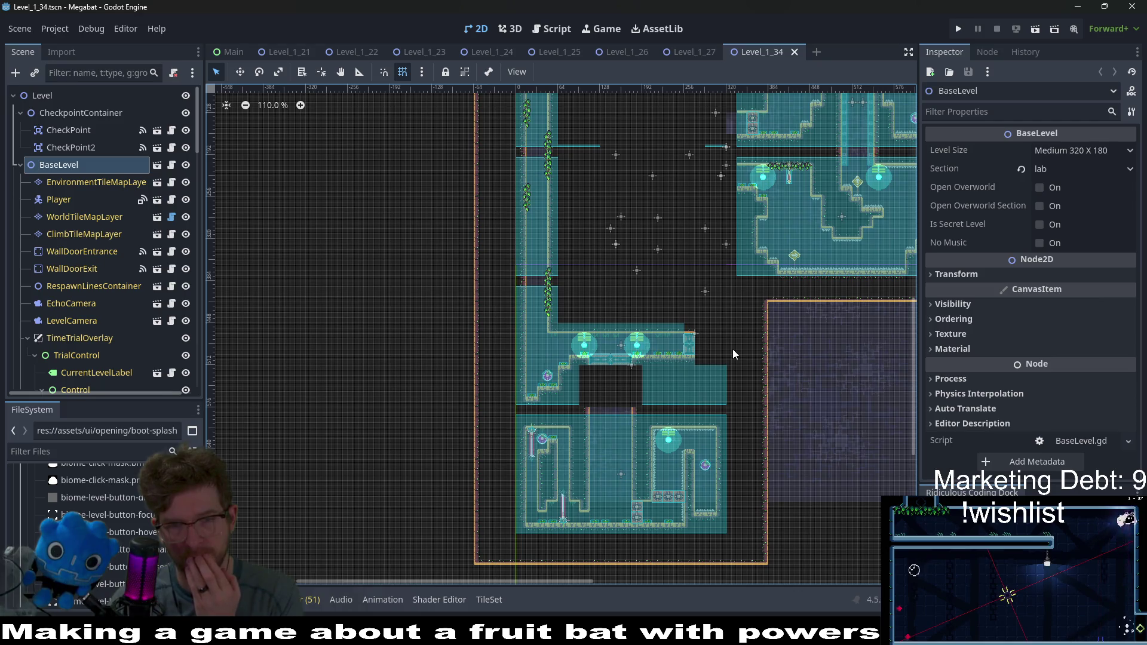
{"action": "scroll", "coordinate": [573, 453], "scroll_direction": "up", "scroll_amount": 5}
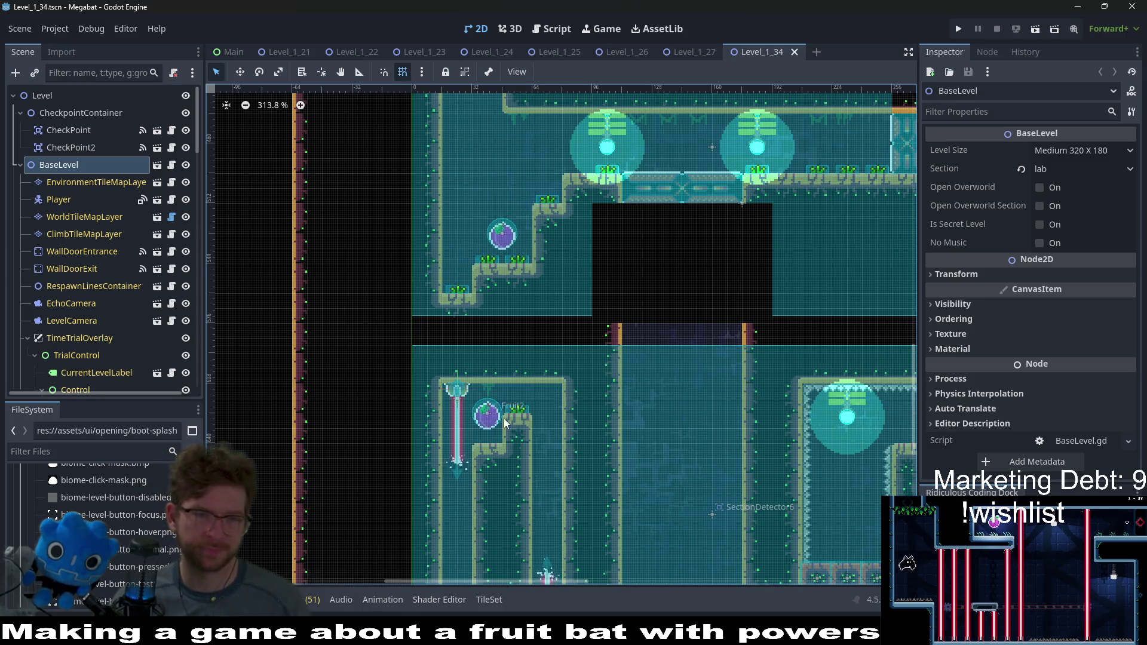
{"action": "scroll", "coordinate": [517, 426], "scroll_direction": "down", "scroll_amount": 2}
{"action": "scroll", "coordinate": [516, 426], "scroll_direction": "down", "scroll_amount": 1}
{"action": "scroll", "coordinate": [592, 445], "scroll_direction": "down", "scroll_amount": 3}
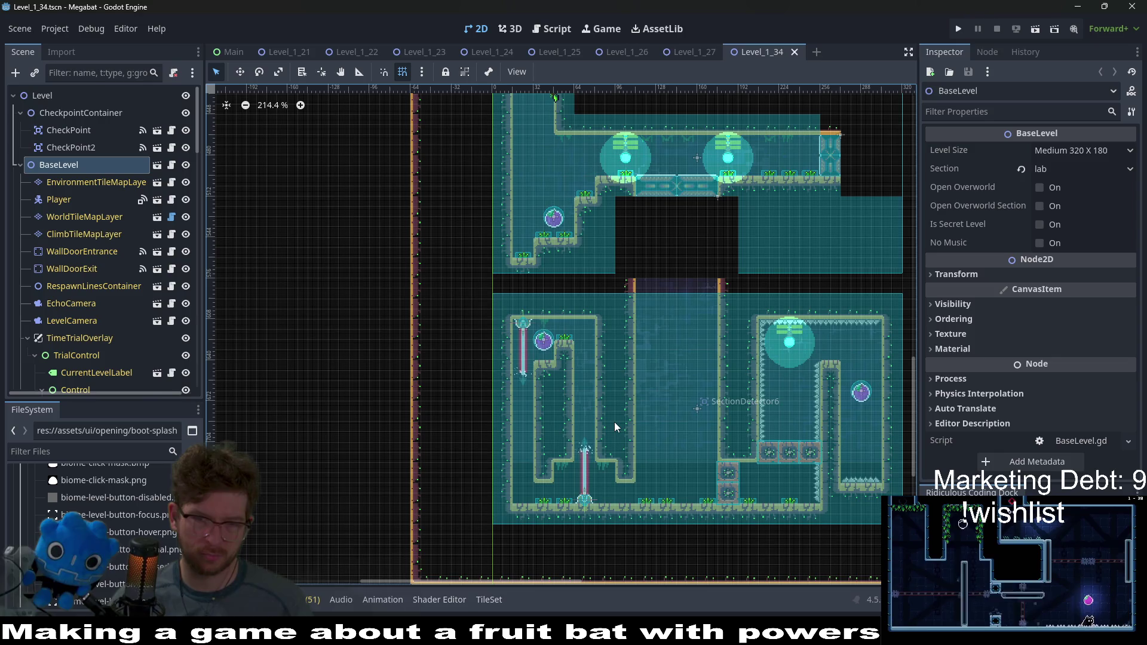
{"action": "scroll", "coordinate": [671, 445], "scroll_direction": "up", "scroll_amount": 3}
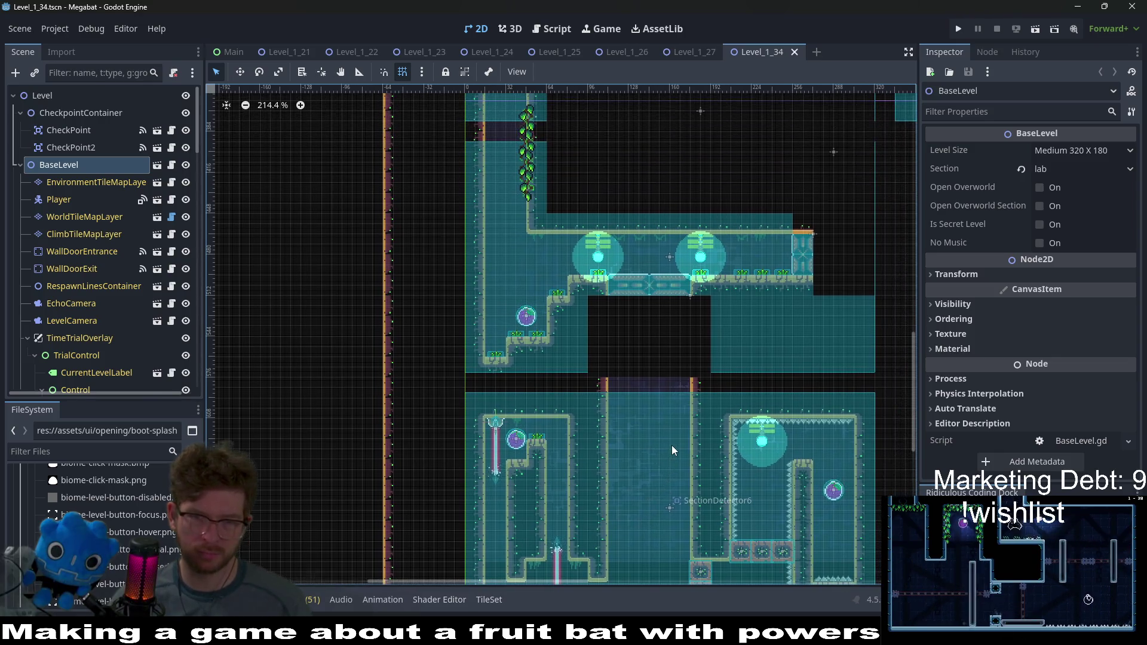
{"action": "scroll", "coordinate": [672, 446], "scroll_direction": "down", "scroll_amount": 2}
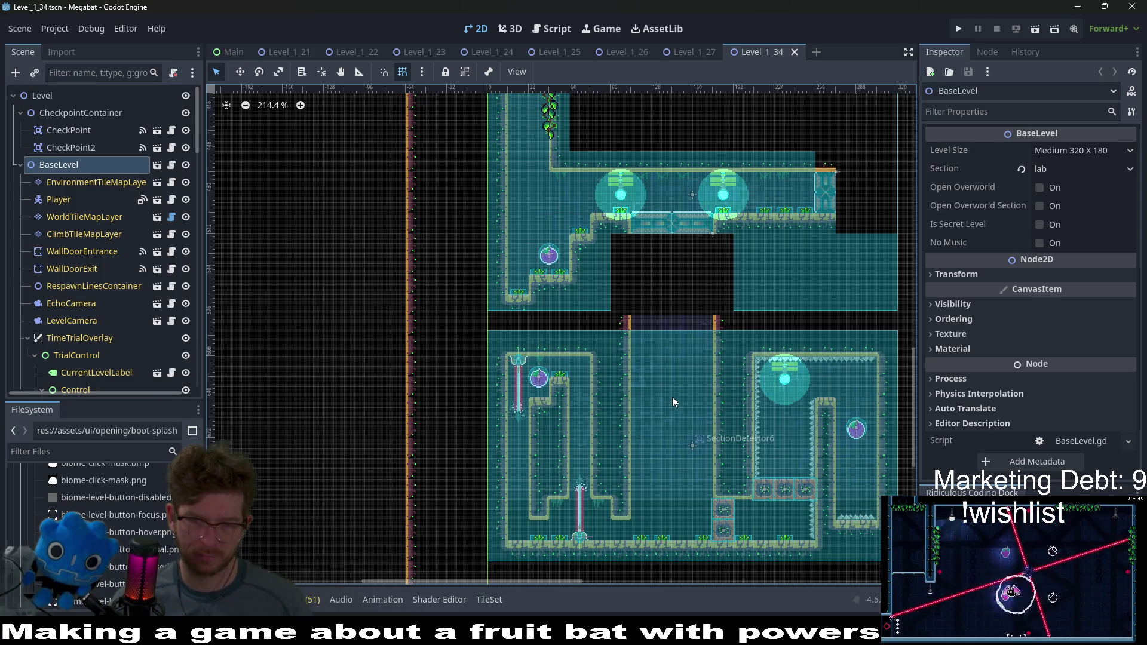
{"action": "scroll", "coordinate": [73, 332], "scroll_direction": "down", "scroll_amount": 10}
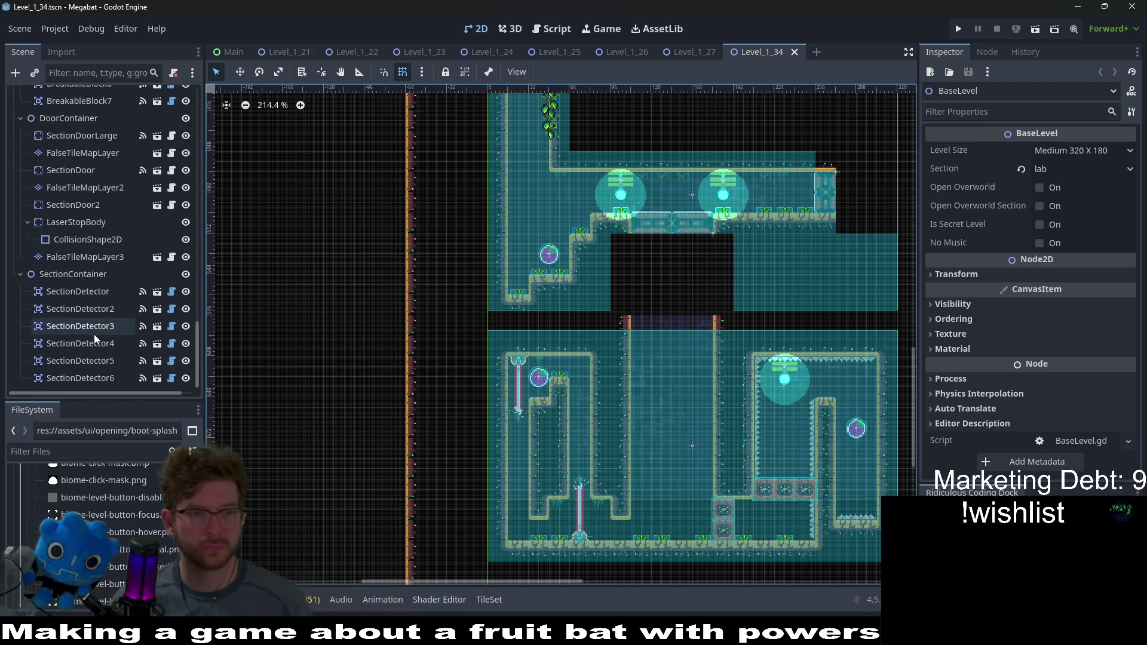
Step: Move BreakableBlockContainer above TileMapLayerContainer in Level_1_34 and save the scene
{"action": "scroll", "coordinate": [101, 281], "scroll_direction": "up", "scroll_amount": 5}
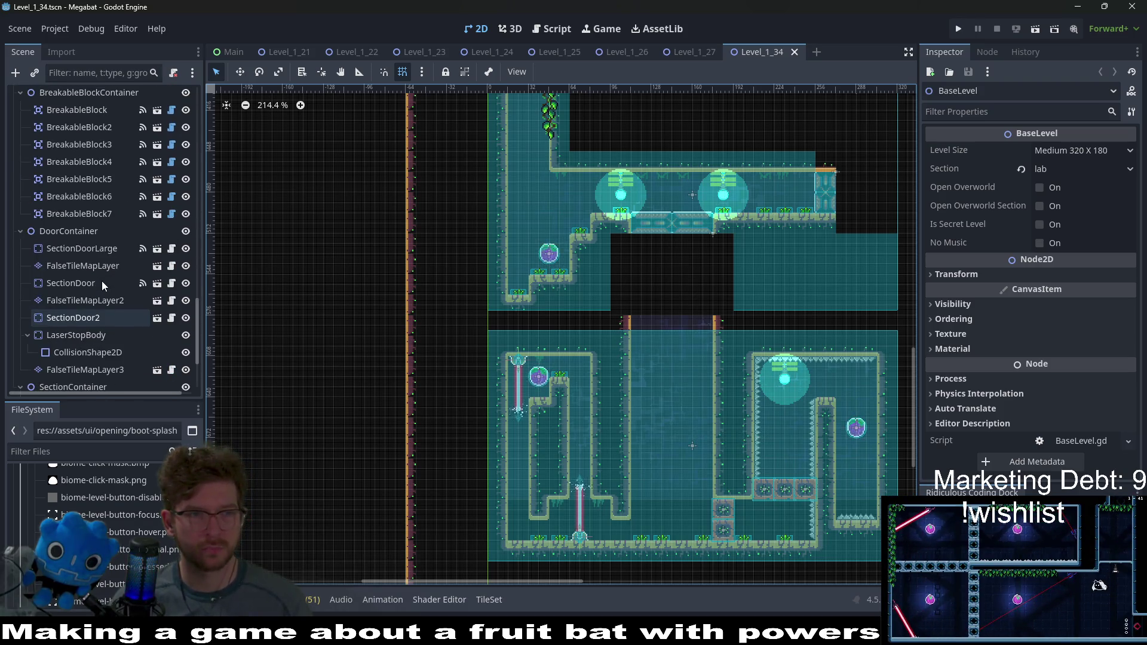
{"action": "left_click", "coordinate": [63, 131]}
{"action": "scroll", "coordinate": [121, 226], "scroll_direction": "up", "scroll_amount": 8}
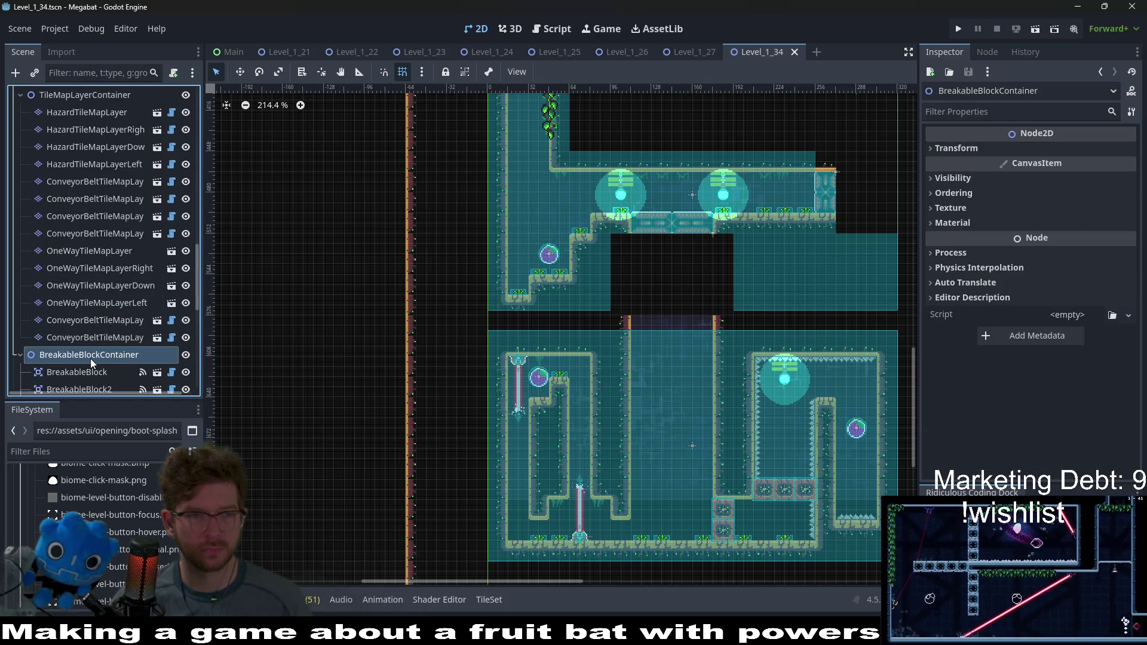
{"action": "mouse_move", "coordinate": [91, 359]}
{"action": "left_mouse_down"}
{"action": "mouse_move", "coordinate": [100, 152]}
{"action": "mouse_move", "coordinate": [84, 111]}
{"action": "mouse_move", "coordinate": [42, 154]}
{"action": "mouse_move", "coordinate": [26, 153]}
{"action": "left_mouse_up"}
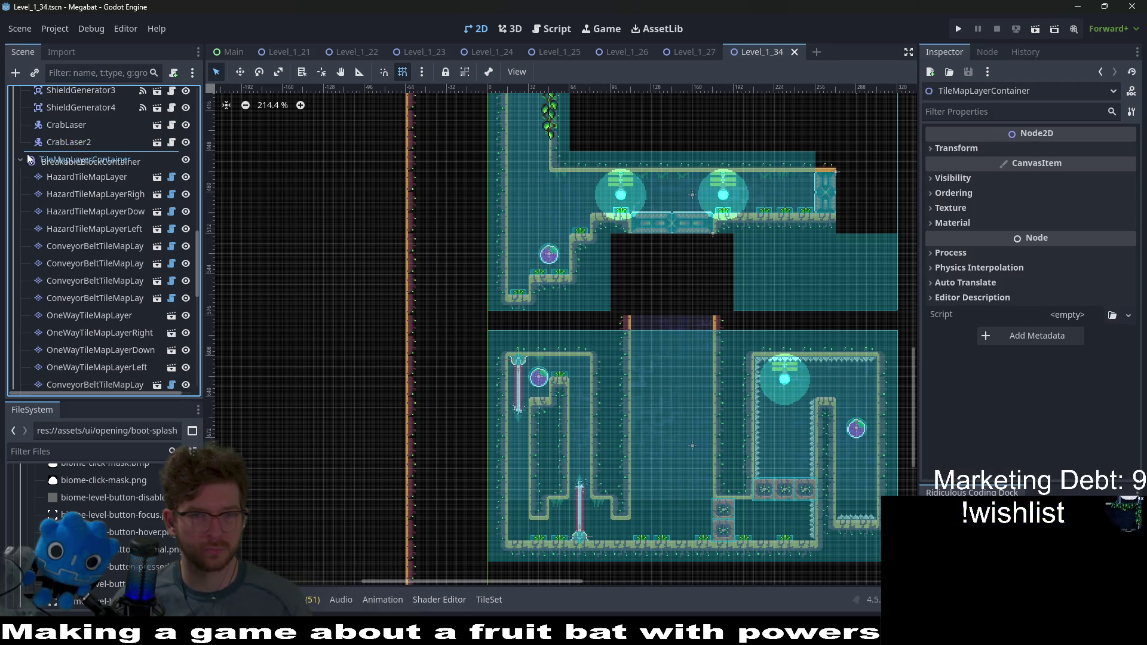
{"action": "key", "text": "ctrl+s"}
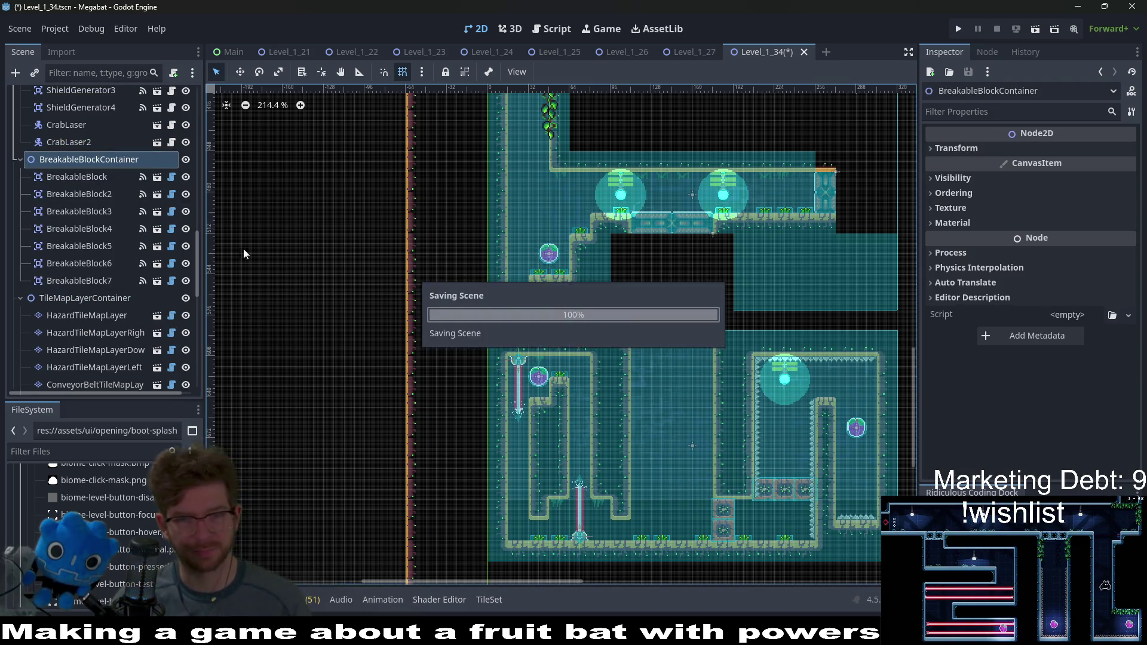
{"action": "scroll", "coordinate": [697, 392], "scroll_direction": "up", "scroll_amount": 5}
{"action": "scroll", "coordinate": [697, 392], "scroll_direction": "right", "scroll_amount": 5}
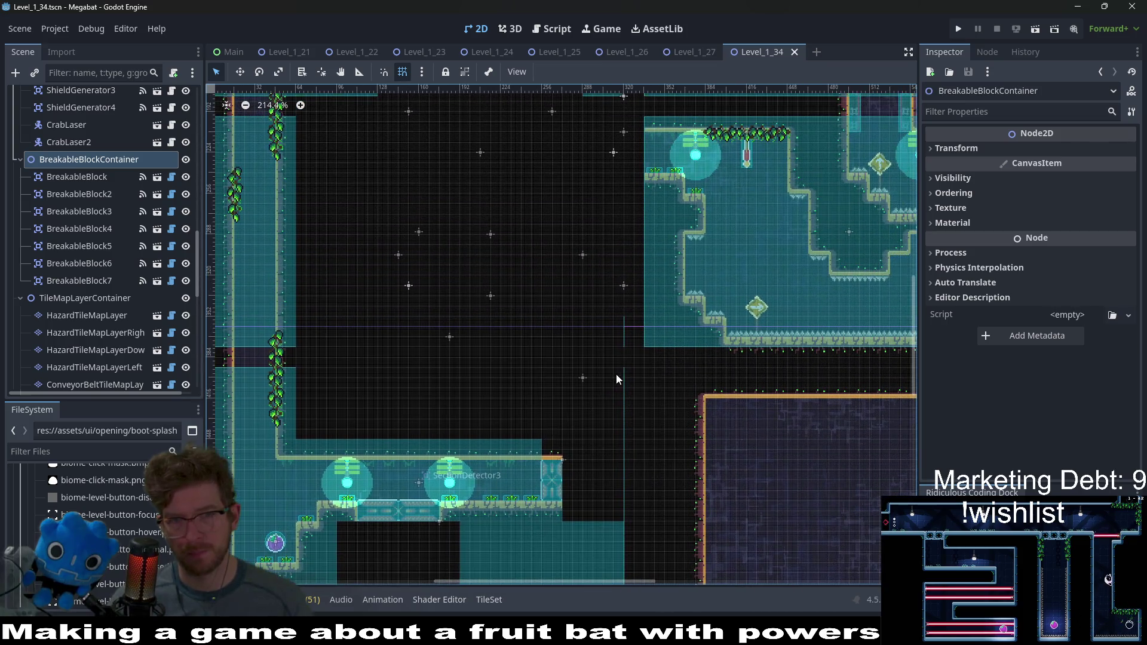
Step: Return to the Level_1_27 scene and select its WorldTileMapLayer node, then switch over to Steam
{"action": "left_click", "coordinate": [630, 53]}
{"action": "left_click", "coordinate": [690, 53]}
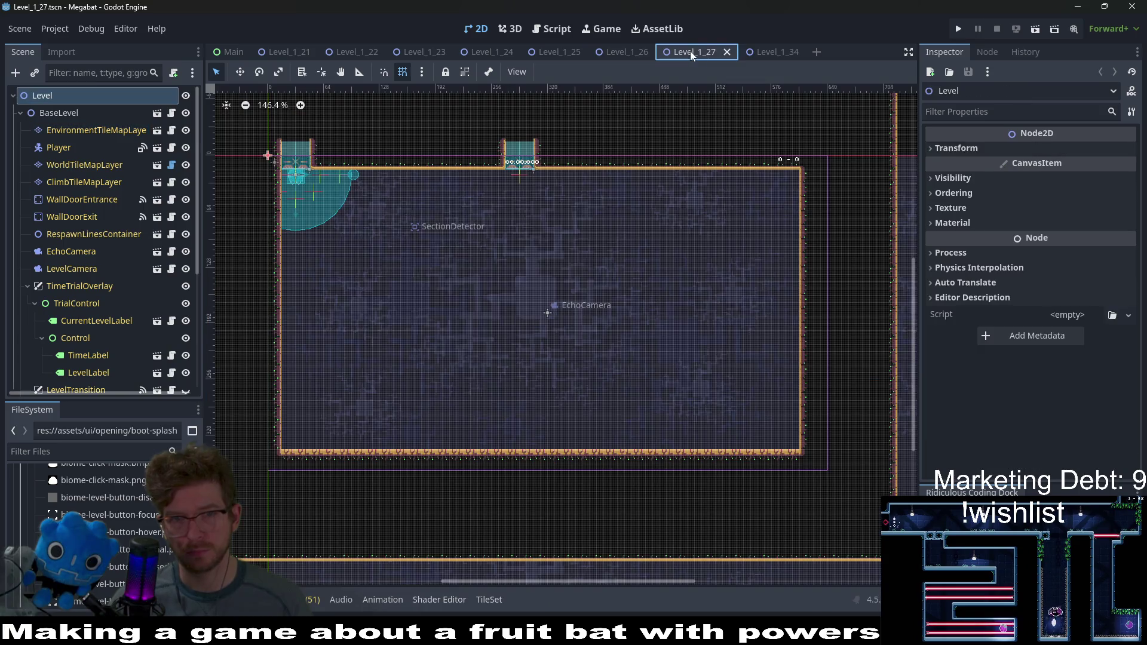
{"action": "left_click", "coordinate": [770, 53]}
{"action": "left_click", "coordinate": [680, 53]}
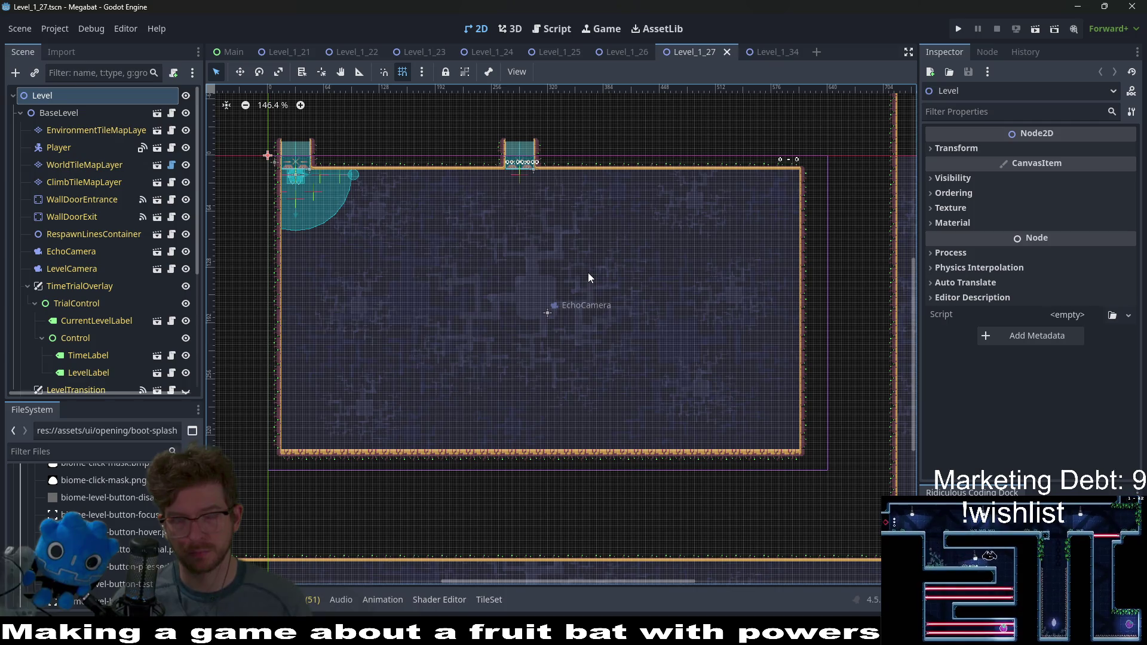
{"action": "left_click", "coordinate": [88, 167]}
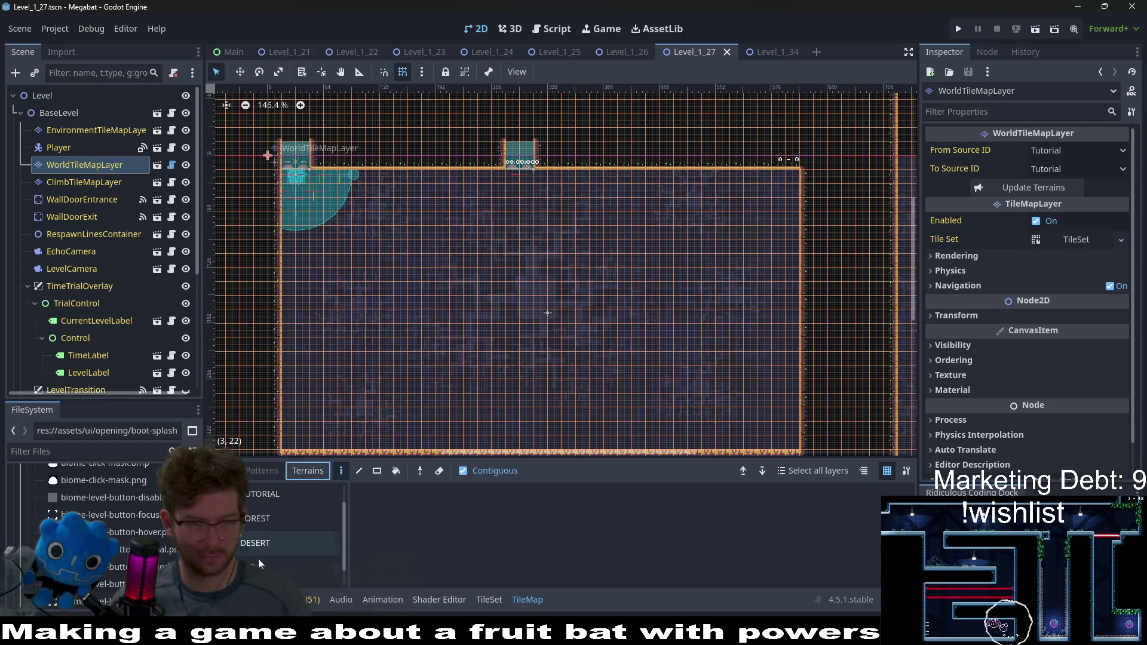
{"action": "key", "text": "alt+Tab"}
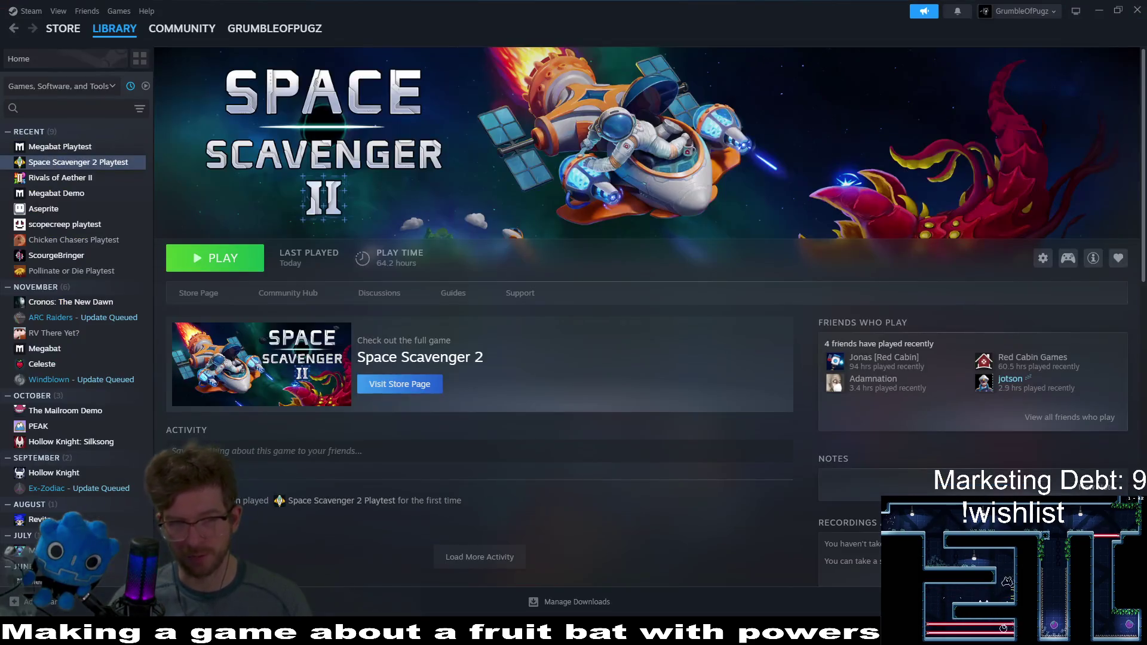
Step: Open the No Rest for the Wicked store page from the Steam wishlist
{"action": "mouse_move", "coordinate": [63, 28]}
{"action": "left_click", "coordinate": [57, 86]}
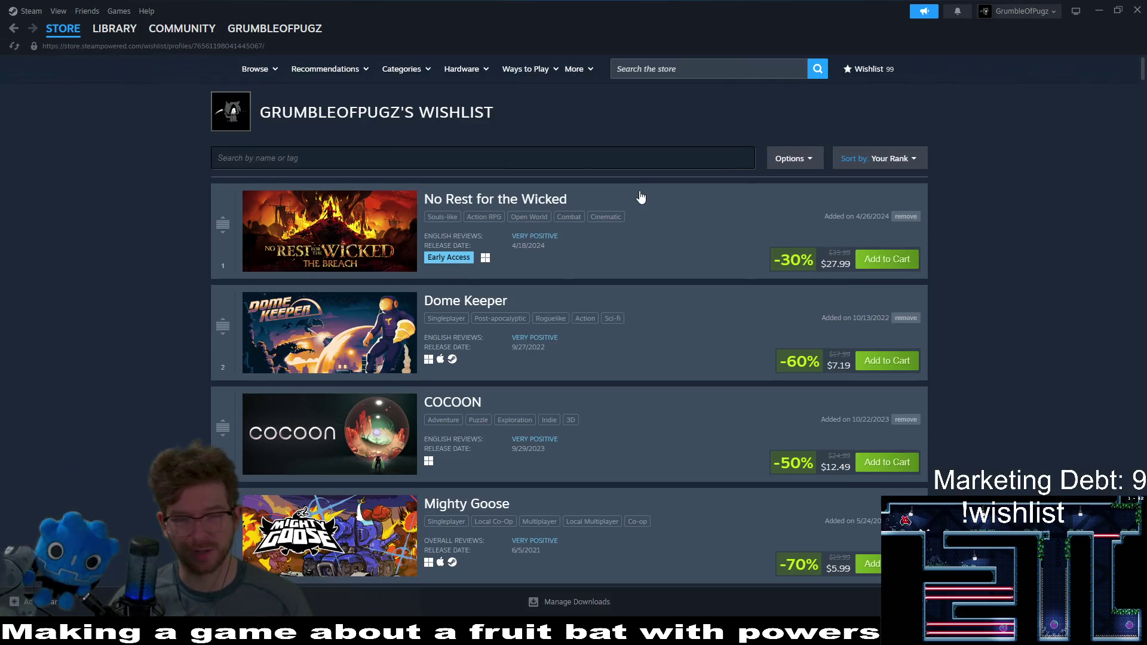
{"action": "left_click", "coordinate": [493, 200]}
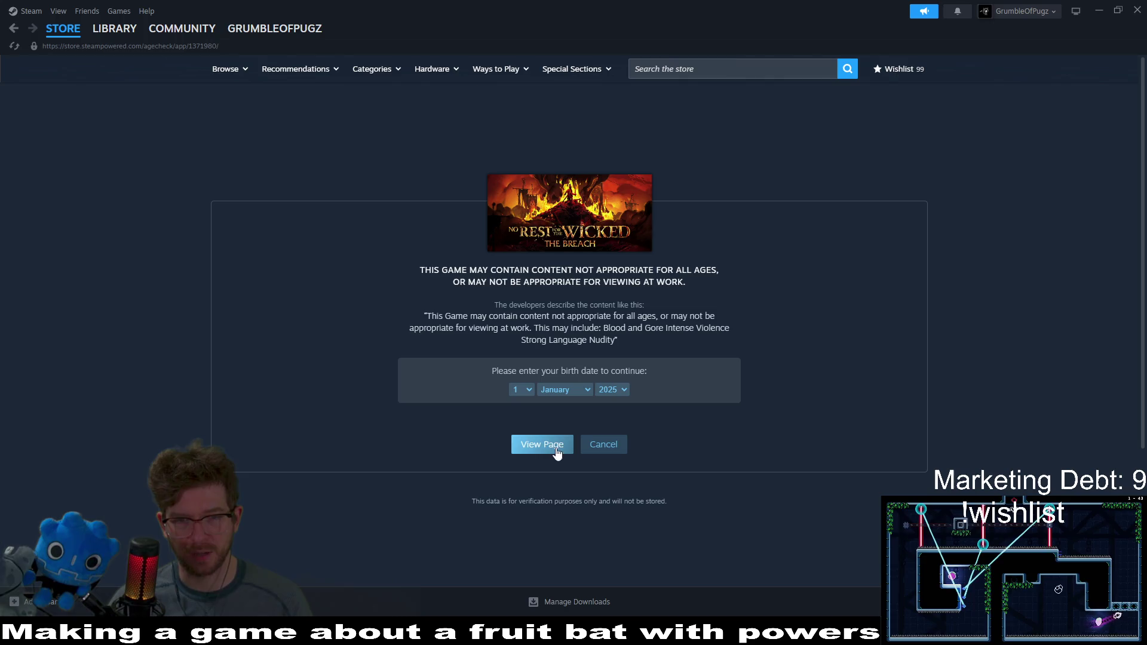
Step: Enter 1992 as the birth year on the age check and continue to the store page
{"action": "left_click", "coordinate": [620, 390]}
{"action": "scroll", "coordinate": [611, 537], "scroll_direction": "up", "scroll_amount": 10}
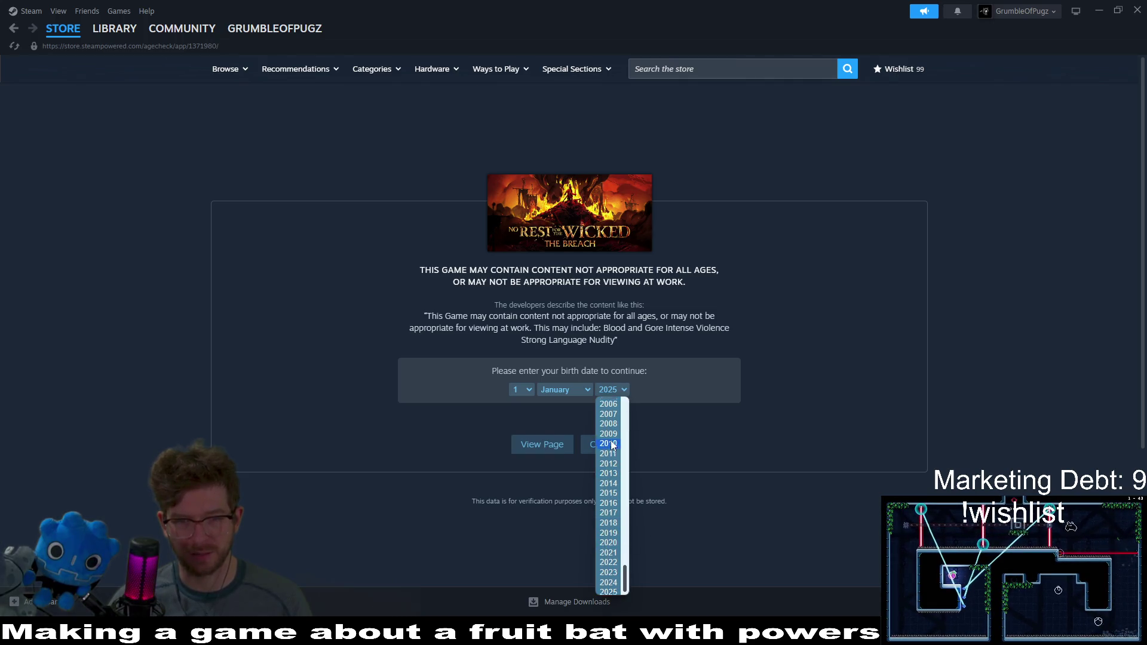
{"action": "left_click", "coordinate": [609, 413]}
{"action": "left_click", "coordinate": [613, 390]}
{"action": "scroll", "coordinate": [609, 454], "scroll_direction": "down", "scroll_amount": 6}
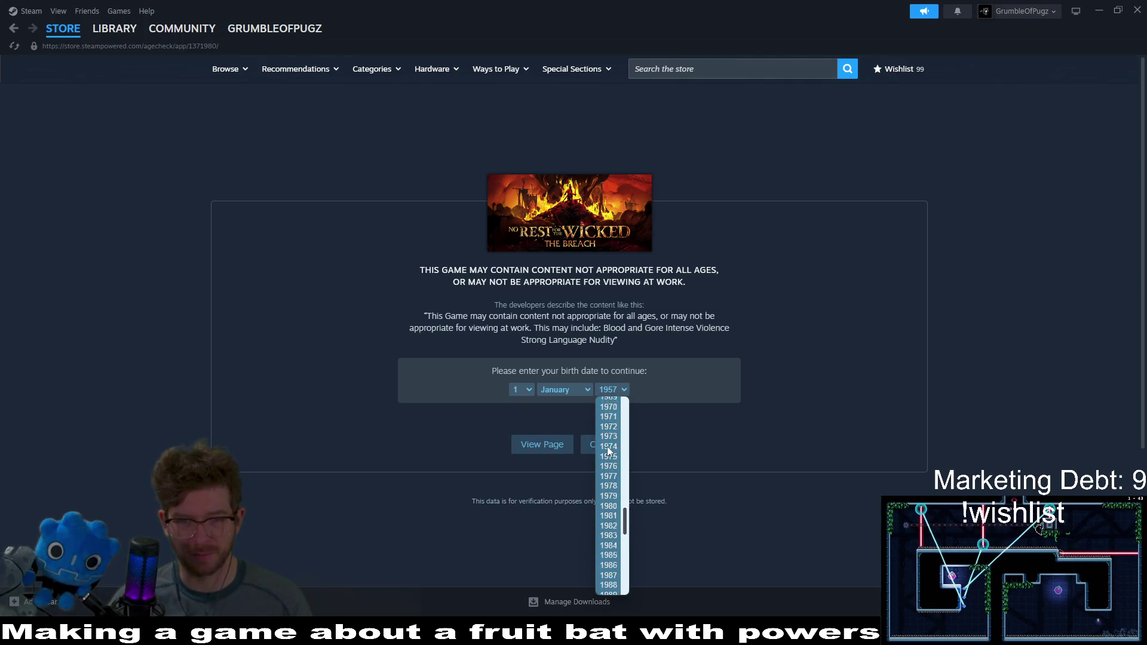
{"action": "scroll", "coordinate": [622, 551], "scroll_direction": "down", "scroll_amount": 3}
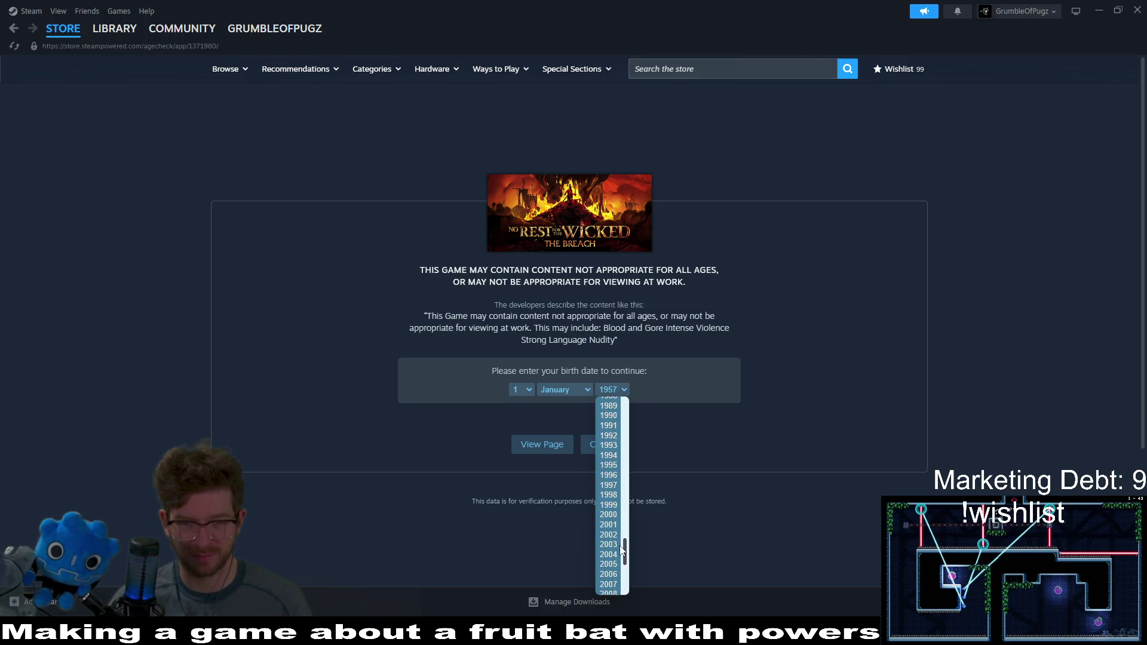
{"action": "left_click", "coordinate": [613, 439]}
{"action": "left_click", "coordinate": [538, 451]}
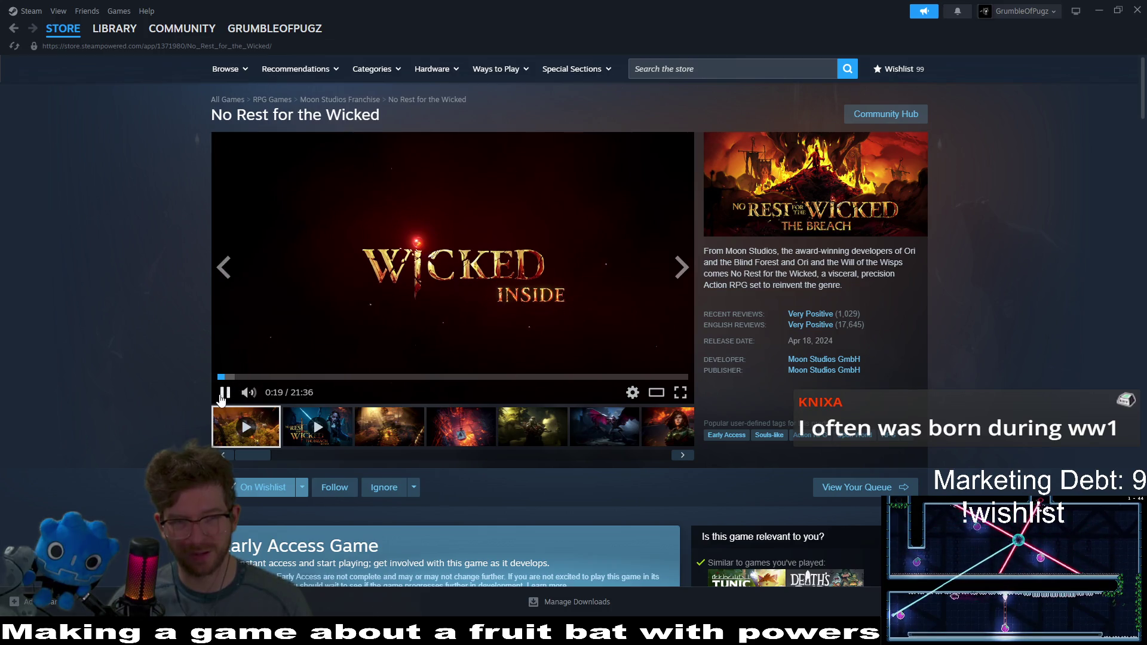
Step: Play the second trailer and skip ahead to about 1:39 on the difficulty-select footage
{"action": "left_click", "coordinate": [317, 426]}
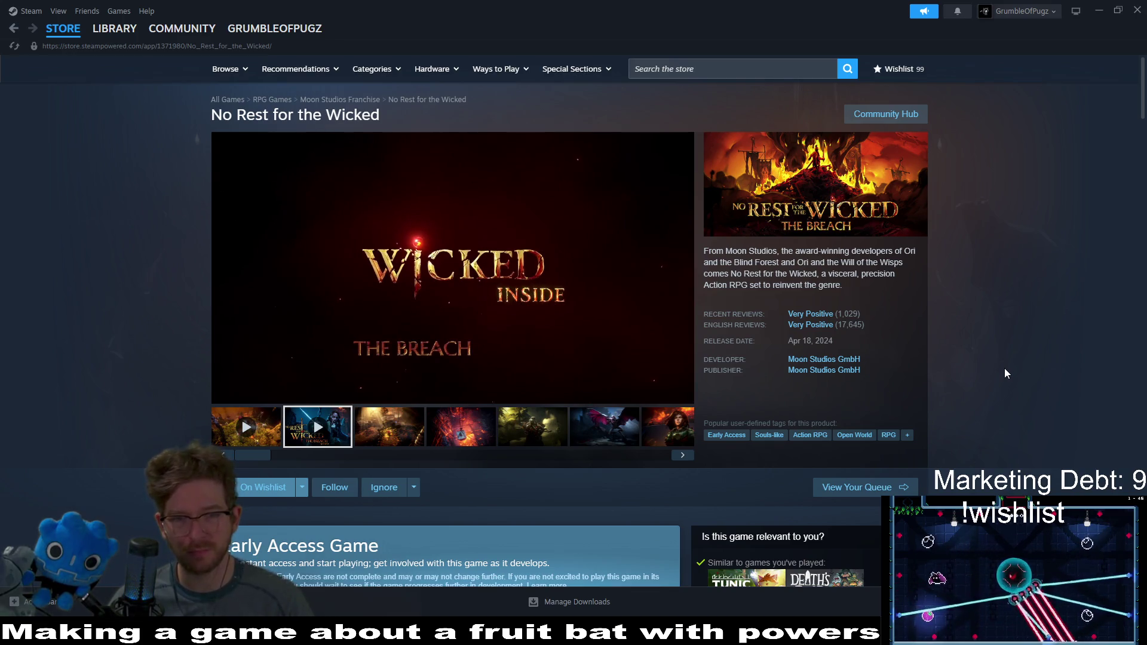
{"action": "left_click", "coordinate": [300, 377]}
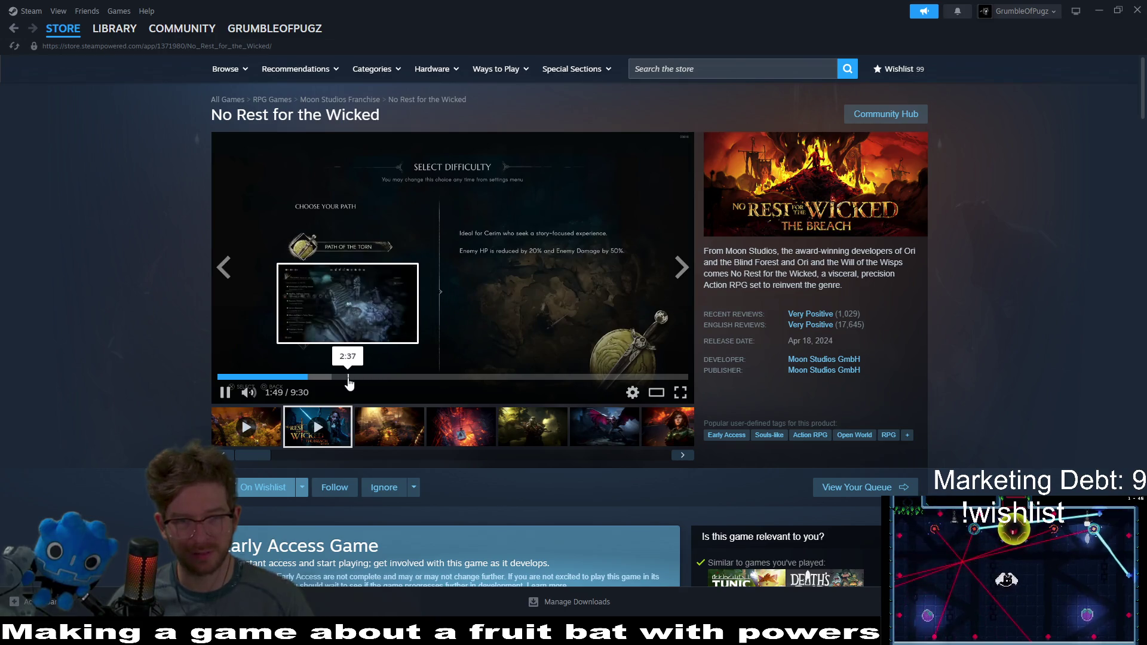
Step: Pause the second trailer, switch back to the long first video and pause it too
{"action": "left_click", "coordinate": [511, 314]}
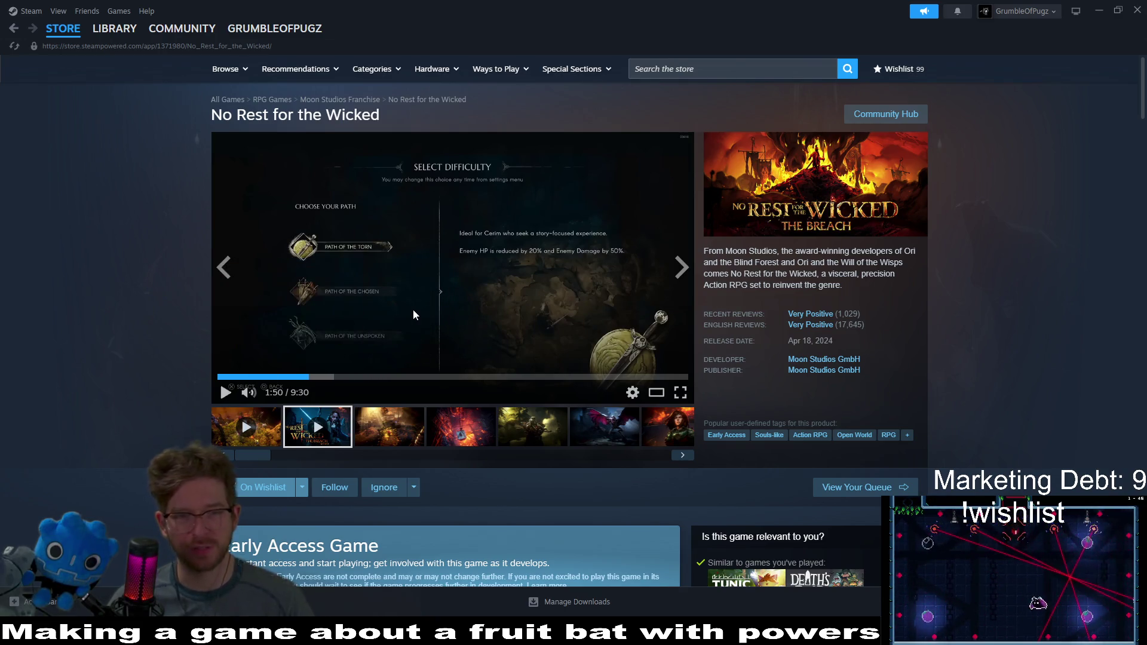
{"action": "left_click", "coordinate": [254, 433]}
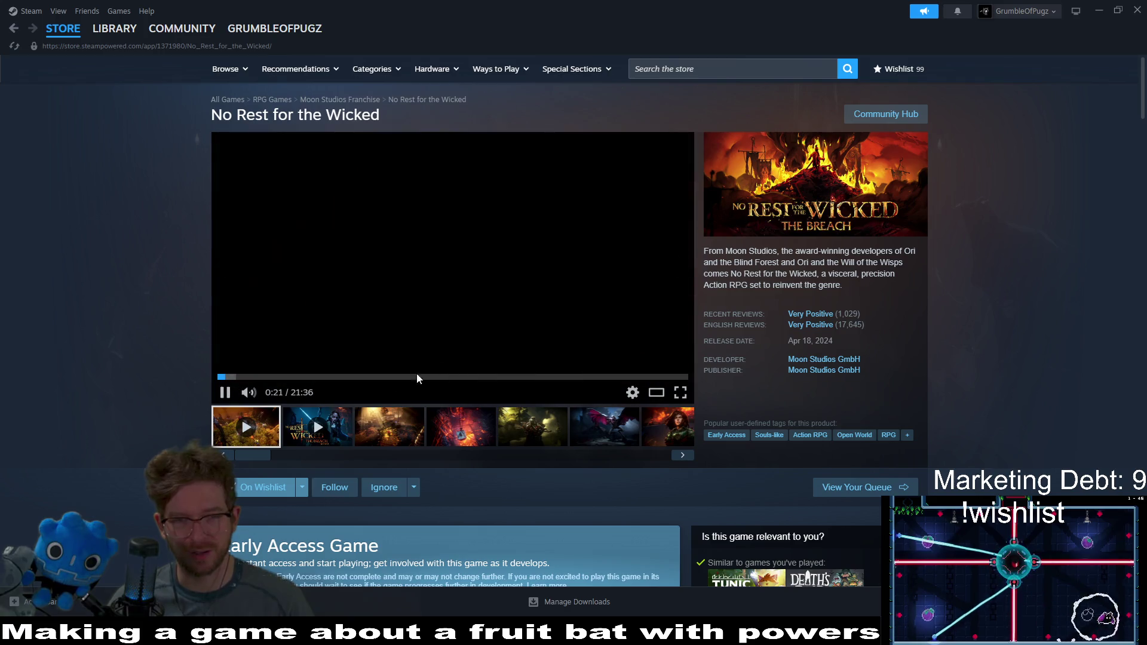
{"action": "left_click", "coordinate": [231, 395]}
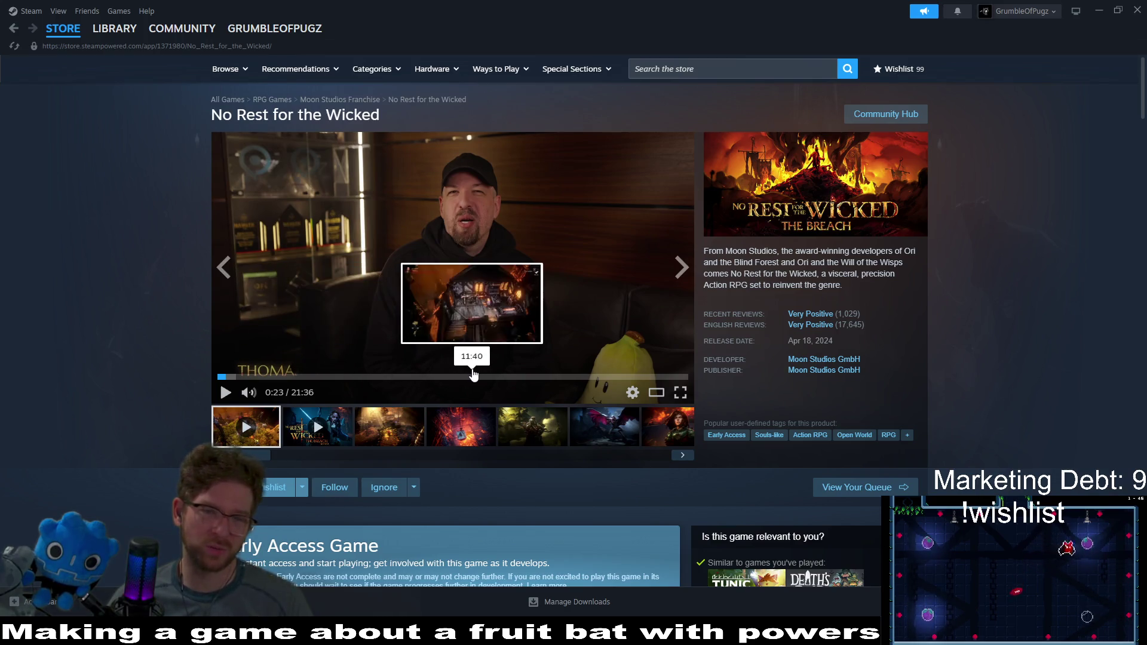
Step: Scroll through the store page and then go to the Steam library
{"action": "mouse_move", "coordinate": [117, 44]}
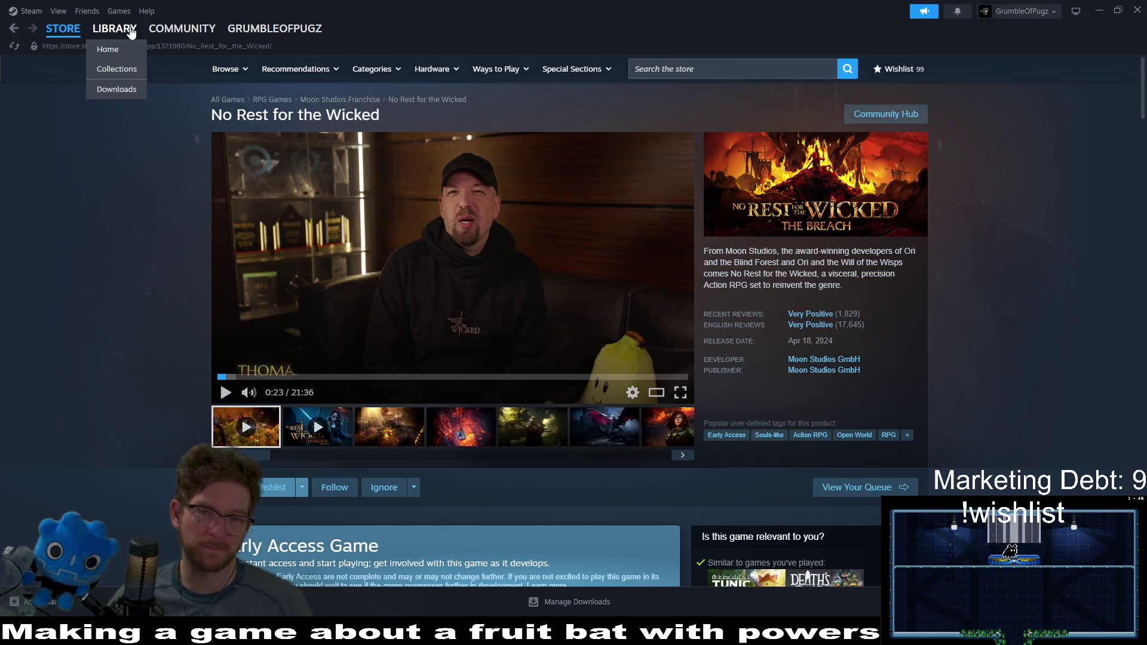
{"action": "scroll", "coordinate": [158, 281], "scroll_direction": "down", "scroll_amount": 8}
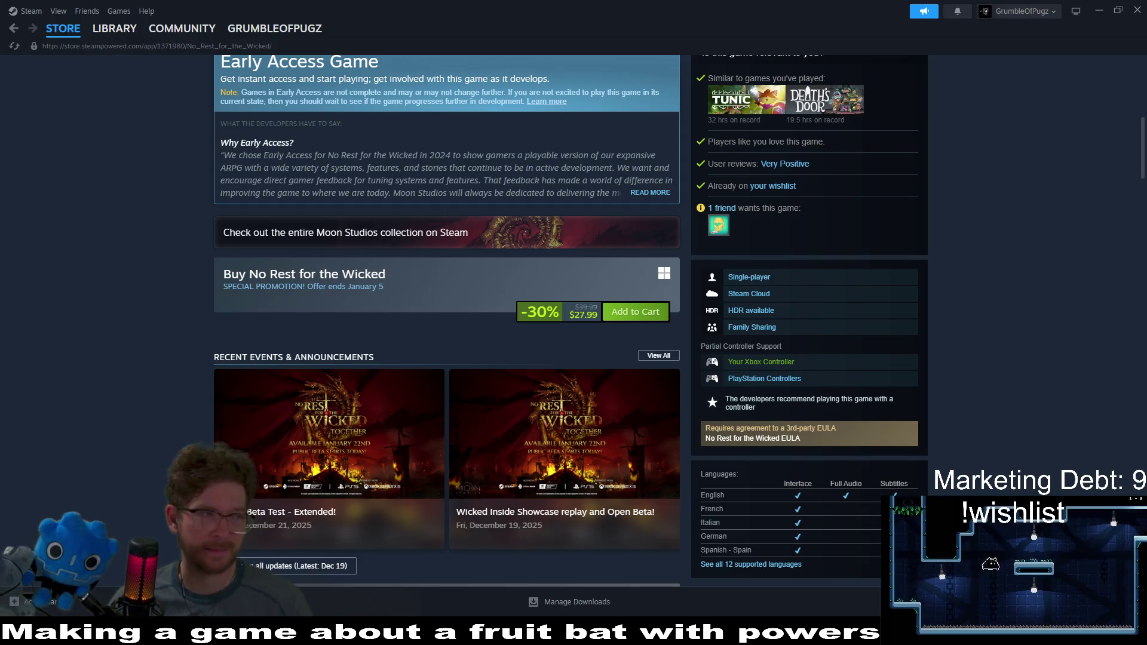
{"action": "scroll", "coordinate": [127, 166], "scroll_direction": "up", "scroll_amount": 5}
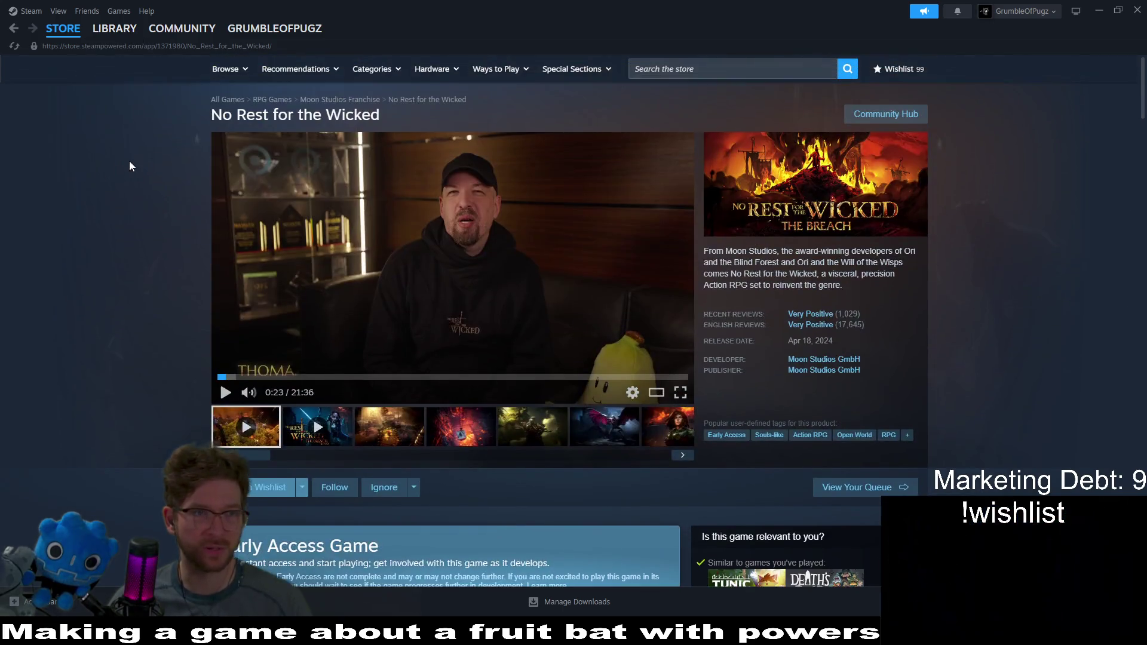
{"action": "left_click", "coordinate": [128, 35]}
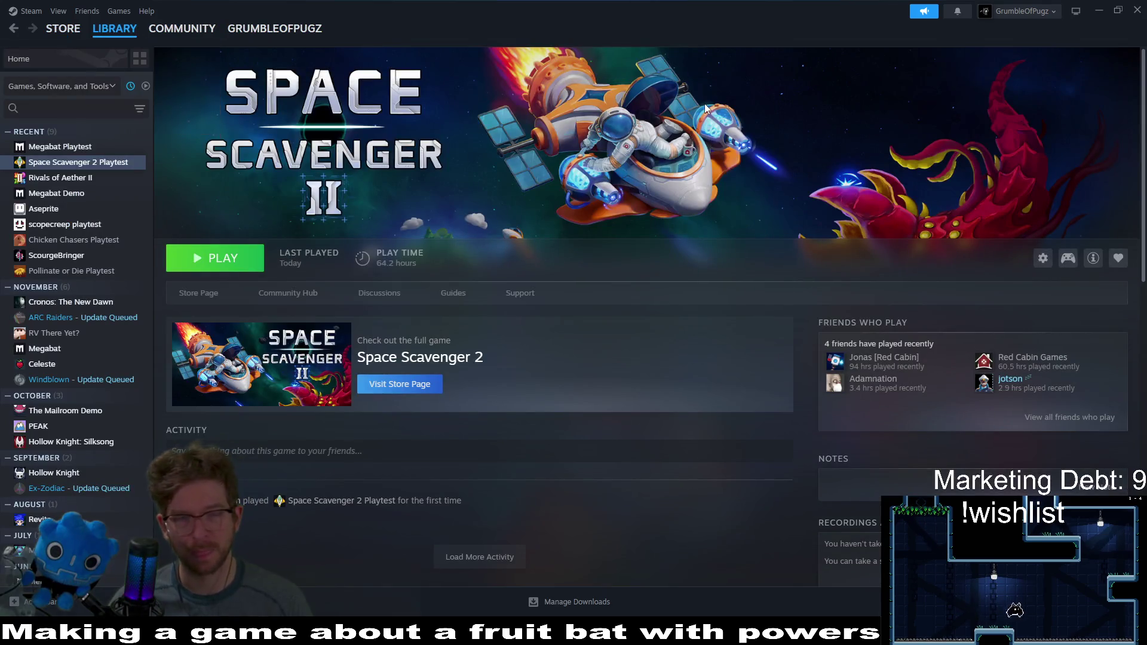
Step: Paint a straight block of LAB terrain wall tiles below Level_1_27's top-left entrance
{"action": "left_click", "coordinate": [1100, 11]}
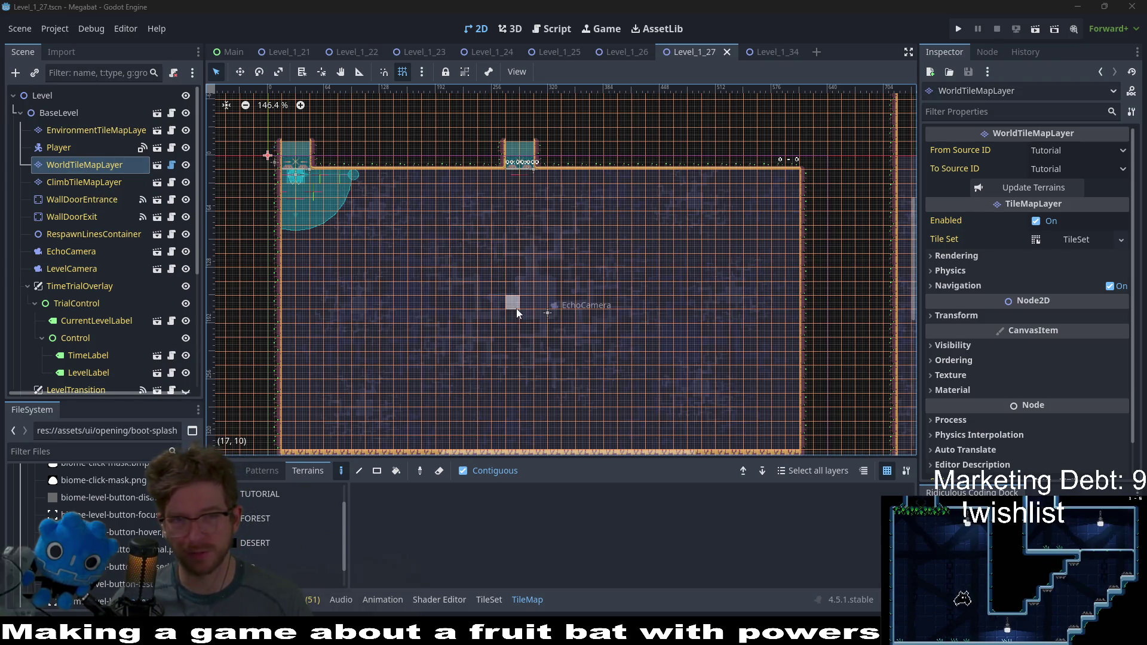
{"action": "left_click_drag", "start_coordinate": [517, 309], "coordinate": [563, 249]}
{"action": "left_click", "coordinate": [103, 159]}
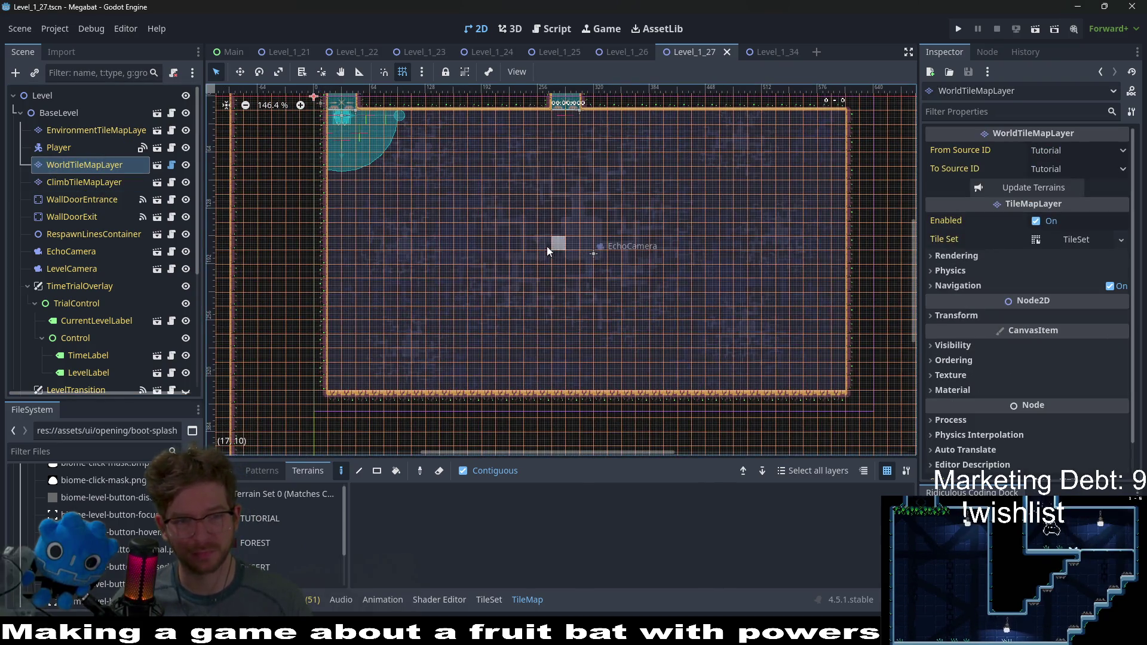
{"action": "left_click_drag", "start_coordinate": [506, 216], "coordinate": [562, 285]}
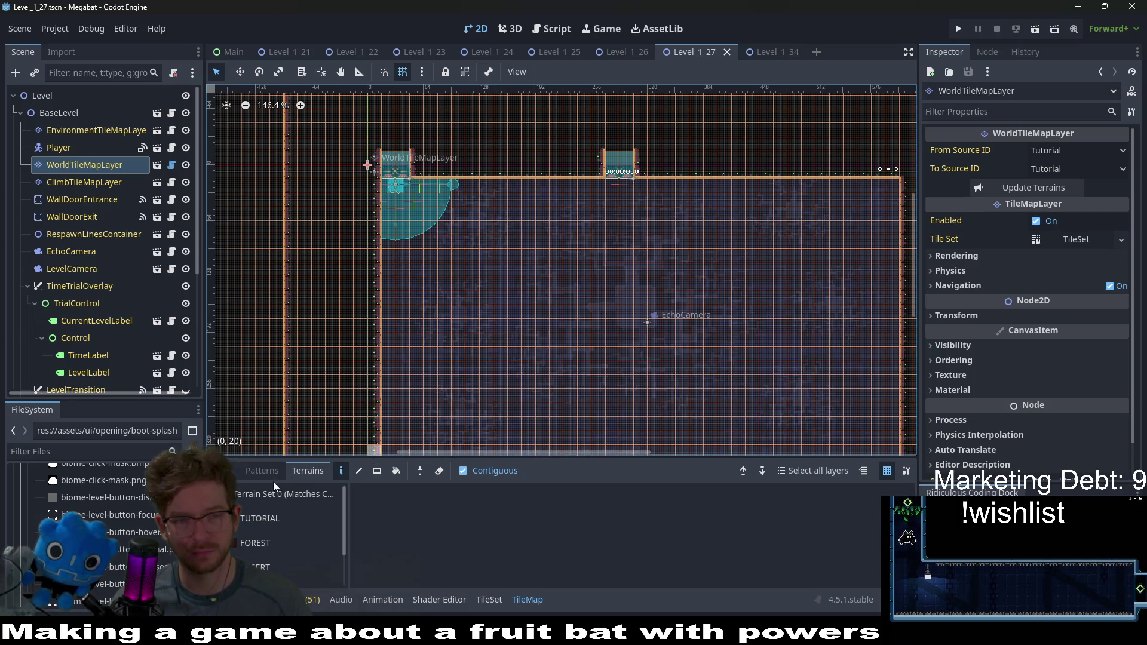
{"action": "scroll", "coordinate": [274, 538], "scroll_direction": "down", "scroll_amount": 1}
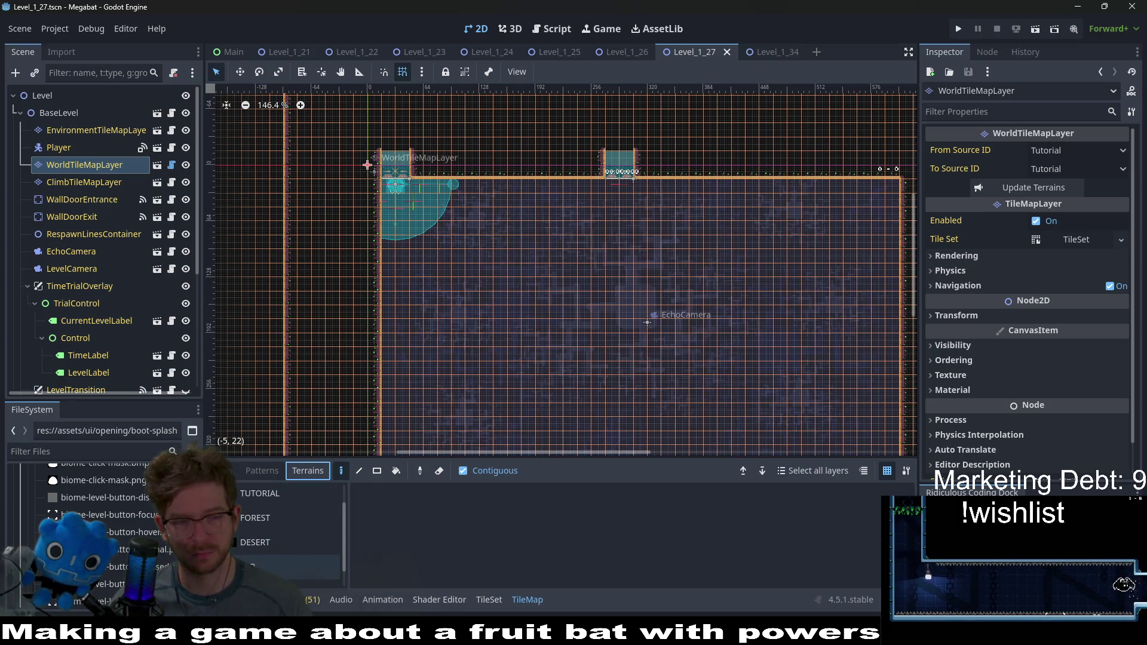
{"action": "left_click", "coordinate": [251, 567]}
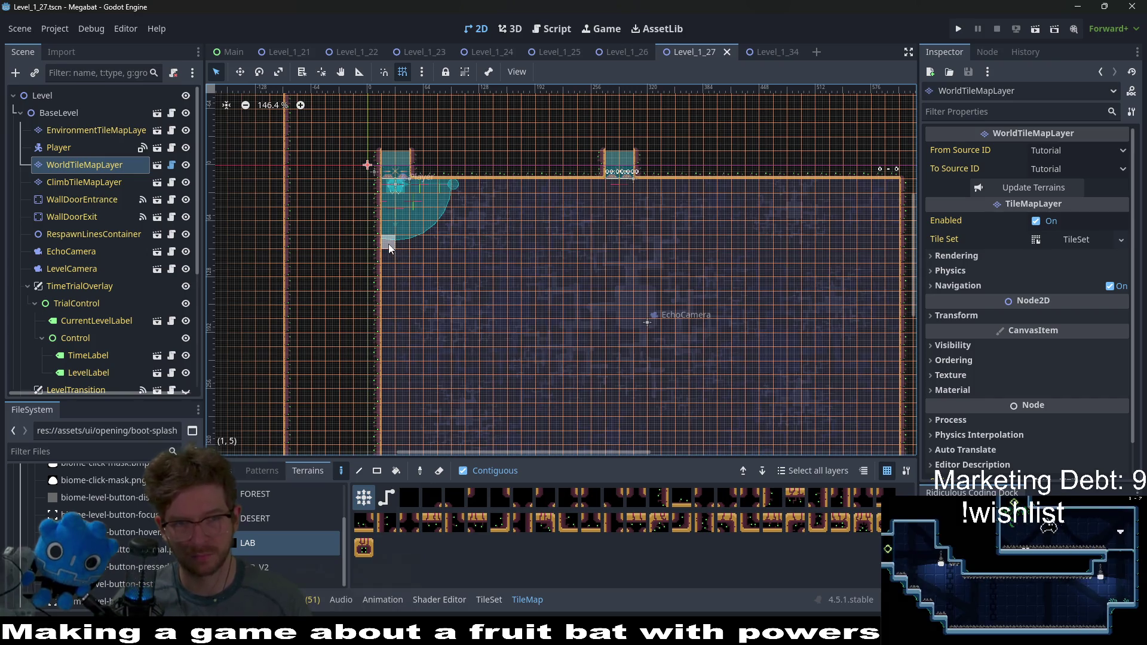
{"action": "mouse_move", "coordinate": [388, 243]}
{"action": "left_mouse_down"}
{"action": "mouse_move", "coordinate": [432, 263]}
{"action": "mouse_move", "coordinate": [410, 262]}
{"action": "left_mouse_up"}
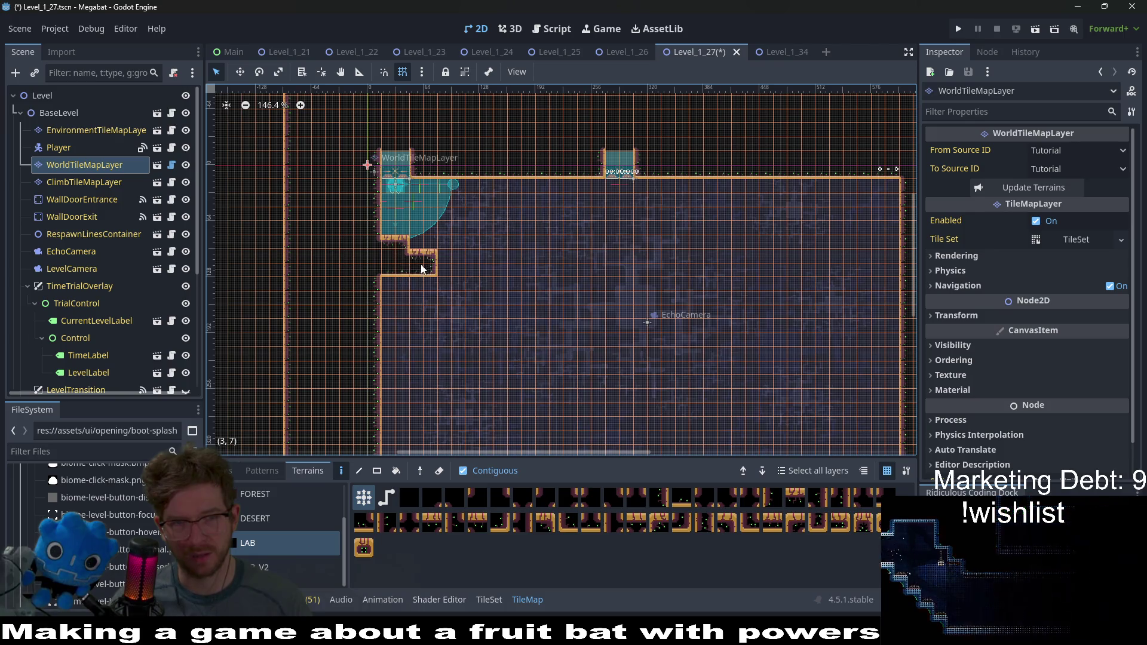
{"action": "left_click_drag", "start_coordinate": [412, 267], "coordinate": [421, 254]}
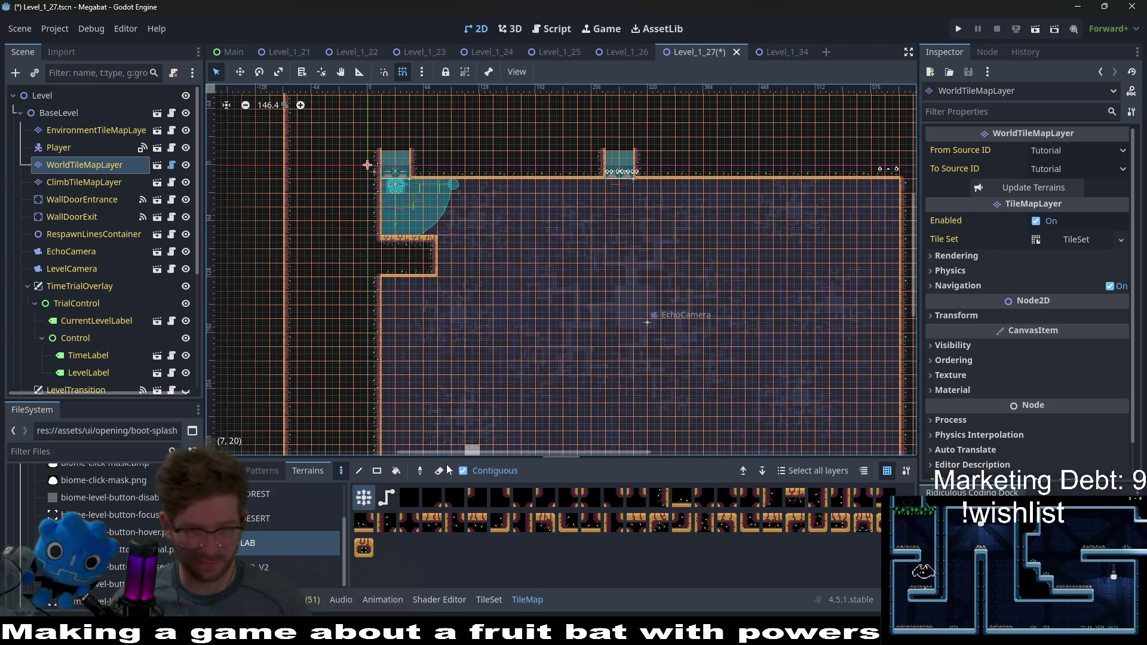
Step: Switch to the Rectangle terrain tool and bring up SectionContainer's options menu
{"action": "left_click", "coordinate": [377, 470]}
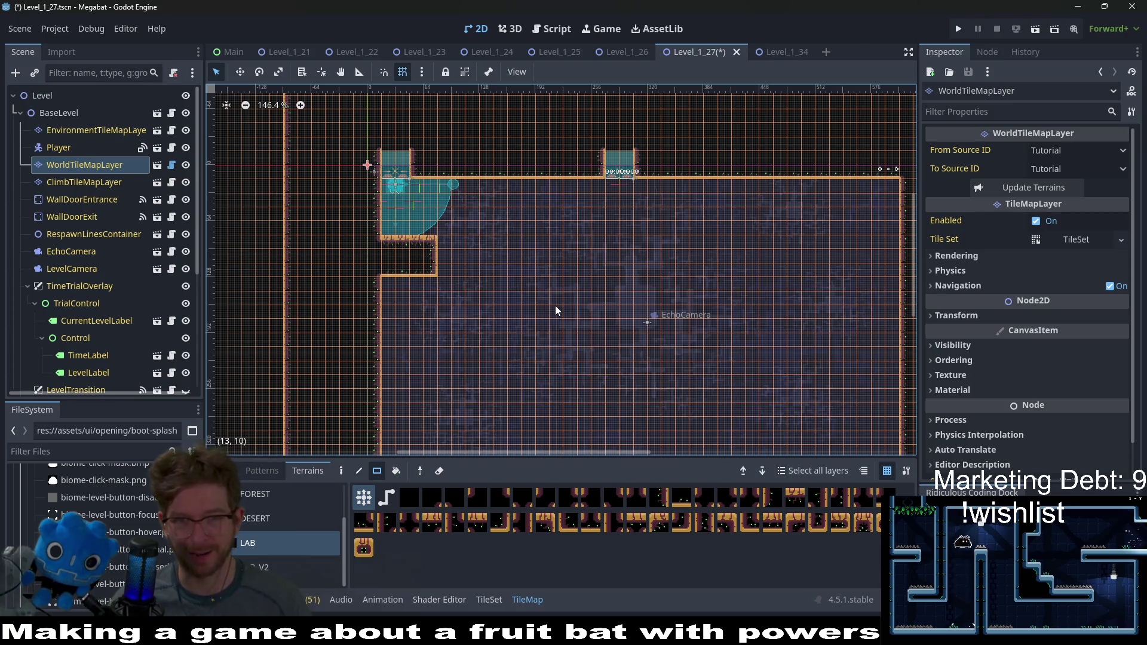
{"action": "scroll", "coordinate": [451, 235], "scroll_direction": "up", "scroll_amount": 3}
{"action": "scroll", "coordinate": [66, 316], "scroll_direction": "down", "scroll_amount": 5}
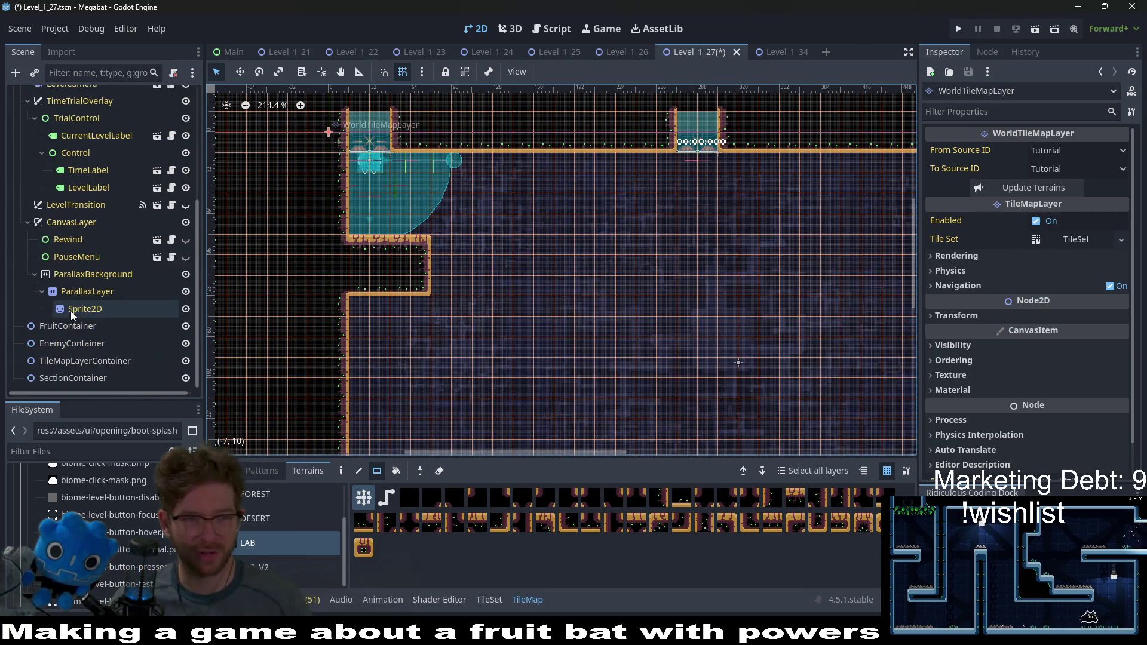
{"action": "right_click", "coordinate": [83, 377]}
Step: Instance the SectionDetector scene under SectionContainer and move it over the top-left room
{"action": "left_click", "coordinate": [156, 270]}
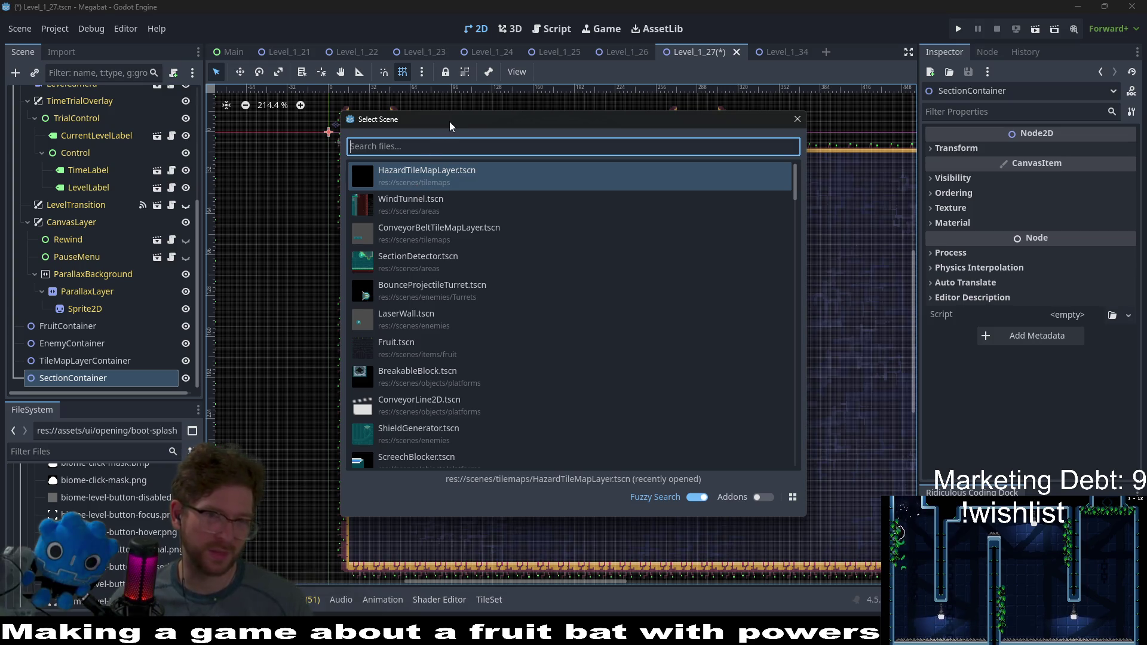
{"action": "mouse_move", "coordinate": [450, 120]}
{"action": "left_mouse_down"}
{"action": "mouse_move", "coordinate": [439, 120]}
{"action": "mouse_move", "coordinate": [562, 132]}
{"action": "mouse_move", "coordinate": [477, 127]}
{"action": "left_mouse_up"}
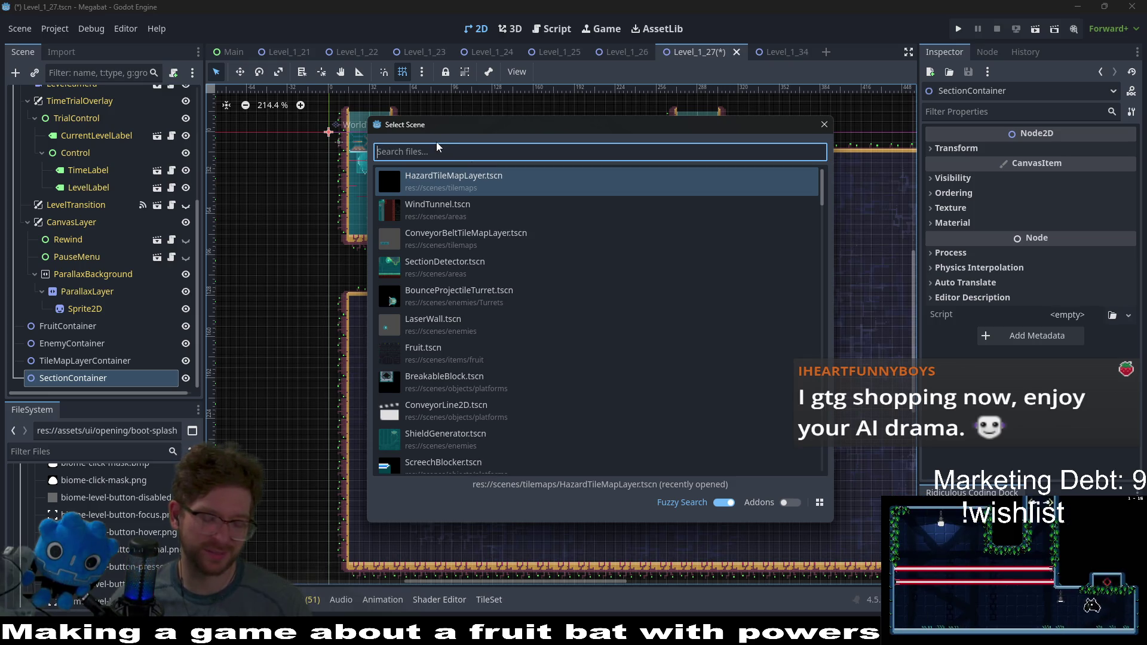
{"action": "type", "text": "sectiondet"}
{"action": "key", "text": "Return"}
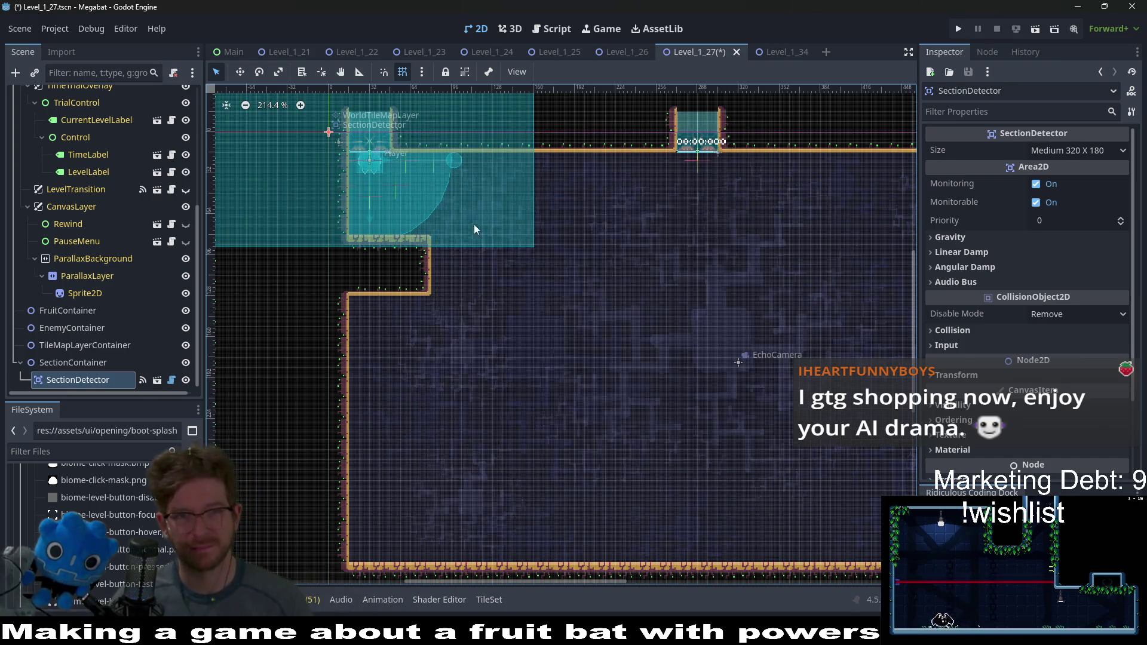
{"action": "key", "text": "w"}
{"action": "mouse_move", "coordinate": [374, 204]}
{"action": "left_mouse_down"}
{"action": "mouse_move", "coordinate": [472, 248]}
{"action": "mouse_move", "coordinate": [575, 323]}
{"action": "left_mouse_up"}
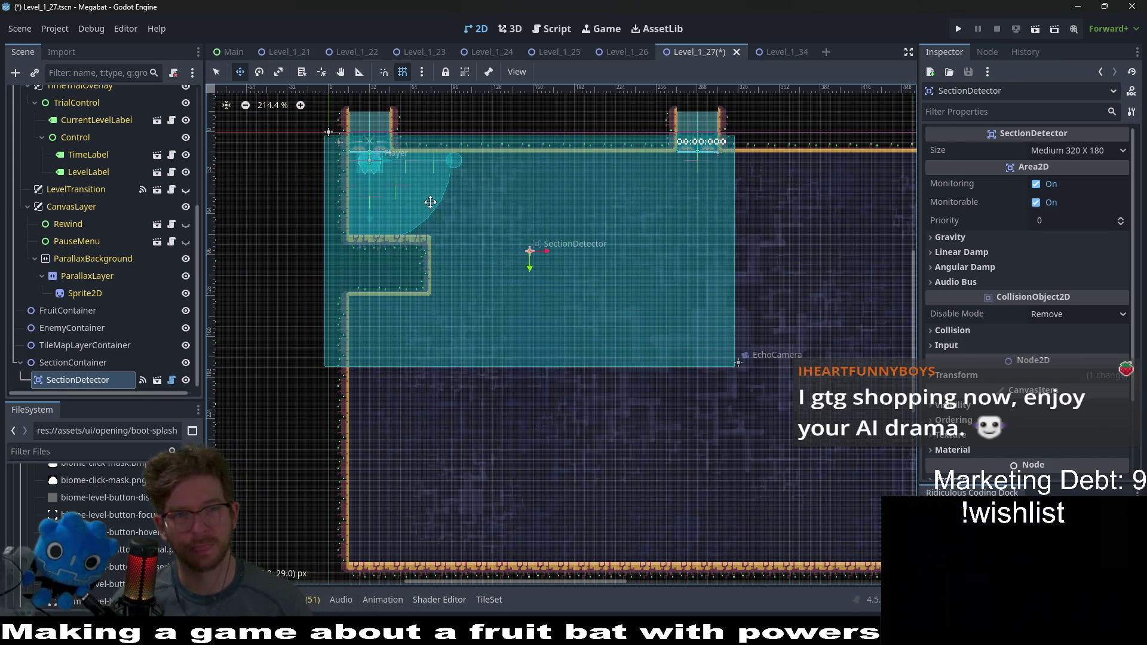
{"action": "scroll", "coordinate": [429, 201], "scroll_direction": "up", "scroll_amount": 4}
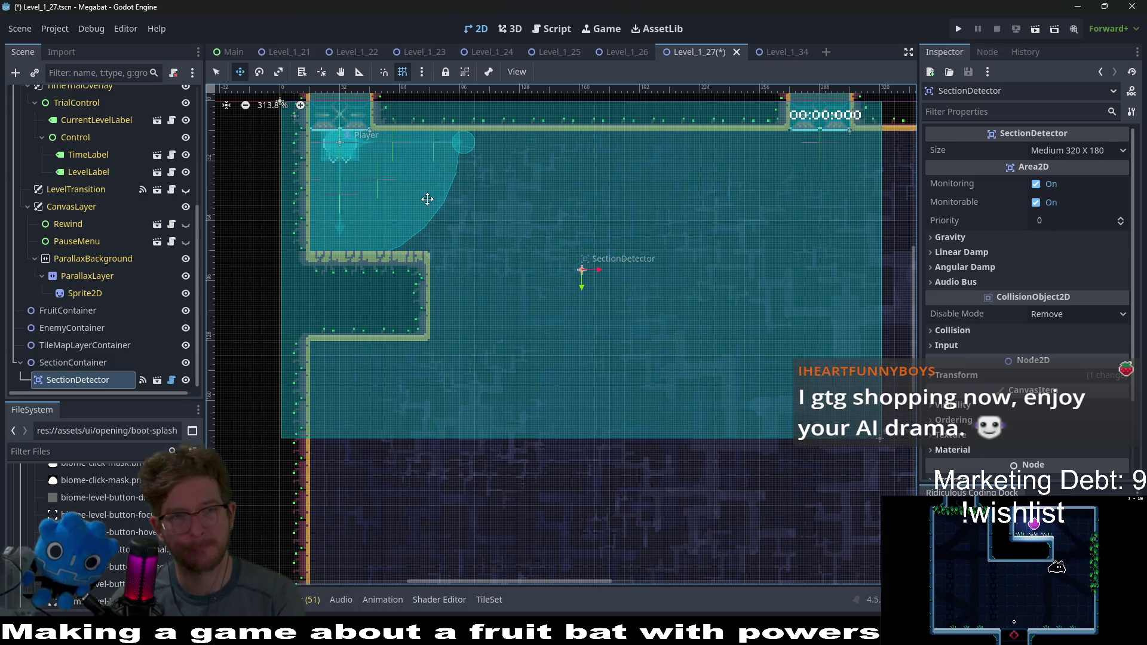
{"action": "scroll", "coordinate": [431, 197], "scroll_direction": "down", "scroll_amount": 5}
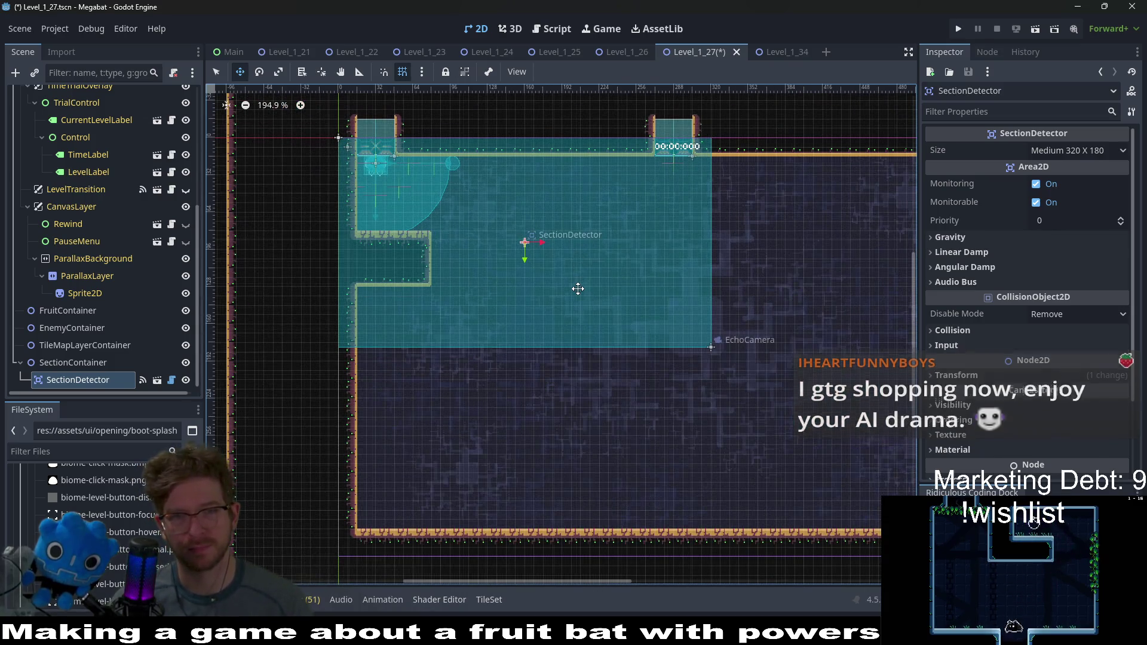
{"action": "scroll", "coordinate": [578, 289], "scroll_direction": "down", "scroll_amount": 2}
{"action": "left_click", "coordinate": [66, 363]}
{"action": "left_click", "coordinate": [66, 382]}
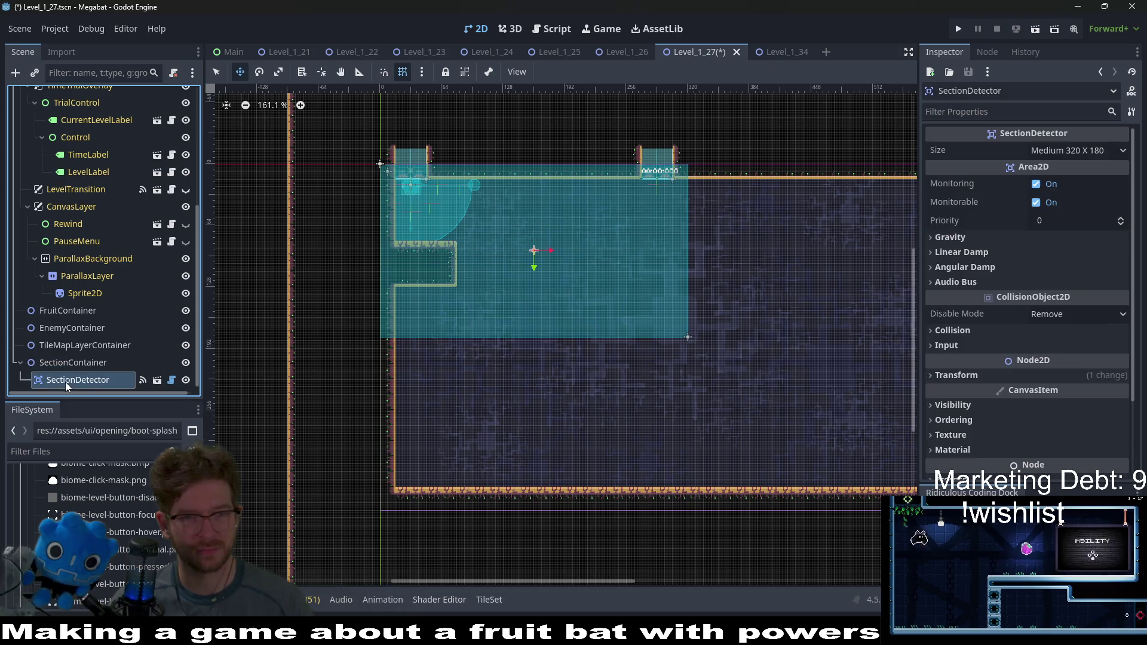
{"action": "right_click", "coordinate": [80, 364]}
{"action": "left_click", "coordinate": [137, 271]}
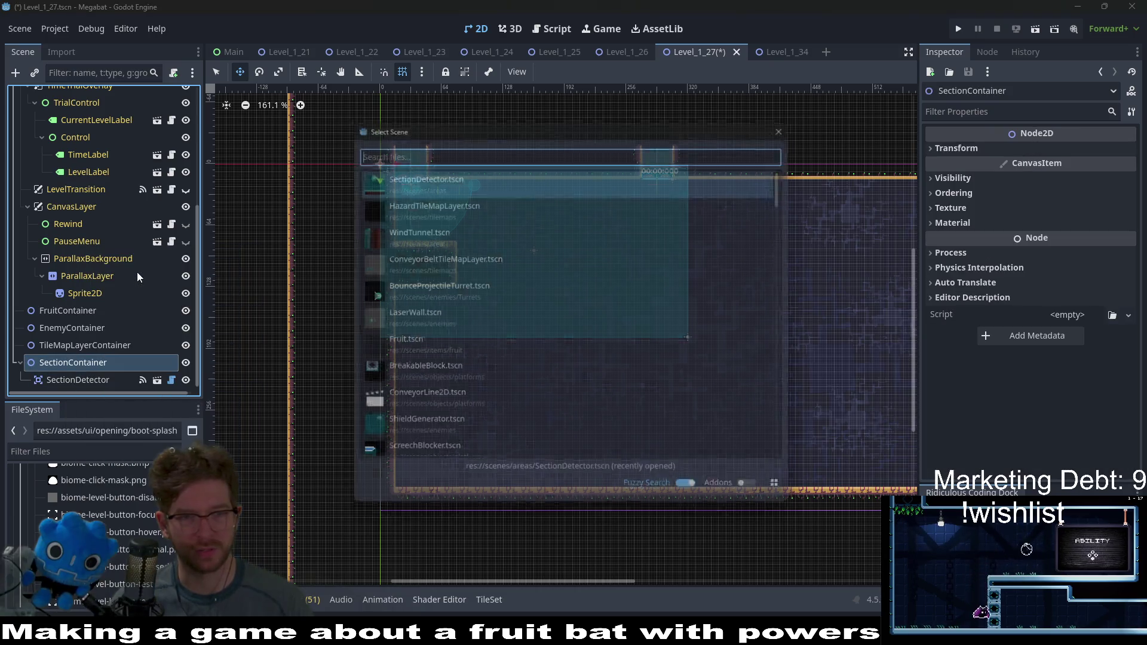
{"action": "type", "text": "section"}
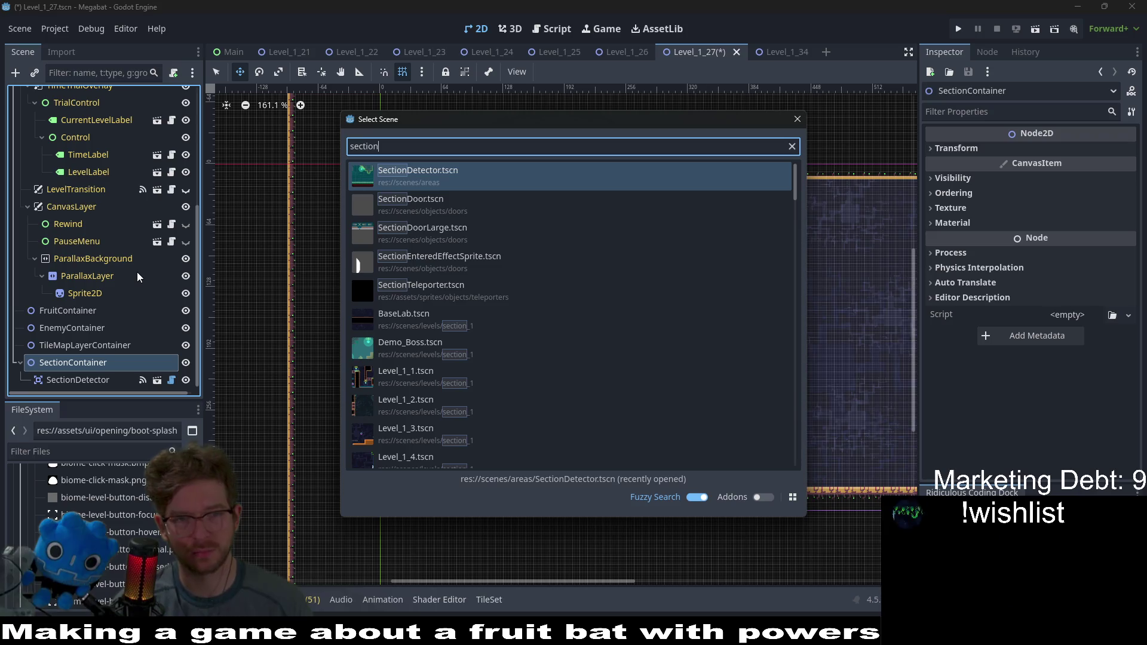
{"action": "key", "text": "Return"}
{"action": "mouse_move", "coordinate": [453, 230]}
{"action": "left_mouse_down"}
{"action": "mouse_move", "coordinate": [836, 364]}
{"action": "mouse_move", "coordinate": [538, 320]}
{"action": "mouse_move", "coordinate": [733, 290]}
{"action": "left_mouse_up"}
{"action": "scroll", "coordinate": [717, 287], "scroll_direction": "up", "scroll_amount": 1}
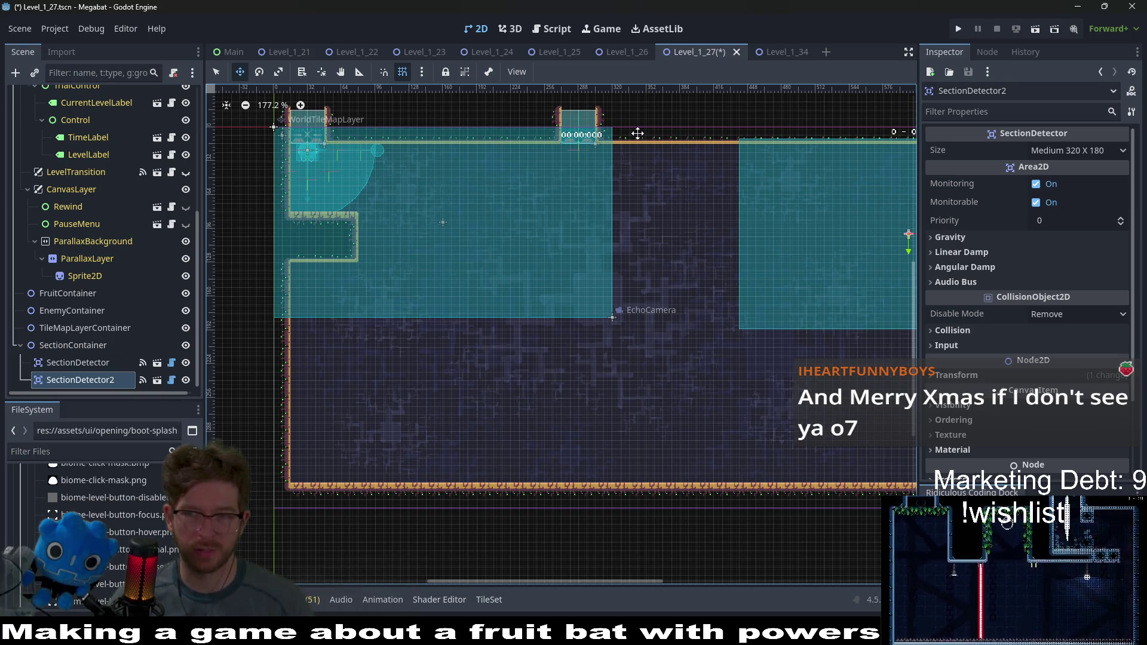
{"action": "left_click", "coordinate": [100, 364]}
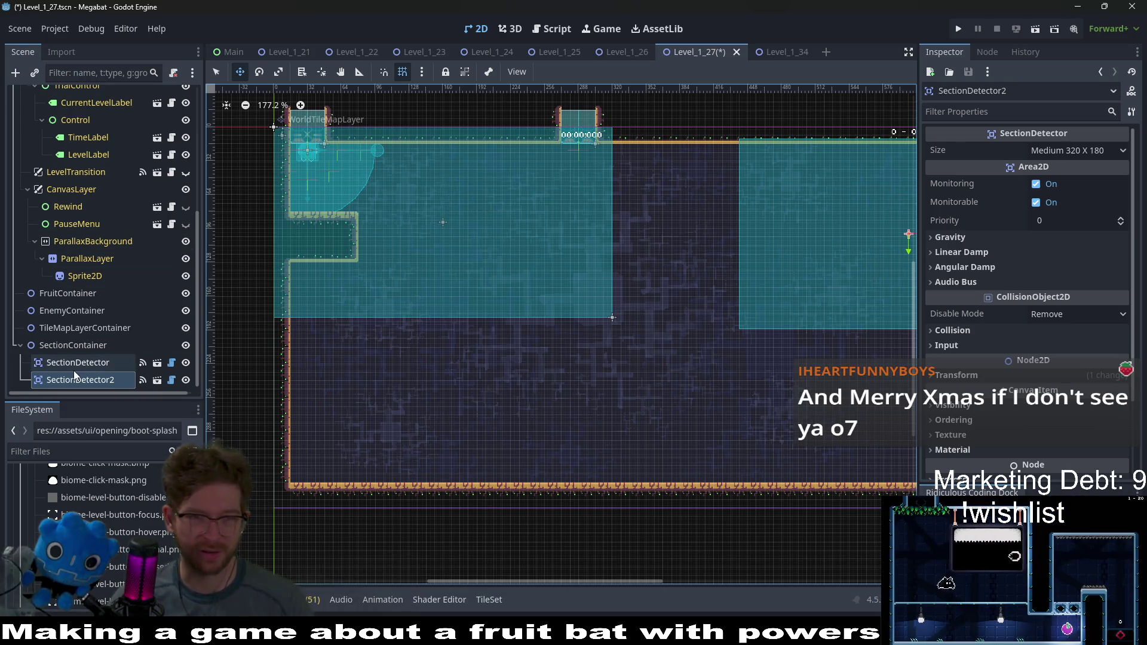
Step: Set the SectionDetector size to Large 384 X 216 and drag it over the lab room
{"action": "left_click", "coordinate": [1073, 151]}
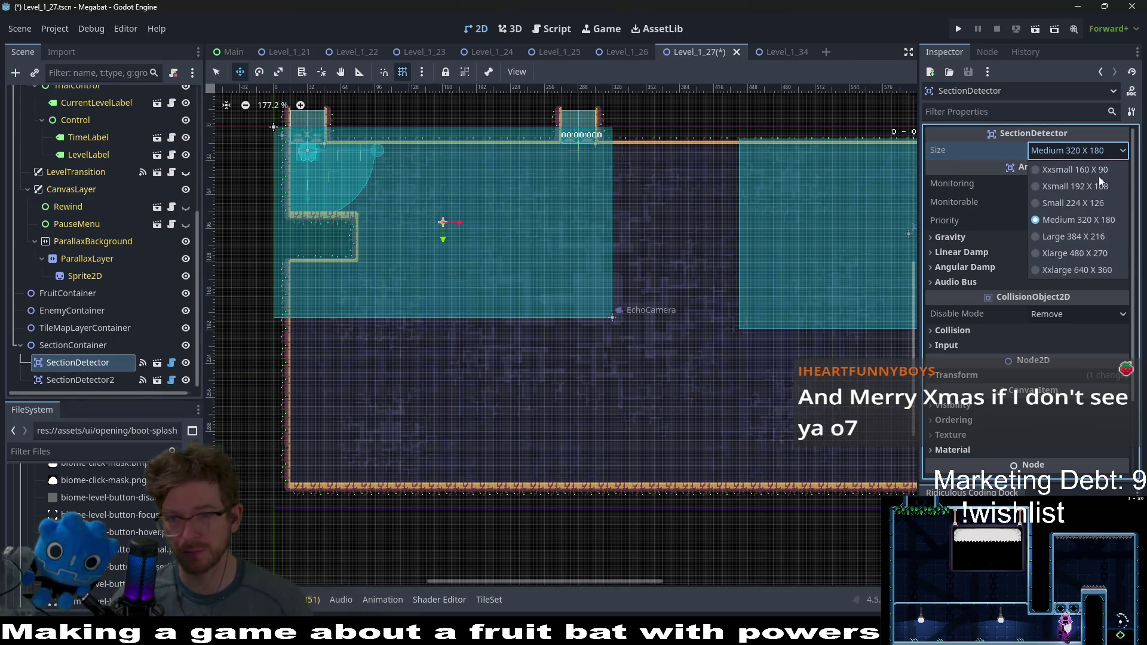
{"action": "left_click", "coordinate": [1070, 249]}
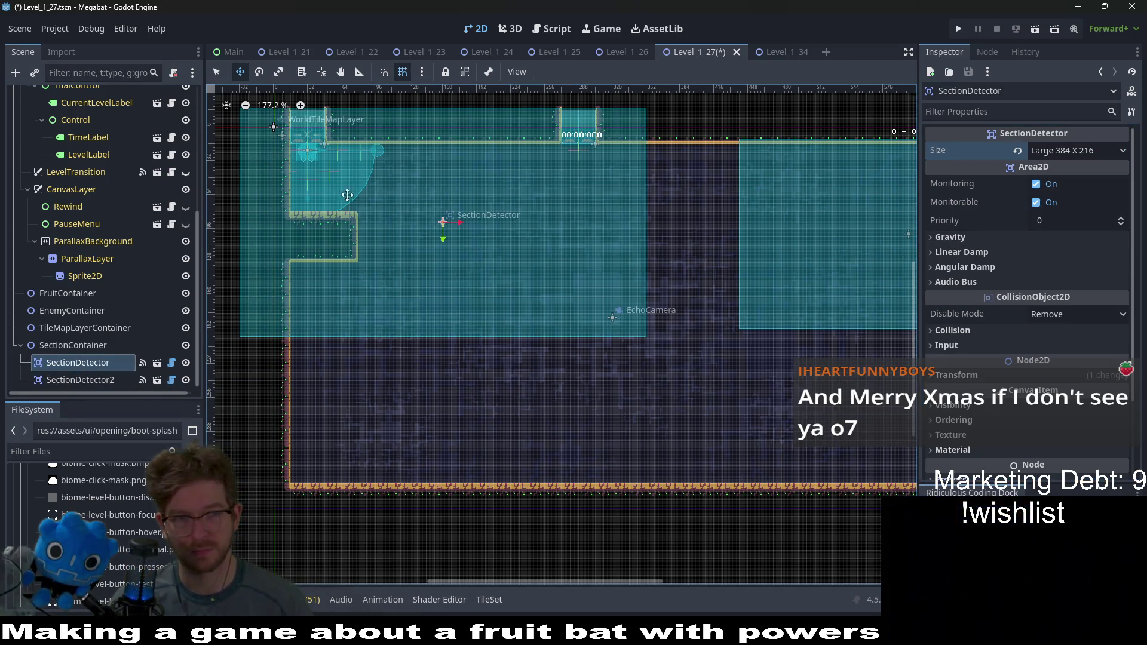
{"action": "mouse_move", "coordinate": [346, 193]}
{"action": "left_mouse_down"}
{"action": "mouse_move", "coordinate": [358, 194]}
{"action": "mouse_move", "coordinate": [324, 177]}
{"action": "left_mouse_up"}
{"action": "scroll", "coordinate": [324, 177], "scroll_direction": "up", "scroll_amount": 5}
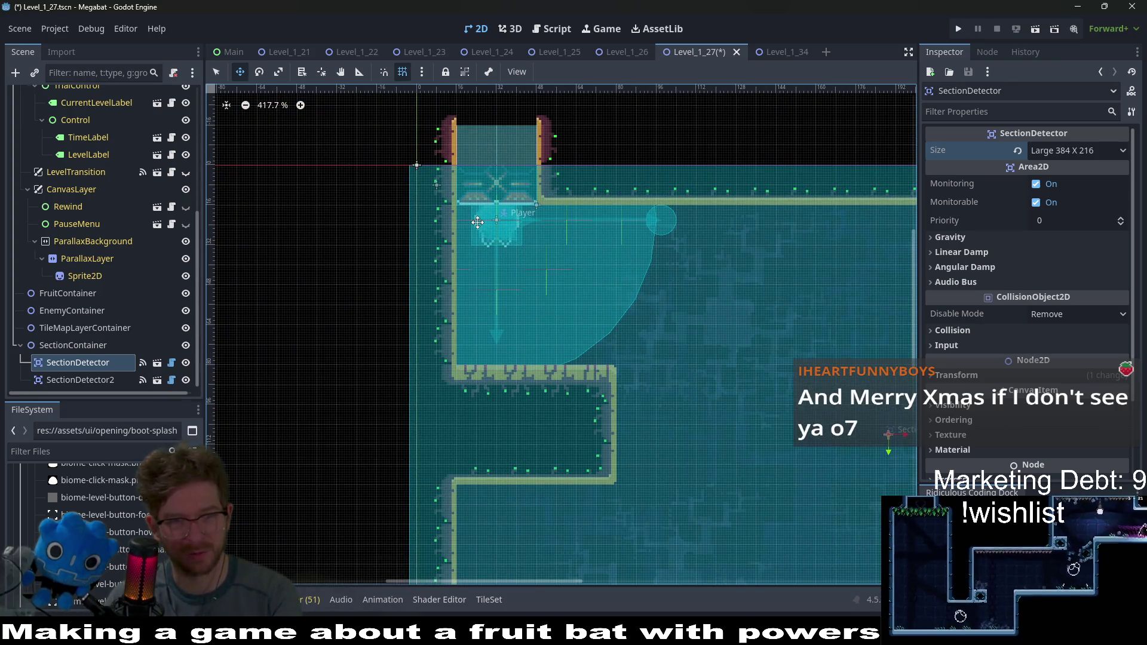
{"action": "scroll", "coordinate": [479, 222], "scroll_direction": "down", "scroll_amount": 3}
{"action": "scroll", "coordinate": [481, 222], "scroll_direction": "down", "scroll_amount": 2}
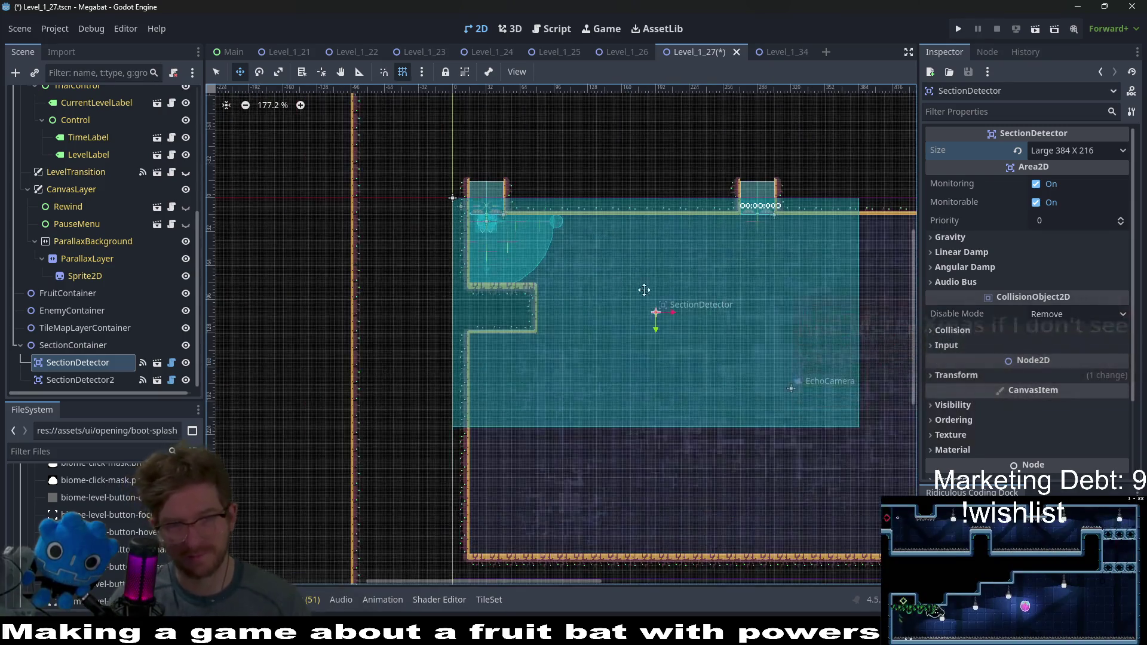
{"action": "scroll", "coordinate": [96, 228], "scroll_direction": "up", "scroll_amount": 5}
{"action": "left_click", "coordinate": [92, 167]}
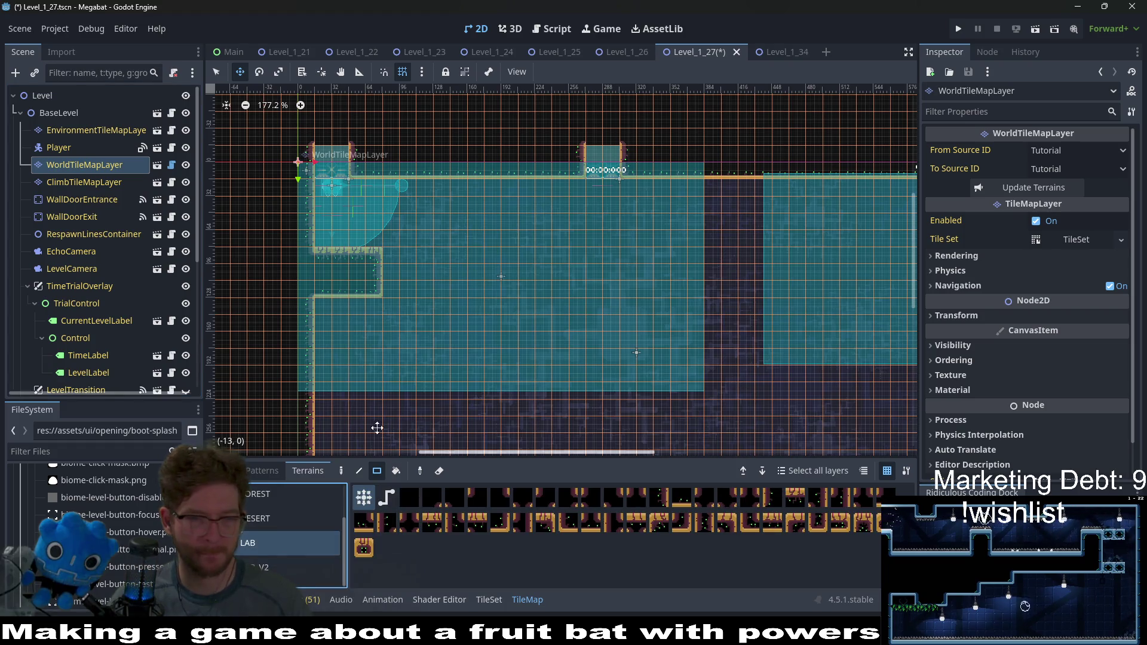
Step: Paint a 24x4 block of LAB tiles for the floor and a column for the right wall
{"action": "key", "text": "q"}
{"action": "scroll", "coordinate": [334, 186], "scroll_direction": "up", "scroll_amount": 1}
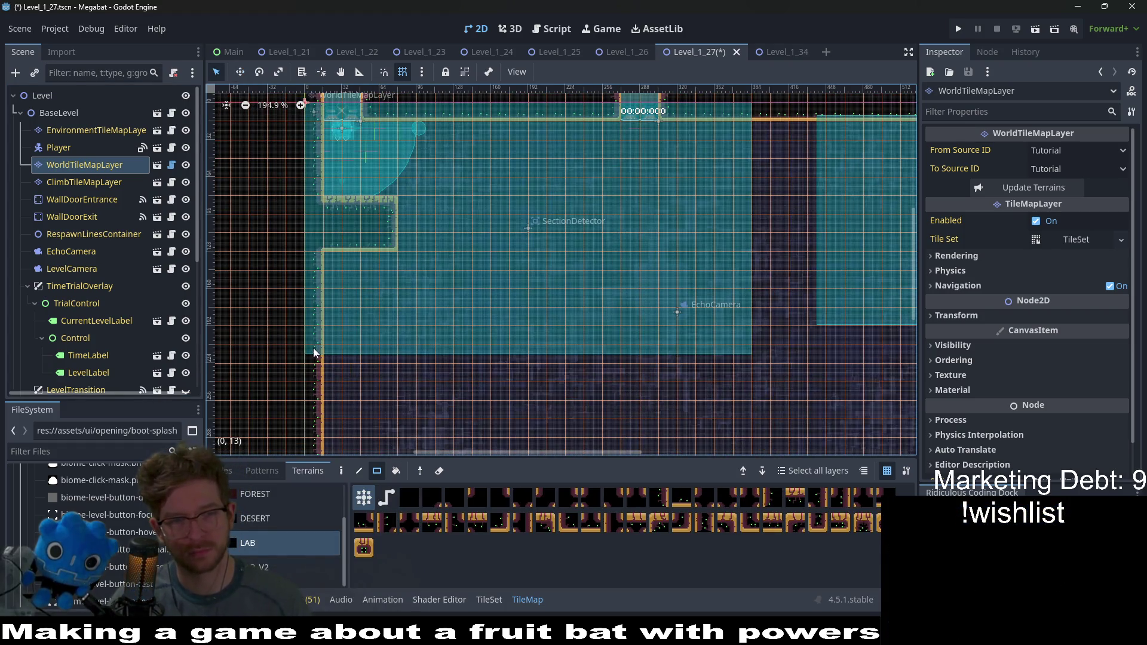
{"action": "left_click_drag", "start_coordinate": [313, 348], "coordinate": [758, 406]}
{"action": "scroll", "coordinate": [729, 335], "scroll_direction": "up", "scroll_amount": 1}
{"action": "scroll", "coordinate": [729, 335], "scroll_direction": "right", "scroll_amount": 1}
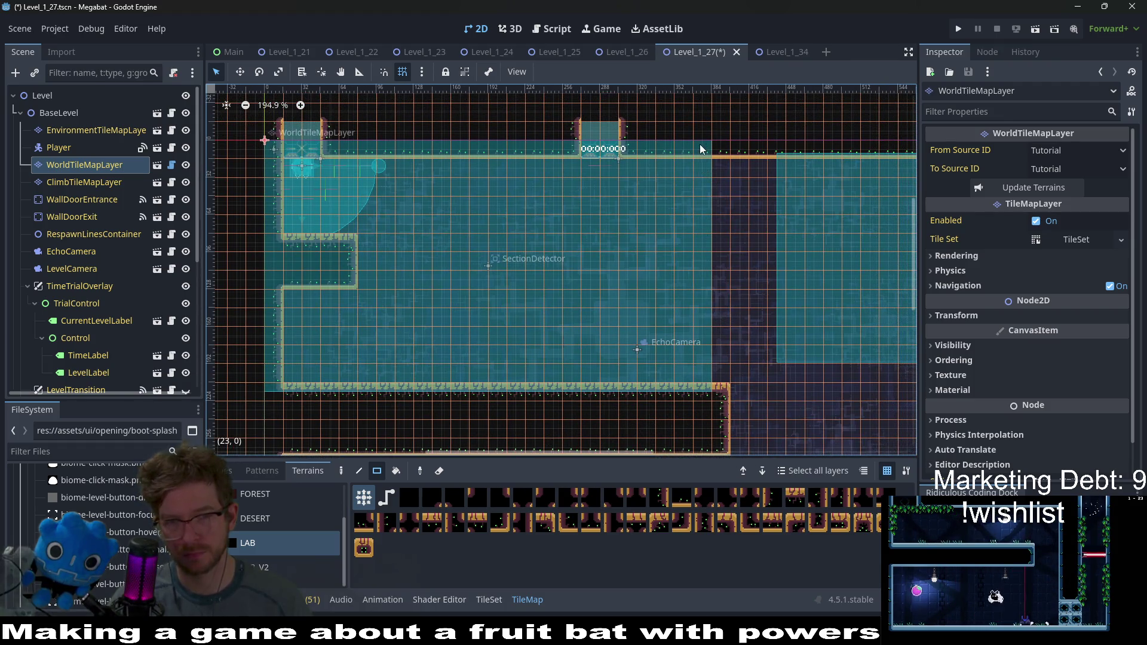
{"action": "mouse_move", "coordinate": [701, 148]}
{"action": "left_mouse_down"}
{"action": "mouse_move", "coordinate": [726, 371]}
{"action": "mouse_move", "coordinate": [760, 441]}
{"action": "left_mouse_up"}
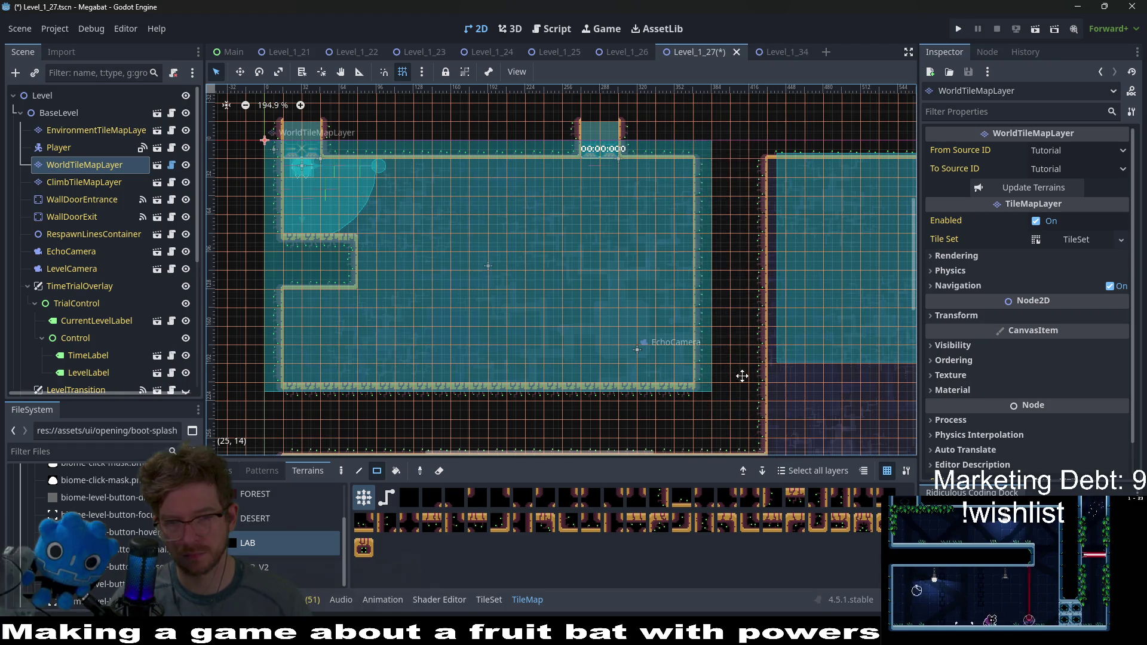
Step: Add a 4x2 top-wall block and a corner tile, and remove the right-wall notch
{"action": "mouse_move", "coordinate": [742, 376]}
{"action": "left_mouse_down"}
{"action": "mouse_move", "coordinate": [684, 209]}
{"action": "mouse_move", "coordinate": [703, 292]}
{"action": "left_mouse_up"}
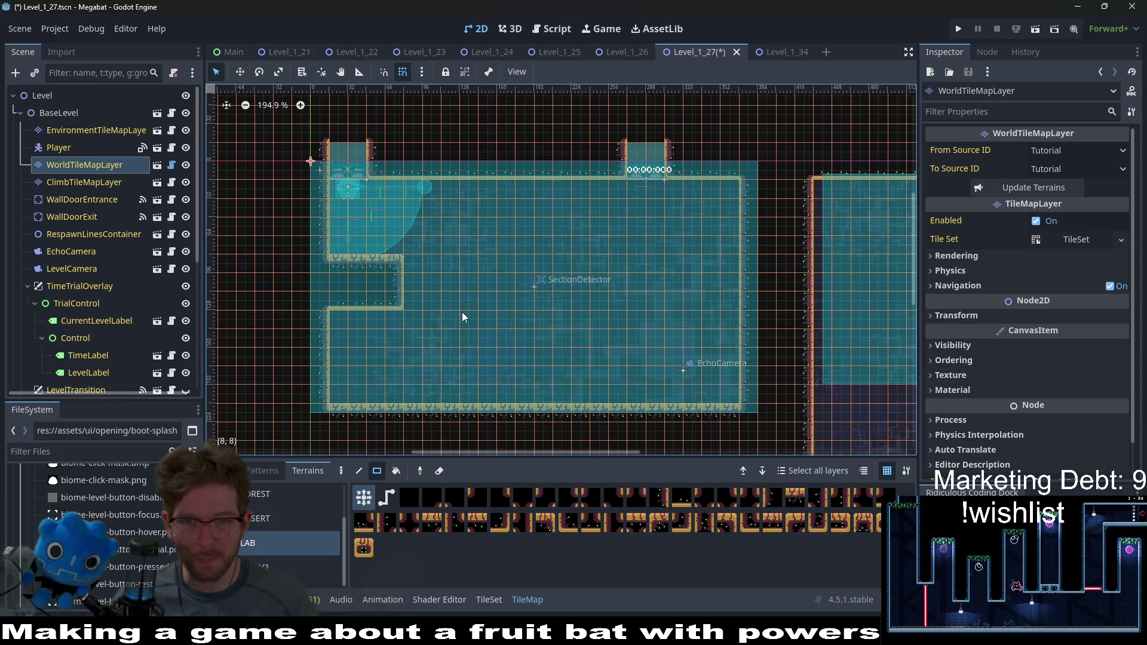
{"action": "left_click_drag", "start_coordinate": [616, 138], "coordinate": [682, 169]}
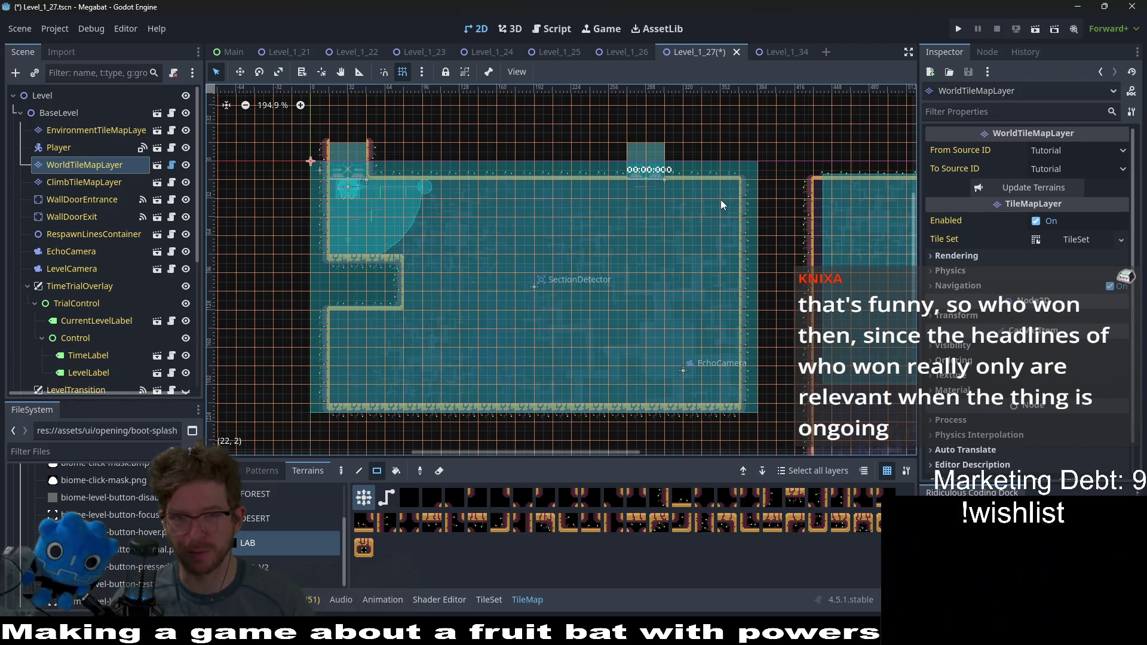
{"action": "left_click_drag", "start_coordinate": [773, 196], "coordinate": [701, 200]}
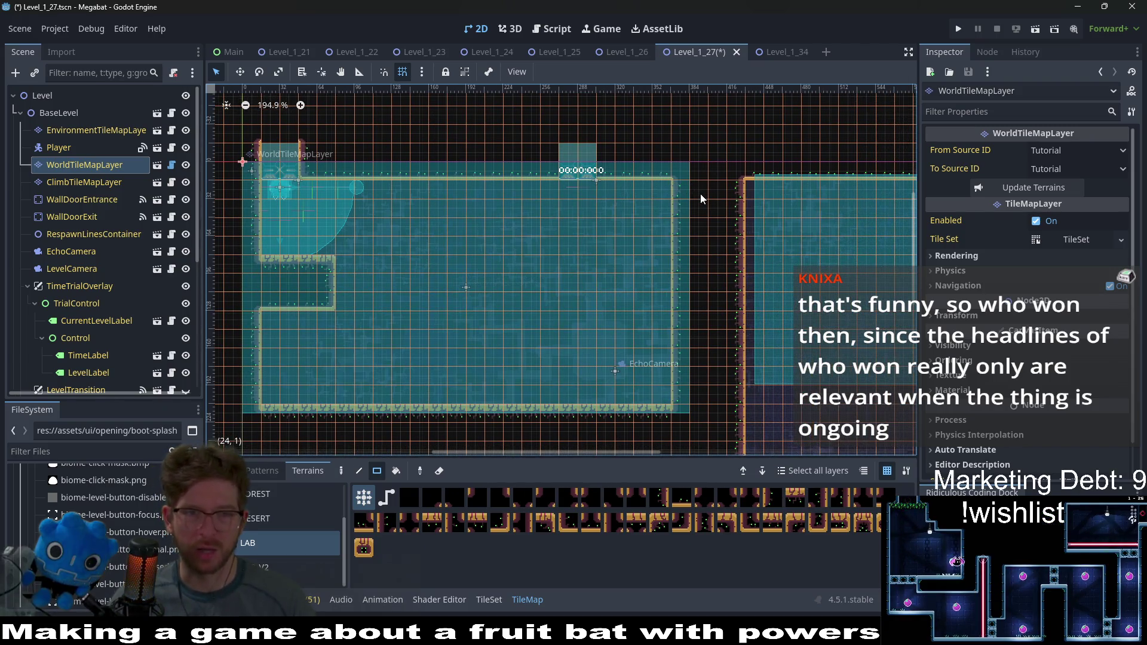
{"action": "left_click_drag", "start_coordinate": [701, 195], "coordinate": [673, 200]}
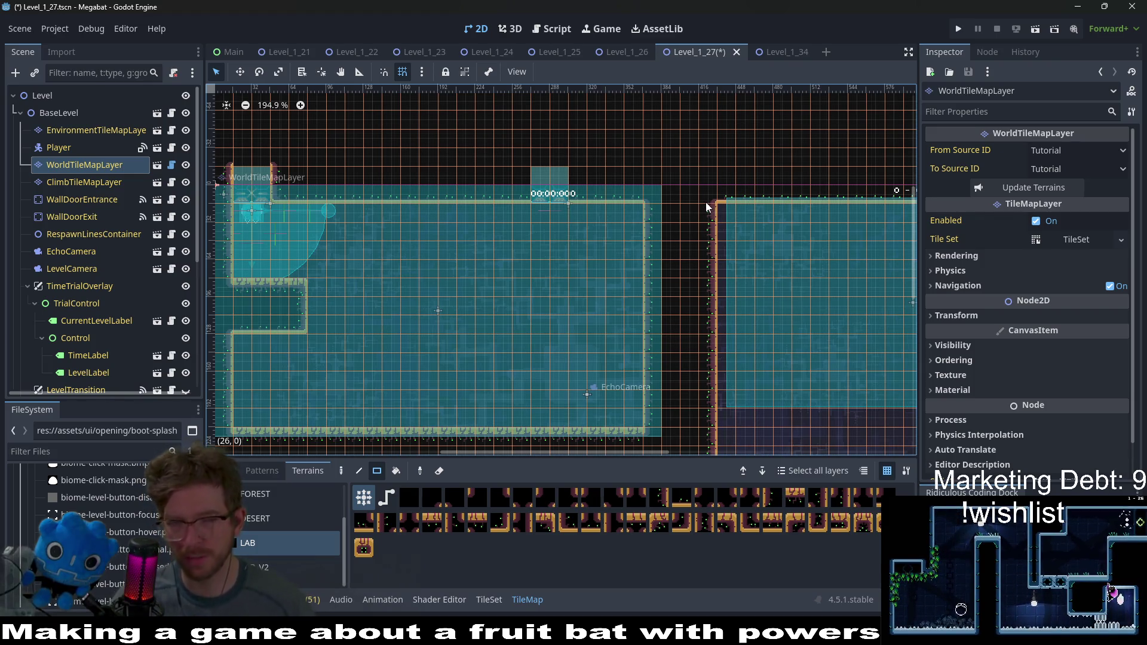
{"action": "scroll", "coordinate": [682, 228], "scroll_direction": "down", "scroll_amount": 1}
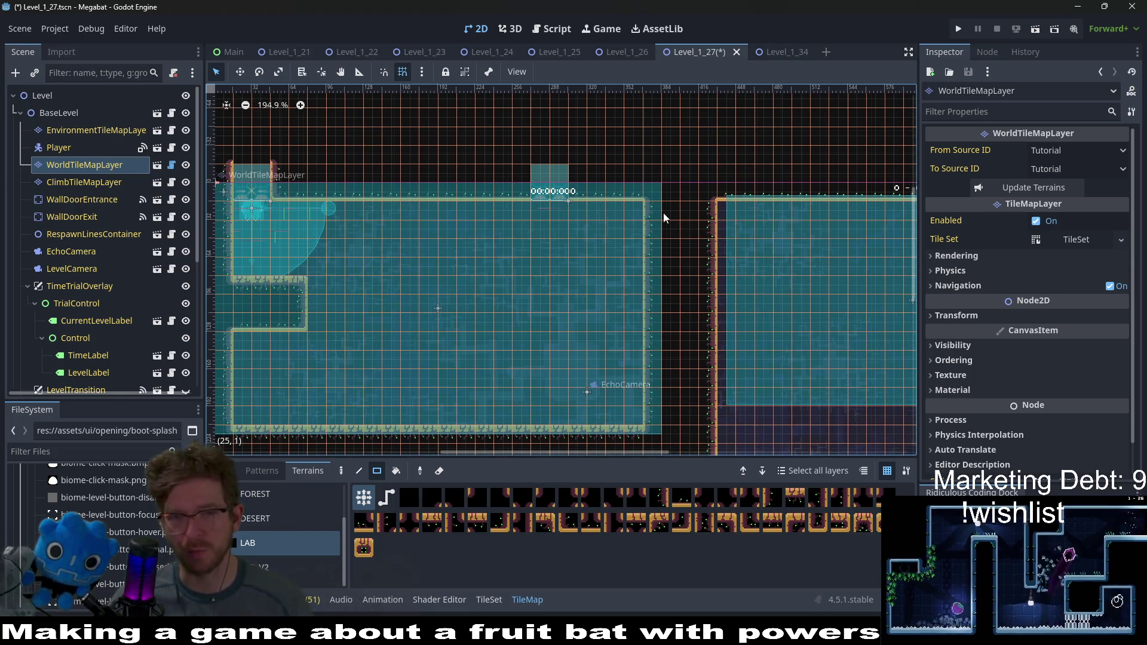
{"action": "left_click_drag", "start_coordinate": [661, 216], "coordinate": [671, 227]}
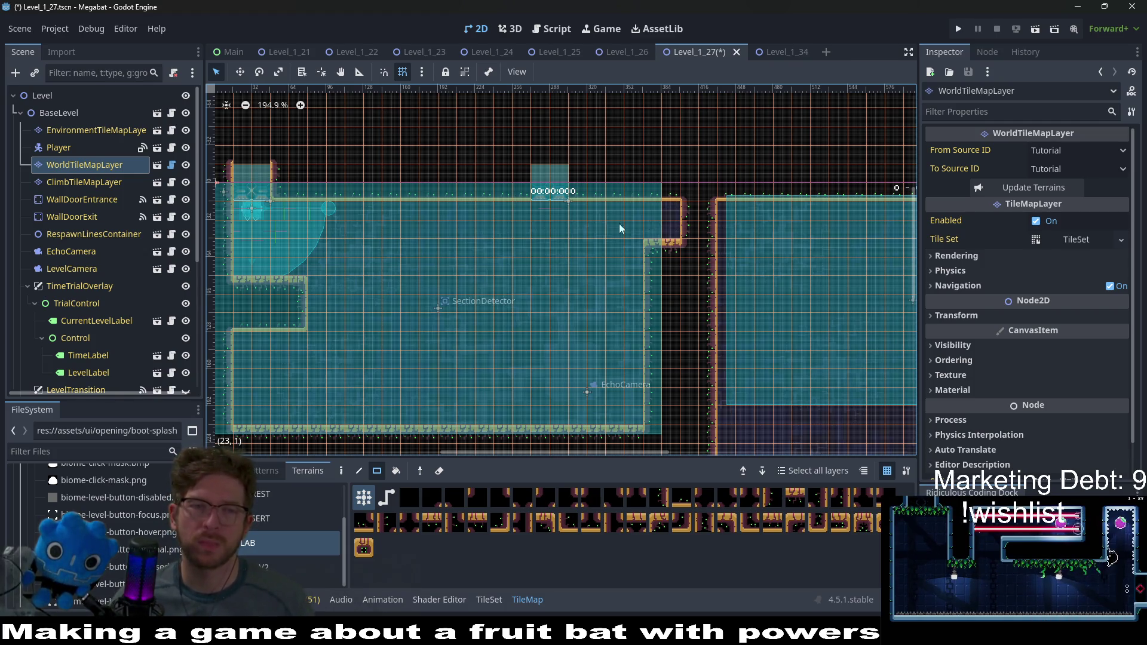
{"action": "left_click_drag", "start_coordinate": [638, 198], "coordinate": [680, 238]}
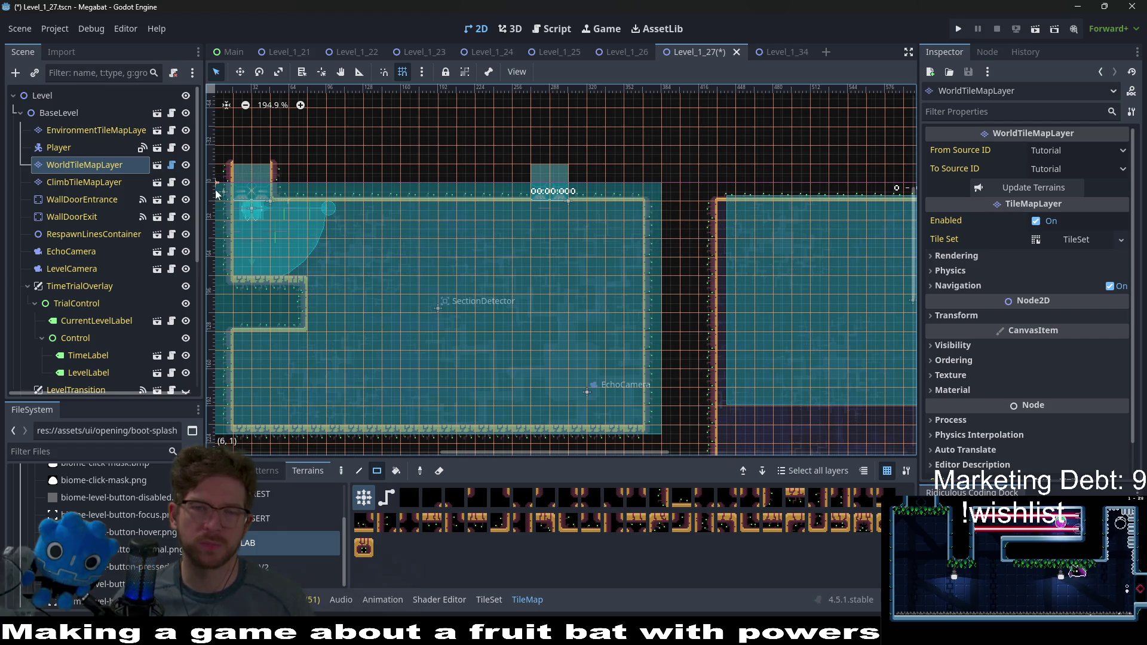
Step: Move WallDoorExit up, away from the lab room's top wall
{"action": "left_click", "coordinate": [70, 218]}
{"action": "scroll", "coordinate": [722, 214], "scroll_direction": "down", "scroll_amount": 3}
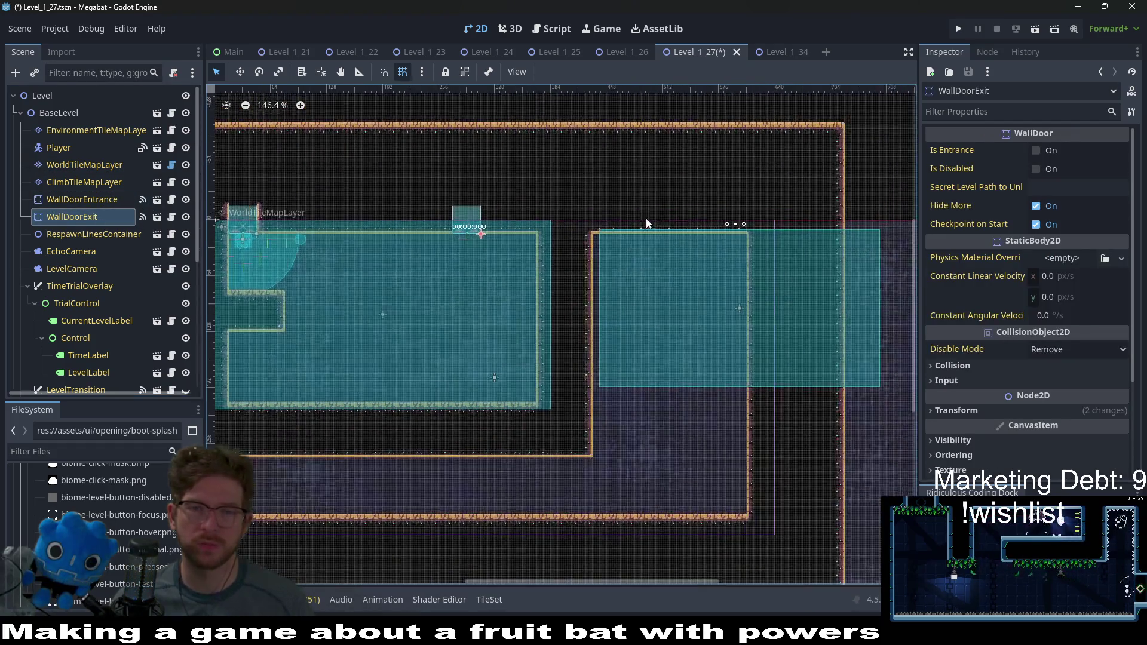
{"action": "key", "text": "w"}
{"action": "scroll", "coordinate": [628, 197], "scroll_direction": "down", "scroll_amount": 3}
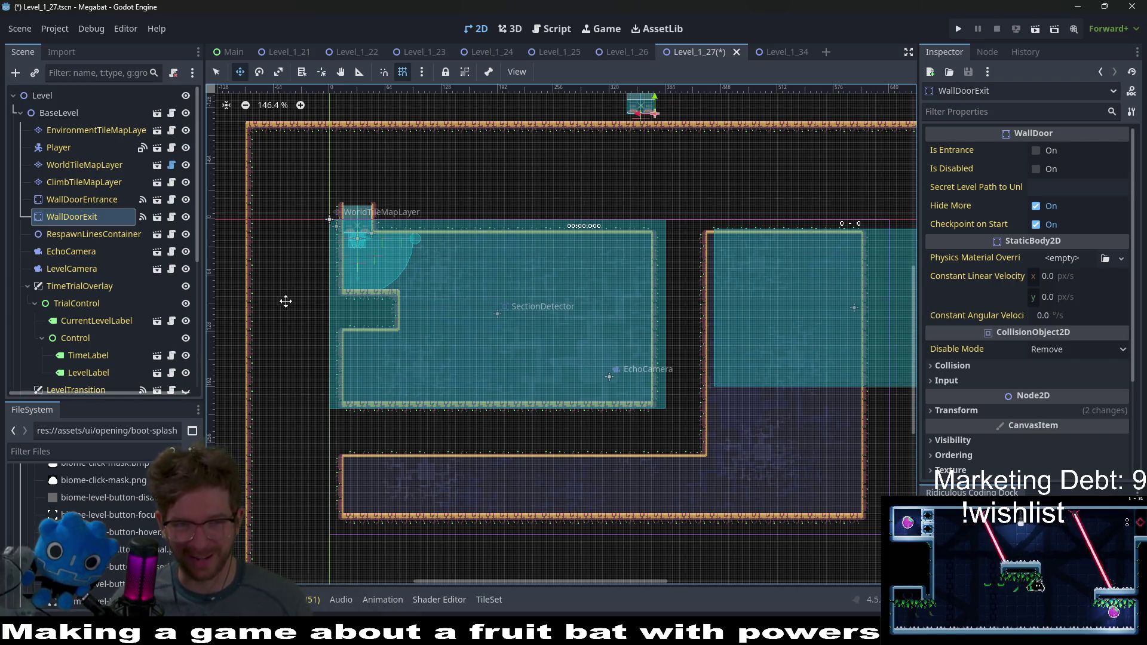
{"action": "left_click", "coordinate": [88, 183]}
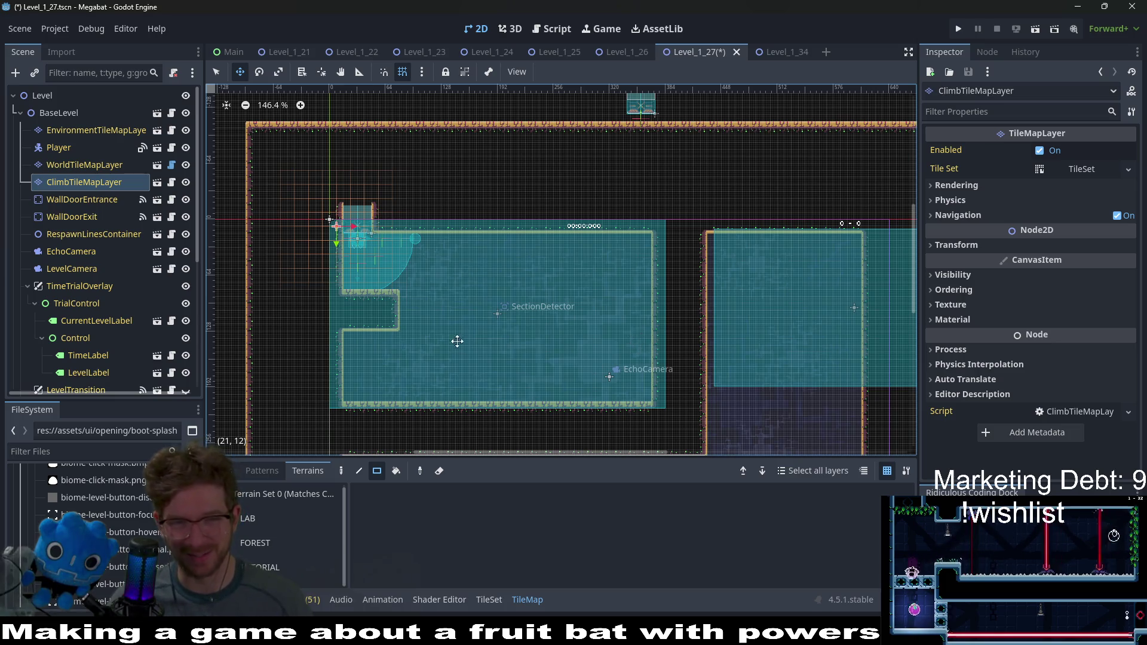
Step: On WorldTileMapLayer with LAB terrain, extend the alcove wall further right
{"action": "scroll", "coordinate": [488, 290], "scroll_direction": "left", "scroll_amount": 3}
{"action": "scroll", "coordinate": [489, 291], "scroll_direction": "down", "scroll_amount": 2}
{"action": "scroll", "coordinate": [566, 254], "scroll_direction": "up", "scroll_amount": 1}
{"action": "scroll", "coordinate": [566, 254], "scroll_direction": "right", "scroll_amount": 1}
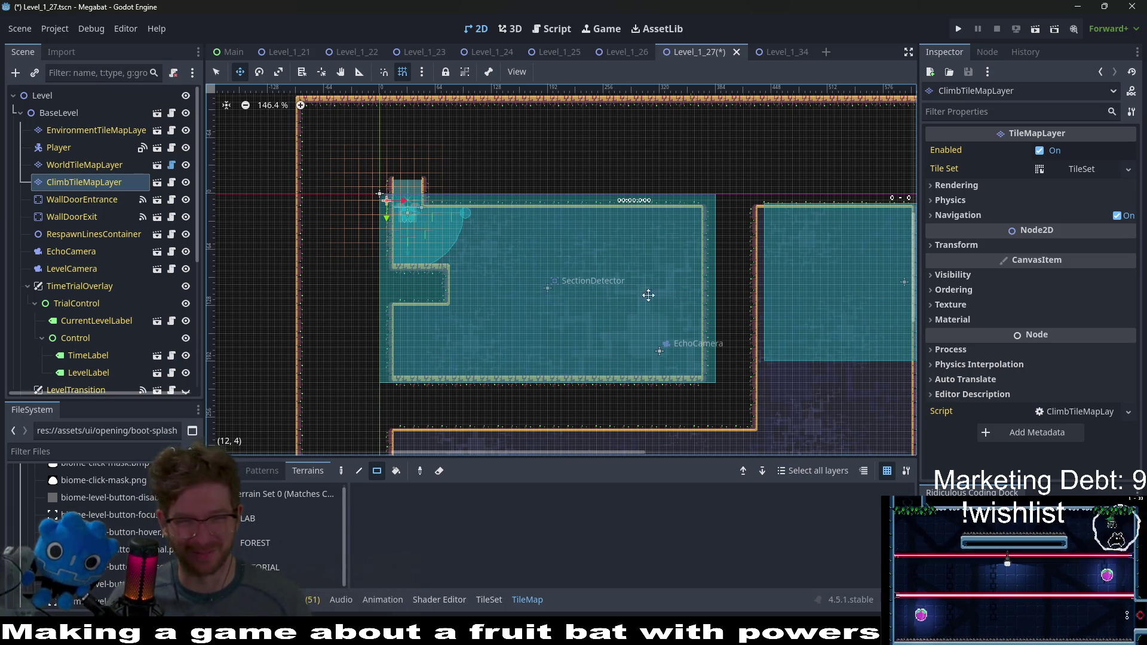
{"action": "scroll", "coordinate": [648, 295], "scroll_direction": "down", "scroll_amount": 1}
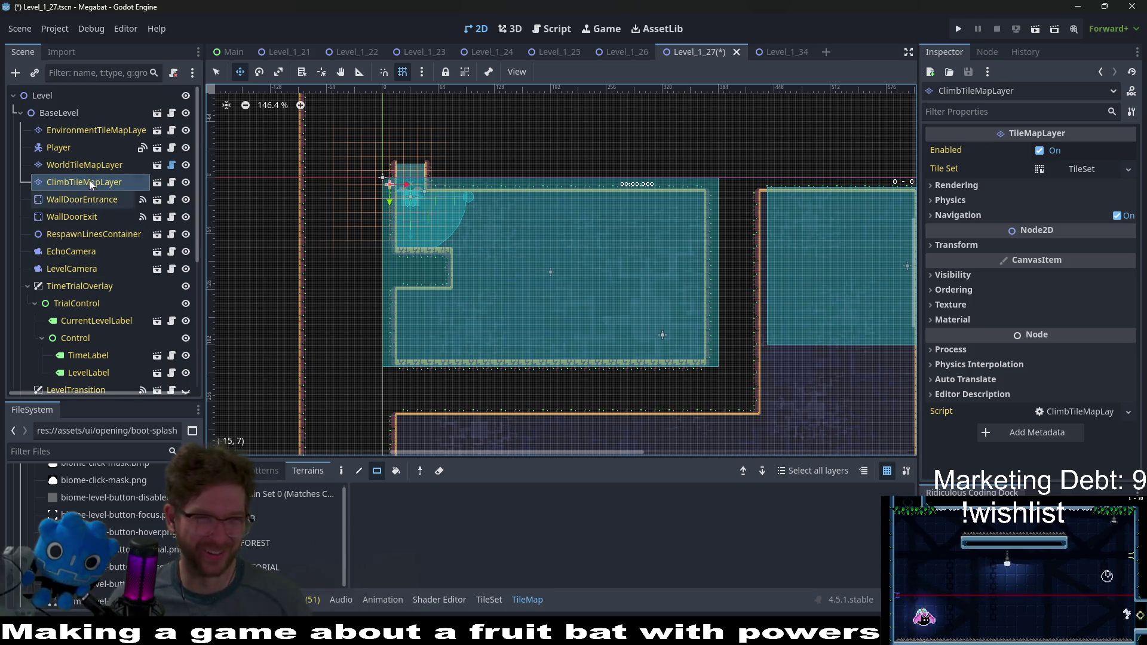
{"action": "left_click", "coordinate": [84, 165]}
{"action": "scroll", "coordinate": [299, 553], "scroll_direction": "down", "scroll_amount": 1}
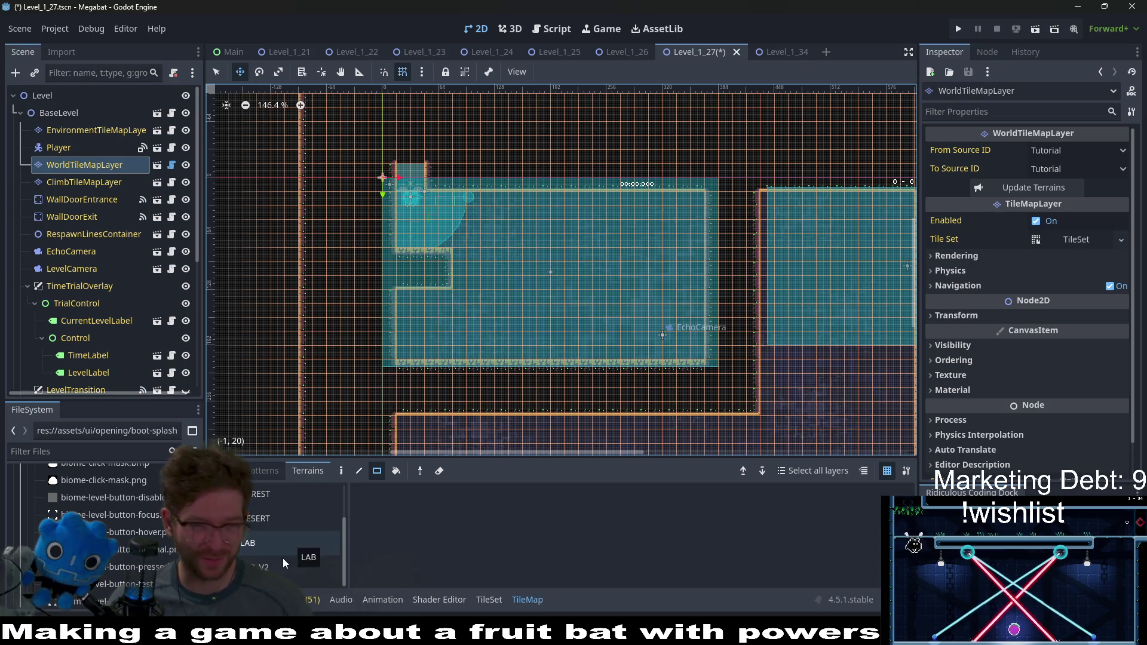
{"action": "left_click", "coordinate": [275, 542]}
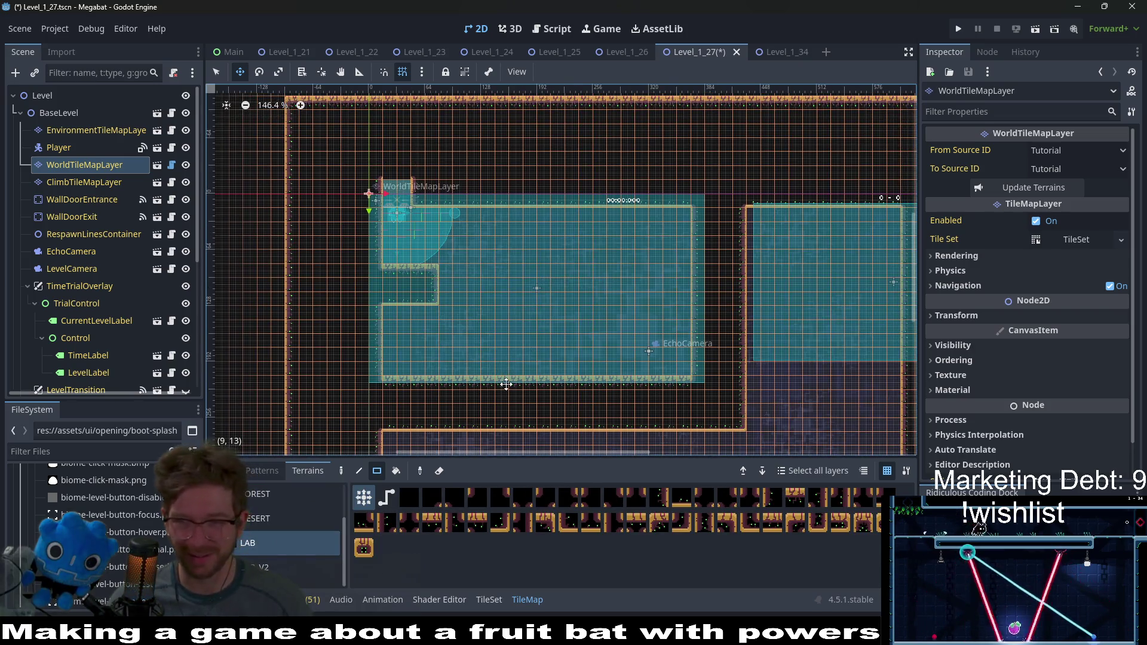
{"action": "scroll", "coordinate": [493, 278], "scroll_direction": "up", "scroll_amount": 3}
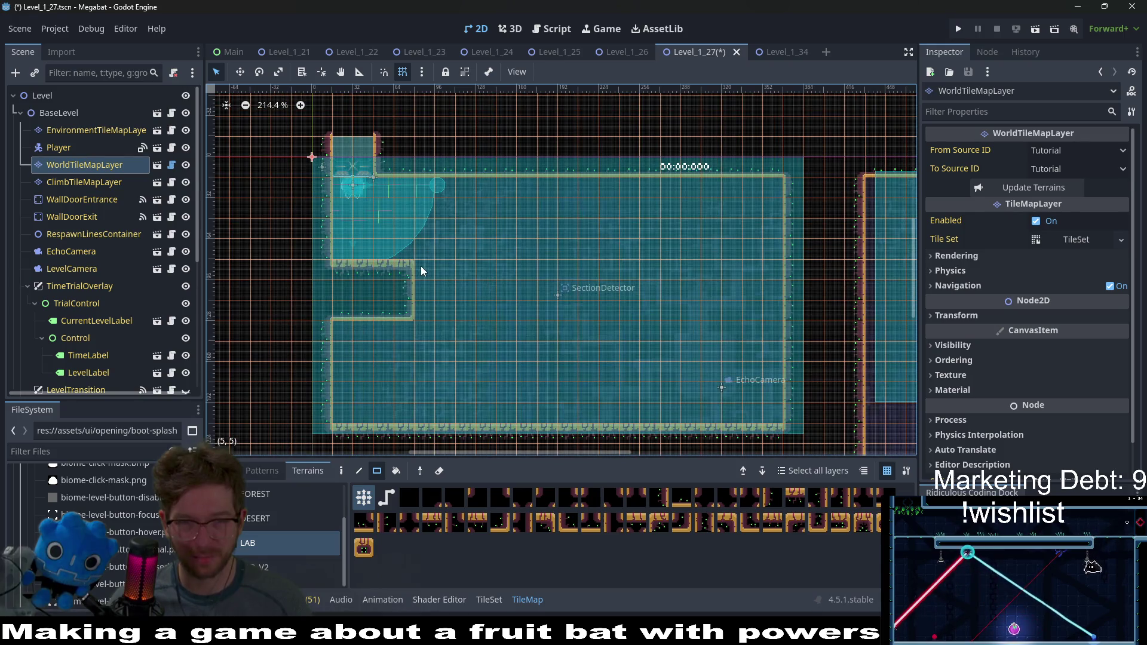
{"action": "left_click_drag", "start_coordinate": [421, 267], "coordinate": [525, 307]}
Step: Clear the wall block and ledge inside the alcove, and raise a two-tile notch into the top wall
{"action": "scroll", "coordinate": [638, 249], "scroll_direction": "down", "scroll_amount": 2}
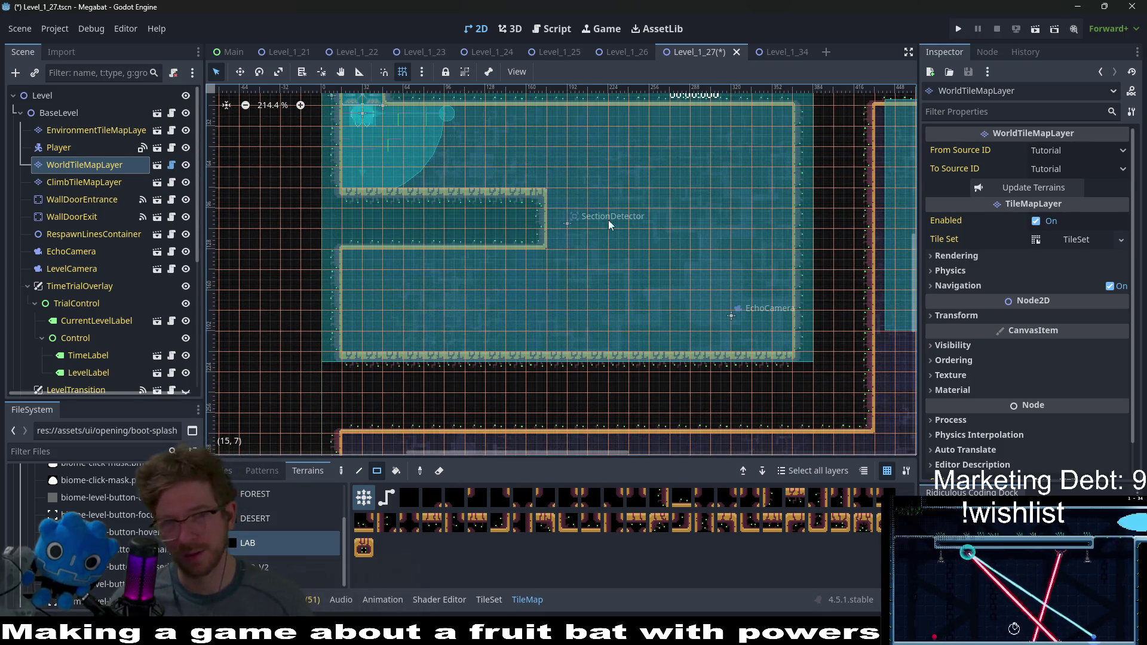
{"action": "scroll", "coordinate": [593, 270], "scroll_direction": "up", "scroll_amount": 2}
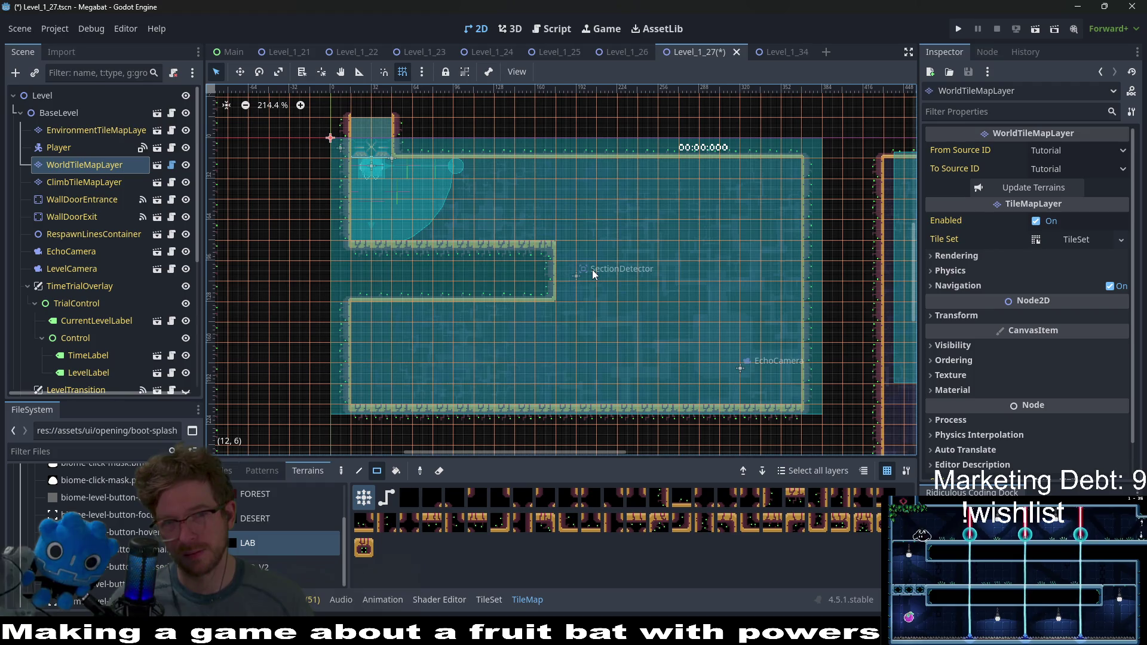
{"action": "scroll", "coordinate": [593, 271], "scroll_direction": "up", "scroll_amount": 2}
{"action": "left_click_drag", "start_coordinate": [539, 313], "coordinate": [361, 287]}
{"action": "left_click_drag", "start_coordinate": [410, 325], "coordinate": [353, 325]}
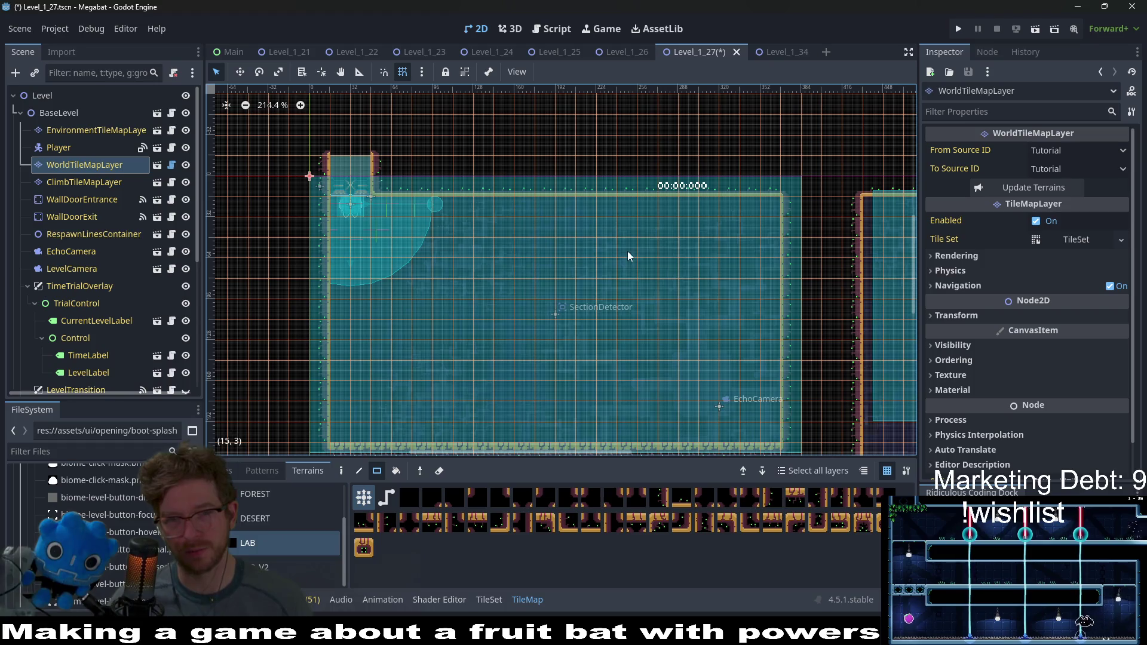
{"action": "left_click_drag", "start_coordinate": [550, 167], "coordinate": [582, 202]}
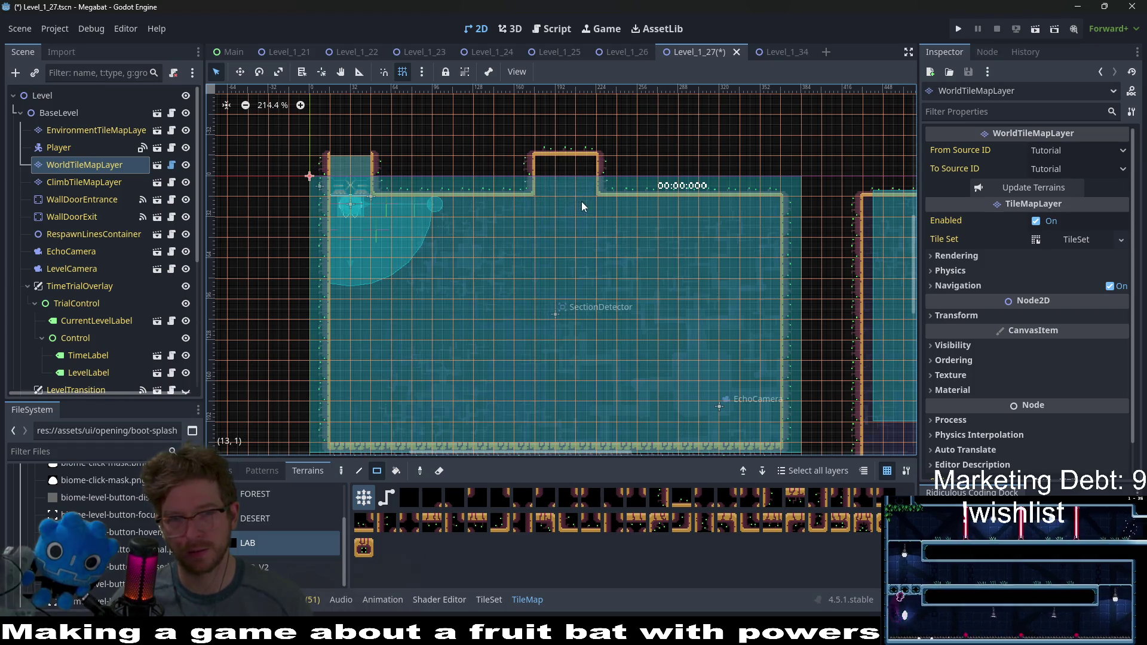
Step: Fill in the right part of the ceiling and flatten the bump in the top wall
{"action": "scroll", "coordinate": [633, 275], "scroll_direction": "down", "scroll_amount": 2}
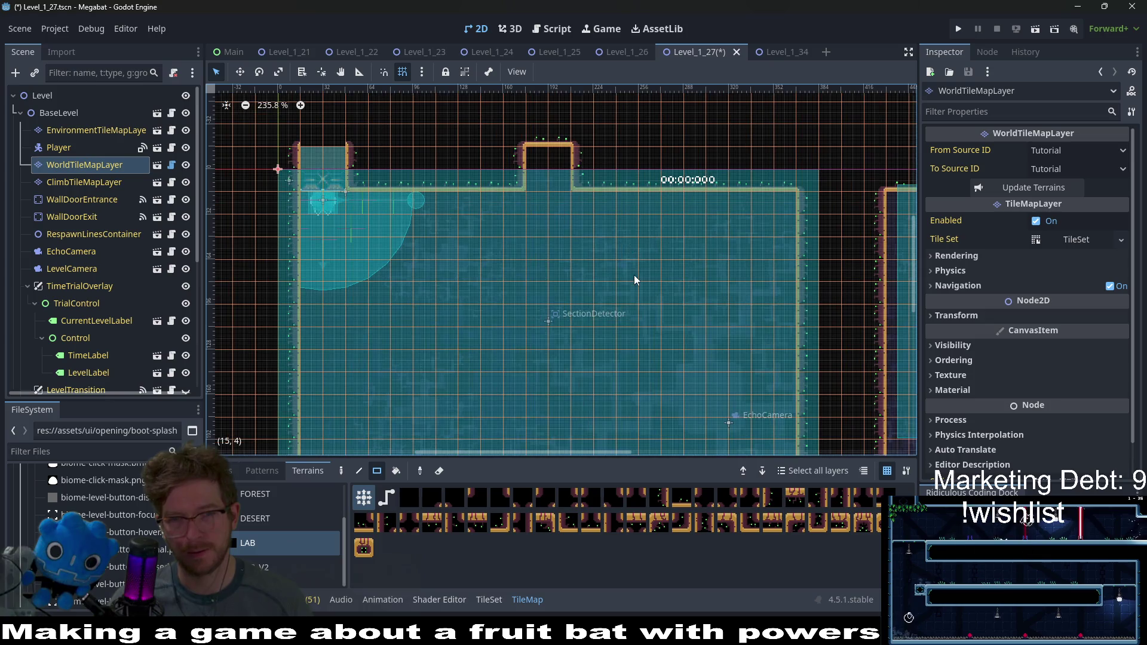
{"action": "left_click_drag", "start_coordinate": [694, 253], "coordinate": [623, 261]}
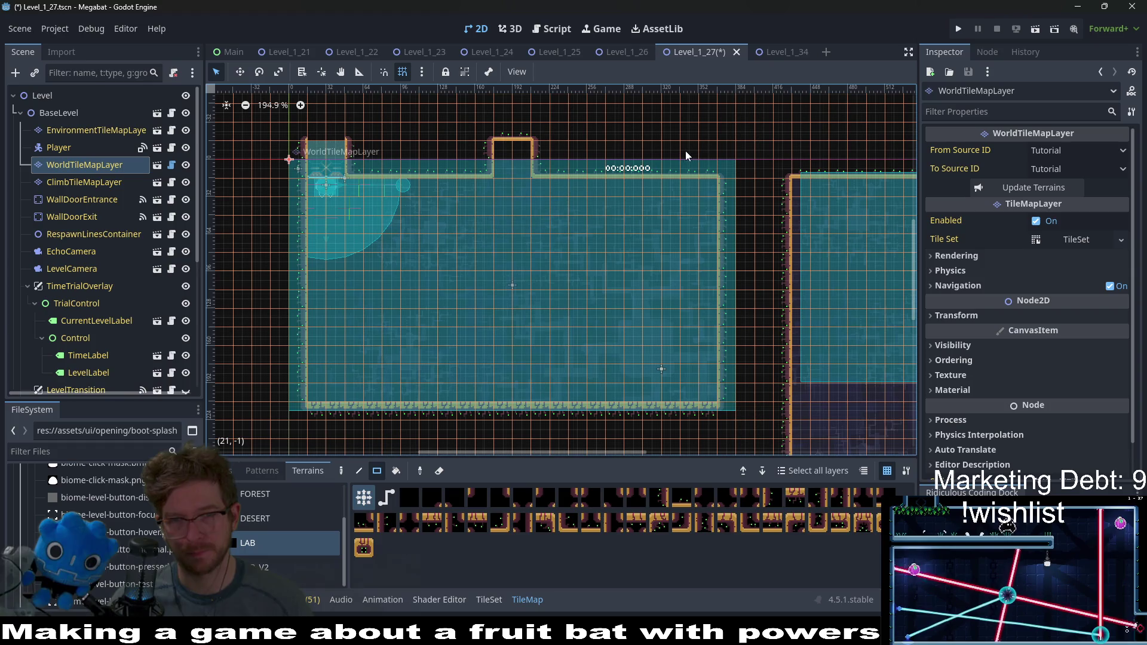
{"action": "mouse_move", "coordinate": [686, 150]}
{"action": "left_mouse_down"}
{"action": "mouse_move", "coordinate": [713, 182]}
{"action": "mouse_move", "coordinate": [704, 190]}
{"action": "left_mouse_up"}
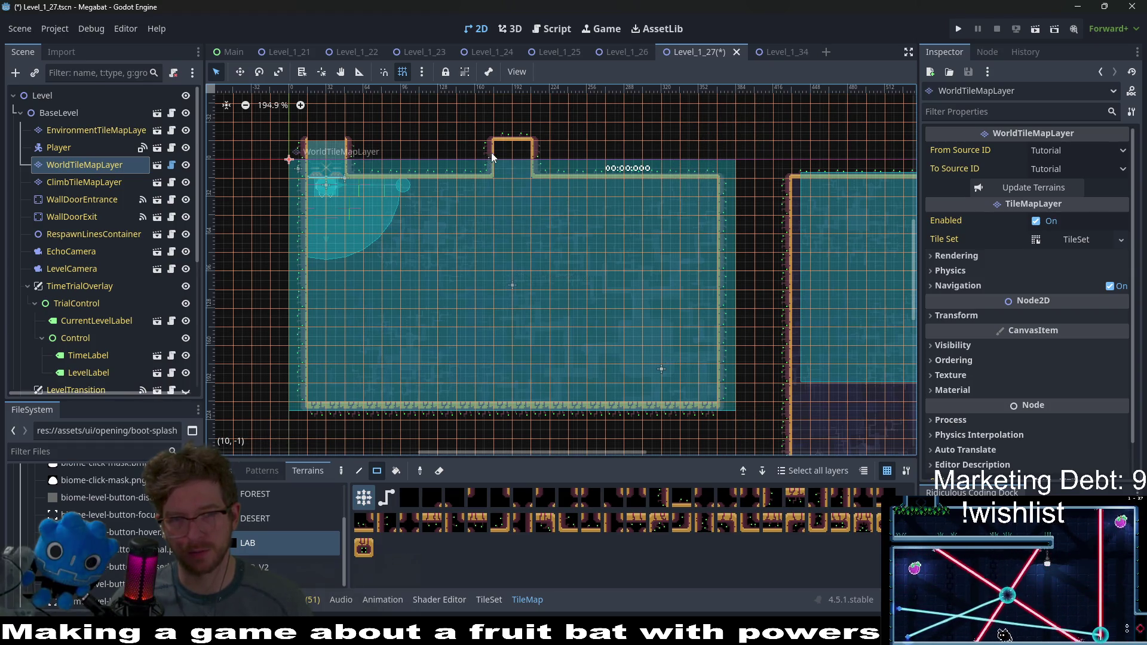
{"action": "left_click_drag", "start_coordinate": [491, 152], "coordinate": [538, 167]}
{"action": "left_click_drag", "start_coordinate": [570, 274], "coordinate": [604, 245]}
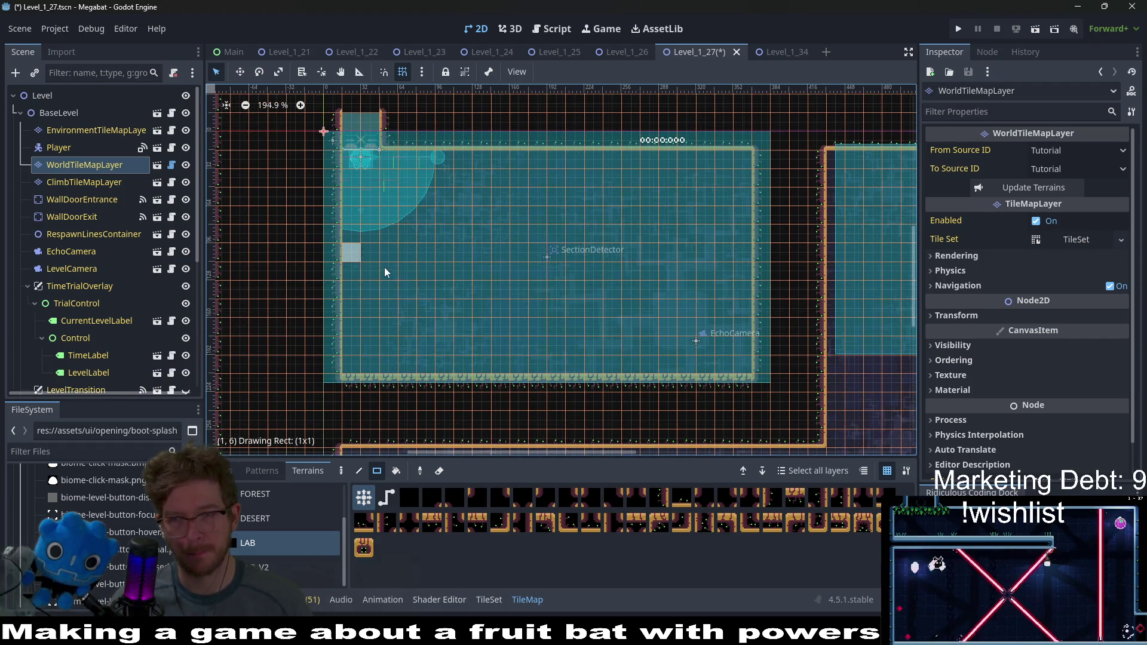
Step: Add a short walled ledge off the left wall and raise the floor wall one row
{"action": "left_click_drag", "start_coordinate": [428, 276], "coordinate": [439, 275]}
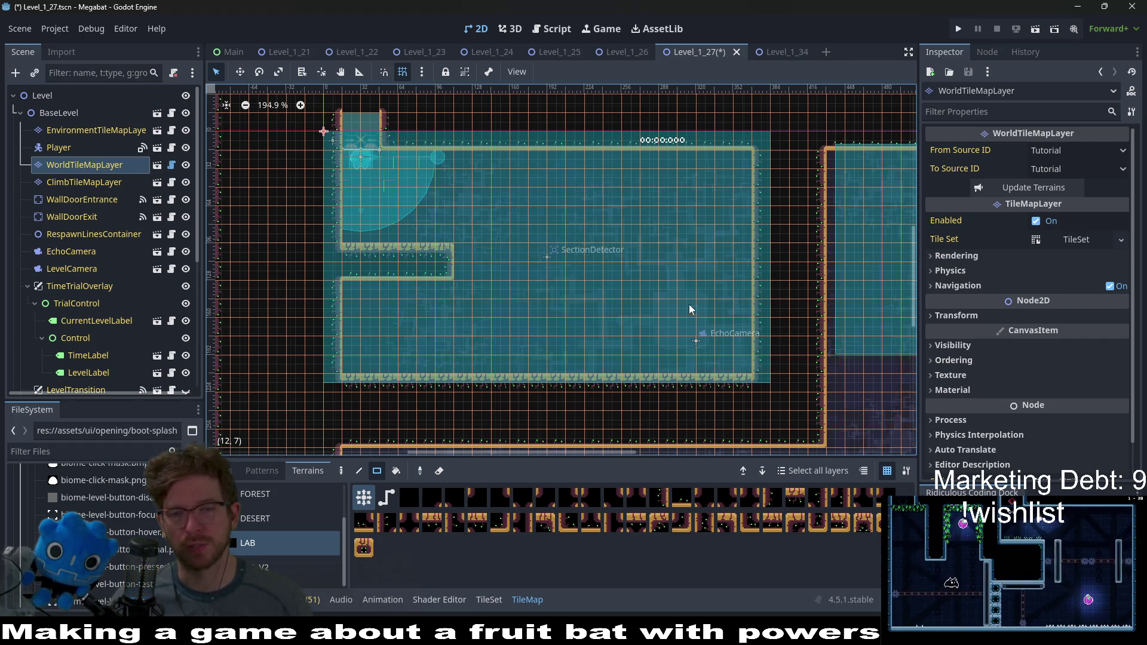
{"action": "left_click_drag", "start_coordinate": [689, 303], "coordinate": [673, 264]}
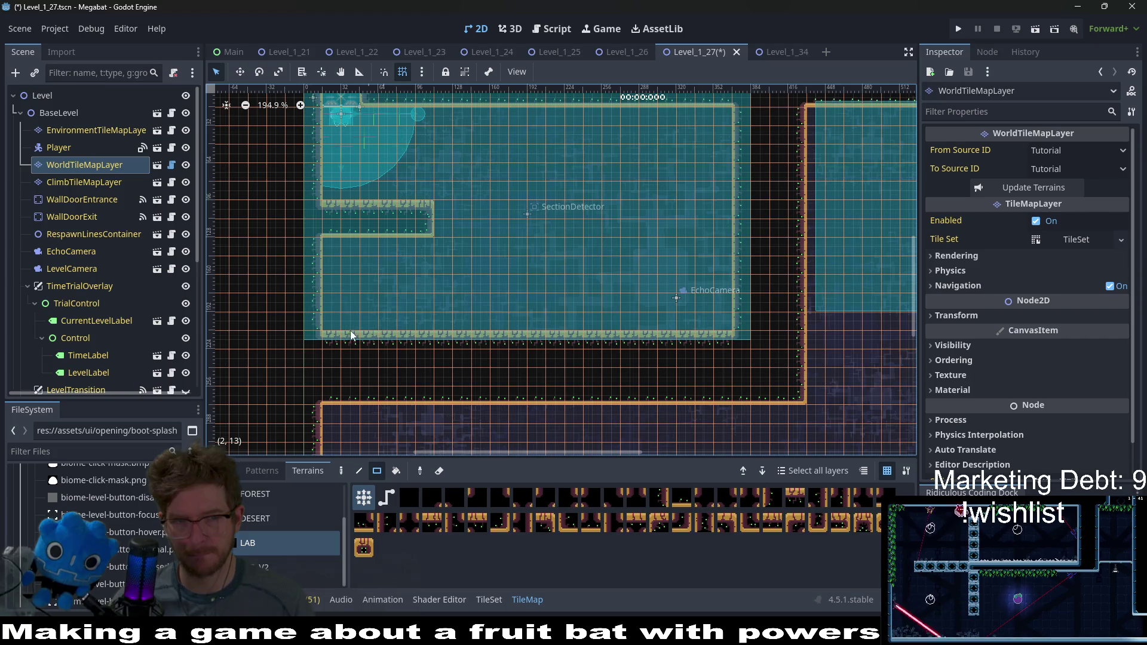
{"action": "mouse_move", "coordinate": [323, 318]}
{"action": "left_mouse_down"}
{"action": "mouse_move", "coordinate": [730, 321]}
{"action": "mouse_move", "coordinate": [335, 319]}
{"action": "left_mouse_up"}
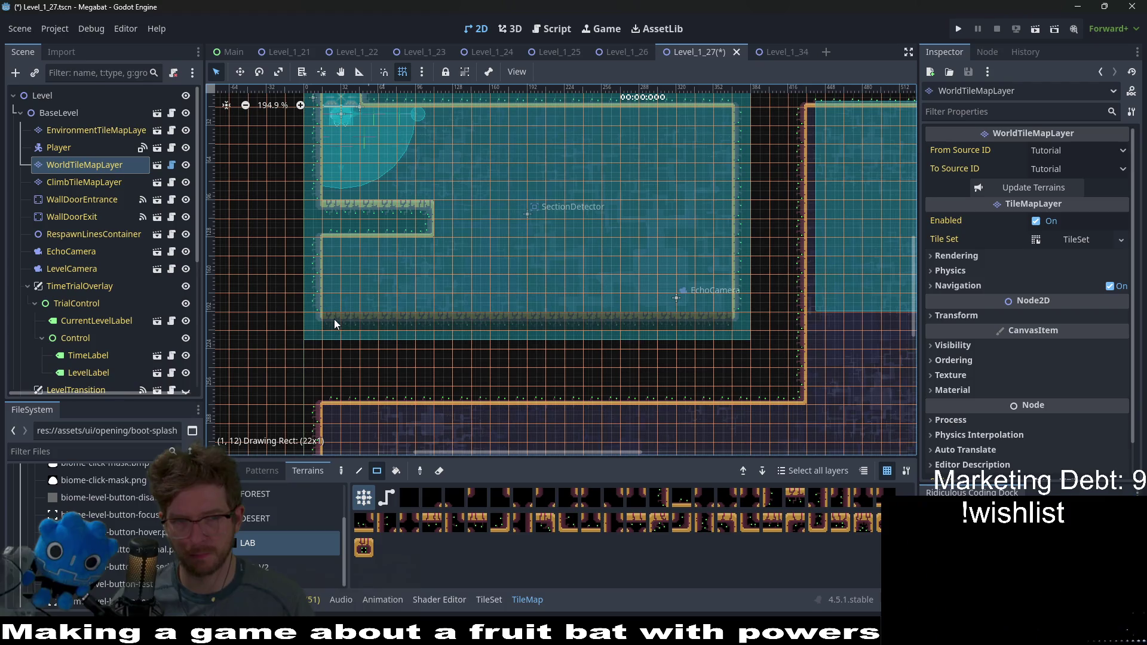
{"action": "scroll", "coordinate": [184, 272], "scroll_direction": "down", "scroll_amount": 5}
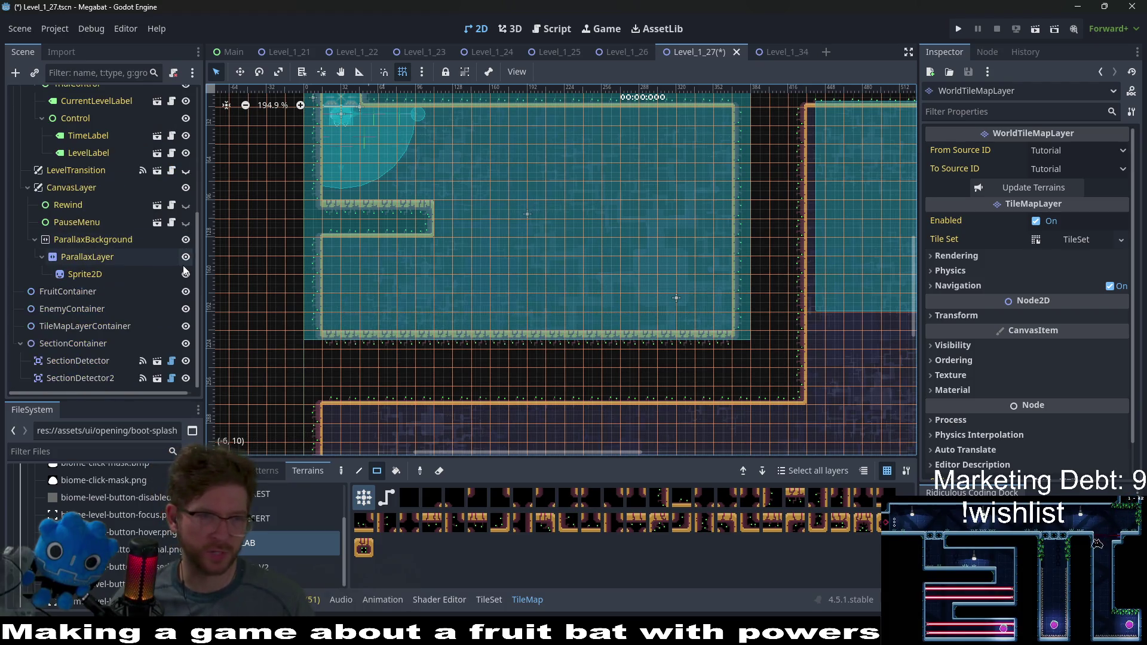
Step: Instance WindTunnel.tscn as a child of TileMapLayerContainer
{"action": "left_click", "coordinate": [87, 310]}
{"action": "left_click", "coordinate": [91, 324]}
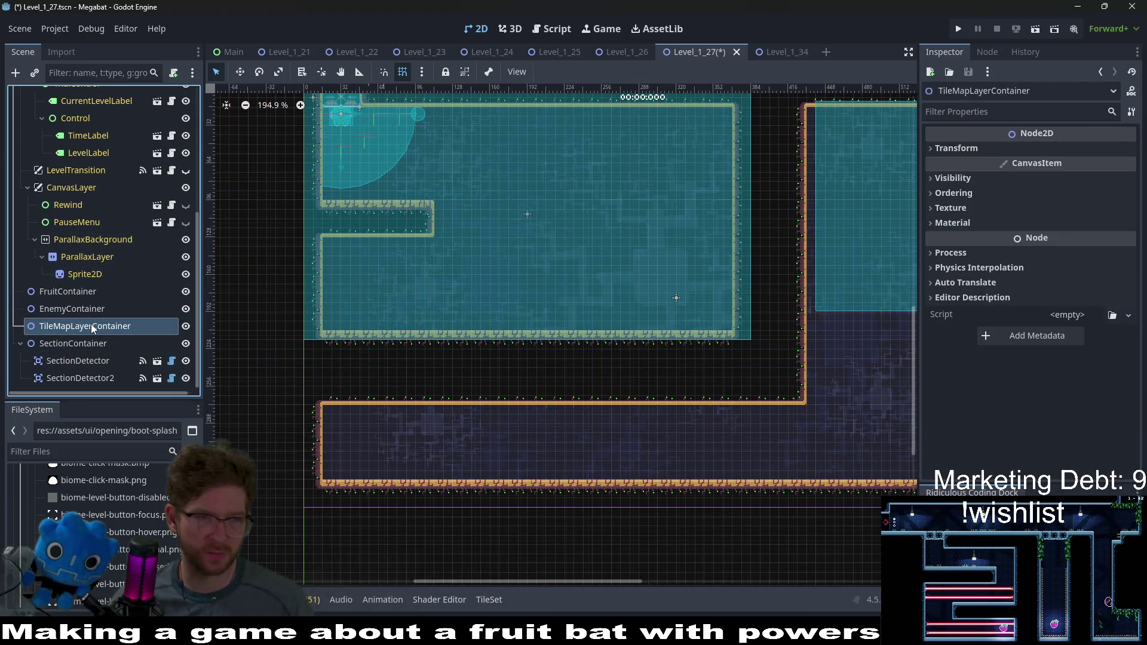
{"action": "right_click", "coordinate": [90, 324]}
{"action": "left_click", "coordinate": [165, 270]}
{"action": "type", "text": "ti"}
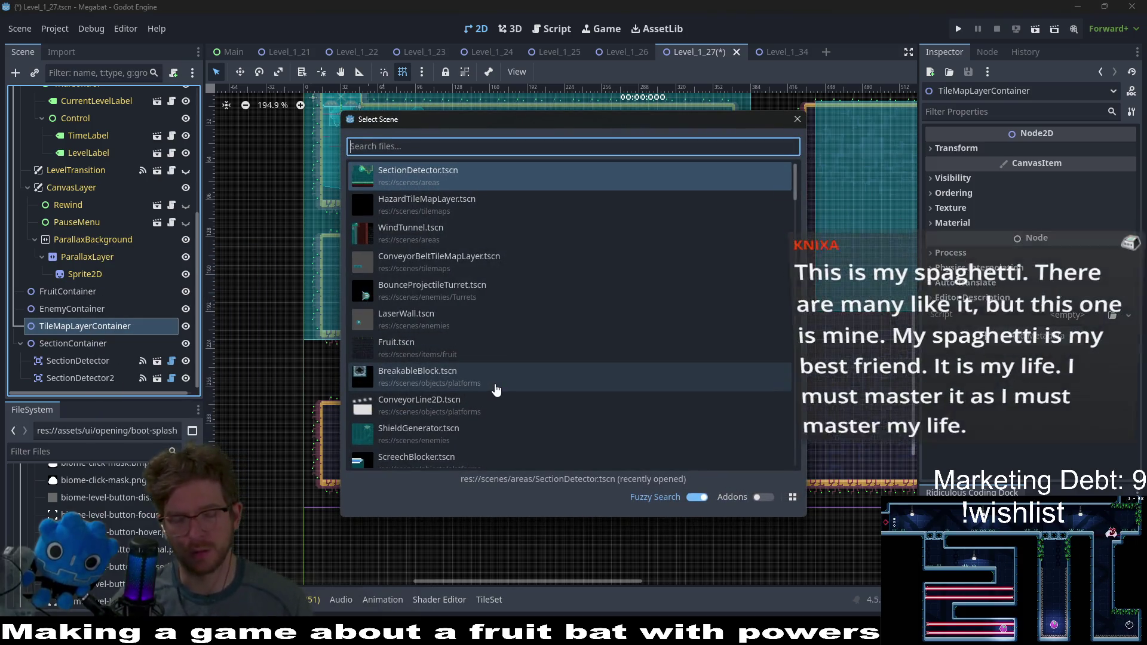
{"action": "type", "text": "lem"}
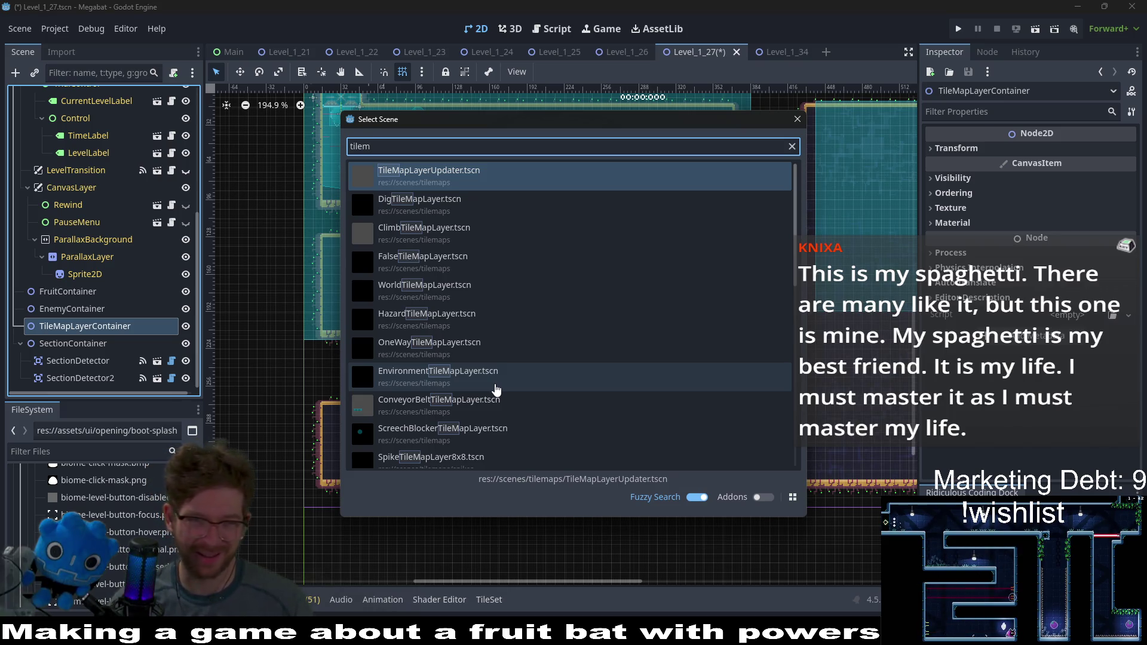
{"action": "key", "text": "BackSpace"}
{"action": "key", "text": "BackSpace"}
{"action": "key", "text": "BackSpace"}
{"action": "type", "text": "wind"}
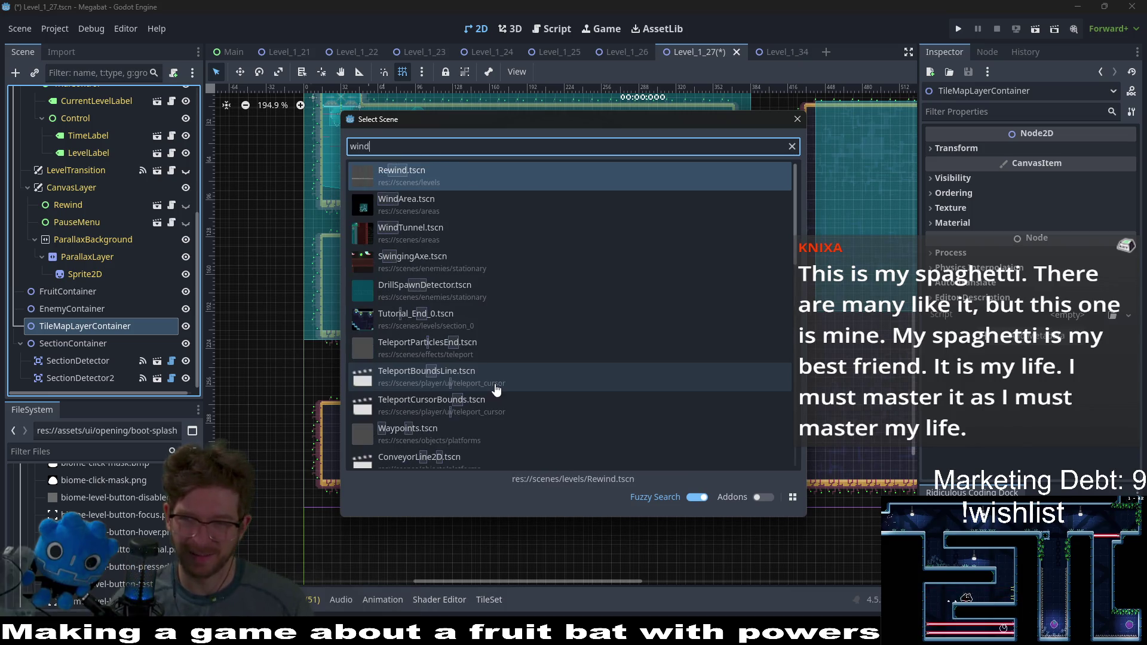
{"action": "key", "text": "BackSpace"}
{"action": "type", "text": "t"}
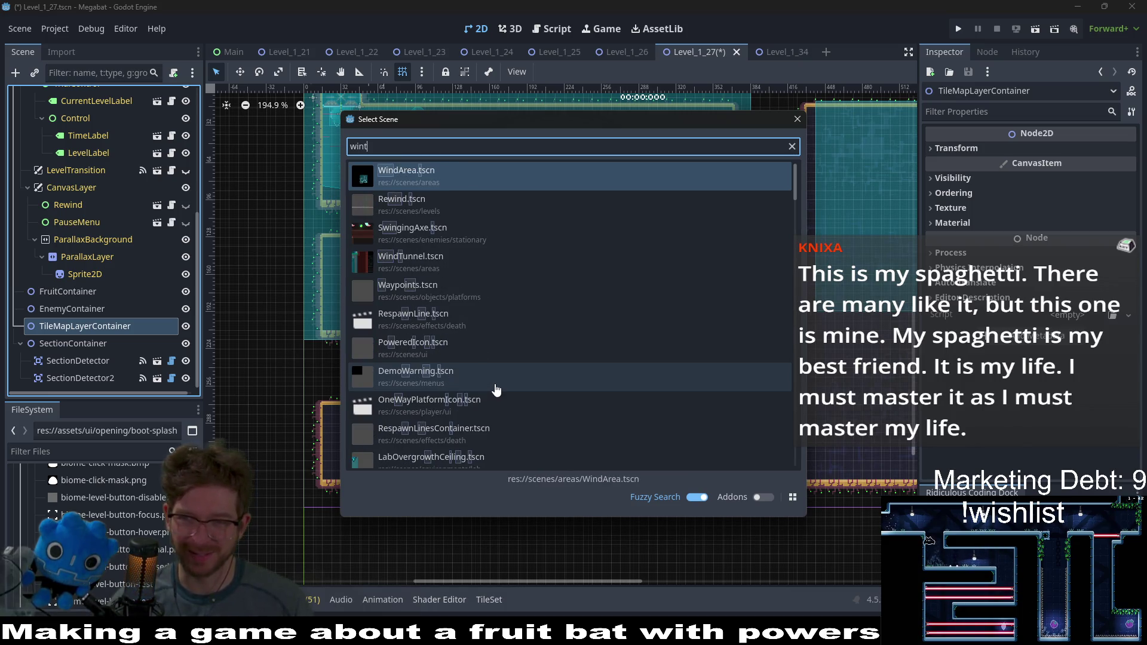
{"action": "key", "text": "Down"}
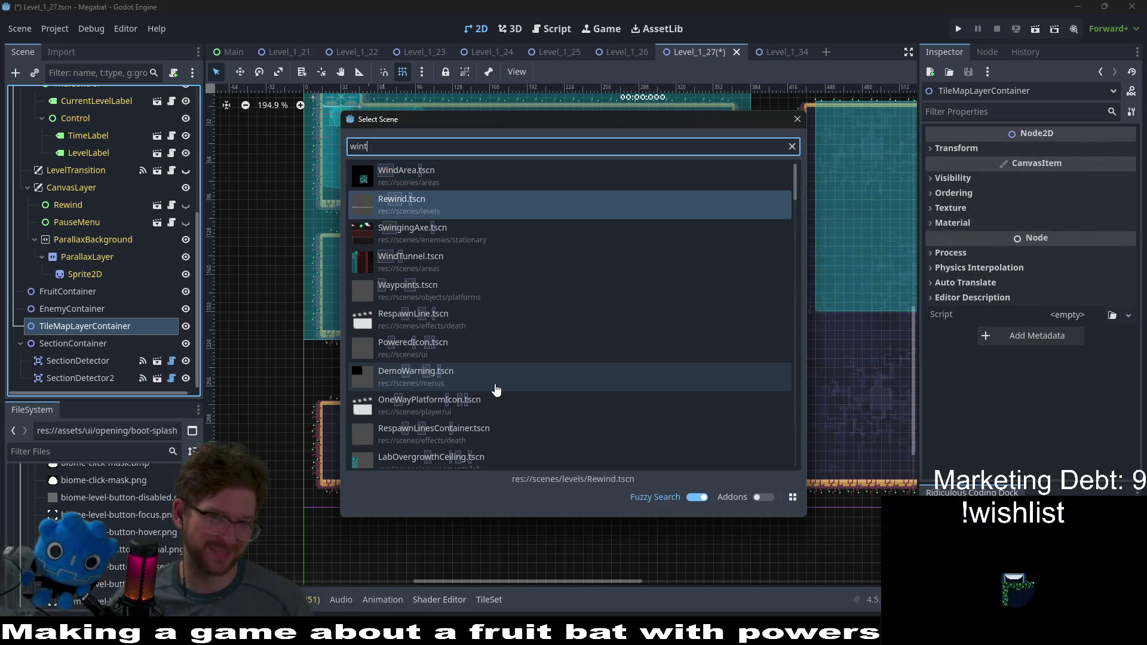
{"action": "key", "text": "BackSpace"}
{"action": "type", "text": "dtunn"}
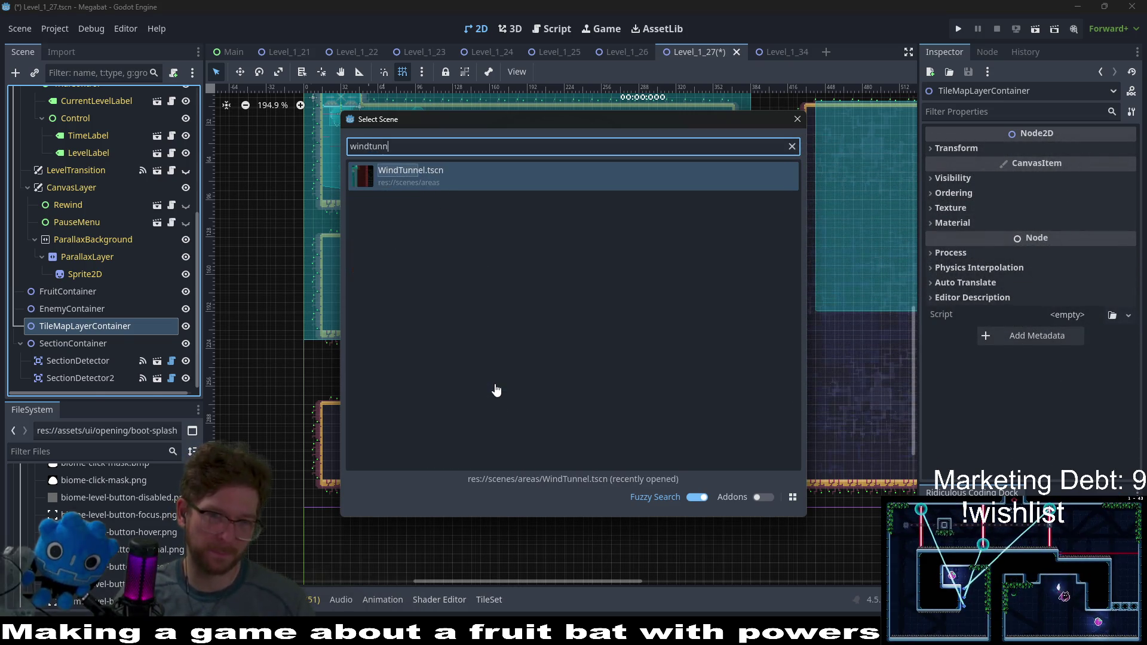
{"action": "key", "text": "Return"}
Step: Move the new wind tunnel into the room near the floor
{"action": "key", "text": "w"}
{"action": "left_click_drag", "start_coordinate": [457, 254], "coordinate": [572, 358]}
{"action": "left_click", "coordinate": [260, 522]}
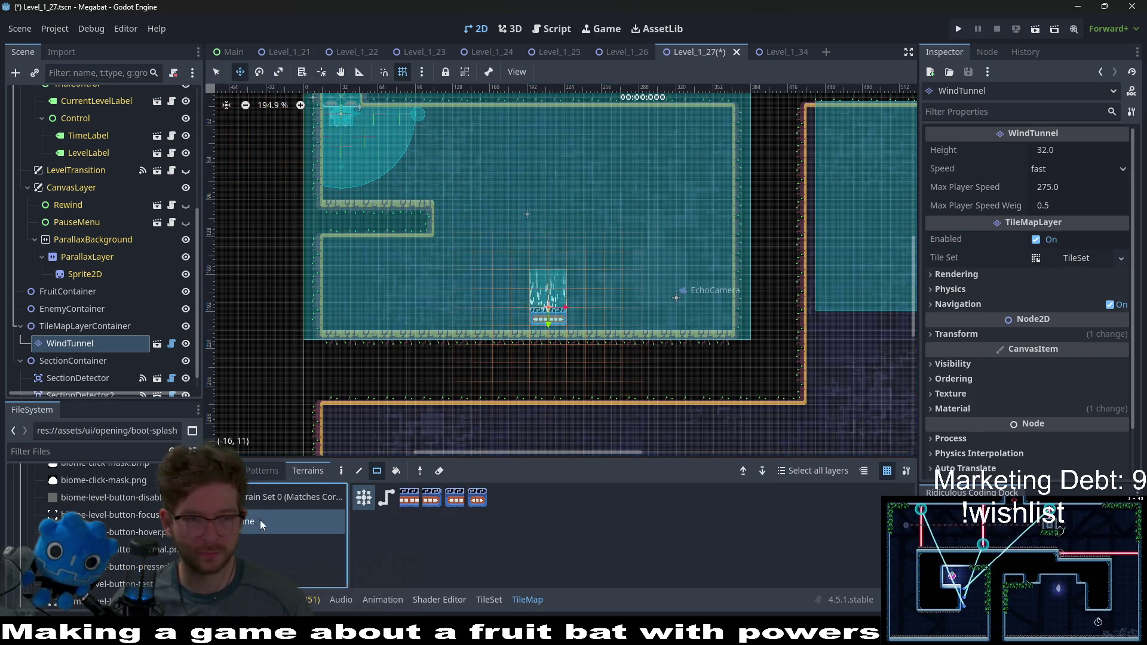
Step: Paint the wind tunnel strip wider left and right, then shift the node right to line up
{"action": "scroll", "coordinate": [569, 359], "scroll_direction": "up", "scroll_amount": 3}
{"action": "key", "text": "q"}
{"action": "left_click_drag", "start_coordinate": [567, 291], "coordinate": [723, 293]}
{"action": "left_click_drag", "start_coordinate": [497, 288], "coordinate": [375, 287]}
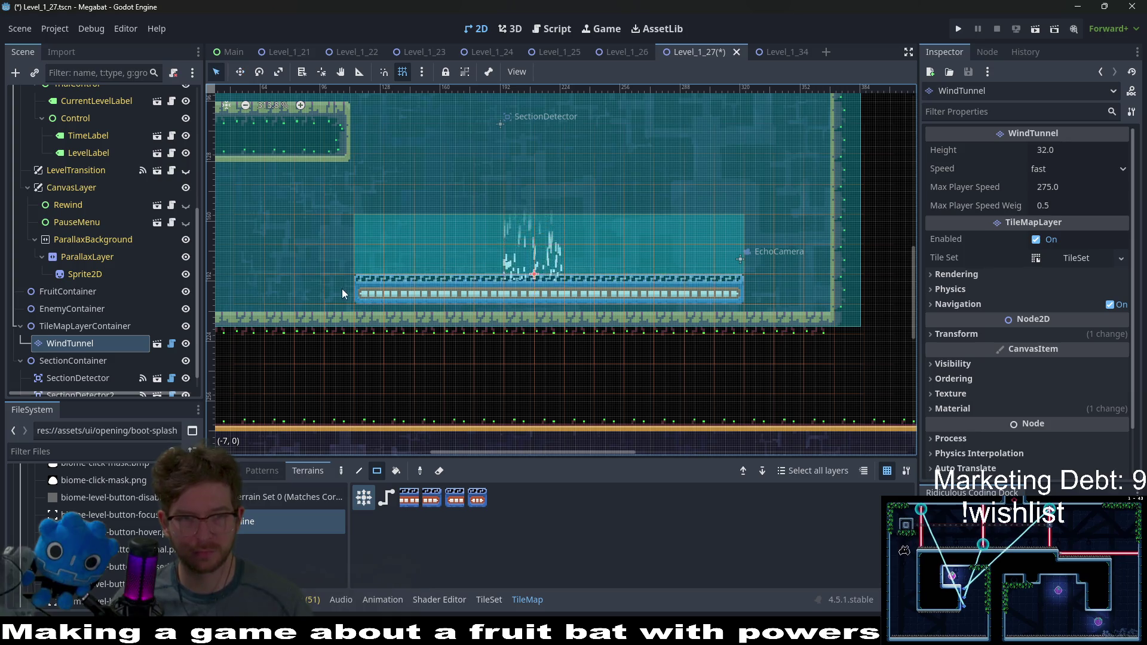
{"action": "key", "text": "w"}
{"action": "left_click_drag", "start_coordinate": [592, 290], "coordinate": [677, 296]}
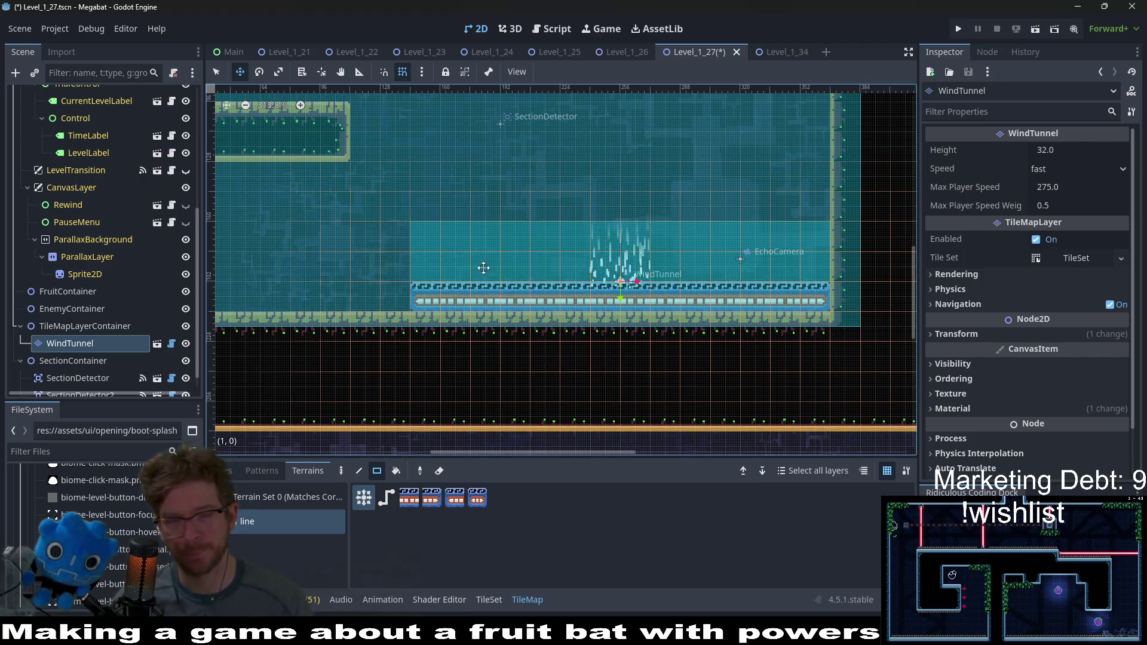
Step: Set the WindTunnel Speed to slow and Height to 160, then save and run the level
{"action": "scroll", "coordinate": [483, 268], "scroll_direction": "down", "scroll_amount": 2}
{"action": "left_click", "coordinate": [1060, 169]}
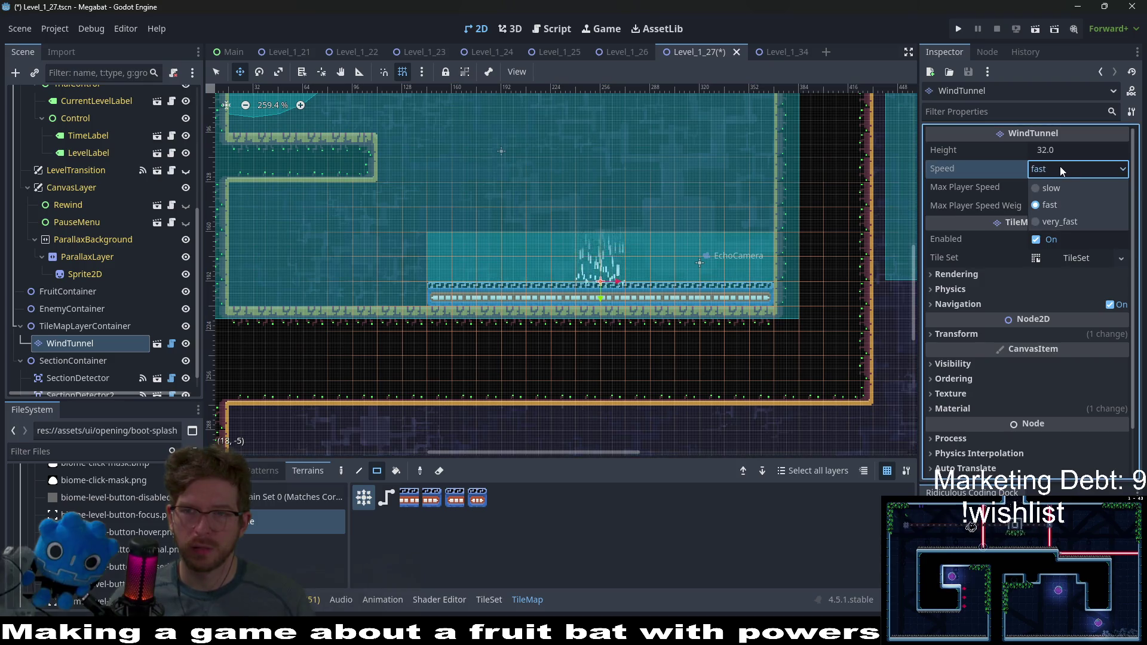
{"action": "left_click", "coordinate": [1065, 186]}
{"action": "left_click", "coordinate": [1070, 150]}
{"action": "type", "text": "+64+64"}
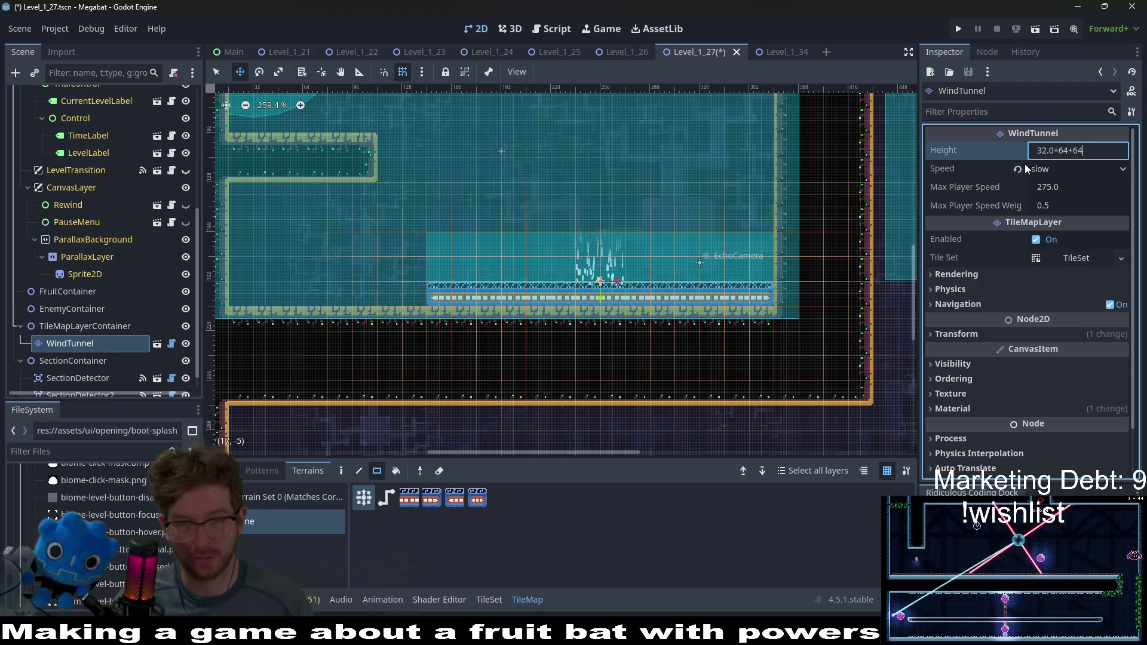
{"action": "key", "text": "Return"}
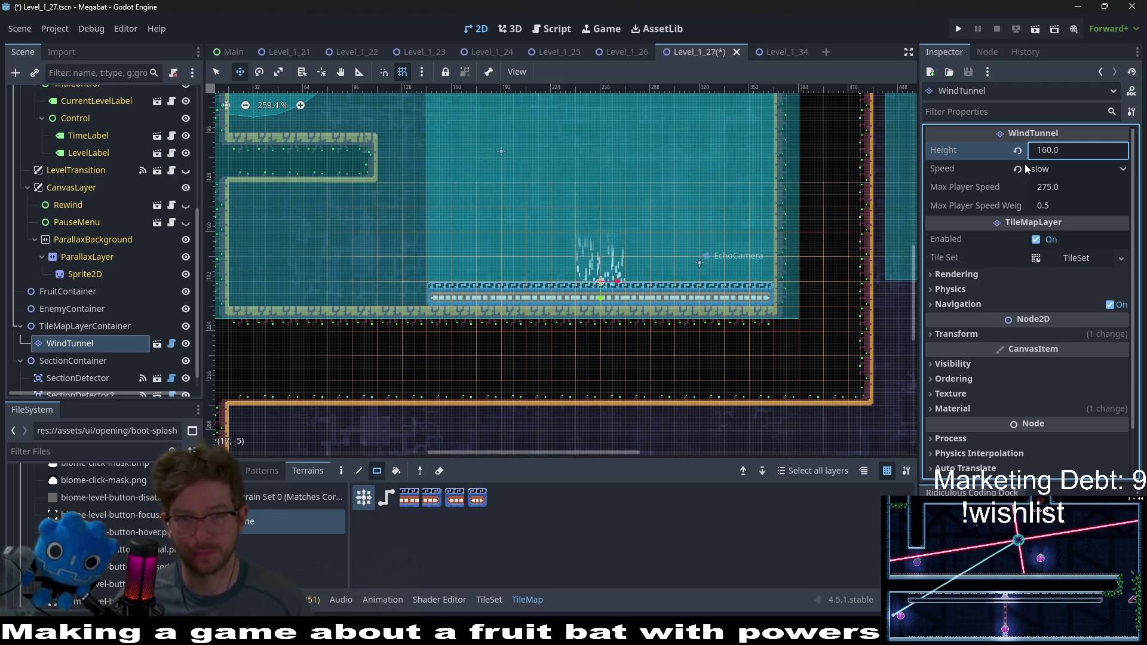
{"action": "key", "text": "f"}
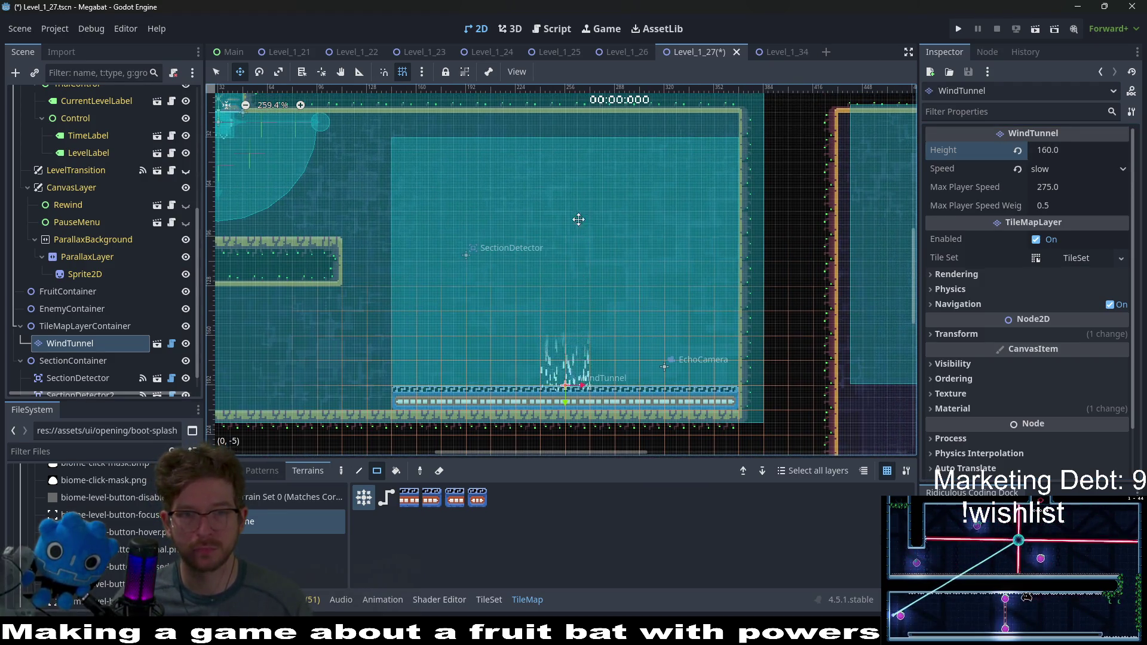
{"action": "left_click", "coordinate": [1037, 30]}
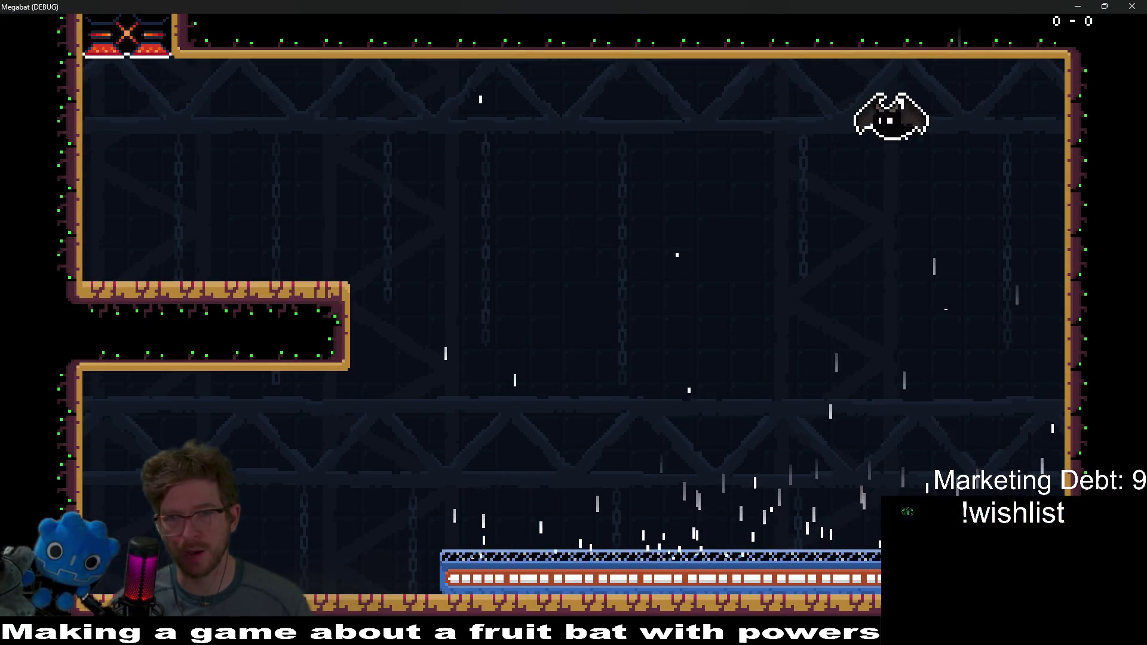
Step: Fly the bat across the room, ride the wind up to the ceiling, and visit the left ledge
{"action": "key", "text": "Left"}
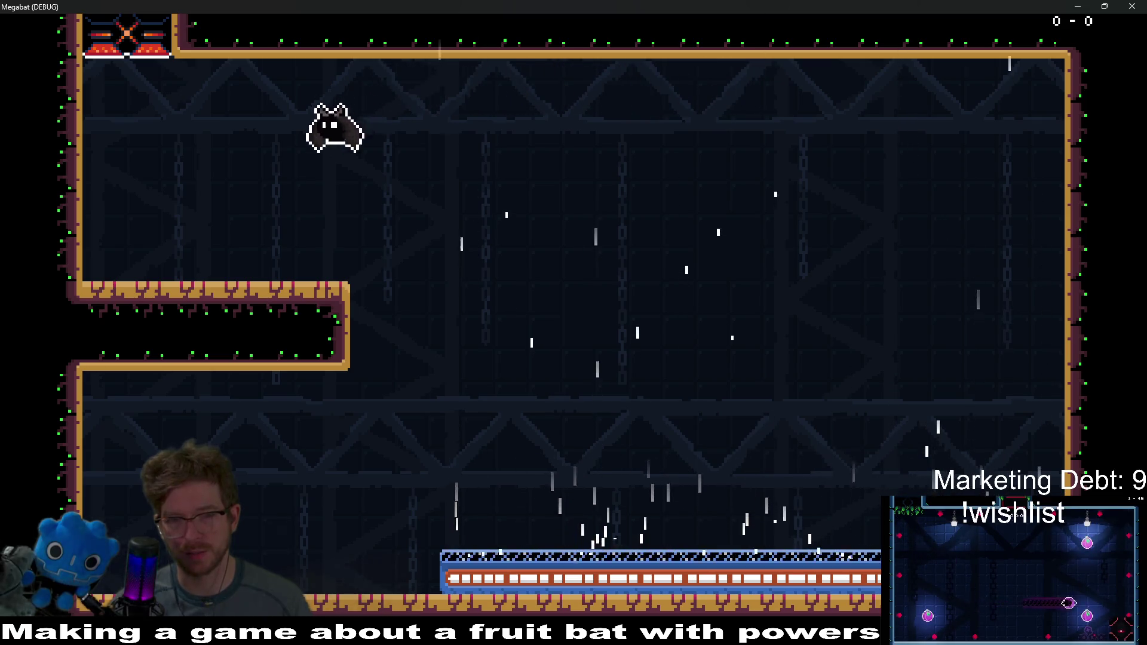
{"action": "key", "text": "Right"}
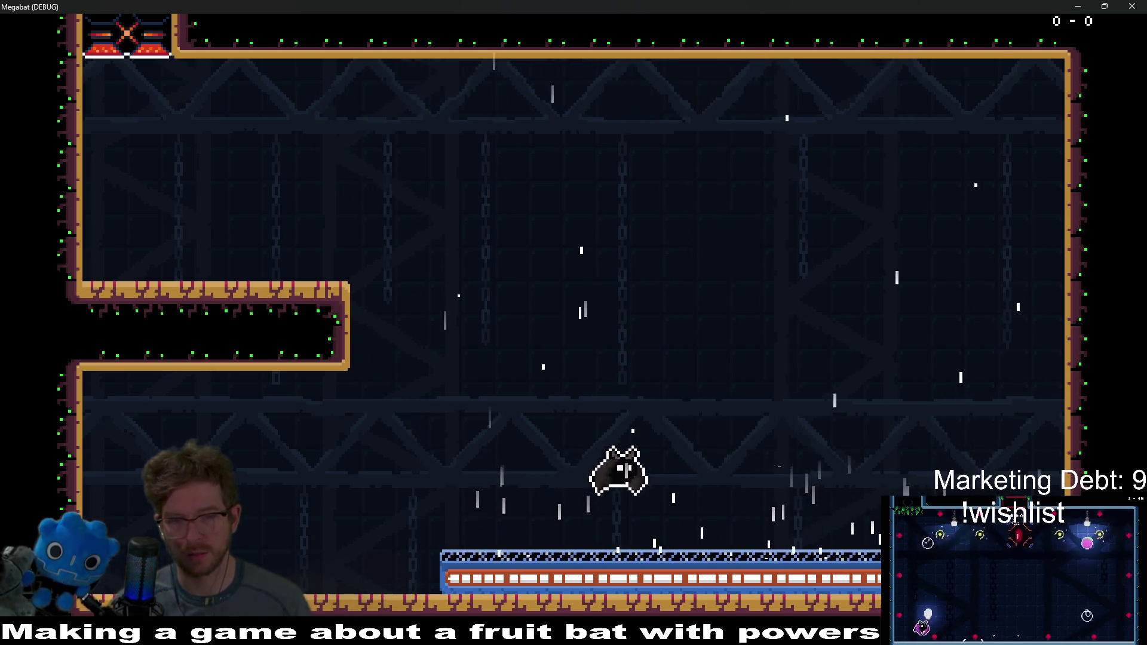
{"action": "key", "text": "Up"}
{"action": "key", "text": "Left"}
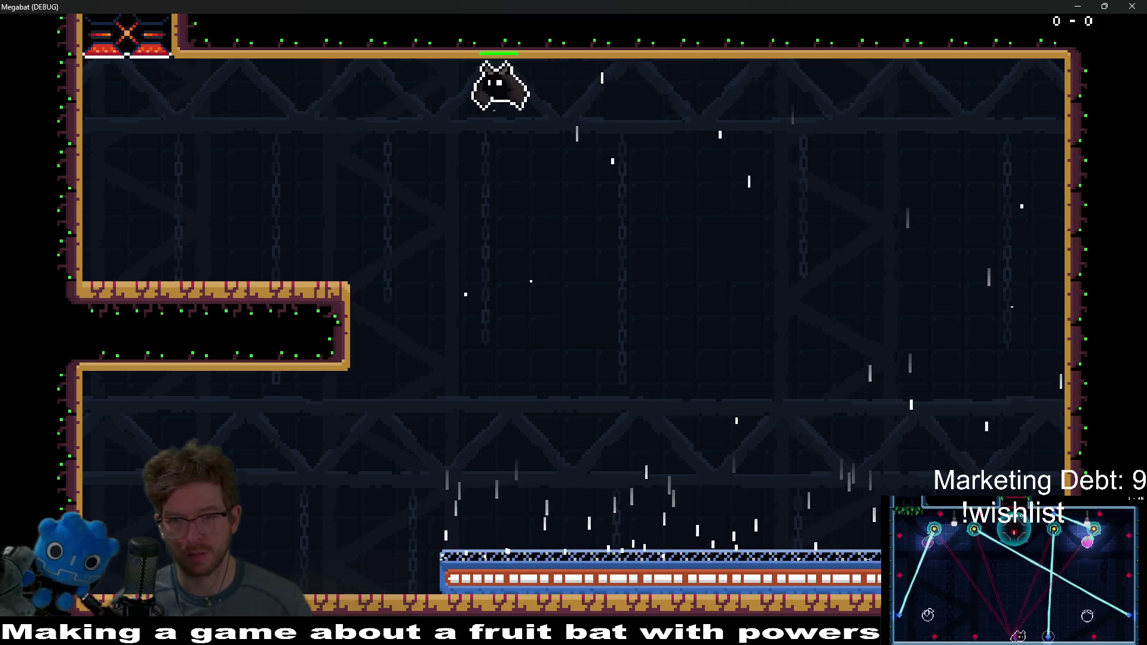
{"action": "key", "text": "Right"}
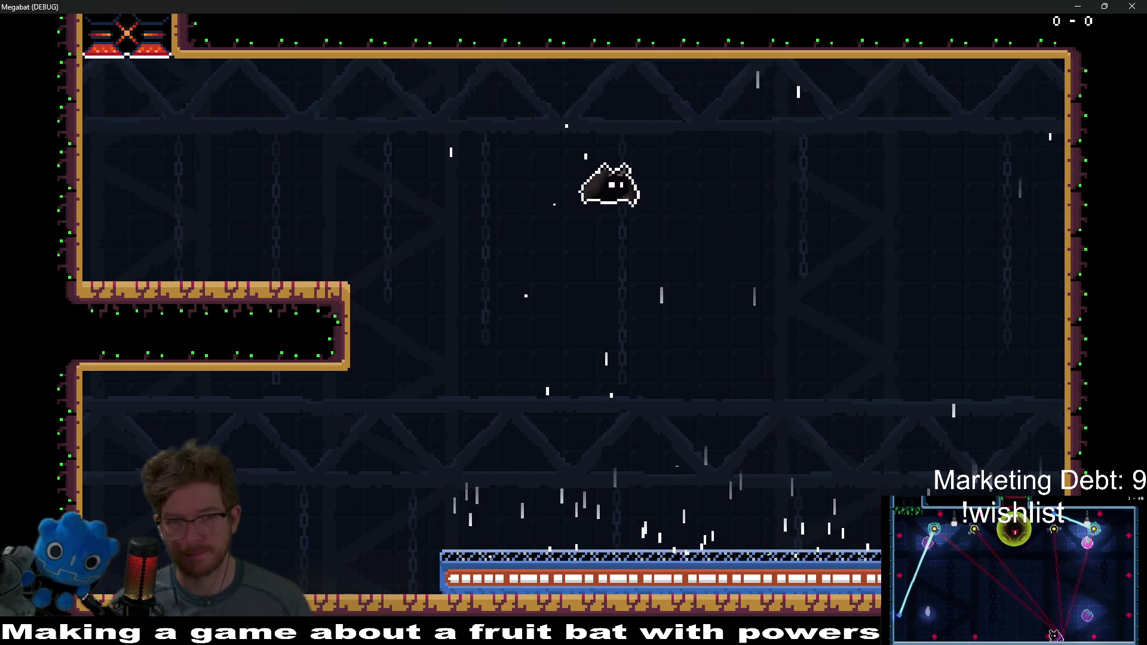
{"action": "key", "text": "Left"}
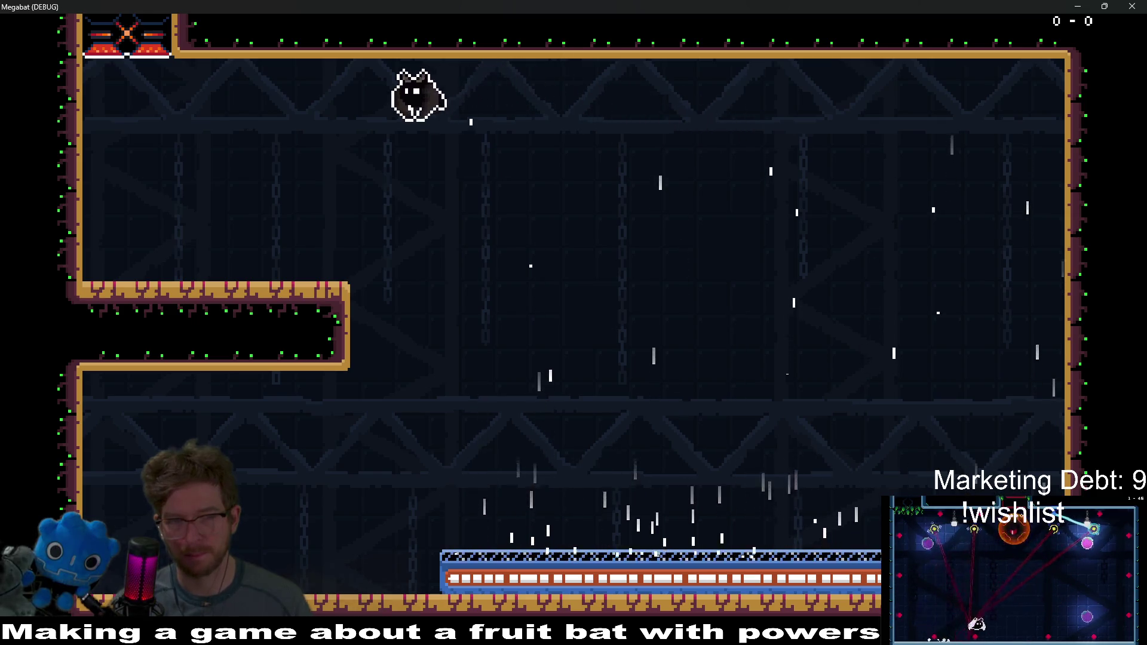
{"action": "key", "text": "Right"}
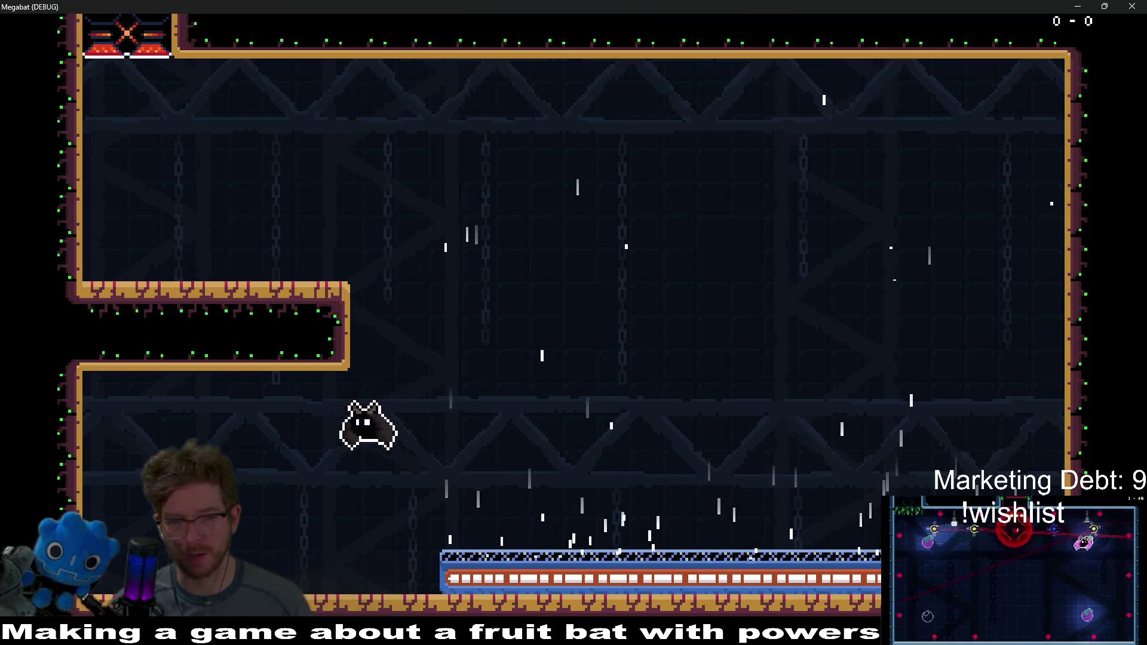
Step: Fly the bat across the room back onto the left ledge, then close the game window
{"action": "key", "text": "Right"}
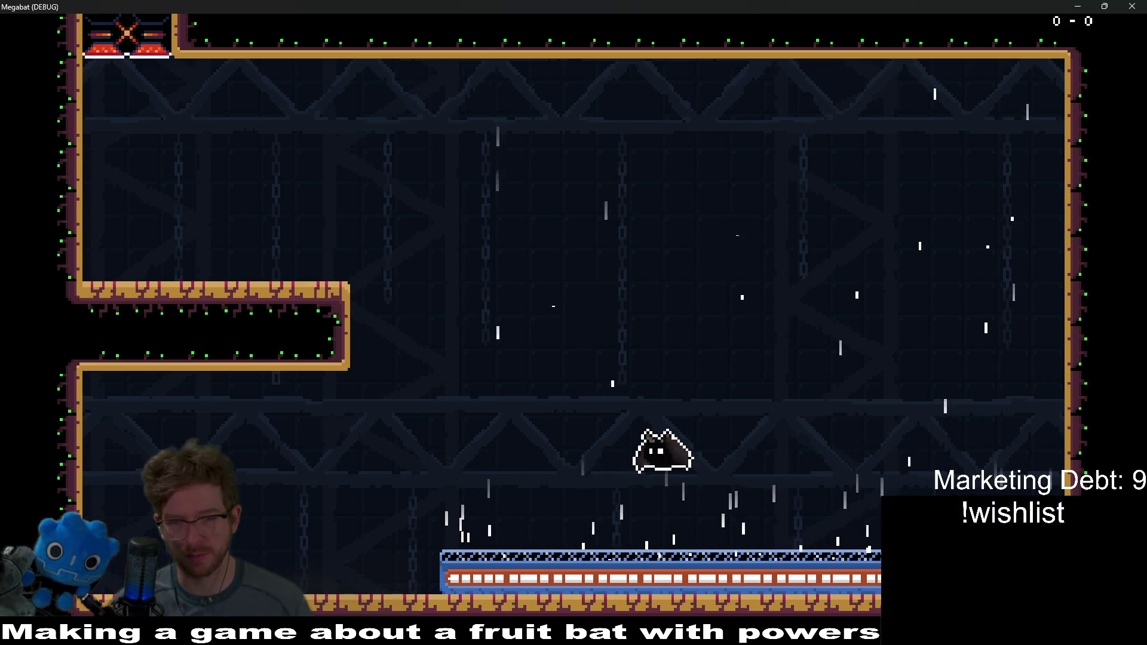
{"action": "key", "text": "Right"}
{"action": "key", "text": "Left"}
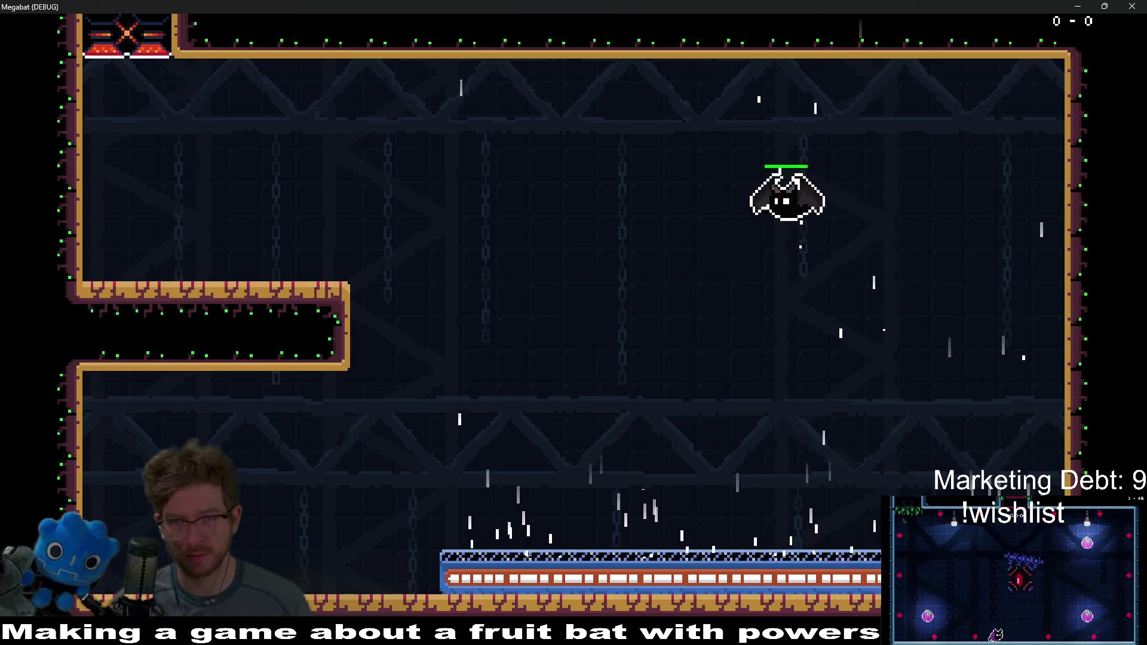
{"action": "key", "text": "Left"}
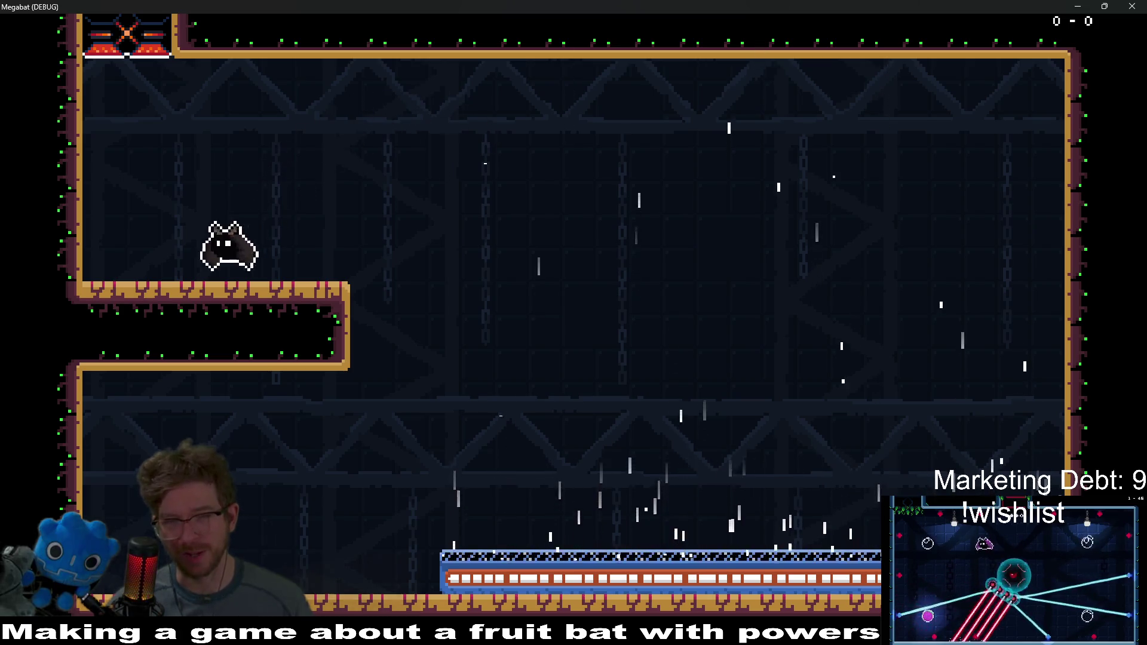
{"action": "key", "text": "Right"}
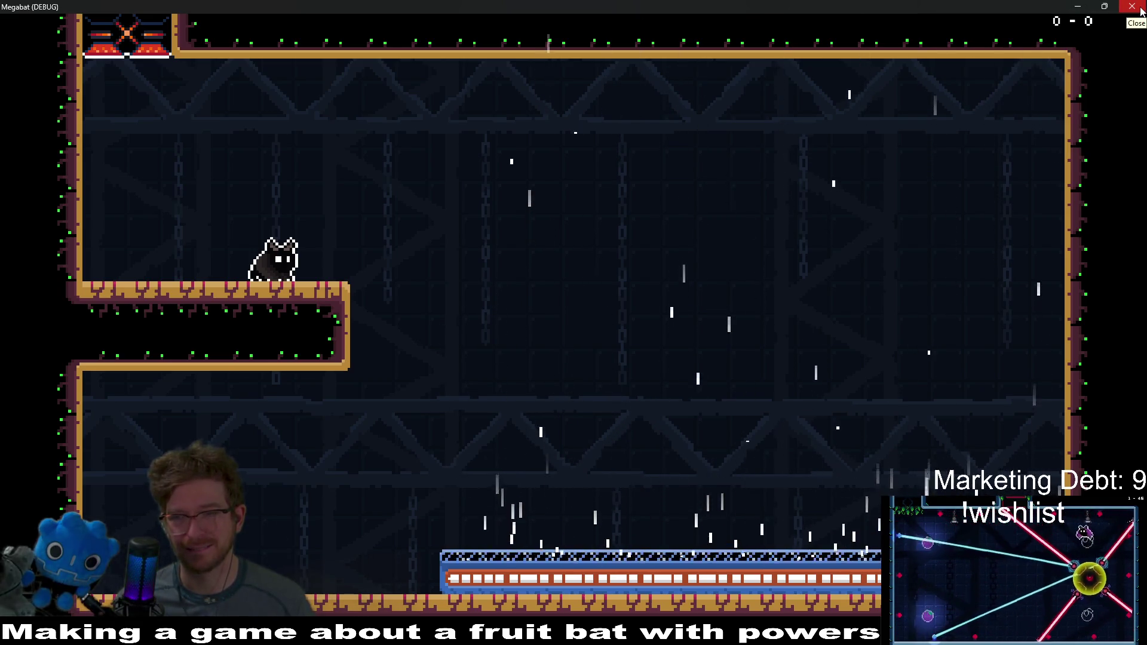
{"action": "left_click", "coordinate": [1140, 9]}
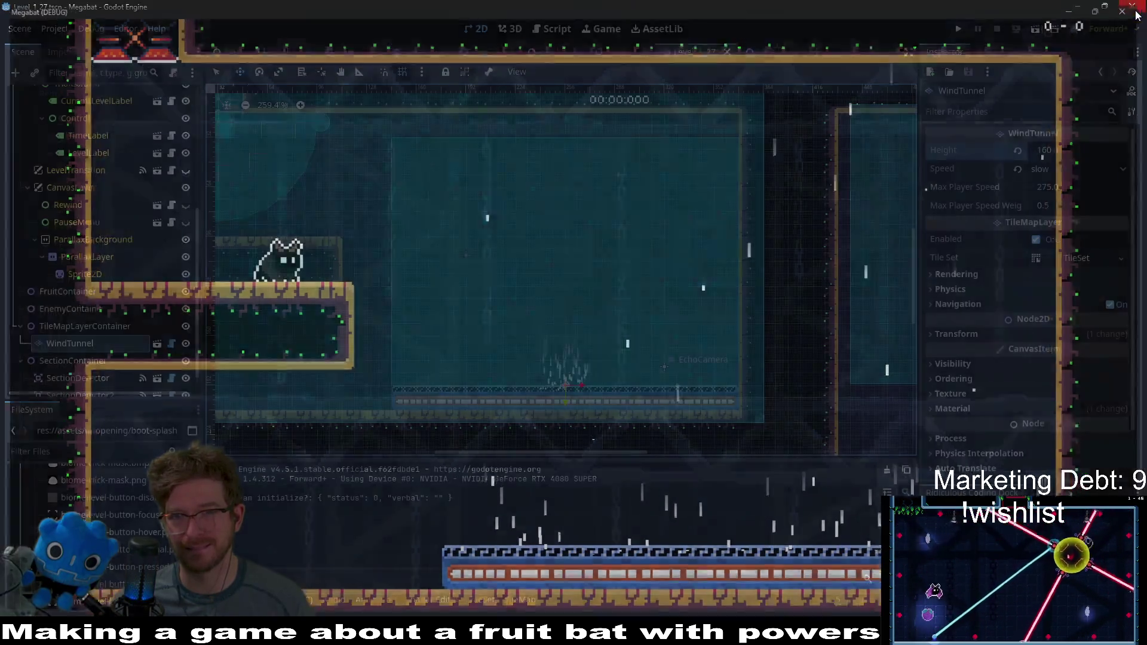
{"action": "scroll", "coordinate": [692, 282], "scroll_direction": "down", "scroll_amount": 3}
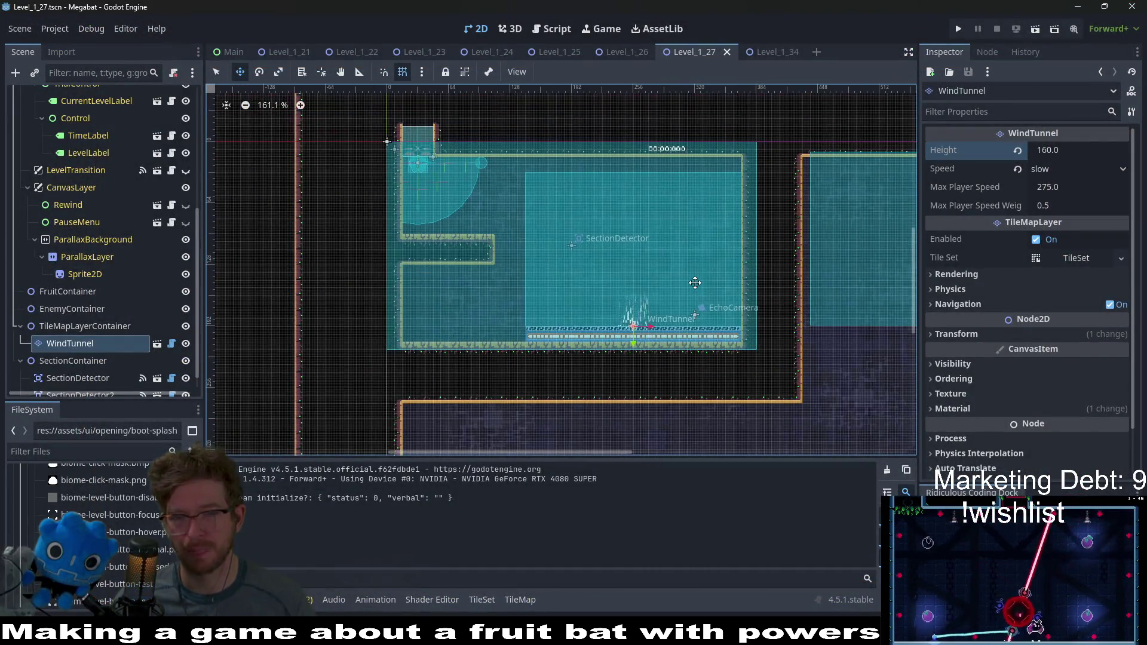
{"action": "scroll", "coordinate": [699, 285], "scroll_direction": "up", "scroll_amount": 2}
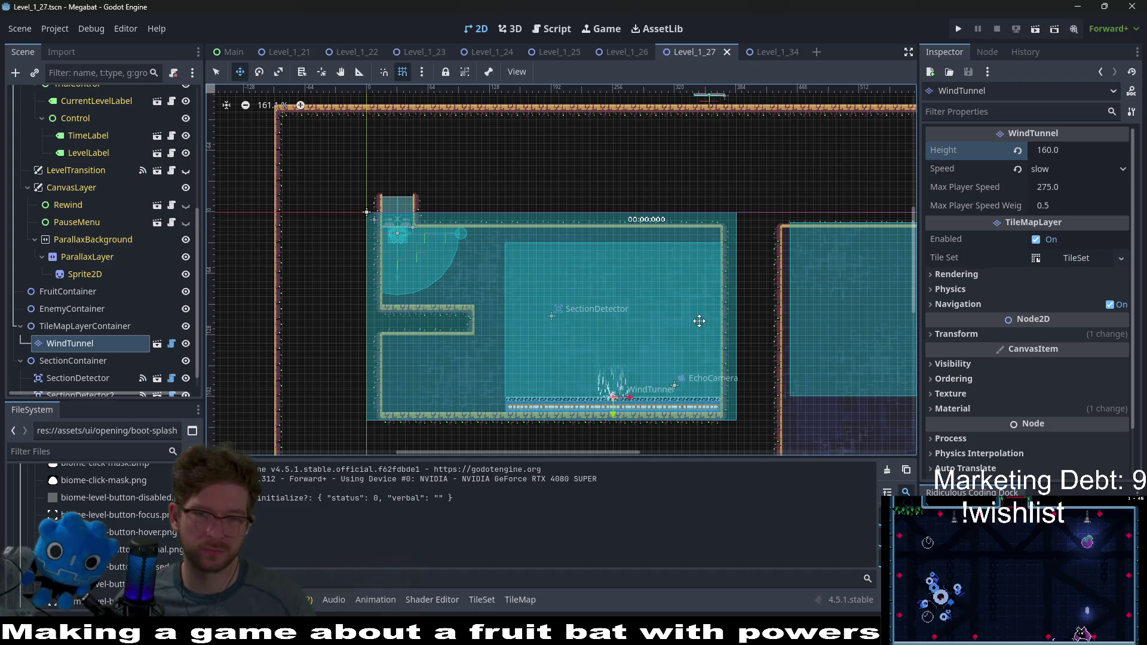
{"action": "scroll", "coordinate": [699, 321], "scroll_direction": "down", "scroll_amount": 2}
{"action": "left_click_drag", "start_coordinate": [693, 352], "coordinate": [715, 290]}
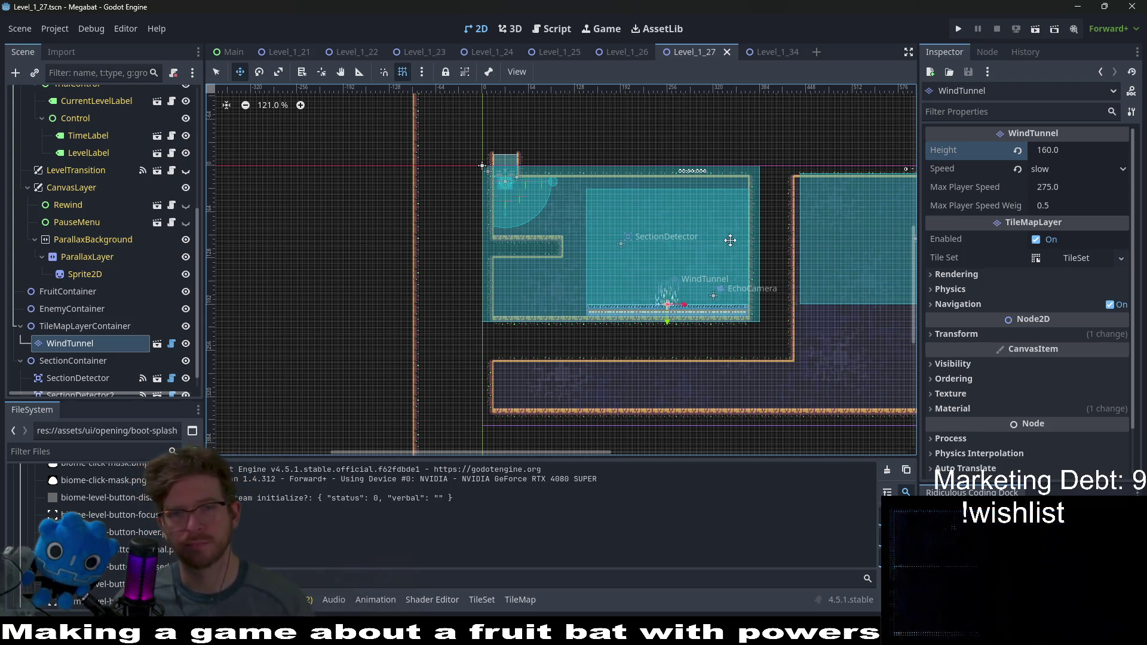
{"action": "scroll", "coordinate": [717, 287], "scroll_direction": "up", "scroll_amount": 6}
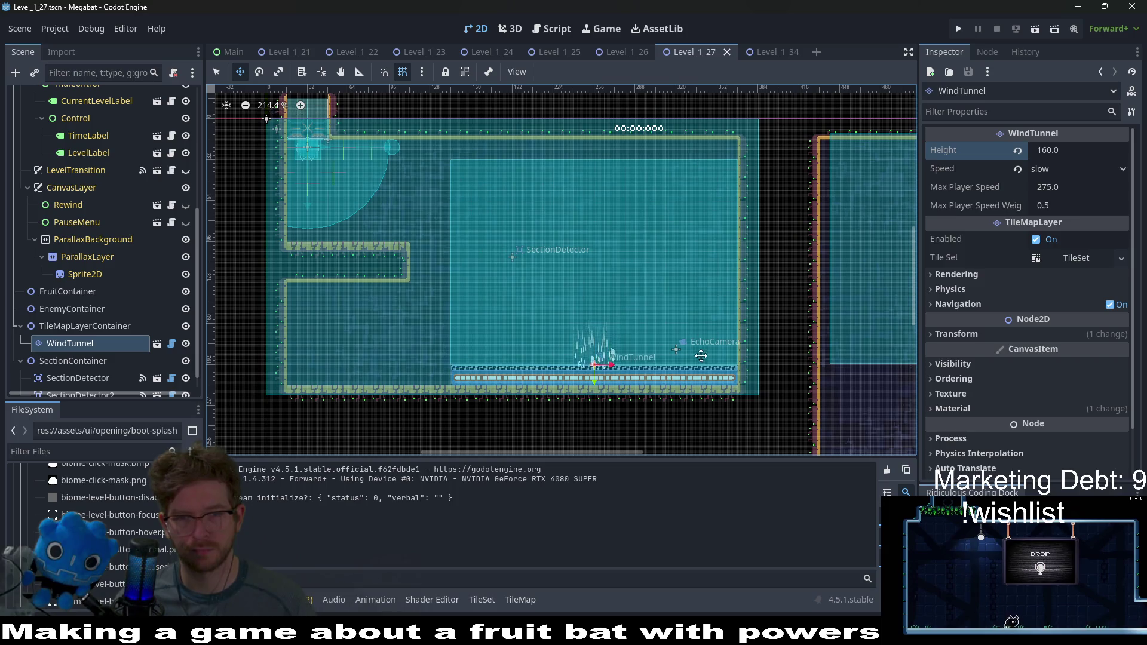
{"action": "left_click_drag", "start_coordinate": [701, 356], "coordinate": [736, 265]}
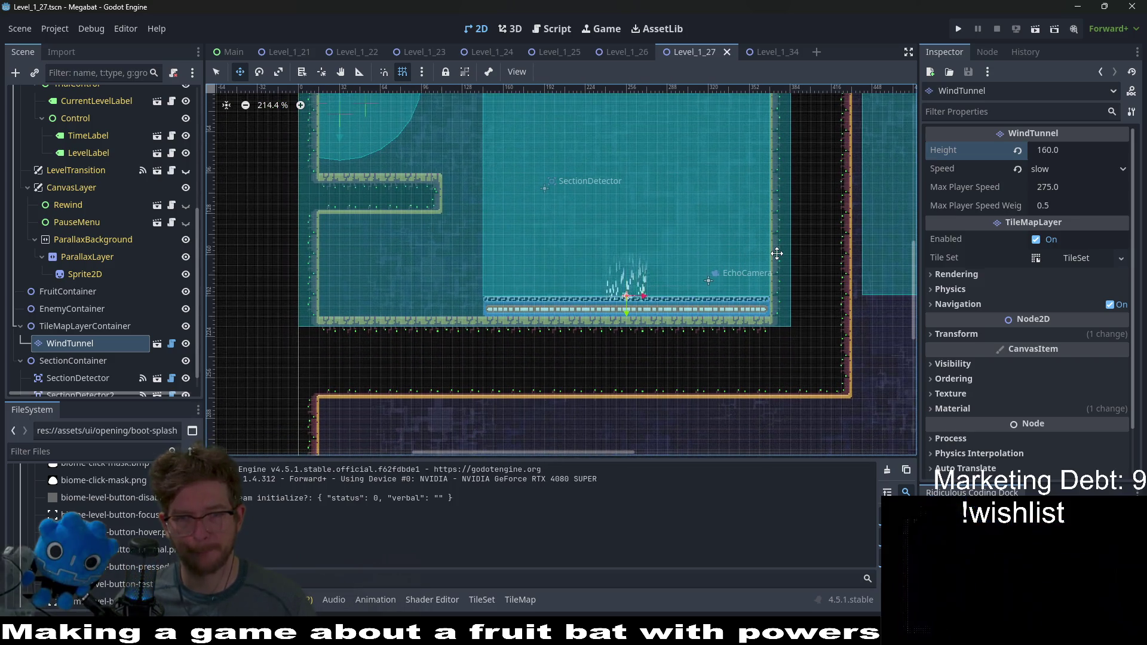
{"action": "scroll", "coordinate": [715, 251], "scroll_direction": "up", "scroll_amount": 3}
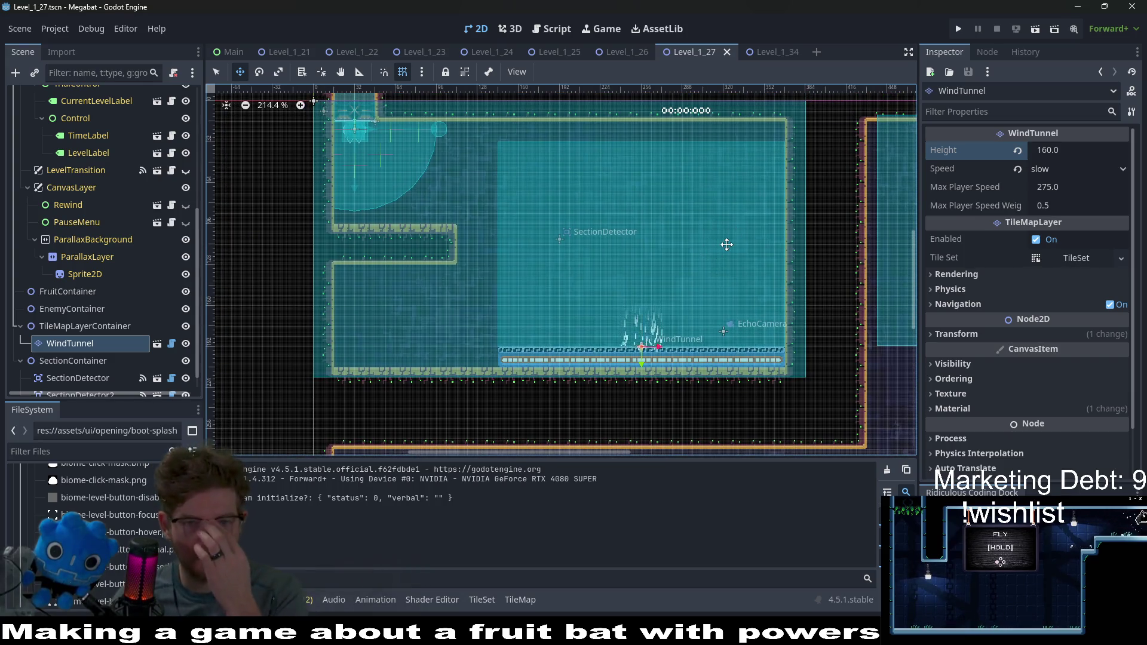
{"action": "scroll", "coordinate": [741, 251], "scroll_direction": "down", "scroll_amount": 2}
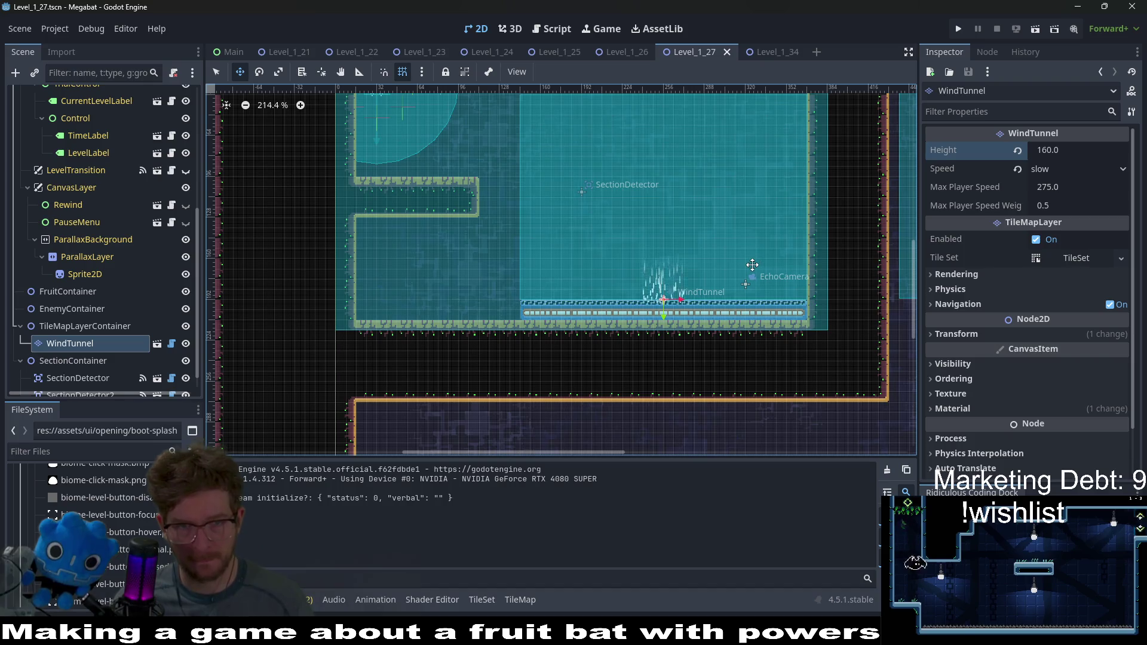
{"action": "left_click_drag", "start_coordinate": [735, 217], "coordinate": [759, 289]}
{"action": "scroll", "coordinate": [759, 289], "scroll_direction": "down", "scroll_amount": 6}
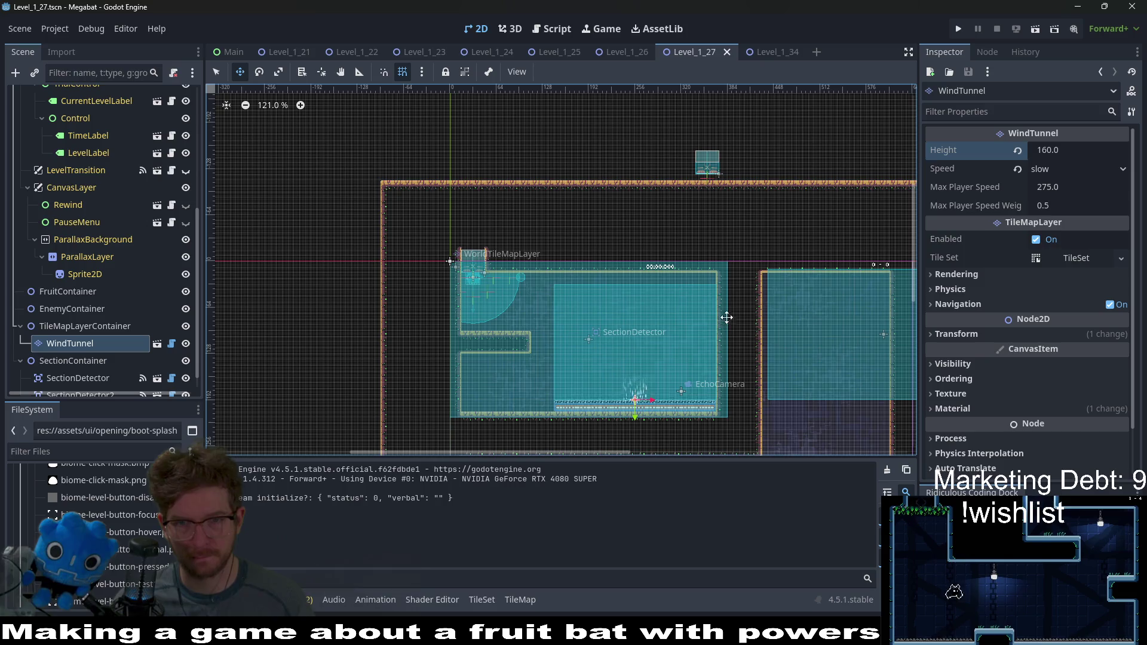
{"action": "scroll", "coordinate": [737, 302], "scroll_direction": "down", "scroll_amount": 2}
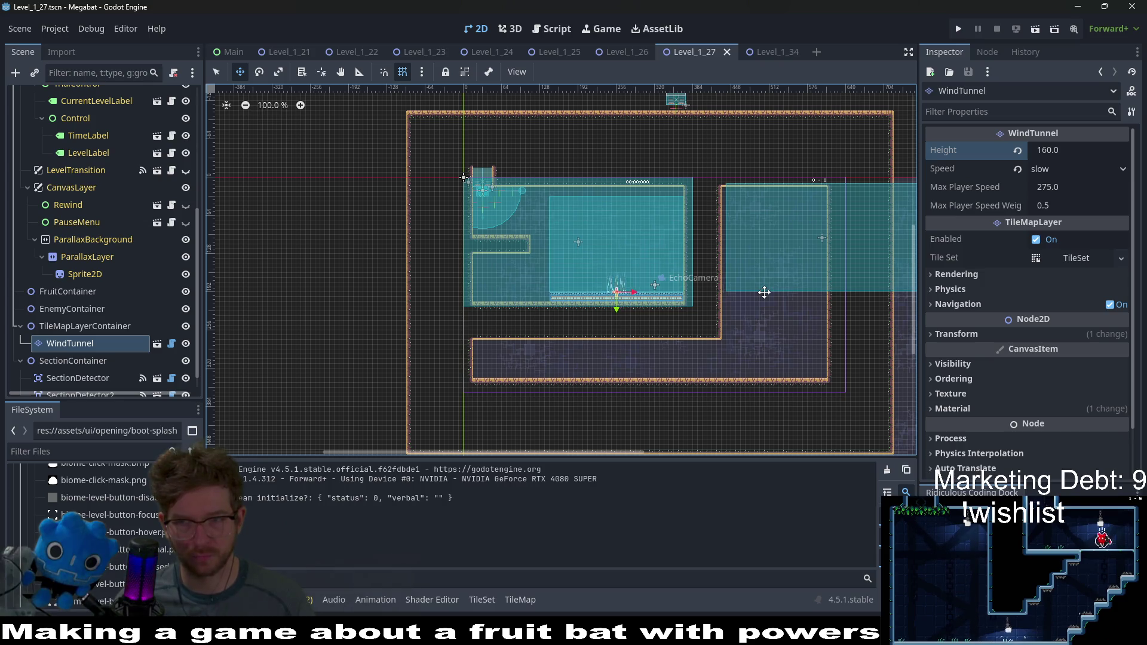
Step: Set the room's SectionDetector Size to Xxlarge 640 X 360
{"action": "left_click", "coordinate": [92, 328]}
{"action": "left_click", "coordinate": [87, 346]}
{"action": "scroll", "coordinate": [86, 368], "scroll_direction": "down", "scroll_amount": 1}
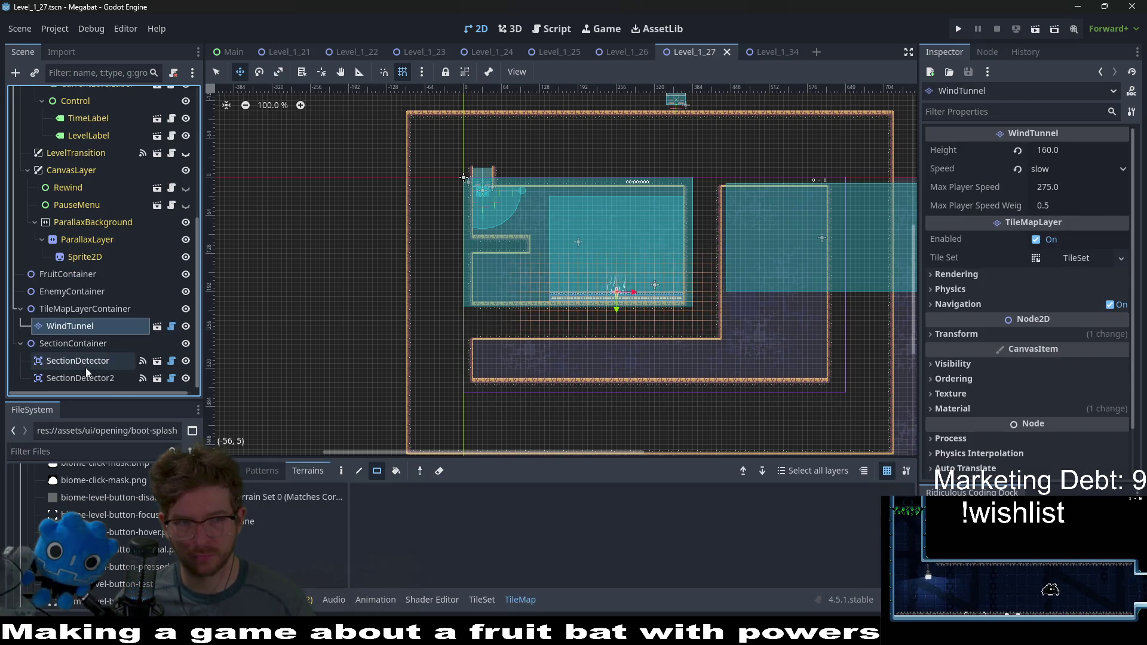
{"action": "left_click", "coordinate": [85, 367]}
{"action": "left_click", "coordinate": [85, 378]}
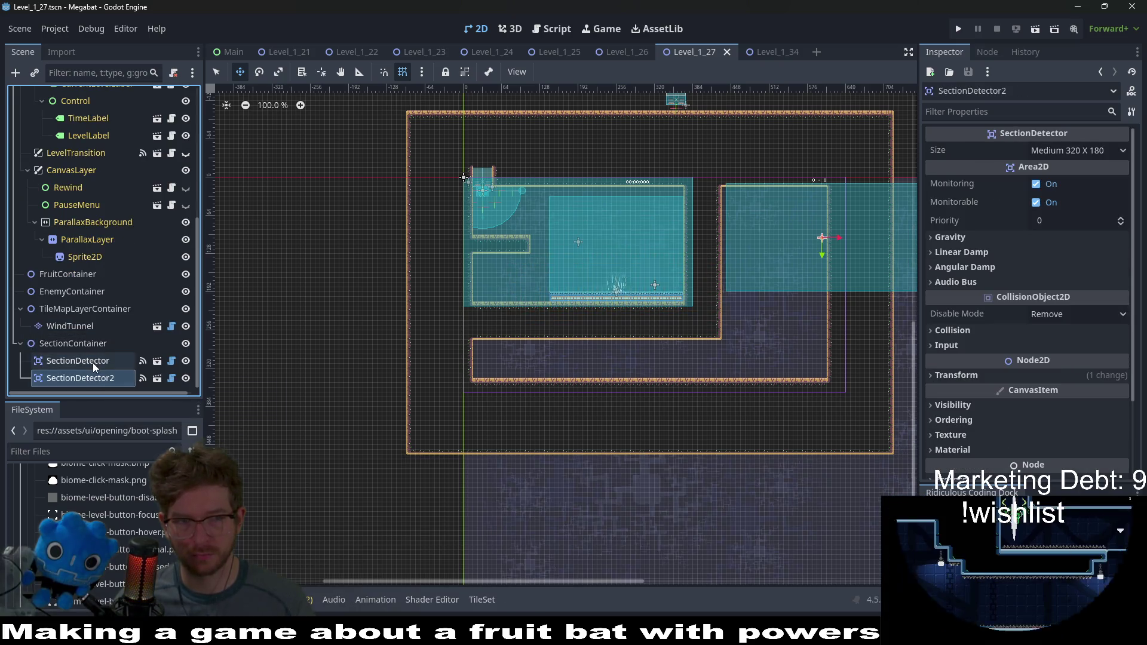
{"action": "left_click", "coordinate": [93, 363]}
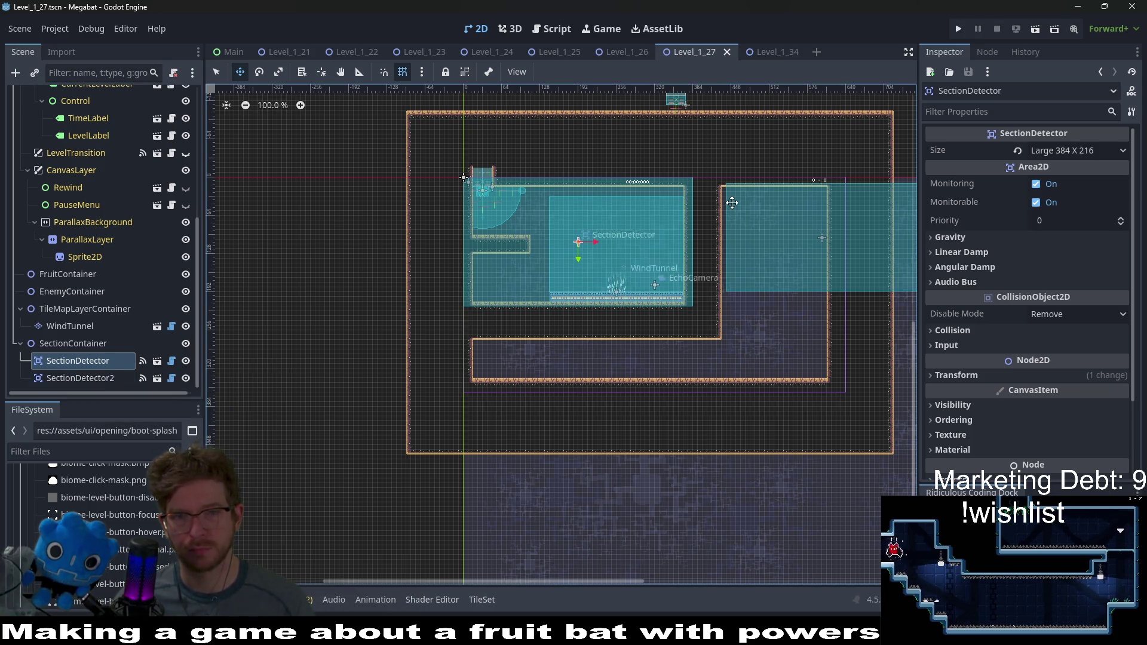
{"action": "left_click", "coordinate": [1070, 150]}
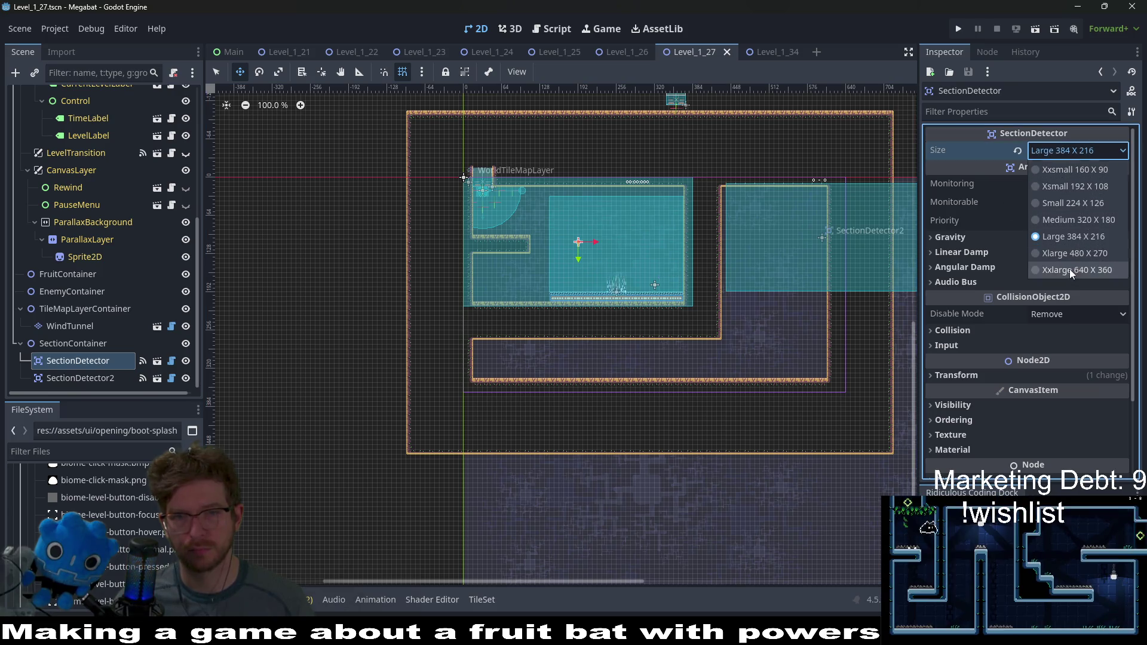
{"action": "left_click", "coordinate": [1070, 269]}
Step: Move SectionDetector2 further to the right in the viewport
{"action": "scroll", "coordinate": [566, 232], "scroll_direction": "up", "scroll_amount": 2}
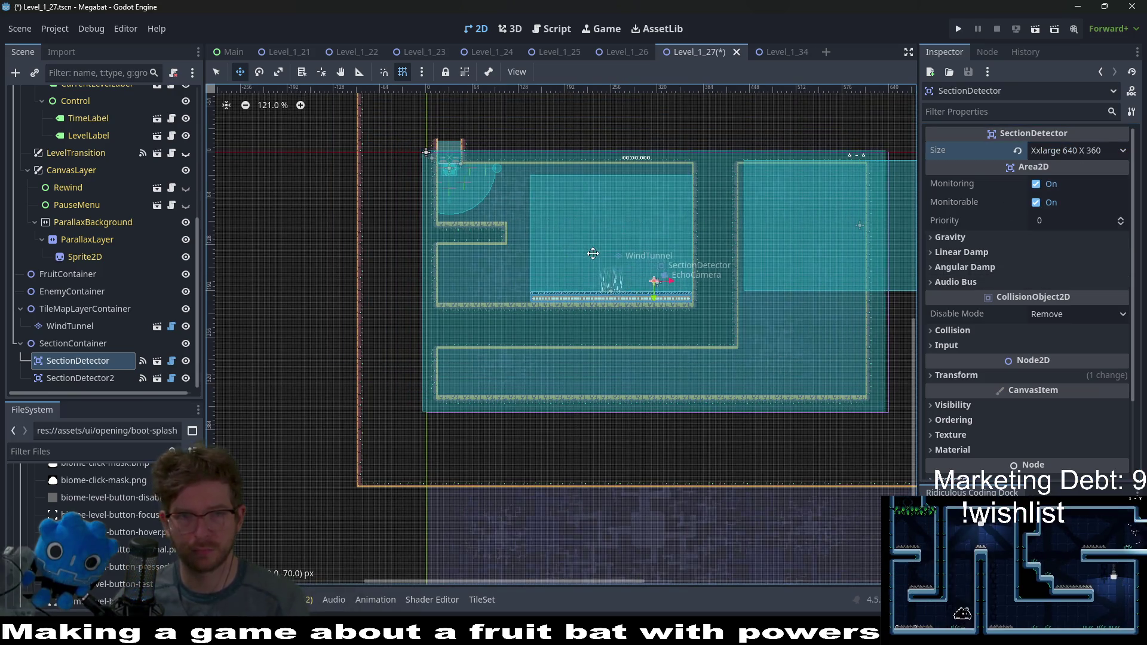
{"action": "scroll", "coordinate": [427, 162], "scroll_direction": "up", "scroll_amount": 6}
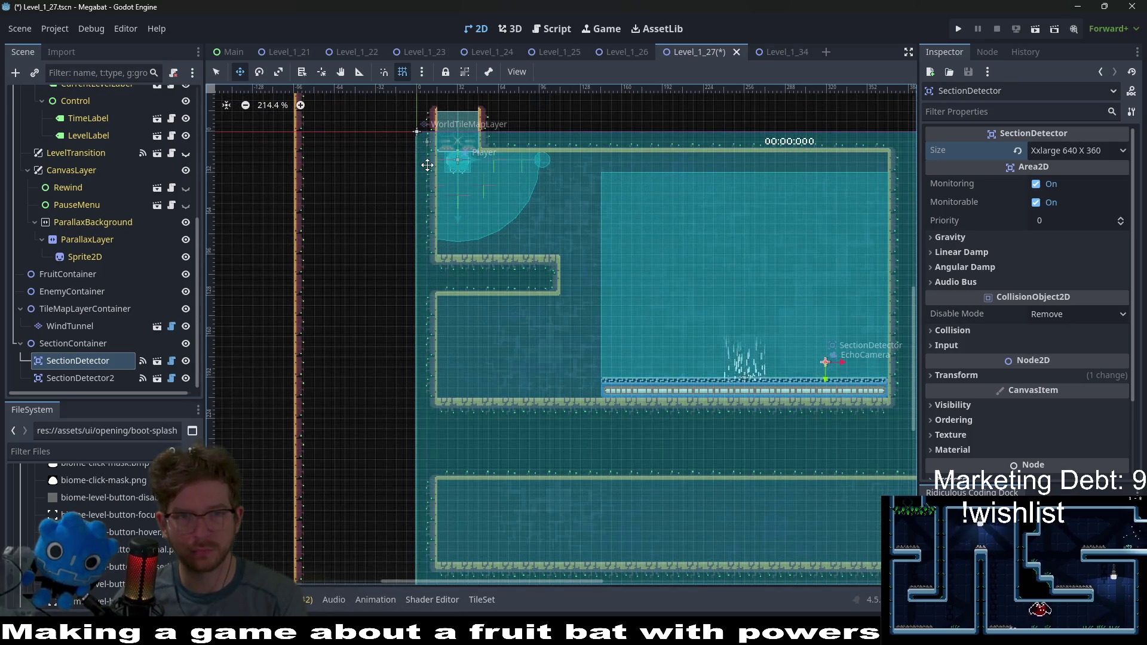
{"action": "scroll", "coordinate": [558, 214], "scroll_direction": "down", "scroll_amount": 4}
{"action": "scroll", "coordinate": [666, 260], "scroll_direction": "down", "scroll_amount": 1}
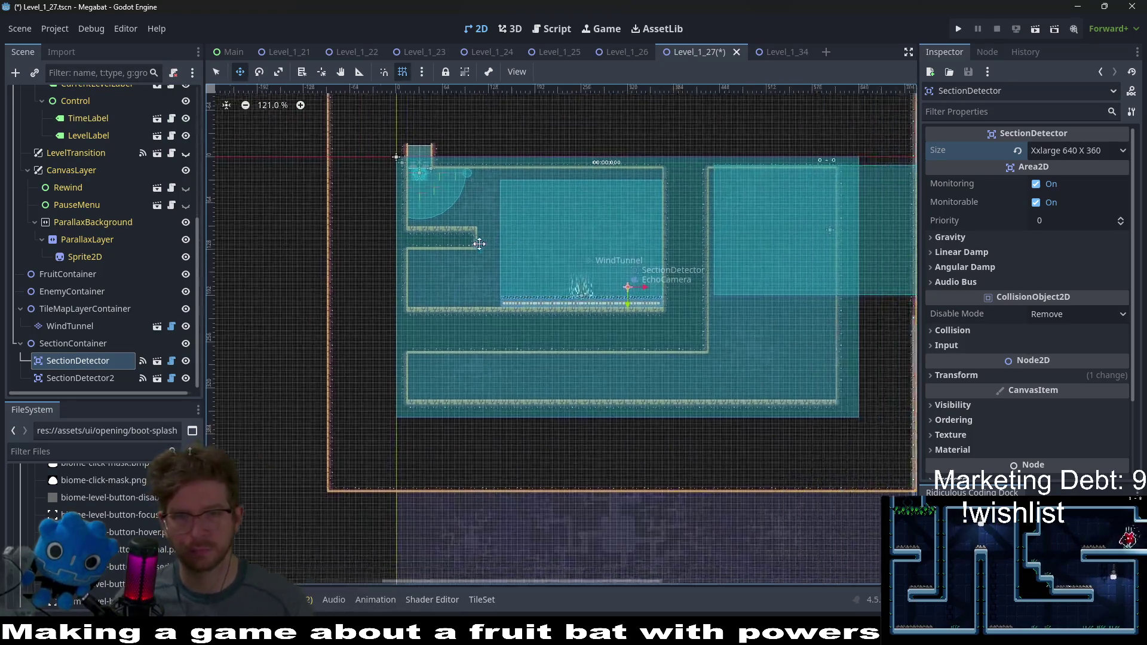
{"action": "left_click", "coordinate": [80, 378]}
{"action": "mouse_move", "coordinate": [637, 305]}
{"action": "left_mouse_down"}
{"action": "mouse_move", "coordinate": [837, 317]}
{"action": "mouse_move", "coordinate": [873, 331]}
{"action": "left_mouse_up"}
{"action": "scroll", "coordinate": [517, 274], "scroll_direction": "left", "scroll_amount": 5}
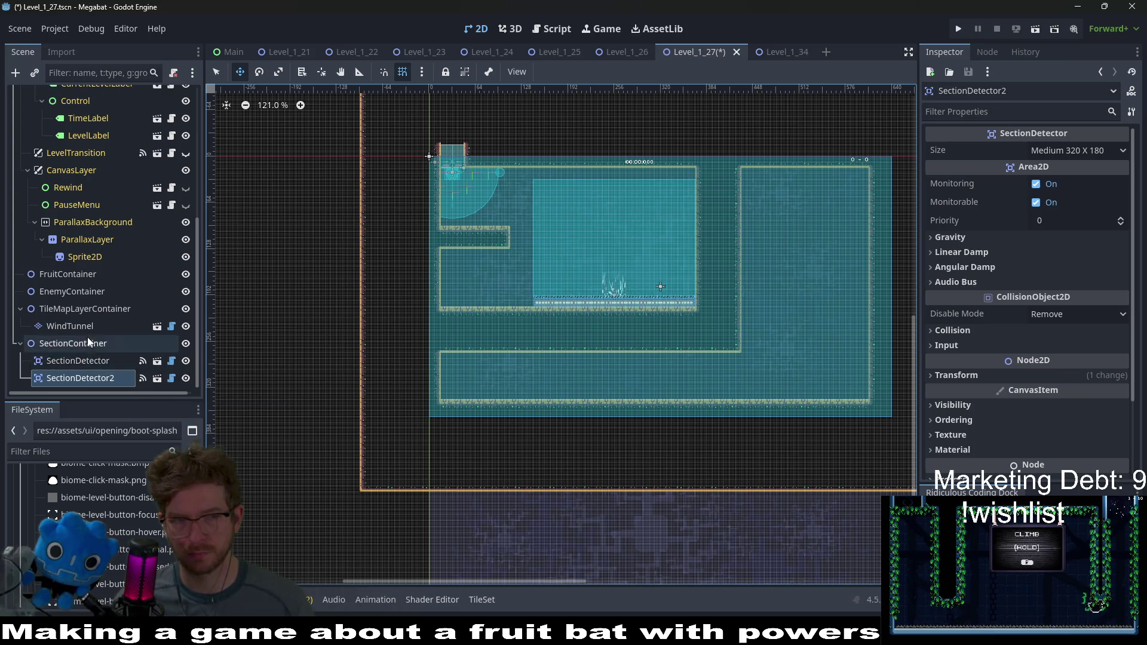
{"action": "scroll", "coordinate": [89, 332], "scroll_direction": "up", "scroll_amount": 5}
Step: Paint lab terrain over the lower corridor and the vertical corridor on WorldTileMapLayer
{"action": "left_click", "coordinate": [84, 165]}
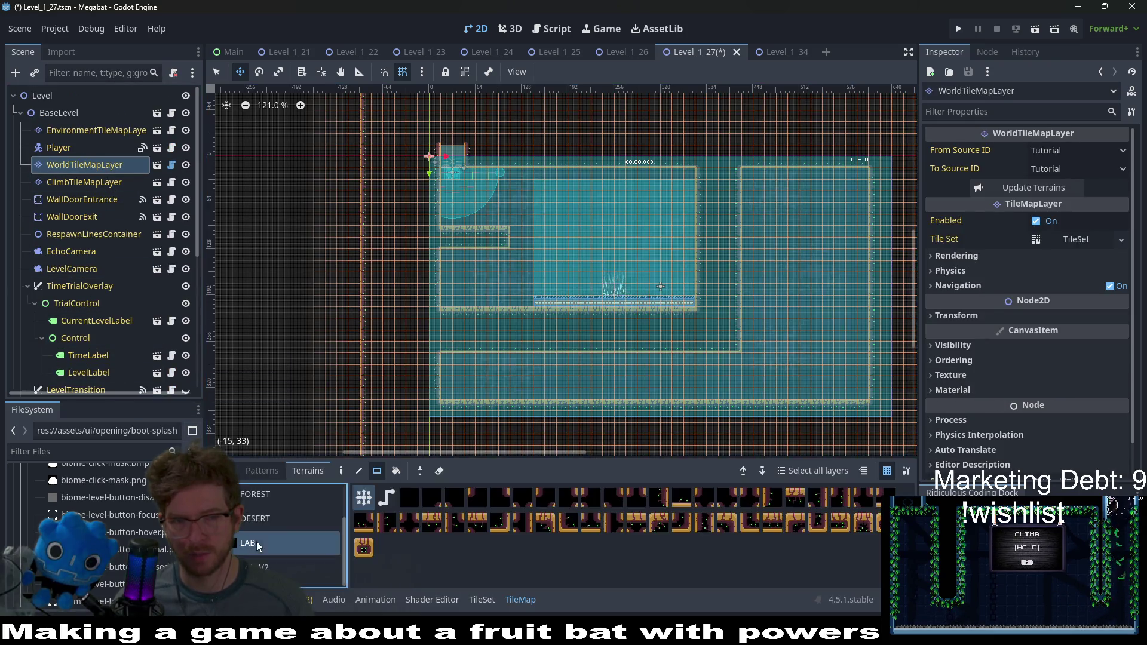
{"action": "left_click", "coordinate": [439, 303]}
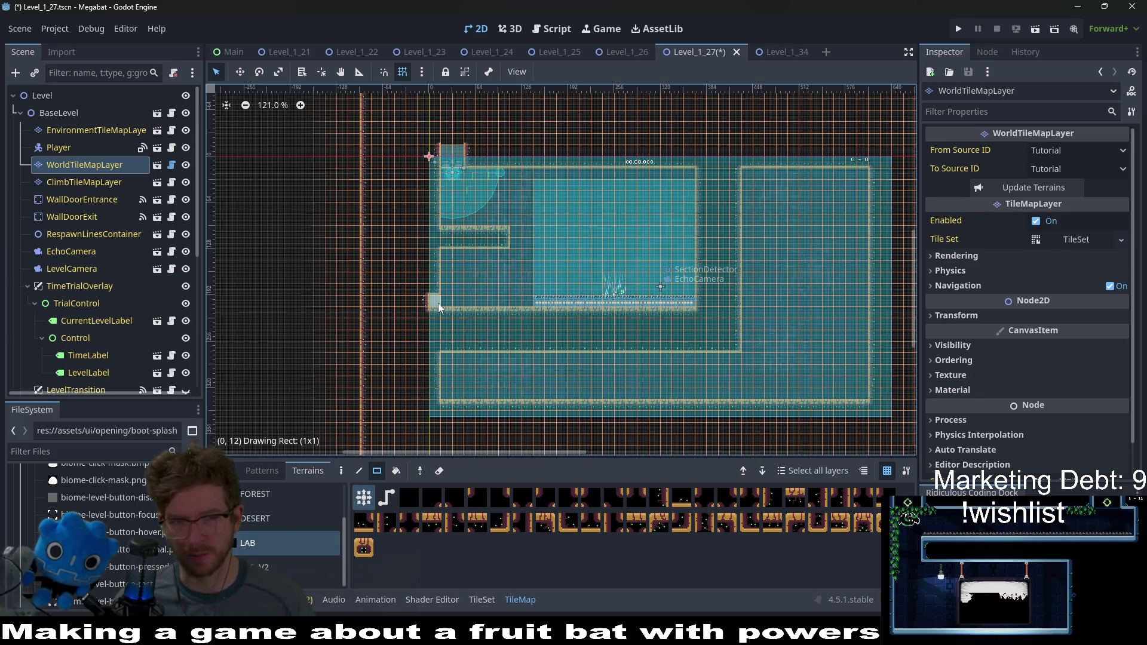
{"action": "left_click_drag", "start_coordinate": [462, 318], "coordinate": [779, 377]}
{"action": "scroll", "coordinate": [709, 261], "scroll_direction": "up", "scroll_amount": 4}
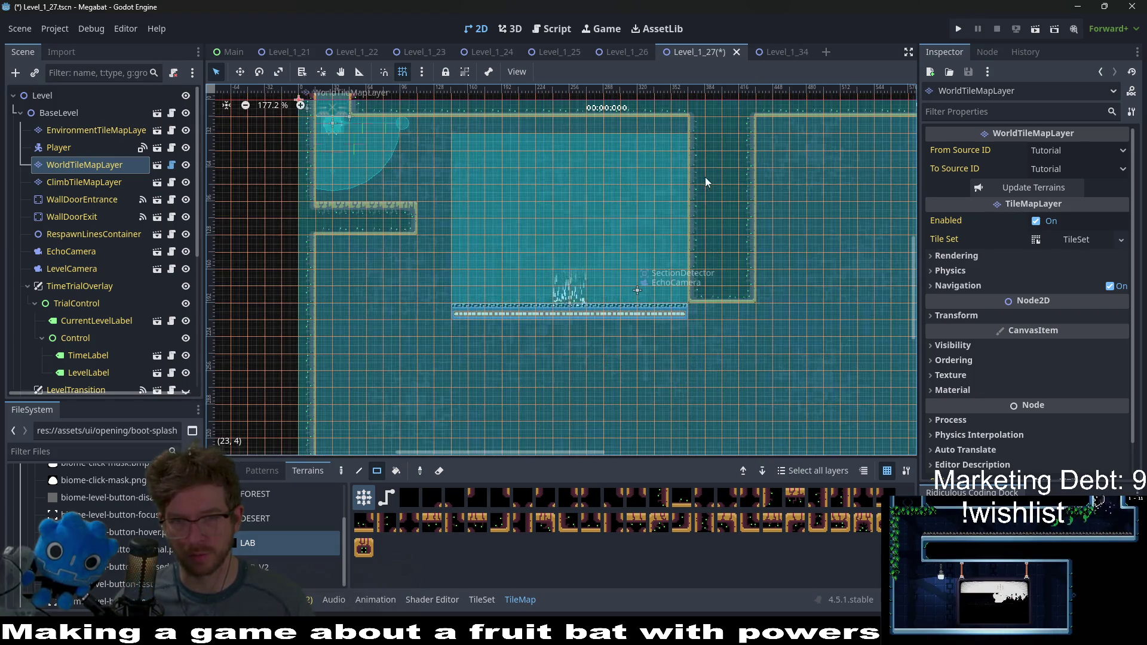
{"action": "left_click_drag", "start_coordinate": [678, 119], "coordinate": [787, 324]}
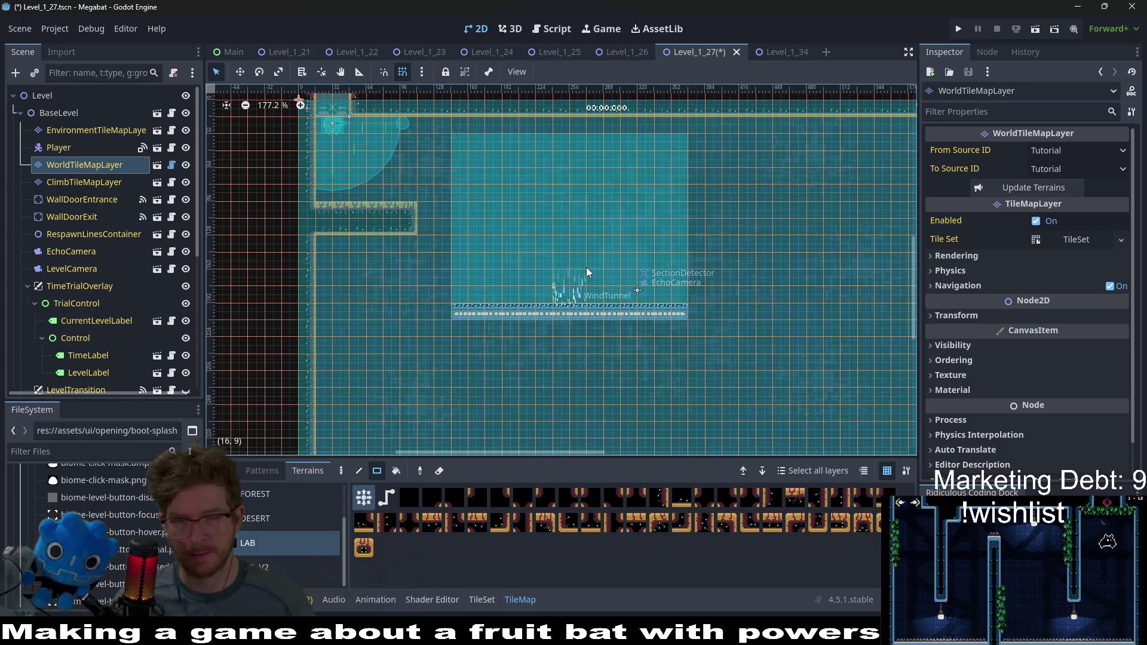
Step: Trim the right end of the left-wall ledge and select the WindTunnel node
{"action": "scroll", "coordinate": [597, 269], "scroll_direction": "down", "scroll_amount": 3}
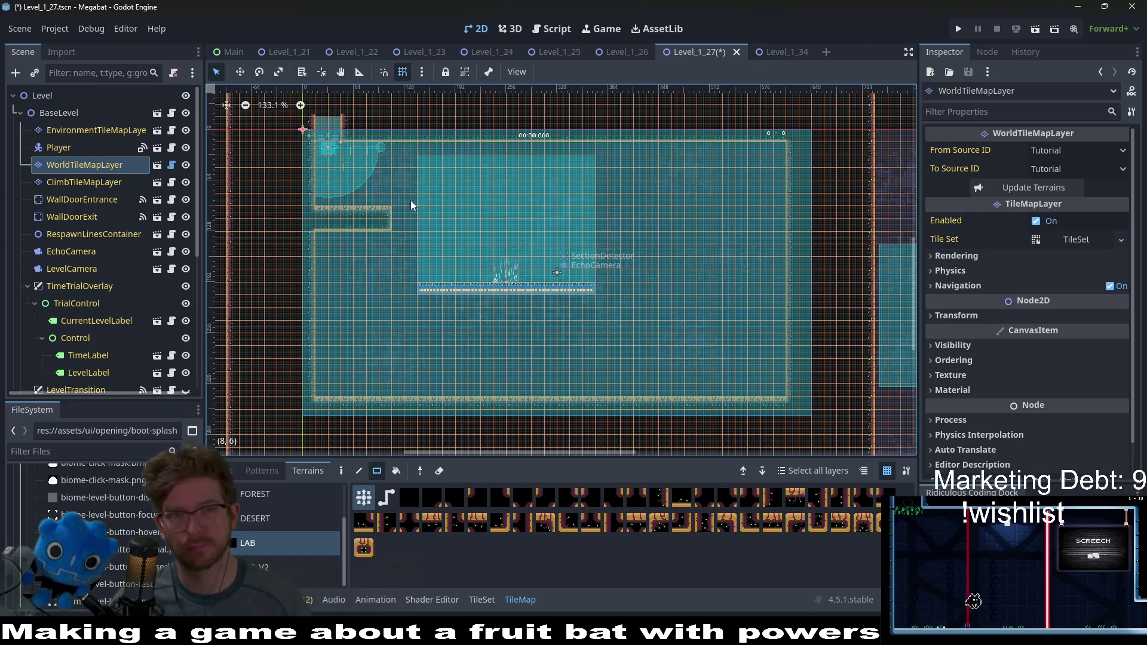
{"action": "scroll", "coordinate": [583, 273], "scroll_direction": "up", "scroll_amount": 2}
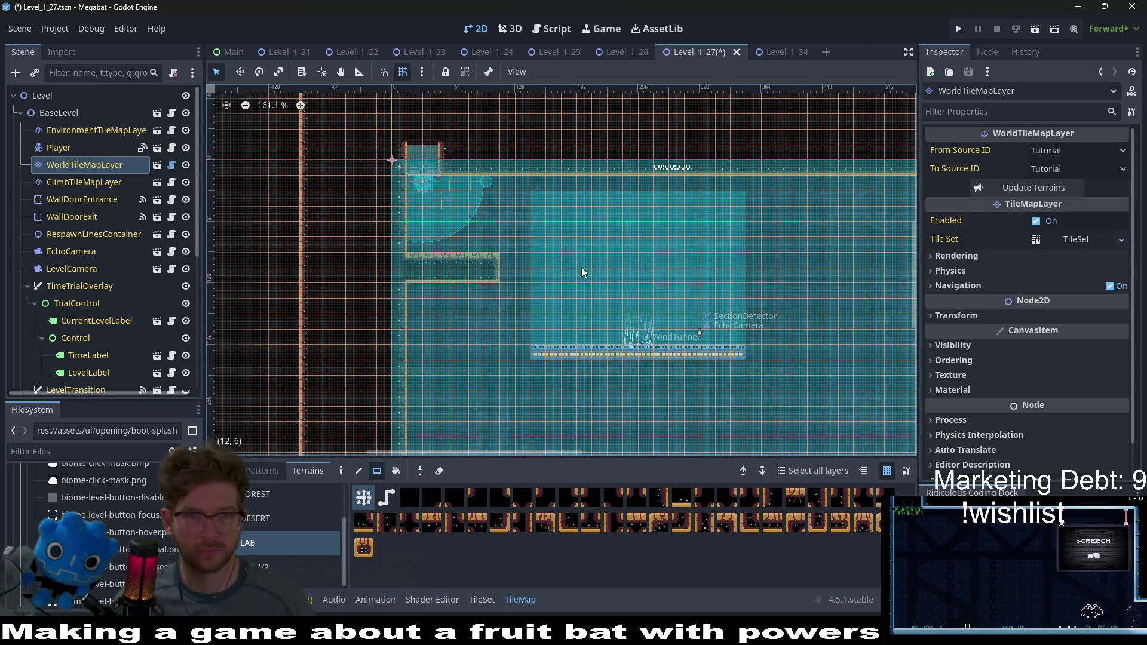
{"action": "left_click_drag", "start_coordinate": [482, 256], "coordinate": [515, 289]}
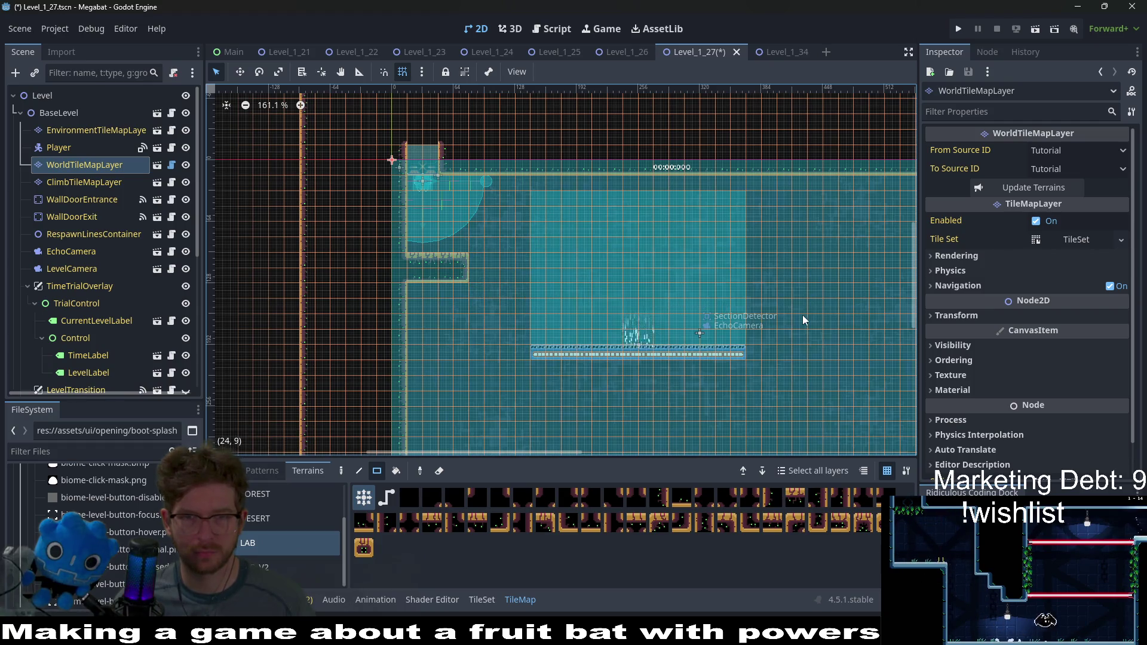
{"action": "mouse_move", "coordinate": [802, 315]}
{"action": "left_mouse_down"}
{"action": "mouse_move", "coordinate": [752, 242]}
{"action": "mouse_move", "coordinate": [755, 259]}
{"action": "left_mouse_up"}
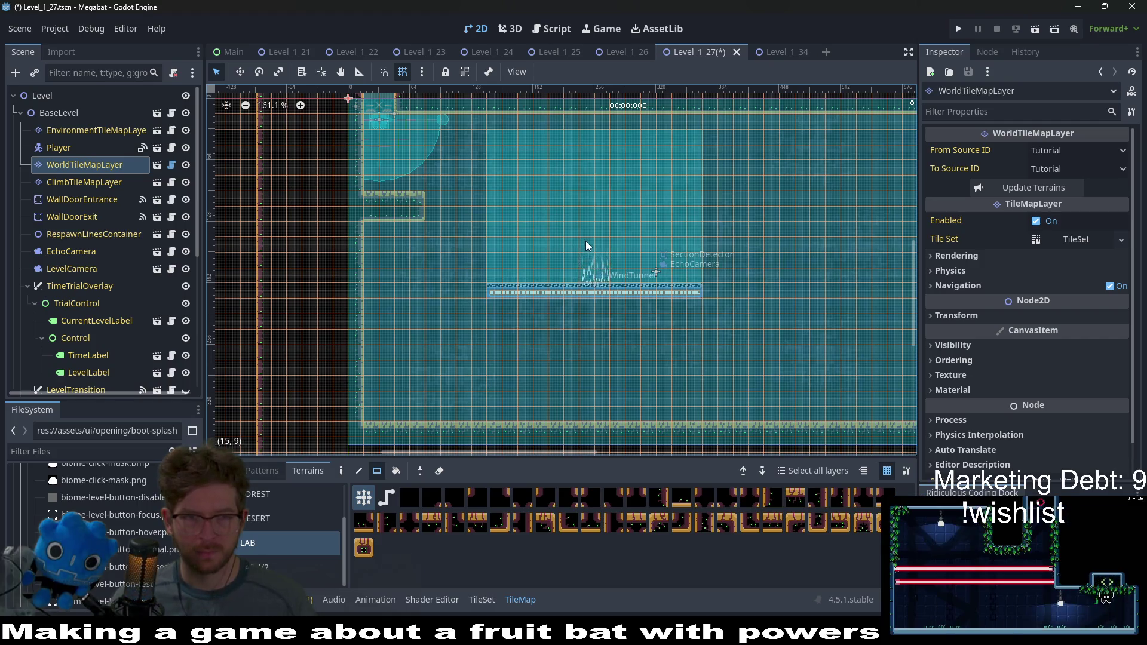
{"action": "scroll", "coordinate": [93, 274], "scroll_direction": "down", "scroll_amount": 5}
{"action": "left_click", "coordinate": [83, 327]}
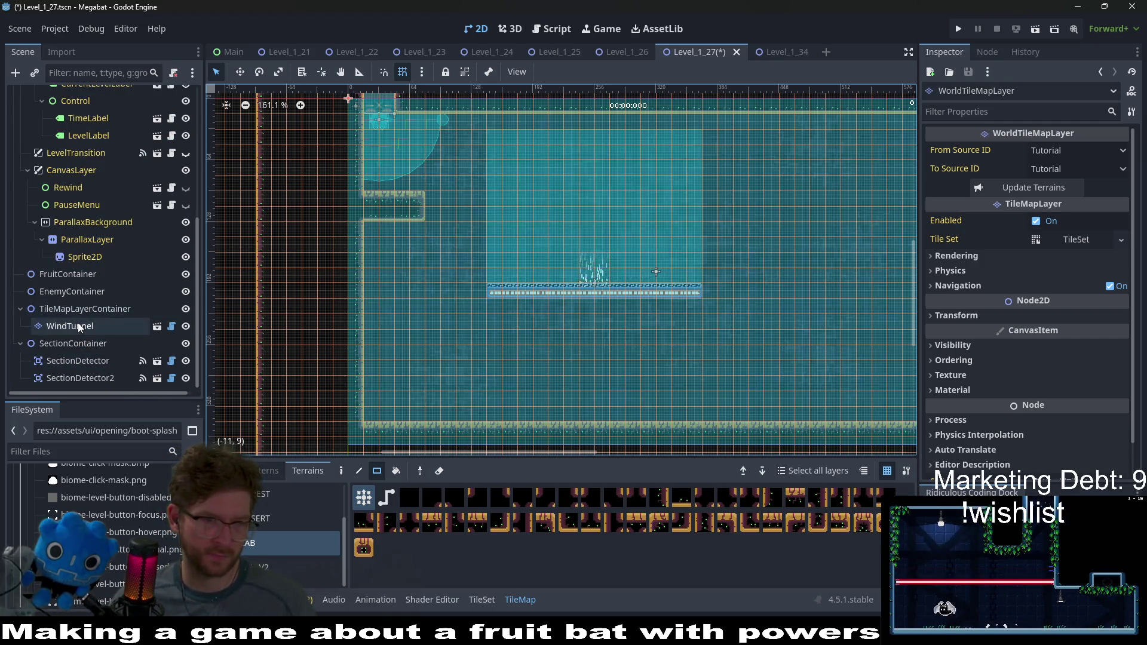
Step: Set the WindTunnel's Transform Rotation to 180
{"action": "scroll", "coordinate": [677, 292], "scroll_direction": "up", "scroll_amount": 5}
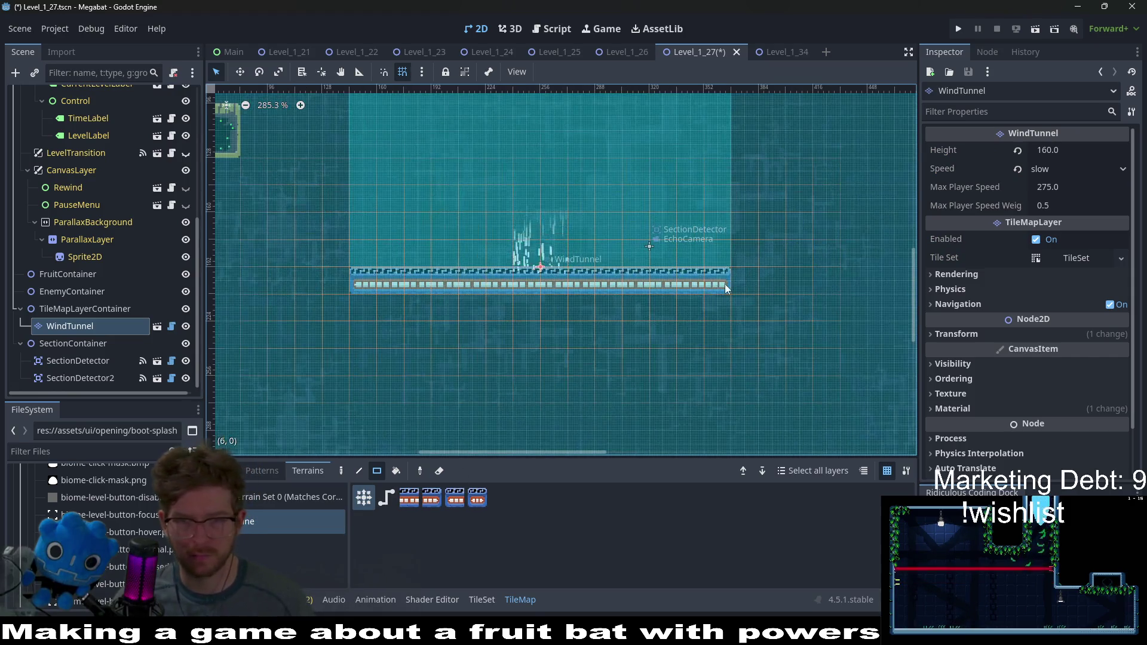
{"action": "scroll", "coordinate": [393, 285], "scroll_direction": "down", "scroll_amount": 4}
{"action": "left_click", "coordinate": [956, 334]}
{"action": "left_click", "coordinate": [1076, 392]}
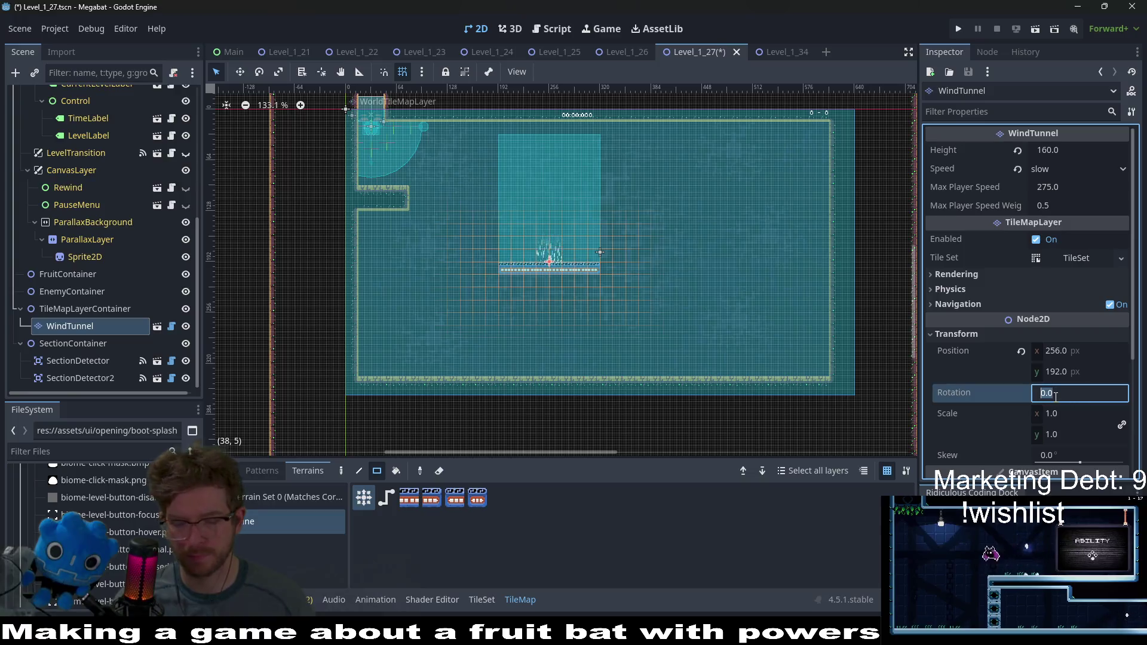
{"action": "type", "text": "180"}
{"action": "key", "text": "Return"}
Step: Move the flipped wind tunnel up to the ceiling at 144, 32 and launch the level
{"action": "key", "text": "w"}
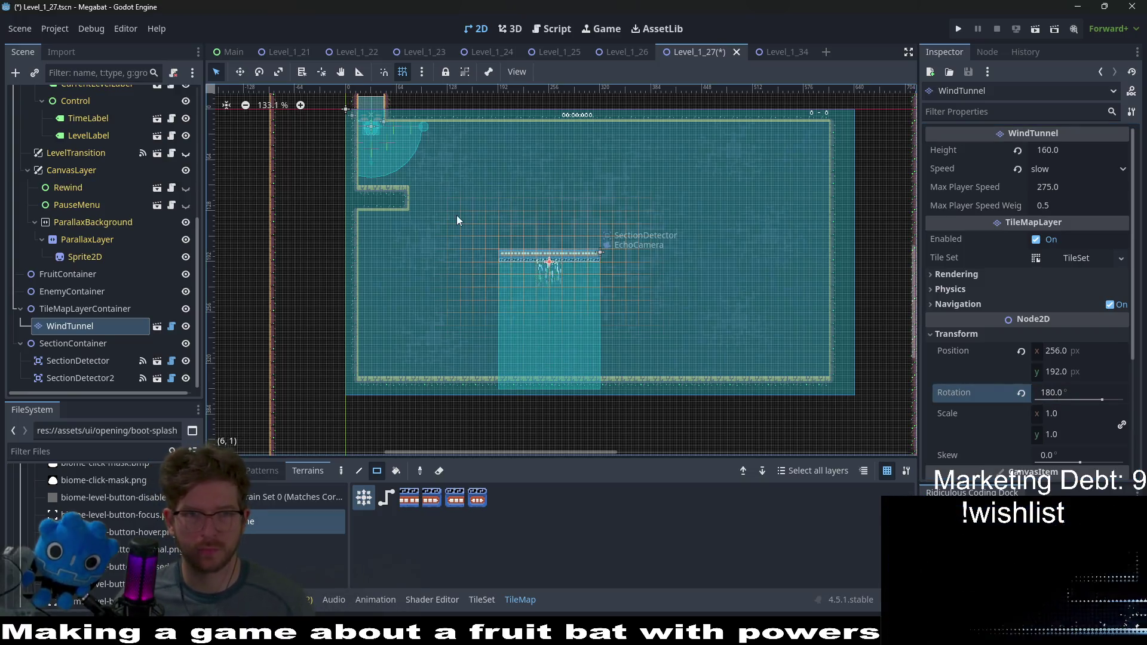
{"action": "mouse_move", "coordinate": [457, 215]}
{"action": "left_mouse_down"}
{"action": "mouse_move", "coordinate": [673, 346]}
{"action": "mouse_move", "coordinate": [602, 231]}
{"action": "mouse_move", "coordinate": [581, 225]}
{"action": "mouse_move", "coordinate": [652, 237]}
{"action": "mouse_move", "coordinate": [600, 227]}
{"action": "mouse_move", "coordinate": [619, 225]}
{"action": "left_mouse_up"}
{"action": "scroll", "coordinate": [583, 227], "scroll_direction": "up", "scroll_amount": 5}
{"action": "key", "text": "Left"}
{"action": "key", "text": "Left"}
{"action": "key", "text": "Left"}
{"action": "key", "text": "Up"}
{"action": "key", "text": "Up"}
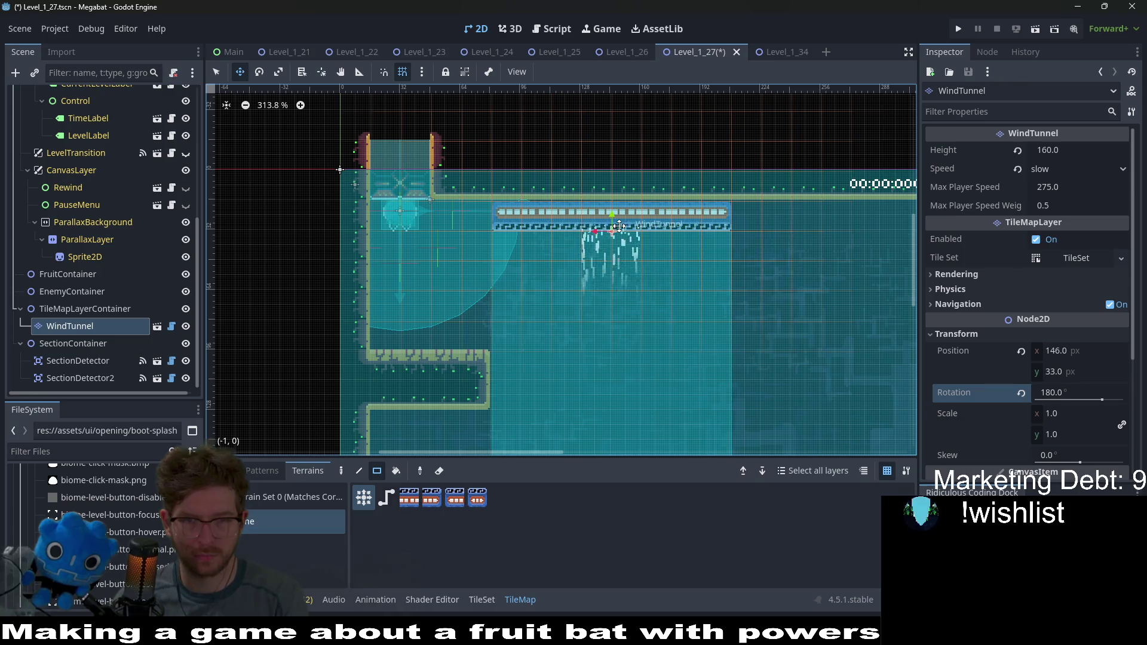
{"action": "key", "text": "Down"}
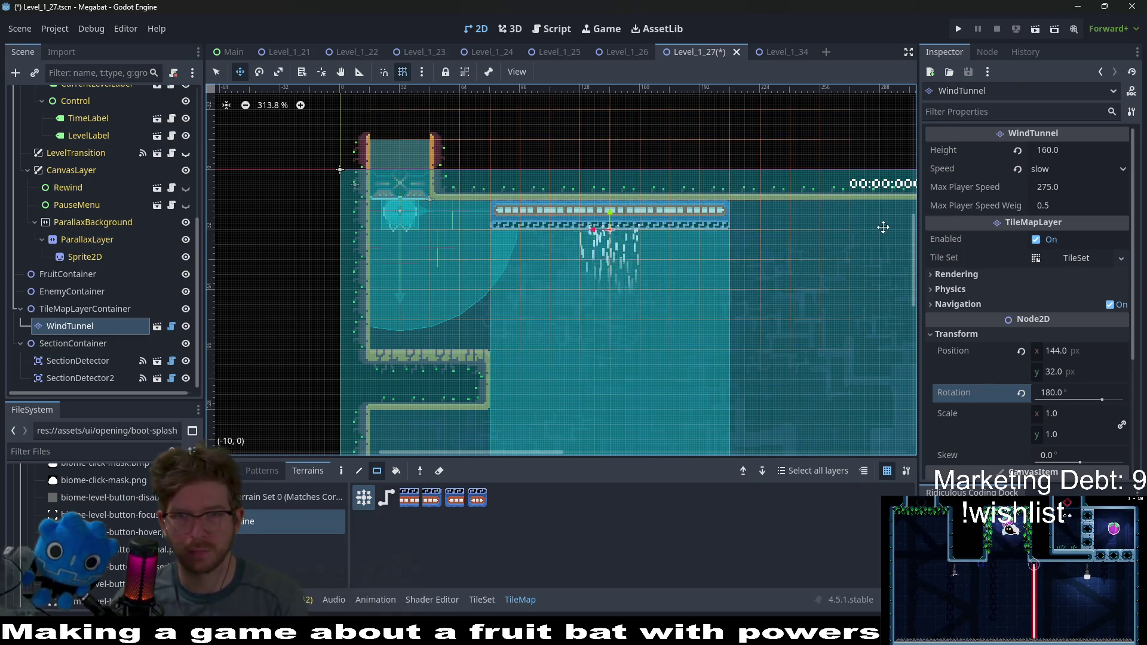
{"action": "left_click", "coordinate": [1034, 30]}
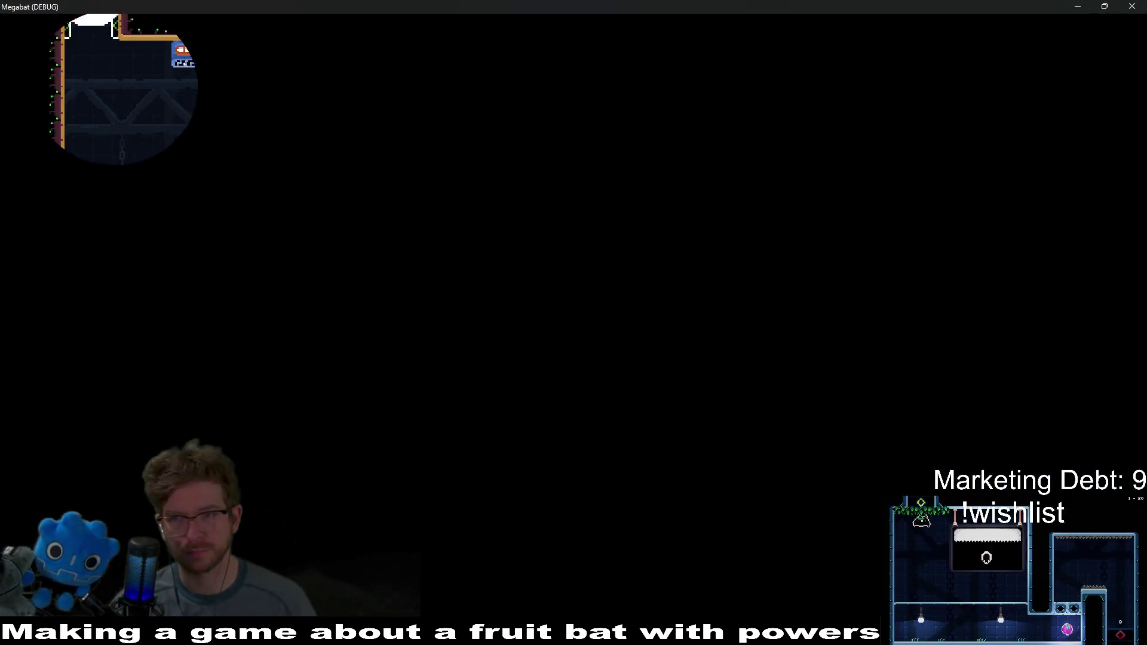
{"action": "key", "text": "Right"}
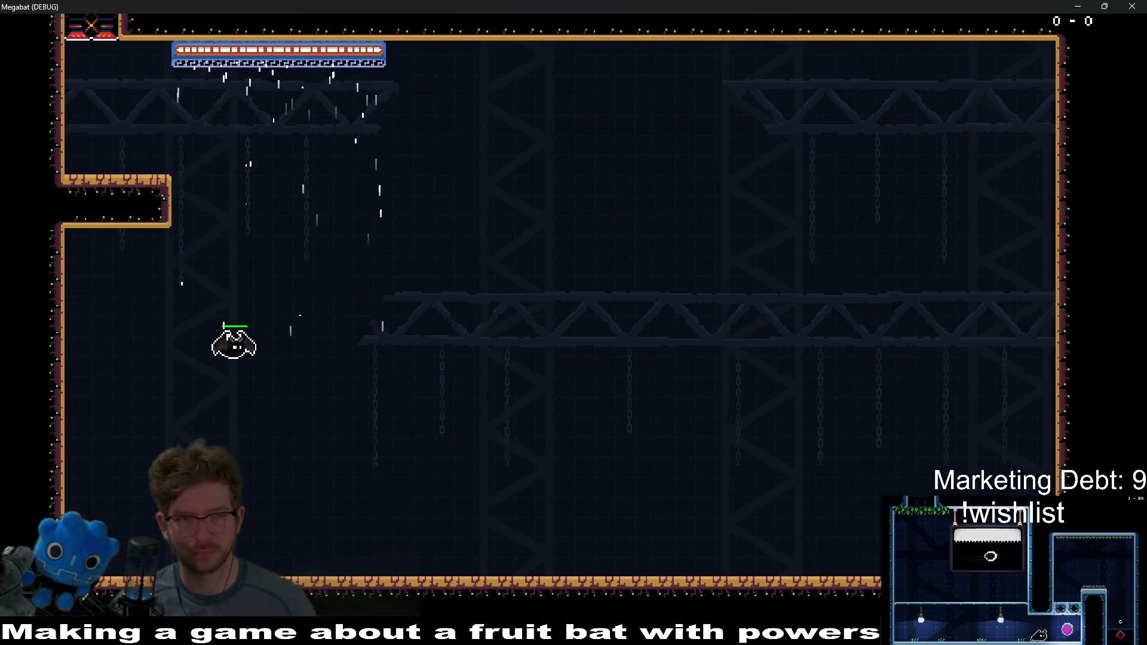
{"action": "key", "text": "space"}
{"action": "key", "text": "Right"}
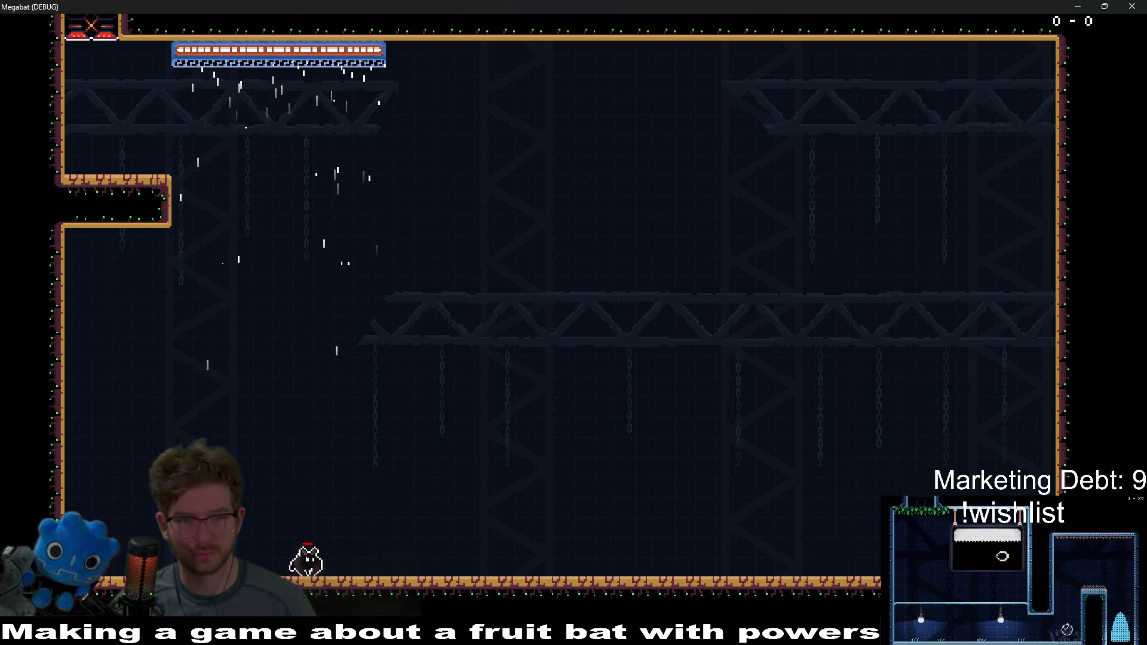
{"action": "key", "text": "Left"}
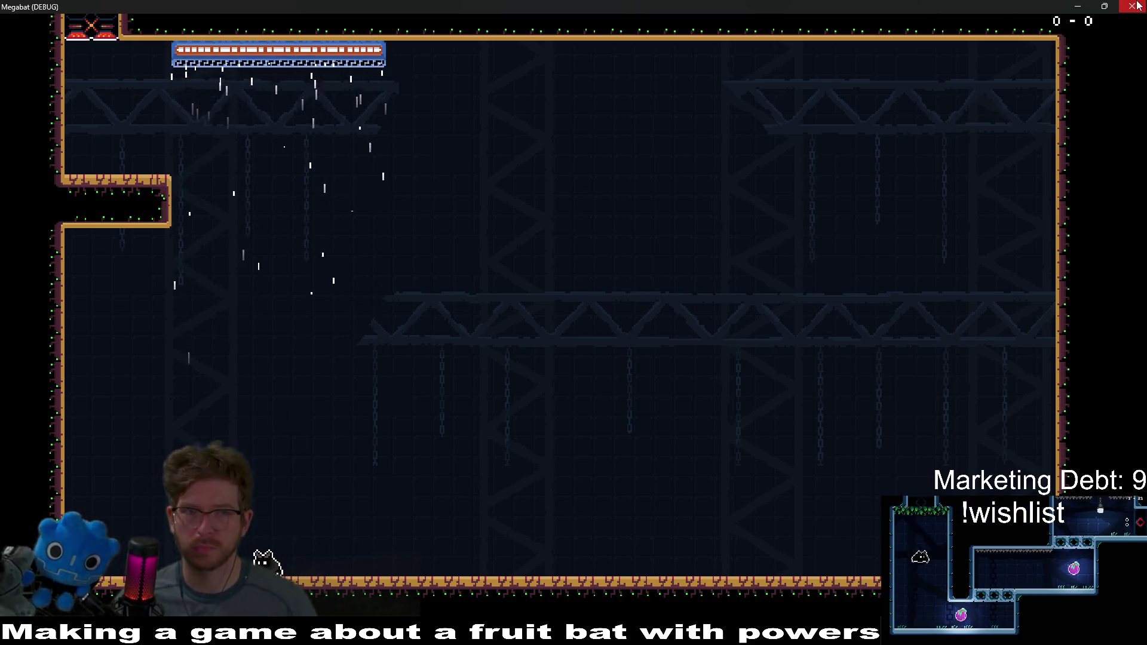
{"action": "left_click", "coordinate": [1138, 6]}
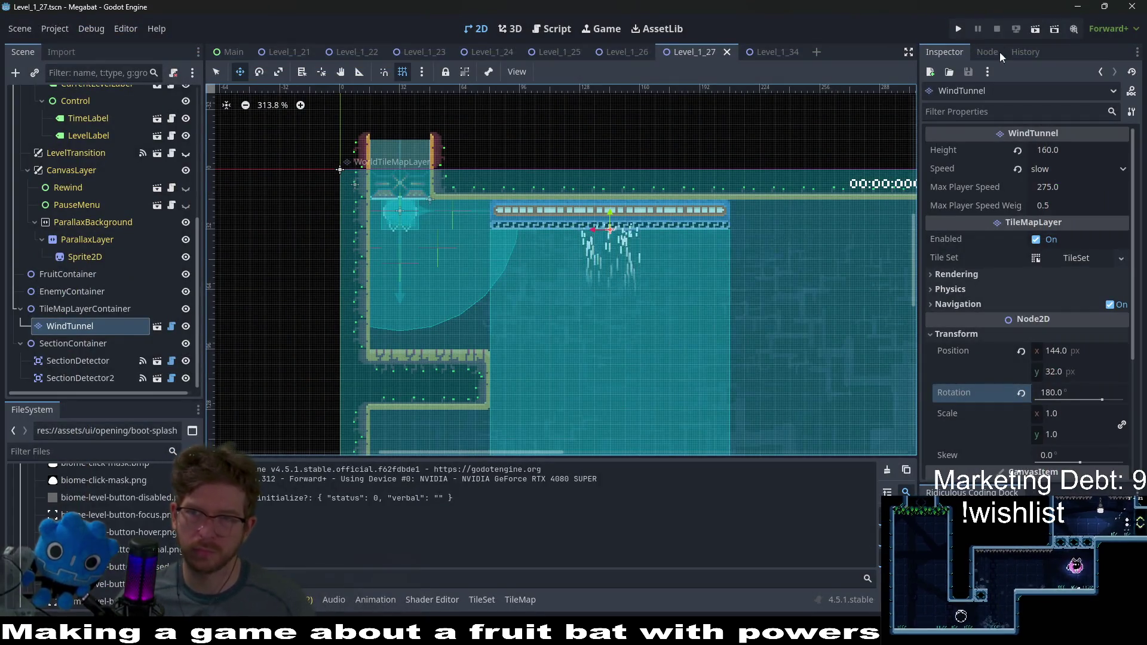
{"action": "key", "text": "F6"}
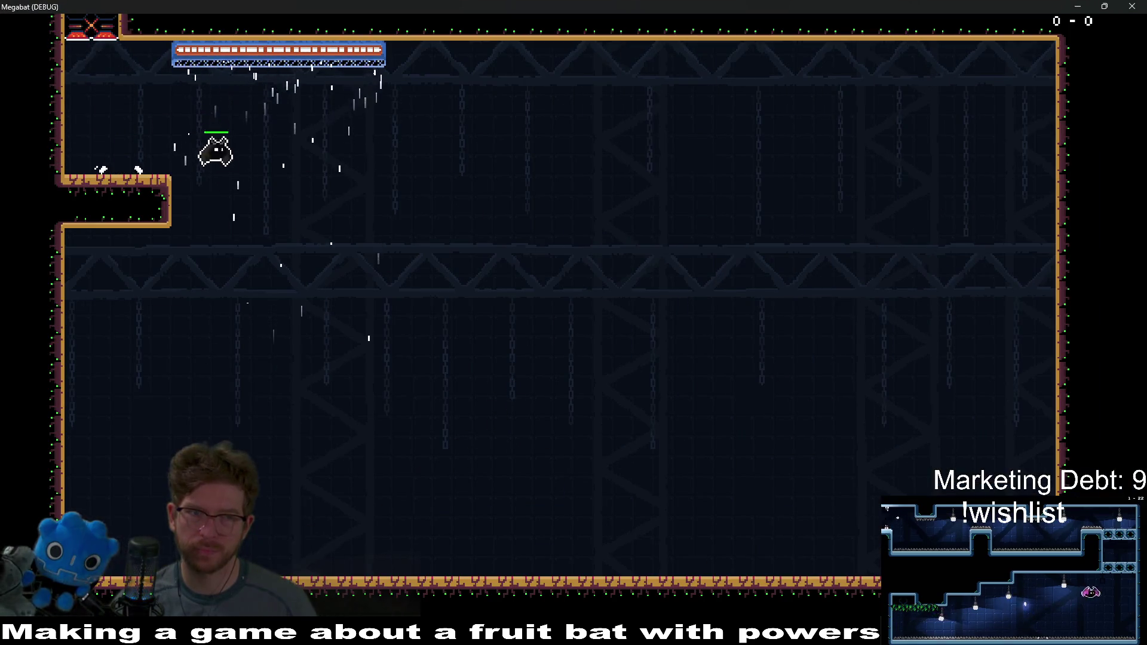
{"action": "key", "text": "Right"}
{"action": "key", "text": "Left"}
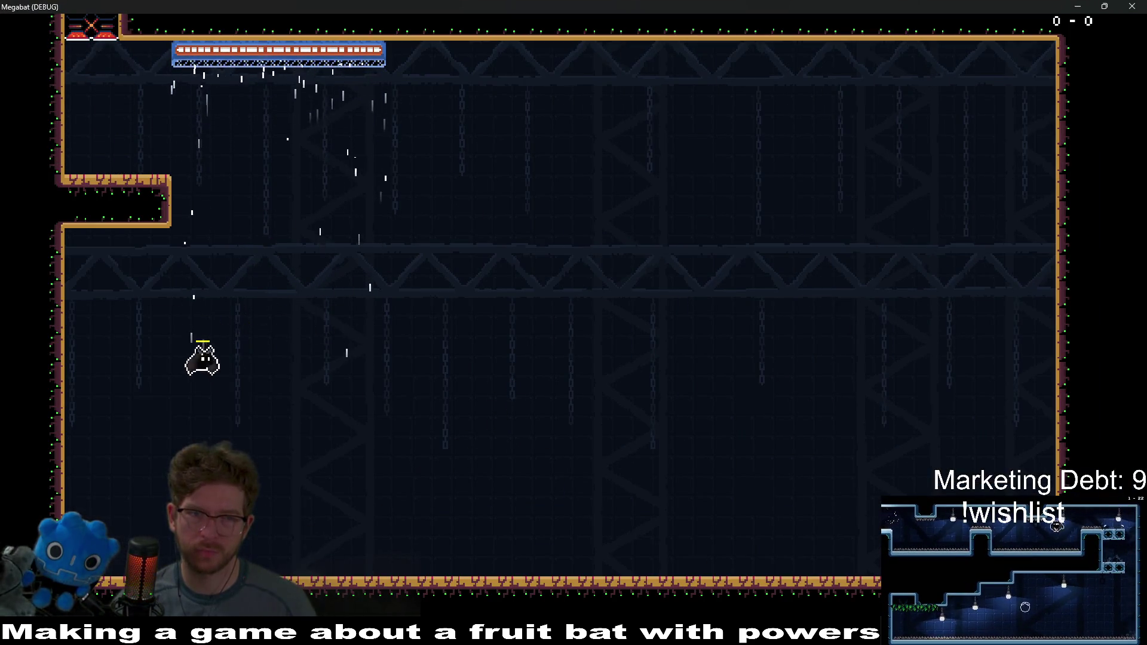
{"action": "key", "text": "F8"}
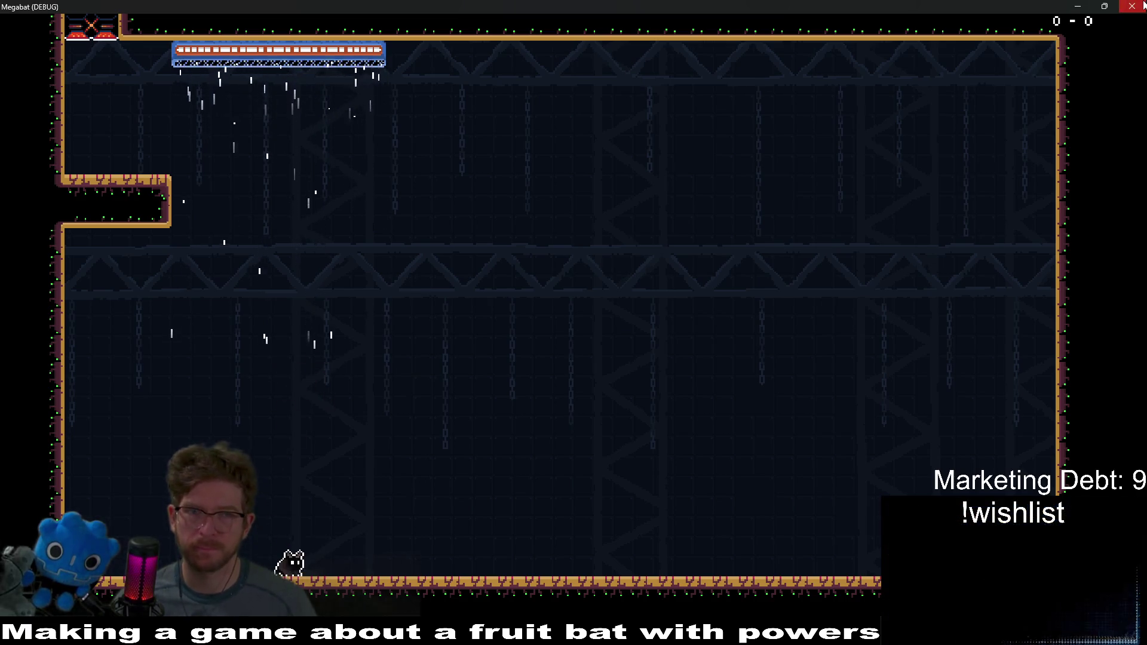
{"action": "scroll", "coordinate": [138, 214], "scroll_direction": "up", "scroll_amount": 5}
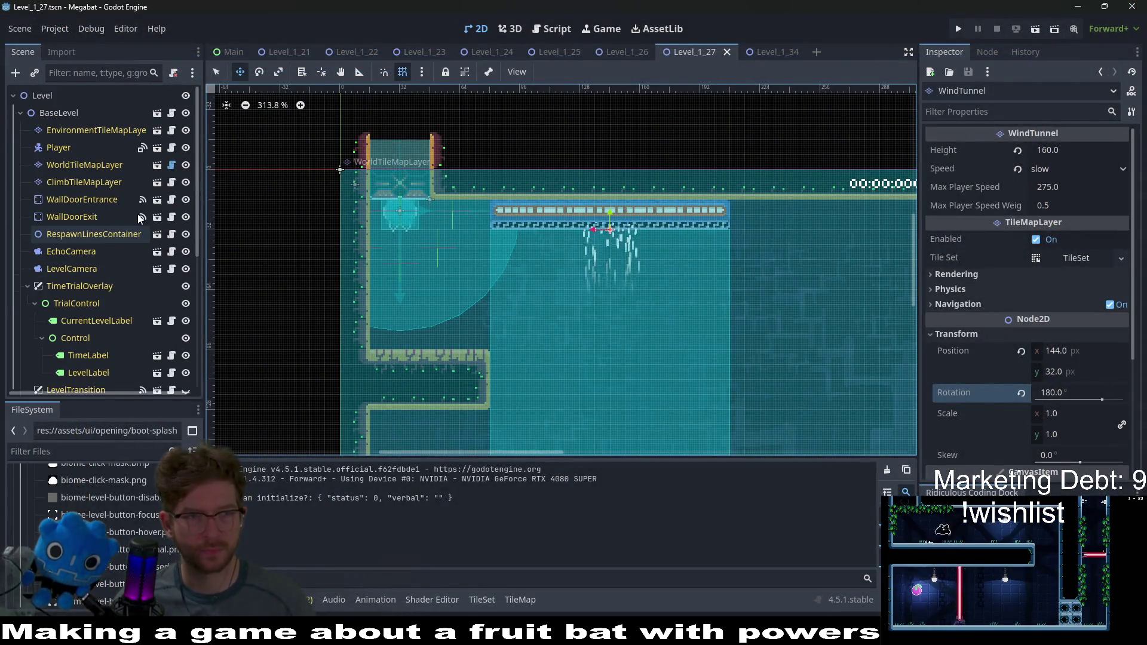
{"action": "left_click", "coordinate": [104, 167]}
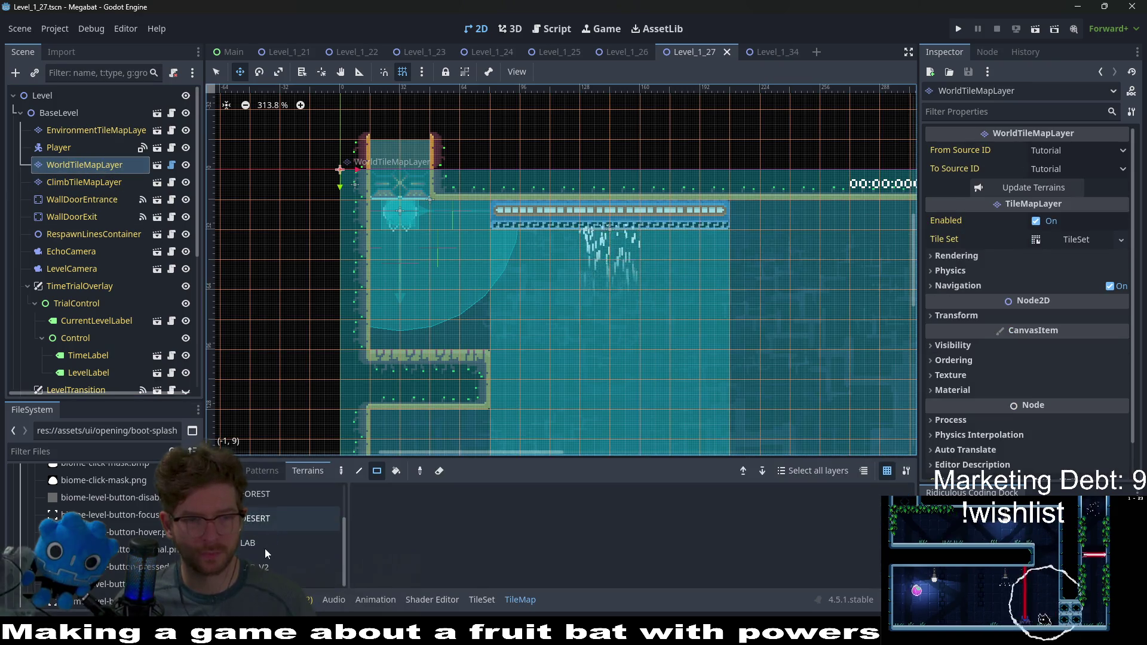
Step: With LAB terrain on WorldTileMapLayer, paint a rectangle of lab wall right of the wind tunnel
{"action": "left_click", "coordinate": [104, 183]}
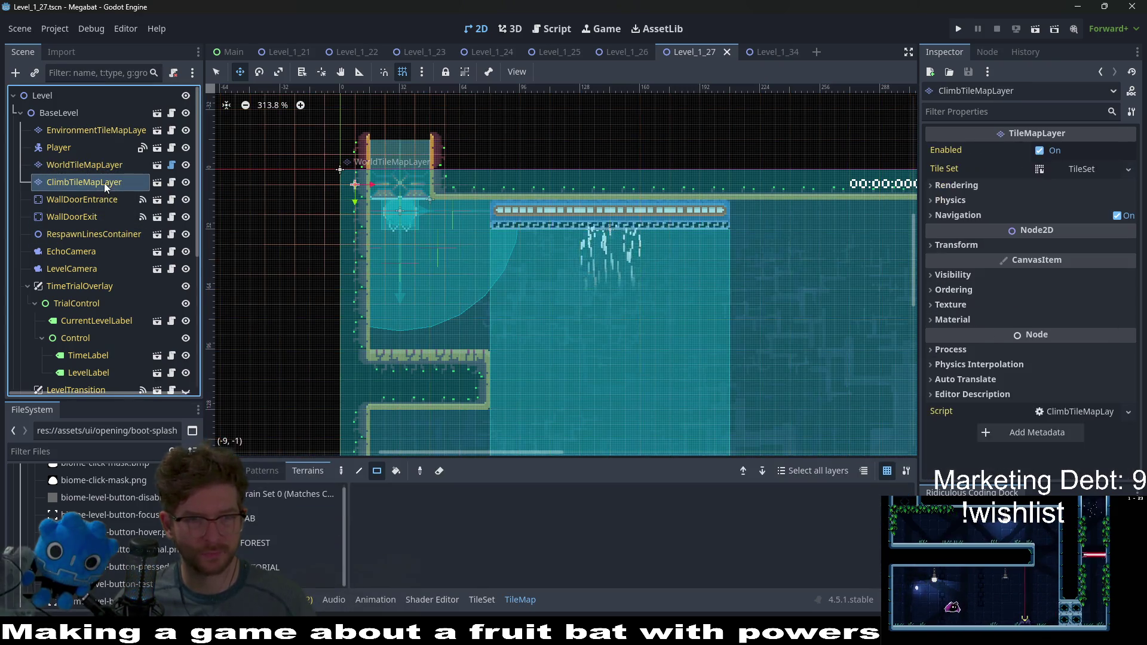
{"action": "left_click", "coordinate": [89, 167]}
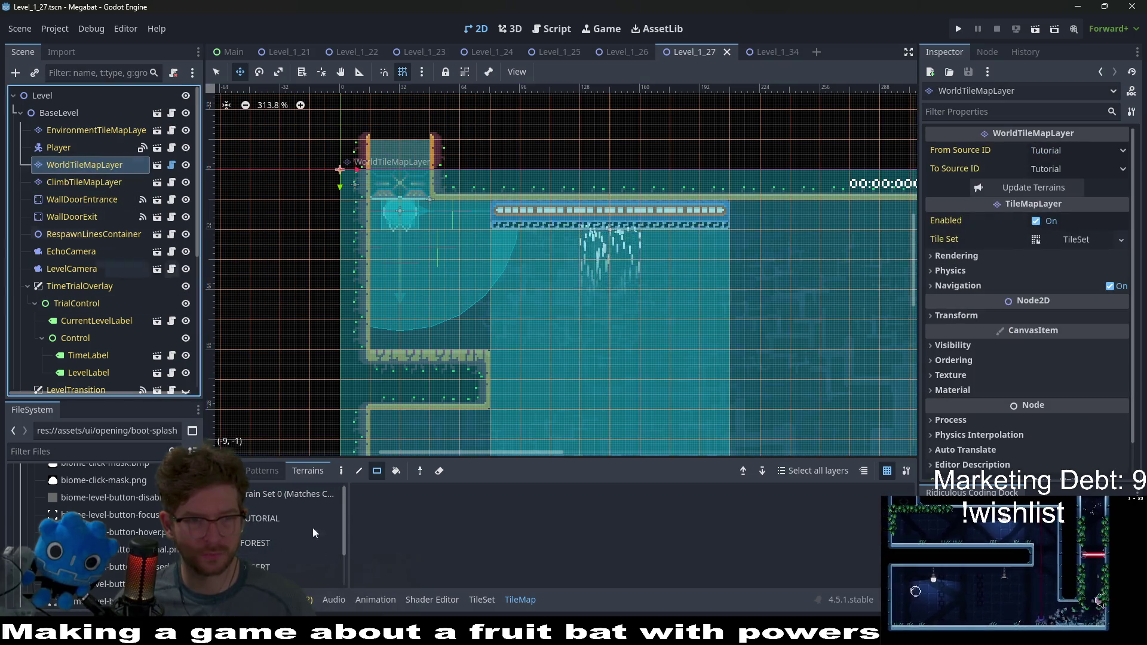
{"action": "scroll", "coordinate": [267, 556], "scroll_direction": "down", "scroll_amount": 1}
{"action": "left_click", "coordinate": [267, 544]}
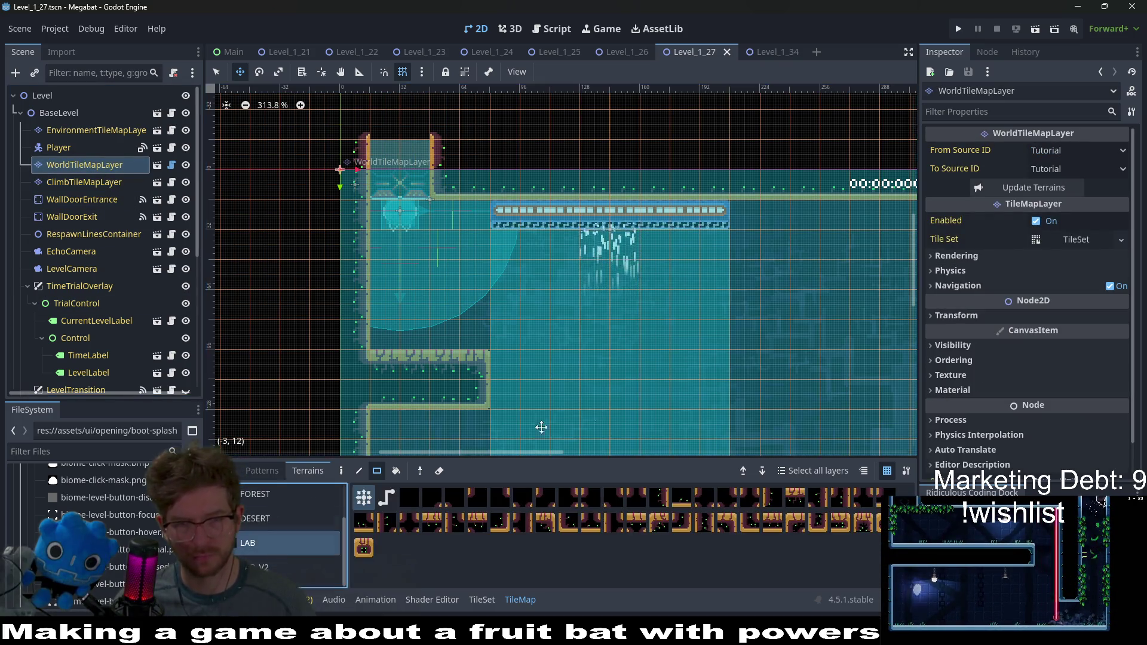
{"action": "left_click_drag", "start_coordinate": [733, 358], "coordinate": [634, 306]}
{"action": "left_click_drag", "start_coordinate": [634, 148], "coordinate": [692, 302]}
Step: Extend the narrow wall column down from the ceiling, then reselect the WindTunnel
{"action": "scroll", "coordinate": [690, 296], "scroll_direction": "down", "scroll_amount": 5}
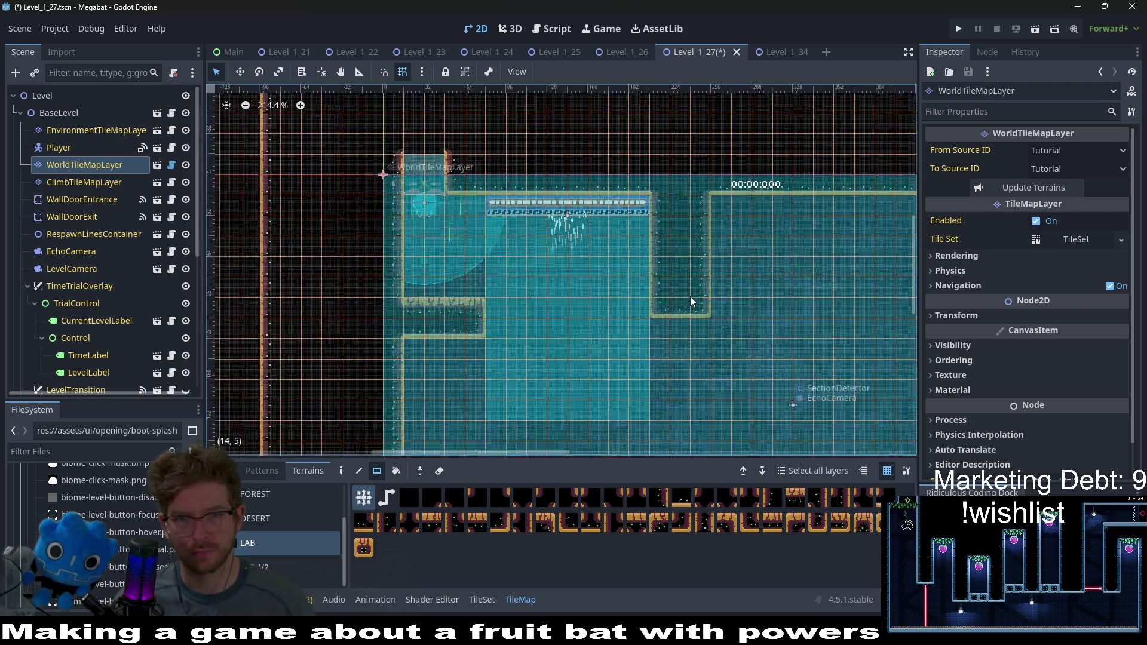
{"action": "scroll", "coordinate": [668, 178], "scroll_direction": "down", "scroll_amount": 2}
{"action": "left_click_drag", "start_coordinate": [608, 135], "coordinate": [629, 263]}
{"action": "scroll", "coordinate": [742, 260], "scroll_direction": "up", "scroll_amount": 2}
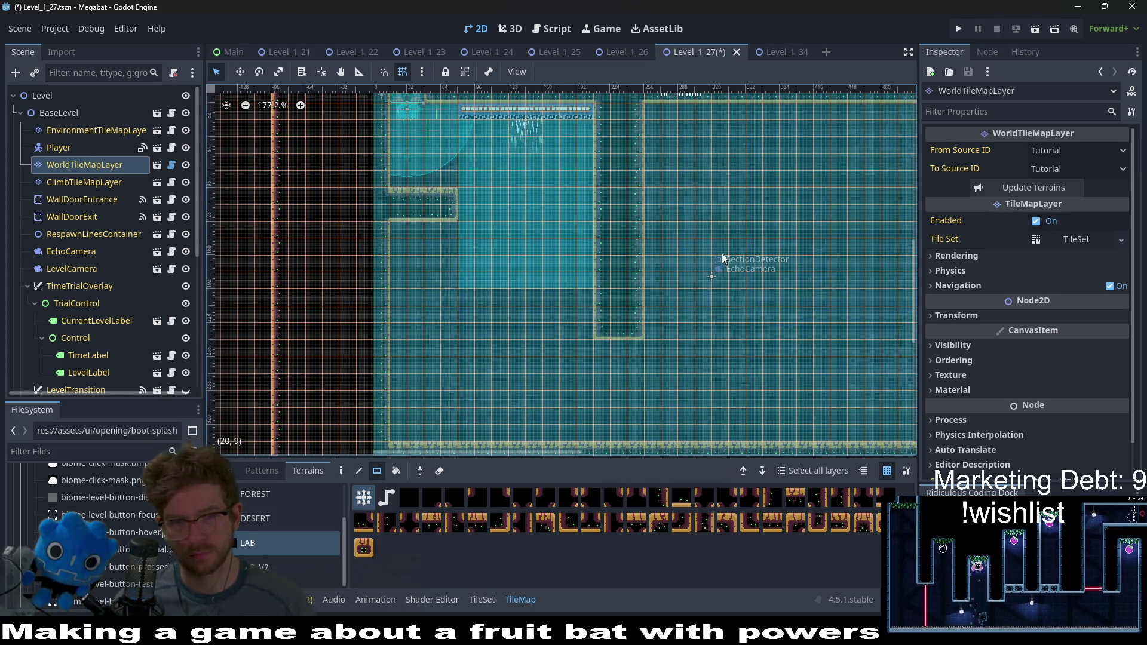
{"action": "scroll", "coordinate": [163, 295], "scroll_direction": "down", "scroll_amount": 5}
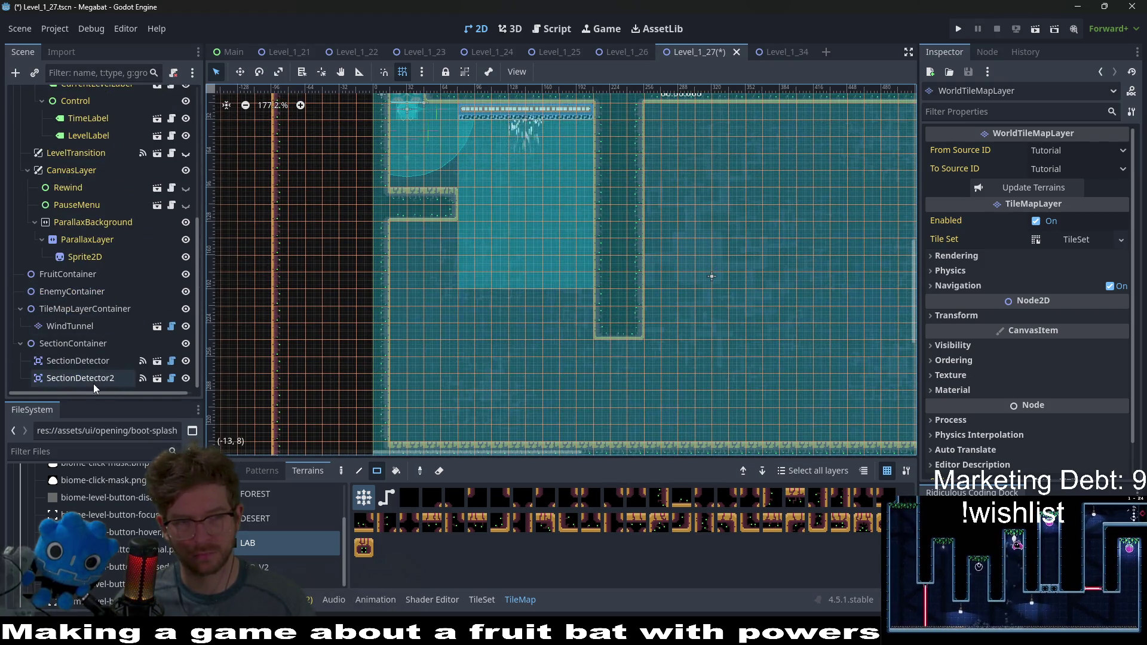
{"action": "left_click", "coordinate": [93, 379]}
{"action": "left_click", "coordinate": [78, 325]}
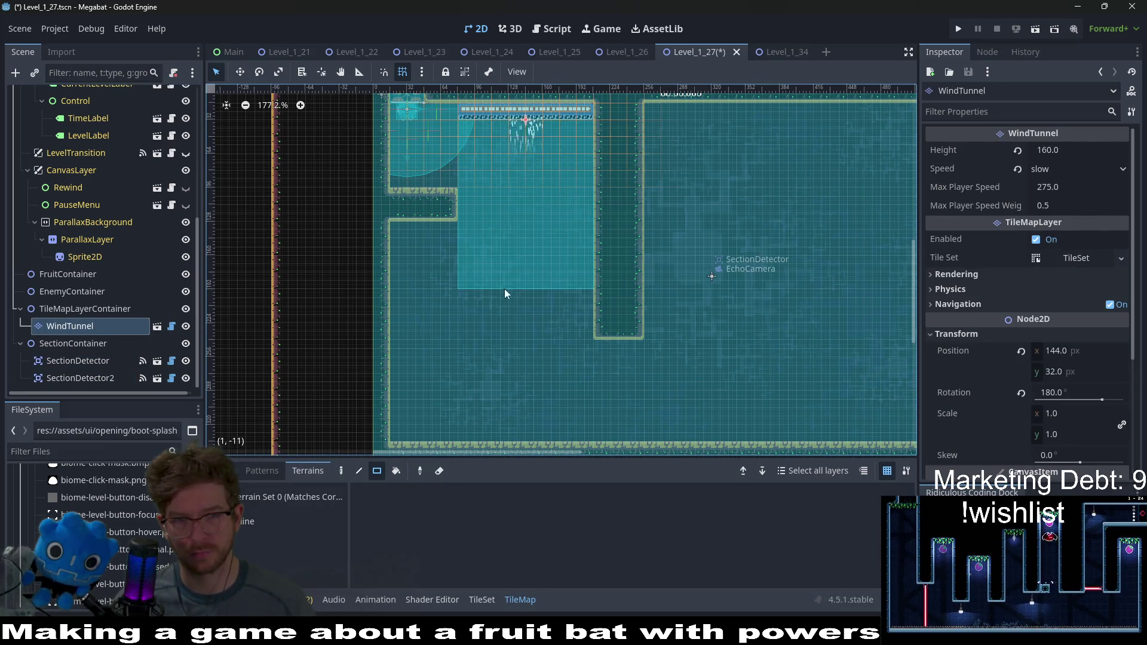
Step: Raise the WindTunnel Height from 160 to 288 in the Inspector
{"action": "left_click", "coordinate": [56, 307]}
{"action": "left_click", "coordinate": [63, 325]}
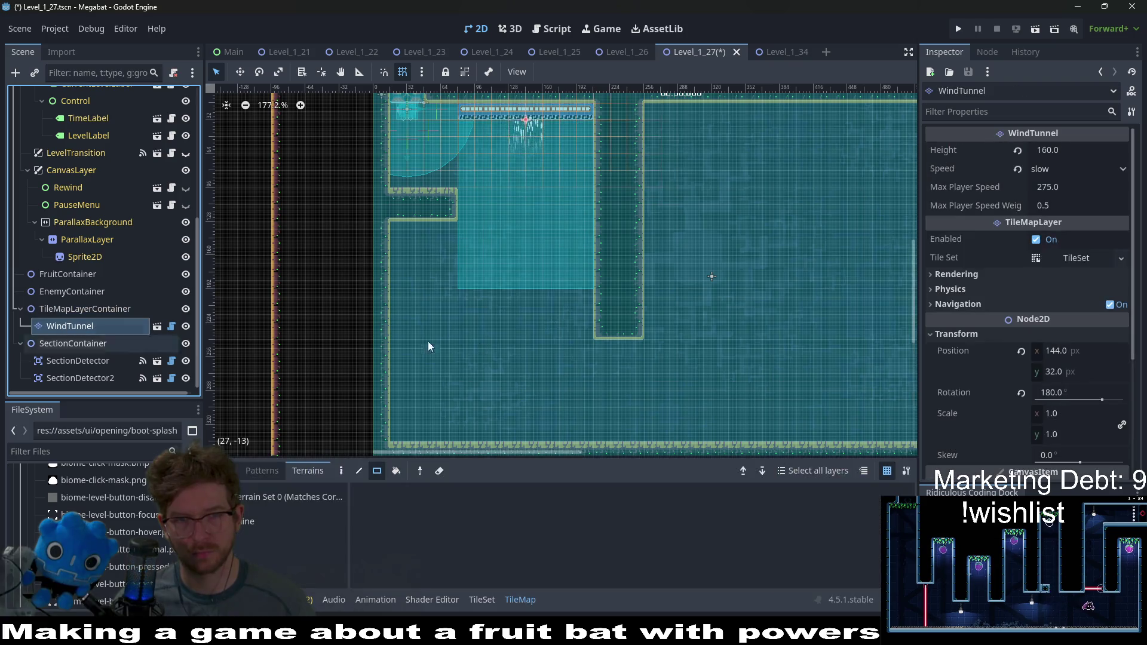
{"action": "left_click", "coordinate": [1080, 151]}
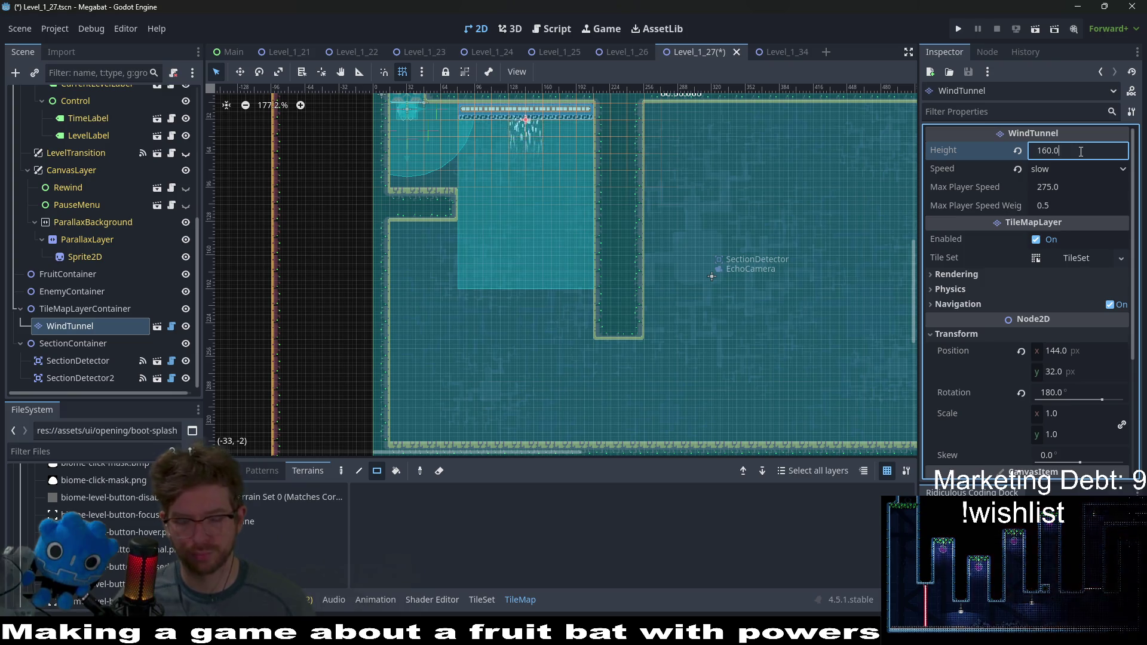
{"action": "type", "text": "+1"}
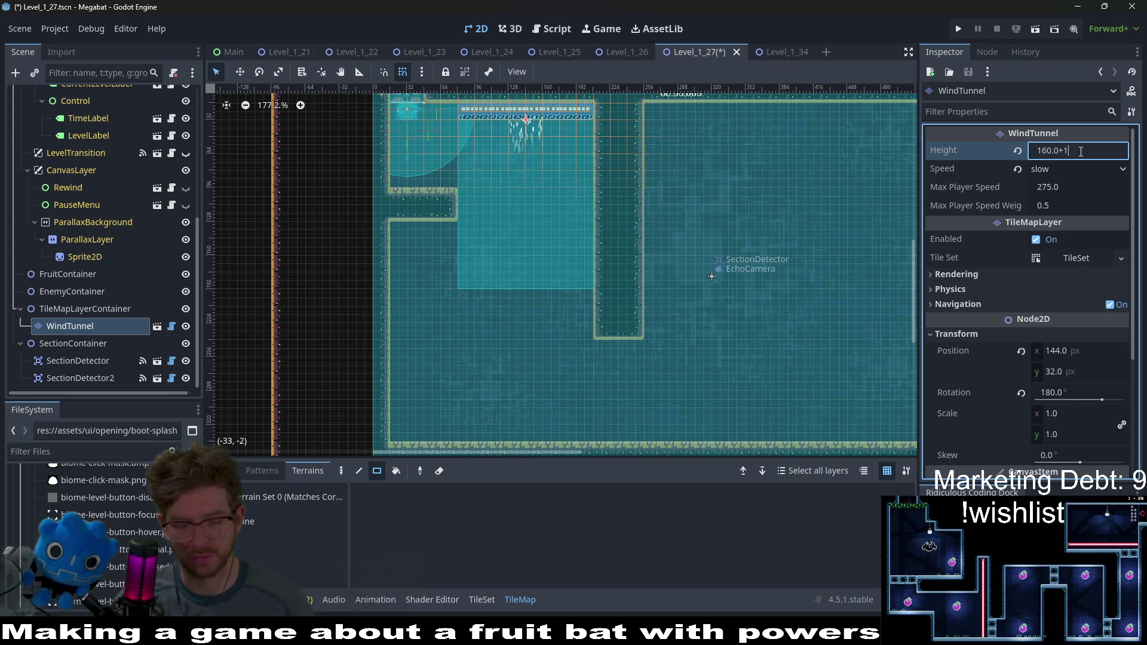
{"action": "type", "text": "28"}
{"action": "key", "text": "Return"}
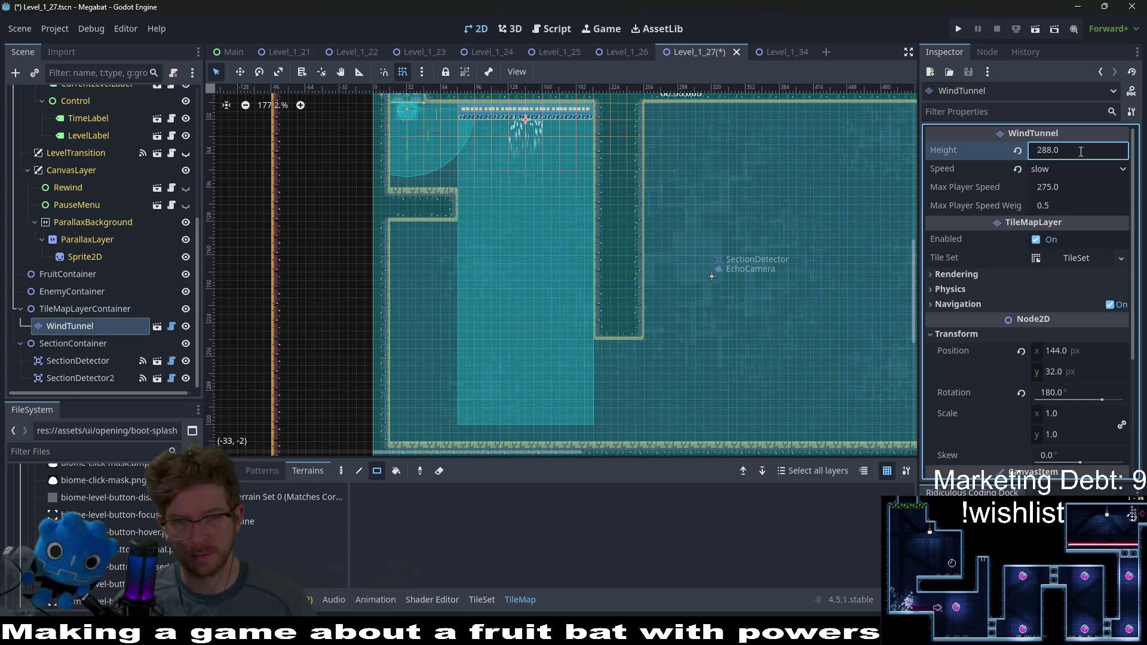
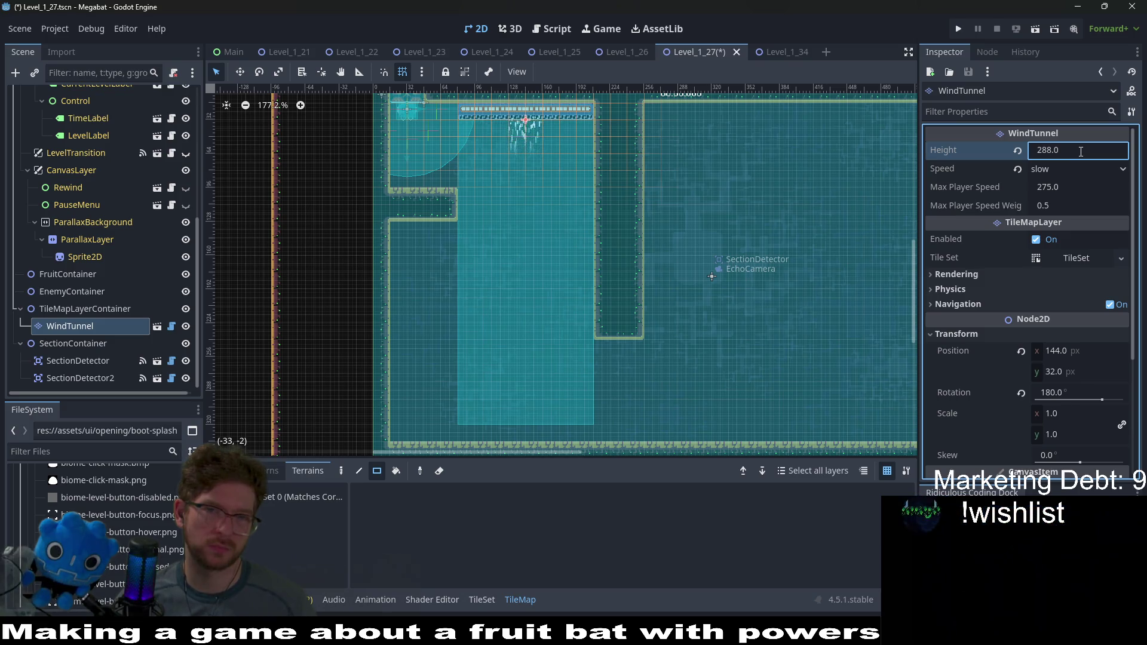
Step: Confirm the wind tunnel height of 288 and fill the narrow gap column with LAB wall tiles
{"action": "key", "text": "Return"}
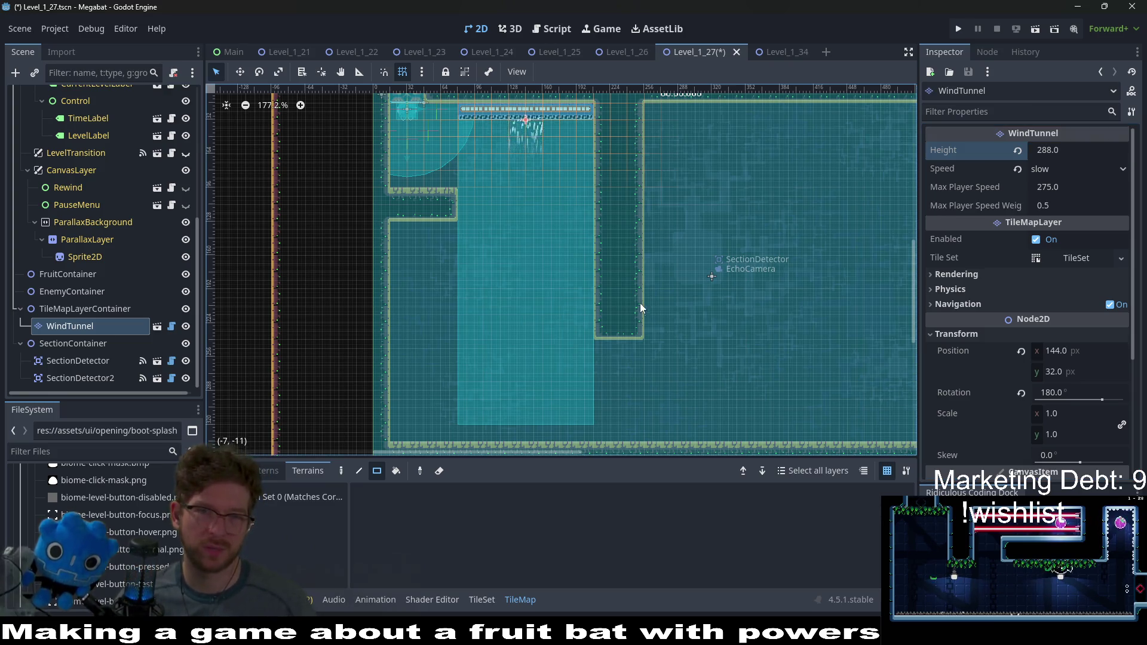
{"action": "left_click_drag", "start_coordinate": [631, 190], "coordinate": [578, 200]}
{"action": "scroll", "coordinate": [91, 185], "scroll_direction": "up", "scroll_amount": 5}
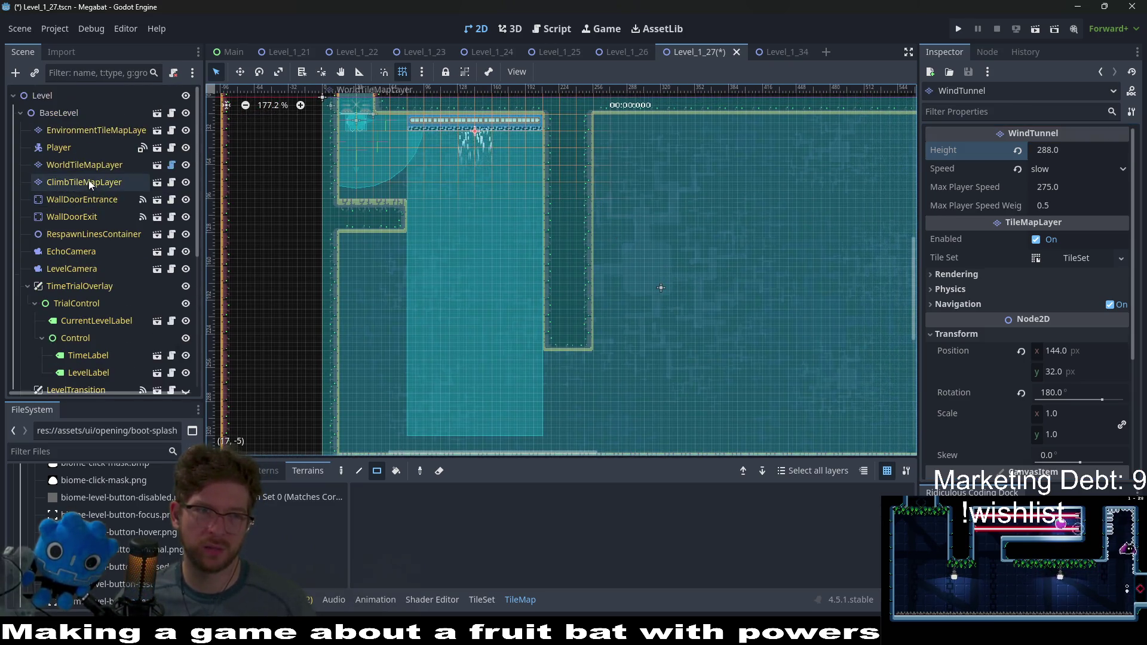
{"action": "left_click", "coordinate": [103, 167]}
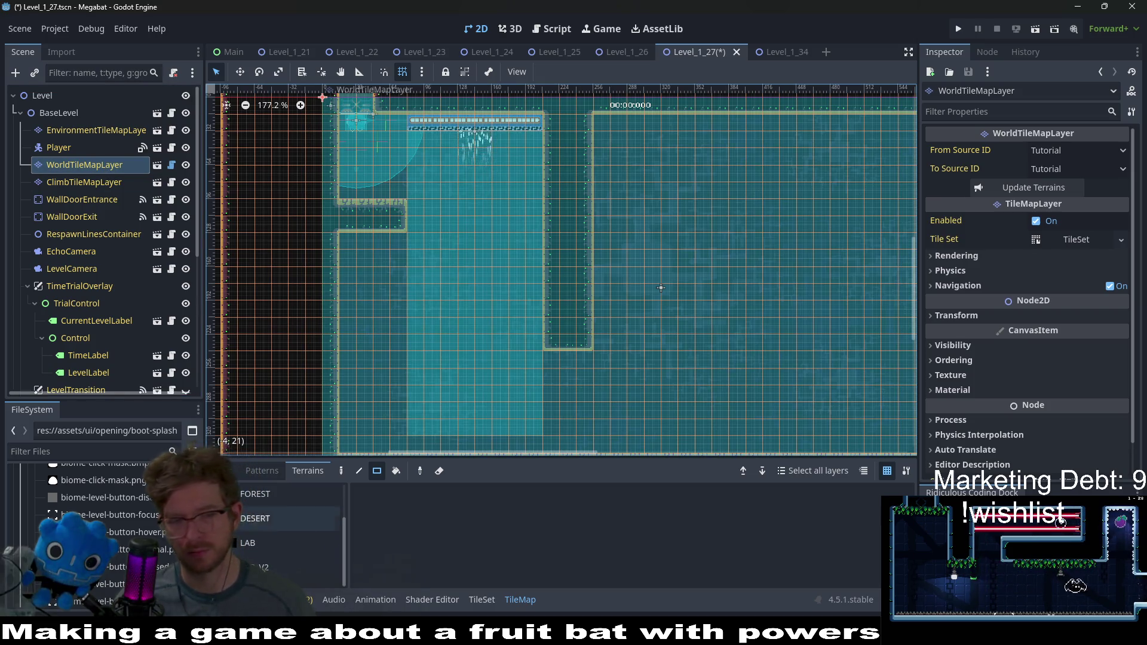
{"action": "left_click", "coordinate": [281, 567]}
{"action": "left_click", "coordinate": [285, 541]}
{"action": "scroll", "coordinate": [593, 290], "scroll_direction": "up", "scroll_amount": 2}
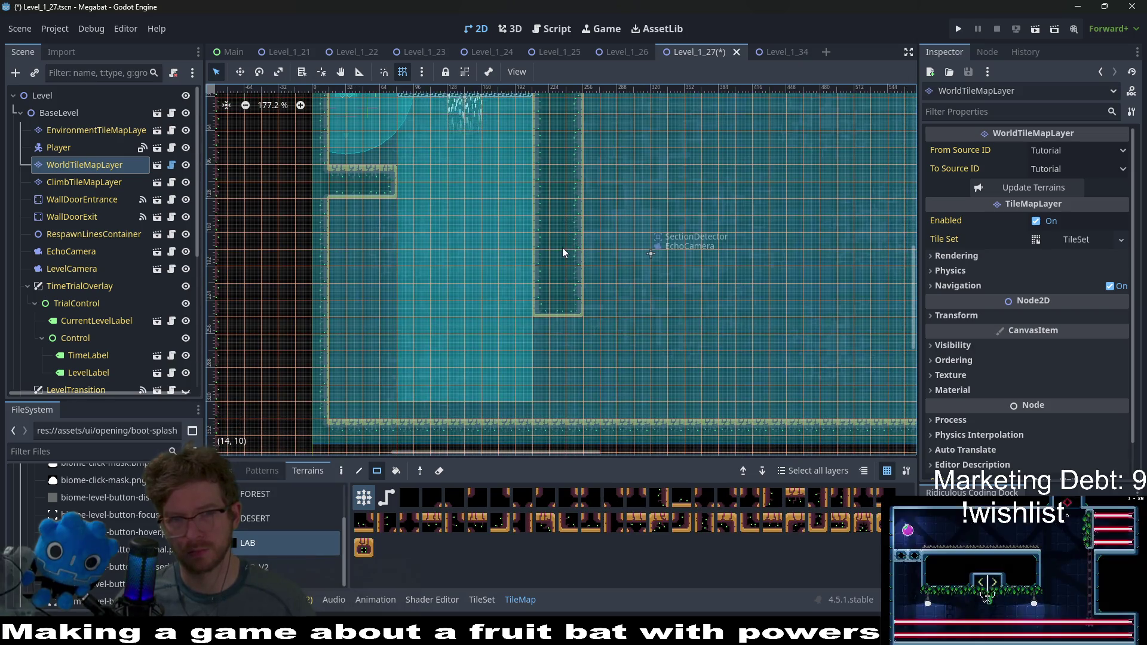
{"action": "left_click_drag", "start_coordinate": [558, 156], "coordinate": [608, 380]}
Step: Check the SectionDetector2 and SectionDetector sizes, then select the WindTunnel node
{"action": "scroll", "coordinate": [113, 299], "scroll_direction": "down", "scroll_amount": 5}
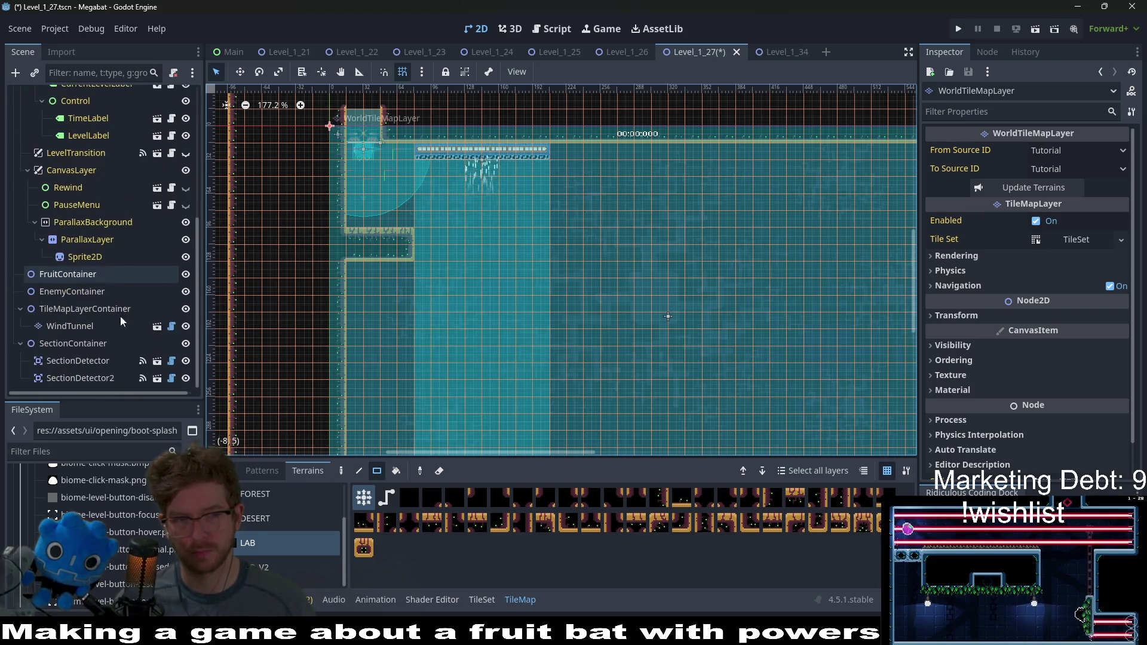
{"action": "left_click", "coordinate": [94, 380]}
{"action": "left_click", "coordinate": [87, 362]}
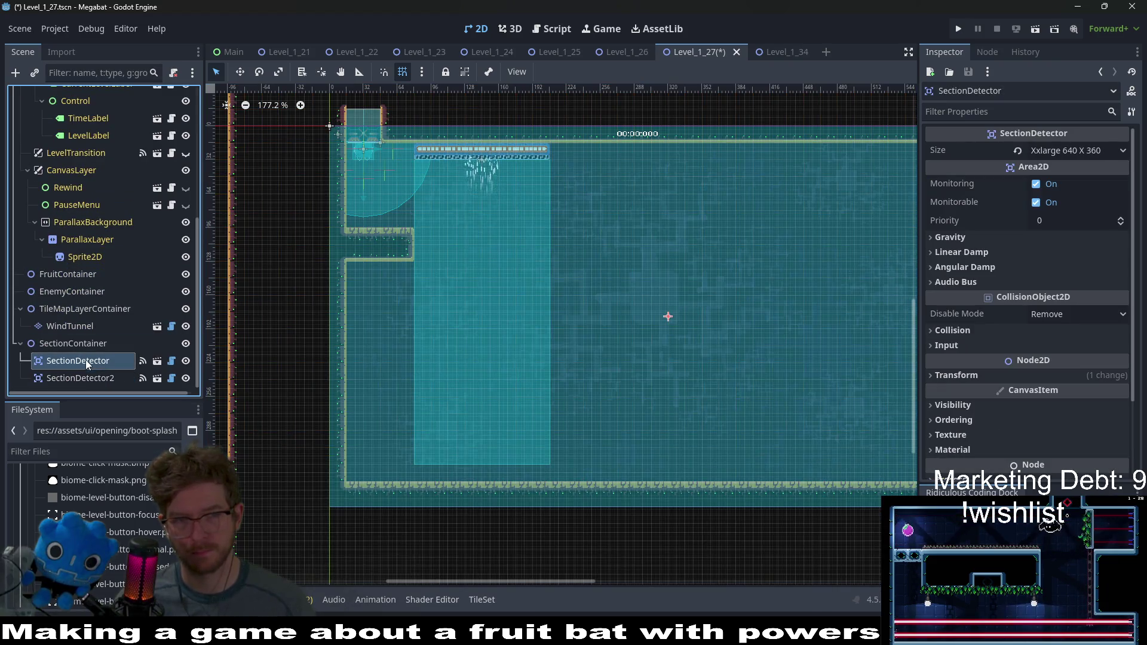
{"action": "left_click", "coordinate": [99, 329]}
Step: Nudge the wind tunnel right to x 192 and expand its material settings
{"action": "key", "text": "w"}
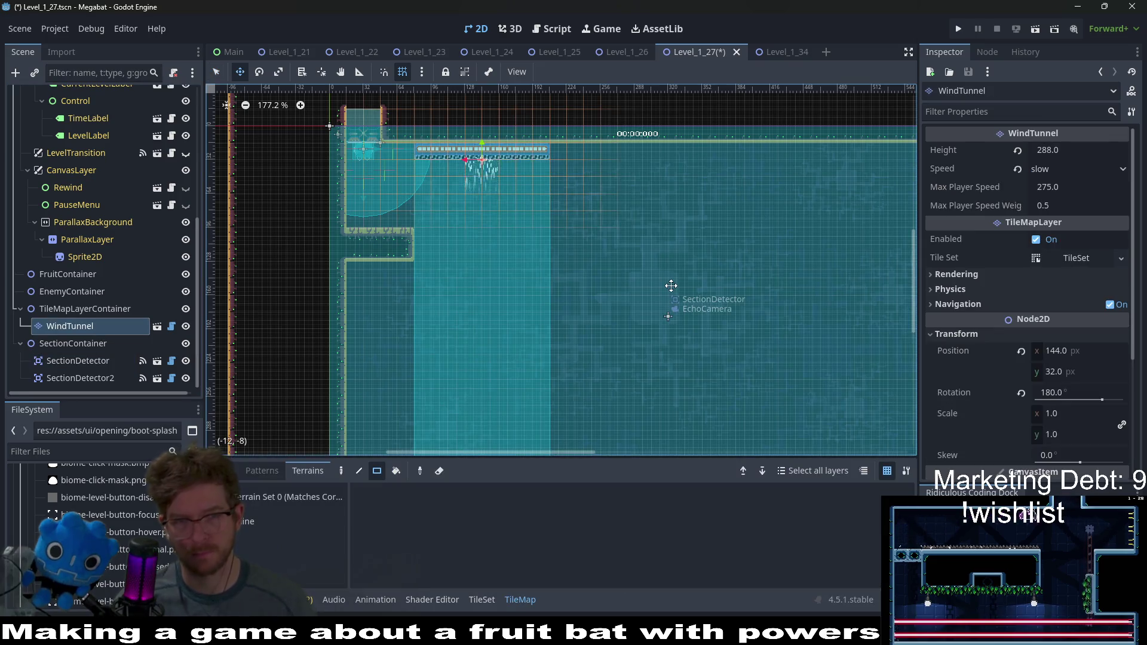
{"action": "key", "text": "Right"}
{"action": "key", "text": "Right"}
{"action": "key", "text": "Right"}
{"action": "key", "text": "Right"}
{"action": "key", "text": "Right"}
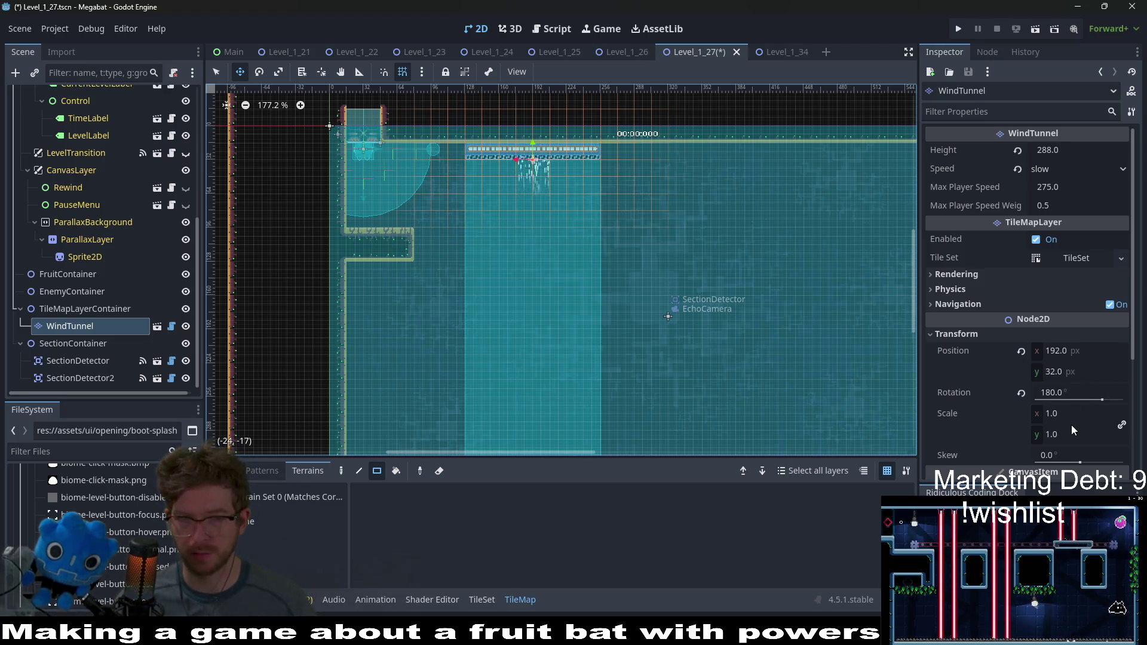
{"action": "scroll", "coordinate": [1055, 353], "scroll_direction": "down", "scroll_amount": 5}
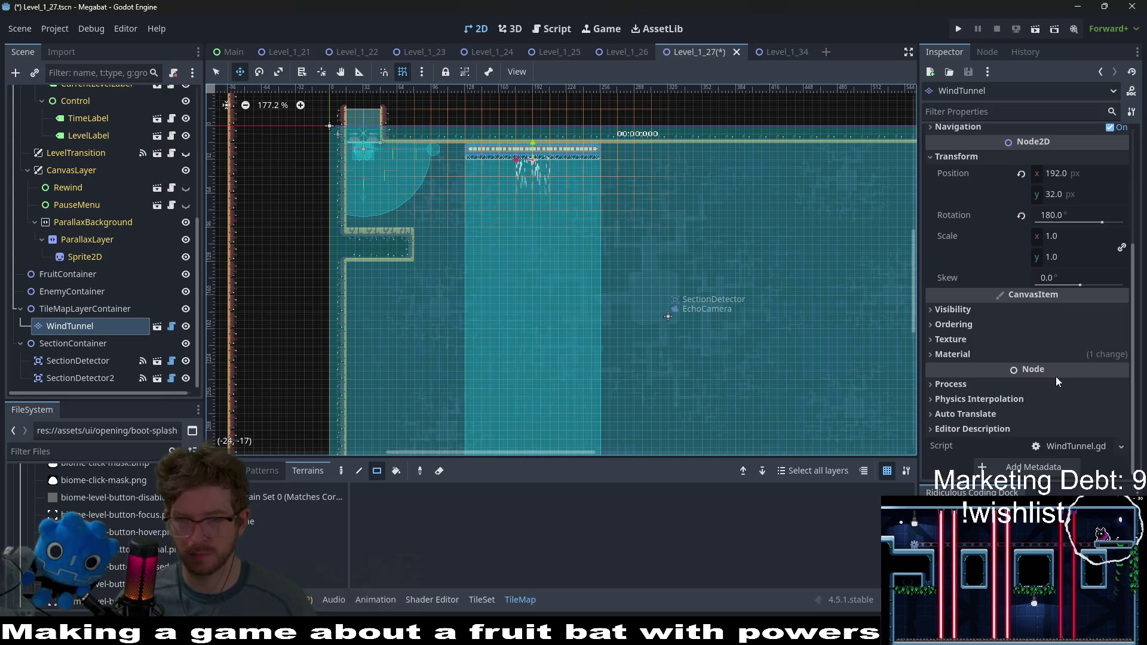
{"action": "left_click", "coordinate": [1005, 354]}
{"action": "scroll", "coordinate": [971, 307], "scroll_direction": "up", "scroll_amount": 3}
{"action": "scroll", "coordinate": [971, 308], "scroll_direction": "up", "scroll_amount": 3}
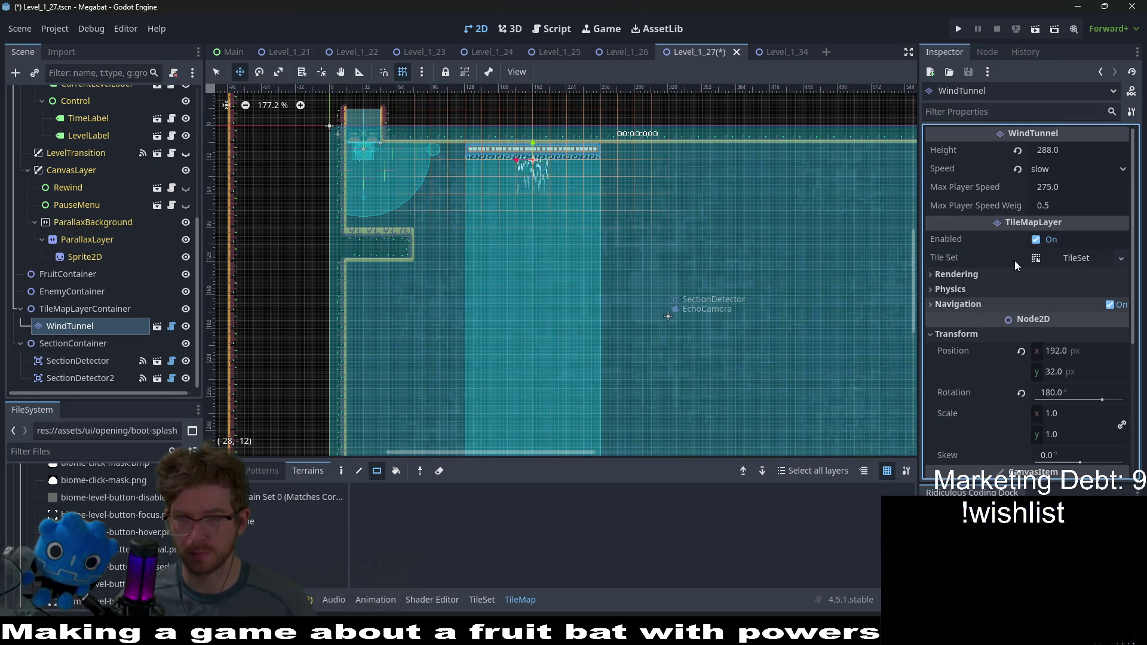
{"action": "scroll", "coordinate": [570, 175], "scroll_direction": "up", "scroll_amount": 4}
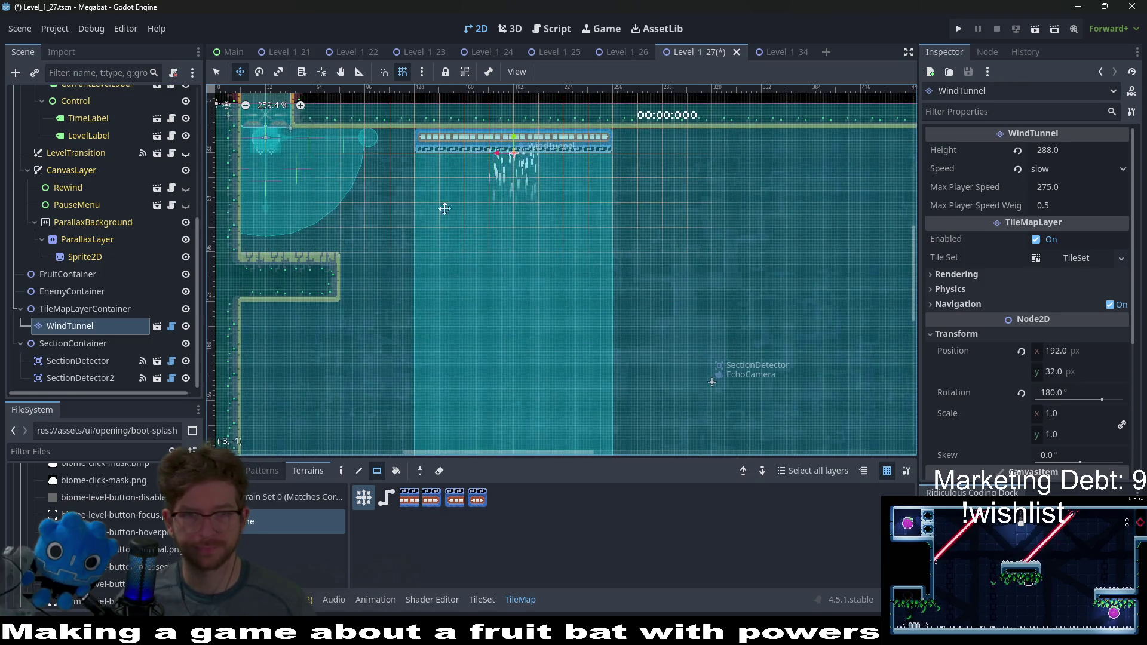
Step: Paint one more wind tunnel tile at the strip's right end along the ceiling
{"action": "key", "text": "q"}
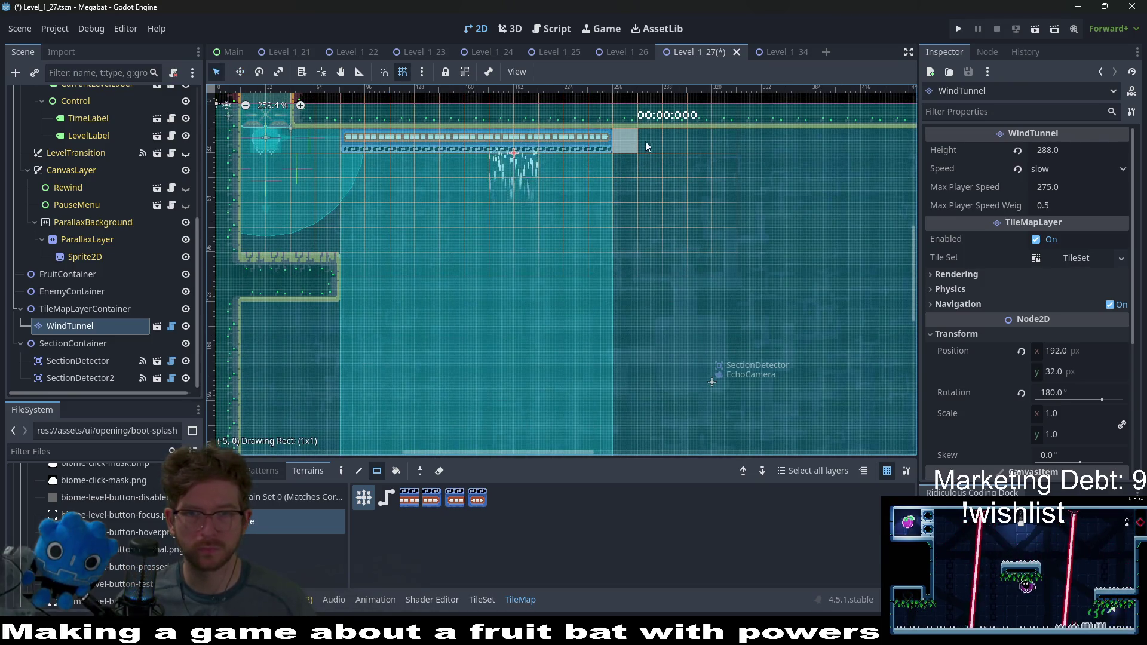
{"action": "left_click", "coordinate": [669, 142]}
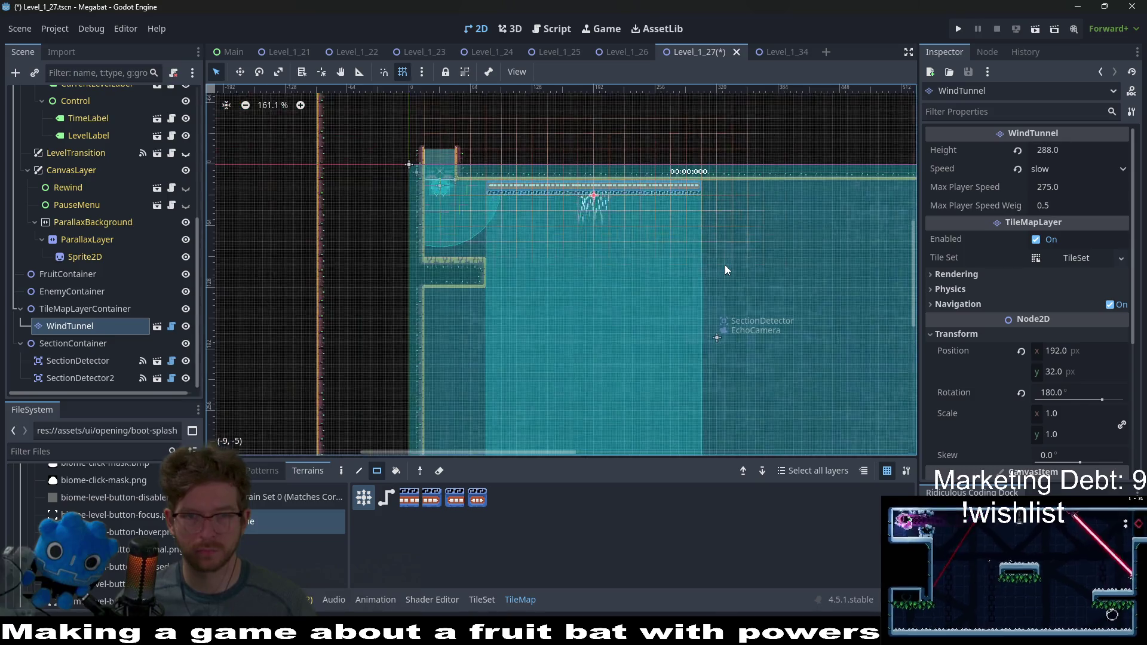
{"action": "scroll", "coordinate": [725, 264], "scroll_direction": "down", "scroll_amount": 7}
{"action": "scroll", "coordinate": [126, 210], "scroll_direction": "up", "scroll_amount": 5}
{"action": "scroll", "coordinate": [127, 210], "scroll_direction": "up", "scroll_amount": 3}
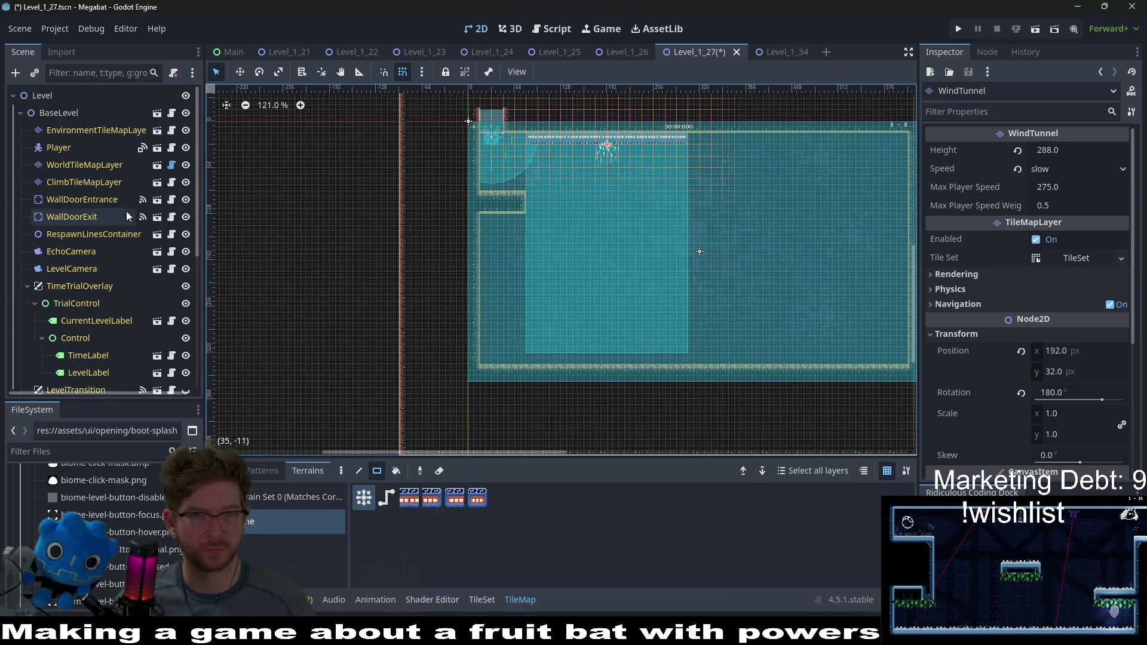
{"action": "left_click", "coordinate": [110, 165]}
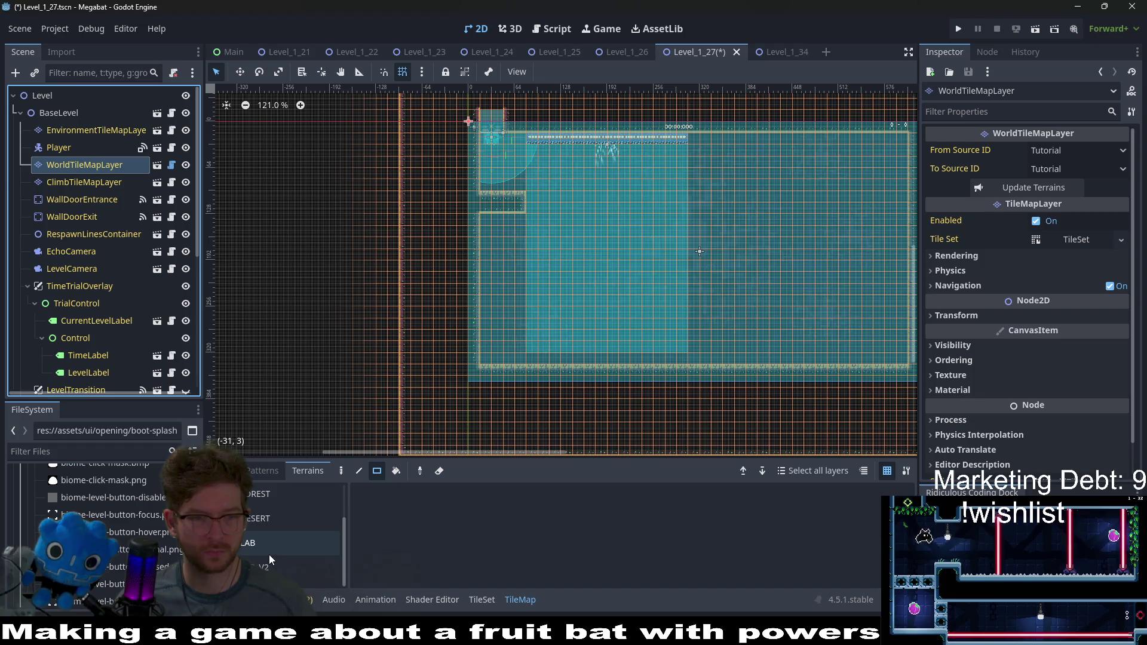
Step: With LAB terrain, paint a block of lab tiles and a four-tile ledge row on the left
{"action": "left_click", "coordinate": [267, 549]}
{"action": "scroll", "coordinate": [495, 189], "scroll_direction": "up", "scroll_amount": 6}
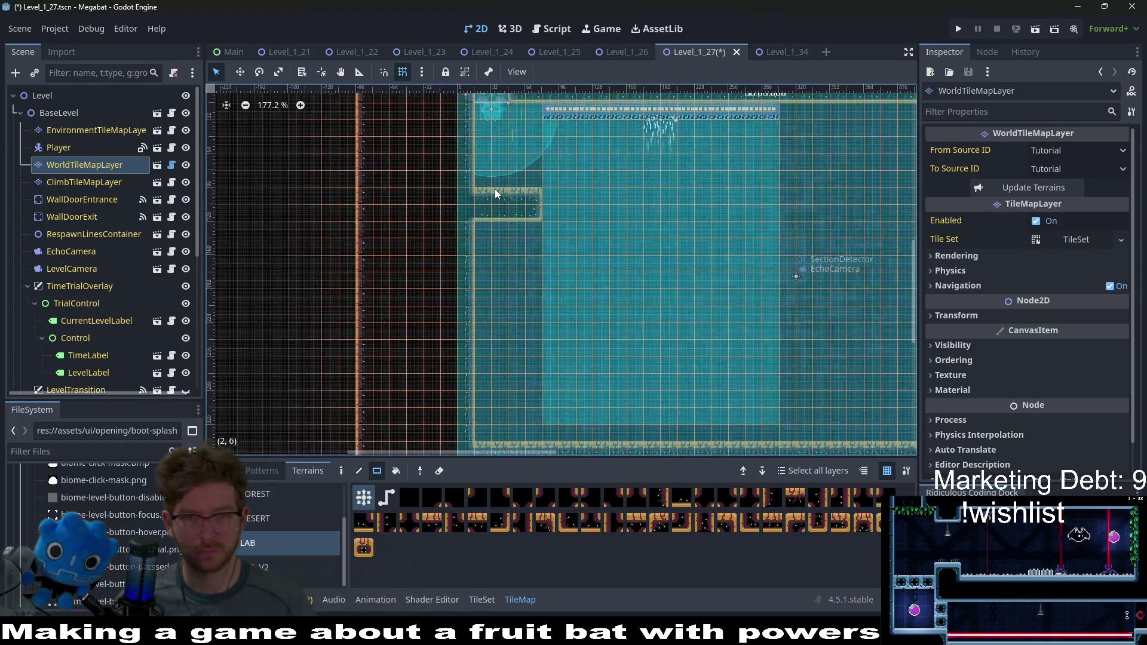
{"action": "left_click_drag", "start_coordinate": [478, 181], "coordinate": [541, 229]}
{"action": "scroll", "coordinate": [520, 239], "scroll_direction": "up", "scroll_amount": 3}
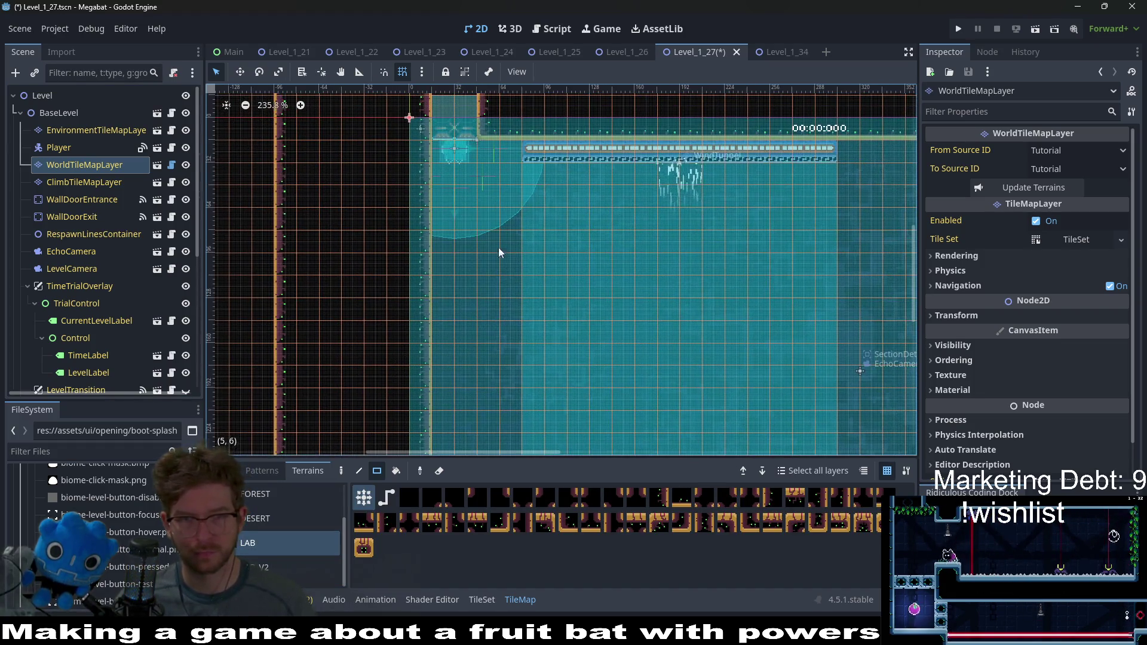
{"action": "left_click_drag", "start_coordinate": [439, 221], "coordinate": [505, 218]}
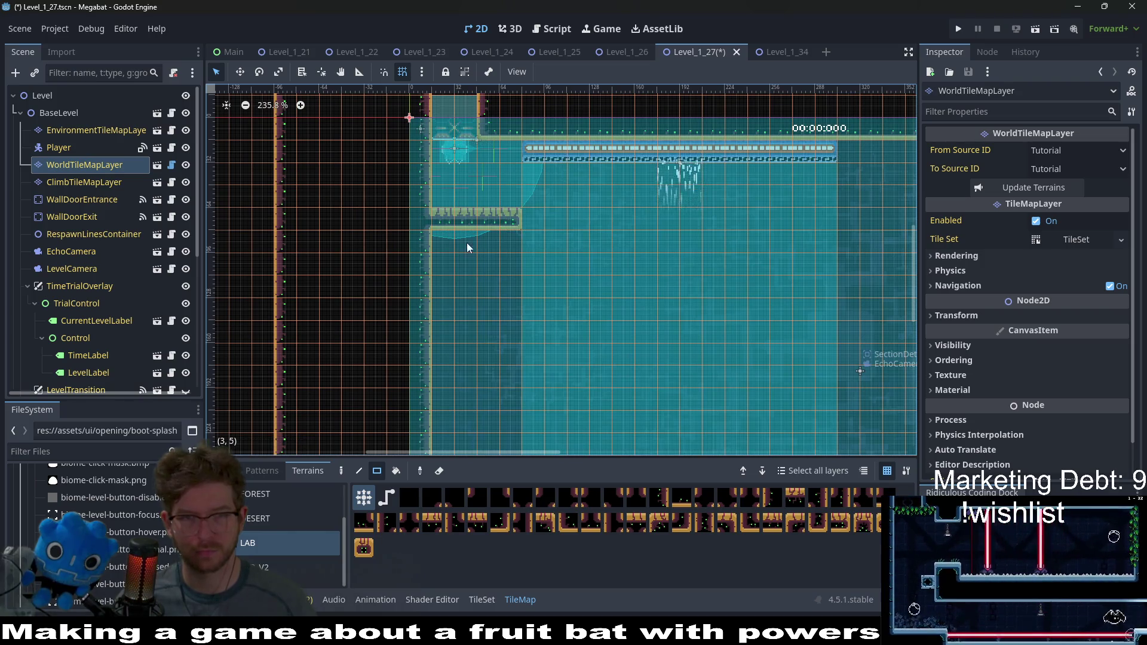
Step: Carve the ceiling row above the wind tunnel one tile higher
{"action": "scroll", "coordinate": [565, 249], "scroll_direction": "right", "scroll_amount": 3}
{"action": "scroll", "coordinate": [494, 213], "scroll_direction": "up", "scroll_amount": 3}
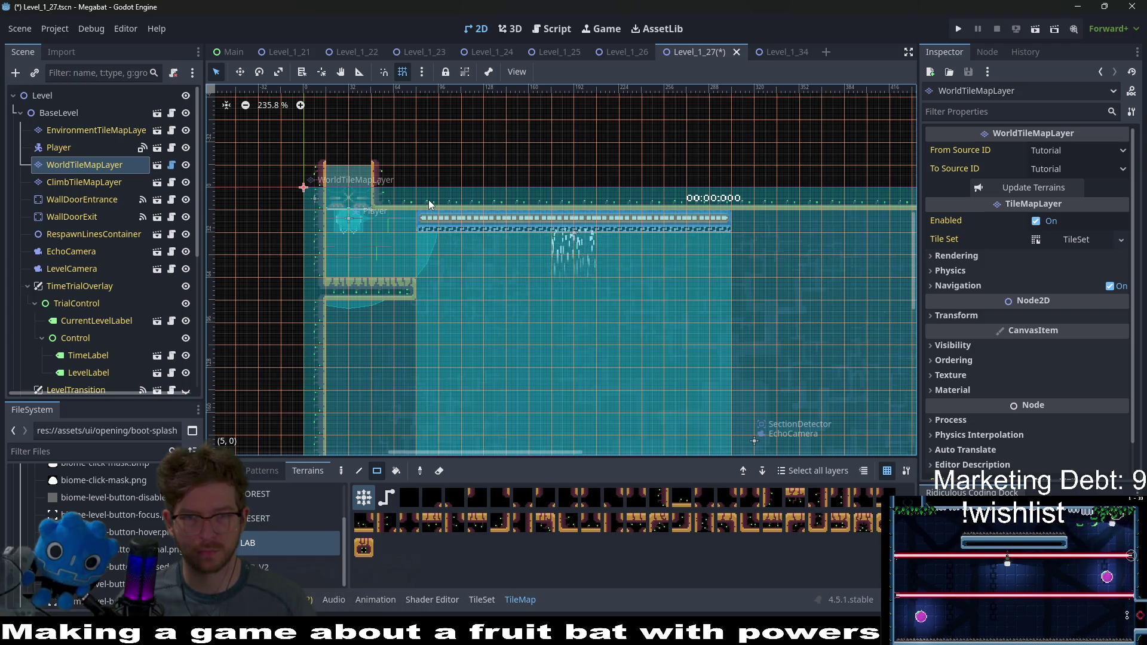
{"action": "left_click_drag", "start_coordinate": [428, 200], "coordinate": [720, 201]}
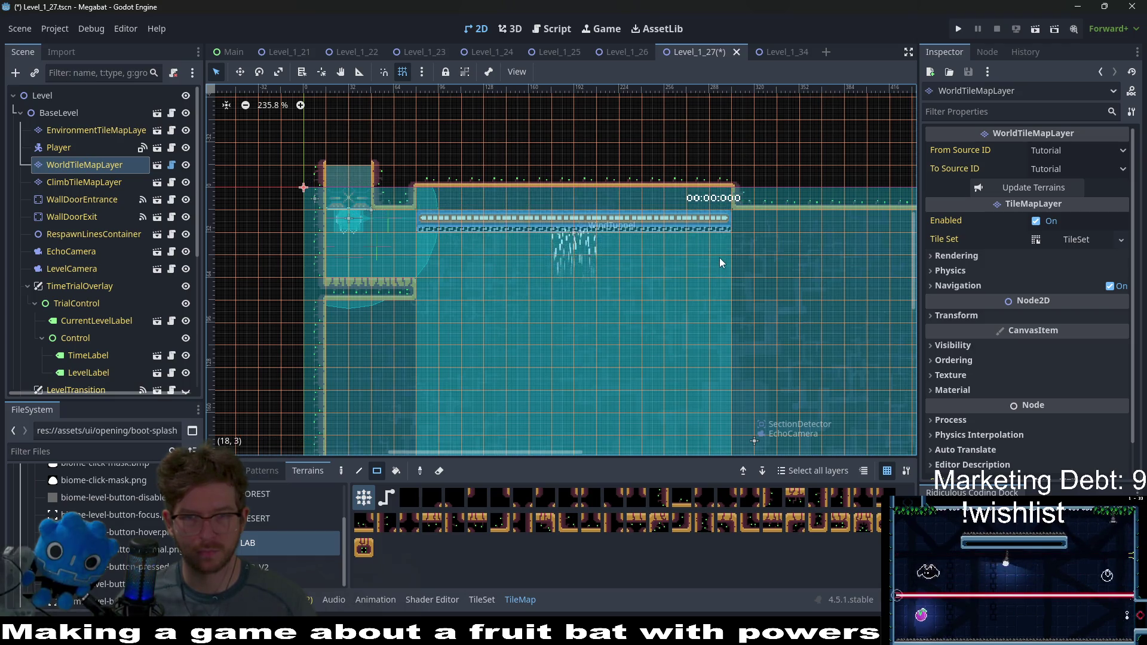
{"action": "scroll", "coordinate": [99, 281], "scroll_direction": "down", "scroll_amount": 5}
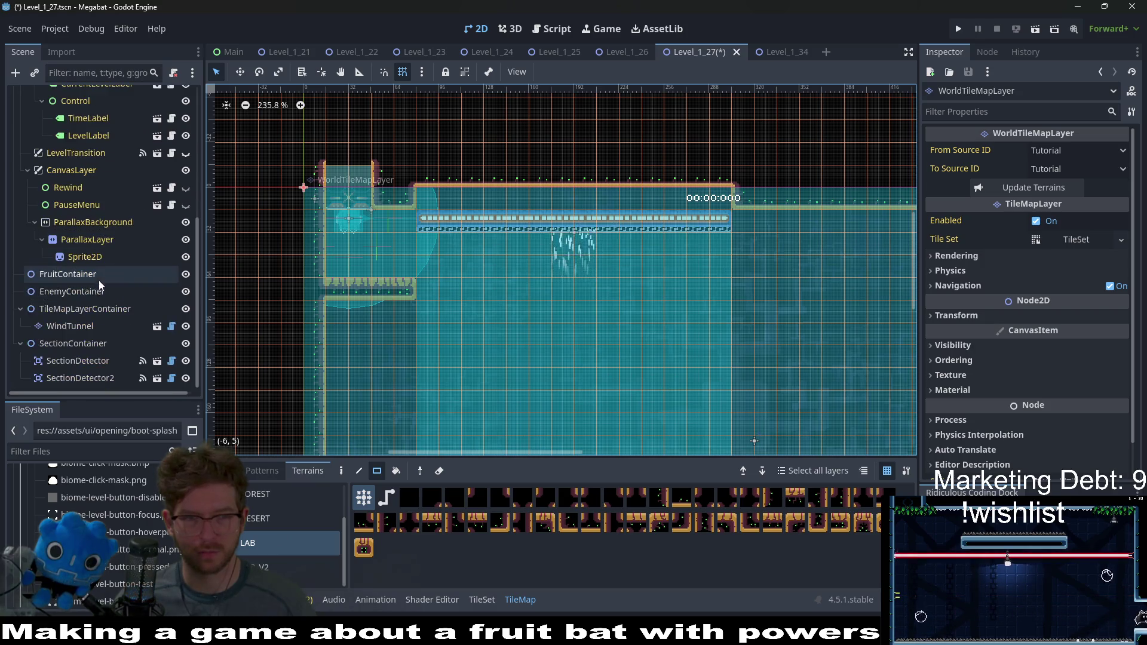
Step: Raise the WindTunnel node with the arrow keys to y 16 px
{"action": "left_click", "coordinate": [100, 328]}
{"action": "key", "text": "w"}
{"action": "key", "text": "Up"}
{"action": "key", "text": "Up"}
{"action": "key", "text": "Up"}
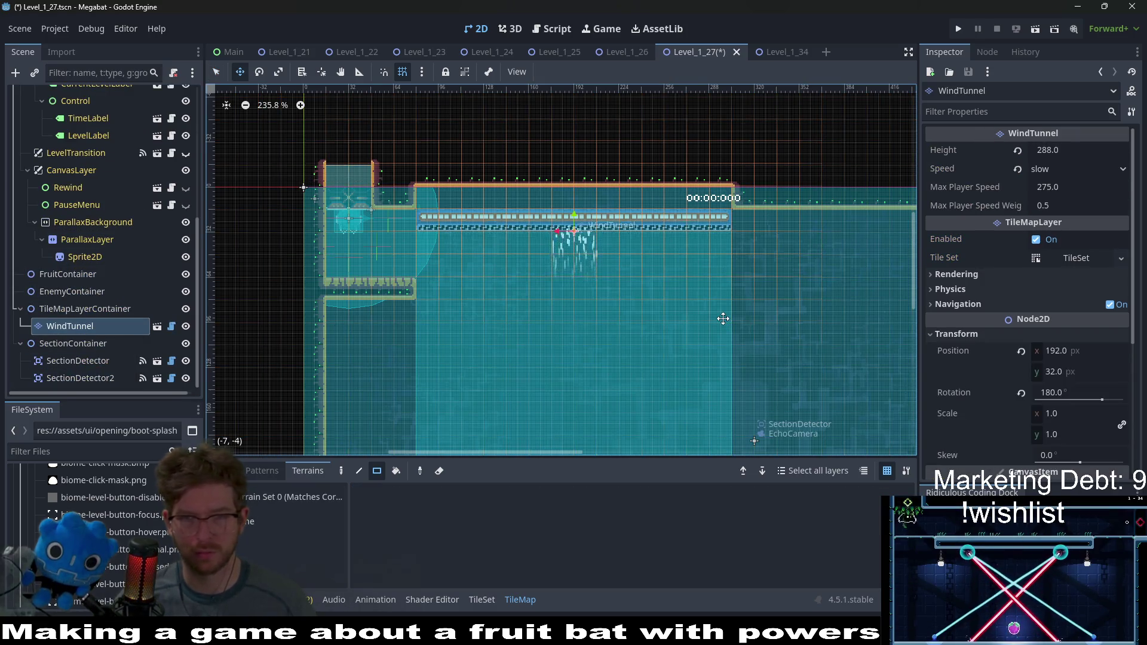
{"action": "key", "text": "Up"}
{"action": "key", "text": "Up"}
{"action": "key", "text": "Up"}
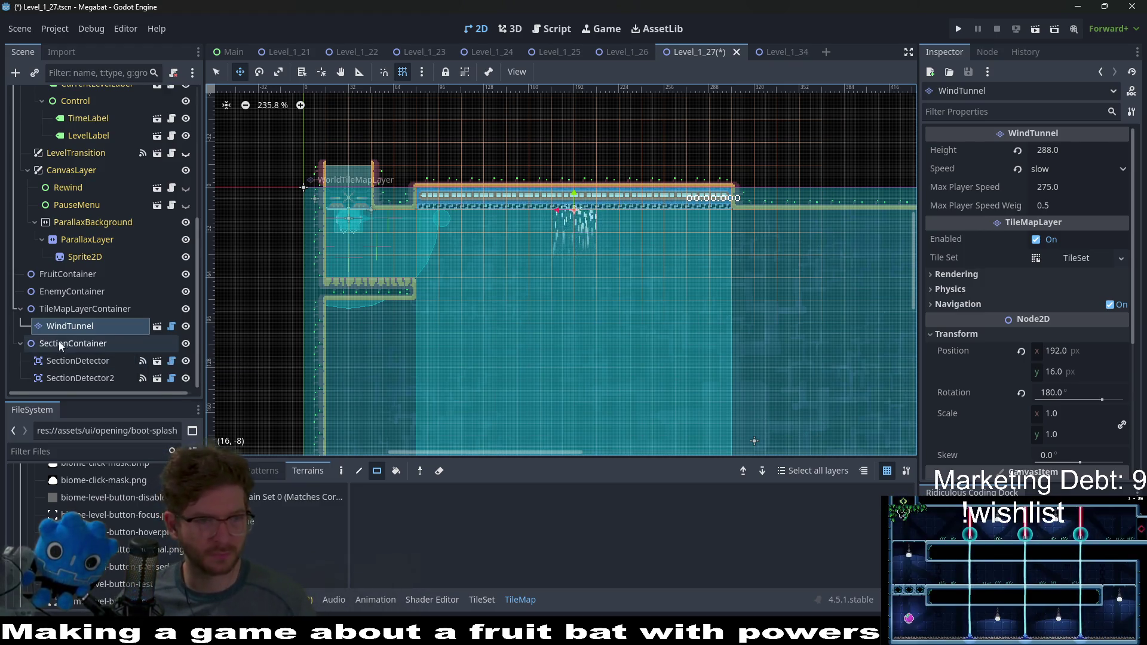
{"action": "scroll", "coordinate": [106, 255], "scroll_direction": "up", "scroll_amount": 5}
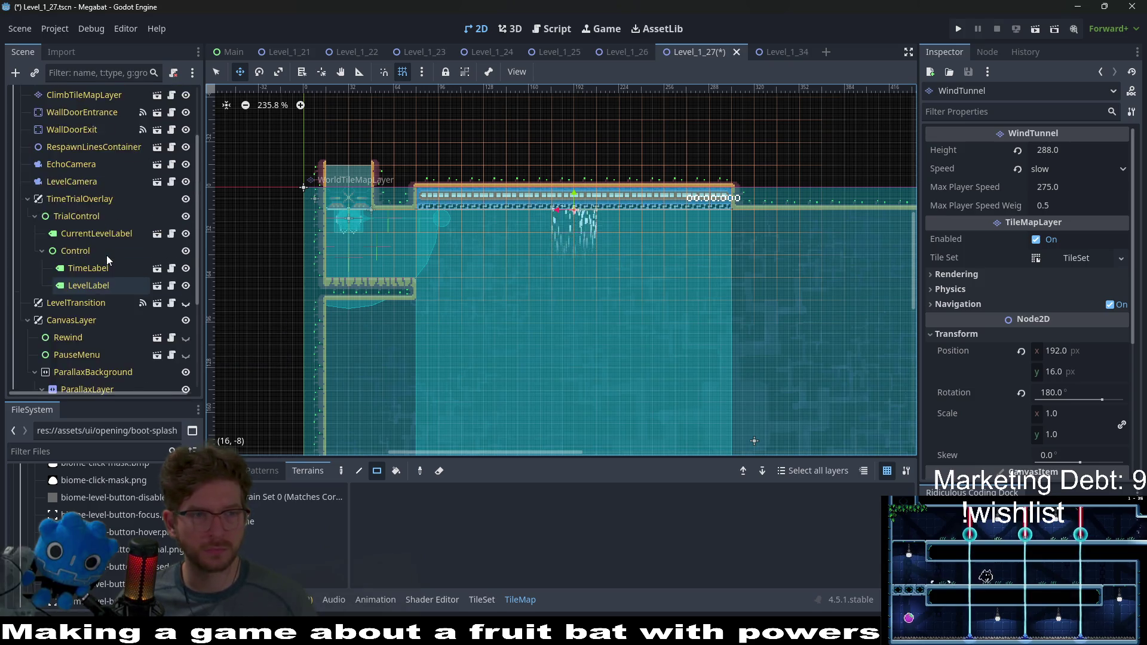
{"action": "left_click", "coordinate": [77, 154]}
{"action": "left_click", "coordinate": [63, 164]}
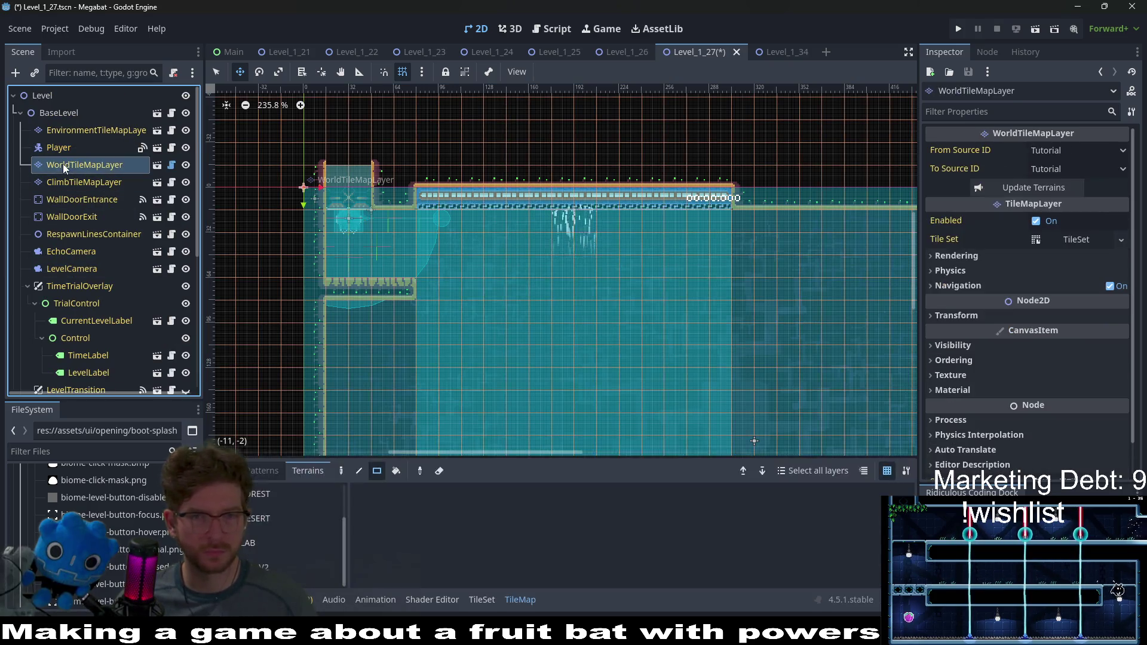
{"action": "scroll", "coordinate": [598, 239], "scroll_direction": "up", "scroll_amount": 1}
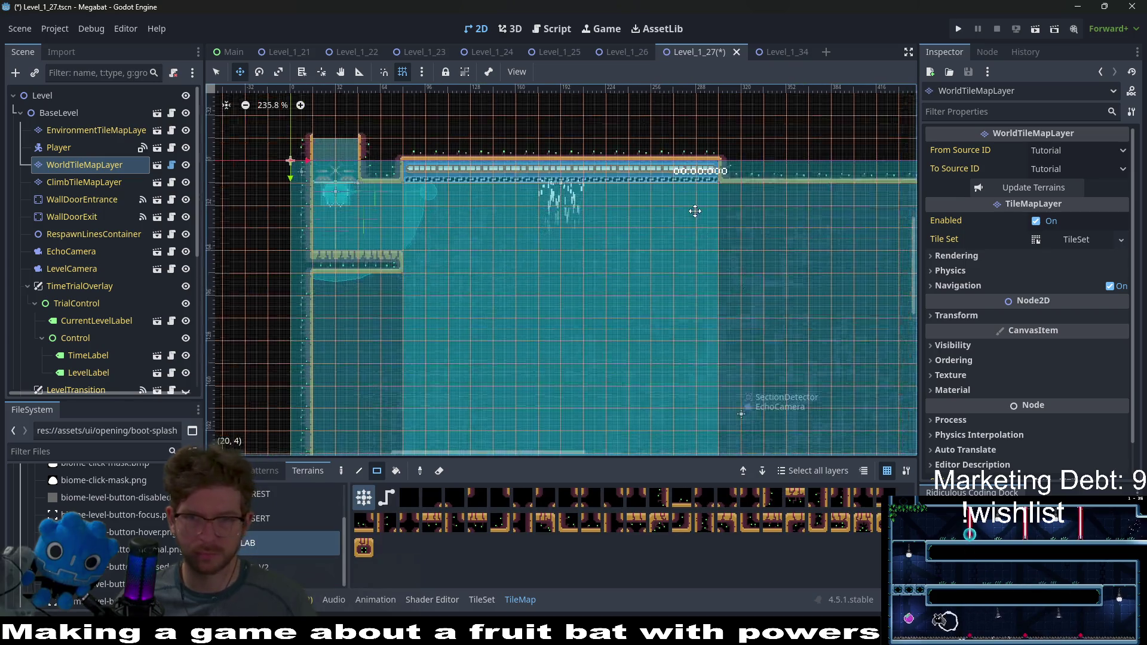
{"action": "key", "text": "q"}
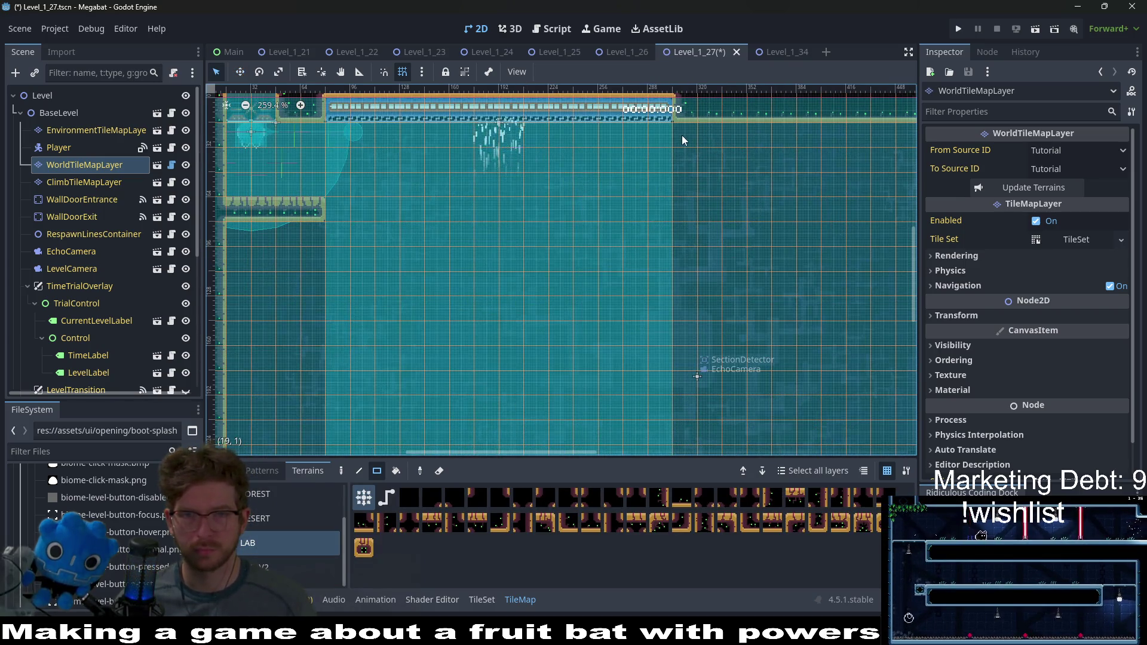
{"action": "mouse_move", "coordinate": [683, 135]}
{"action": "left_mouse_down"}
{"action": "mouse_move", "coordinate": [712, 228]}
{"action": "mouse_move", "coordinate": [776, 312]}
{"action": "left_mouse_up"}
{"action": "scroll", "coordinate": [741, 242], "scroll_direction": "down", "scroll_amount": 1}
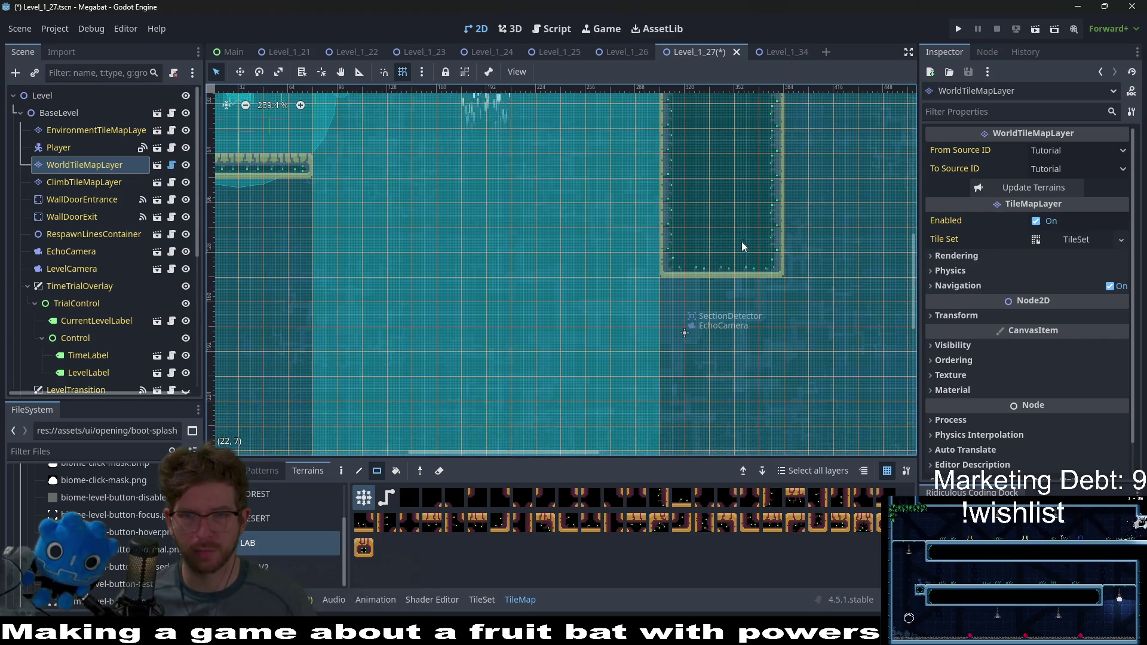
{"action": "scroll", "coordinate": [747, 232], "scroll_direction": "left", "scroll_amount": 2}
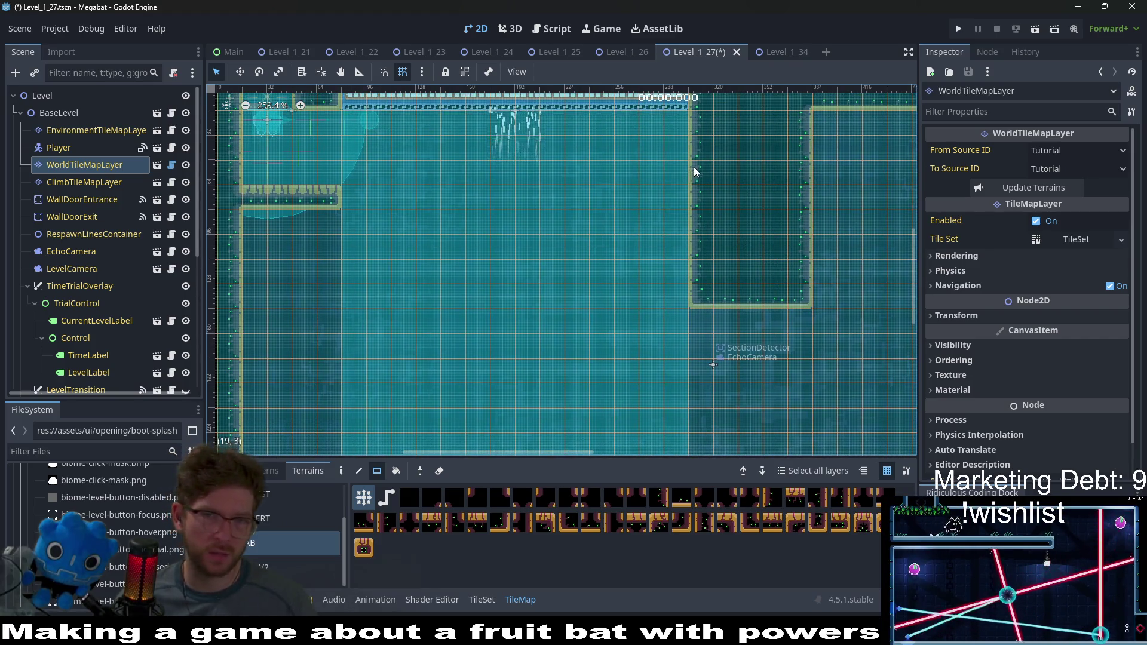
{"action": "left_click_drag", "start_coordinate": [701, 157], "coordinate": [732, 174]}
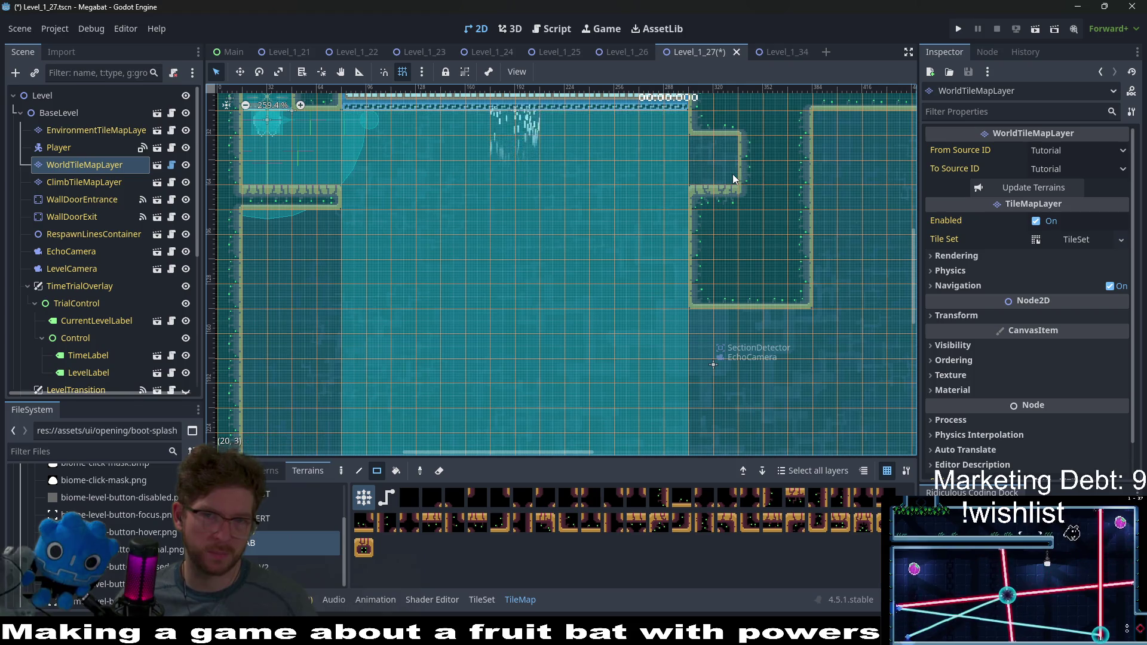
{"action": "scroll", "coordinate": [734, 173], "scroll_direction": "down", "scroll_amount": 1}
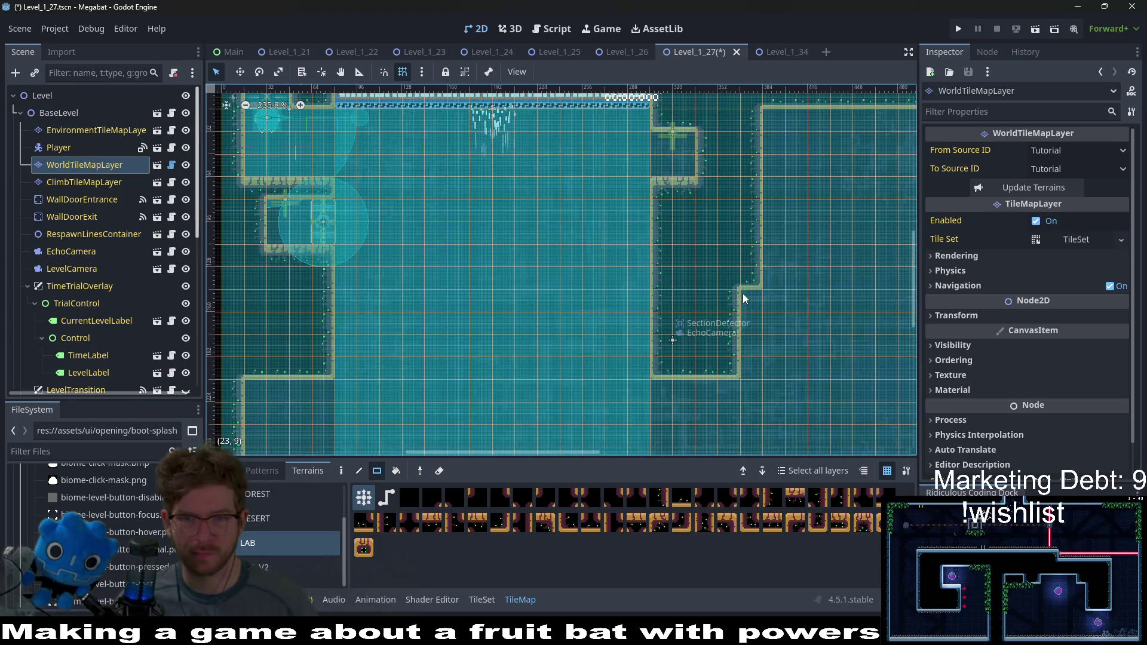
{"action": "left_click_drag", "start_coordinate": [743, 292], "coordinate": [745, 361]}
{"action": "scroll", "coordinate": [708, 275], "scroll_direction": "down", "scroll_amount": 3}
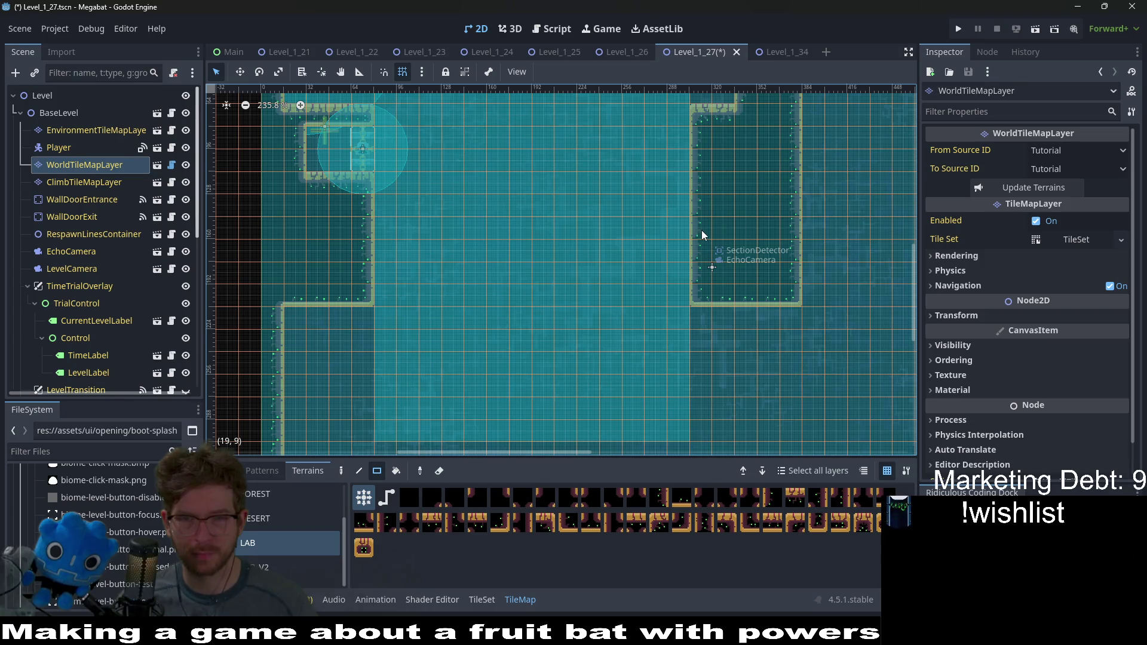
{"action": "scroll", "coordinate": [721, 250], "scroll_direction": "up", "scroll_amount": 3}
{"action": "scroll", "coordinate": [720, 250], "scroll_direction": "left", "scroll_amount": 2}
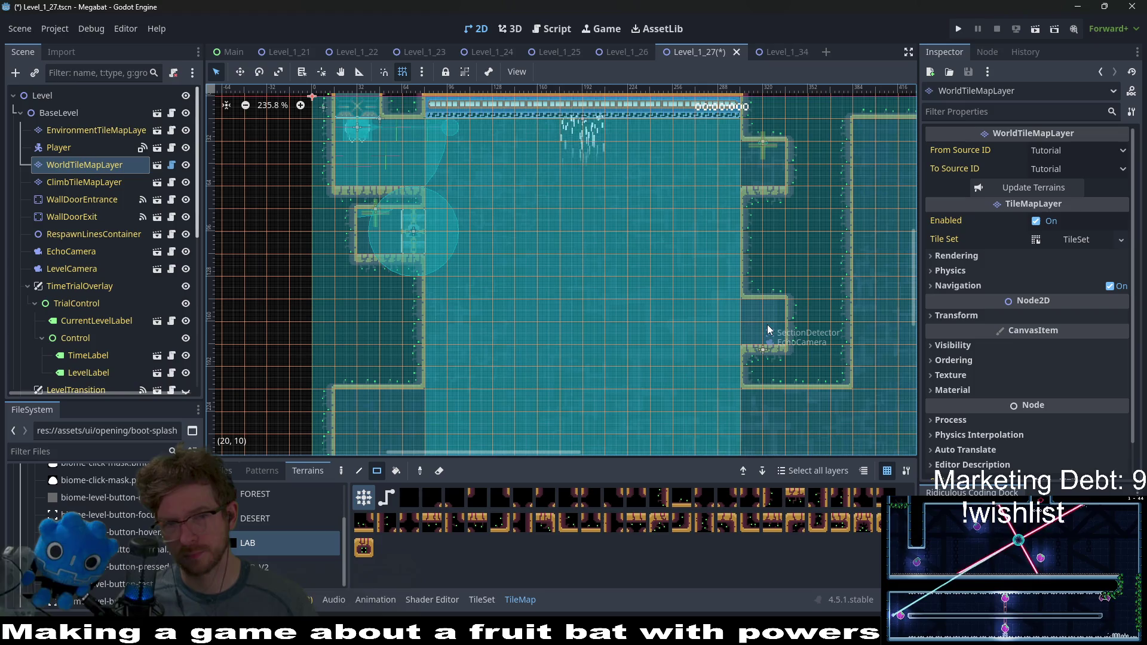
{"action": "scroll", "coordinate": [672, 214], "scroll_direction": "down", "scroll_amount": 5}
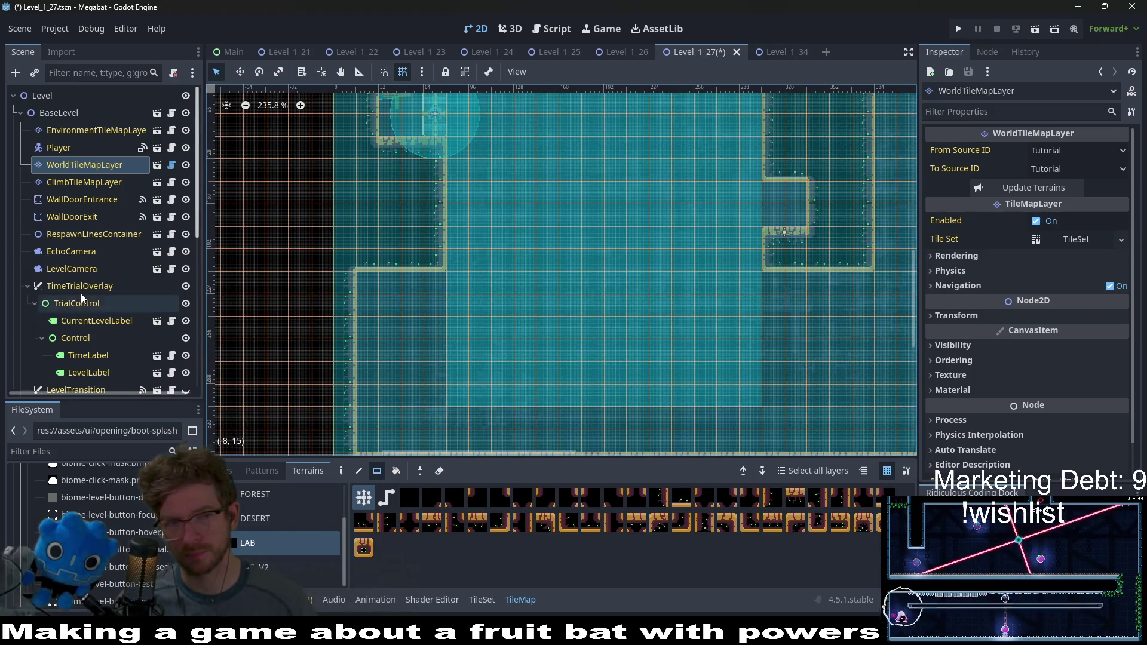
{"action": "scroll", "coordinate": [89, 294], "scroll_direction": "down", "scroll_amount": 10}
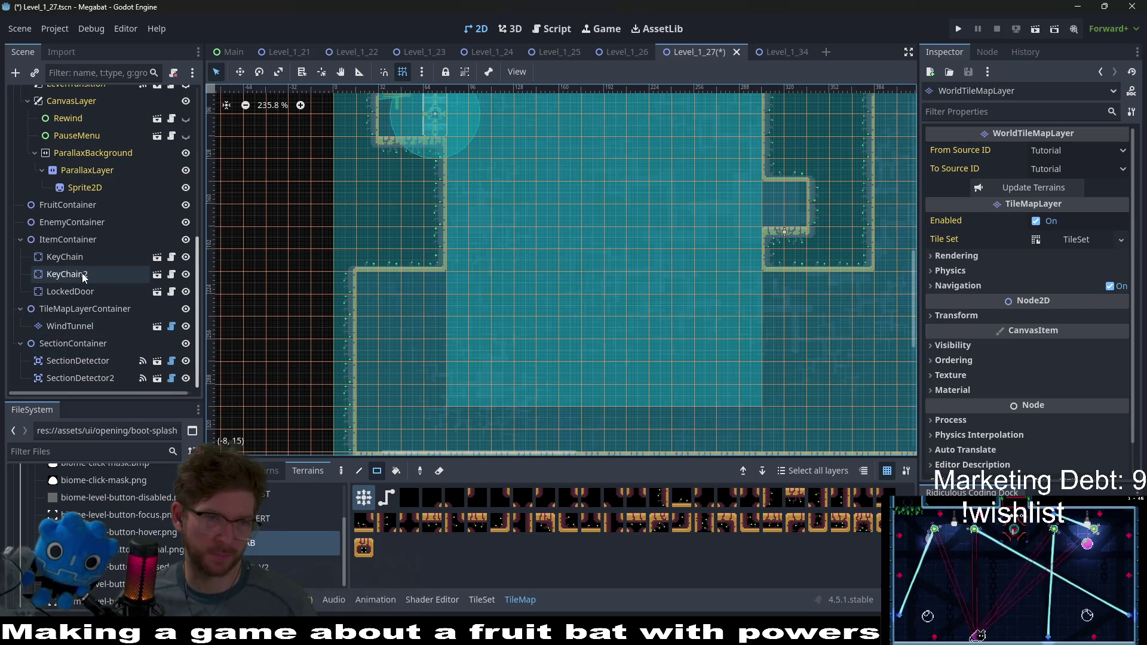
Step: Add a HazardTileMapLayer child scene under TileMapLayerContainer and set its section to lab
{"action": "right_click", "coordinate": [96, 310]}
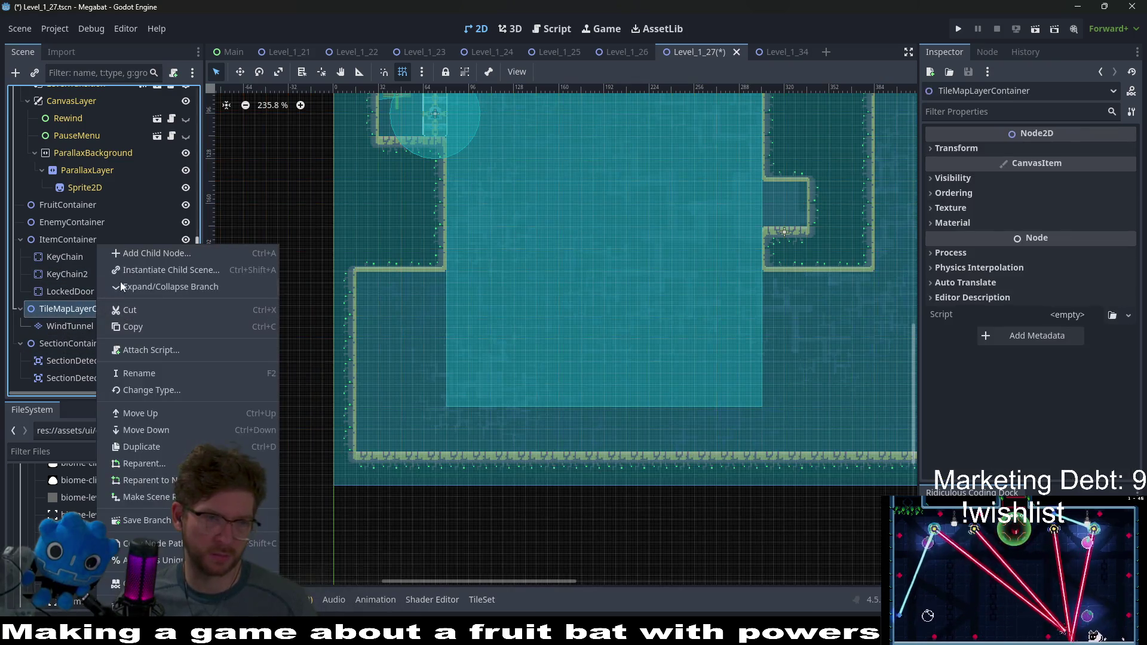
{"action": "left_click", "coordinate": [127, 271]}
{"action": "type", "text": "ha"}
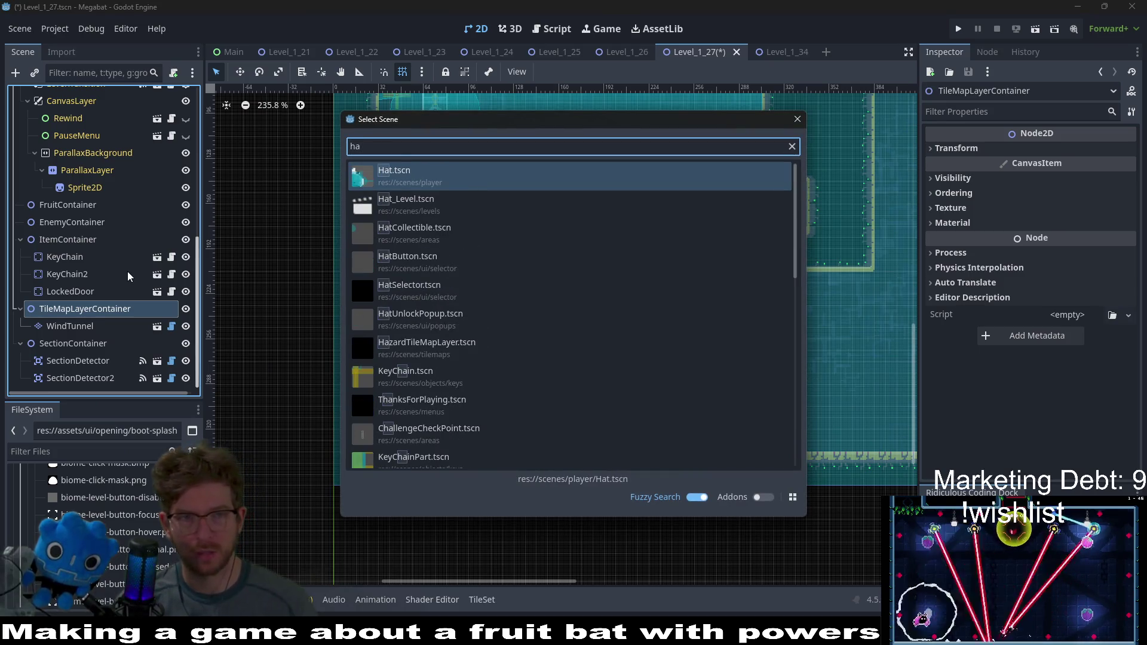
{"action": "type", "text": "zard"}
{"action": "key", "text": "Return"}
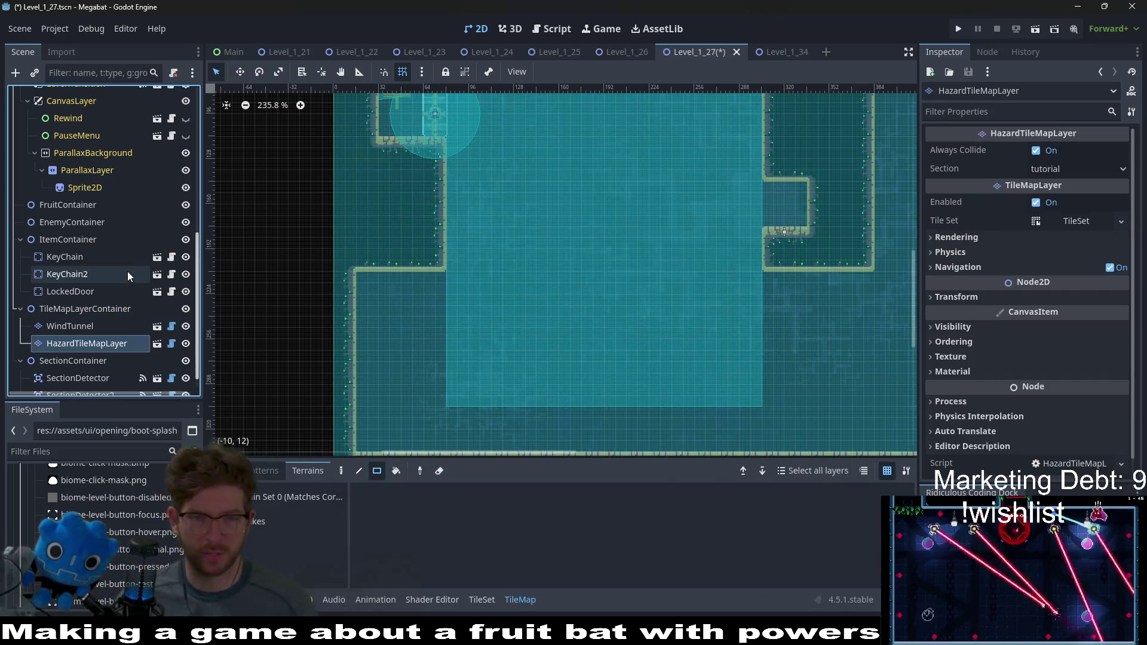
{"action": "left_click", "coordinate": [267, 529]}
{"action": "scroll", "coordinate": [554, 376], "scroll_direction": "down", "scroll_amount": 3}
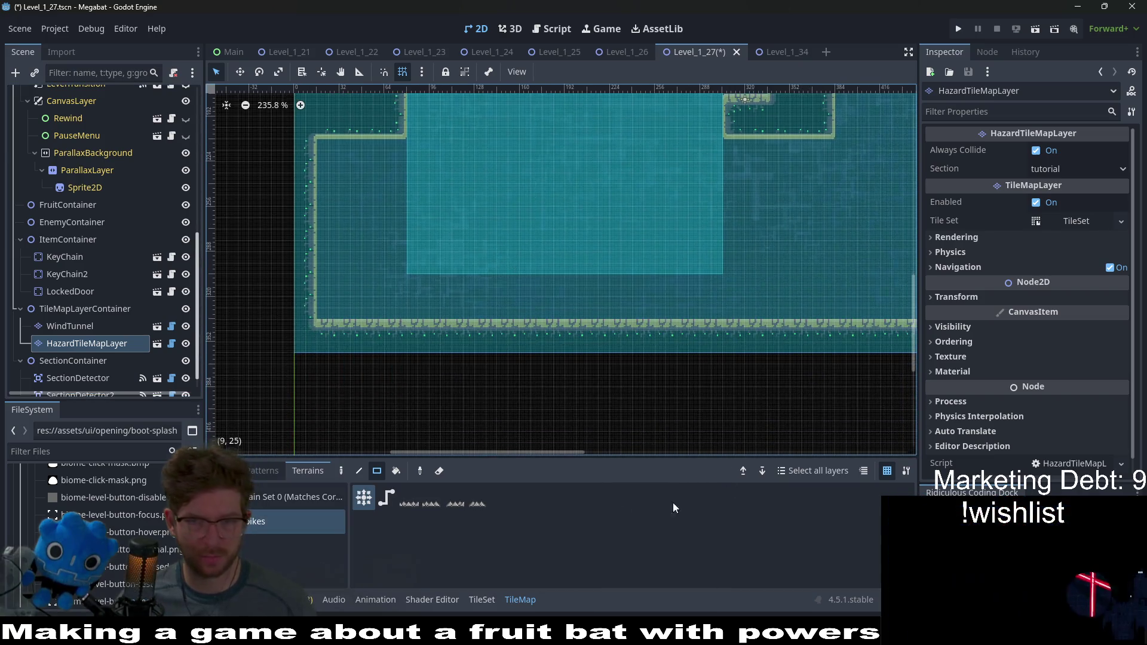
{"action": "left_click", "coordinate": [1060, 170]}
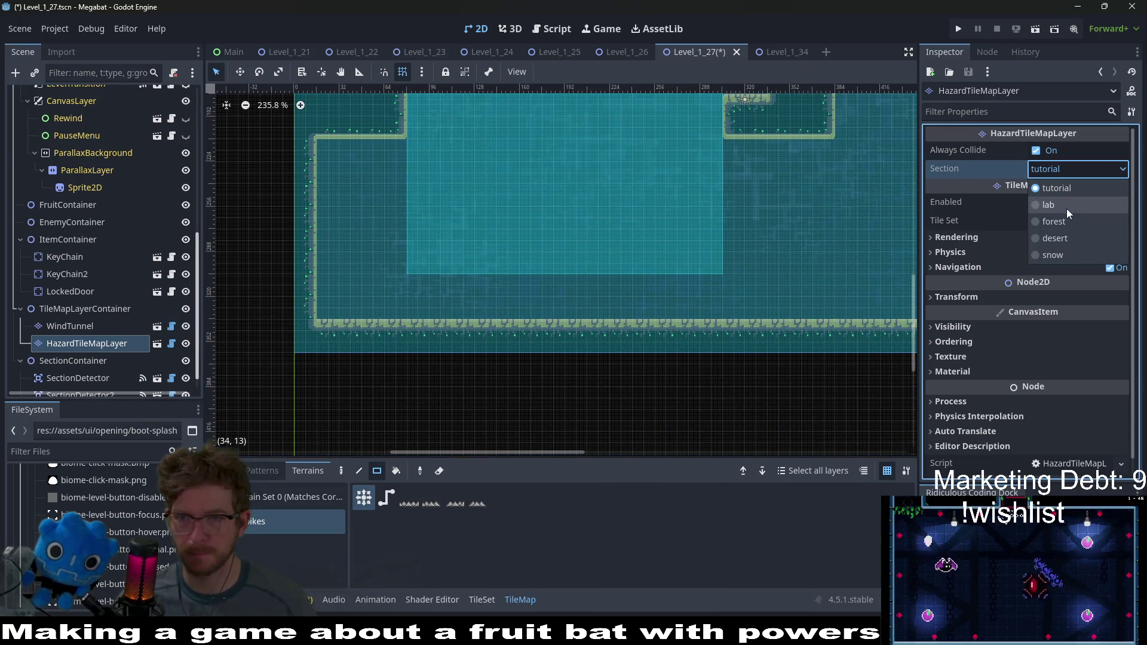
{"action": "left_click", "coordinate": [1067, 209]}
{"action": "scroll", "coordinate": [89, 182], "scroll_direction": "up", "scroll_amount": 10}
Step: Set BaseLevel's Level Size to Xxlarge 640 X 360 and its section to lab
{"action": "left_click", "coordinate": [59, 113]}
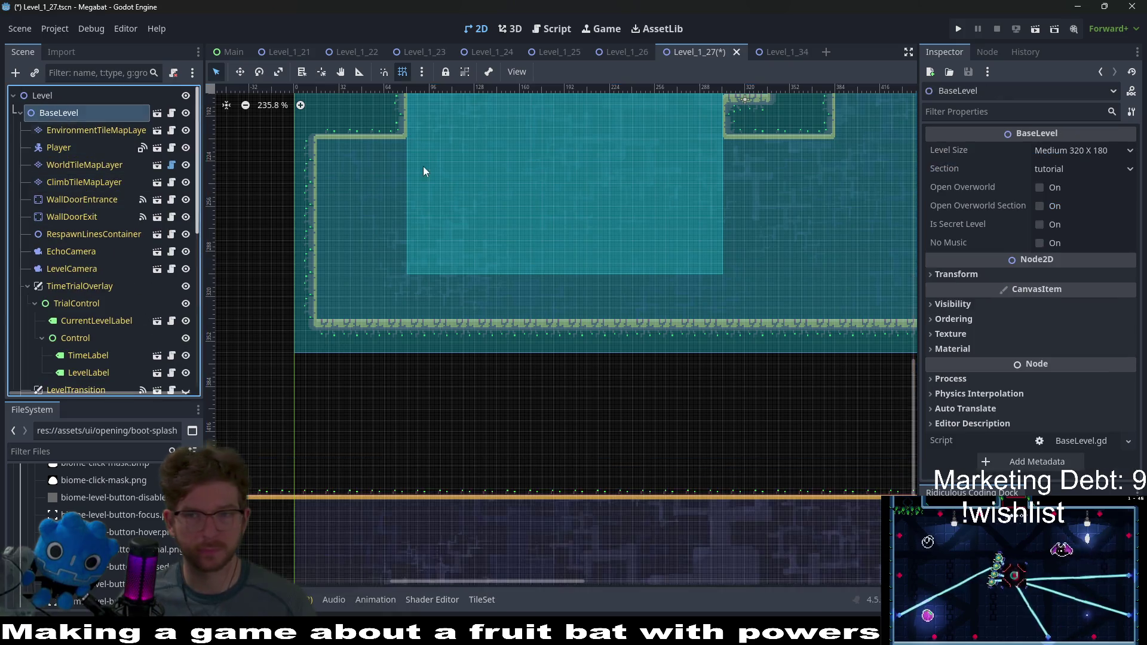
{"action": "left_click", "coordinate": [1097, 150]}
{"action": "left_click", "coordinate": [1083, 266]}
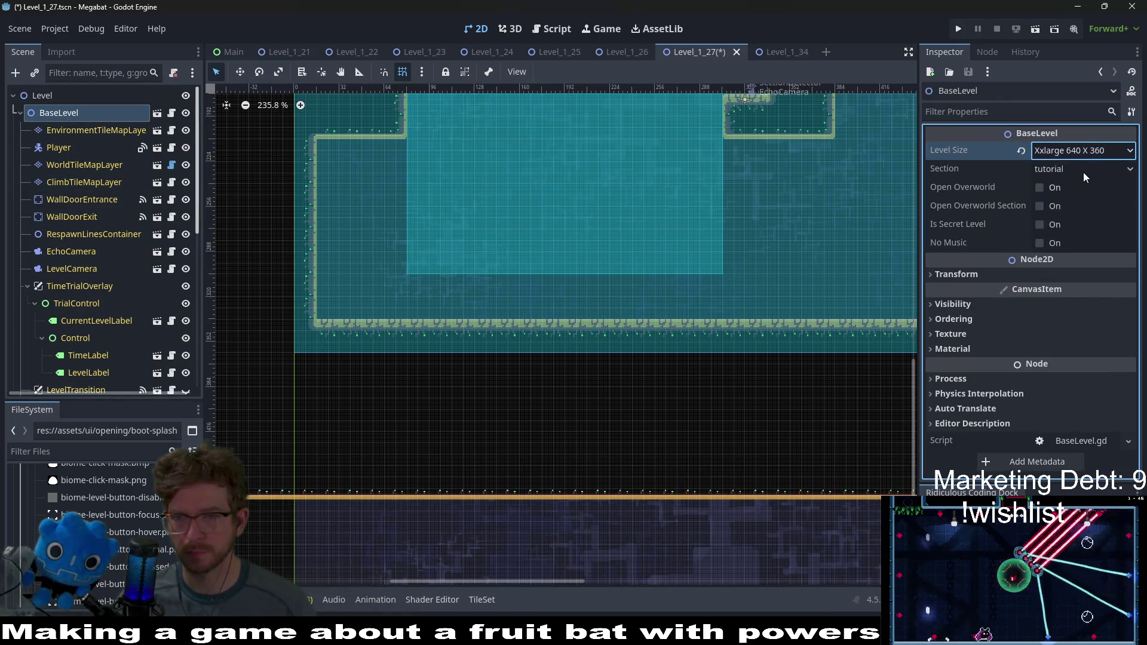
{"action": "left_click", "coordinate": [1084, 172]}
{"action": "left_click", "coordinate": [1094, 204]}
{"action": "scroll", "coordinate": [130, 331], "scroll_direction": "down", "scroll_amount": 10}
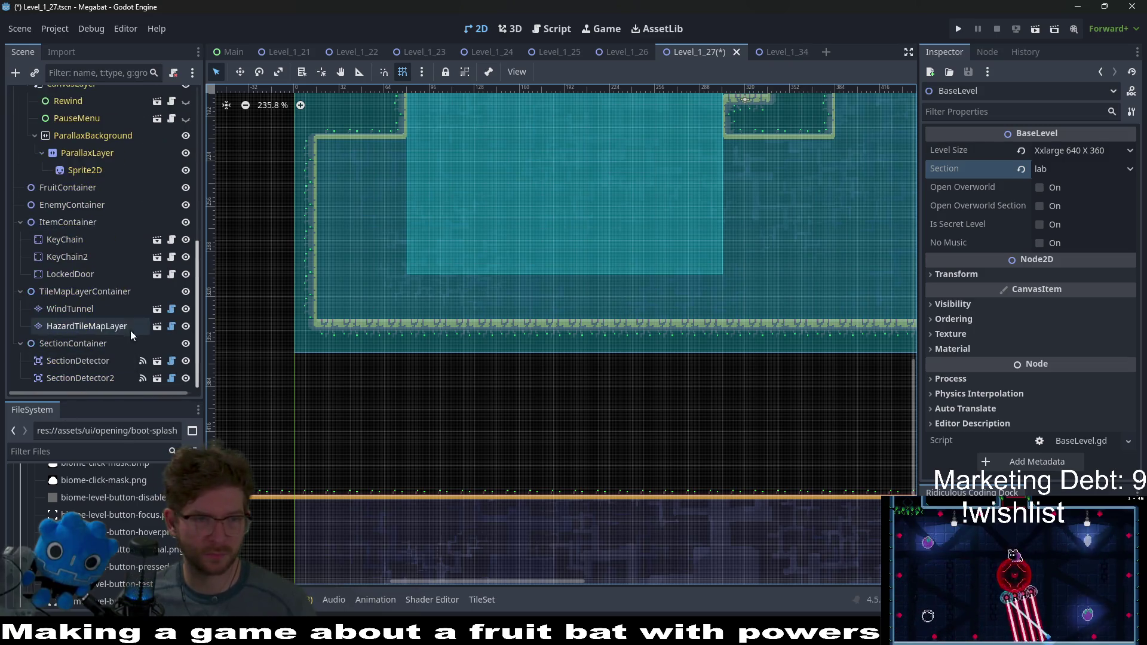
Step: Paint a row of Spikes along the floor on the HazardTileMapLayer
{"action": "left_click", "coordinate": [89, 327]}
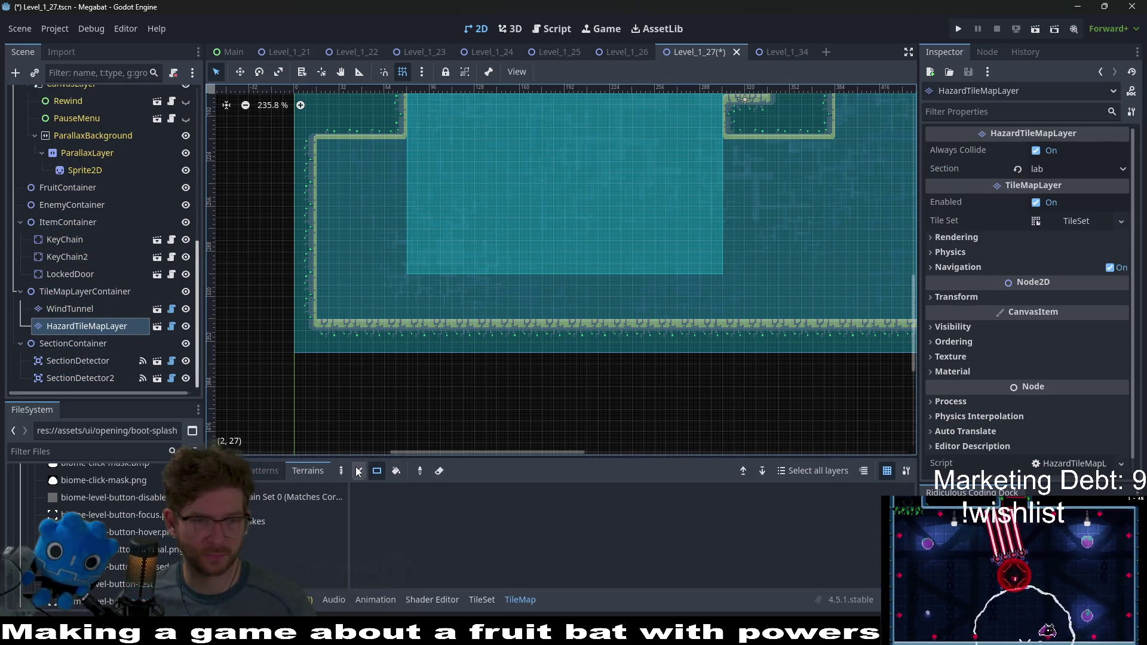
{"action": "left_click", "coordinate": [250, 524]}
{"action": "left_click_drag", "start_coordinate": [426, 311], "coordinate": [717, 313]}
{"action": "scroll", "coordinate": [703, 281], "scroll_direction": "up", "scroll_amount": 3}
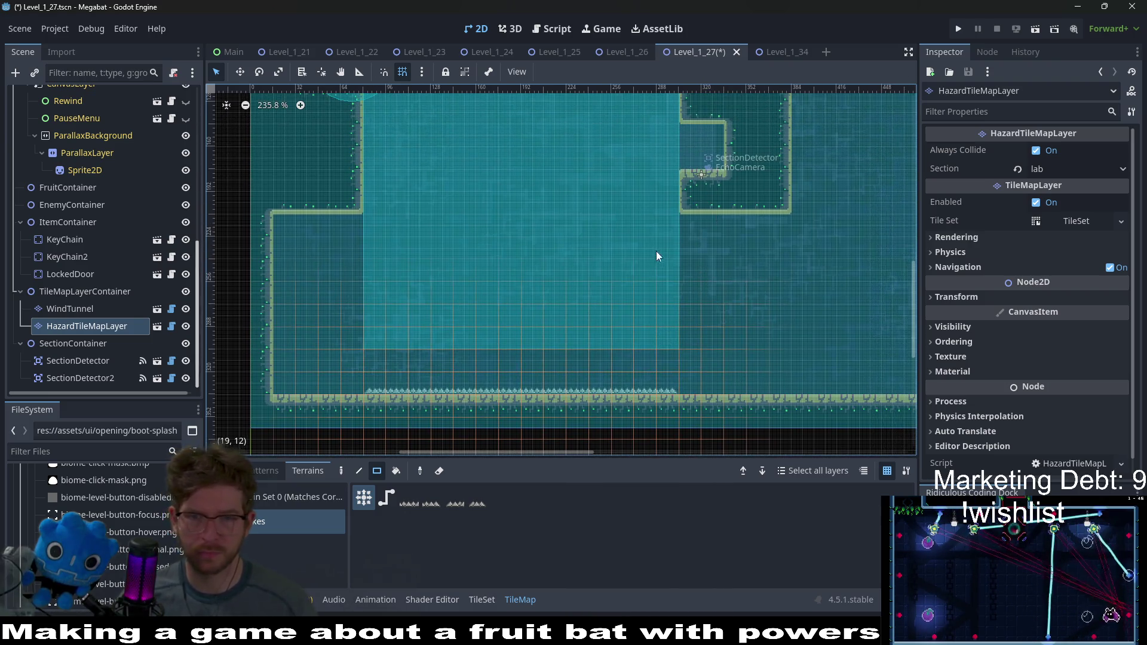
{"action": "scroll", "coordinate": [658, 339], "scroll_direction": "right", "scroll_amount": 2}
{"action": "scroll", "coordinate": [658, 339], "scroll_direction": "up", "scroll_amount": 2}
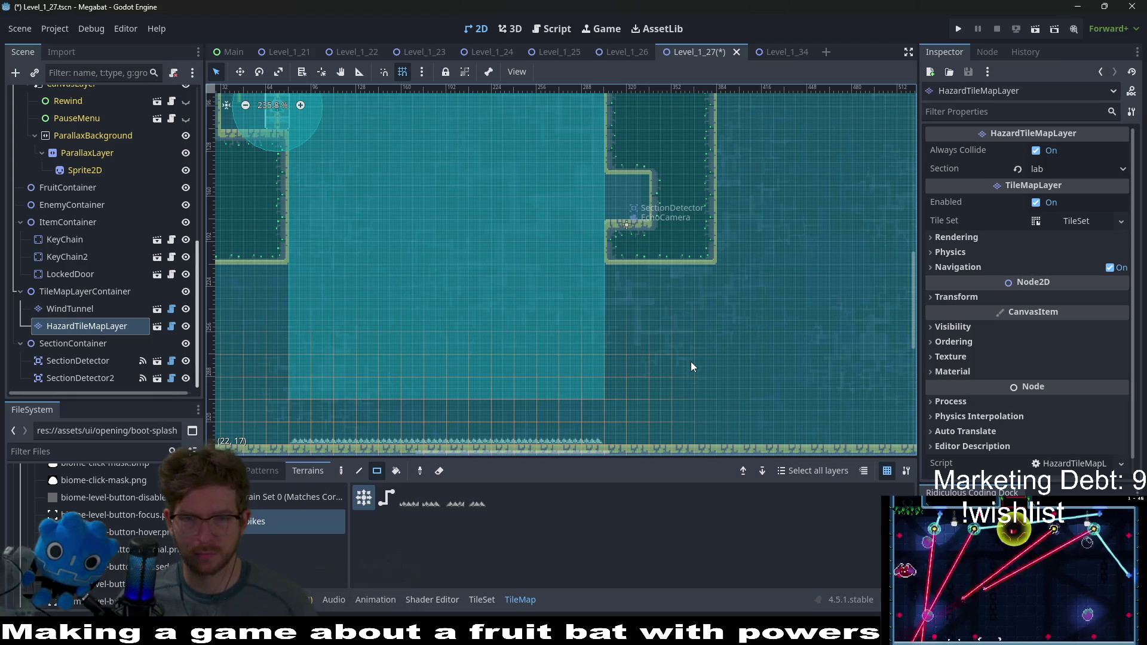
{"action": "scroll", "coordinate": [127, 281], "scroll_direction": "up", "scroll_amount": 10}
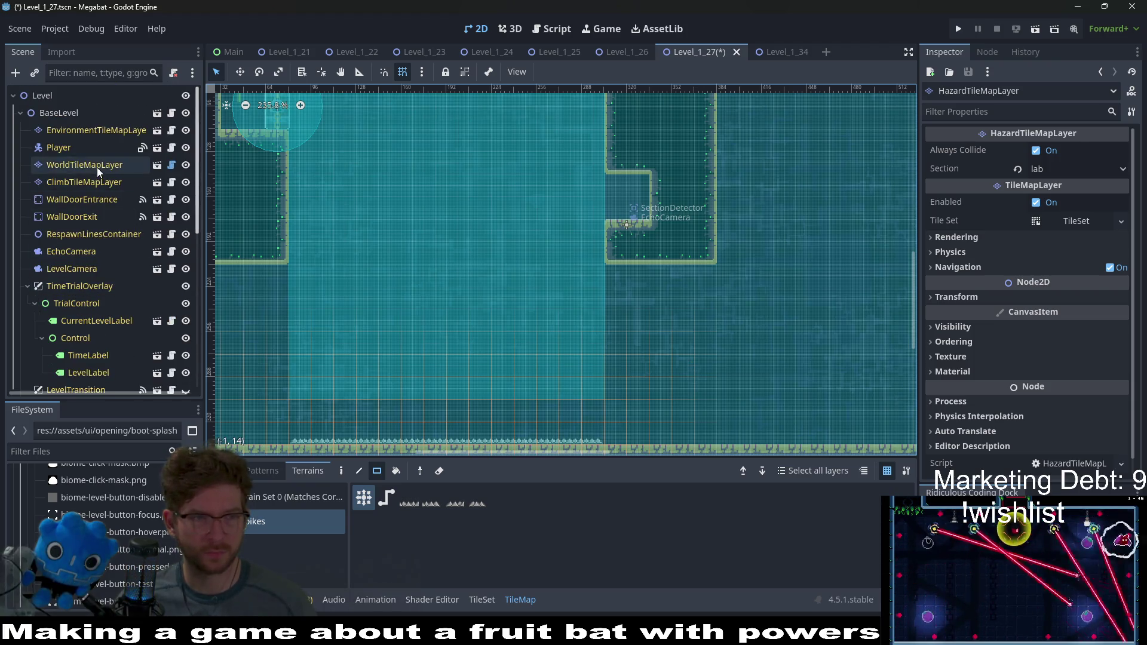
Step: On WorldTileMapLayer with LAB terrain, paint a 4x8 block of lab wall
{"action": "left_click", "coordinate": [97, 167]}
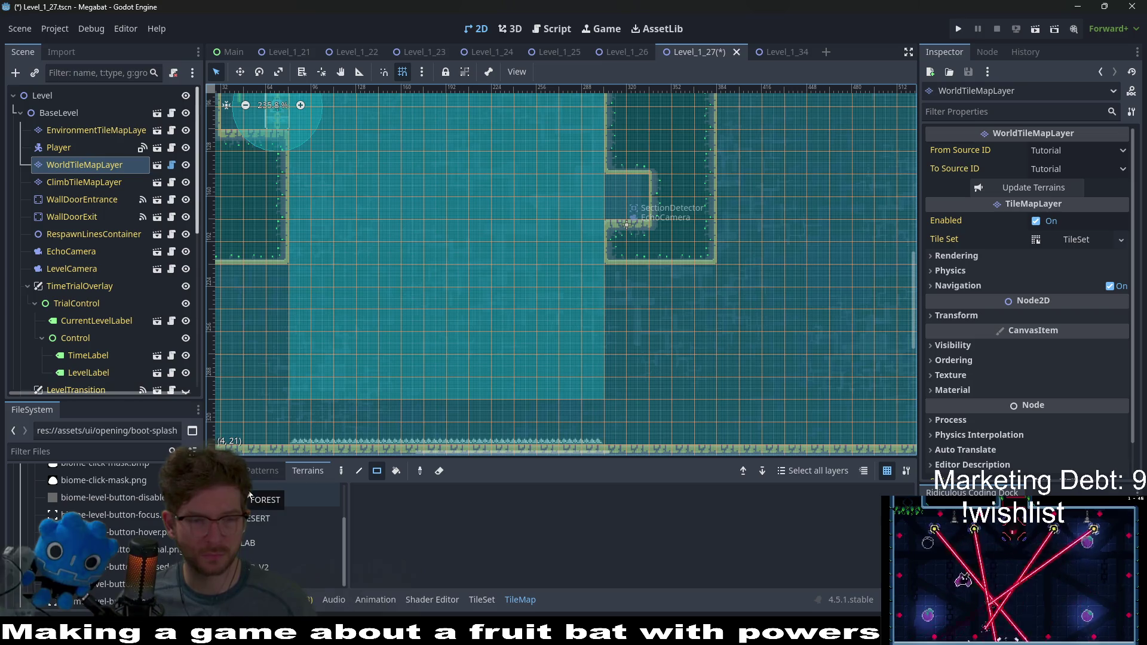
{"action": "left_click", "coordinate": [260, 518]}
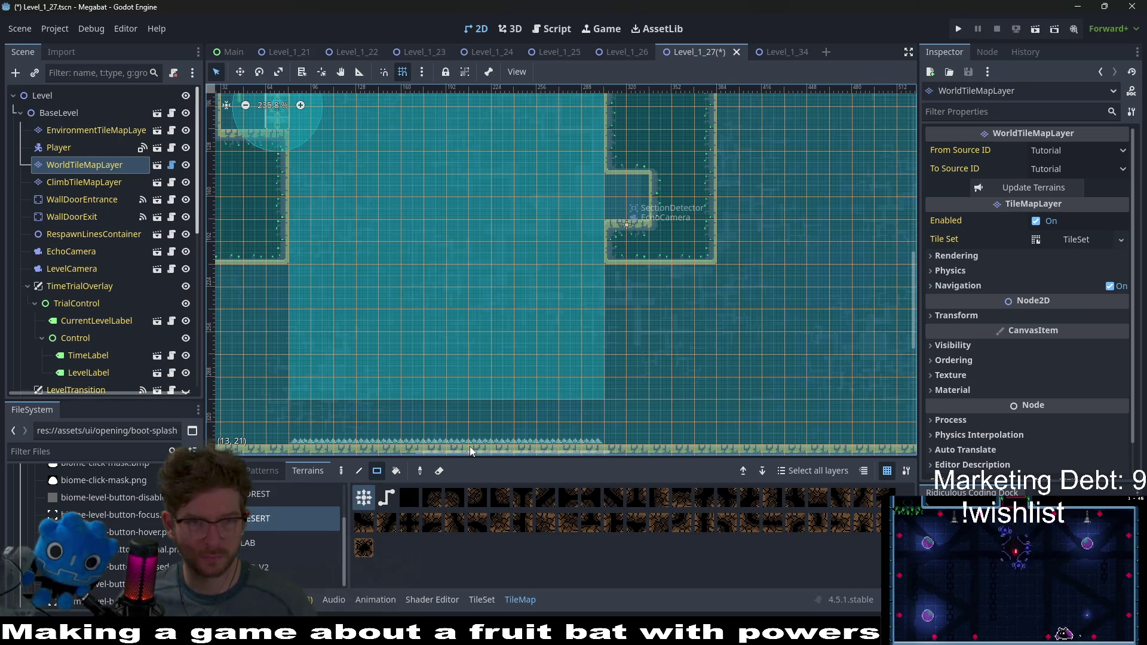
{"action": "left_click_drag", "start_coordinate": [506, 399], "coordinate": [601, 341]}
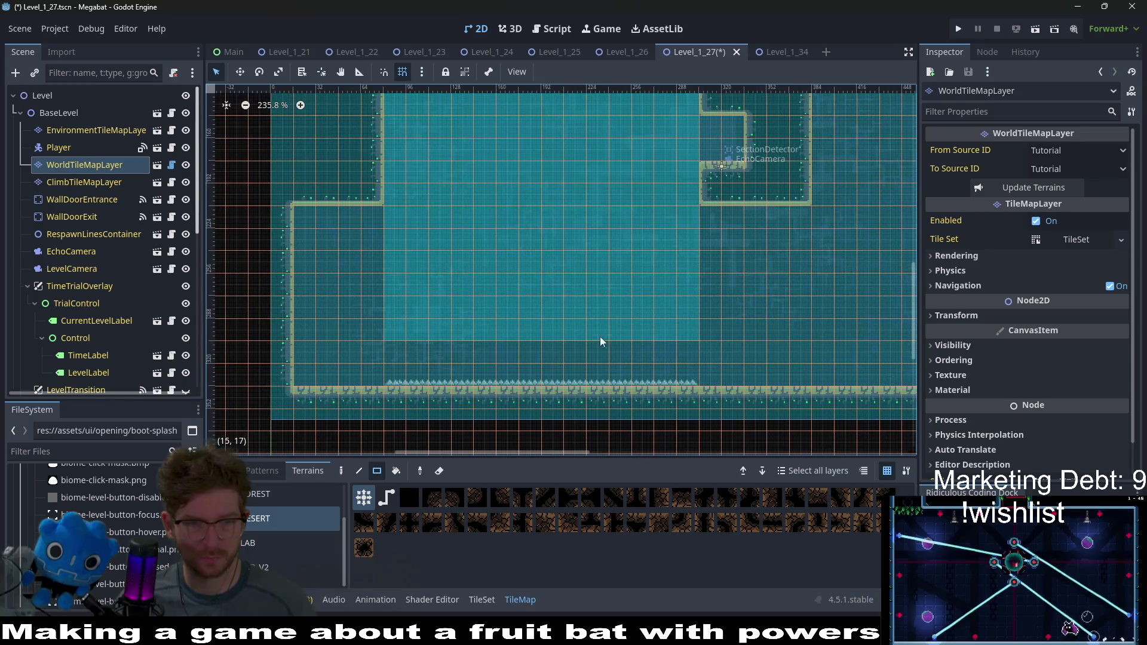
{"action": "left_click", "coordinate": [288, 543]}
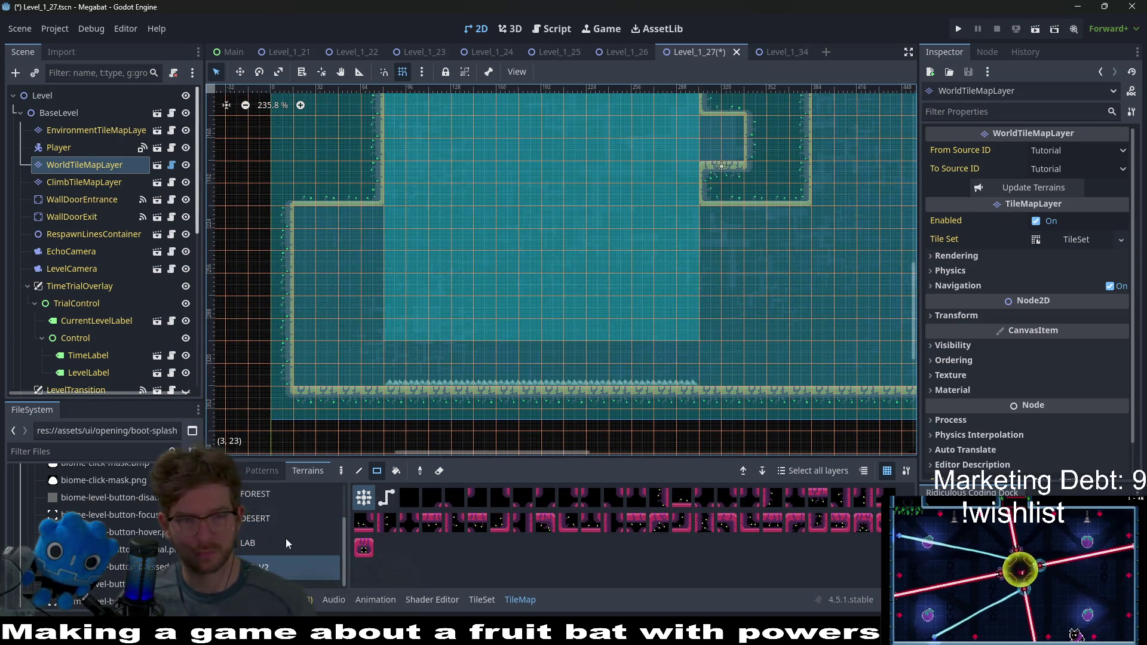
{"action": "left_click_drag", "start_coordinate": [305, 218], "coordinate": [364, 378]}
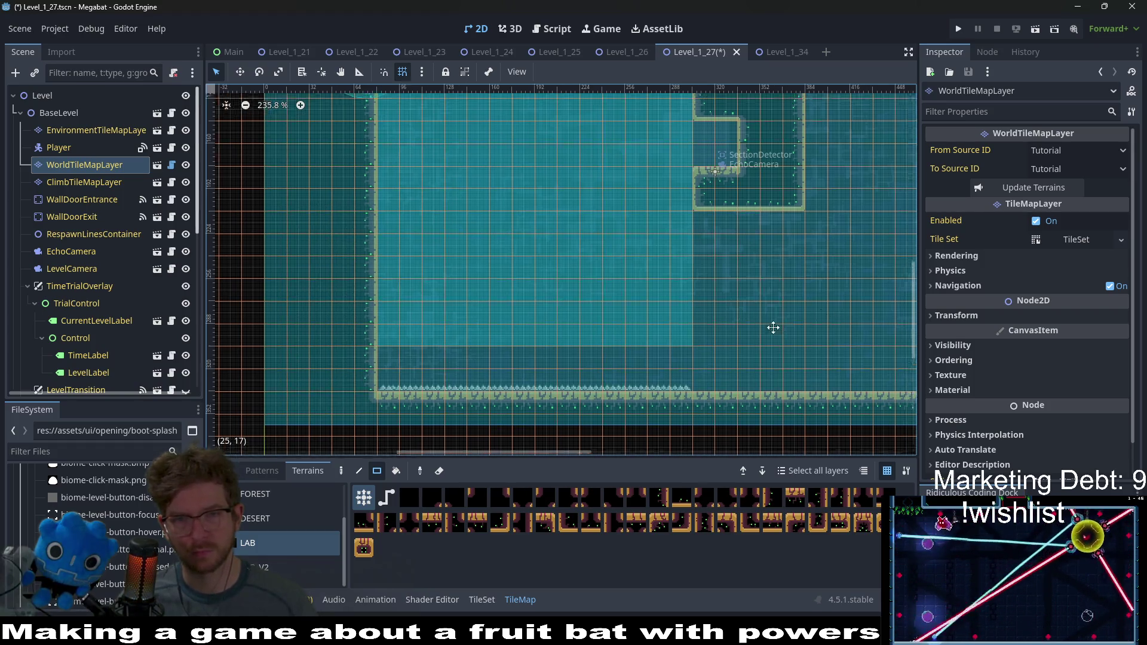
Step: Paint a wall column beside the spiked floor and a 3x3 ledge block on the left wall
{"action": "scroll", "coordinate": [717, 299], "scroll_direction": "up", "scroll_amount": 1}
{"action": "scroll", "coordinate": [717, 299], "scroll_direction": "right", "scroll_amount": 3}
{"action": "mouse_move", "coordinate": [628, 246]}
{"action": "left_mouse_down"}
{"action": "mouse_move", "coordinate": [718, 388]}
{"action": "mouse_move", "coordinate": [631, 341]}
{"action": "mouse_move", "coordinate": [644, 371]}
{"action": "mouse_move", "coordinate": [707, 395]}
{"action": "left_mouse_up"}
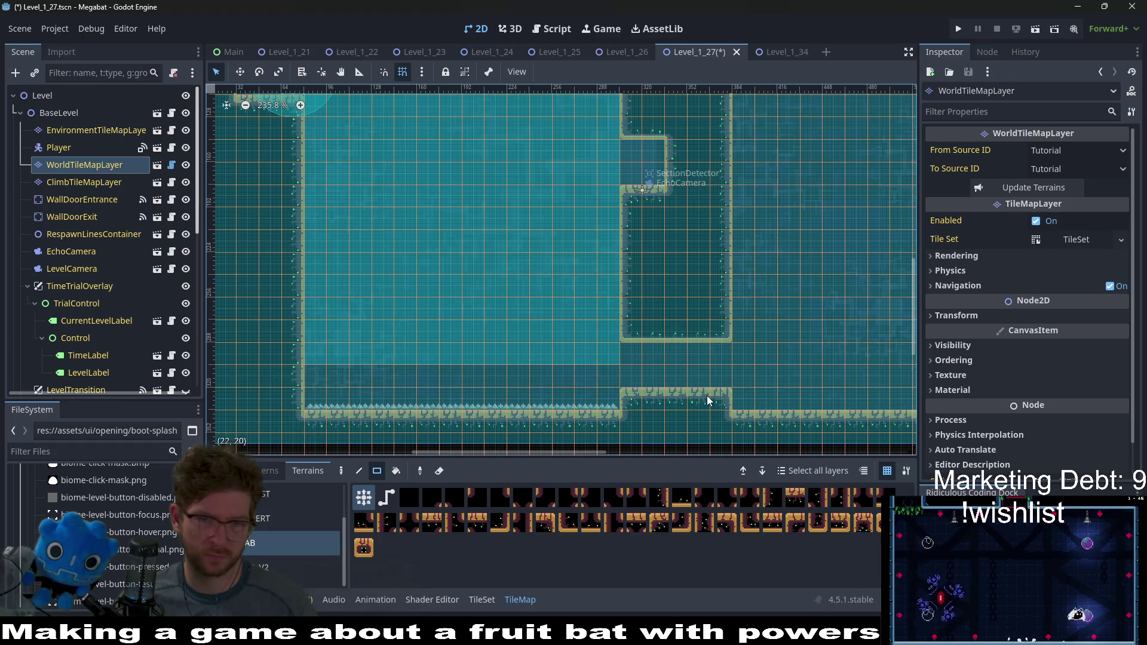
{"action": "scroll", "coordinate": [494, 351], "scroll_direction": "left", "scroll_amount": 5}
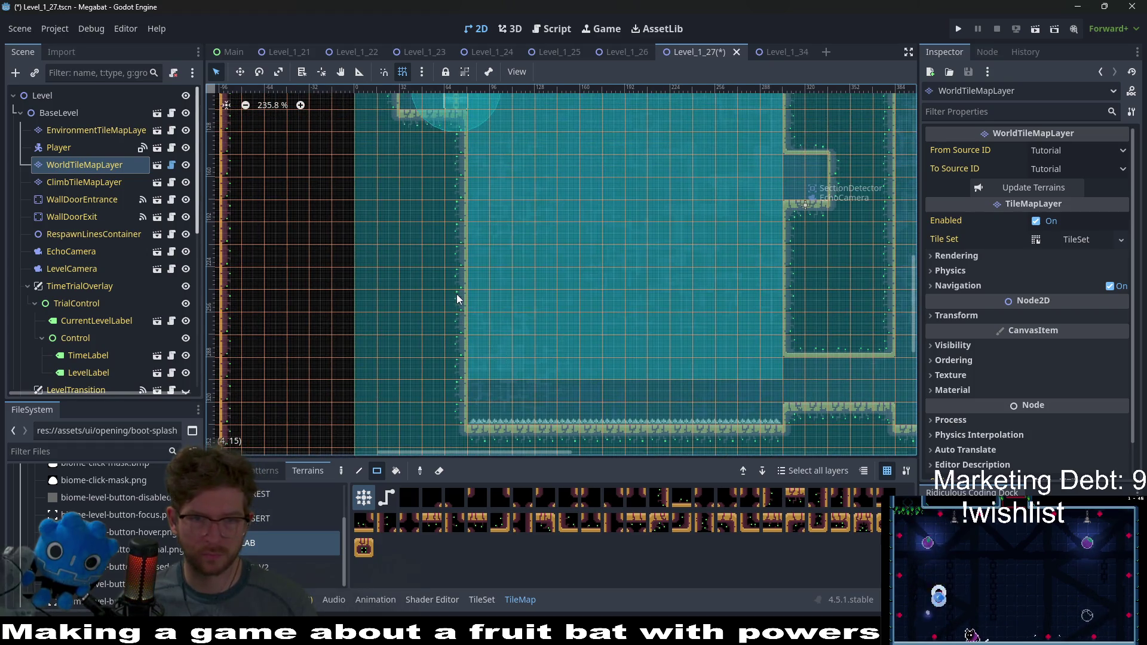
{"action": "mouse_move", "coordinate": [412, 300]}
{"action": "left_mouse_down"}
{"action": "mouse_move", "coordinate": [386, 285]}
{"action": "mouse_move", "coordinate": [410, 289]}
{"action": "left_mouse_up"}
{"action": "scroll", "coordinate": [505, 341], "scroll_direction": "up", "scroll_amount": 2}
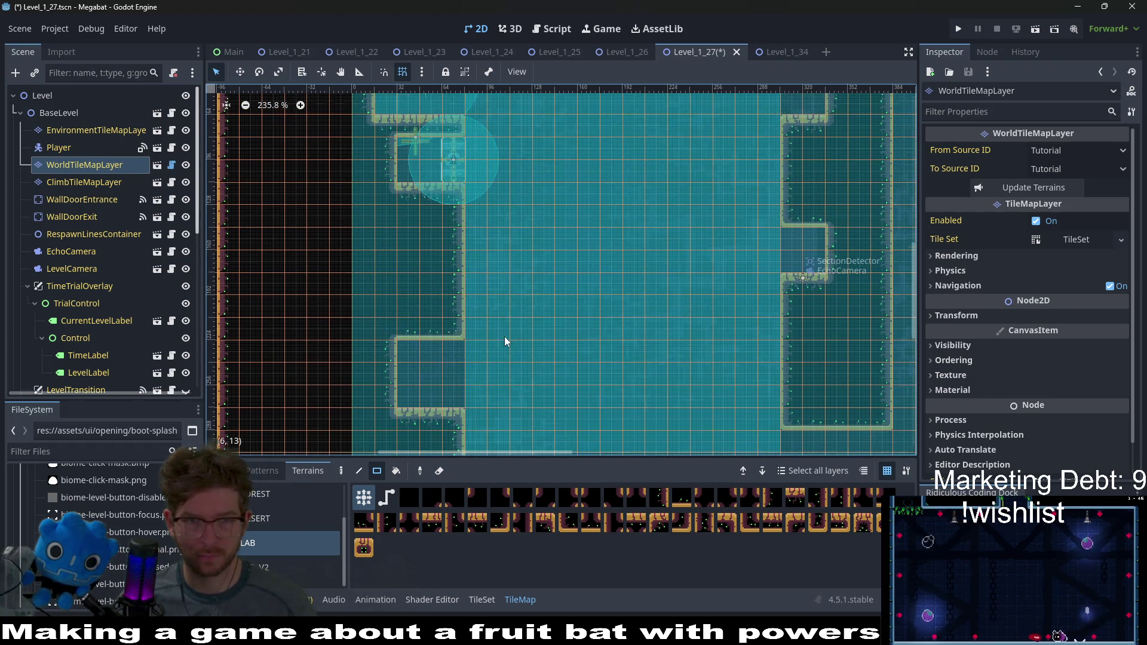
{"action": "left_click_drag", "start_coordinate": [404, 352], "coordinate": [404, 348]}
{"action": "scroll", "coordinate": [540, 380], "scroll_direction": "down", "scroll_amount": 2}
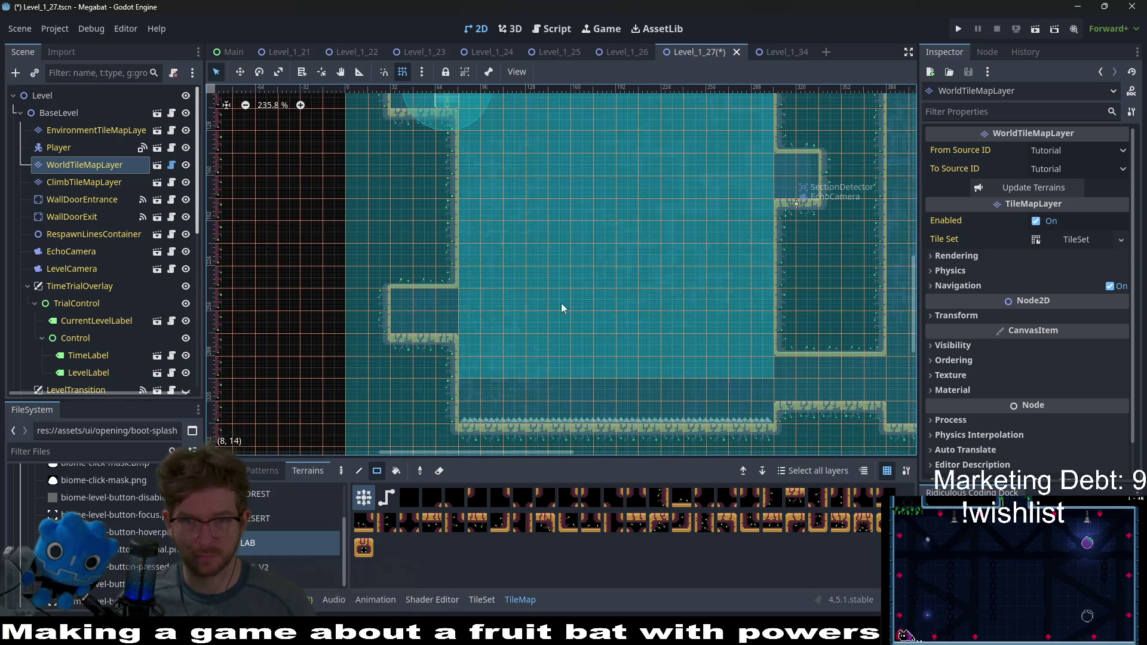
{"action": "scroll", "coordinate": [532, 326], "scroll_direction": "up", "scroll_amount": 2}
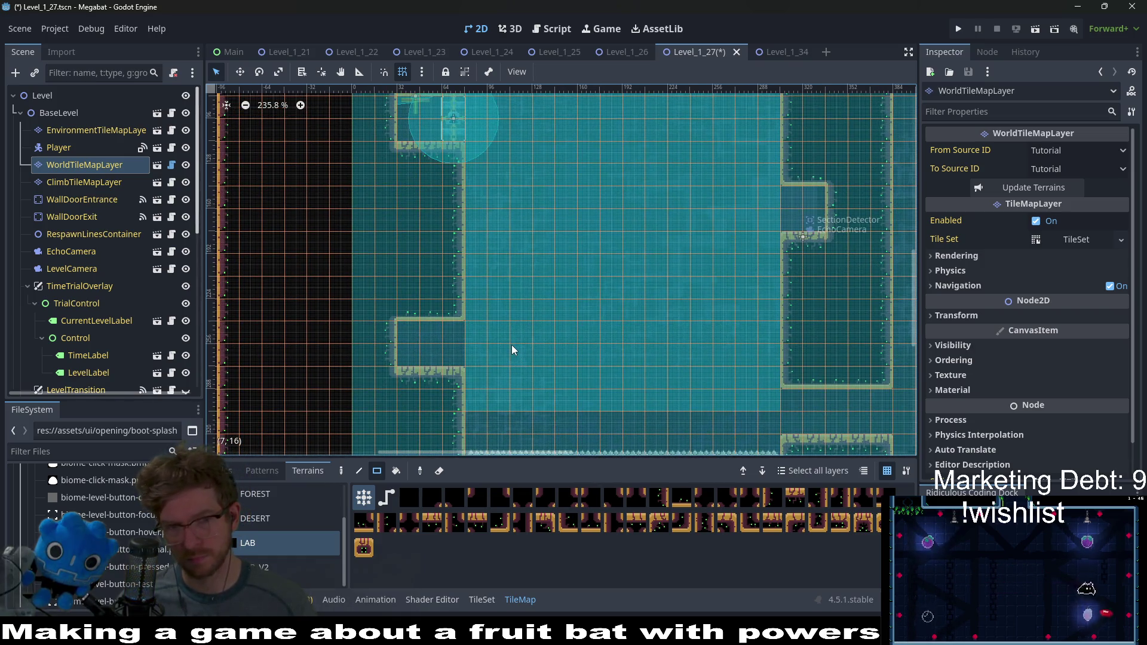
{"action": "scroll", "coordinate": [497, 342], "scroll_direction": "up", "scroll_amount": 1}
{"action": "scroll", "coordinate": [133, 325], "scroll_direction": "down", "scroll_amount": 10}
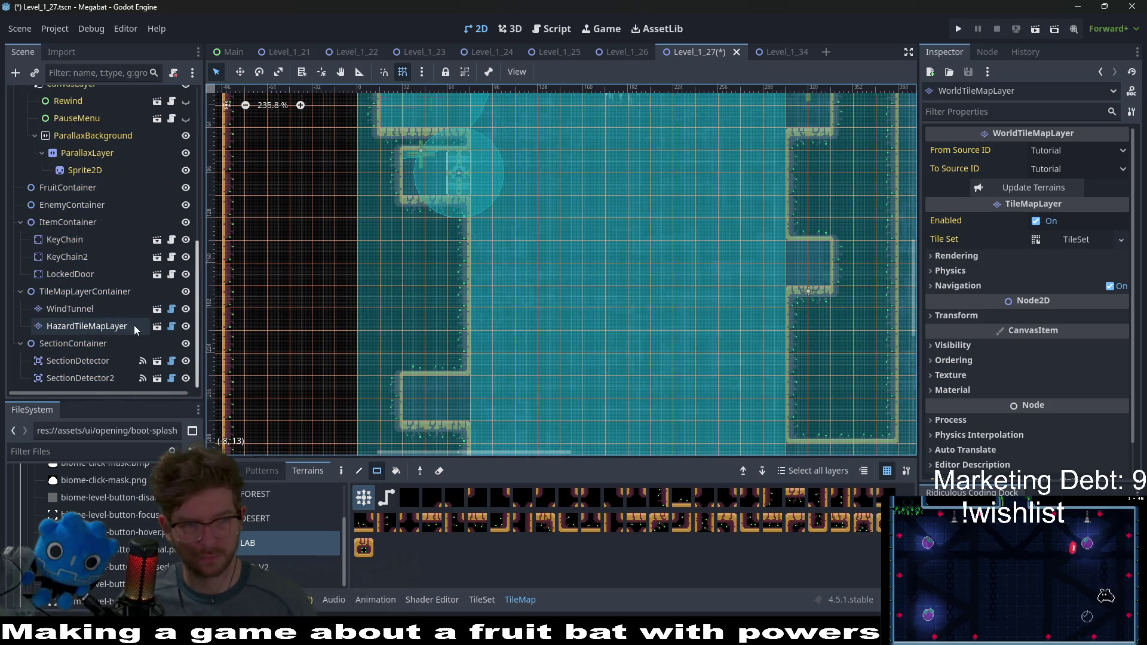
{"action": "left_click", "coordinate": [73, 274]}
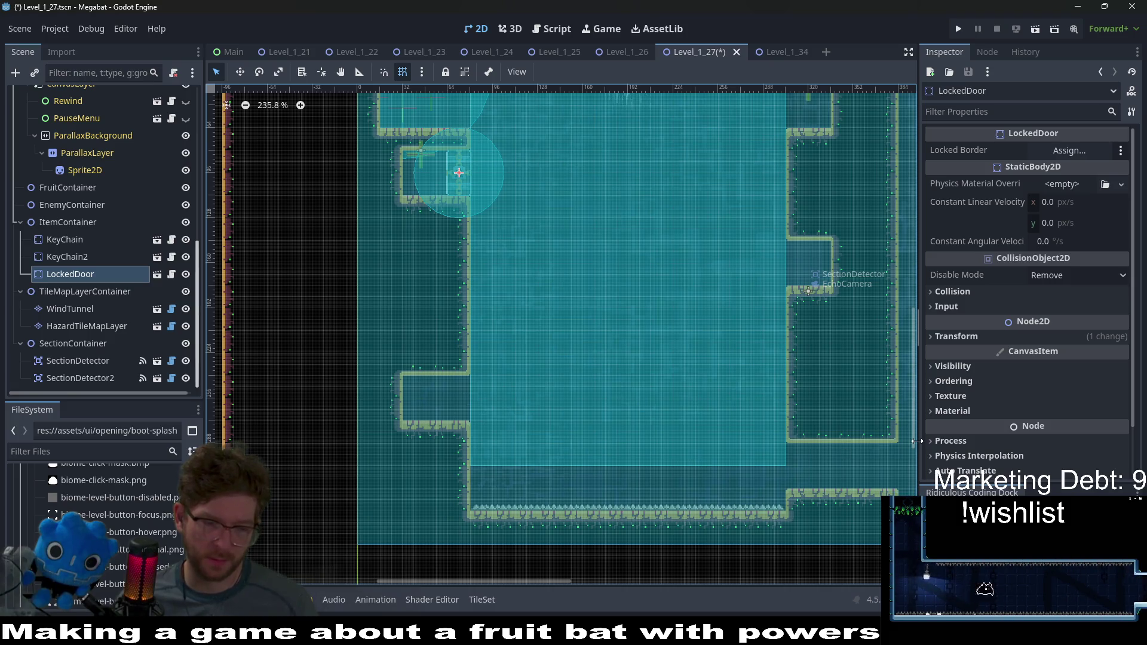
Step: Review the LockedDoor's properties, then go back to the WorldTileMapLayer
{"action": "scroll", "coordinate": [645, 389], "scroll_direction": "up", "scroll_amount": 2}
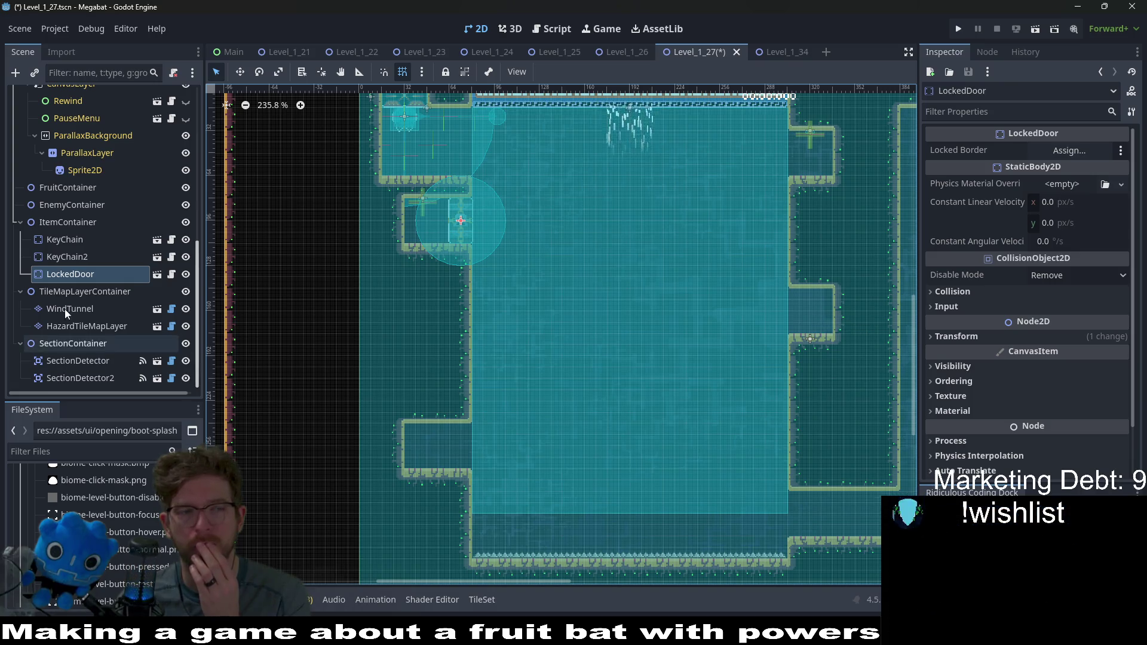
{"action": "scroll", "coordinate": [91, 253], "scroll_direction": "up", "scroll_amount": 5}
{"action": "left_click", "coordinate": [77, 170]}
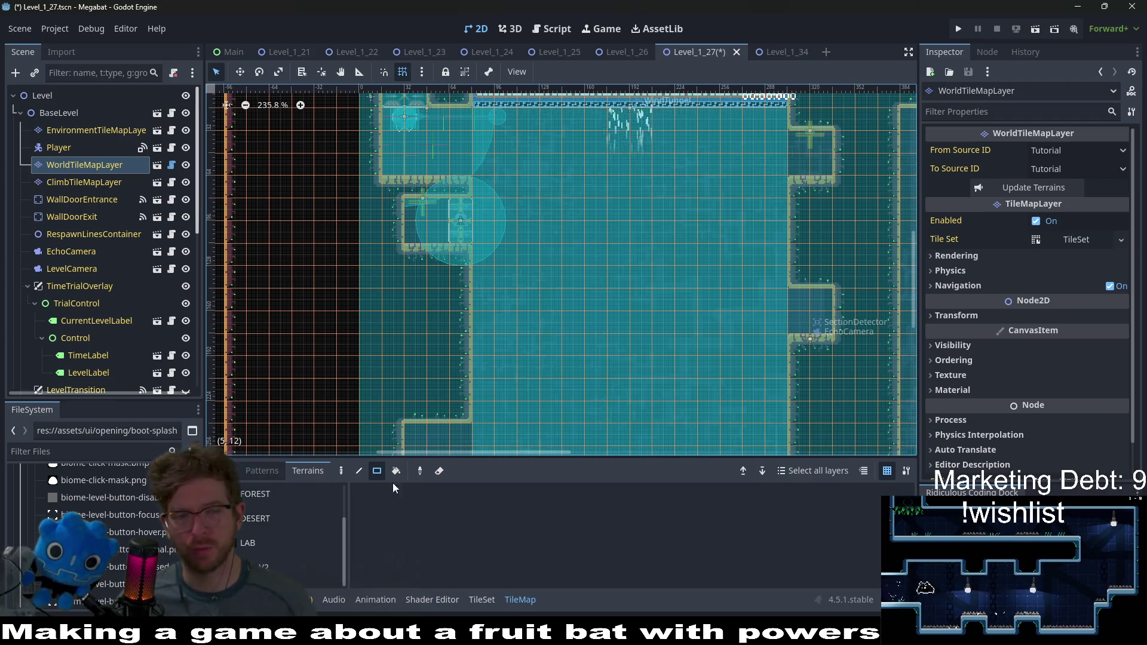
Step: Fill the notch in the right wall and add a single LAB wall tile near the top
{"action": "left_click", "coordinate": [259, 542]}
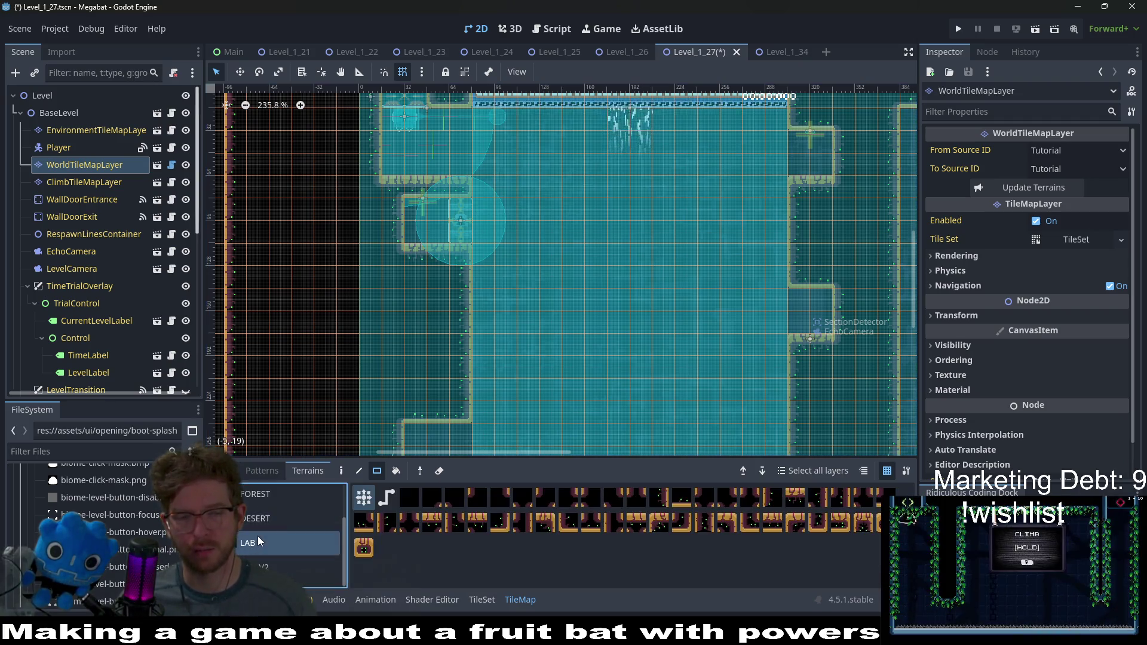
{"action": "left_click", "coordinate": [852, 321]}
{"action": "left_click_drag", "start_coordinate": [851, 167], "coordinate": [846, 163]}
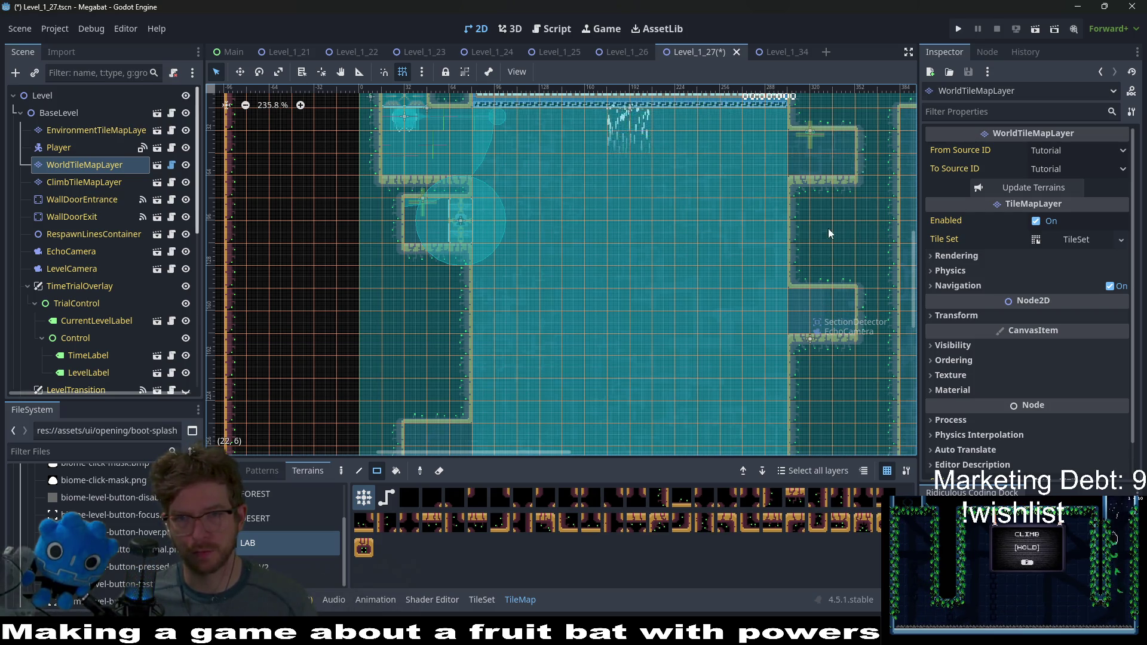
Step: Pan across the finished lab layout to review it, then save and launch a playtest
{"action": "scroll", "coordinate": [828, 229], "scroll_direction": "right", "scroll_amount": 3}
{"action": "scroll", "coordinate": [701, 323], "scroll_direction": "down", "scroll_amount": 3}
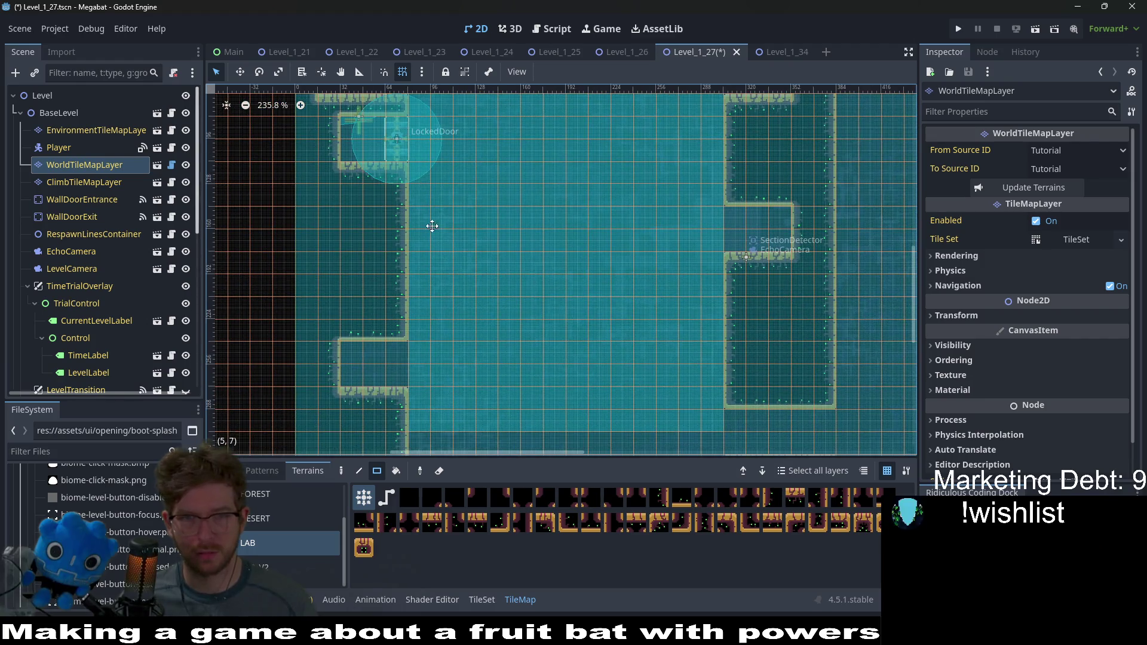
{"action": "scroll", "coordinate": [432, 226], "scroll_direction": "up", "scroll_amount": 3}
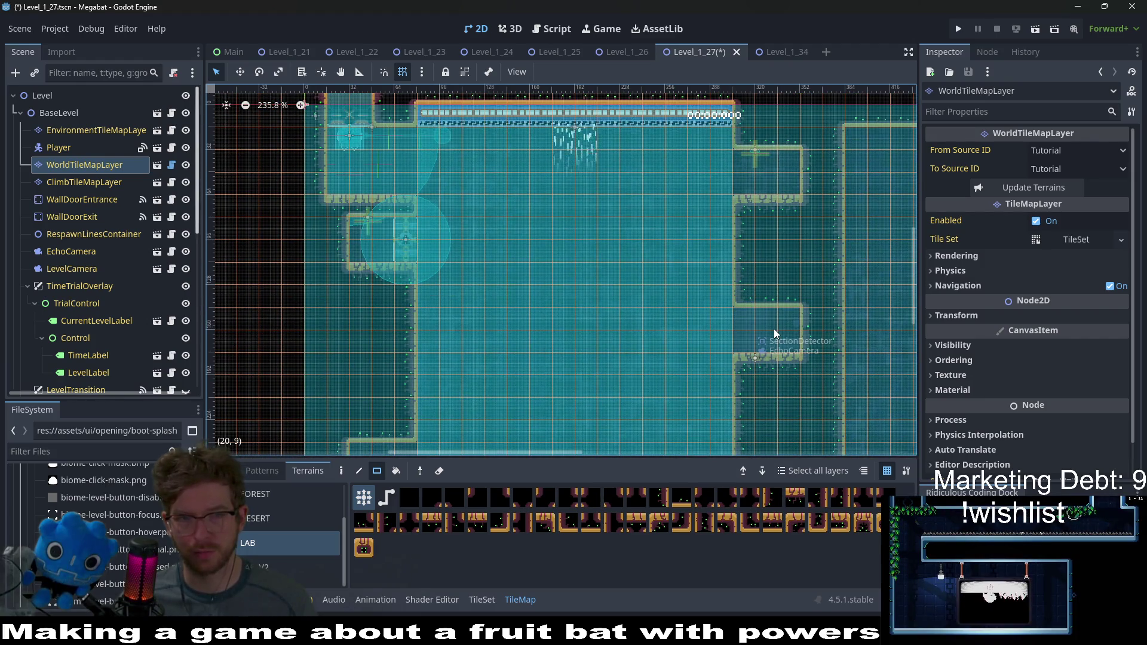
{"action": "scroll", "coordinate": [774, 329], "scroll_direction": "down", "scroll_amount": 3}
{"action": "scroll", "coordinate": [773, 329], "scroll_direction": "left", "scroll_amount": 1}
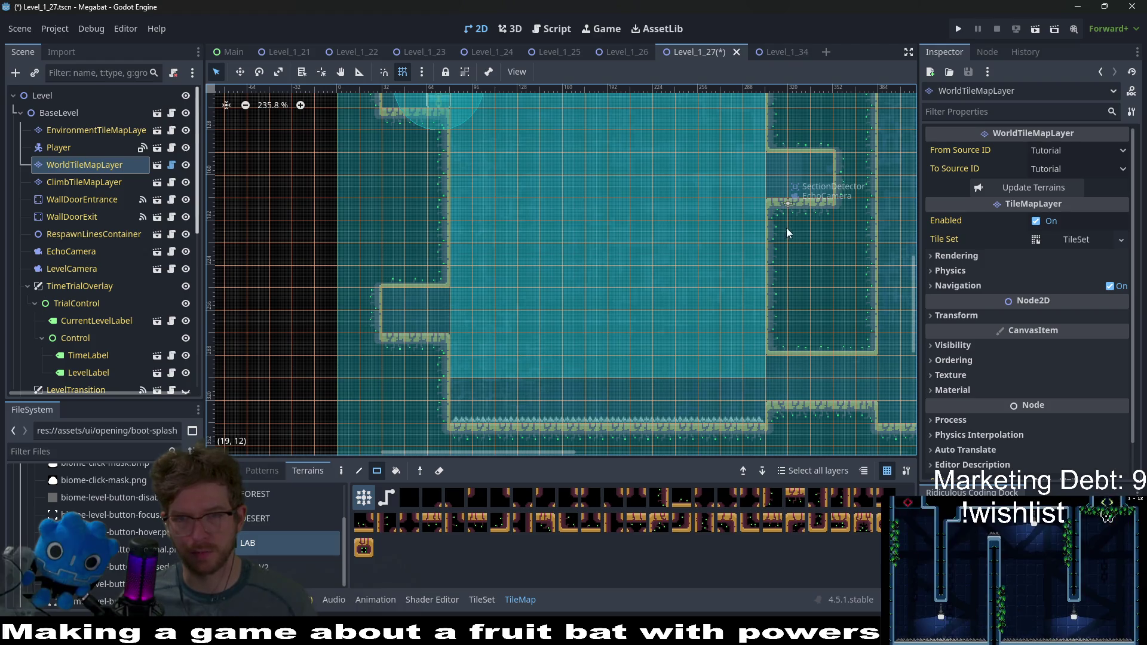
{"action": "scroll", "coordinate": [786, 233], "scroll_direction": "right", "scroll_amount": 3}
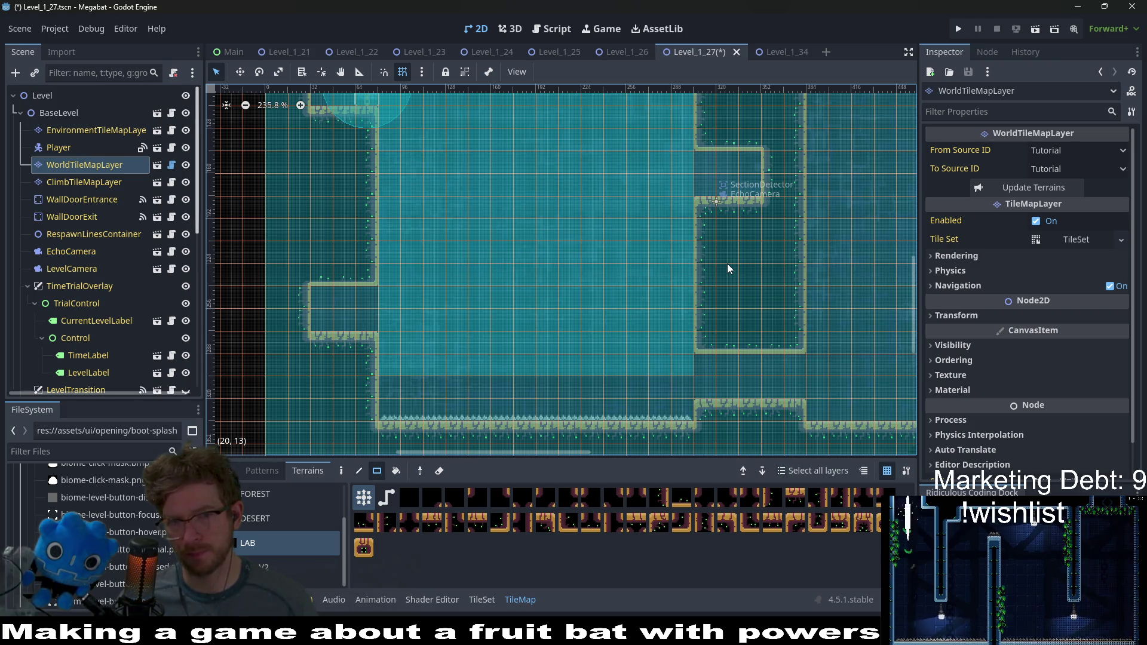
{"action": "scroll", "coordinate": [514, 274], "scroll_direction": "right", "scroll_amount": 7}
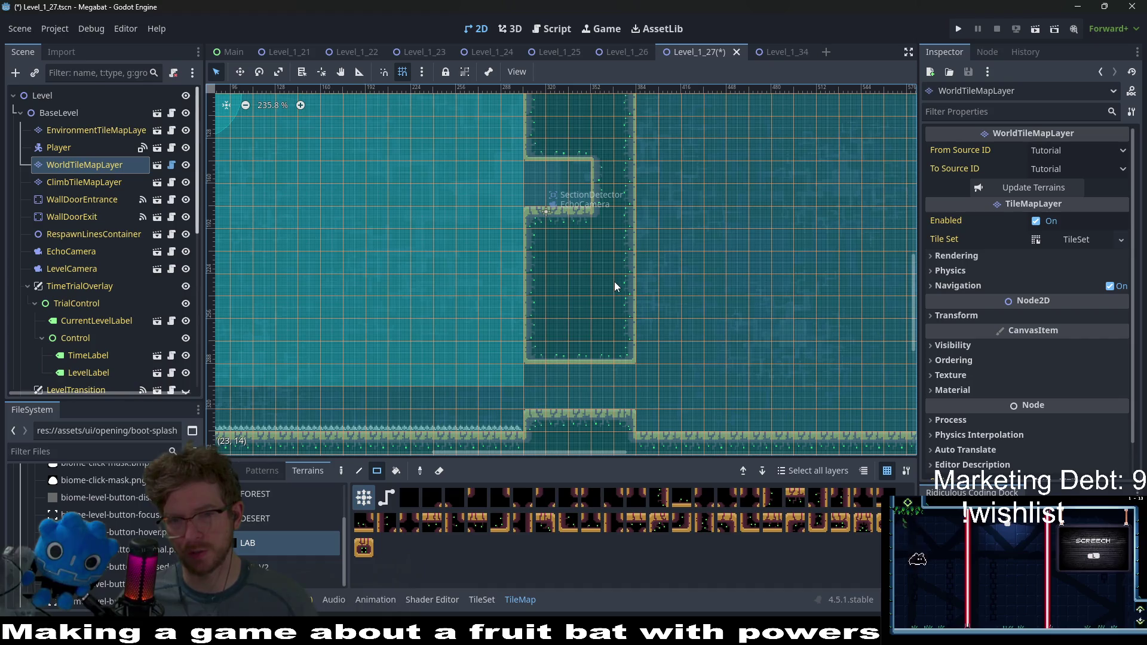
{"action": "scroll", "coordinate": [615, 293], "scroll_direction": "right", "scroll_amount": 4}
{"action": "scroll", "coordinate": [618, 309], "scroll_direction": "up", "scroll_amount": 2}
{"action": "scroll", "coordinate": [635, 370], "scroll_direction": "down", "scroll_amount": 3}
{"action": "scroll", "coordinate": [641, 302], "scroll_direction": "left", "scroll_amount": 3}
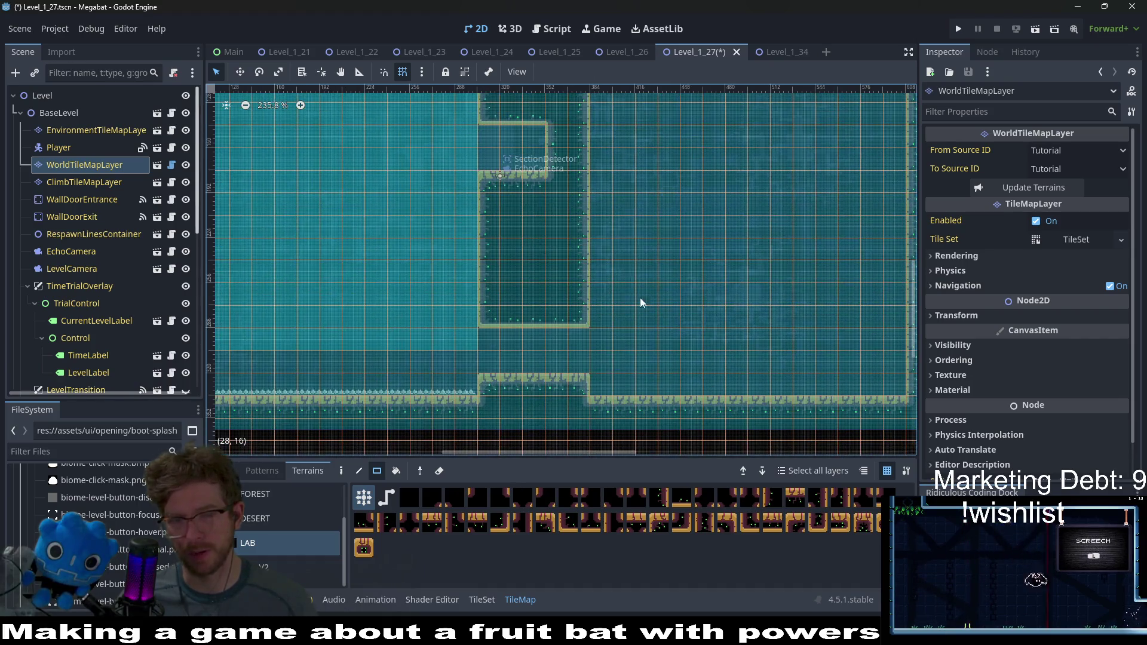
{"action": "mouse_move", "coordinate": [488, 275]}
{"action": "left_mouse_down"}
{"action": "mouse_move", "coordinate": [765, 275]}
{"action": "mouse_move", "coordinate": [752, 281]}
{"action": "left_mouse_up"}
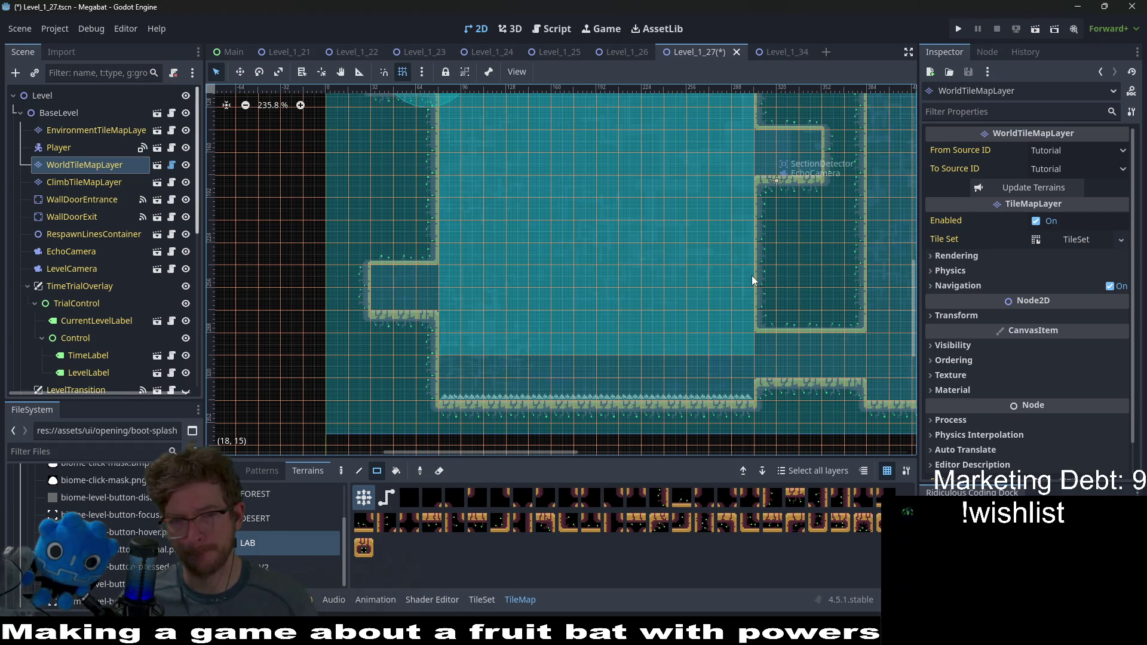
{"action": "left_click", "coordinate": [1033, 31]}
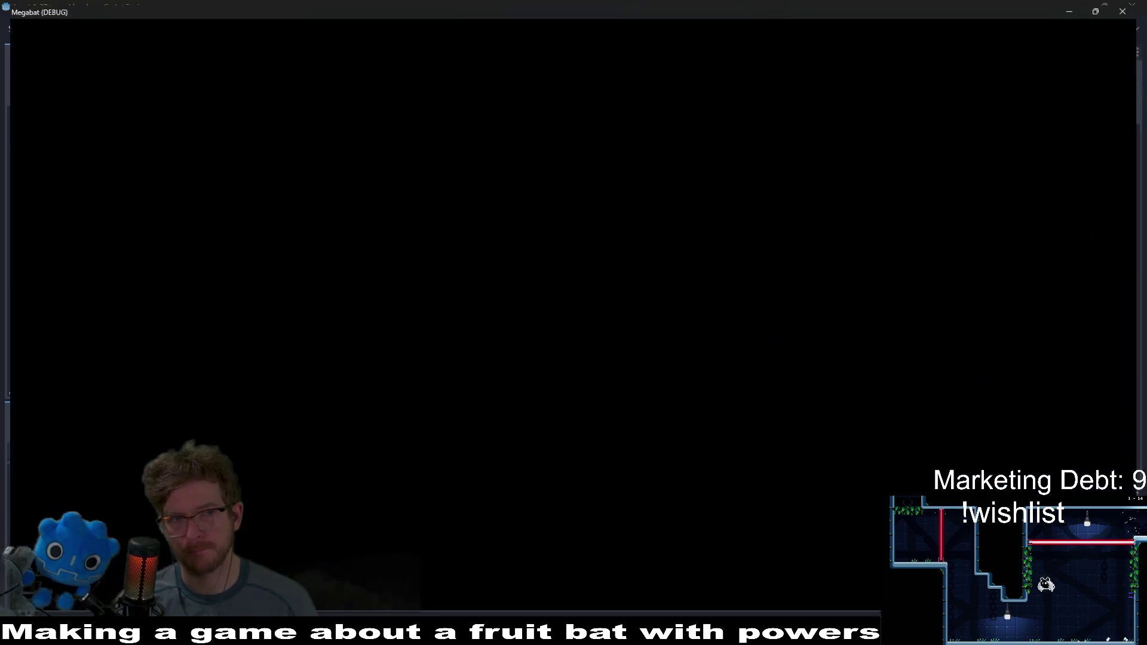
Step: Fly the bat to grab the hanging key, use it on the locked door and reach the lower-left ledge
{"action": "key", "text": "Right"}
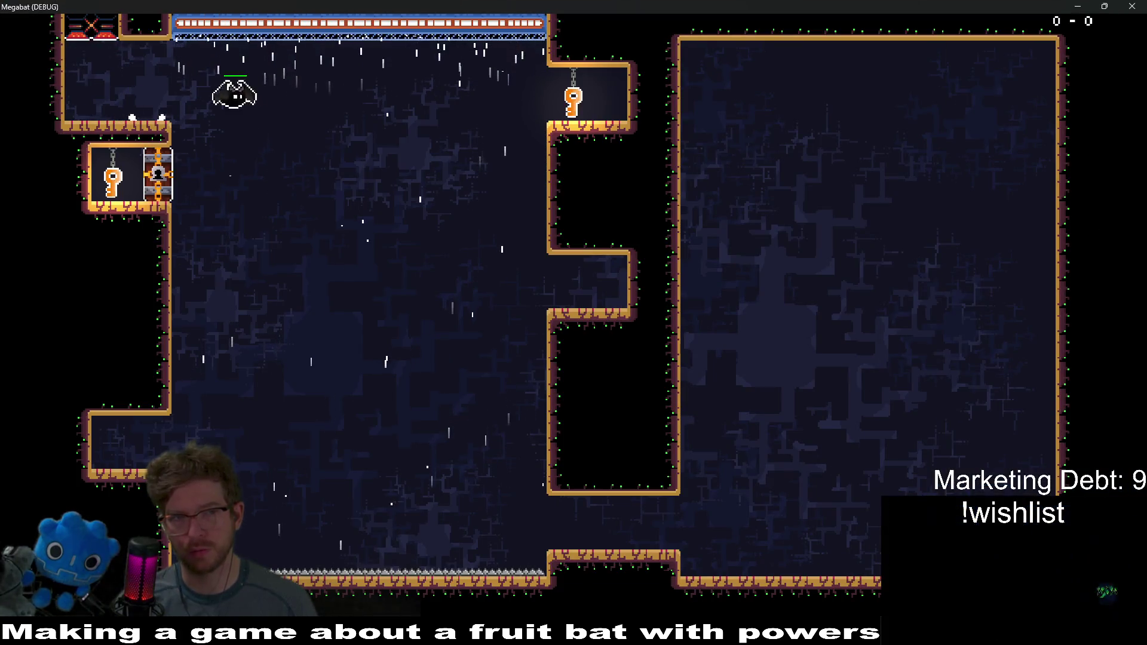
{"action": "key", "text": "Left"}
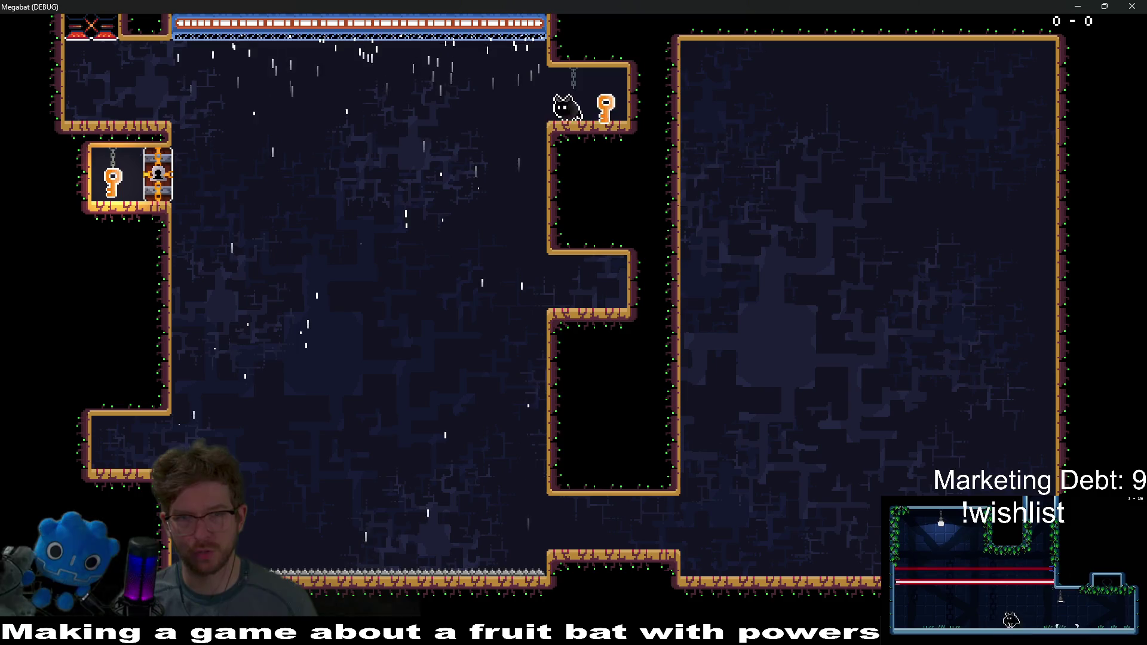
{"action": "key", "text": "Left"}
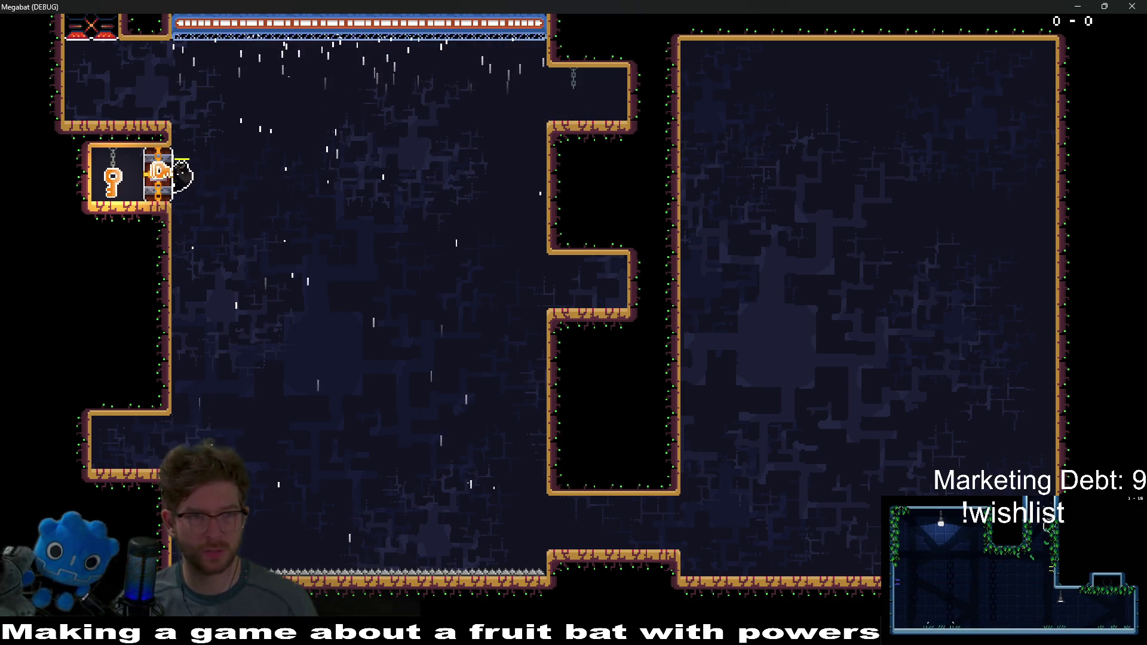
{"action": "key", "text": "Left"}
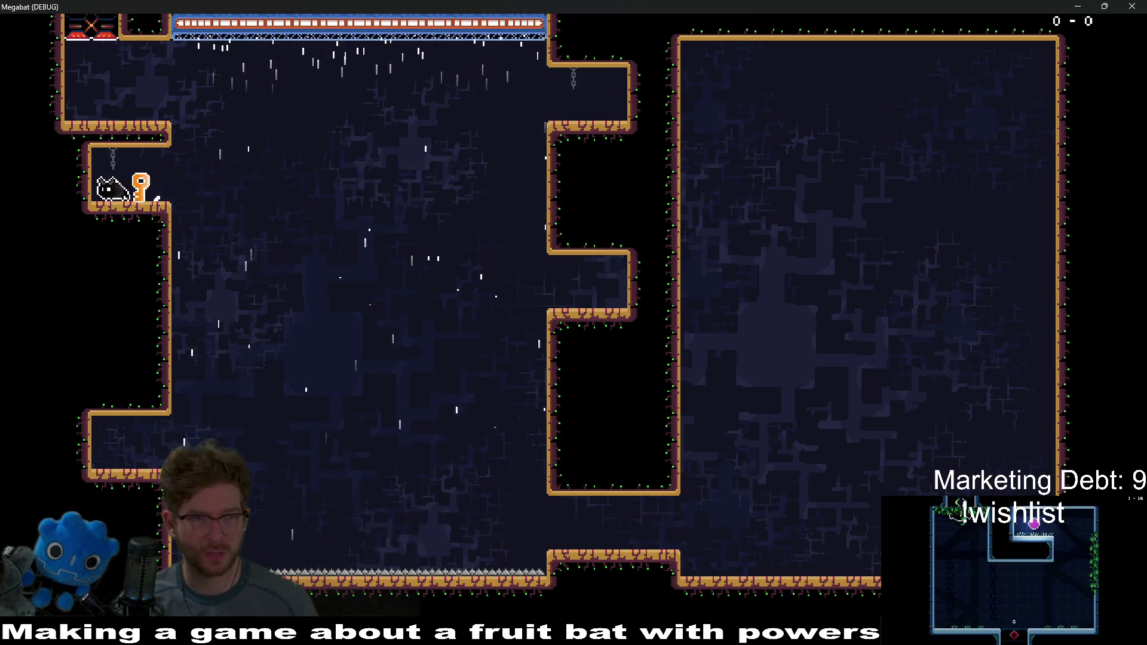
{"action": "key", "text": "Right"}
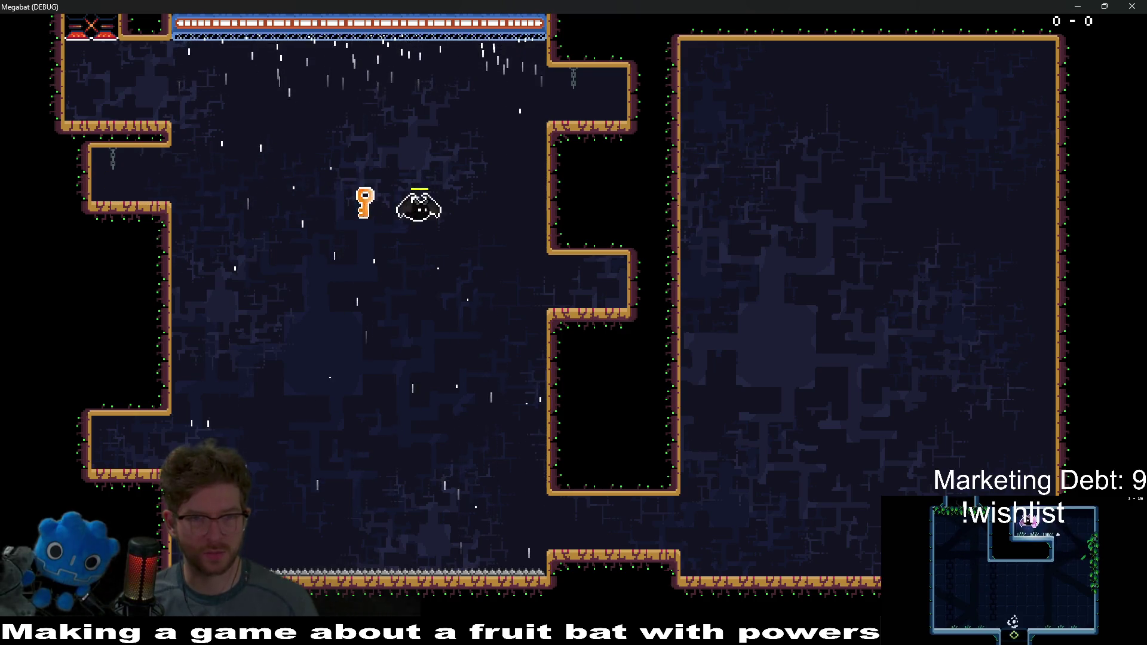
{"action": "key", "text": "Right"}
{"action": "key", "text": "Left"}
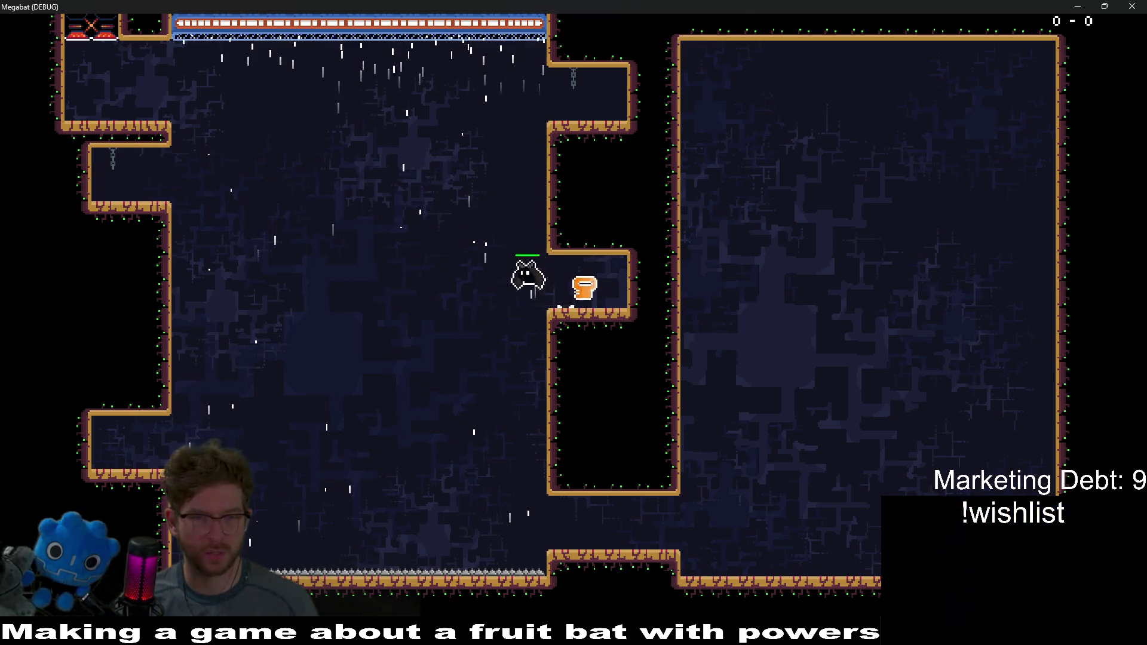
{"action": "key", "text": "Left"}
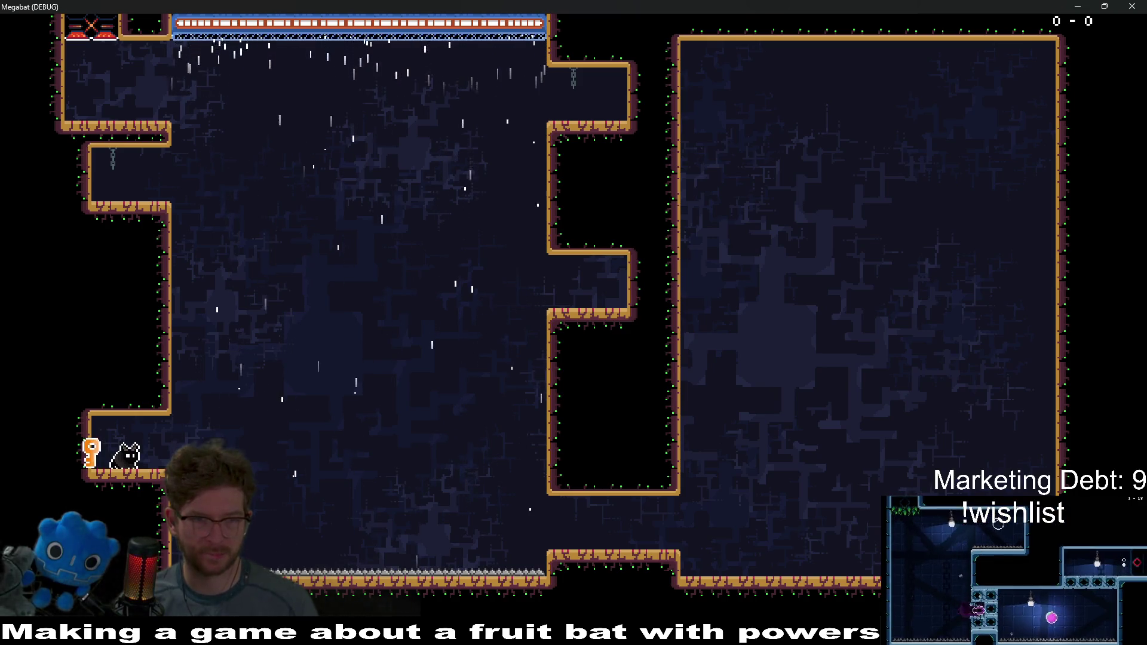
Step: Fly across the cave between the middle-right and upper-left ledges
{"action": "key", "text": "Right"}
{"action": "key", "text": "Right"}
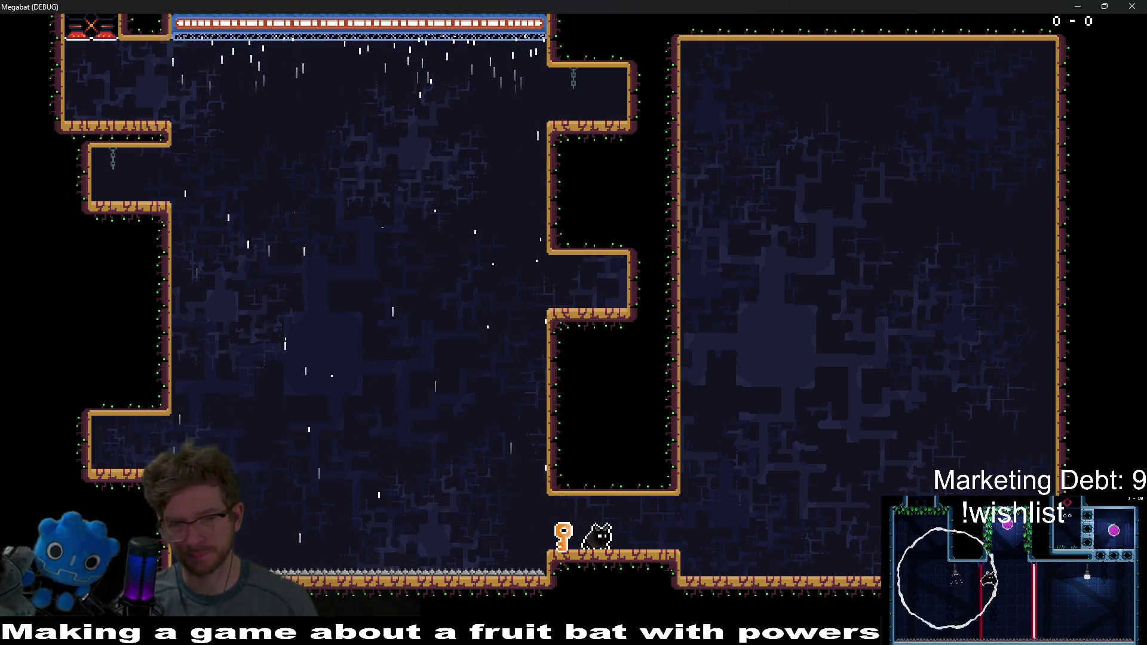
{"action": "key", "text": "Left"}
{"action": "key", "text": "Left"}
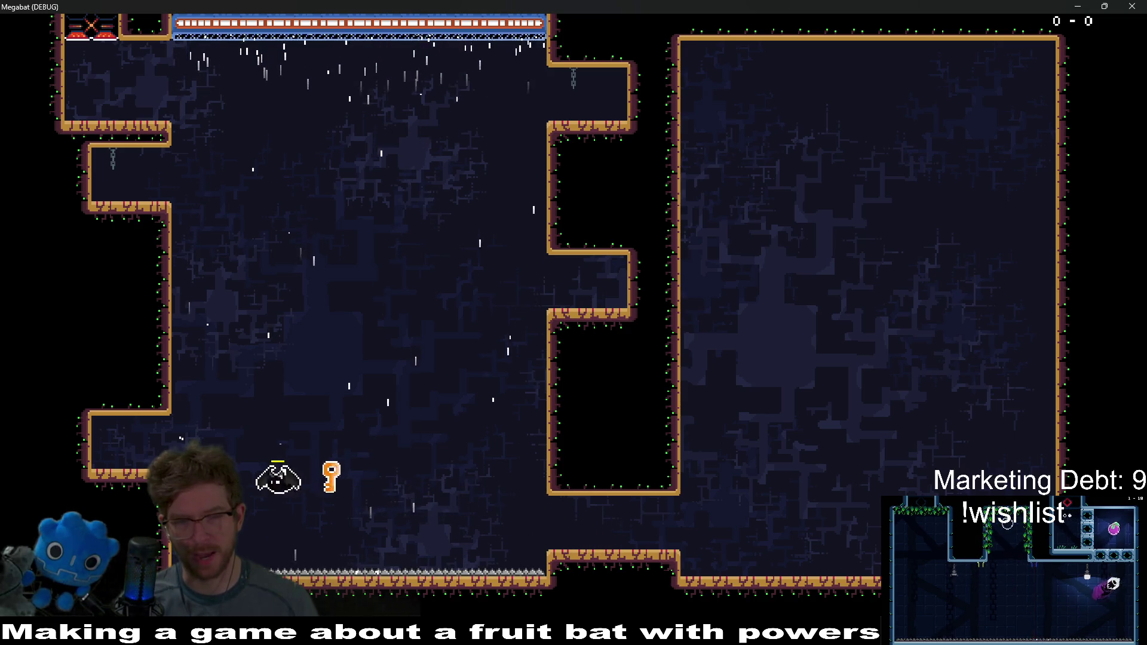
{"action": "key", "text": "Right"}
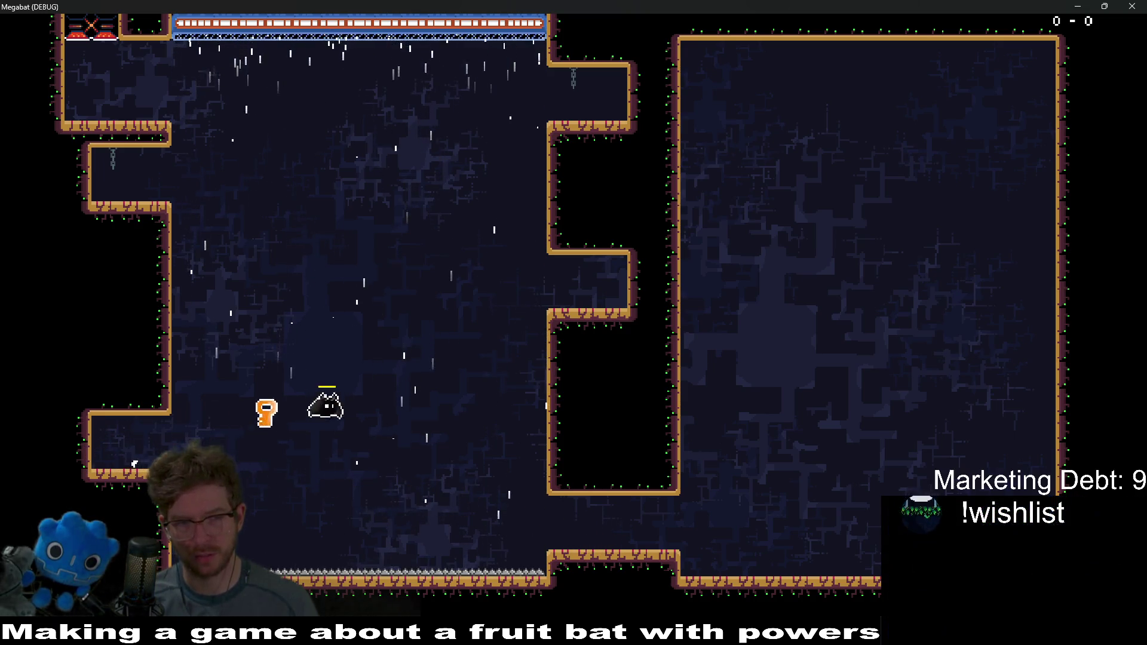
{"action": "key", "text": "Right"}
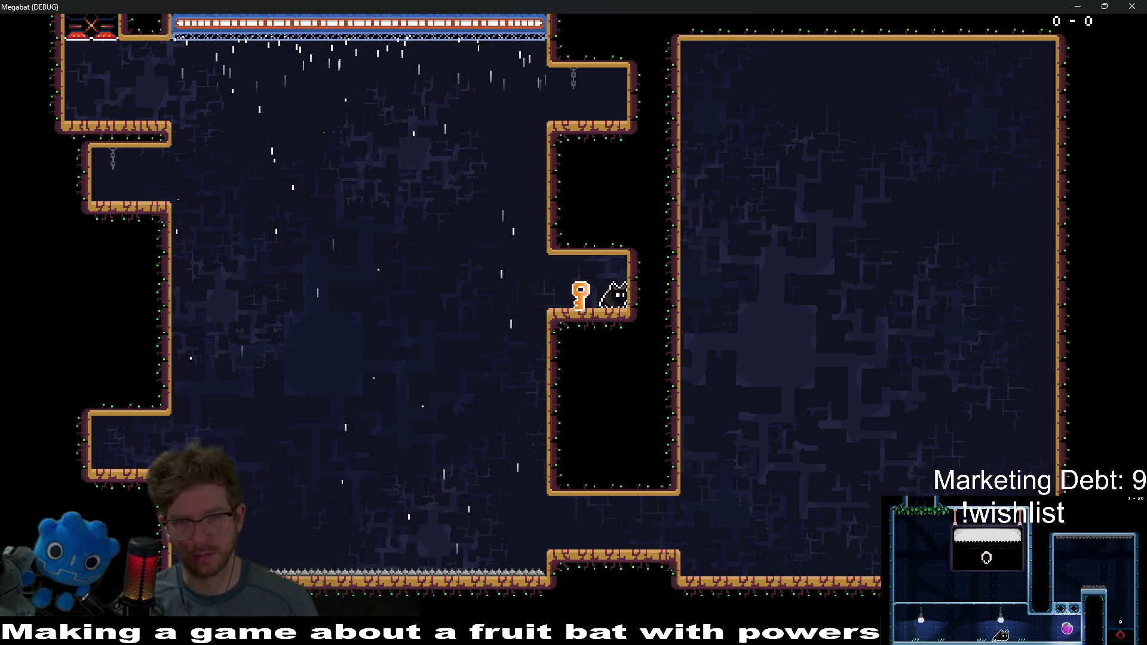
{"action": "key", "text": "Left"}
{"action": "key", "text": "Left"}
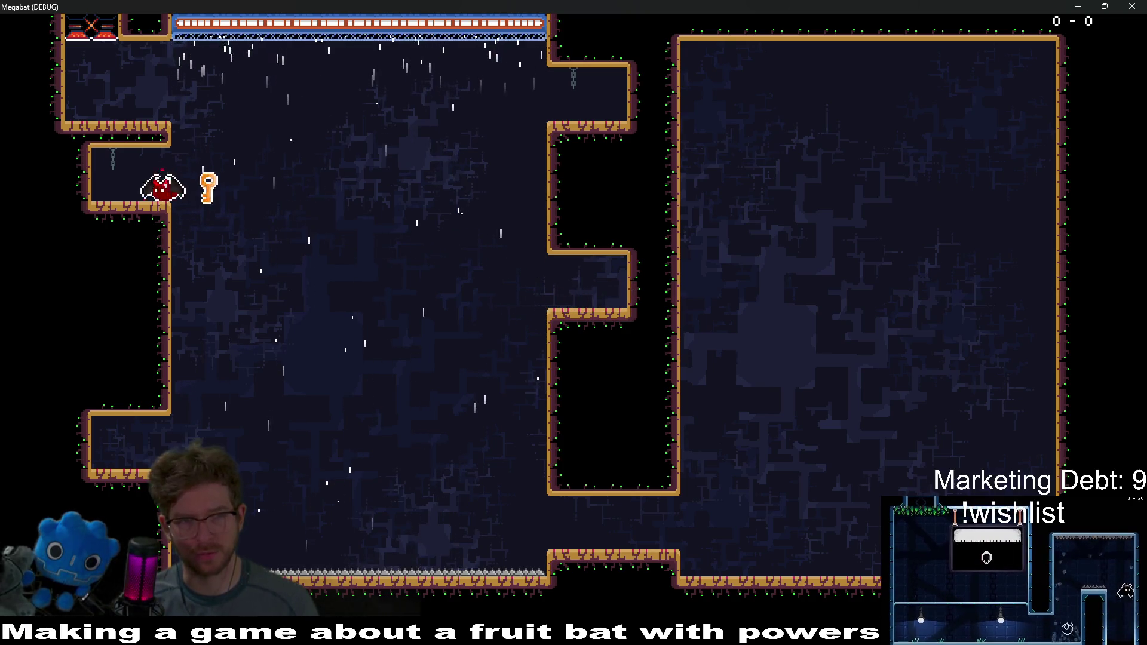
{"action": "key", "text": "Right"}
Step: Land on the bottom ledge with the key, climb the central wall, then close the game
{"action": "key", "text": "Right"}
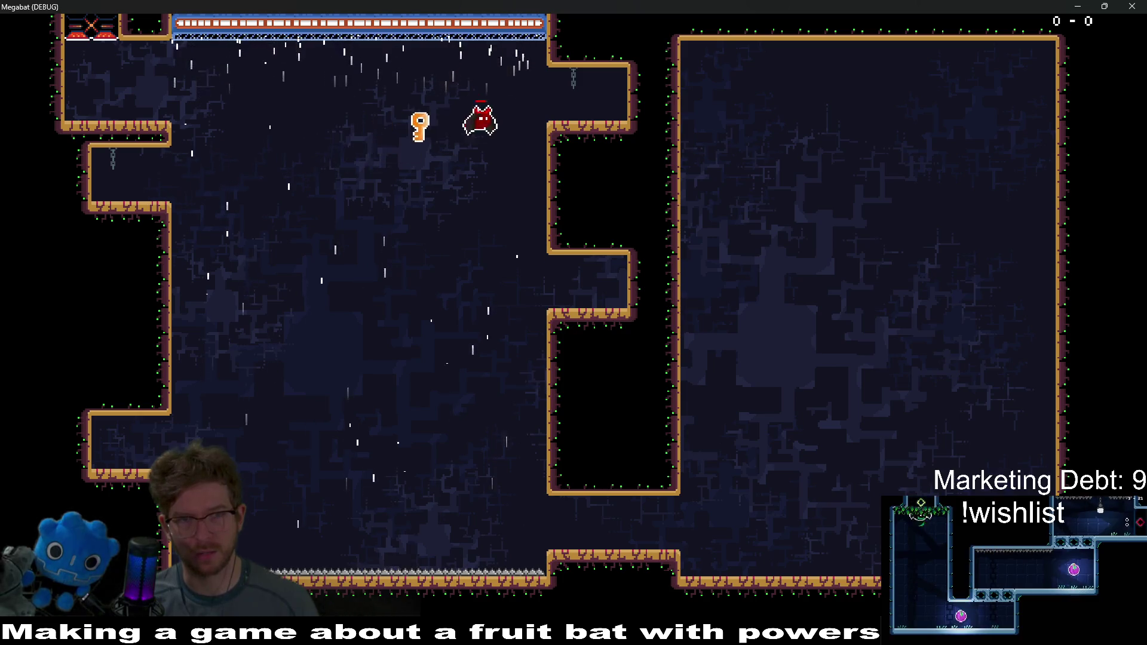
{"action": "key", "text": "Left"}
{"action": "key", "text": "Right"}
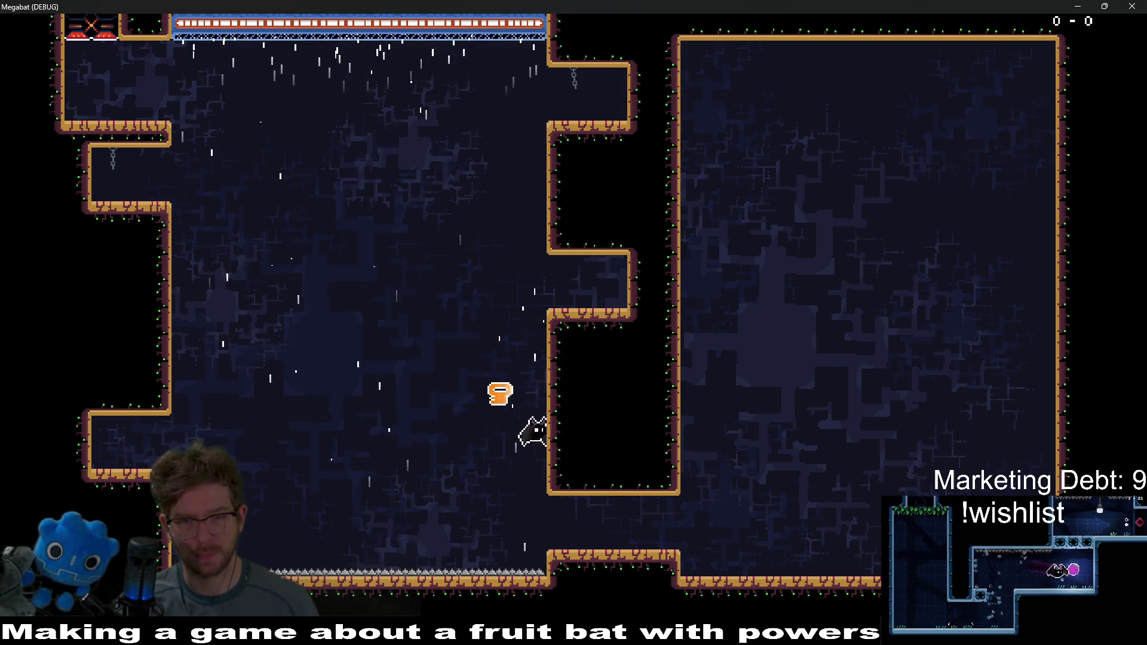
{"action": "key", "text": "Left"}
{"action": "key", "text": "Right"}
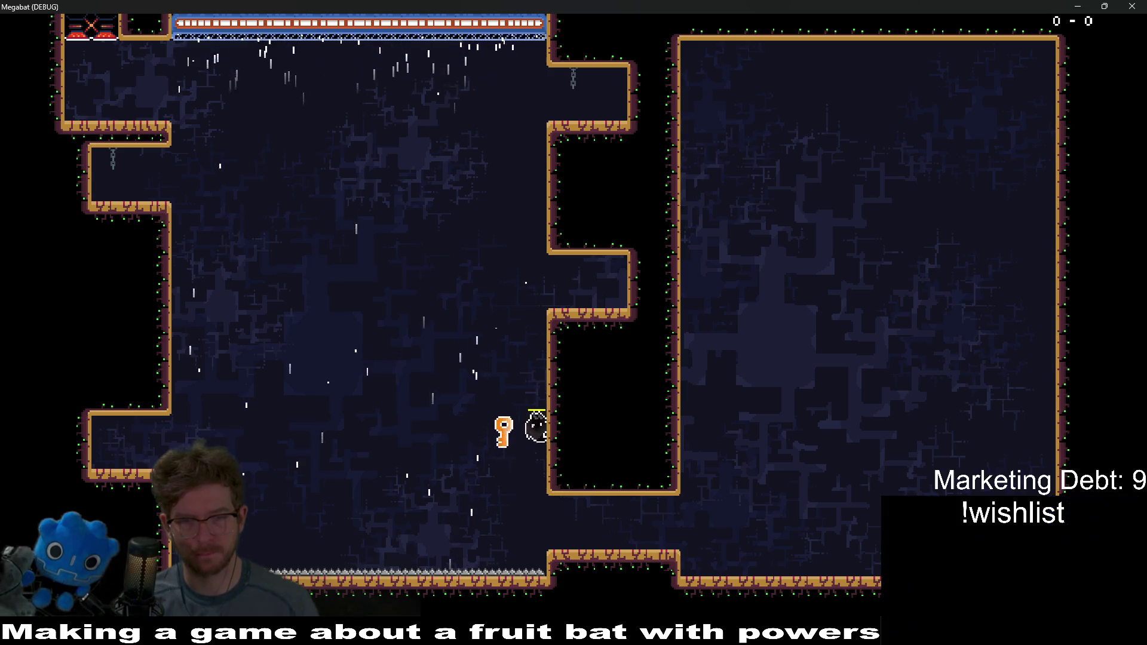
{"action": "key", "text": "Up"}
{"action": "key", "text": "Right"}
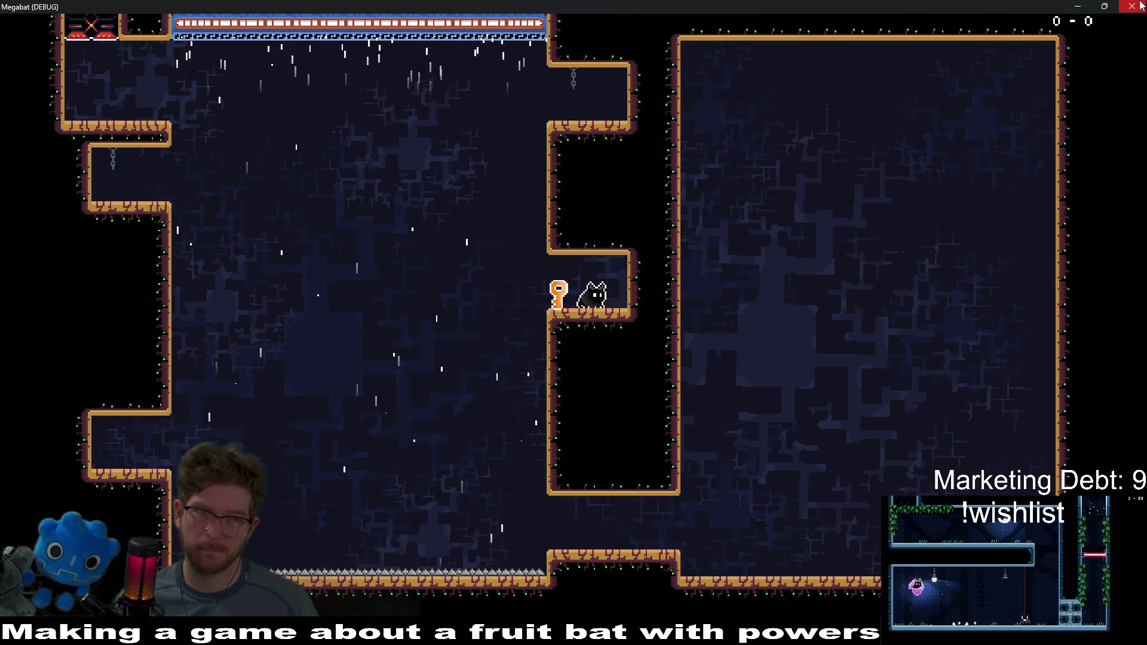
{"action": "left_click", "coordinate": [1140, 6]}
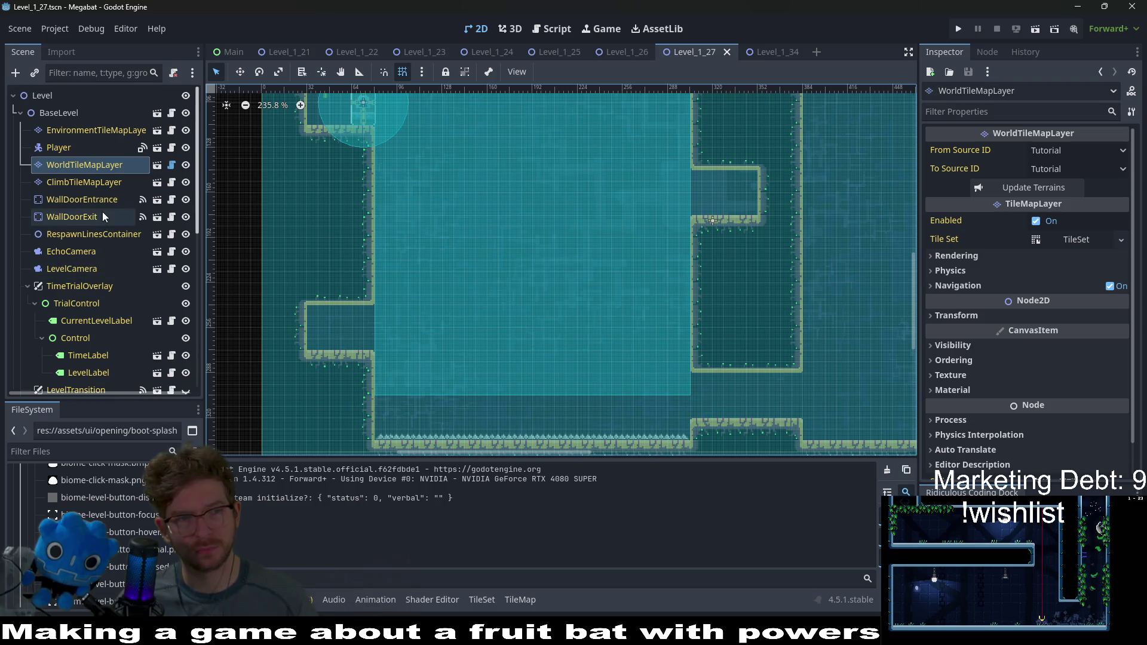
{"action": "scroll", "coordinate": [95, 215], "scroll_direction": "down", "scroll_amount": 10}
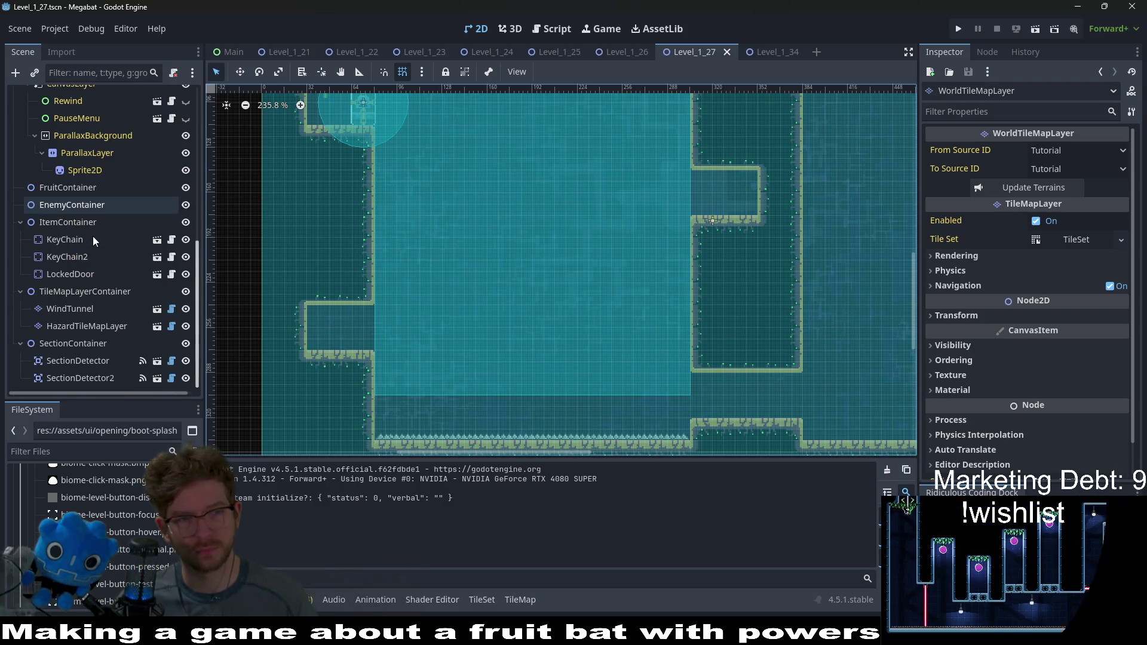
{"action": "left_click", "coordinate": [91, 187]}
{"action": "right_click", "coordinate": [91, 187]}
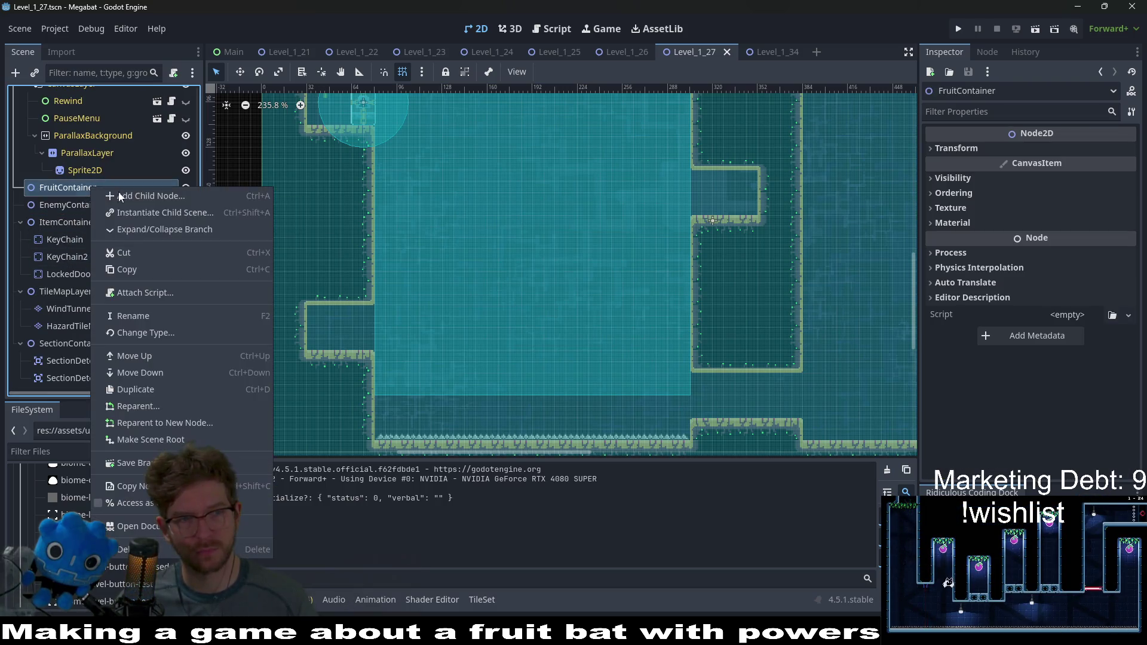
{"action": "left_click", "coordinate": [134, 214]}
{"action": "type", "text": "fruit"}
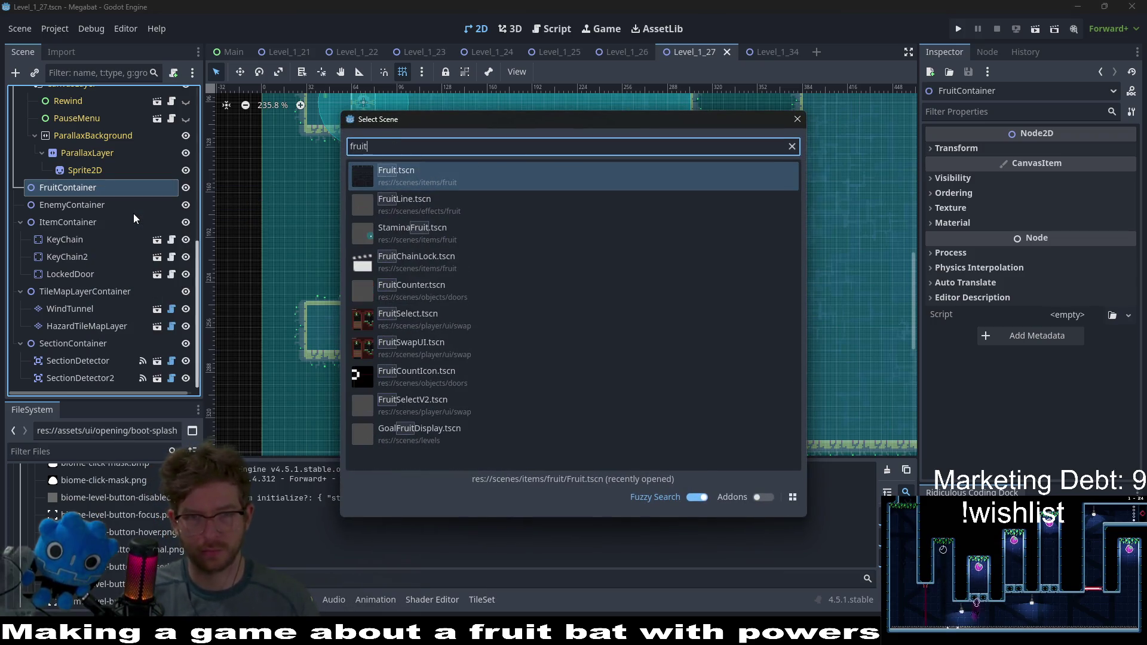
{"action": "key", "text": "Return"}
{"action": "scroll", "coordinate": [454, 209], "scroll_direction": "up", "scroll_amount": 5}
{"action": "key", "text": "w"}
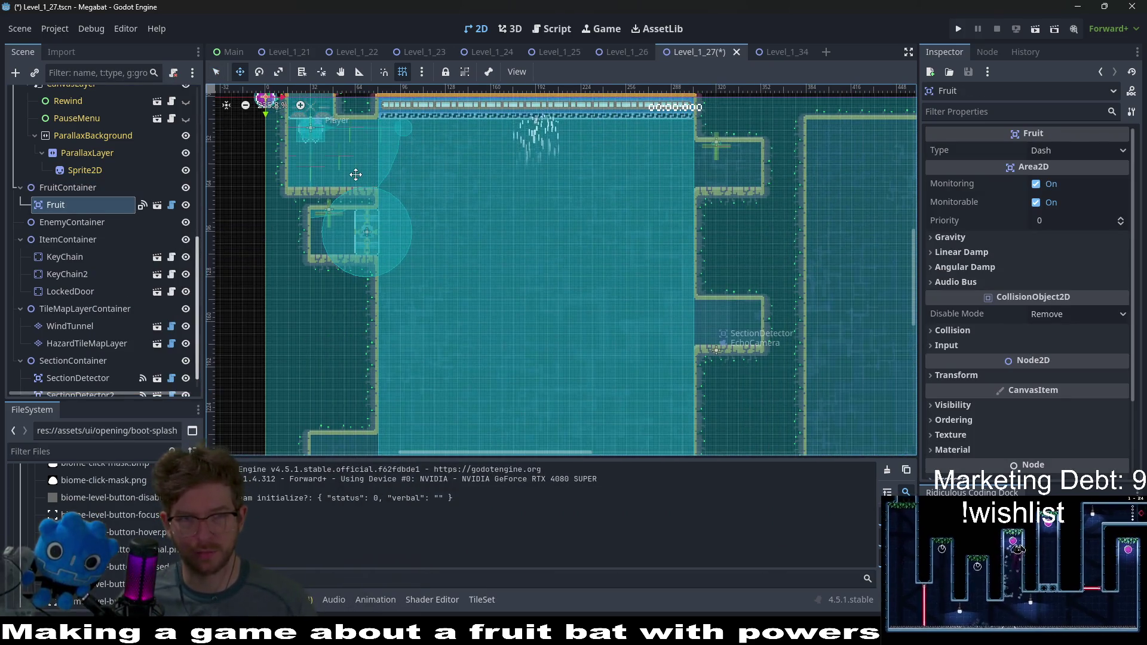
{"action": "mouse_move", "coordinate": [442, 233]}
{"action": "left_mouse_down"}
{"action": "mouse_move", "coordinate": [768, 359]}
{"action": "mouse_move", "coordinate": [744, 353]}
{"action": "left_mouse_up"}
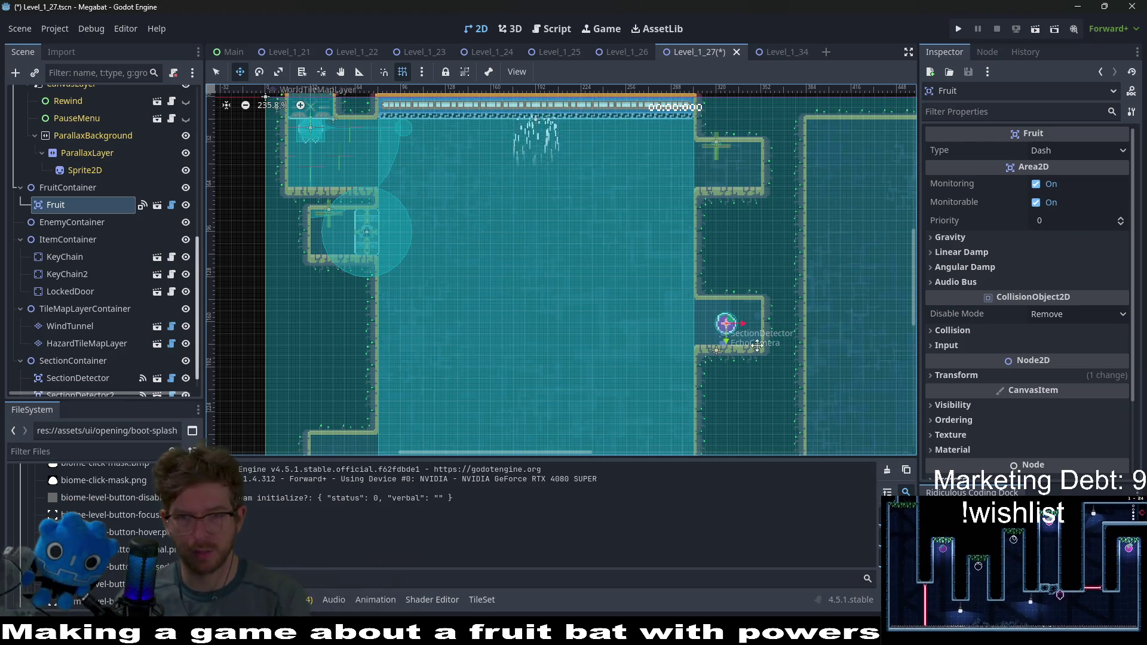
{"action": "scroll", "coordinate": [744, 353], "scroll_direction": "up", "scroll_amount": 2}
{"action": "scroll", "coordinate": [744, 354], "scroll_direction": "down", "scroll_amount": 2}
{"action": "scroll", "coordinate": [744, 354], "scroll_direction": "left", "scroll_amount": 3}
{"action": "key", "text": "ctrl+d"}
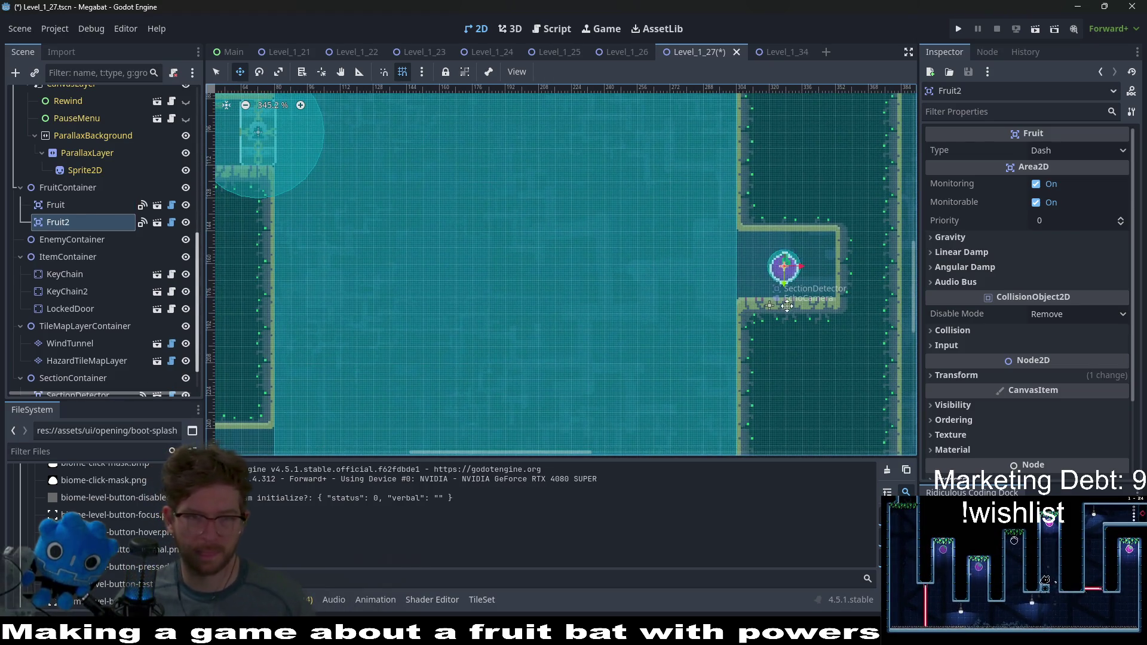
{"action": "left_click_drag", "start_coordinate": [843, 243], "coordinate": [383, 377]}
{"action": "scroll", "coordinate": [383, 378], "scroll_direction": "down", "scroll_amount": 2}
{"action": "scroll", "coordinate": [383, 378], "scroll_direction": "left", "scroll_amount": 2}
{"action": "left_click_drag", "start_coordinate": [417, 326], "coordinate": [335, 361]}
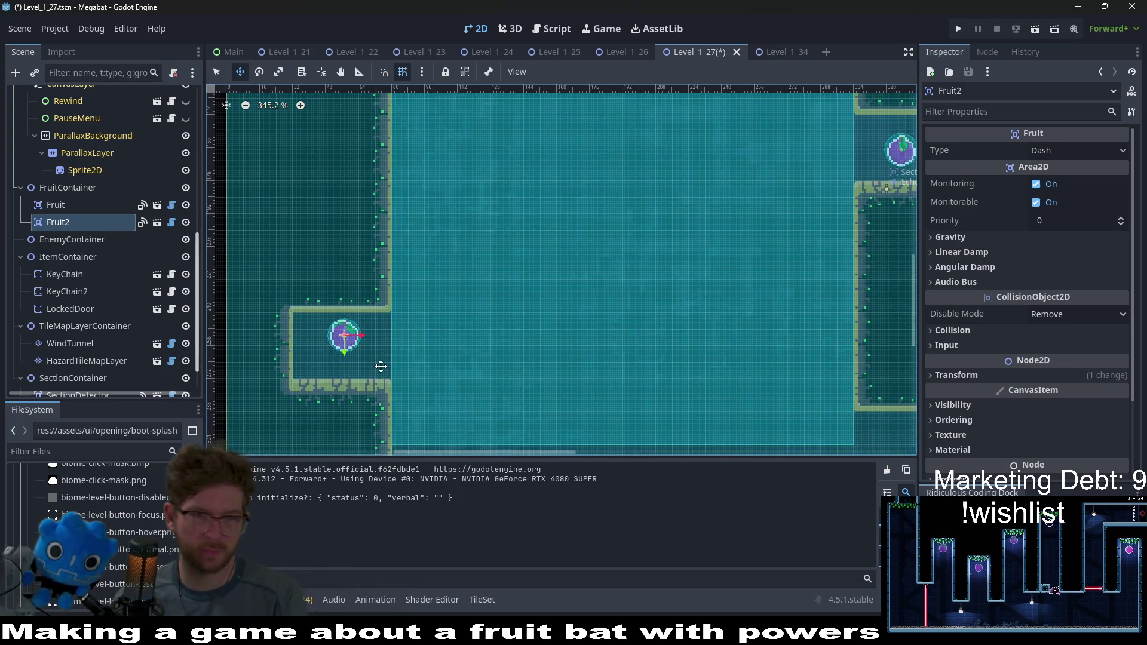
{"action": "key", "text": "Left"}
{"action": "key", "text": "Left"}
{"action": "key", "text": "Down"}
{"action": "scroll", "coordinate": [528, 316], "scroll_direction": "down", "scroll_amount": 5}
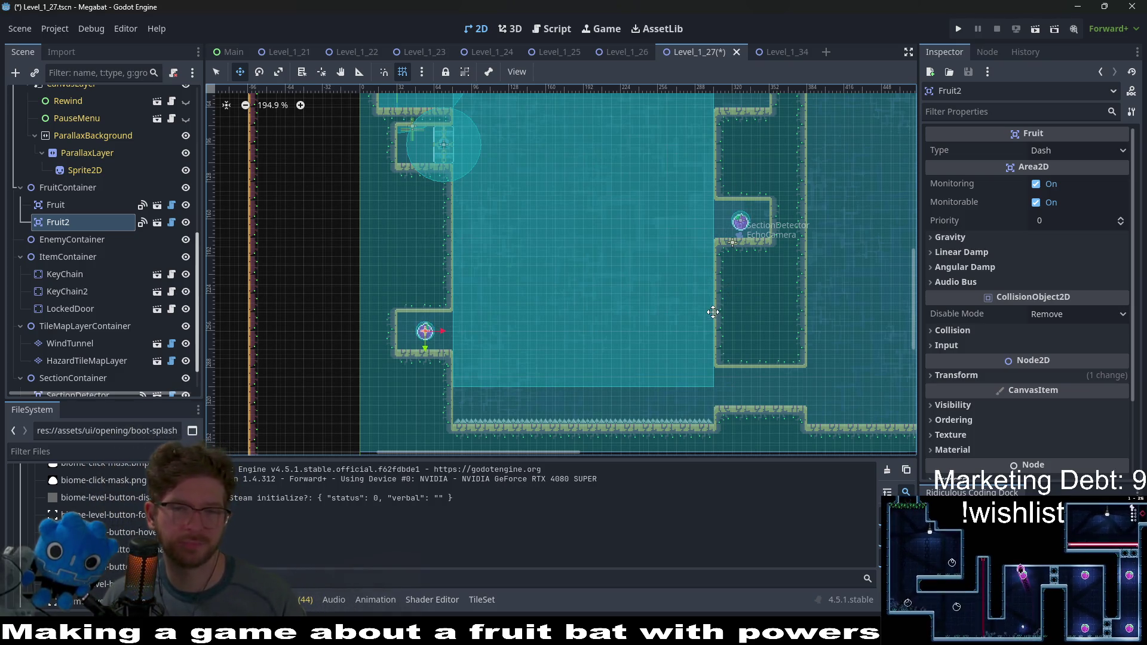
{"action": "scroll", "coordinate": [747, 297], "scroll_direction": "right", "scroll_amount": 3}
{"action": "scroll", "coordinate": [747, 298], "scroll_direction": "up", "scroll_amount": 2}
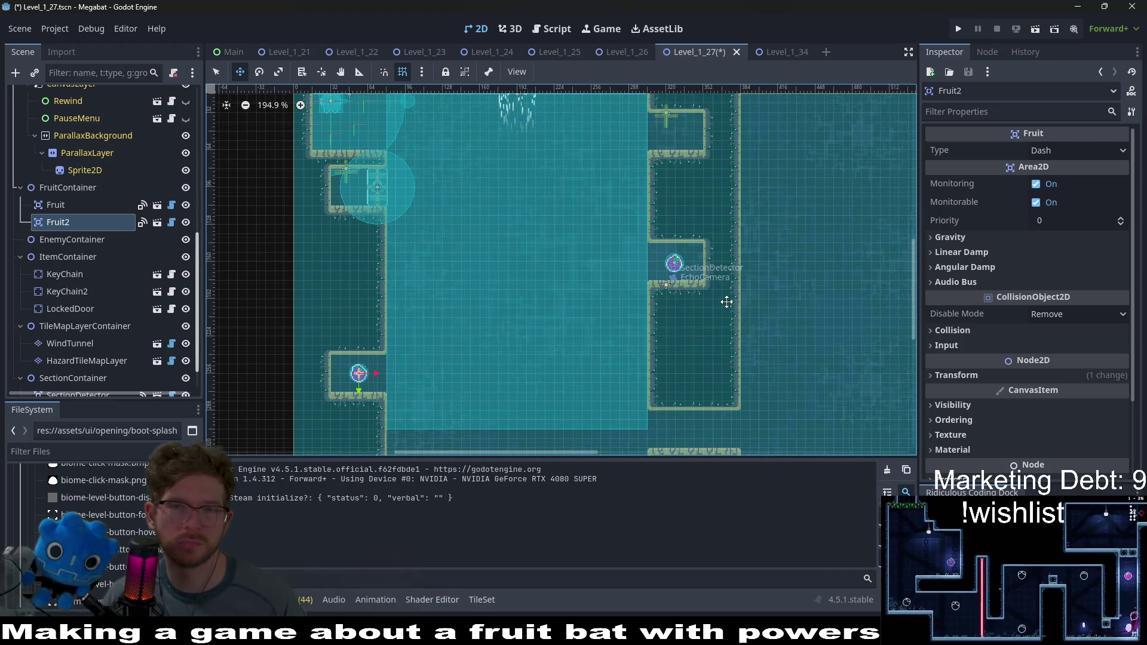
{"action": "scroll", "coordinate": [744, 245], "scroll_direction": "down", "scroll_amount": 2}
{"action": "scroll", "coordinate": [744, 245], "scroll_direction": "left", "scroll_amount": 1}
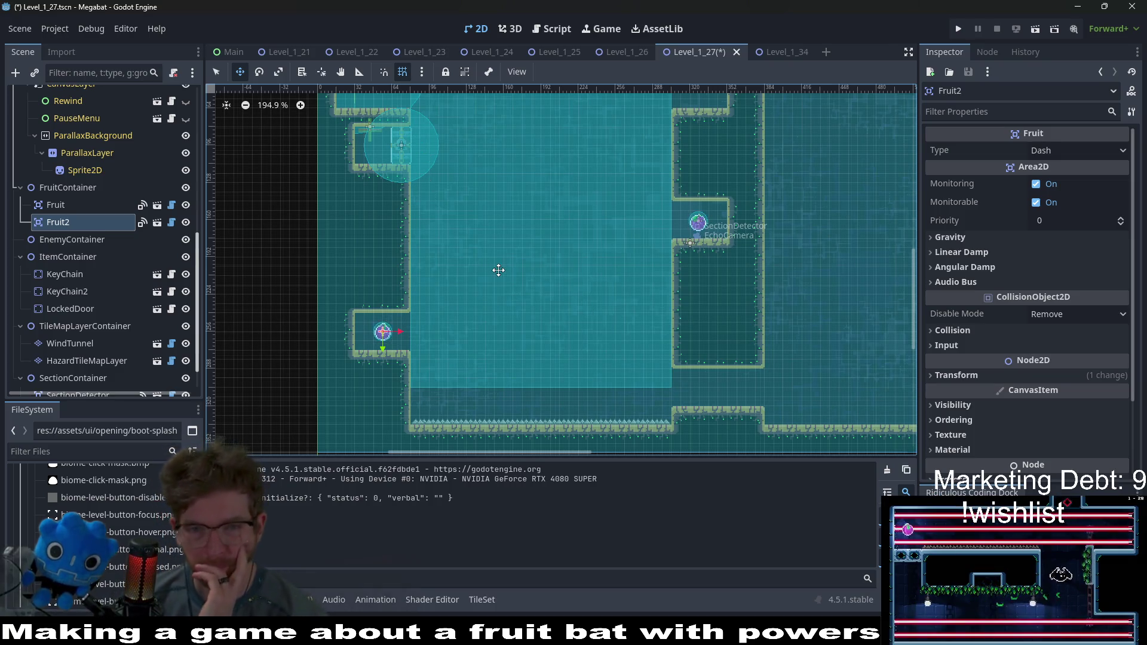
{"action": "scroll", "coordinate": [671, 306], "scroll_direction": "up", "scroll_amount": 2}
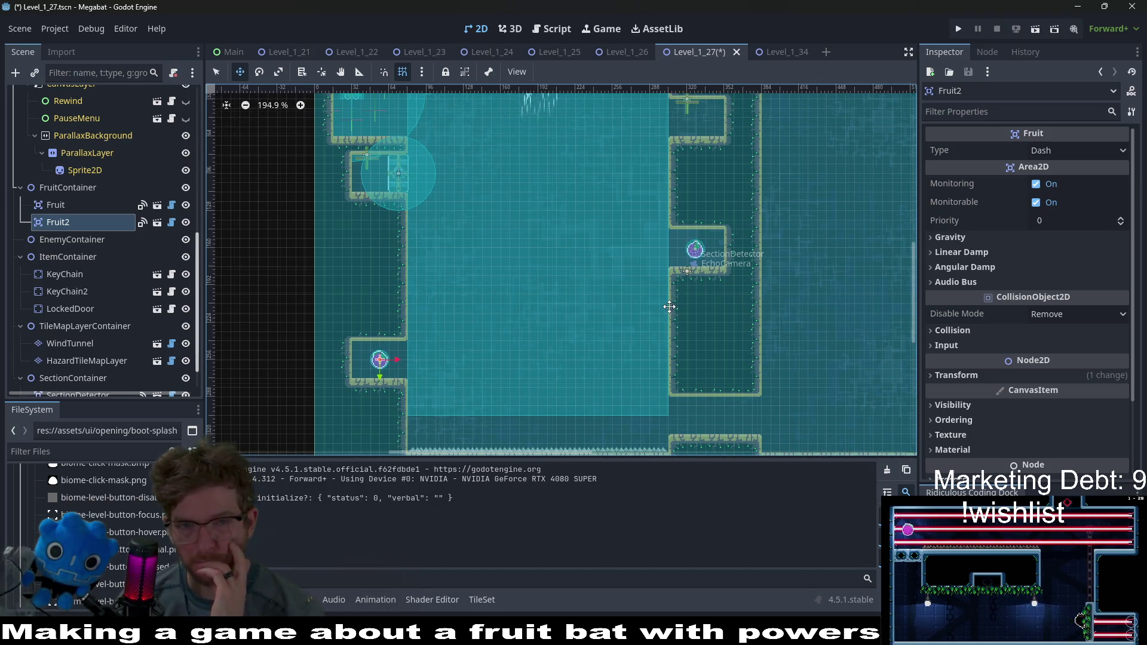
{"action": "scroll", "coordinate": [669, 307], "scroll_direction": "down", "scroll_amount": 2}
{"action": "scroll", "coordinate": [117, 309], "scroll_direction": "down", "scroll_amount": 2}
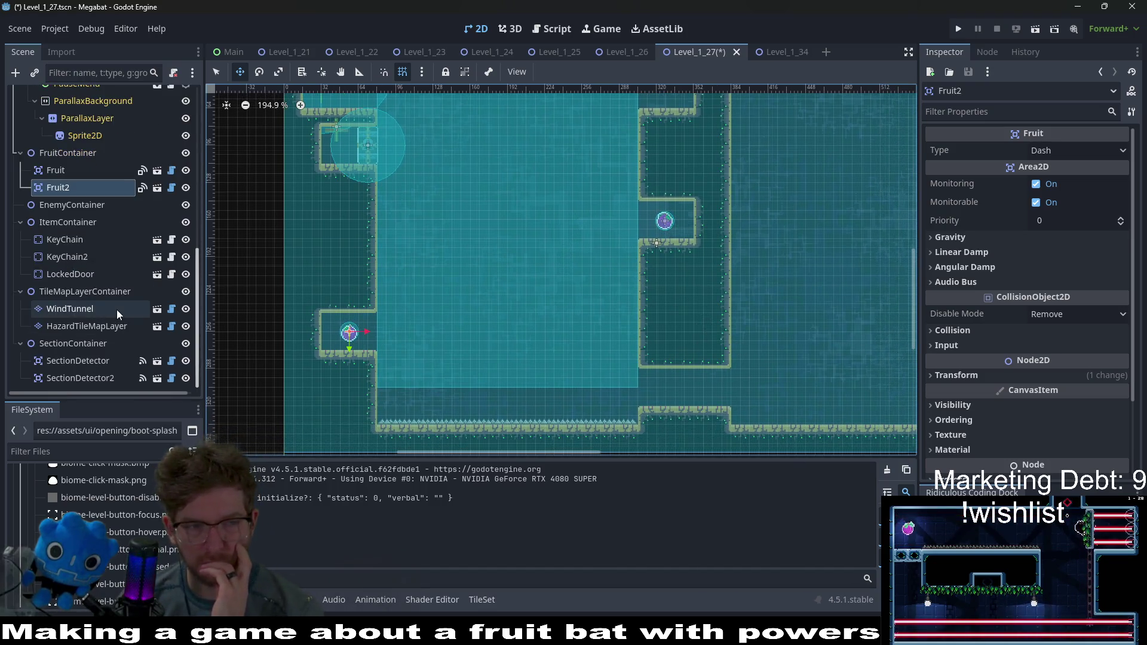
Step: Duplicate EnemyContainer and rename the copy BreakableBlocksContainer
{"action": "left_click", "coordinate": [81, 206]}
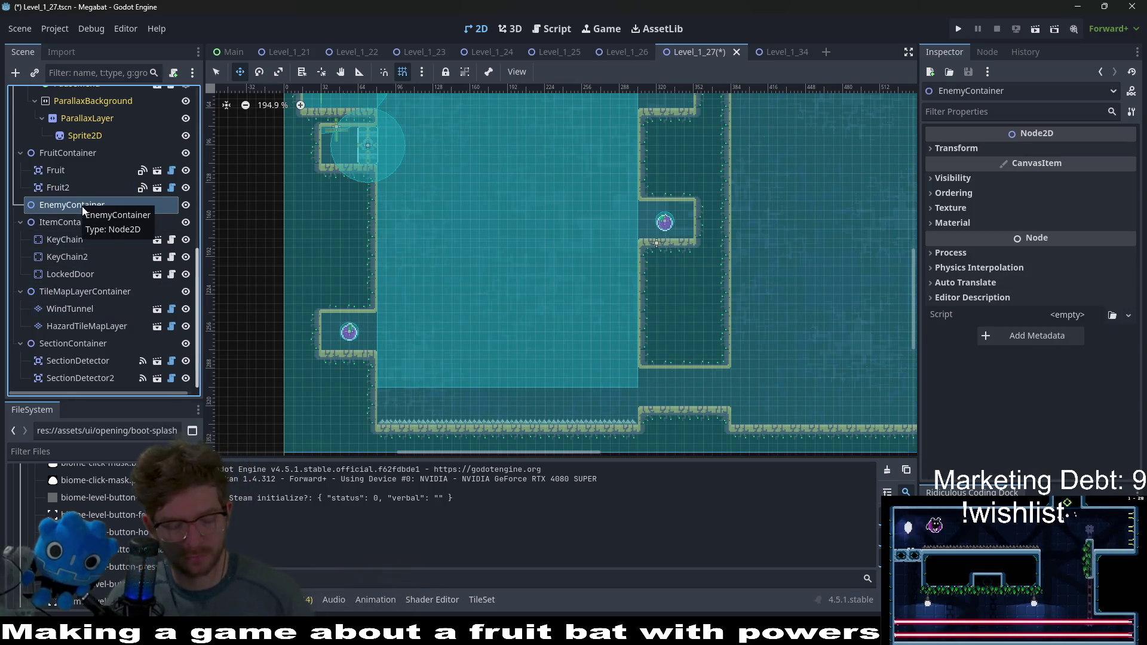
{"action": "key", "text": "ctrl+d"}
{"action": "double_click", "coordinate": [84, 222]}
{"action": "type", "text": "brea"}
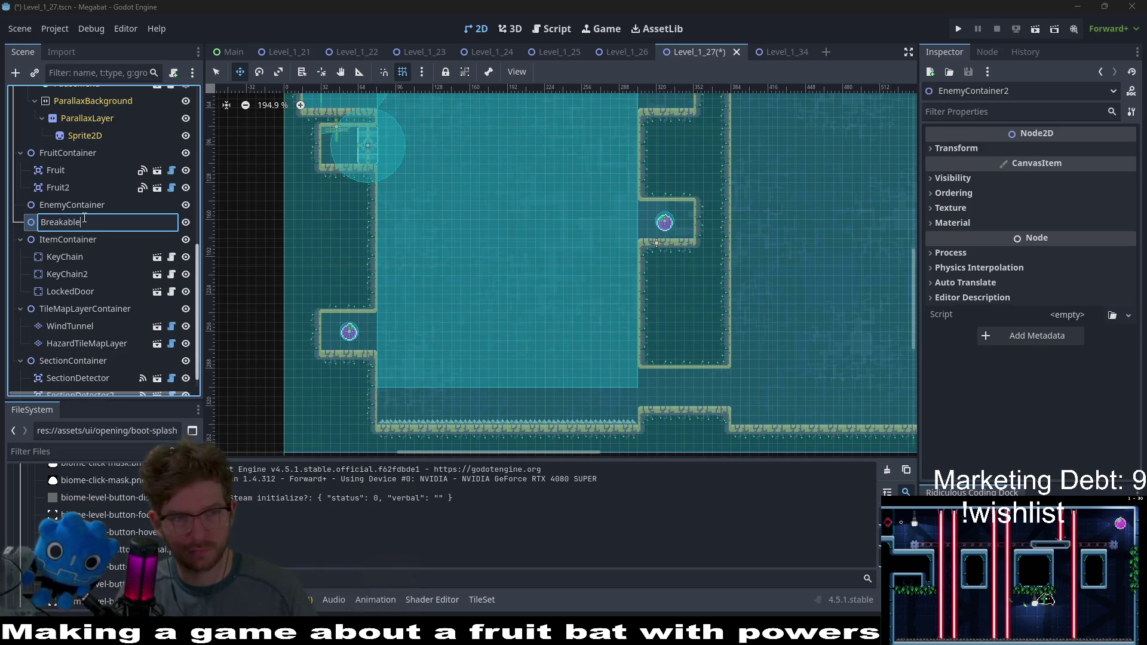
{"action": "type", "text": "s"}
{"action": "key", "text": "Return"}
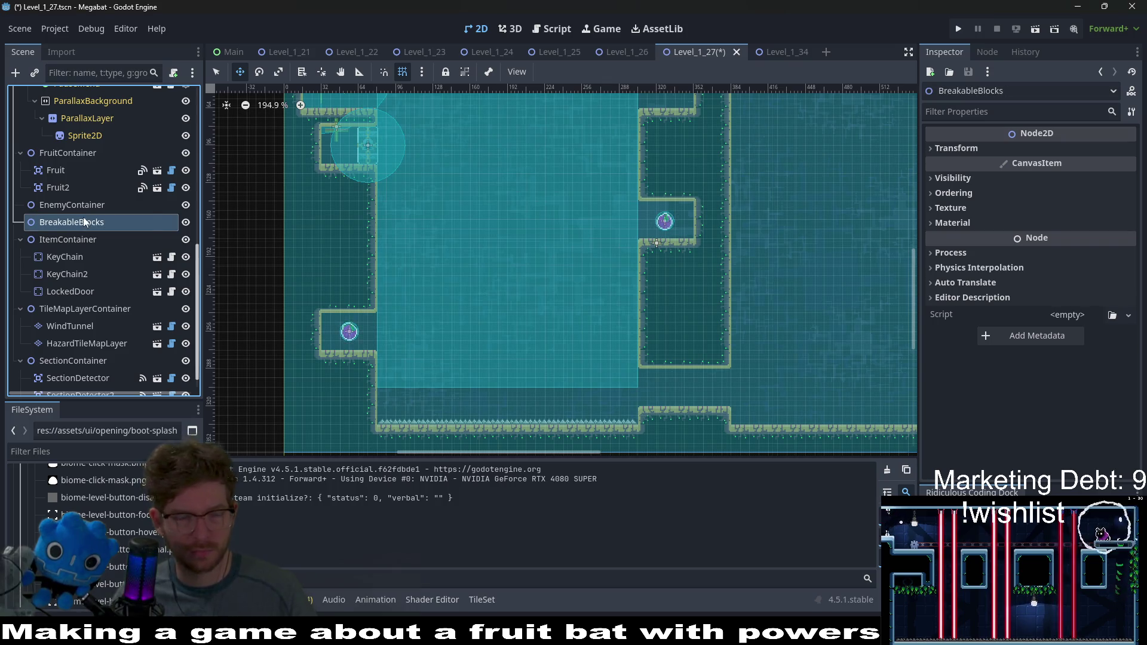
{"action": "double_click", "coordinate": [86, 225]}
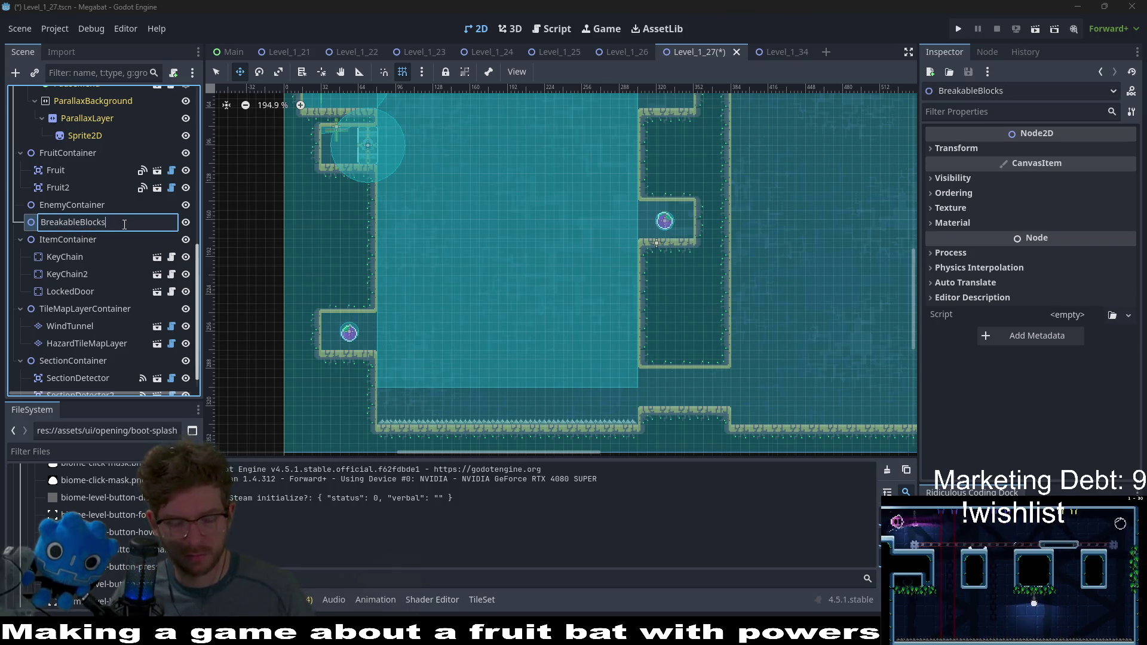
{"action": "type", "text": "Container"}
{"action": "key", "text": "Return"}
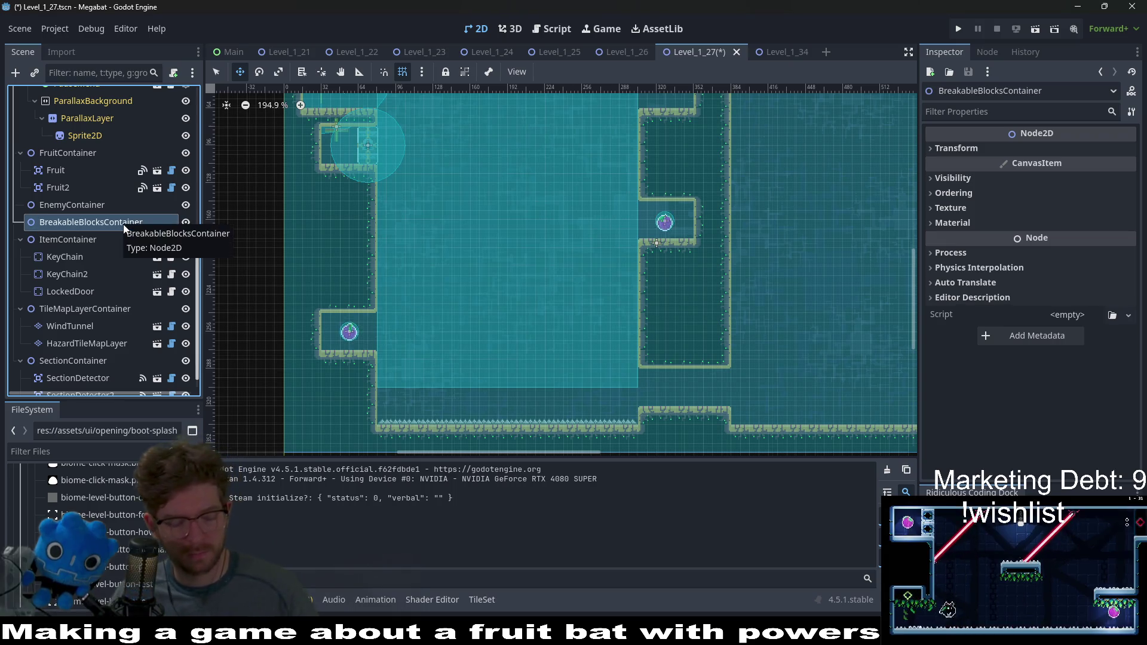
Step: Instance BreakableBlock.tscn into the container, place it at the shaft bottom, and set its Type to lab
{"action": "key", "text": "ctrl+shift+a"}
{"action": "type", "text": "breakable"}
{"action": "key", "text": "Return"}
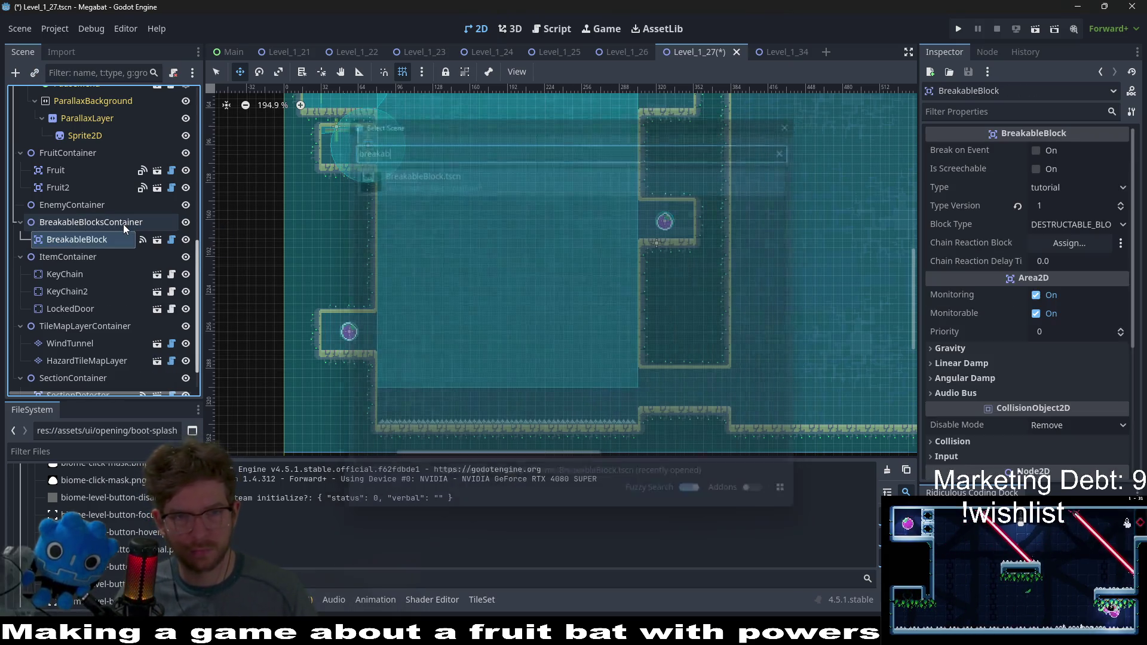
{"action": "mouse_move", "coordinate": [518, 221]}
{"action": "left_mouse_down"}
{"action": "mouse_move", "coordinate": [672, 370]}
{"action": "mouse_move", "coordinate": [667, 477]}
{"action": "left_mouse_up"}
{"action": "scroll", "coordinate": [678, 369], "scroll_direction": "up", "scroll_amount": 4}
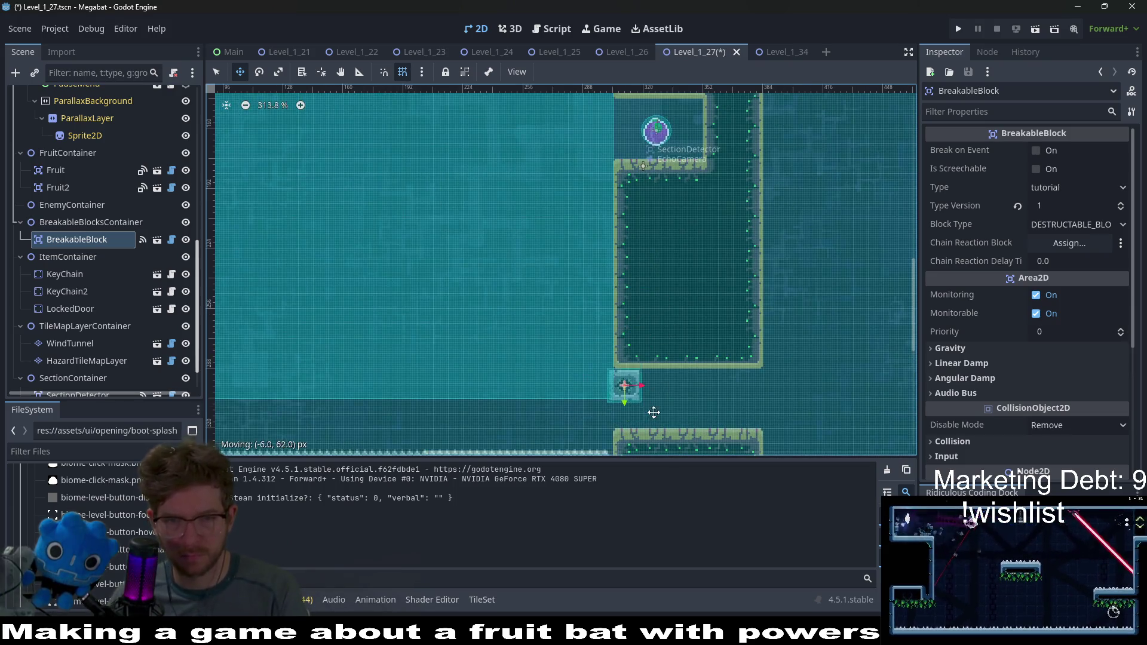
{"action": "left_click", "coordinate": [1067, 188]}
{"action": "left_click", "coordinate": [1059, 219]}
{"action": "scroll", "coordinate": [617, 405], "scroll_direction": "up", "scroll_amount": 9}
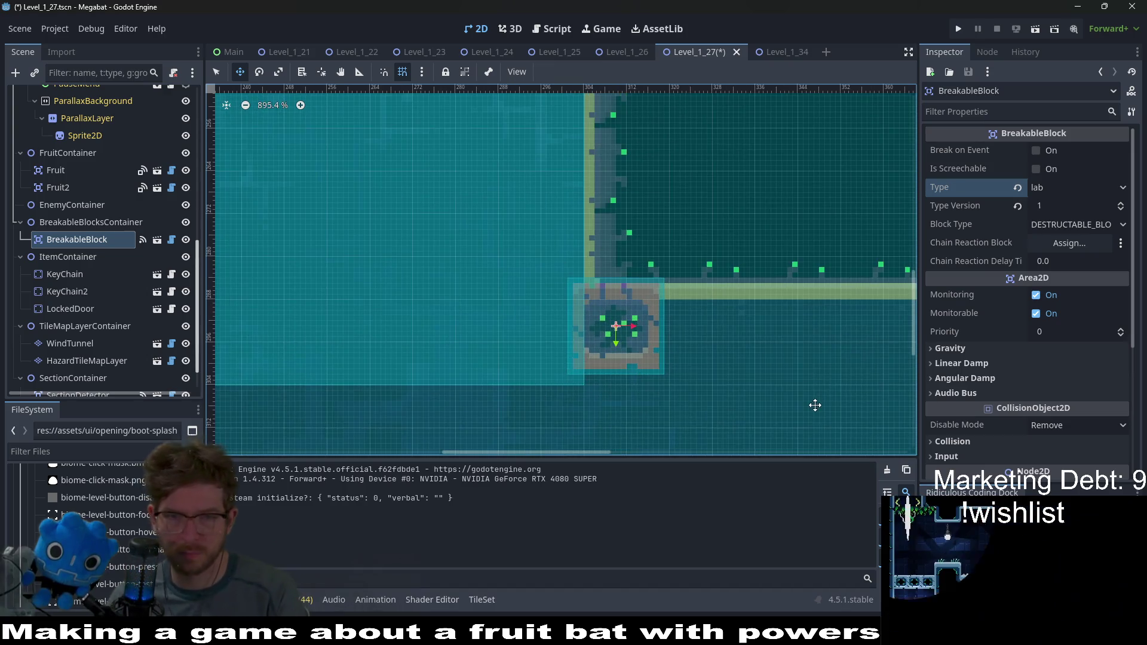
{"action": "key", "text": "Down"}
{"action": "key", "text": "Right"}
{"action": "key", "text": "Down"}
{"action": "key", "text": "Right"}
{"action": "key", "text": "Down"}
{"action": "scroll", "coordinate": [713, 273], "scroll_direction": "down", "scroll_amount": 3}
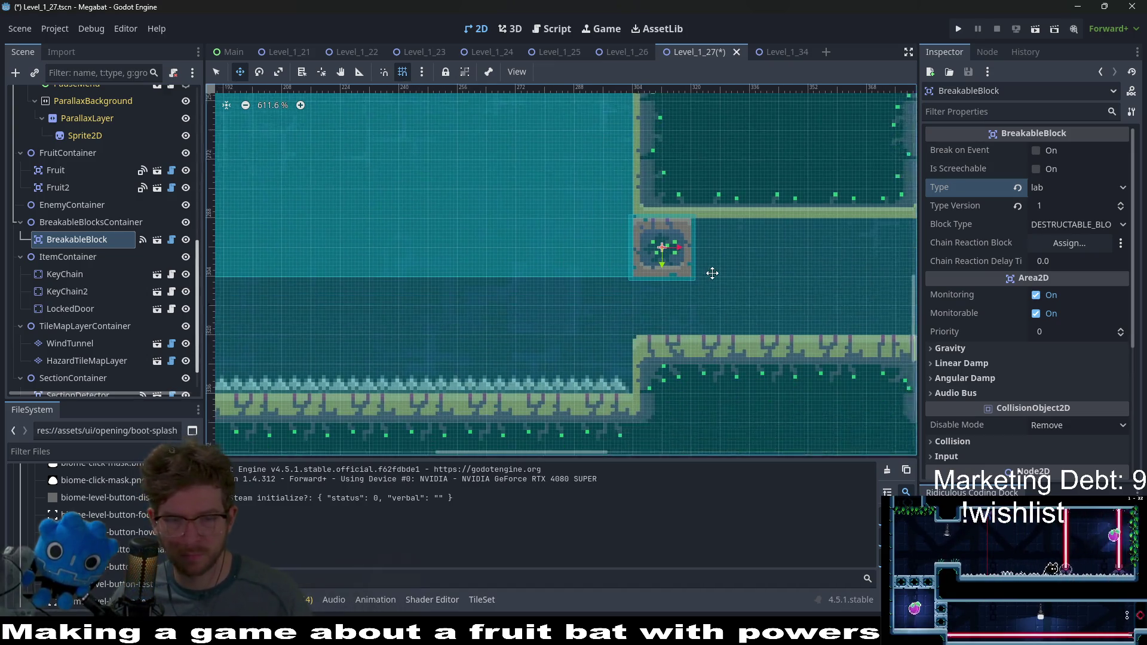
{"action": "scroll", "coordinate": [712, 273], "scroll_direction": "down", "scroll_amount": 1}
Step: Duplicate the block as BreakableBlock2 and nudge the copy just below the first
{"action": "key", "text": "ctrl+d"}
{"action": "key", "text": "Down"}
{"action": "key", "text": "Down"}
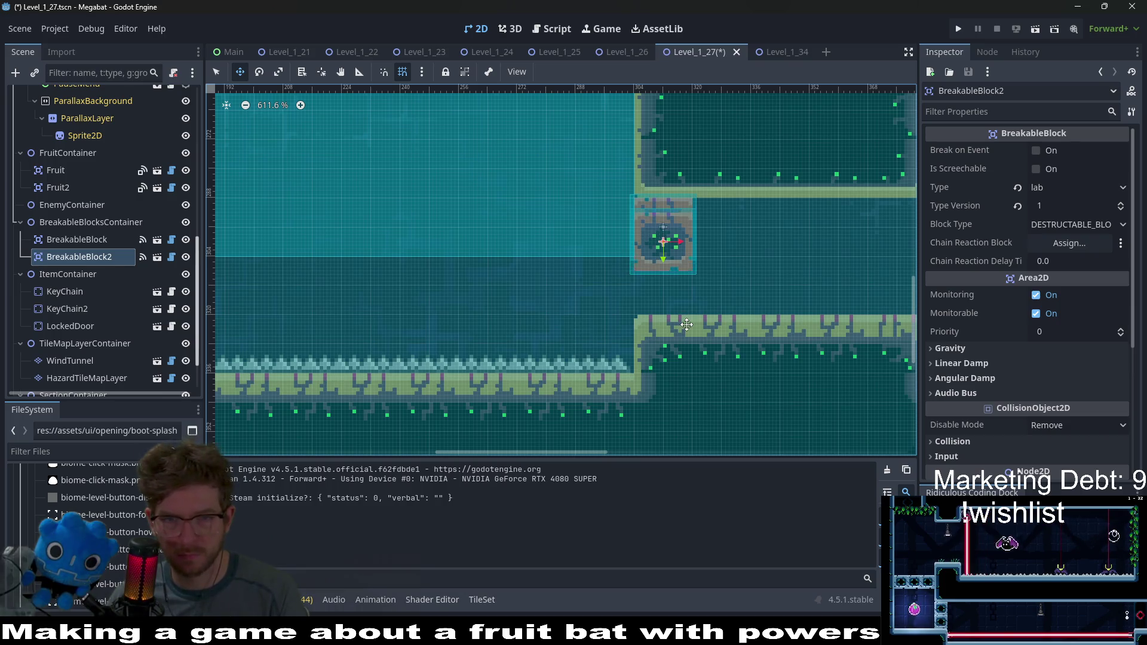
{"action": "key", "text": "Down"}
{"action": "key", "text": "Down"}
{"action": "key", "text": "Down"}
{"action": "scroll", "coordinate": [687, 324], "scroll_direction": "down", "scroll_amount": 7}
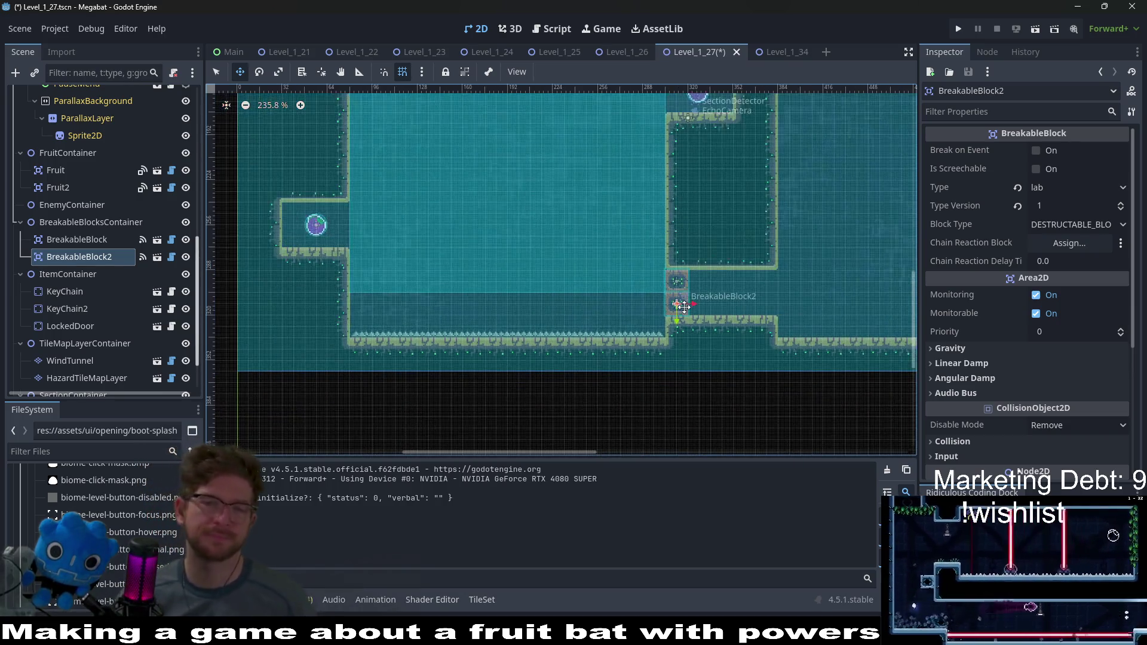
{"action": "scroll", "coordinate": [684, 306], "scroll_direction": "down", "scroll_amount": 2}
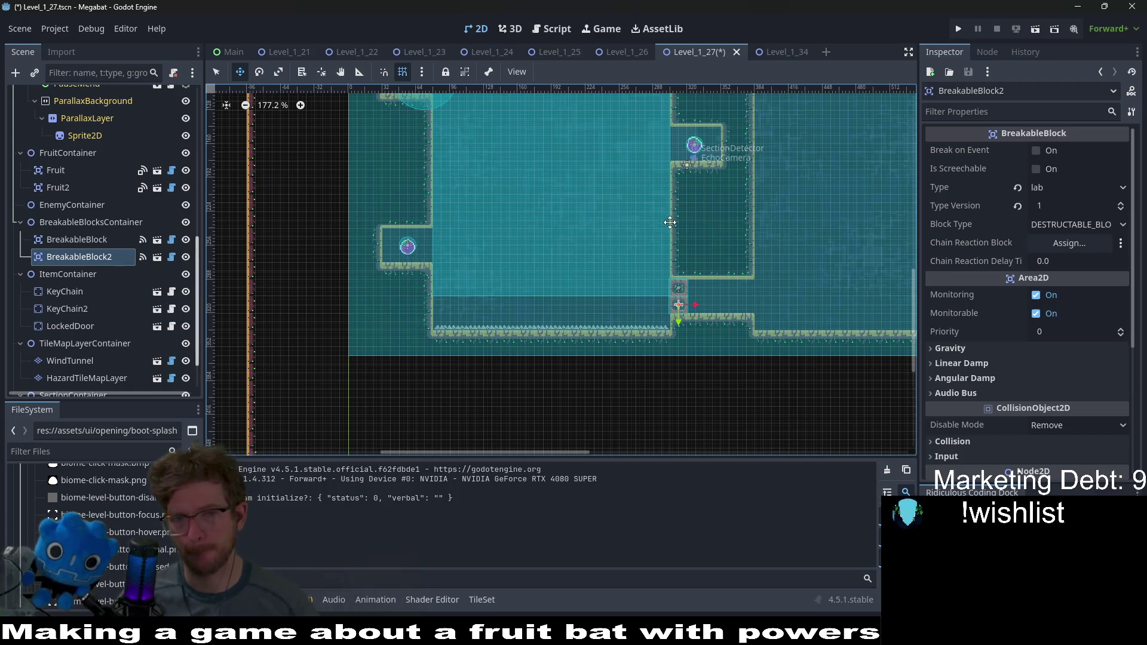
{"action": "scroll", "coordinate": [665, 276], "scroll_direction": "down", "scroll_amount": 1}
{"action": "scroll", "coordinate": [634, 294], "scroll_direction": "right", "scroll_amount": 3}
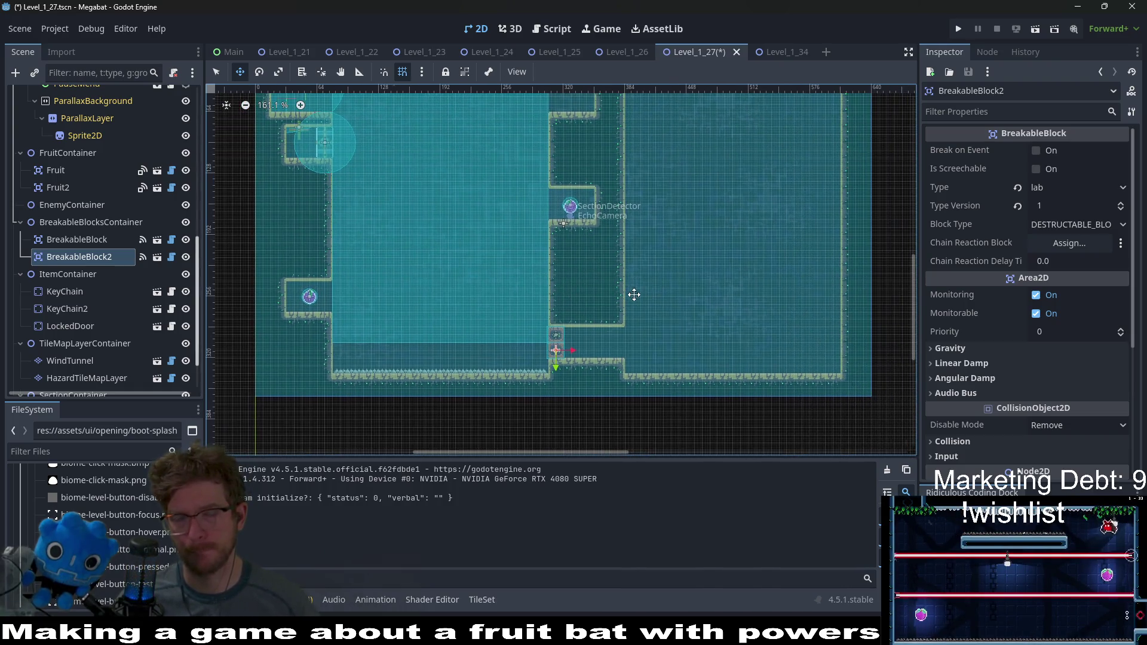
{"action": "scroll", "coordinate": [608, 268], "scroll_direction": "up", "scroll_amount": 2}
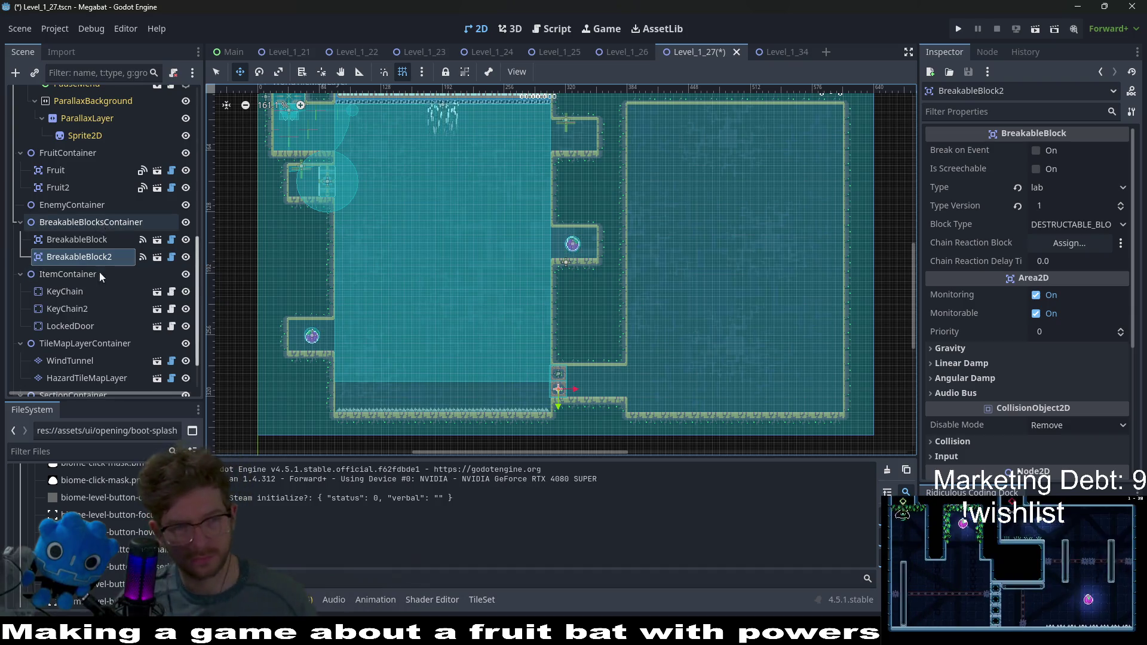
Step: Move LockedDoor to the shaft bottom beside the breakable blocks and align it with the tiles
{"action": "scroll", "coordinate": [100, 281], "scroll_direction": "down", "scroll_amount": 2}
{"action": "left_click", "coordinate": [83, 273]}
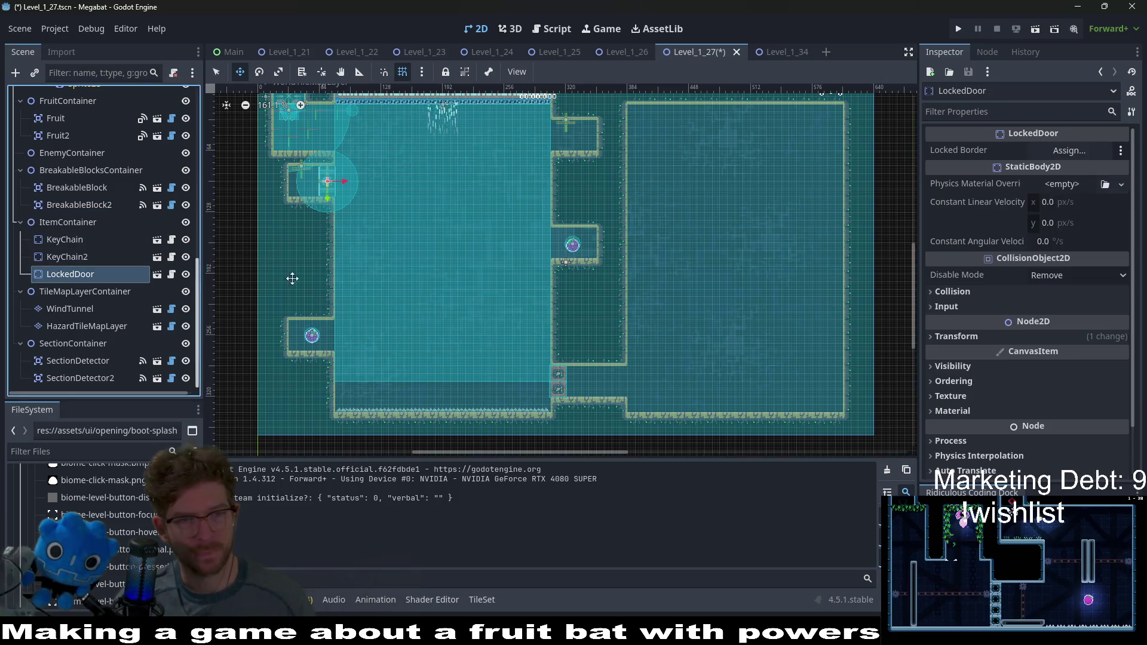
{"action": "left_click_drag", "start_coordinate": [341, 197], "coordinate": [589, 362]}
{"action": "scroll", "coordinate": [580, 388], "scroll_direction": "up", "scroll_amount": 5}
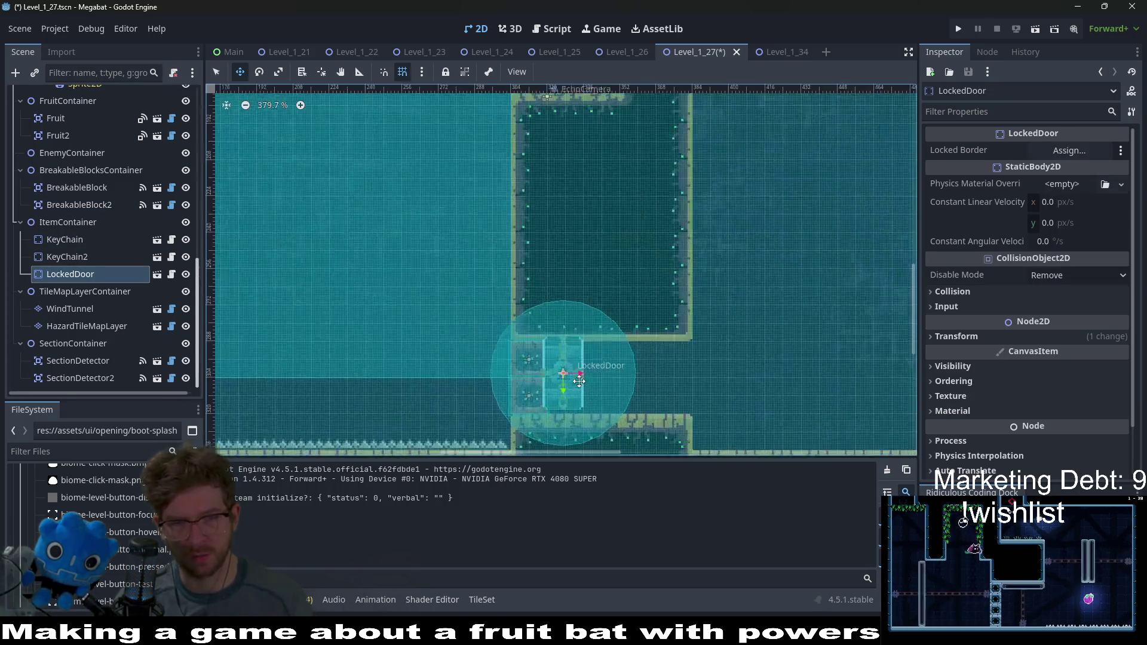
{"action": "key", "text": "Left"}
{"action": "key", "text": "Left"}
{"action": "key", "text": "Left"}
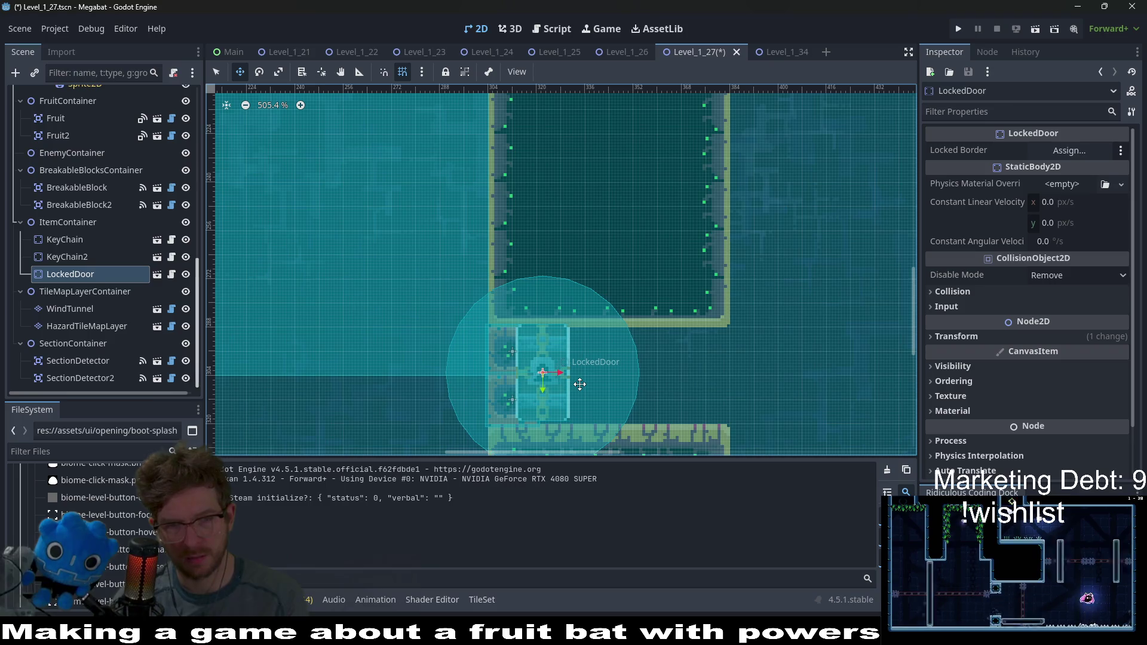
{"action": "key", "text": "Right"}
{"action": "key", "text": "Down"}
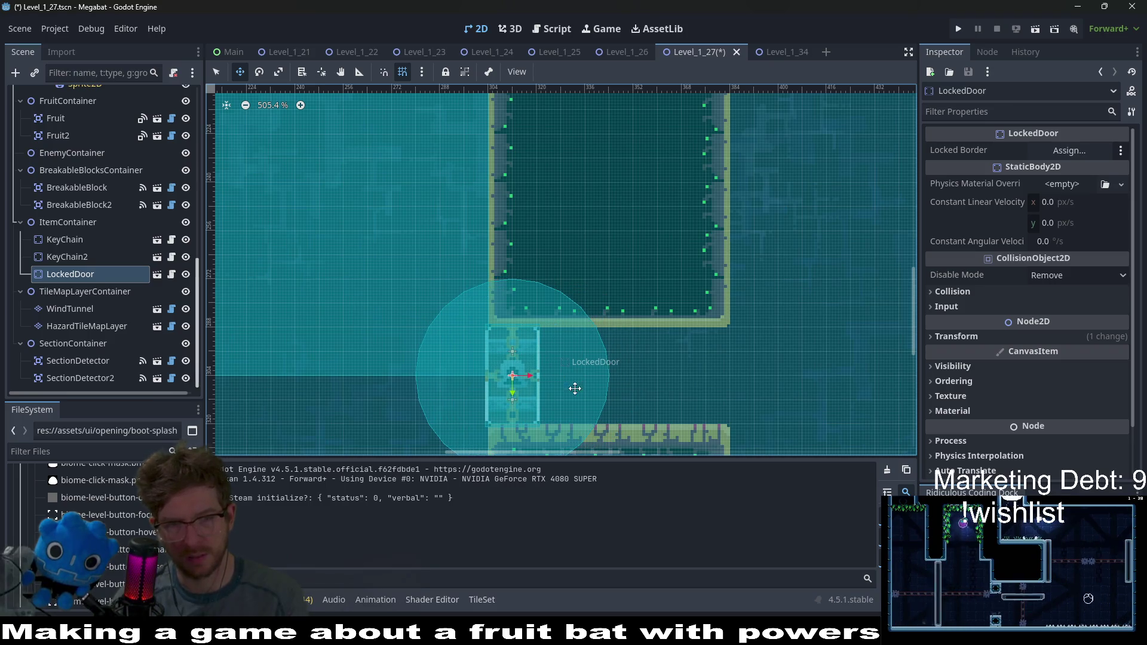
Step: Duplicate the door as LockedDoor2 and nudge it into place right beside LockedDoor
{"action": "key", "text": "ctrl+d"}
{"action": "key", "text": "Right"}
{"action": "key", "text": "Right"}
{"action": "key", "text": "Right"}
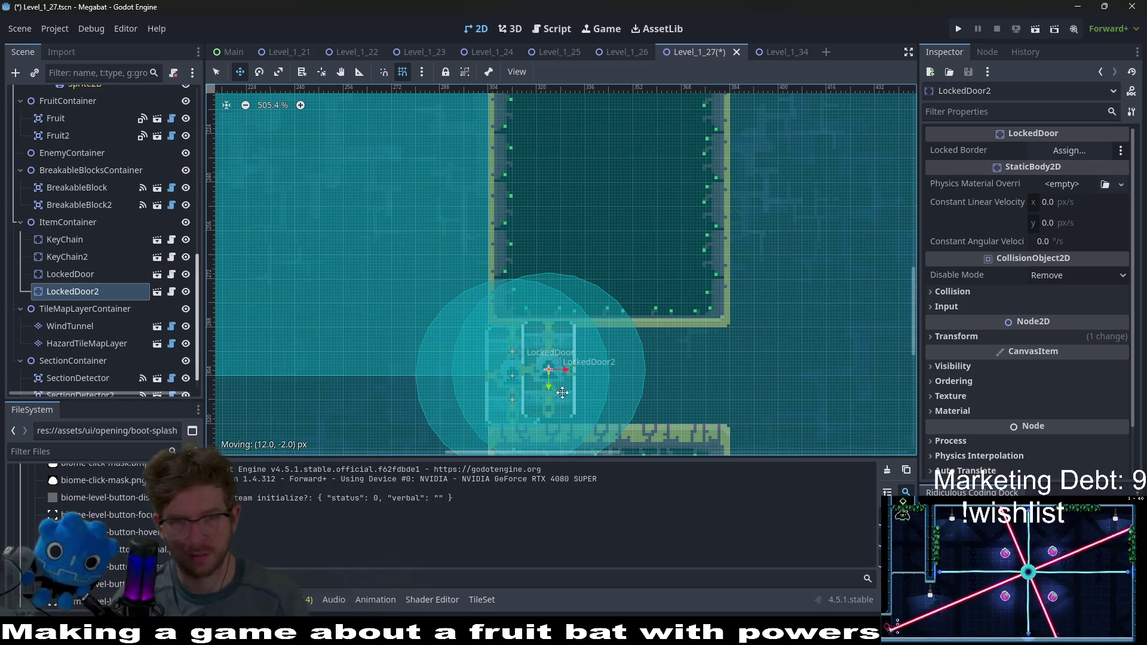
{"action": "key", "text": "Down"}
{"action": "key", "text": "Down"}
{"action": "key", "text": "Right"}
{"action": "key", "text": "Right"}
{"action": "key", "text": "Up"}
{"action": "key", "text": "Left"}
{"action": "key", "text": "Left"}
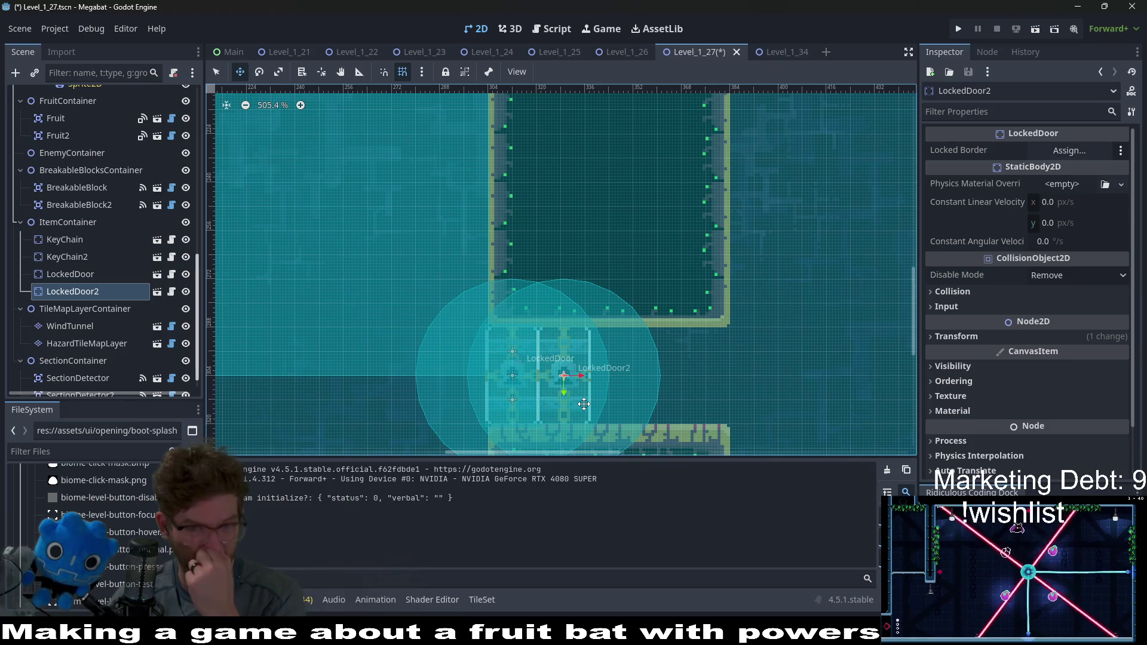
{"action": "key", "text": "Left"}
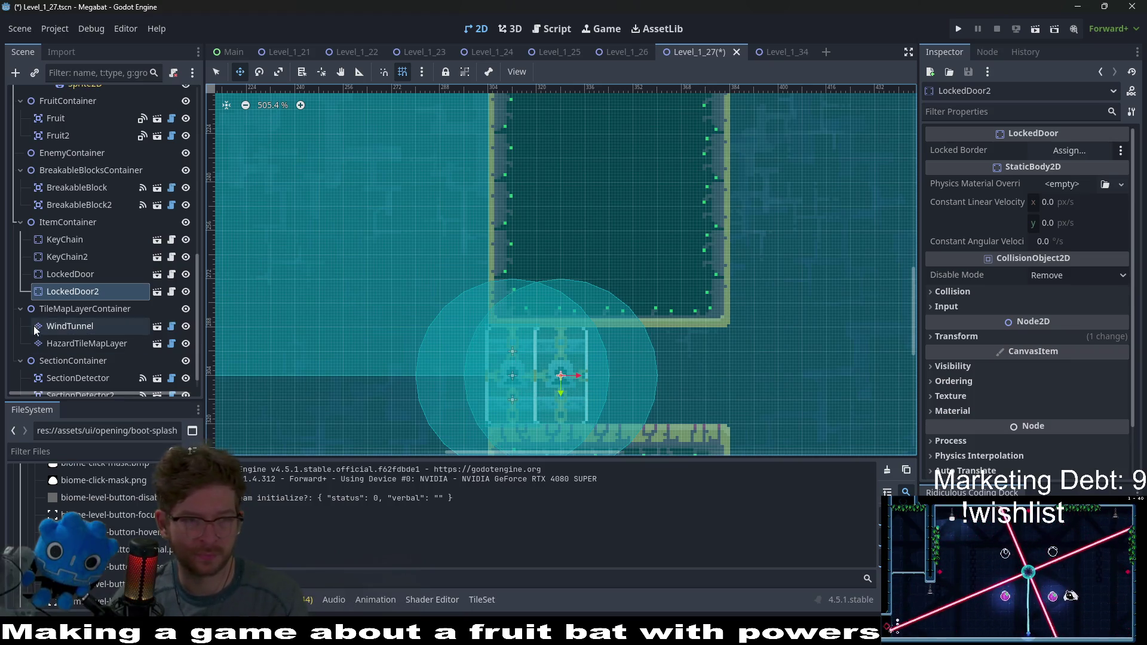
{"action": "left_click", "coordinate": [105, 279]}
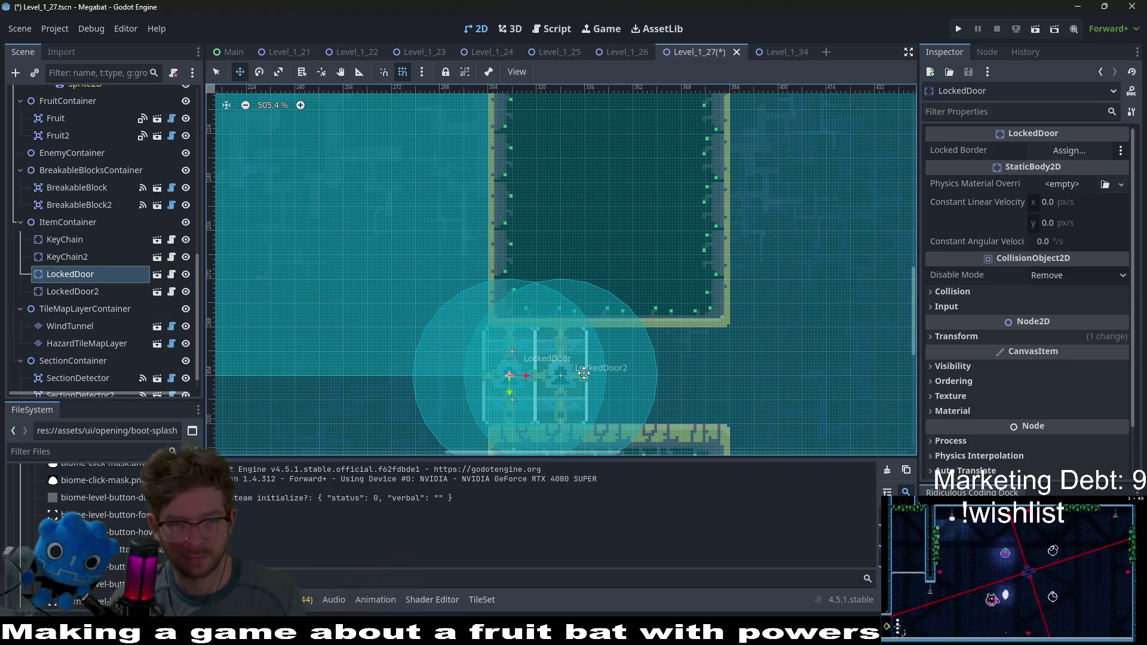
{"action": "scroll", "coordinate": [584, 373], "scroll_direction": "up", "scroll_amount": 2}
{"action": "scroll", "coordinate": [570, 268], "scroll_direction": "up", "scroll_amount": 1}
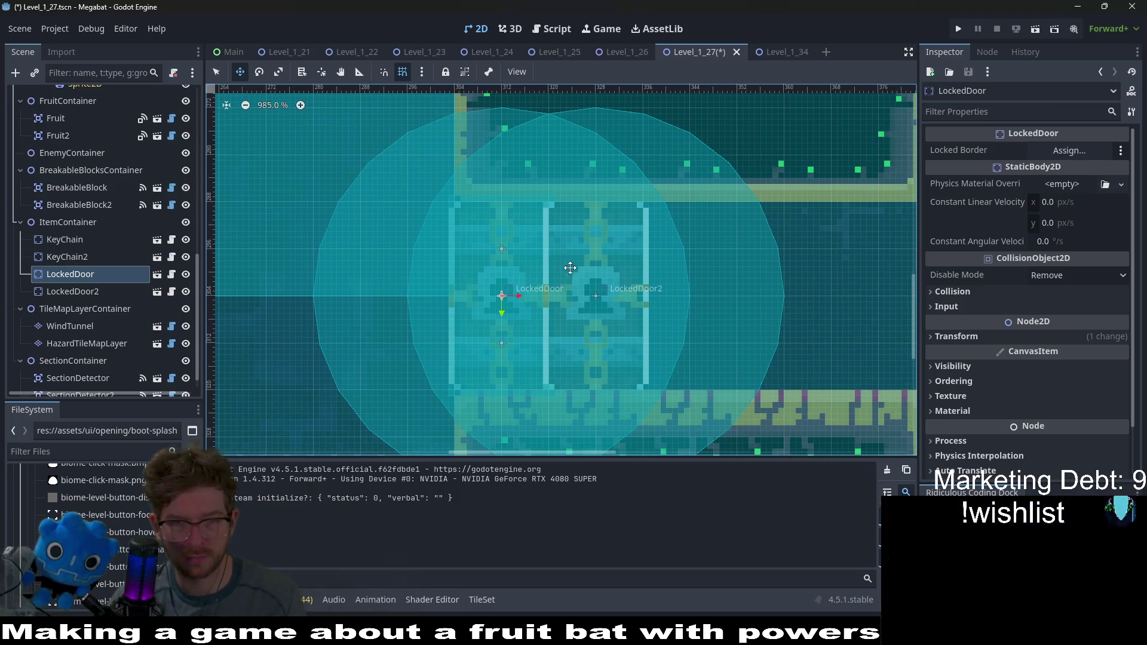
{"action": "left_click", "coordinate": [638, 333]}
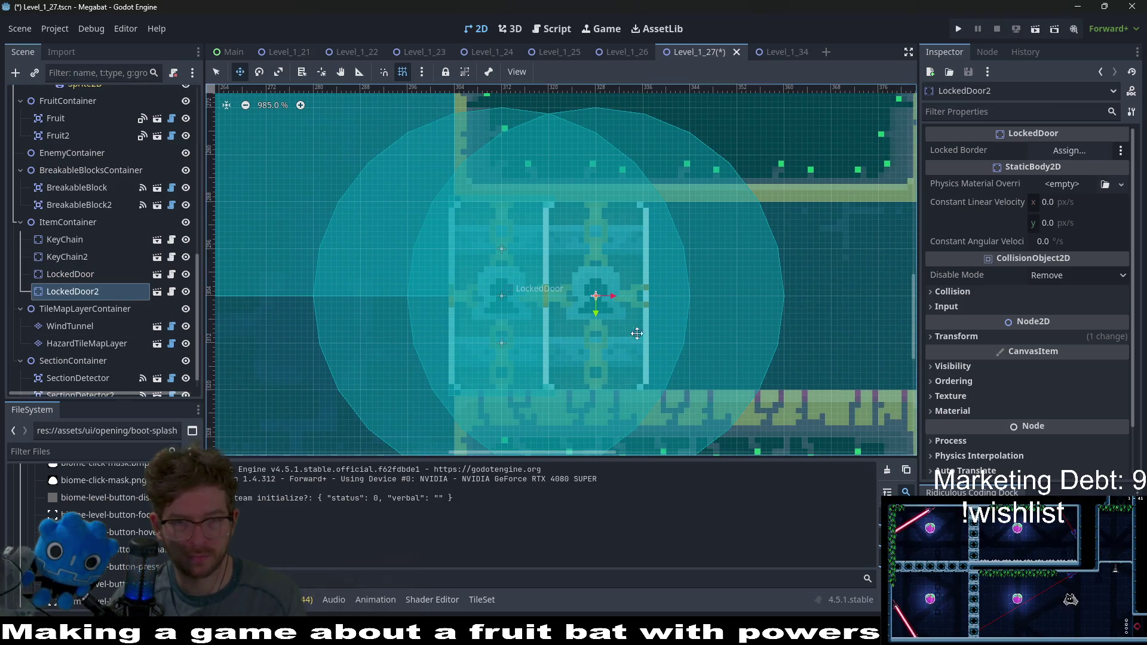
{"action": "scroll", "coordinate": [637, 333], "scroll_direction": "down", "scroll_amount": 4}
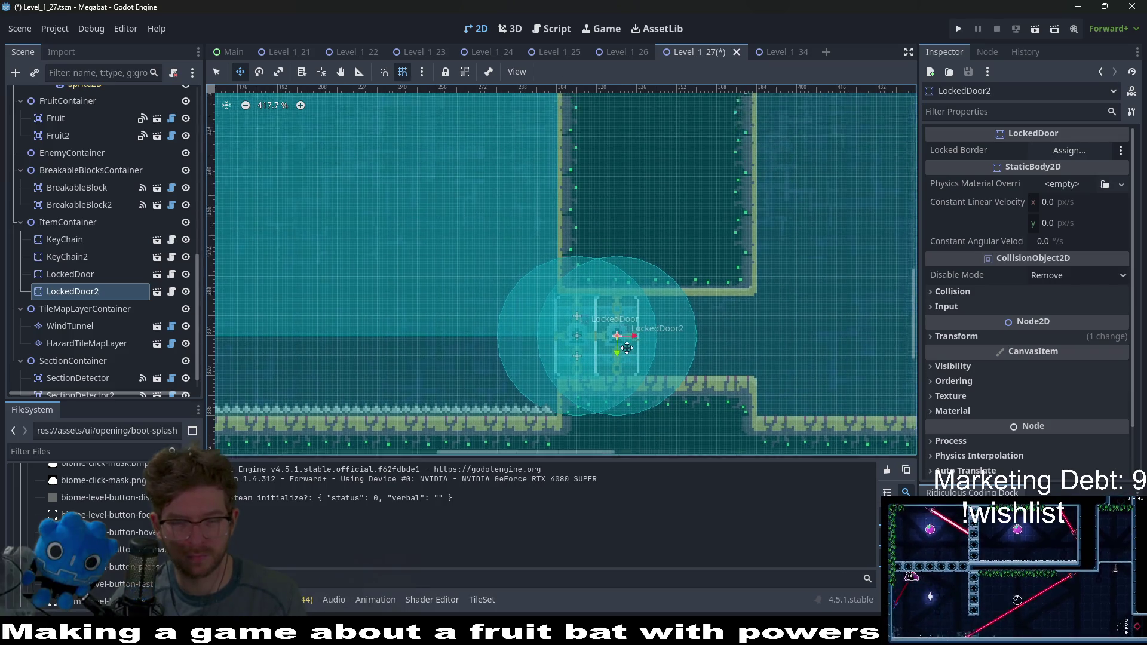
{"action": "left_click_drag", "start_coordinate": [627, 348], "coordinate": [614, 386]}
{"action": "scroll", "coordinate": [607, 368], "scroll_direction": "down", "scroll_amount": 2}
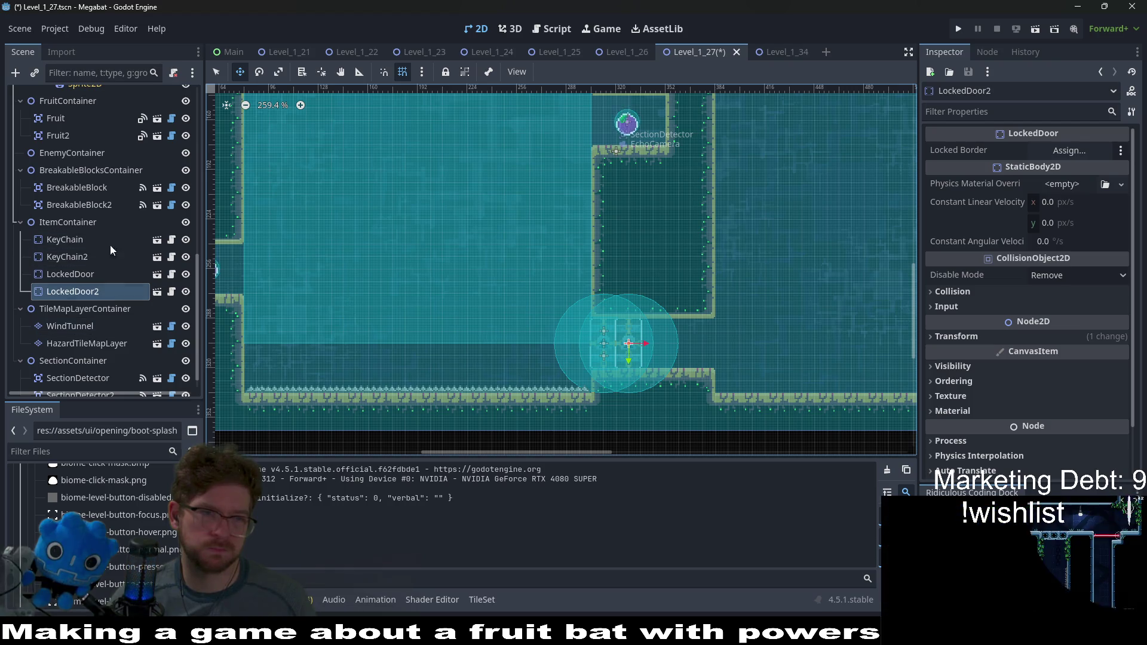
Step: Select both breakable blocks, then run Level_1_27 as a playtest
{"action": "left_click", "coordinate": [89, 208]}
{"action": "left_click", "coordinate": [96, 189], "text": "shift"}
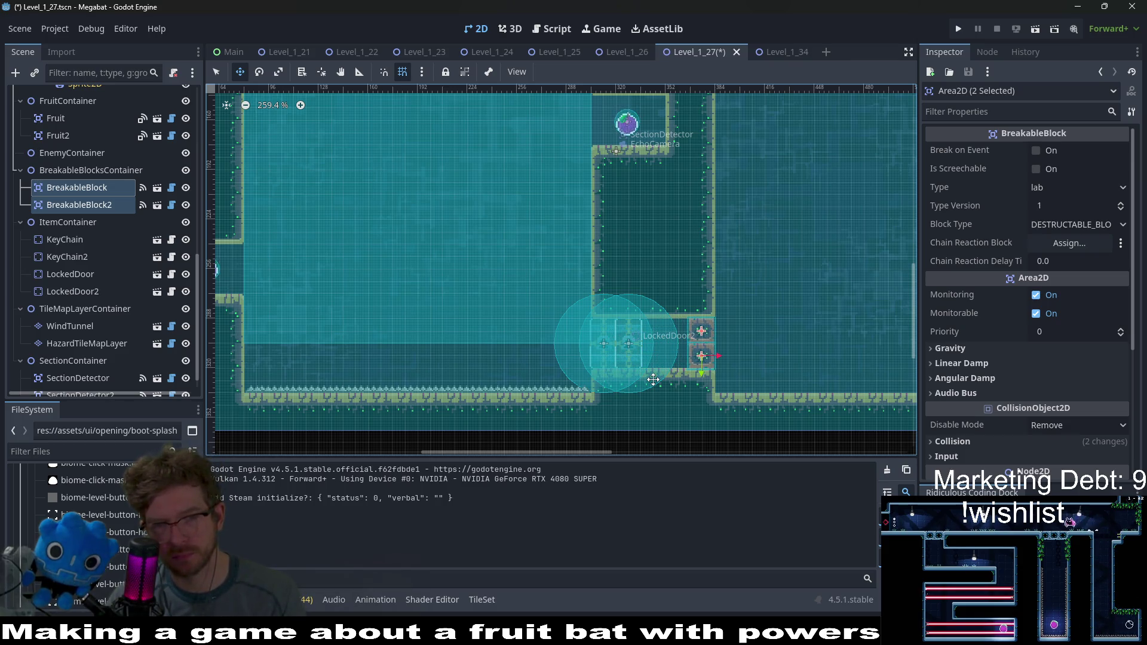
{"action": "scroll", "coordinate": [712, 362], "scroll_direction": "up", "scroll_amount": 4}
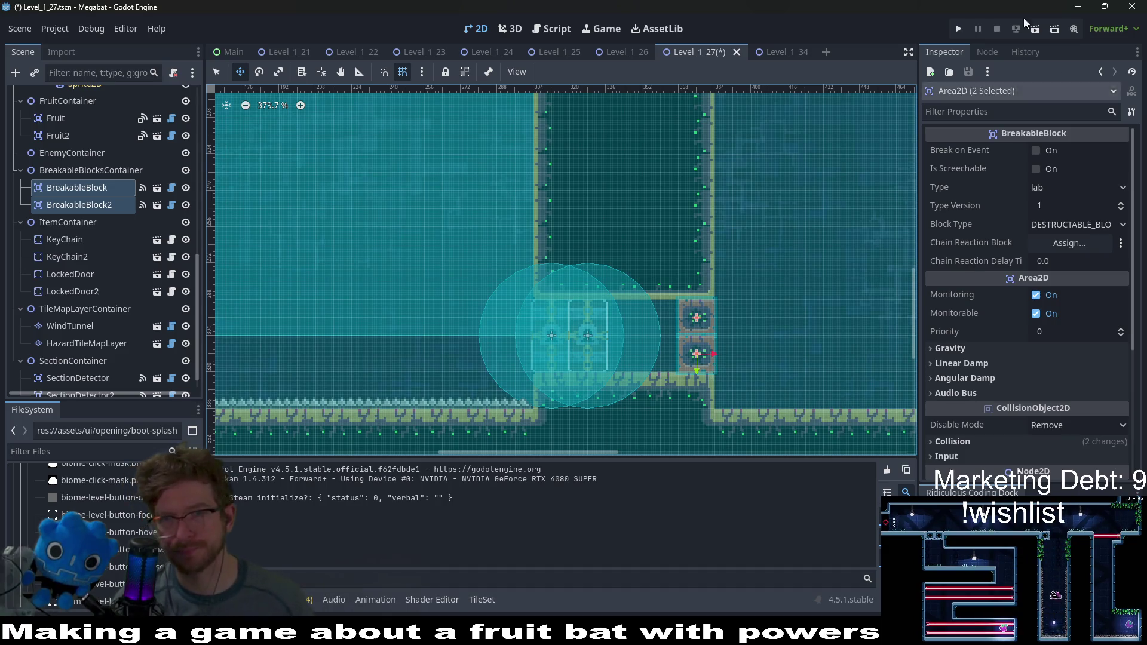
{"action": "left_click", "coordinate": [1035, 28]}
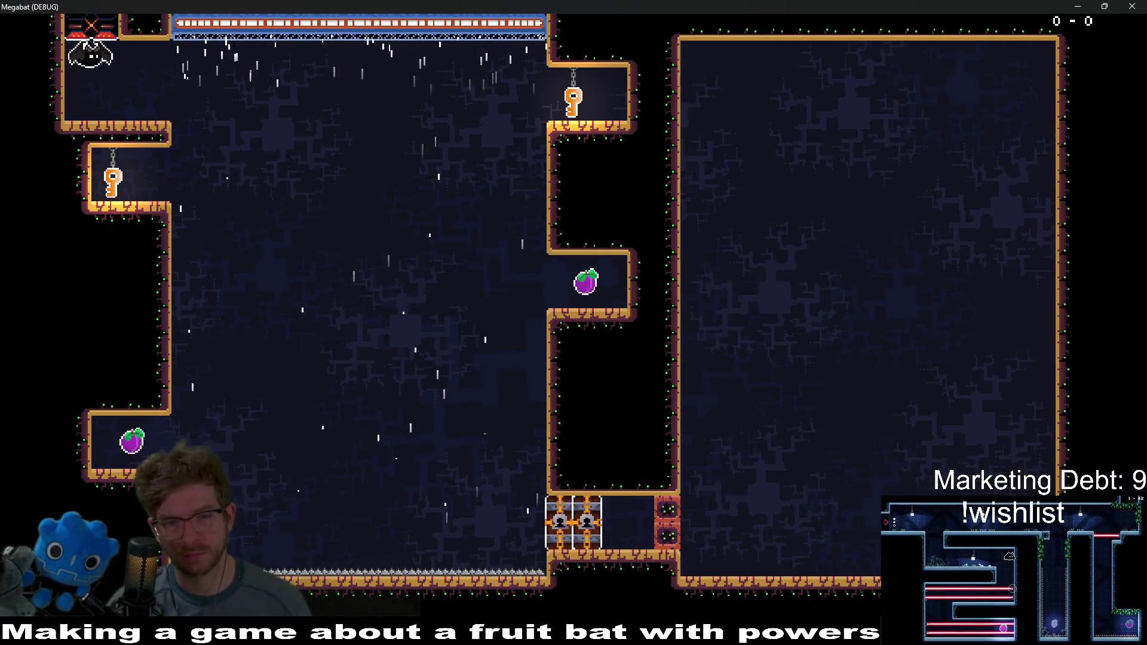
Step: Fly the bat to gather the keys from the ledges and open the locked gates
{"action": "key", "text": "Right"}
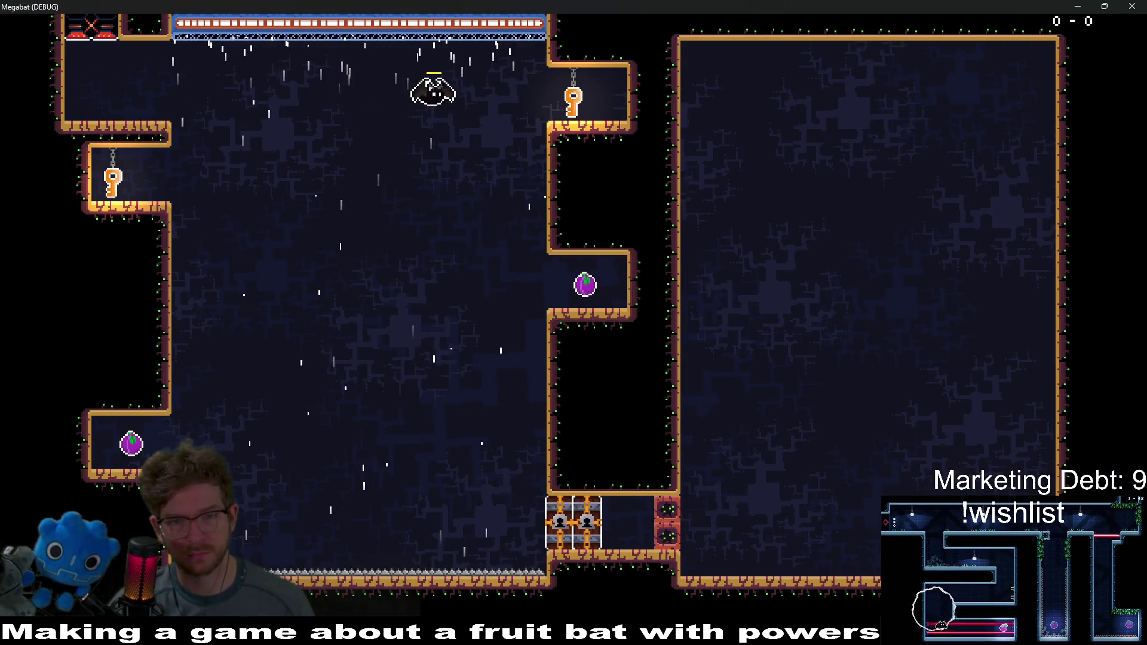
{"action": "key", "text": "Right"}
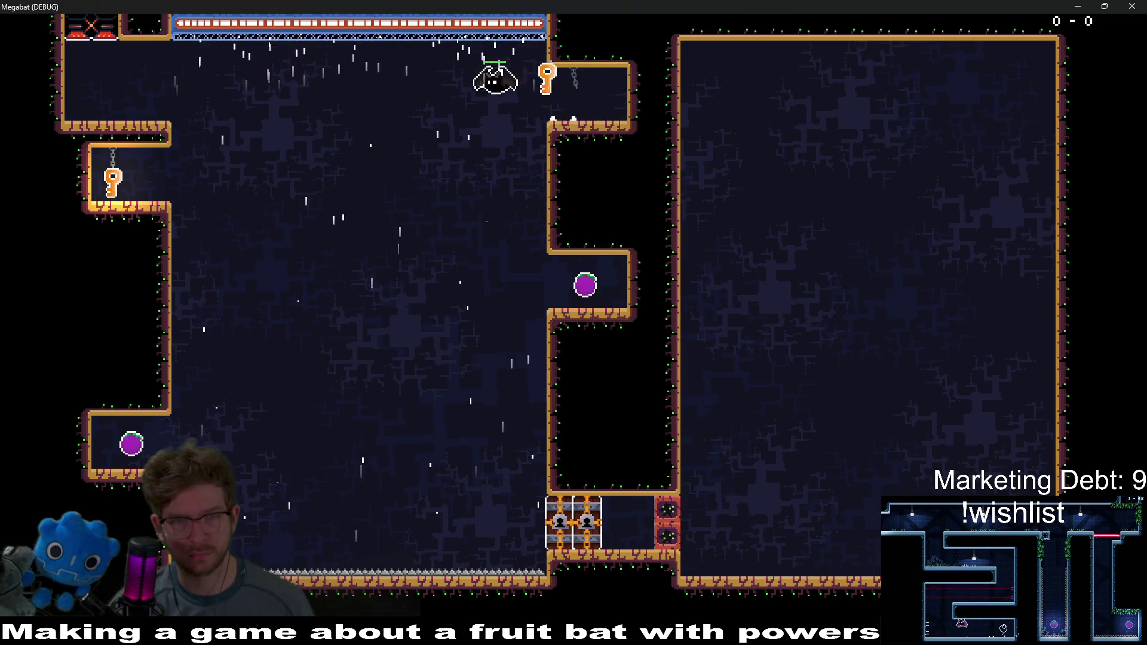
{"action": "key", "text": "Left"}
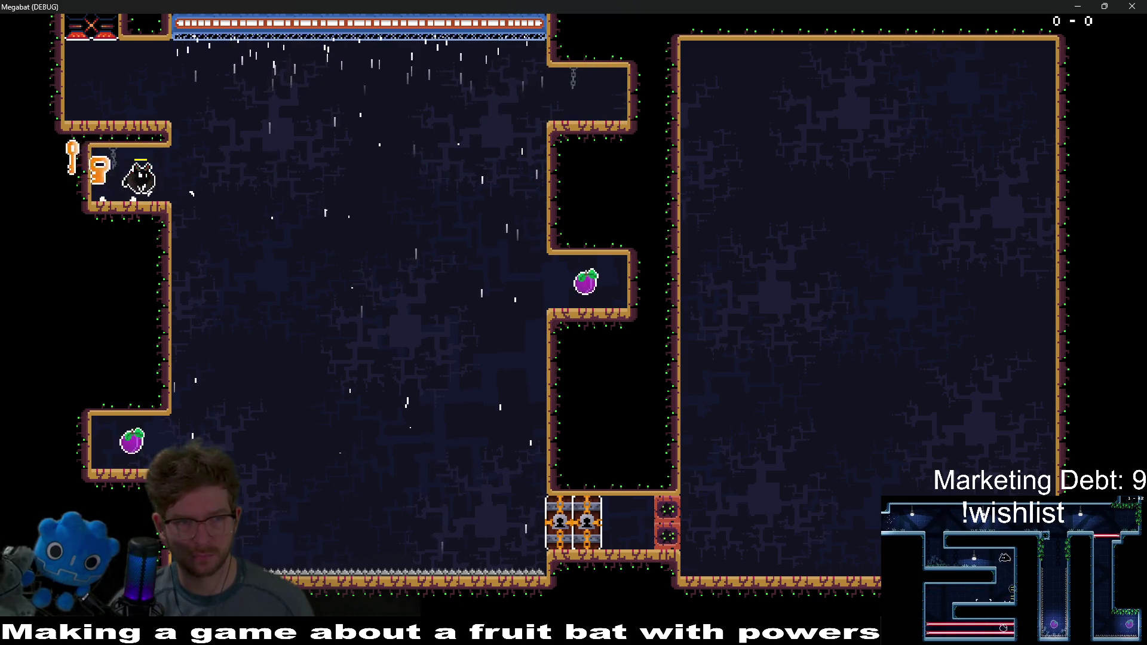
{"action": "key", "text": "Right"}
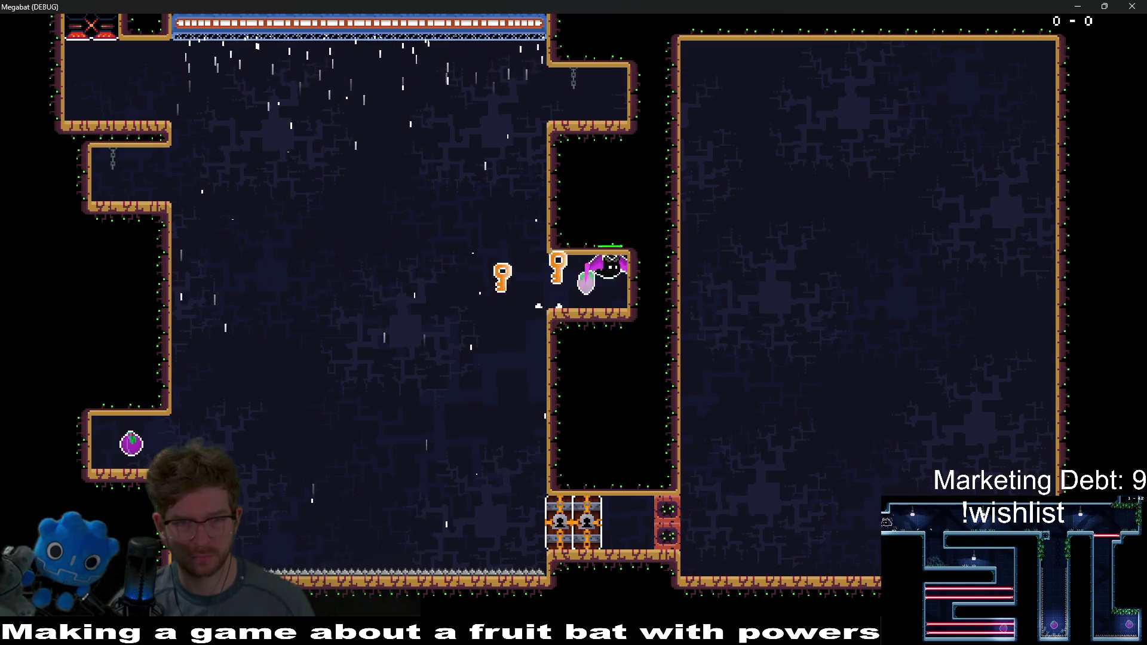
{"action": "key", "text": "Left"}
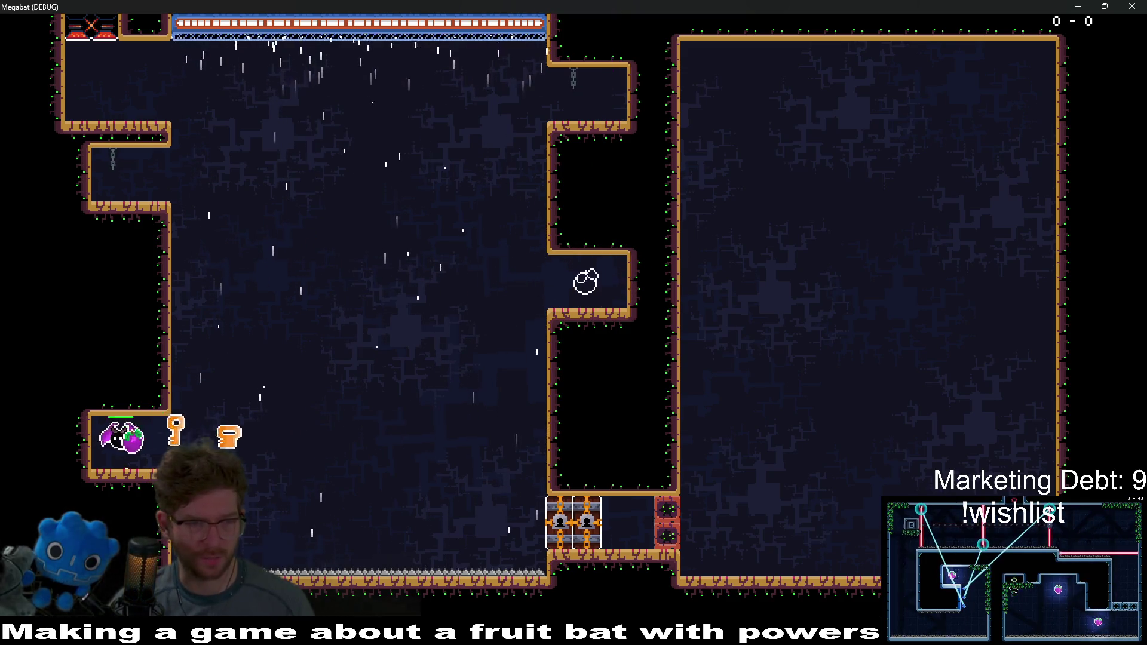
{"action": "key", "text": "Right"}
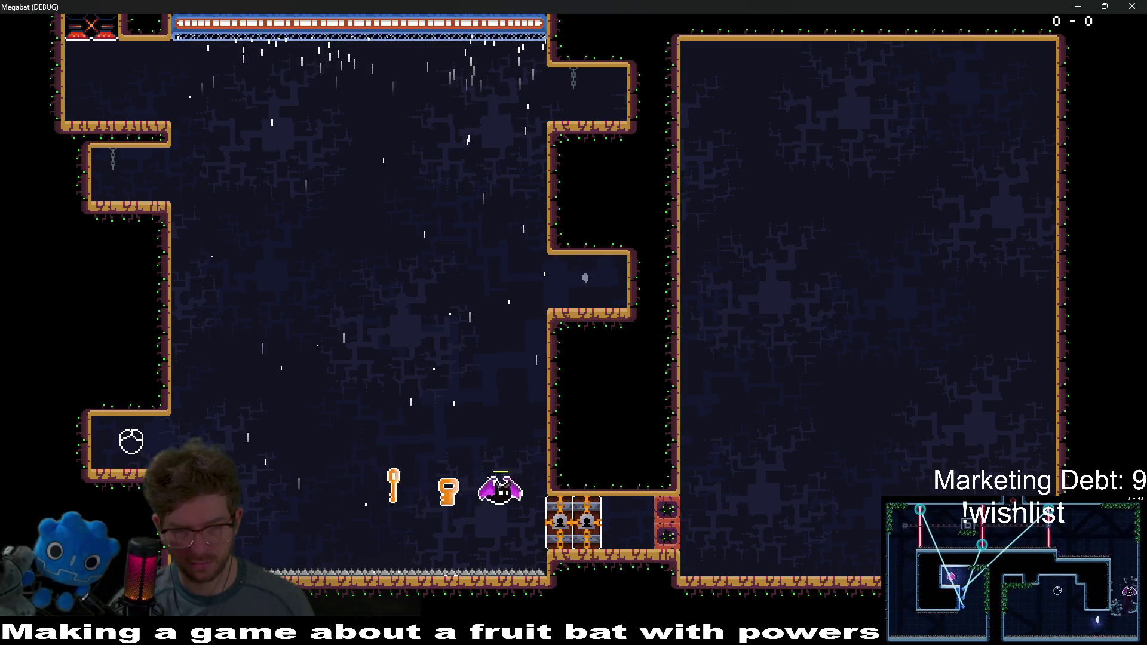
{"action": "key", "text": "Right"}
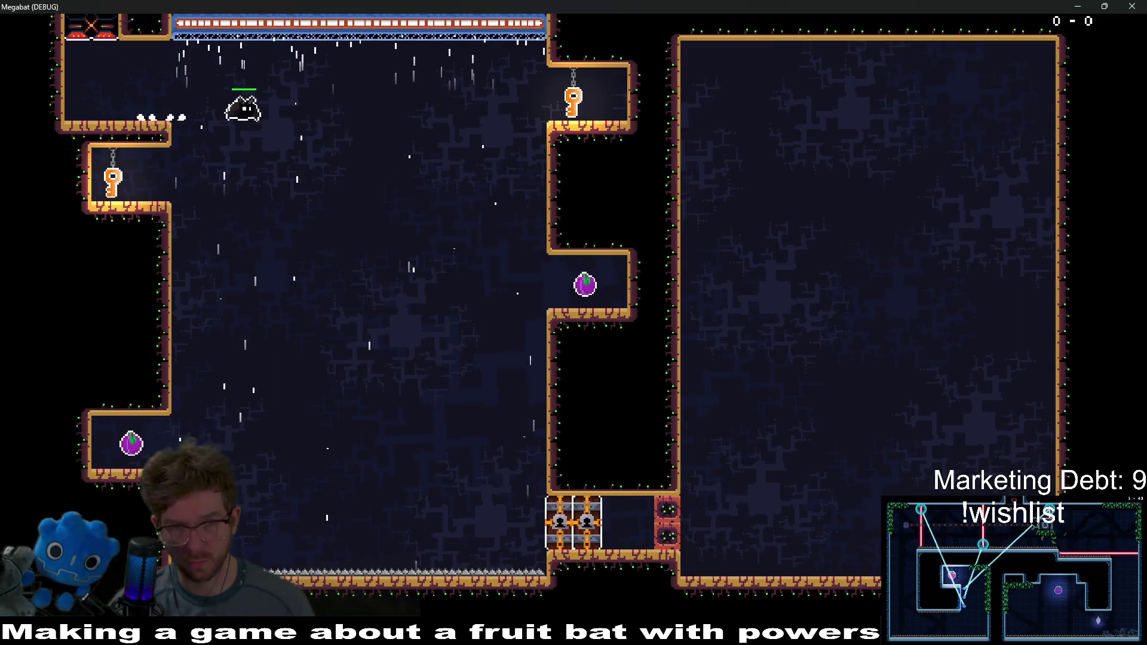
Step: Carry a key down to unlock a block, grab fruit, and open another gate
{"action": "key", "text": "Right"}
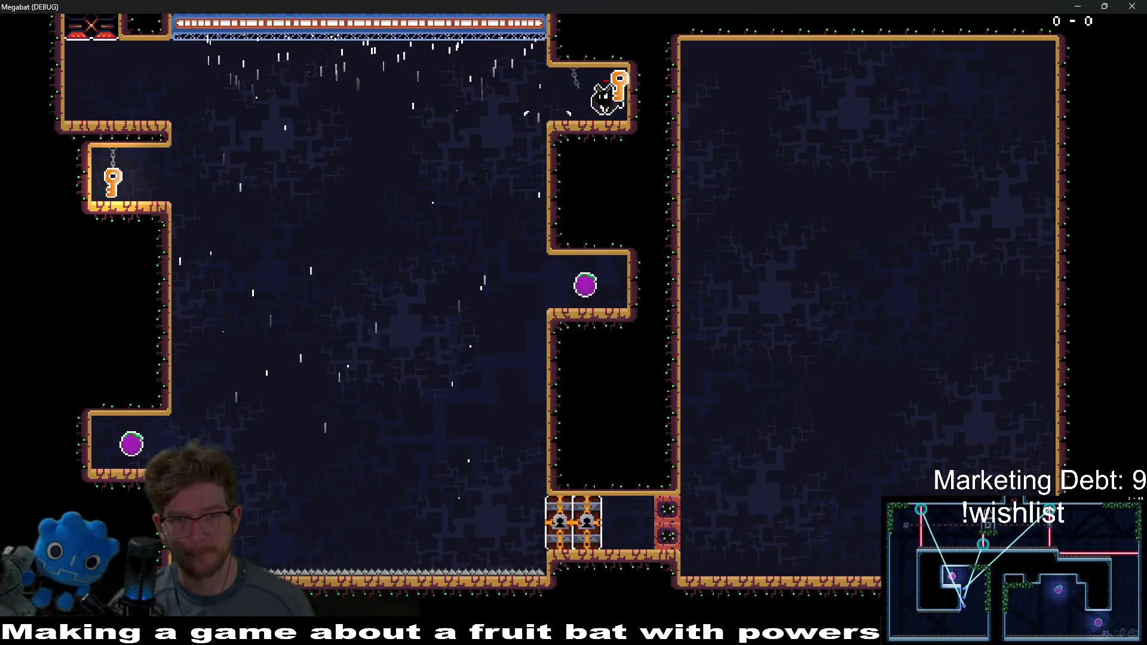
{"action": "key", "text": "Left"}
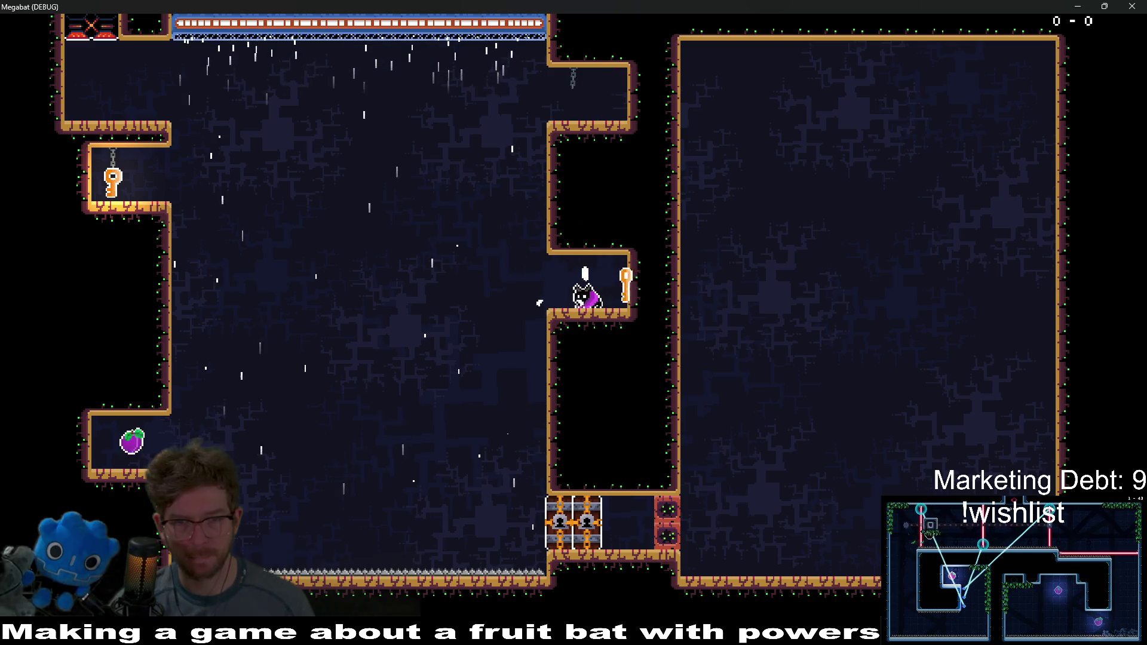
{"action": "key", "text": "Left"}
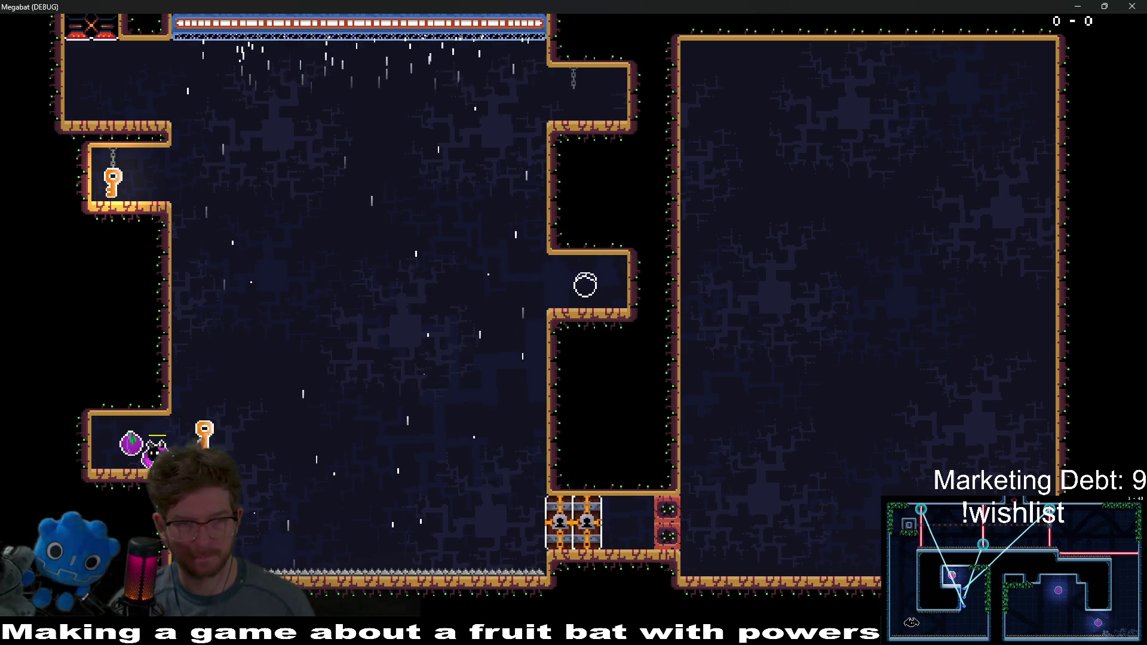
{"action": "key", "text": "Right"}
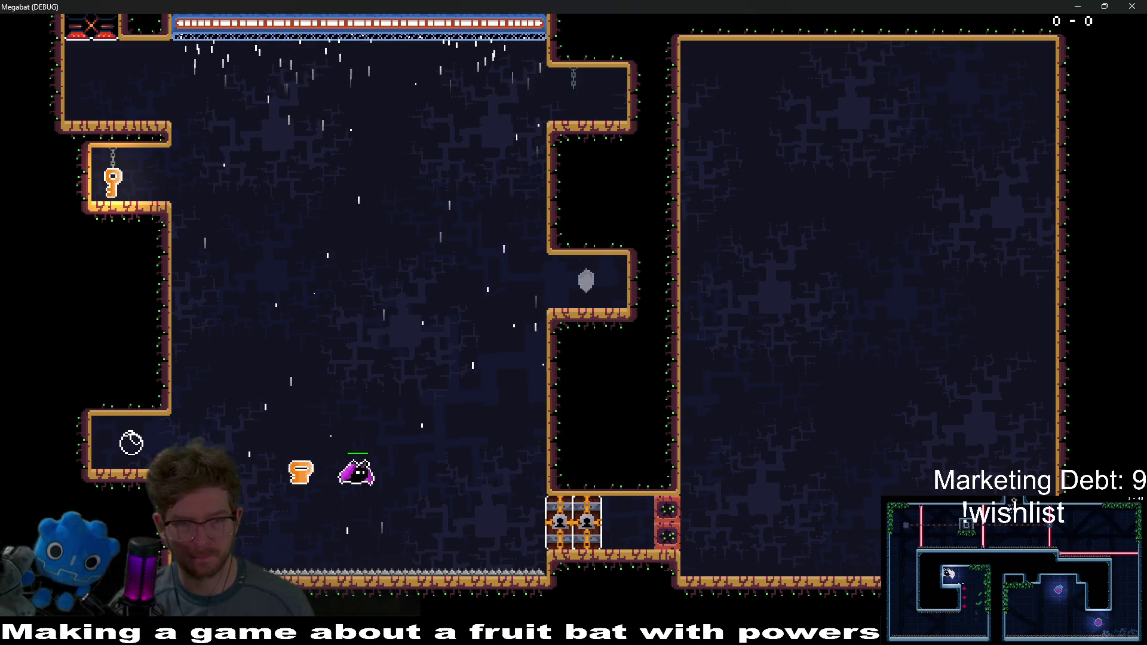
{"action": "key", "text": "Up"}
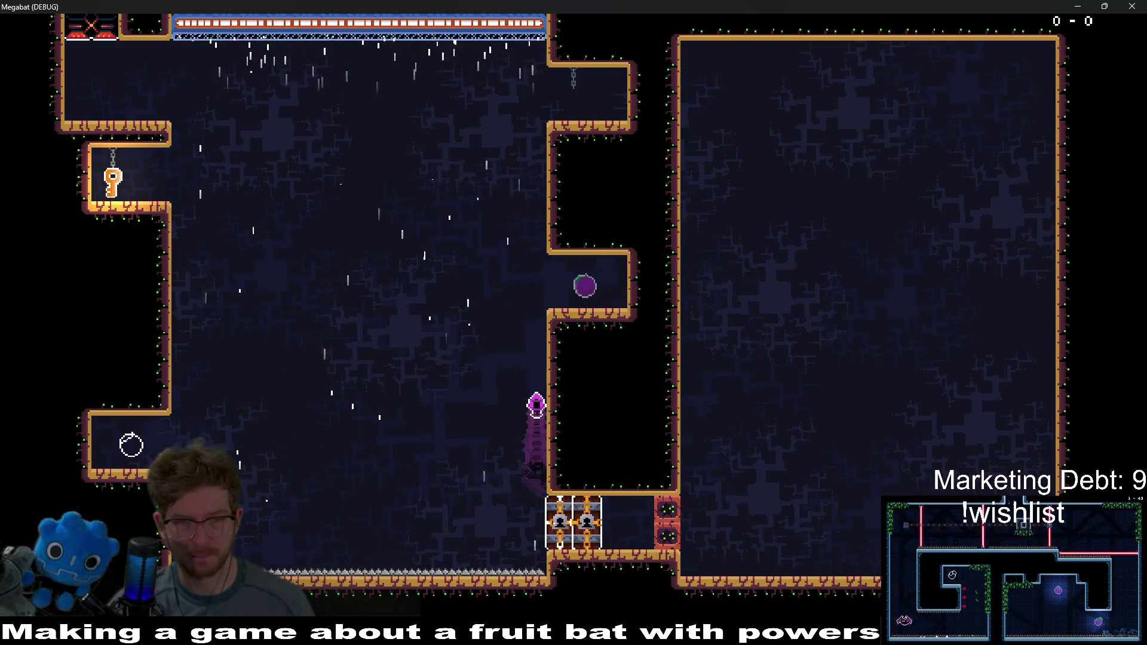
{"action": "key", "text": "Right"}
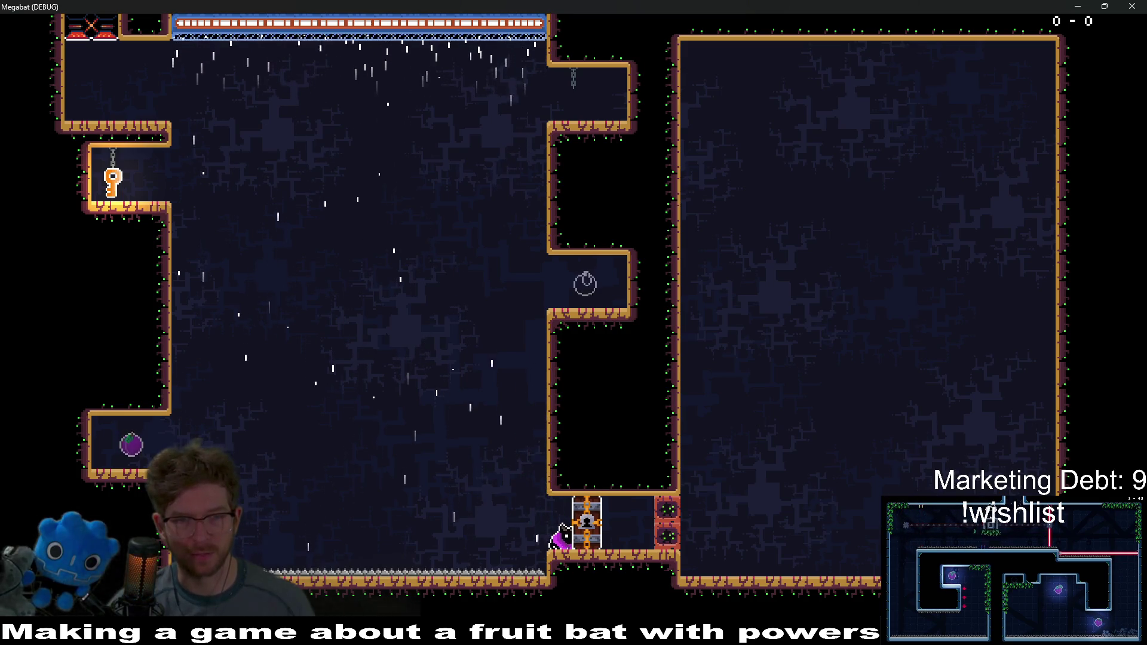
{"action": "key", "text": "Left"}
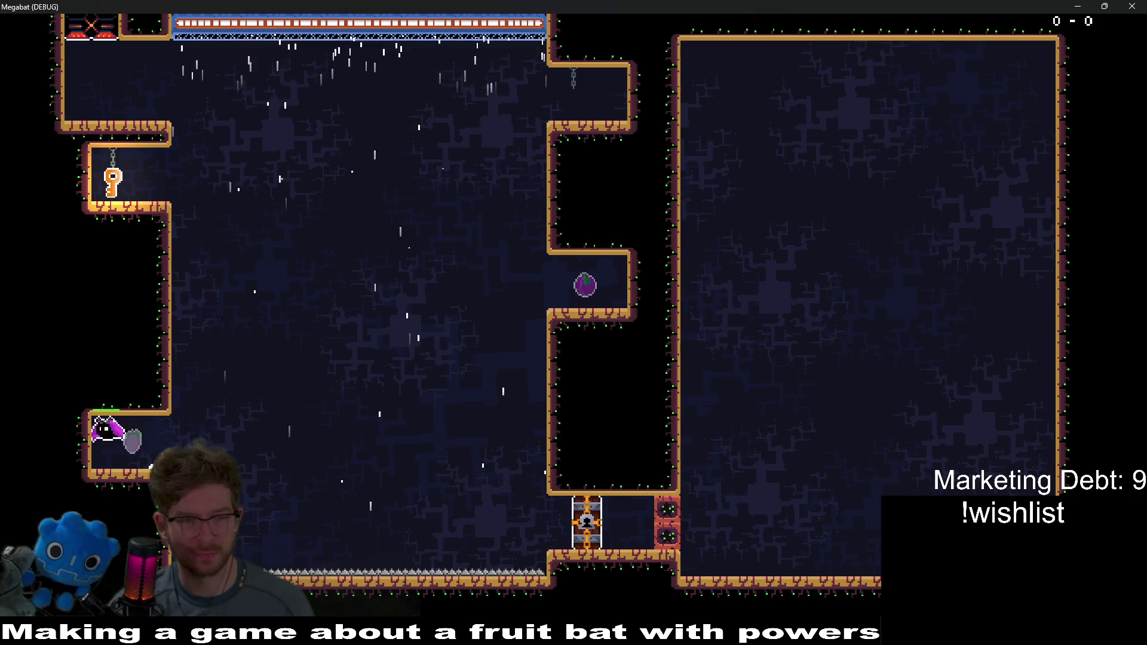
{"action": "key", "text": "Up"}
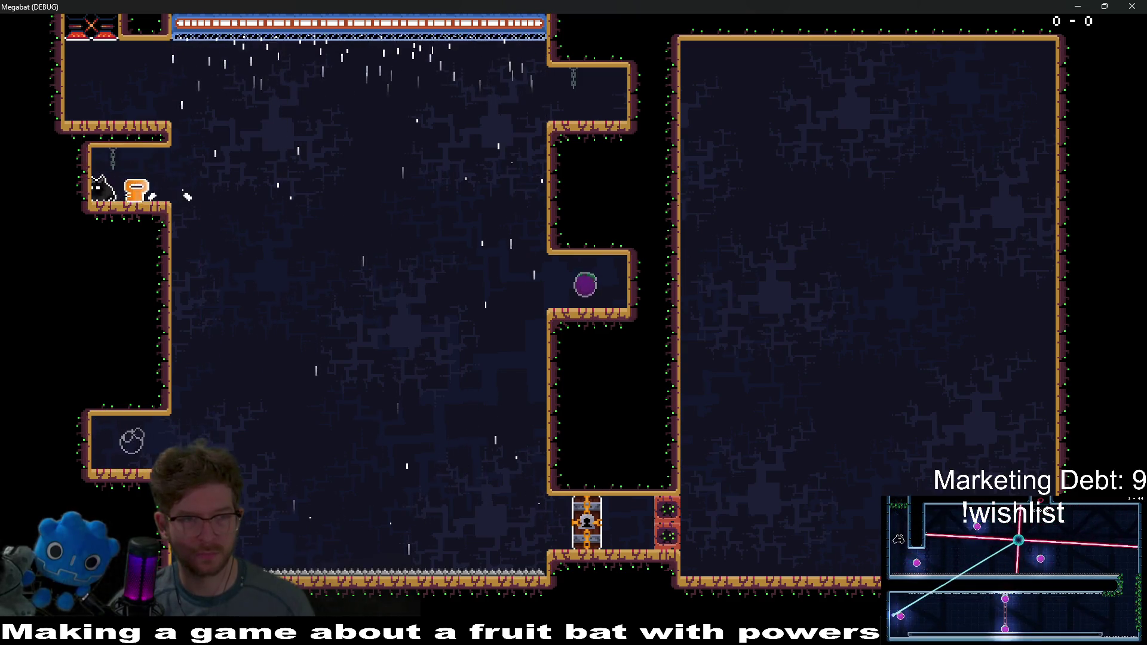
{"action": "key", "text": "Right"}
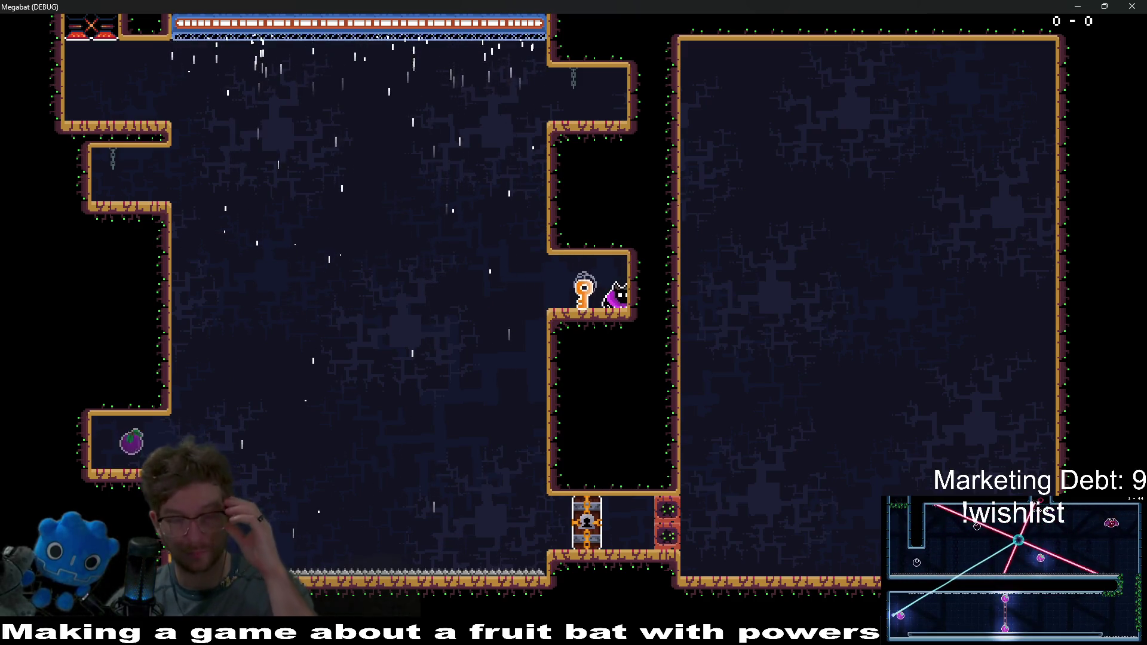
{"action": "key", "text": "Left"}
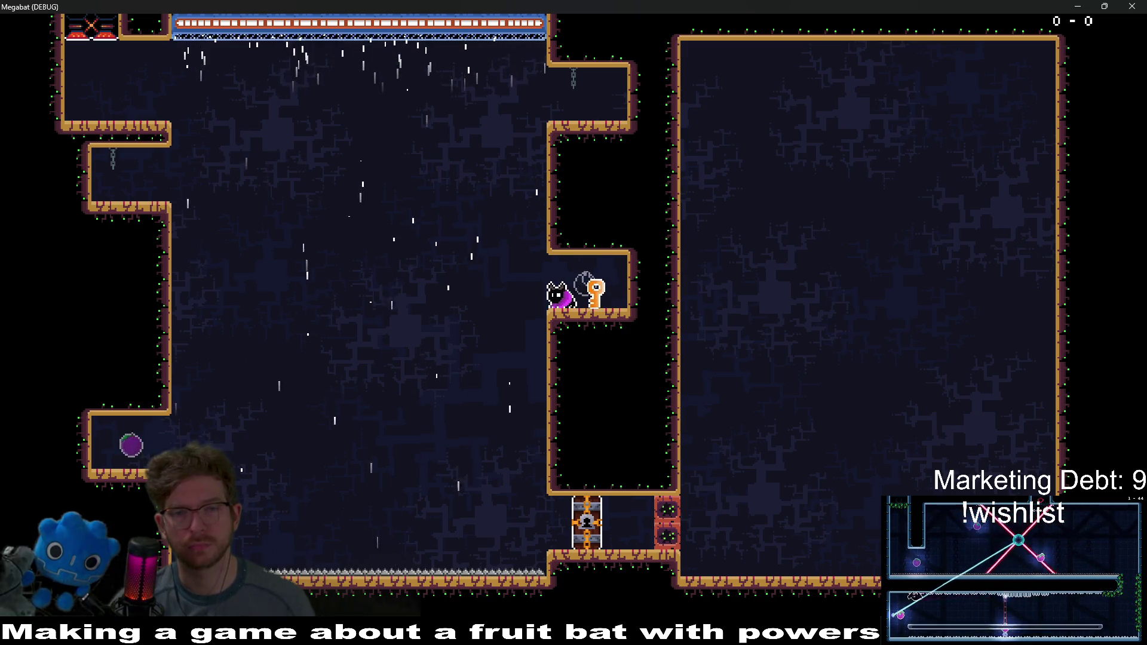
{"action": "key", "text": "Left"}
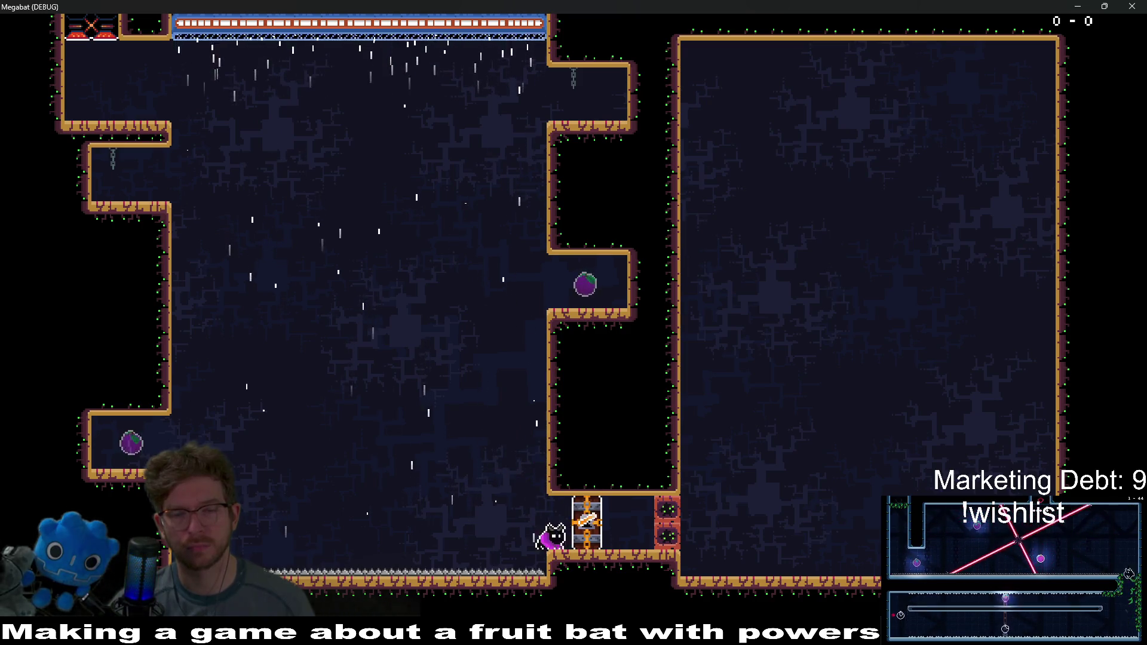
{"action": "key", "text": "Right"}
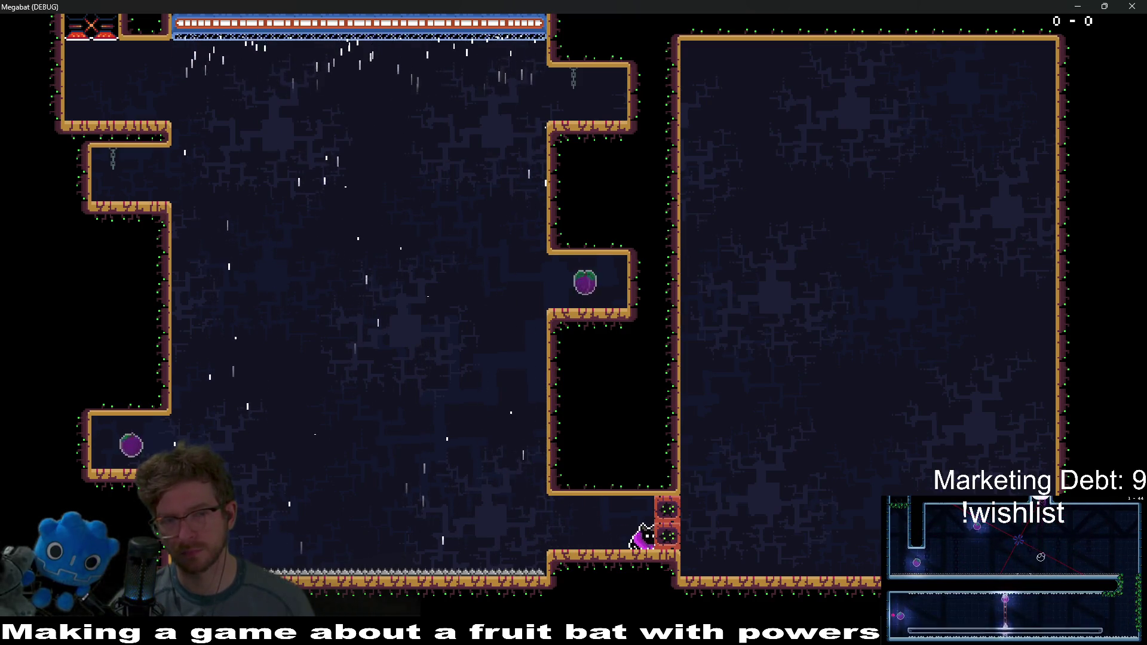
Step: Grab the second key, unlock the blocks, collect the right-ledge fruit, and close the game
{"action": "key", "text": "Left"}
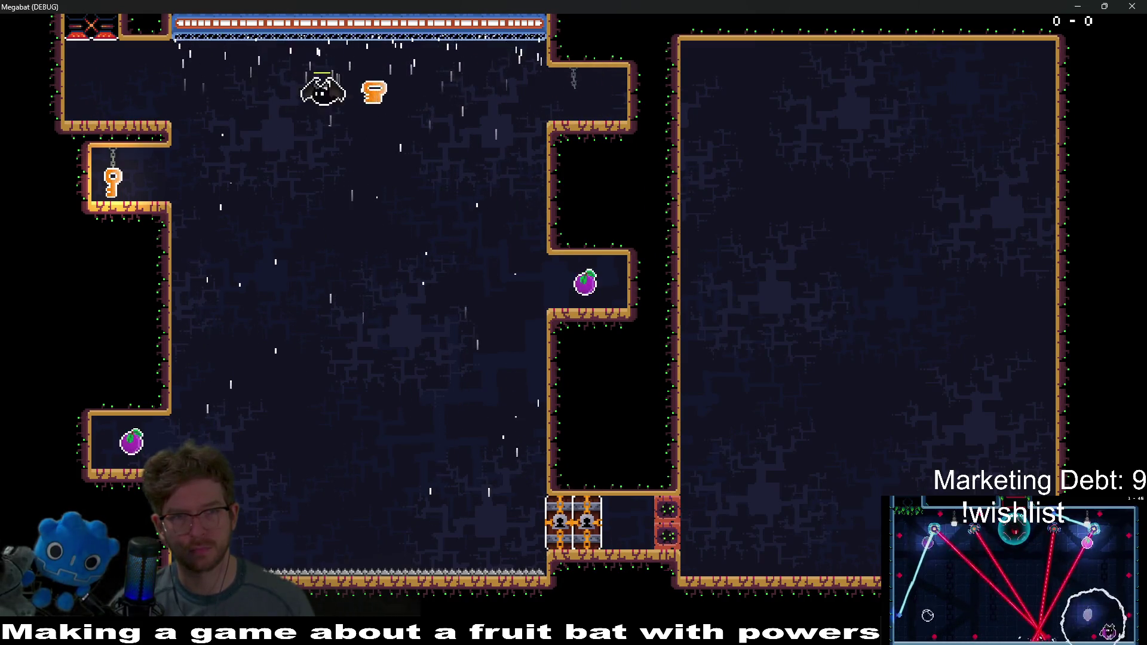
{"action": "key", "text": "Left"}
{"action": "key", "text": "Right"}
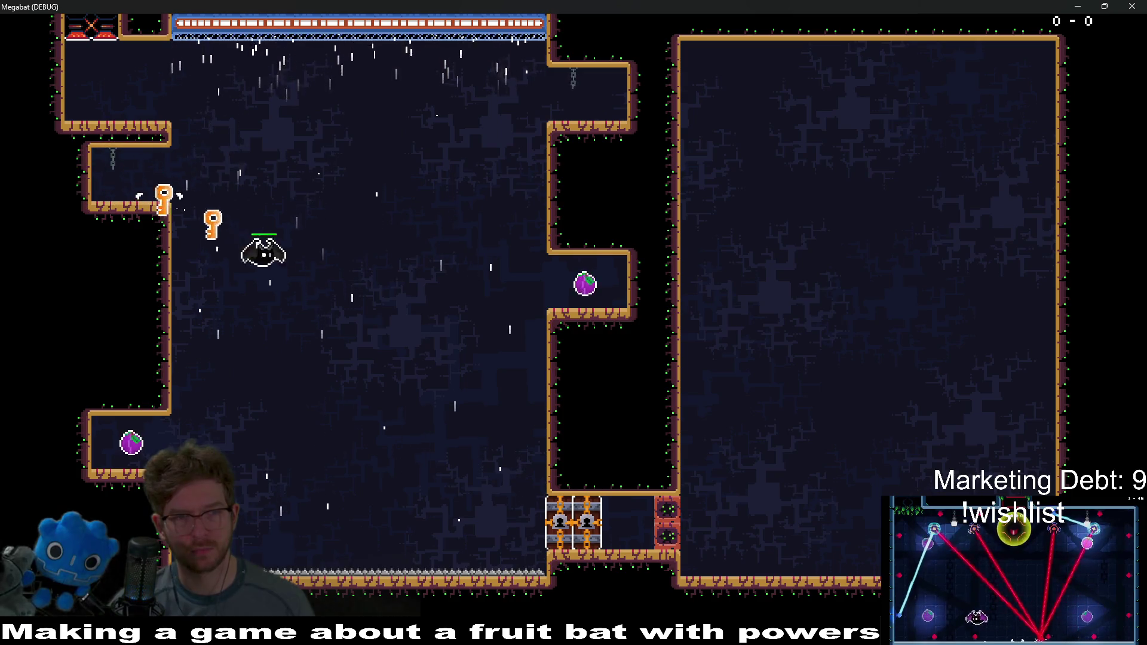
{"action": "key", "text": "Right"}
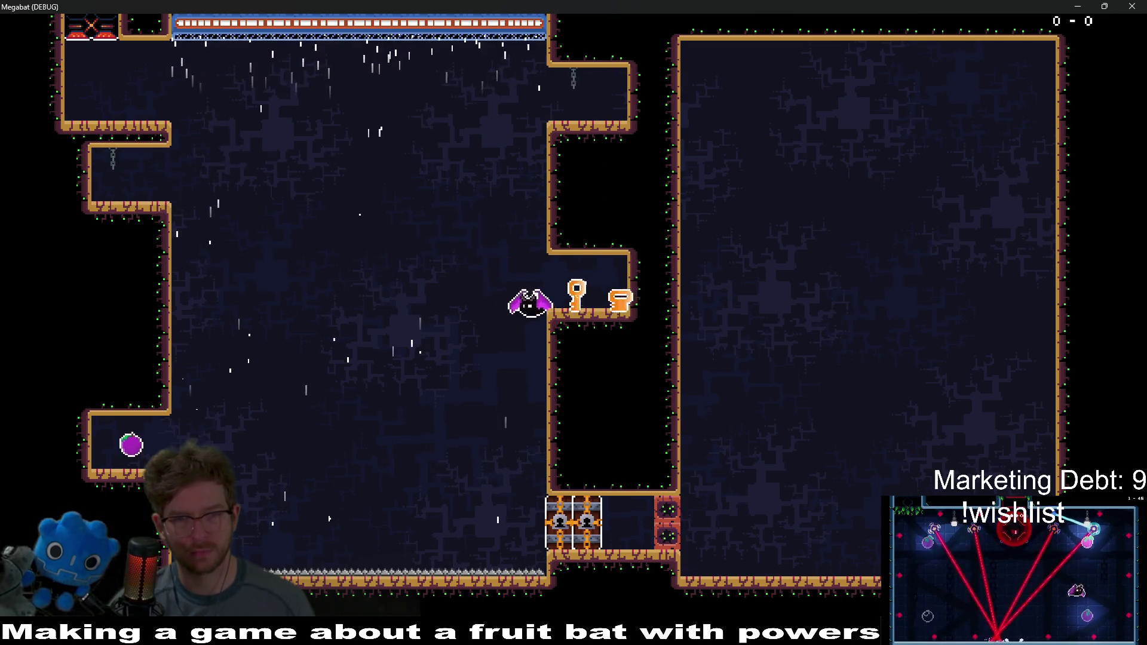
{"action": "key", "text": "Left"}
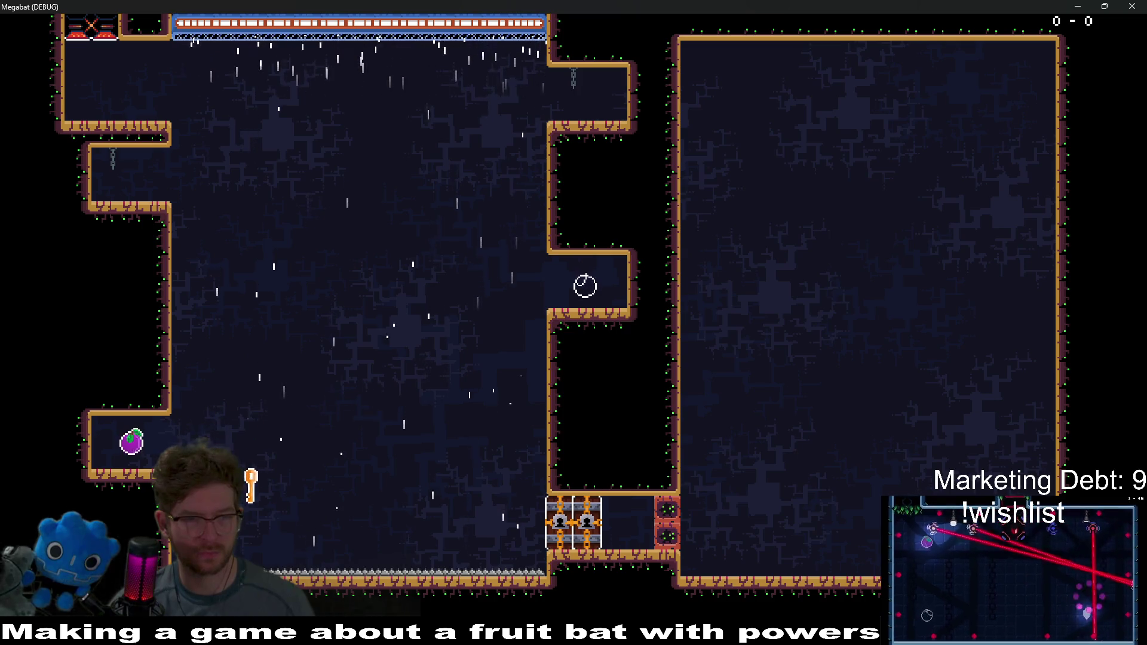
{"action": "key", "text": "Left"}
{"action": "key", "text": "Right"}
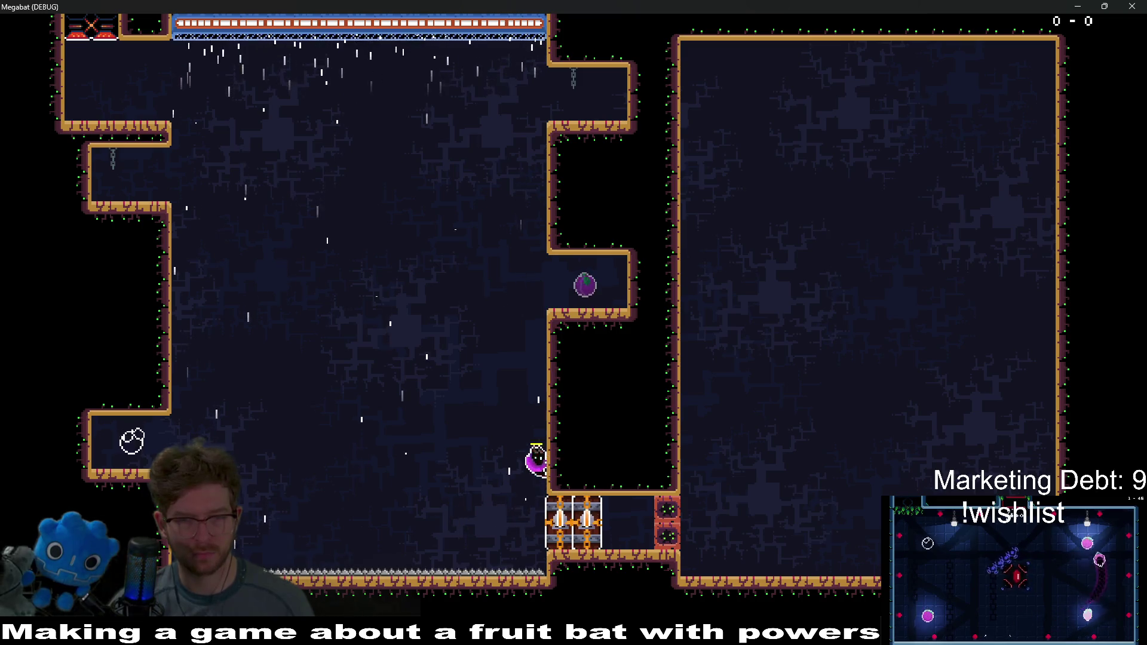
{"action": "key", "text": "Up"}
{"action": "key", "text": "Left"}
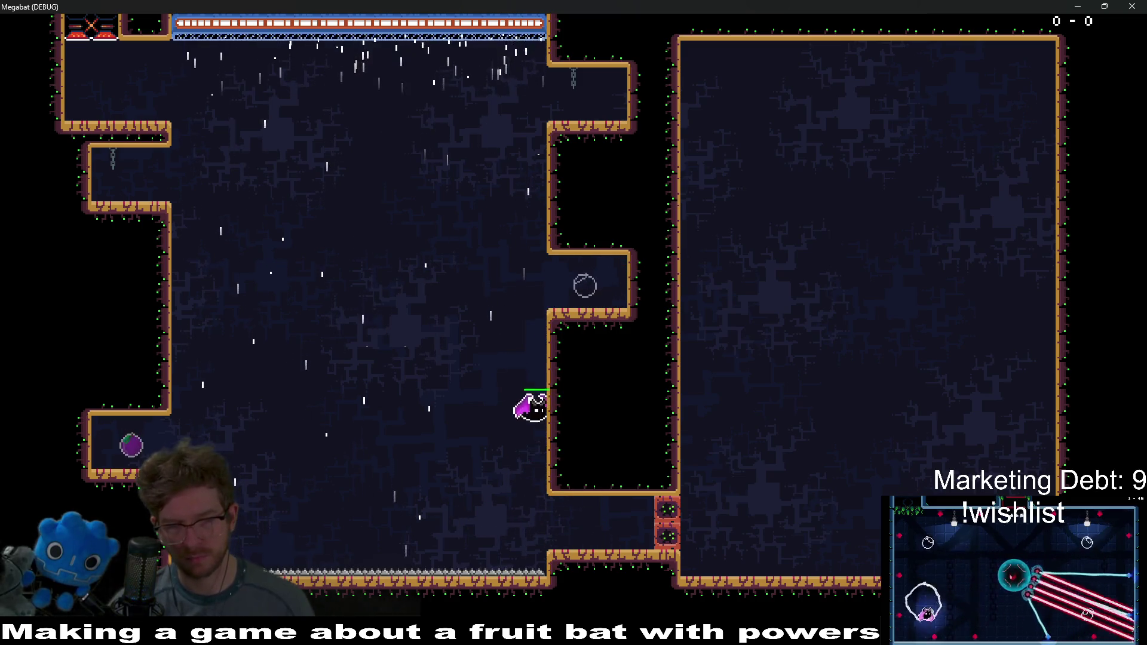
{"action": "key", "text": "Right"}
{"action": "key", "text": "Up"}
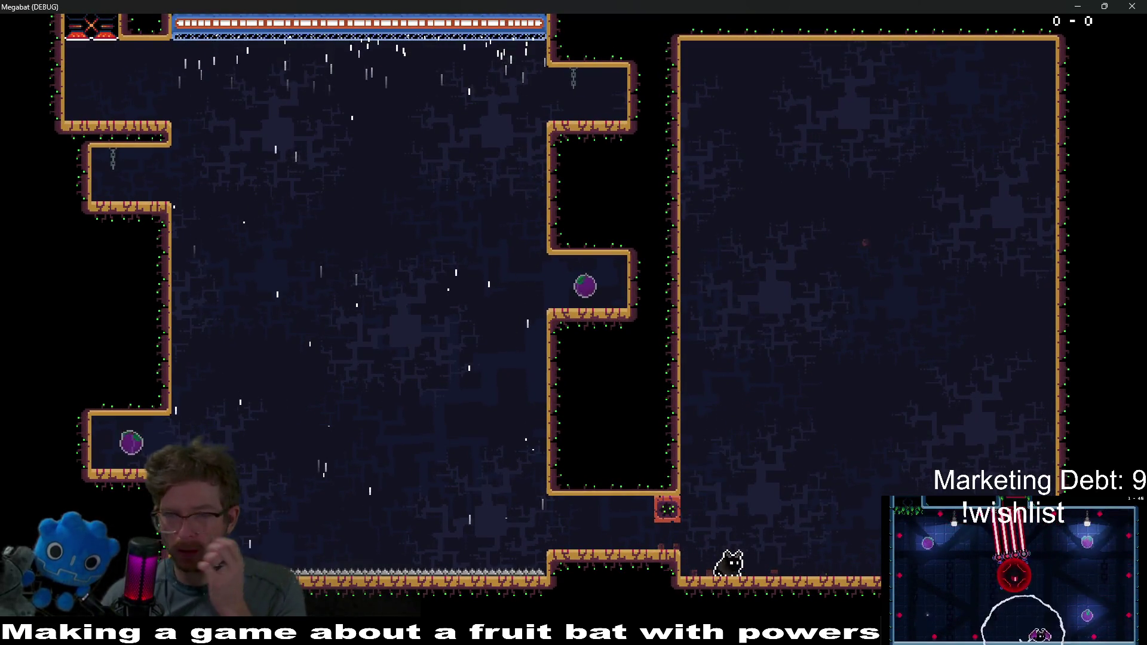
{"action": "left_click", "coordinate": [1140, 7]}
Step: Back in the editor, centre the view on LockedDoor2 and select both breakable blocks
{"action": "scroll", "coordinate": [561, 292], "scroll_direction": "down", "scroll_amount": 5}
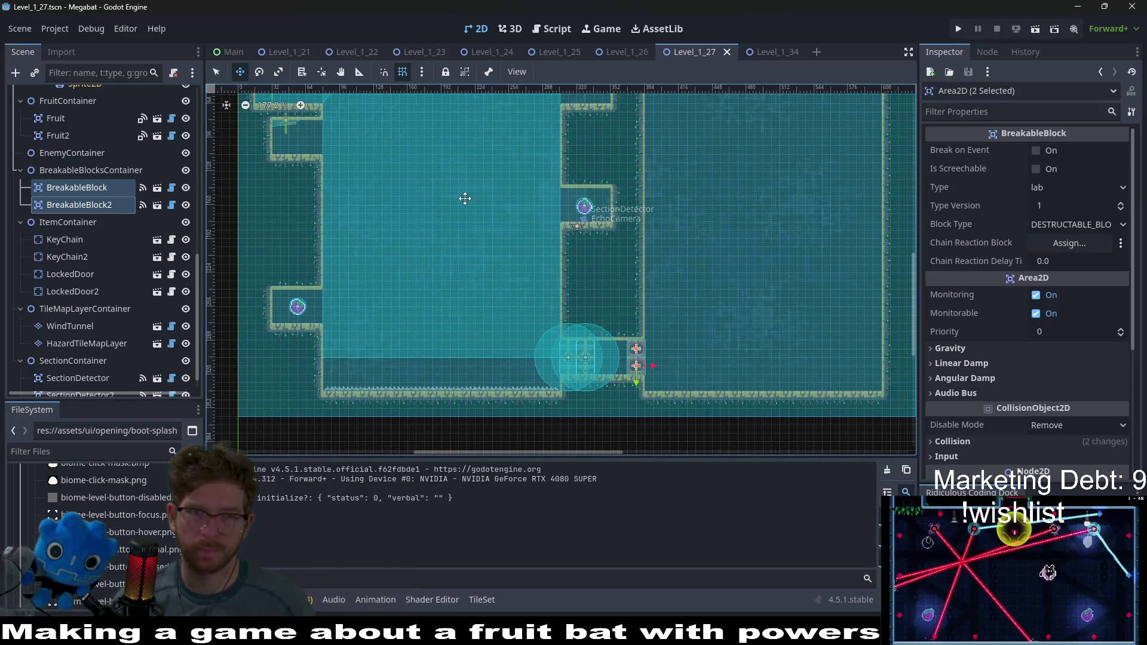
{"action": "left_click_drag", "start_coordinate": [465, 198], "coordinate": [511, 278]}
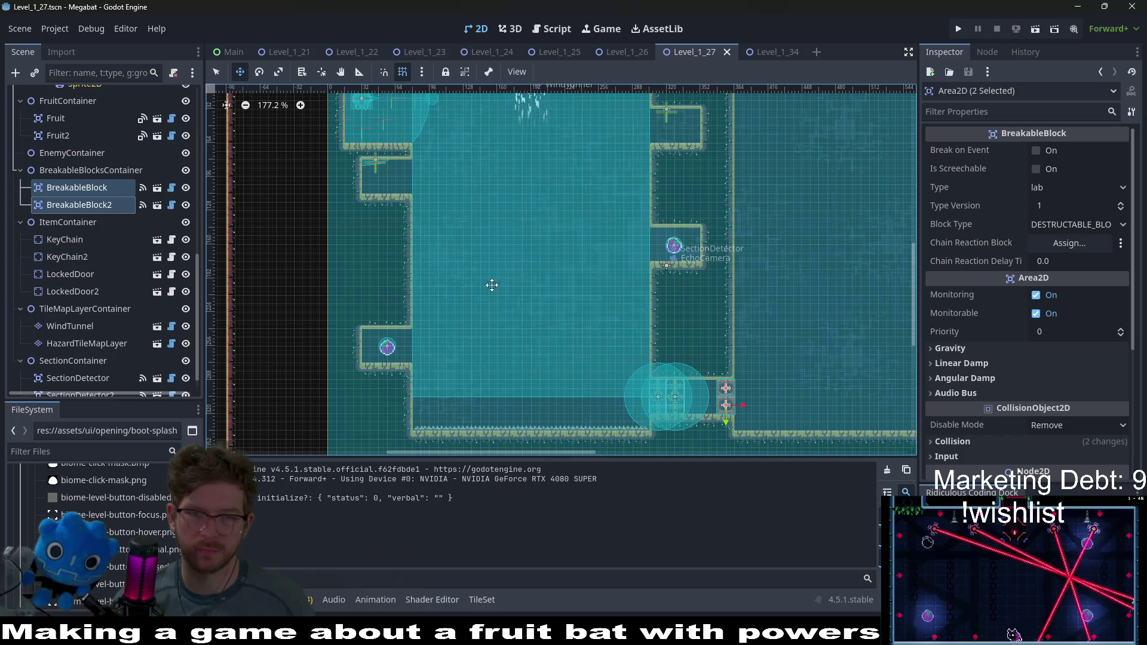
{"action": "left_click", "coordinate": [71, 263]}
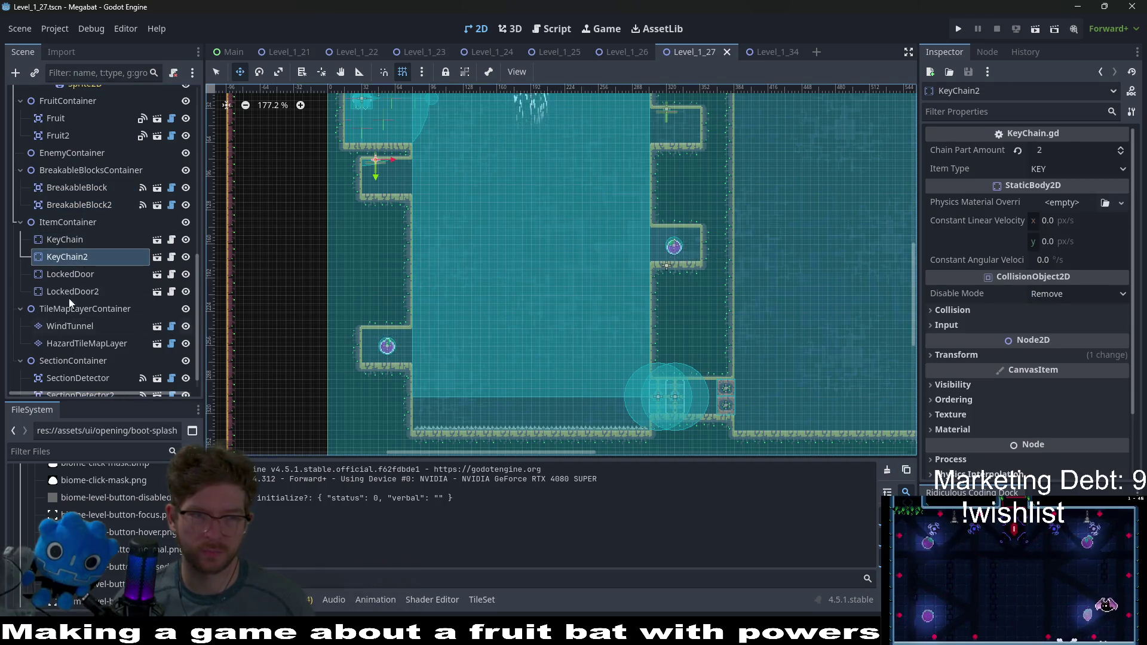
{"action": "left_click", "coordinate": [70, 273]}
{"action": "left_click", "coordinate": [73, 292]}
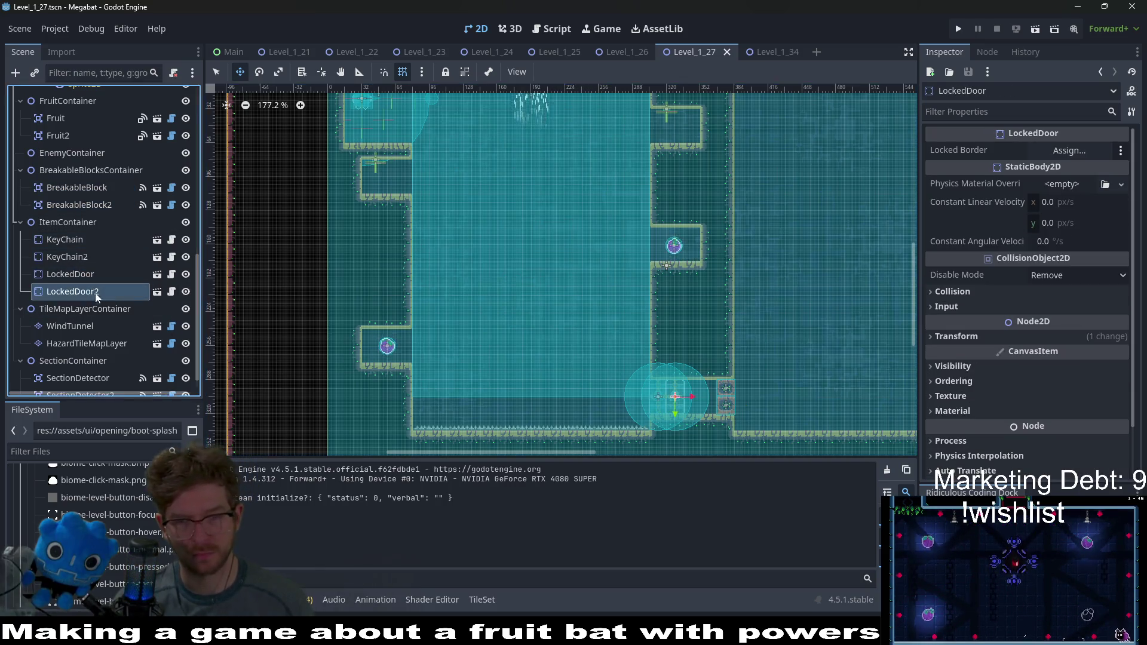
{"action": "key", "text": "f"}
{"action": "scroll", "coordinate": [788, 380], "scroll_direction": "up", "scroll_amount": 3}
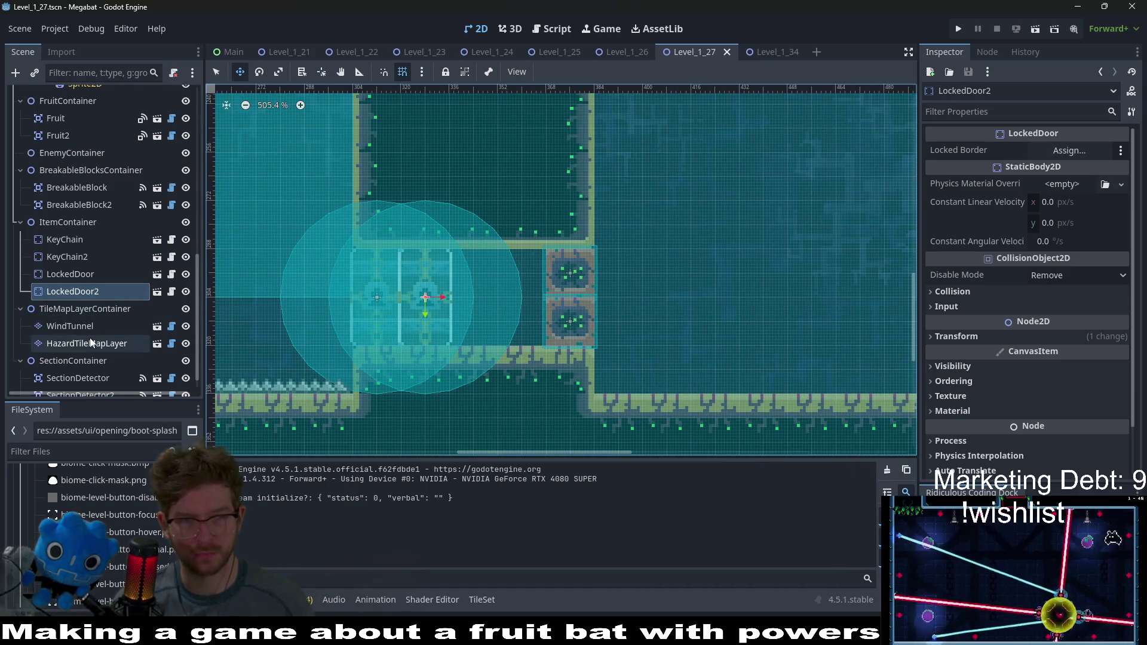
{"action": "left_click", "coordinate": [107, 205]}
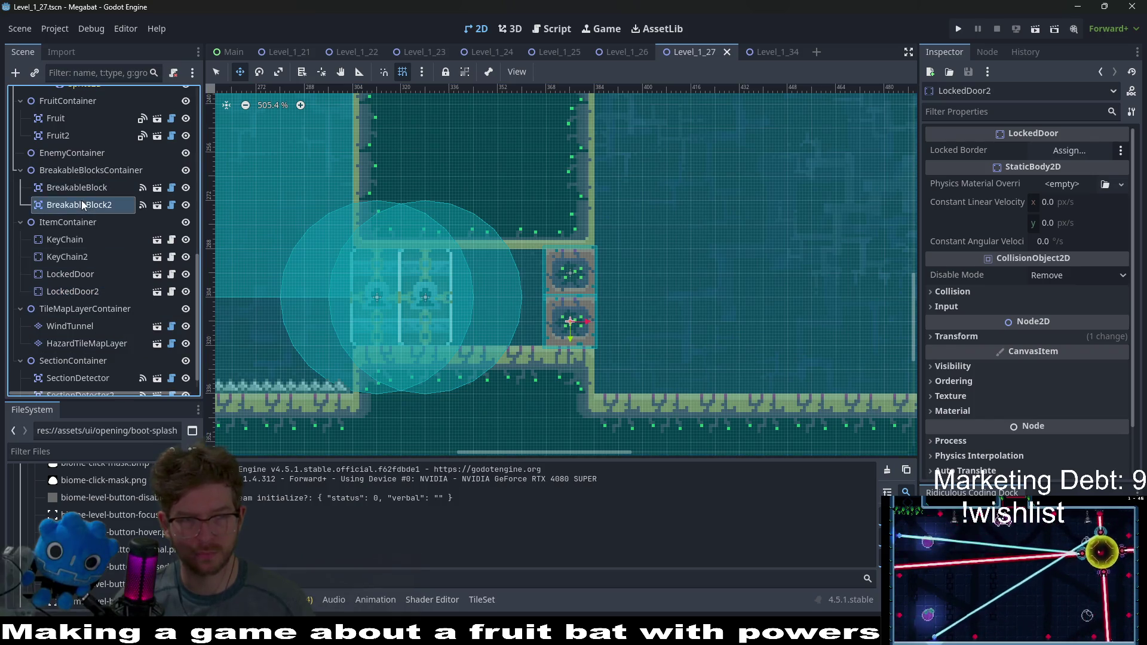
{"action": "left_click", "coordinate": [106, 174], "text": "shift"}
Step: Move the two breakable blocks further right and nudge LockedDoor2 two steps right
{"action": "left_click_drag", "start_coordinate": [705, 323], "coordinate": [909, 305]}
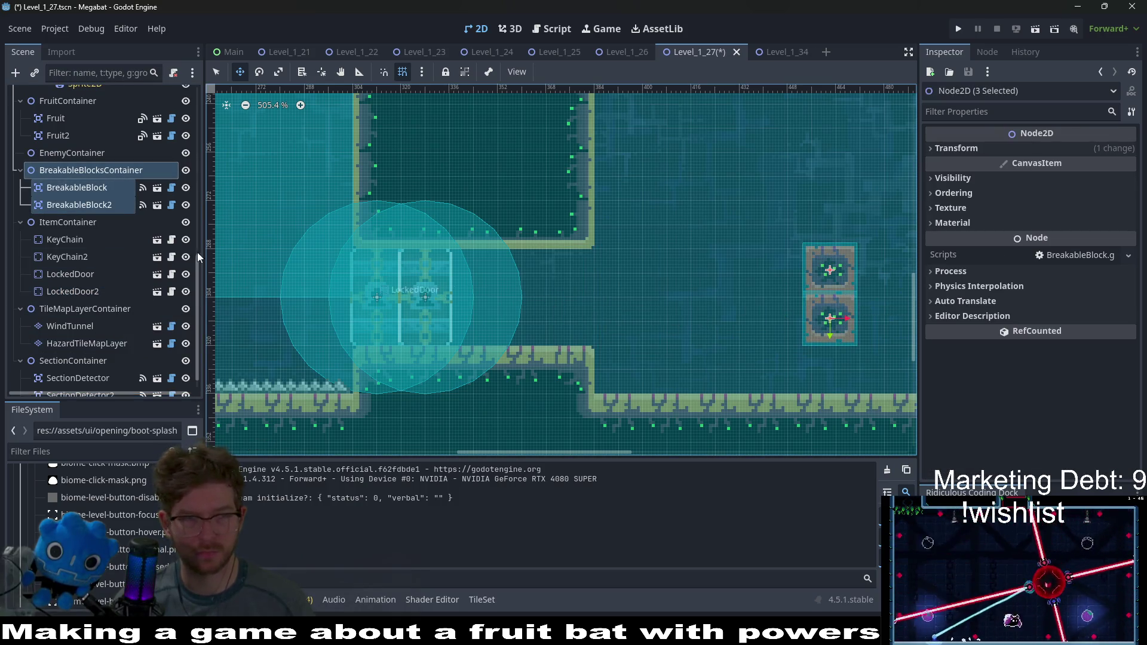
{"action": "left_click", "coordinate": [75, 256]}
{"action": "left_click", "coordinate": [77, 275]}
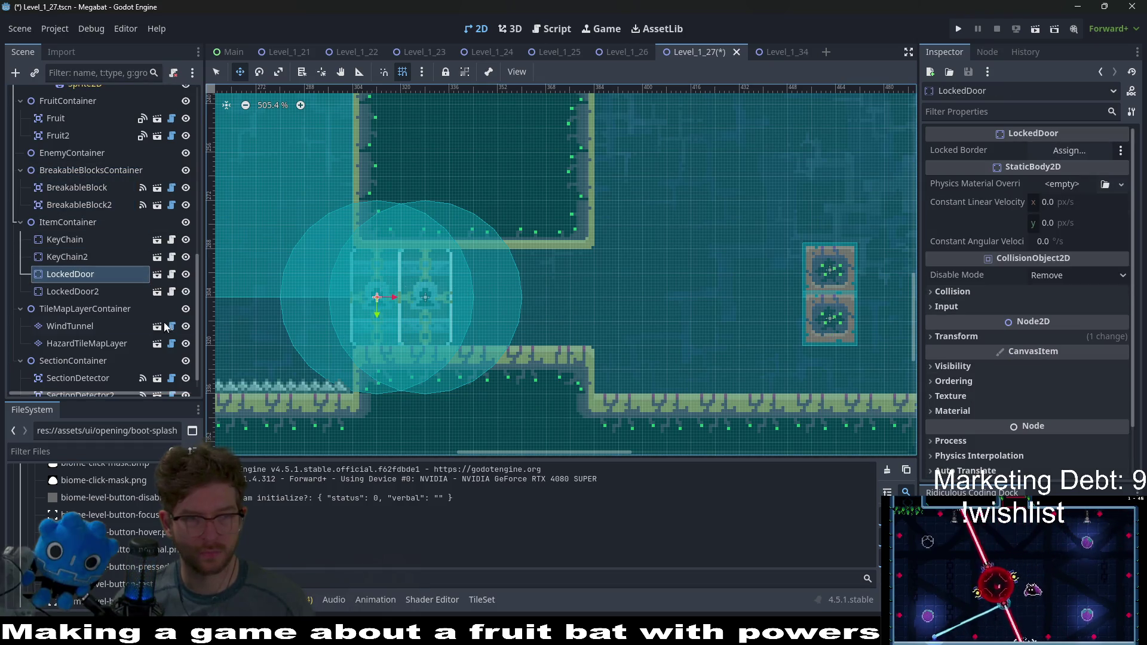
{"action": "left_click", "coordinate": [84, 291]}
{"action": "key", "text": "Right"}
{"action": "key", "text": "Right"}
{"action": "key", "text": "Right"}
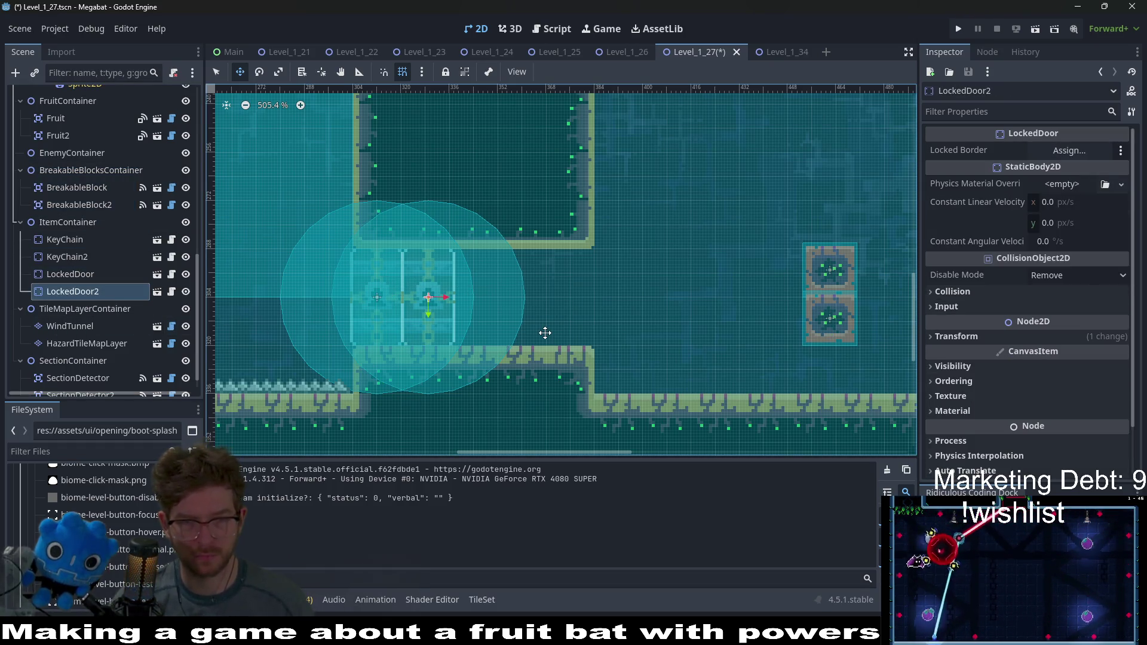
{"action": "key", "text": "Right"}
{"action": "key", "text": "Right"}
{"action": "key", "text": "Right"}
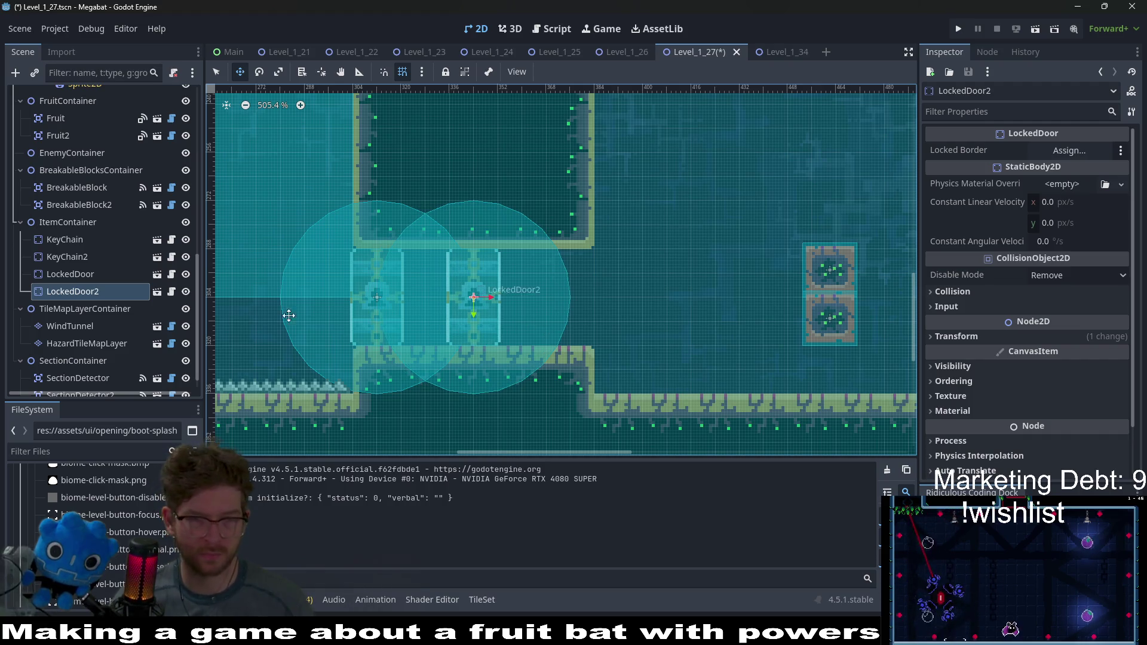
Step: Duplicate LockedDoor2 into LockedDoor3 and shift it right beside the other doors
{"action": "key", "text": "ctrl+d"}
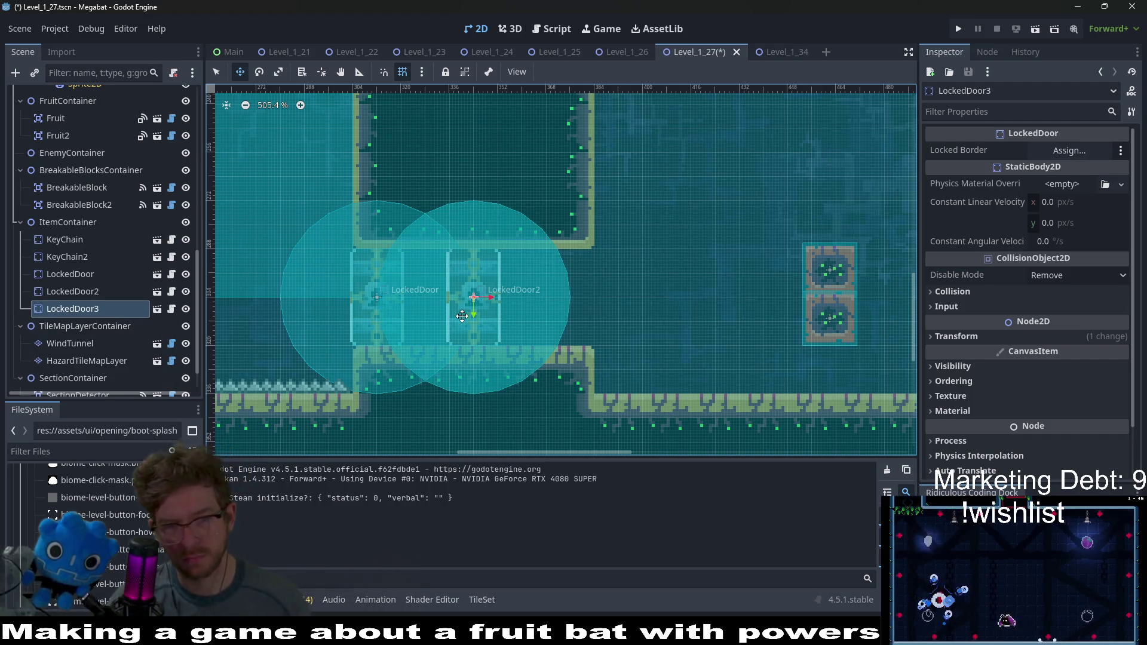
{"action": "key", "text": "Right"}
{"action": "key", "text": "Right"}
{"action": "key", "text": "Right"}
{"action": "key", "text": "Right"}
{"action": "key", "text": "Right"}
{"action": "key", "text": "Right"}
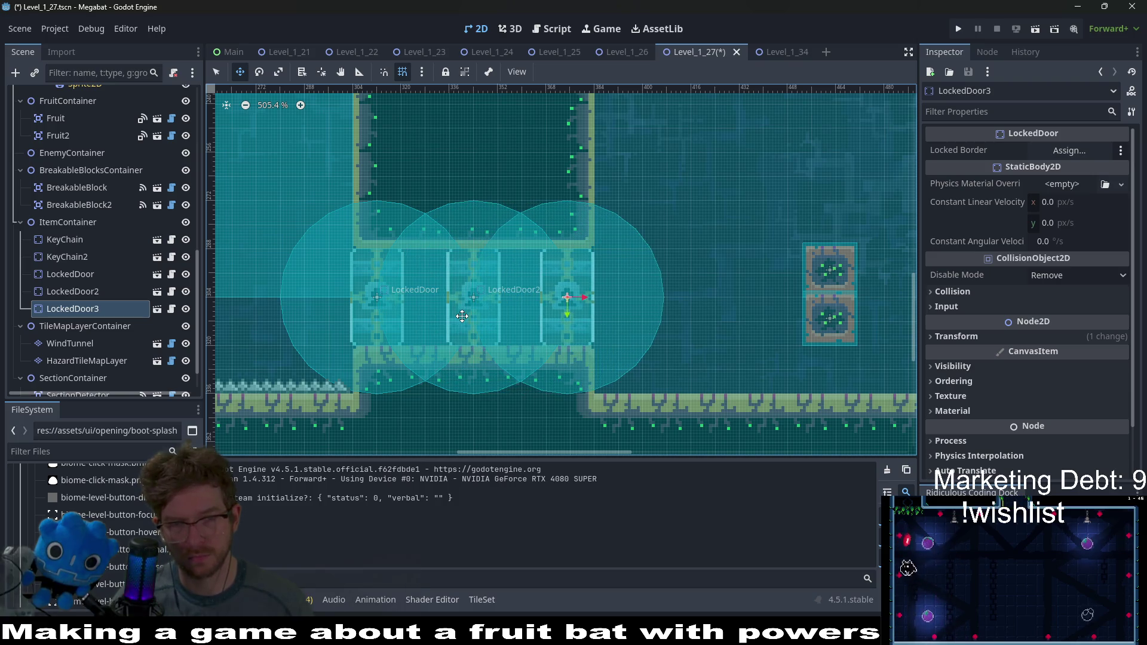
{"action": "scroll", "coordinate": [499, 251], "scroll_direction": "down", "scroll_amount": 10}
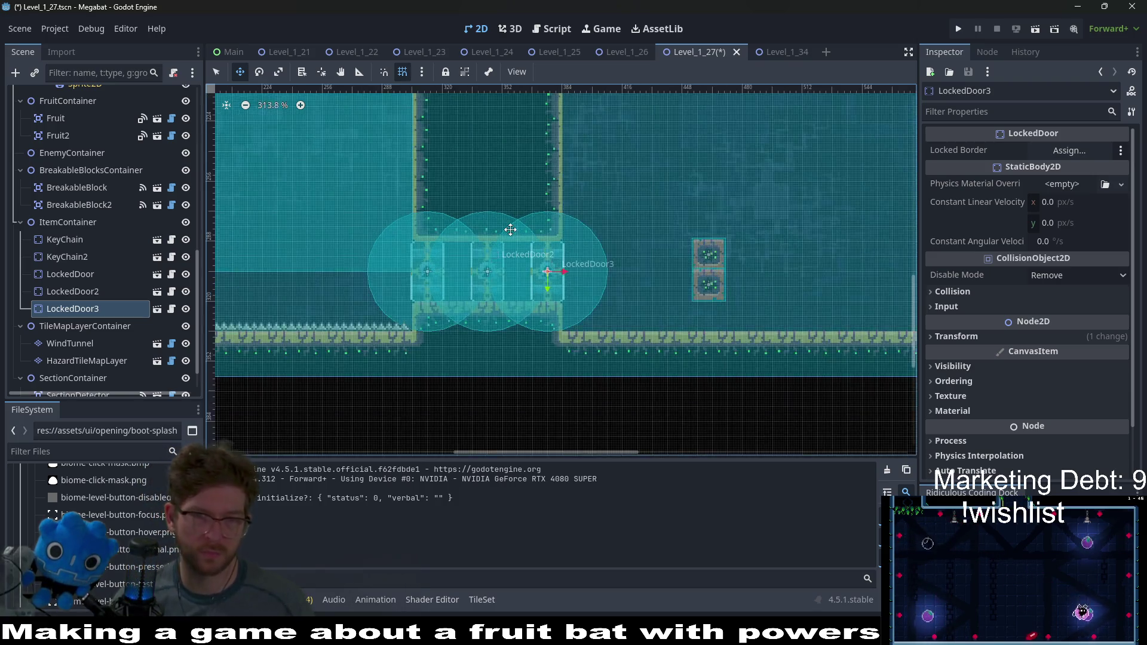
Step: Delete Fruit2 and move the remaining Fruit onto the lower-left ledge
{"action": "left_click_drag", "start_coordinate": [519, 222], "coordinate": [556, 240]}
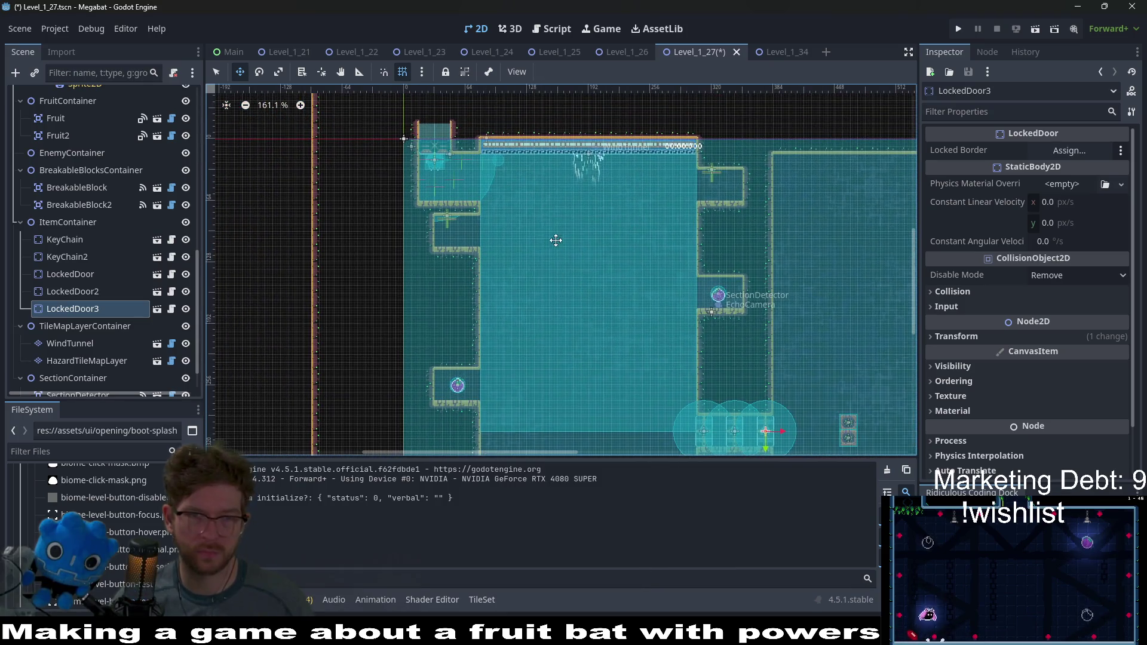
{"action": "left_click", "coordinate": [62, 134]}
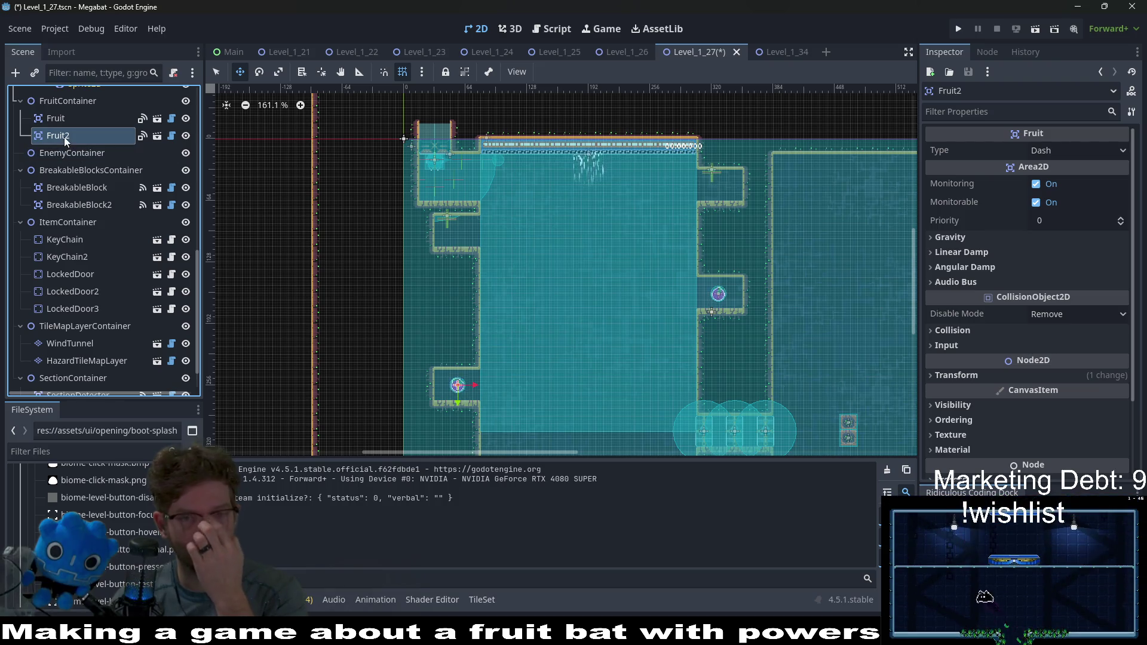
{"action": "key", "text": "Delete"}
{"action": "key", "text": "Return"}
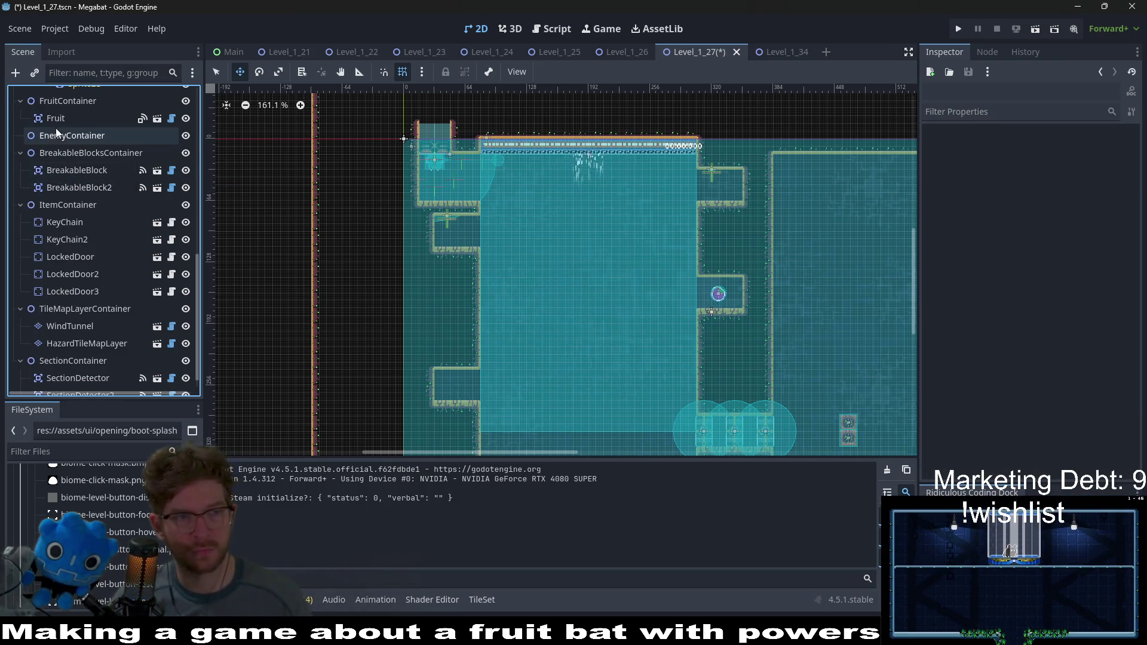
{"action": "left_click", "coordinate": [63, 119]}
{"action": "left_click_drag", "start_coordinate": [712, 308], "coordinate": [429, 392]}
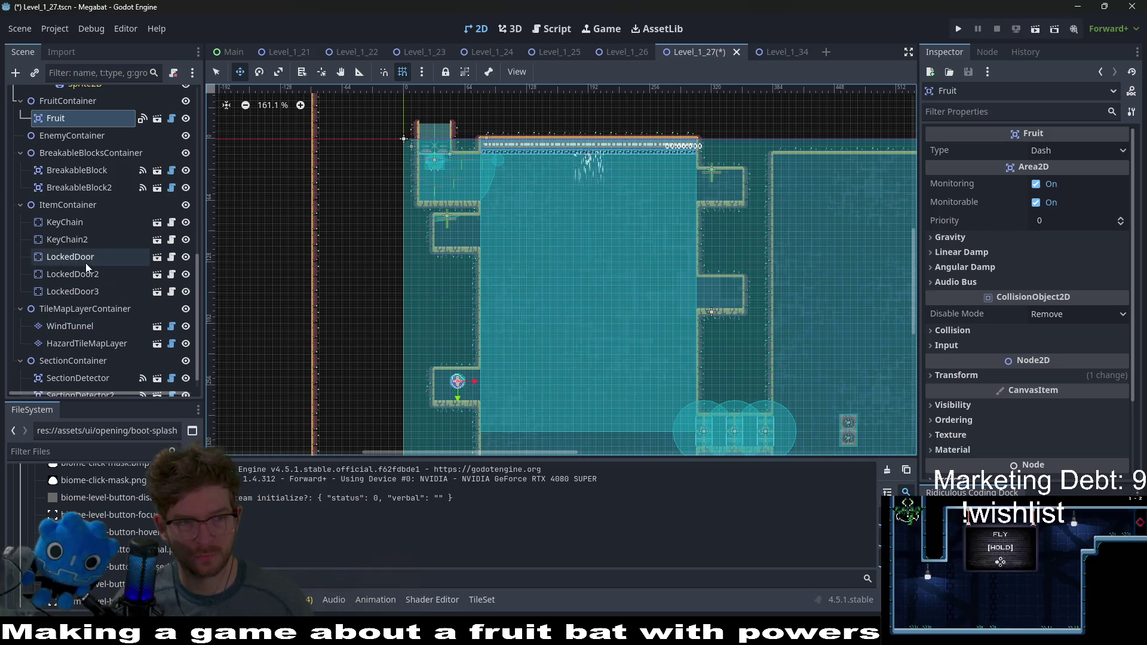
Step: Nudge KeyChain2 and the first KeyChain slightly to the right
{"action": "left_click", "coordinate": [71, 243]}
{"action": "key", "text": "f"}
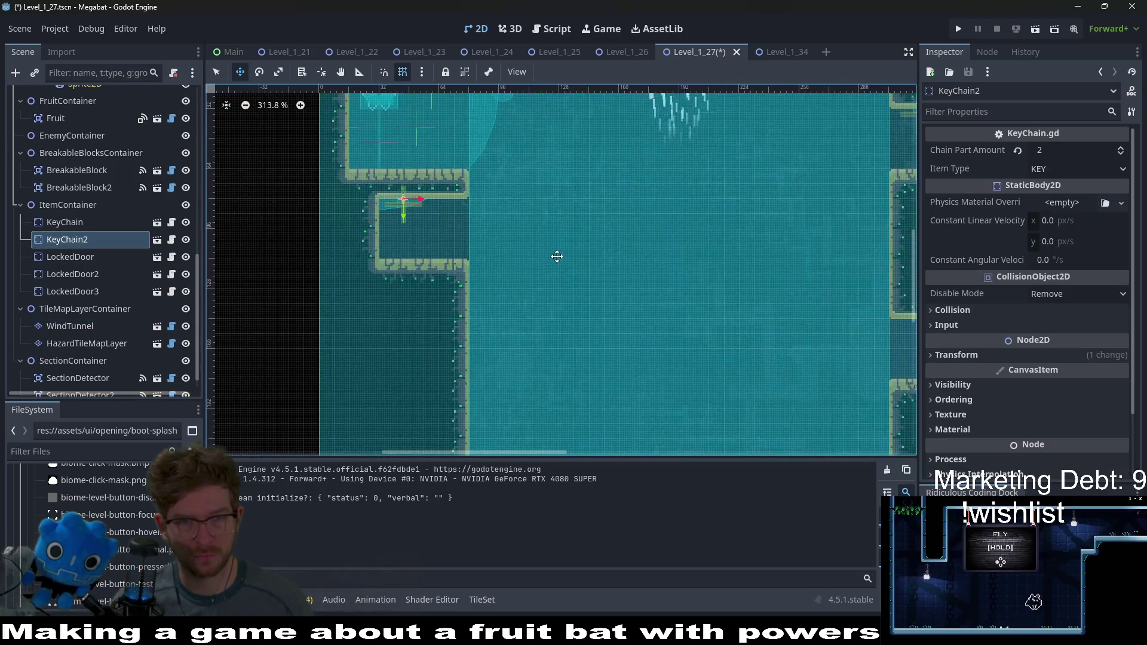
{"action": "key", "text": "Right"}
{"action": "key", "text": "Right"}
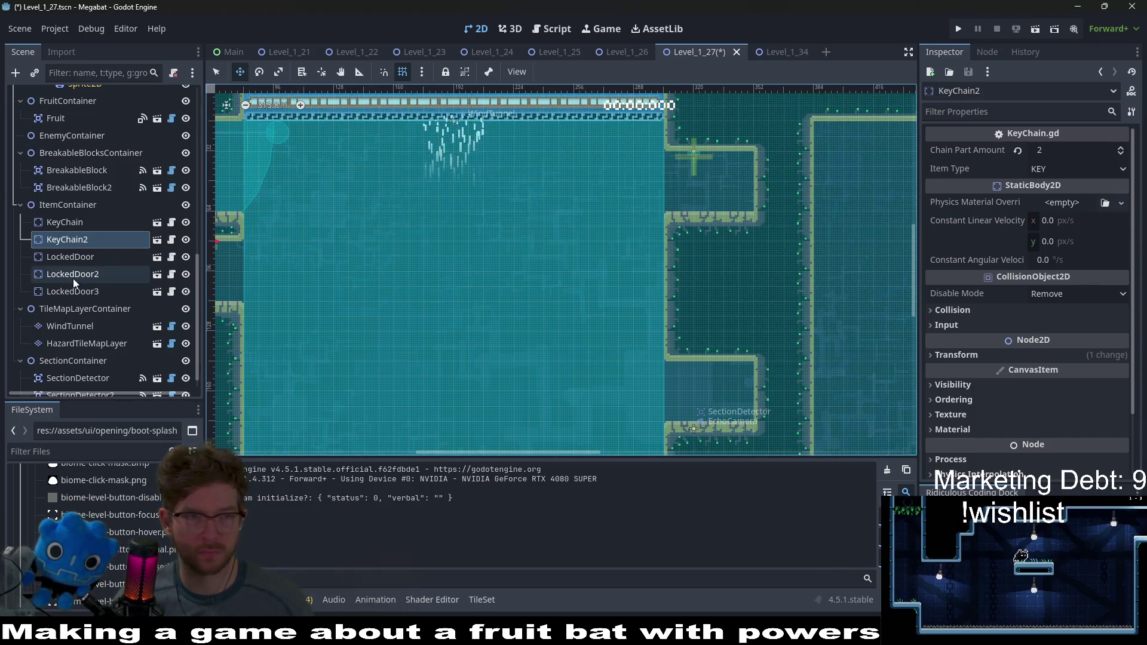
{"action": "left_click", "coordinate": [77, 220]}
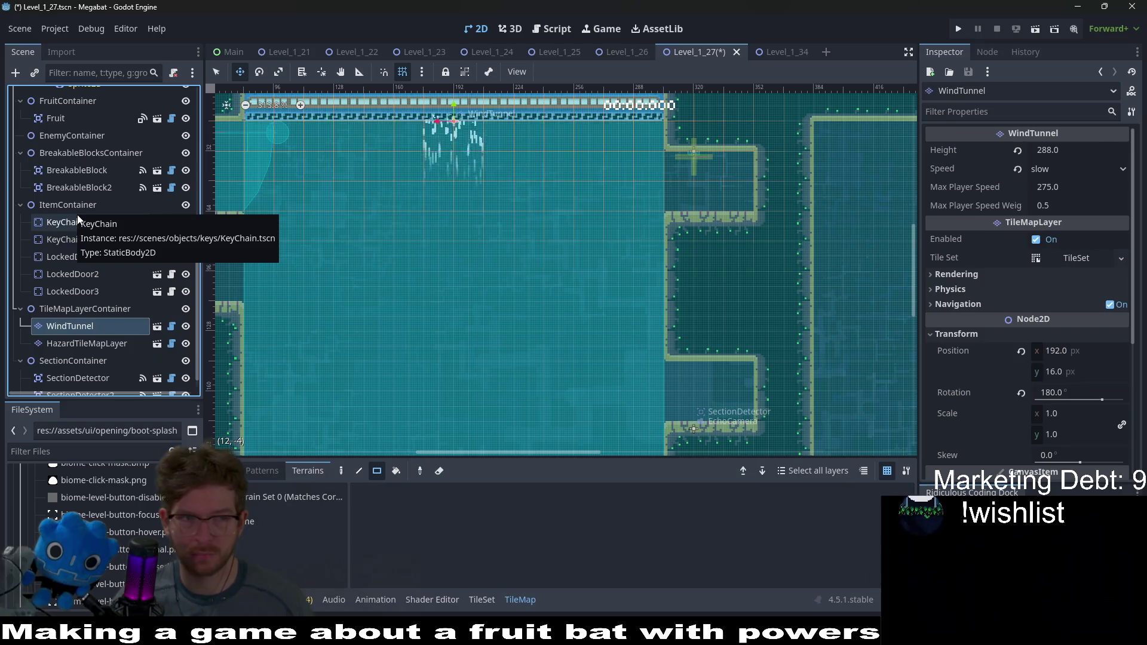
{"action": "key", "text": "ctrl+j"}
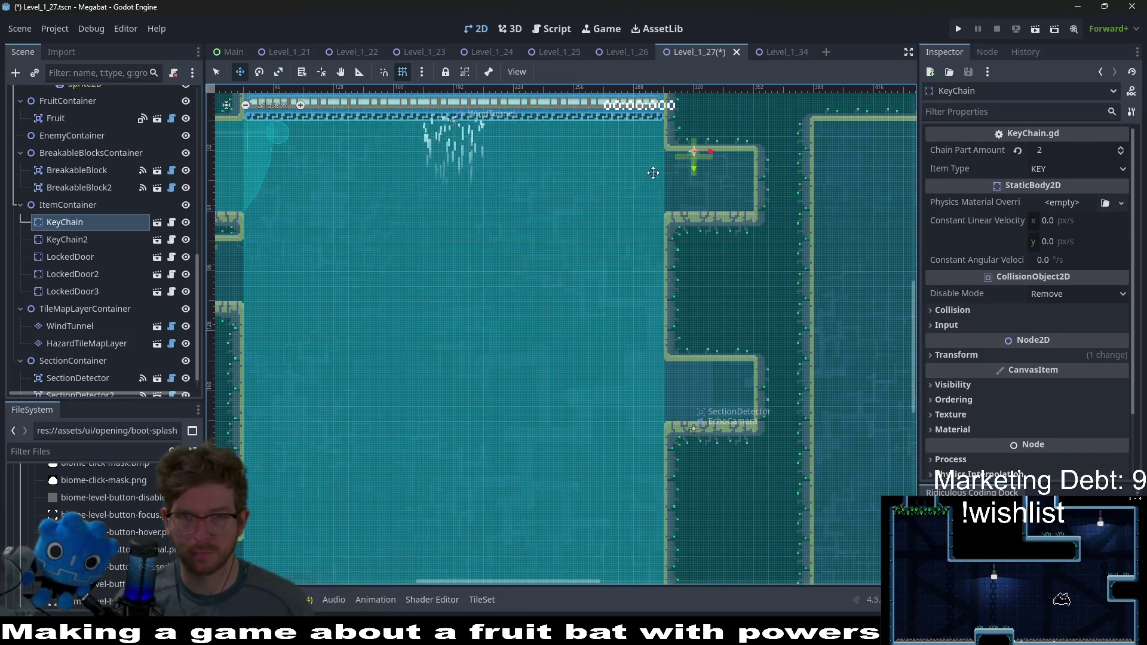
{"action": "left_click_drag", "start_coordinate": [697, 175], "coordinate": [699, 175]}
{"action": "key", "text": "Right"}
{"action": "key", "text": "Right"}
{"action": "key", "text": "Right"}
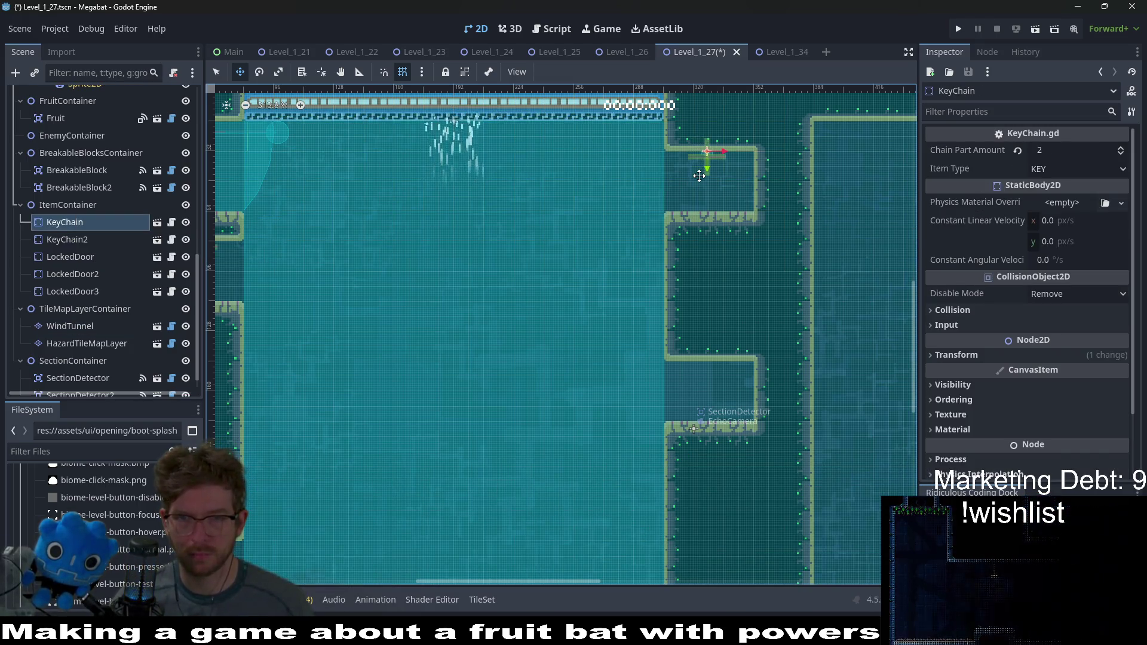
Step: Duplicate the key chain into KeyChain3 for the lower right-side ledge
{"action": "key", "text": "ctrl+d"}
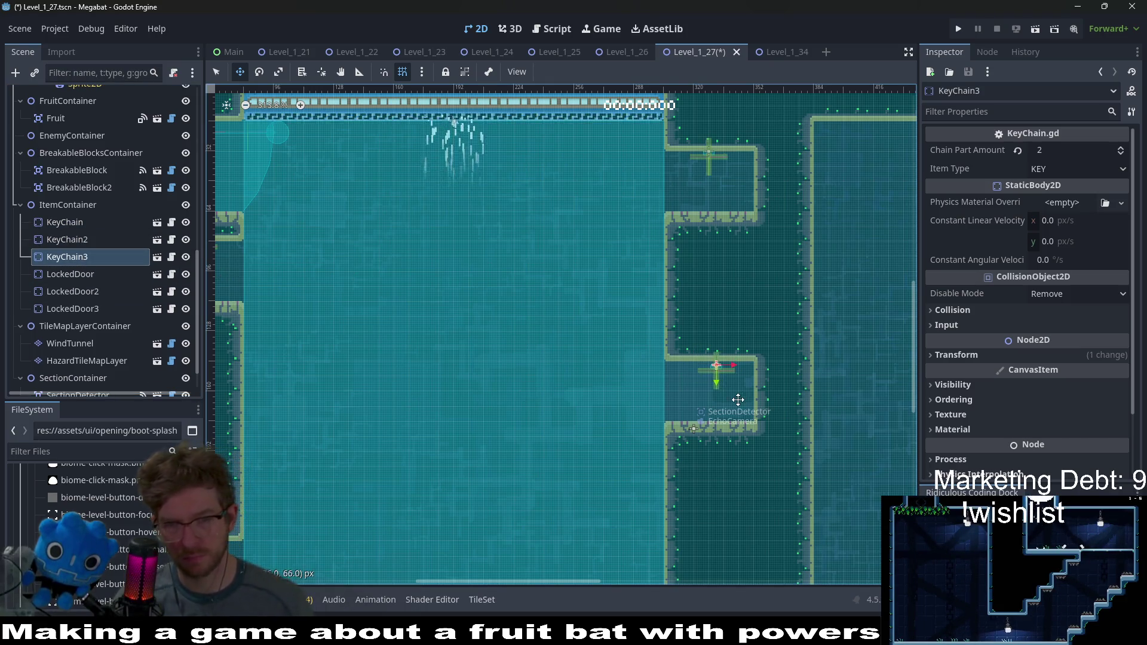
{"action": "scroll", "coordinate": [738, 400], "scroll_direction": "up", "scroll_amount": 2}
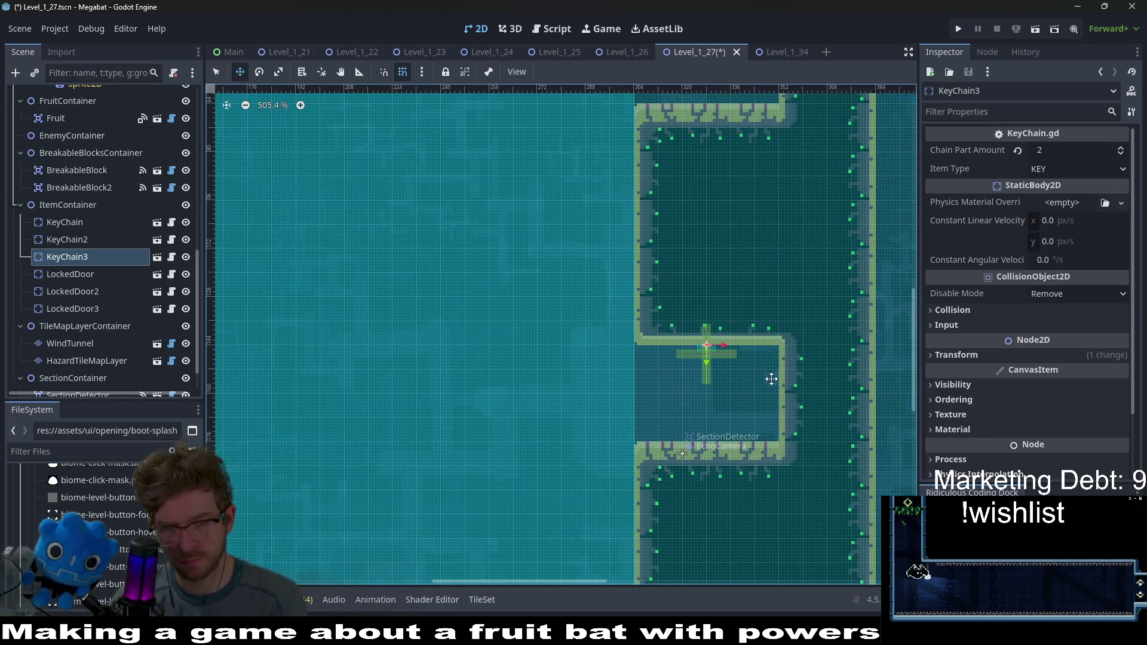
{"action": "scroll", "coordinate": [771, 379], "scroll_direction": "down", "scroll_amount": 4}
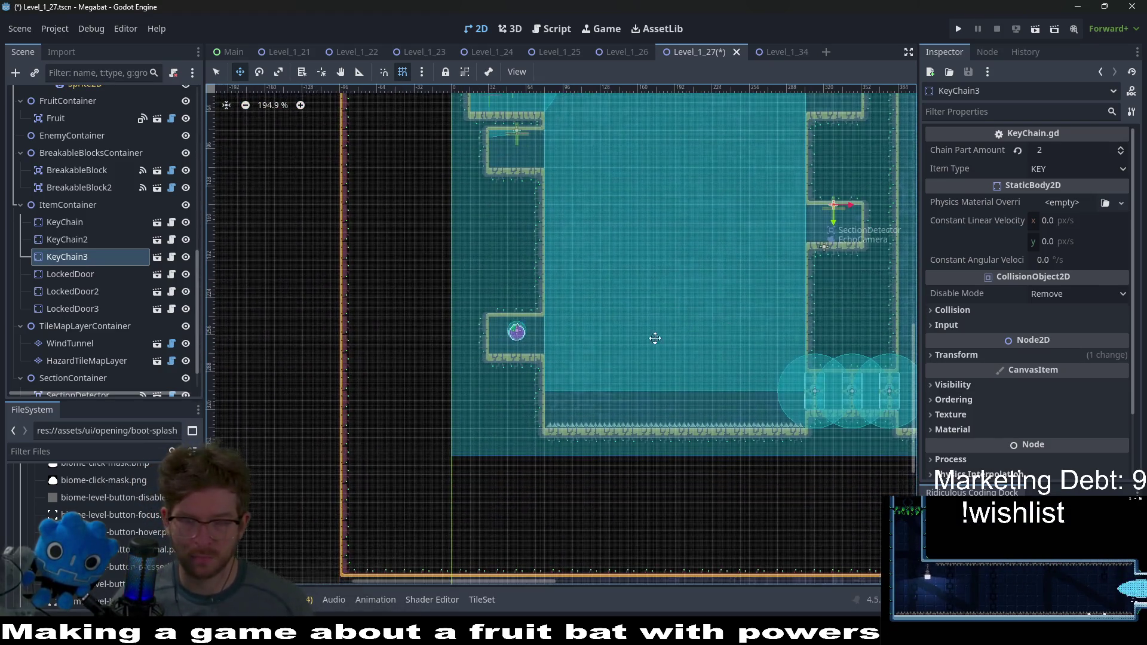
{"action": "scroll", "coordinate": [595, 333], "scroll_direction": "right", "scroll_amount": 3}
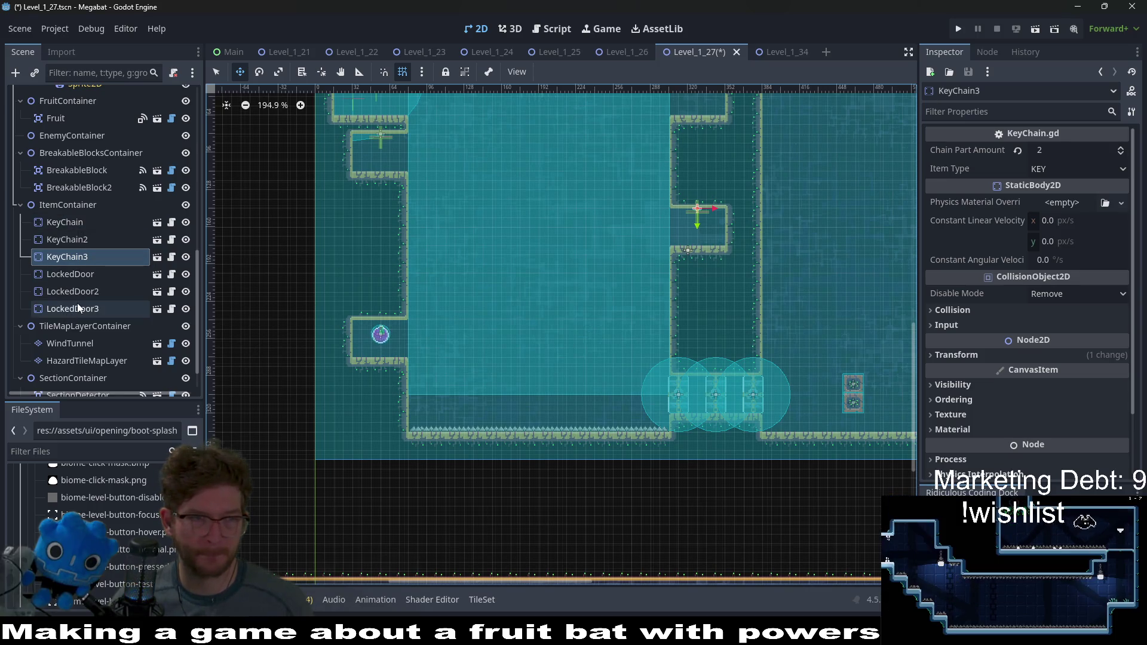
{"action": "left_click", "coordinate": [77, 117]}
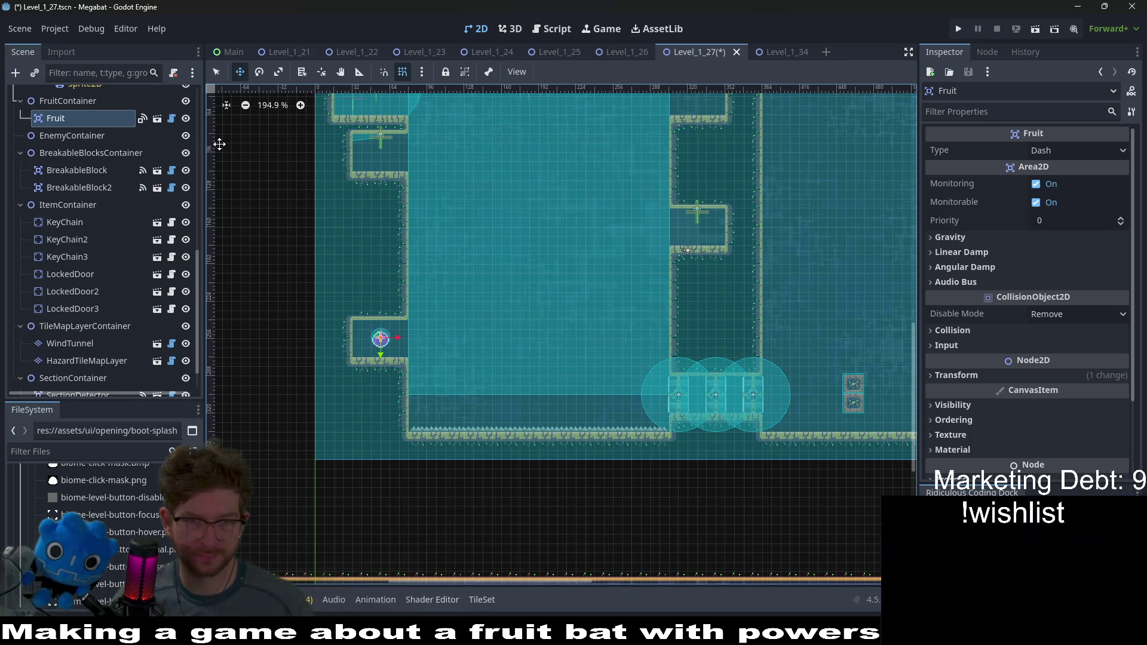
{"action": "scroll", "coordinate": [497, 380], "scroll_direction": "up", "scroll_amount": 5}
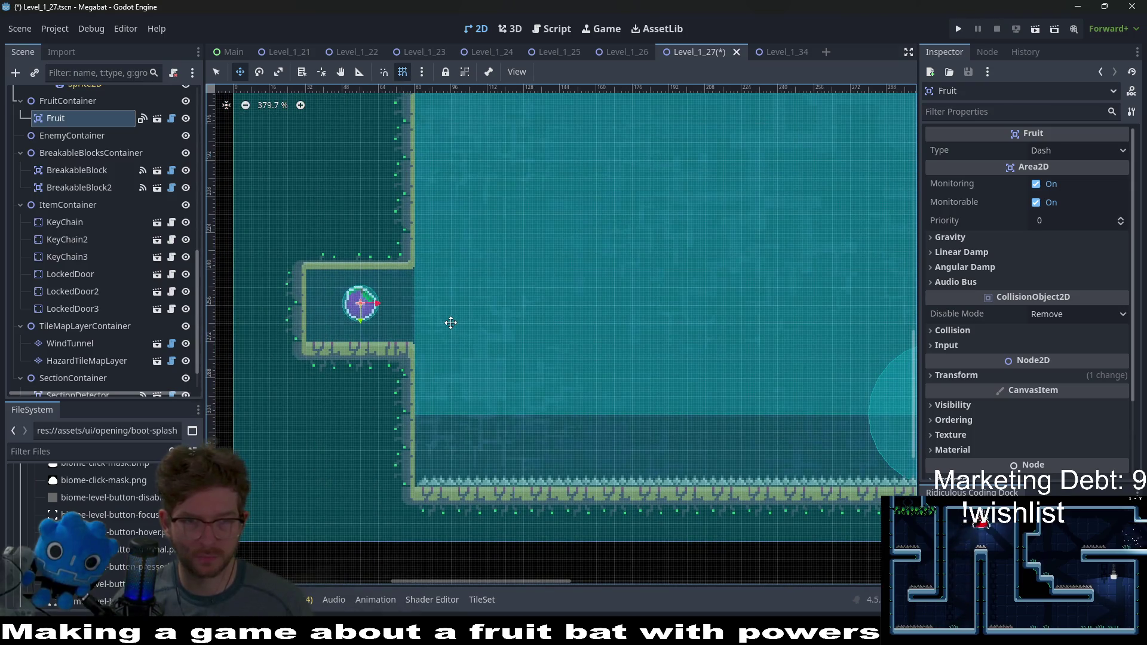
{"action": "scroll", "coordinate": [521, 322], "scroll_direction": "down", "scroll_amount": 5}
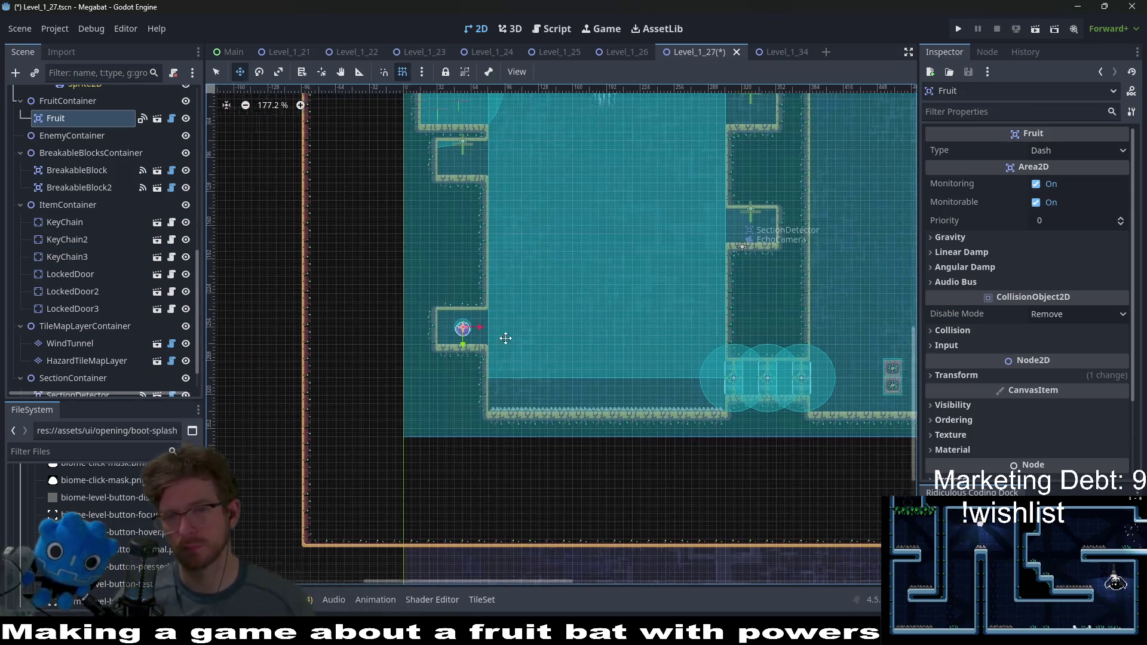
{"action": "scroll", "coordinate": [505, 335], "scroll_direction": "right", "scroll_amount": 5}
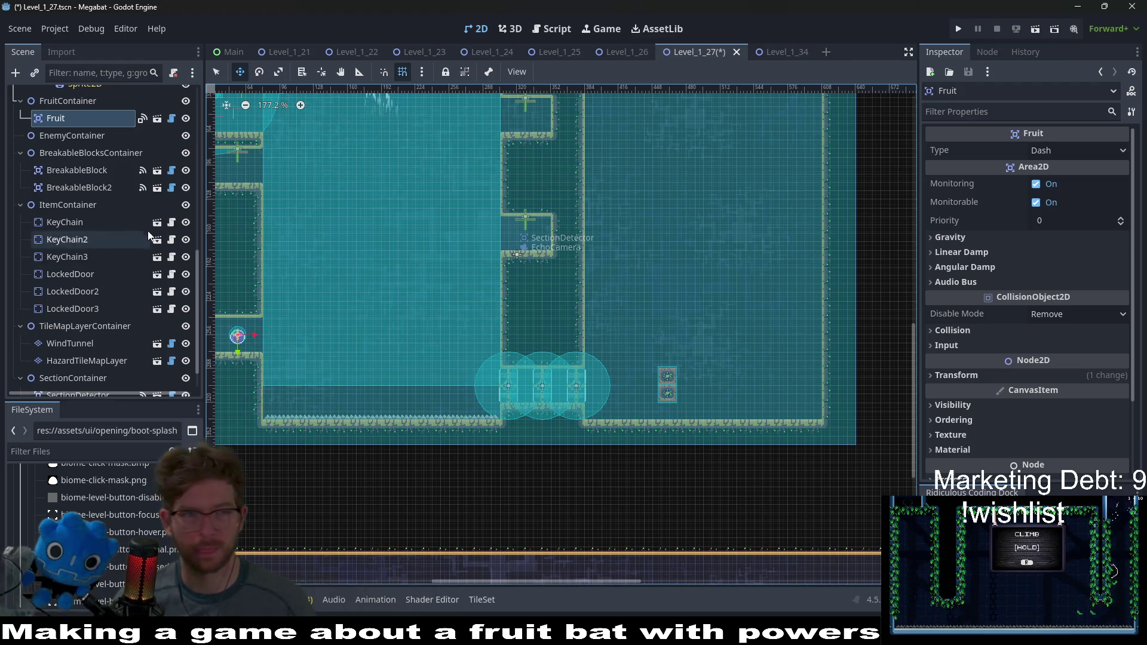
{"action": "scroll", "coordinate": [150, 230], "scroll_direction": "down", "scroll_amount": 5}
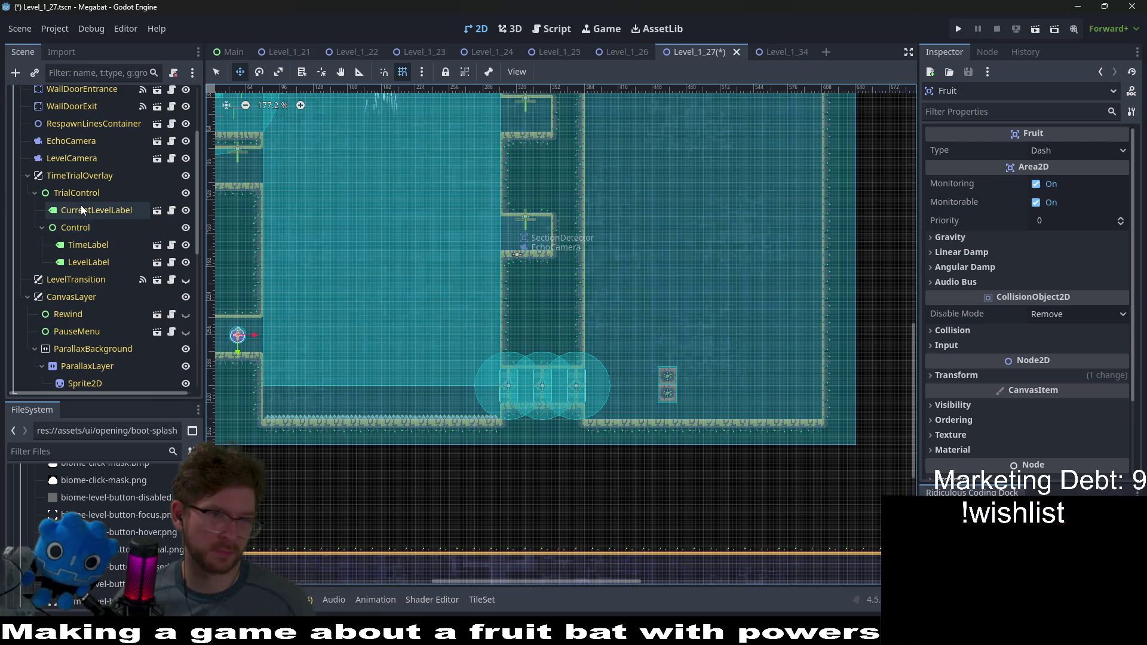
{"action": "scroll", "coordinate": [65, 221], "scroll_direction": "up", "scroll_amount": 5}
Step: Paint a horizontal row of LAB tiles on WorldTileMapLayer above the doors, extending it two cells left
{"action": "left_click", "coordinate": [84, 164]}
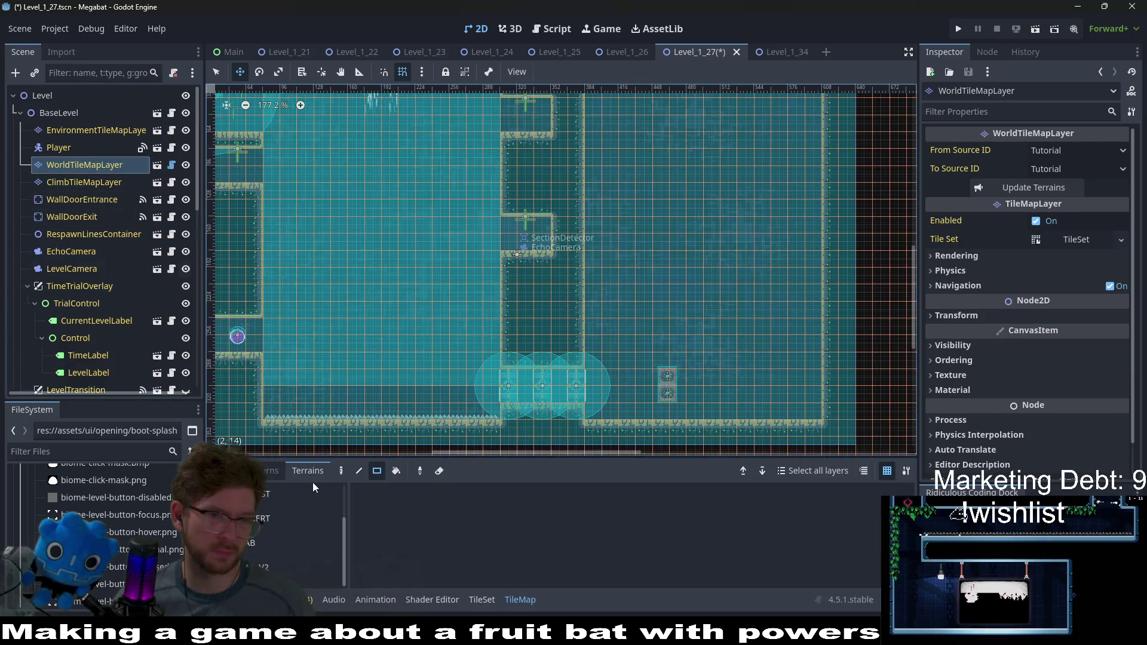
{"action": "left_click", "coordinate": [251, 542]}
{"action": "scroll", "coordinate": [505, 377], "scroll_direction": "up", "scroll_amount": 4}
{"action": "left_click_drag", "start_coordinate": [496, 352], "coordinate": [379, 347]}
{"action": "scroll", "coordinate": [568, 359], "scroll_direction": "left", "scroll_amount": 5}
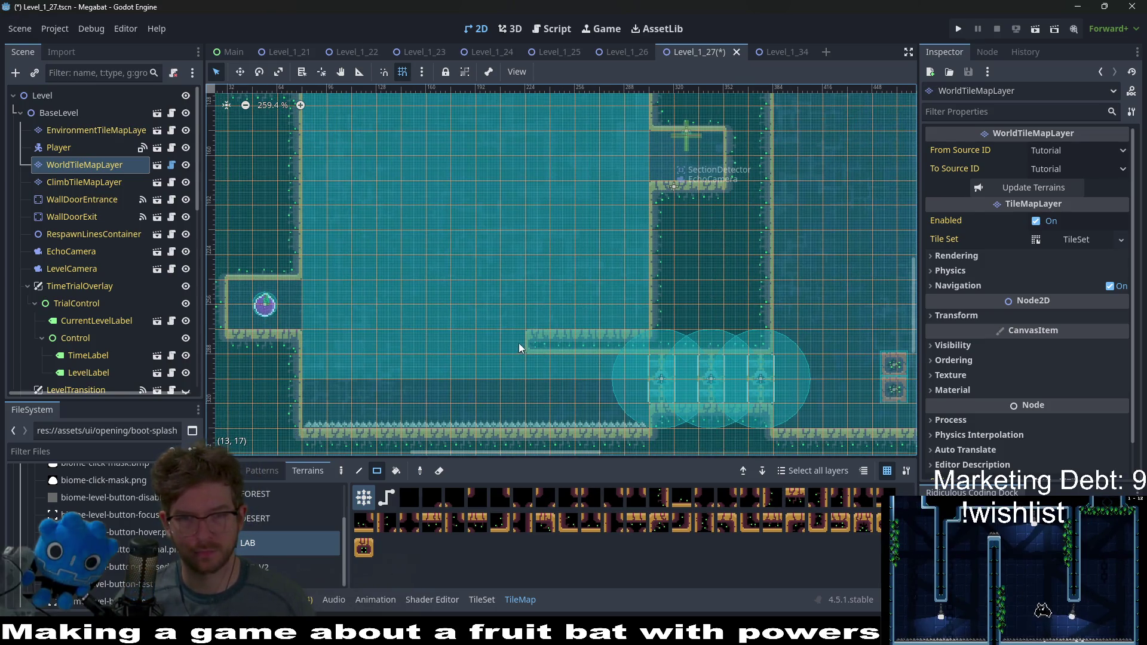
{"action": "left_click_drag", "start_coordinate": [518, 343], "coordinate": [487, 346]}
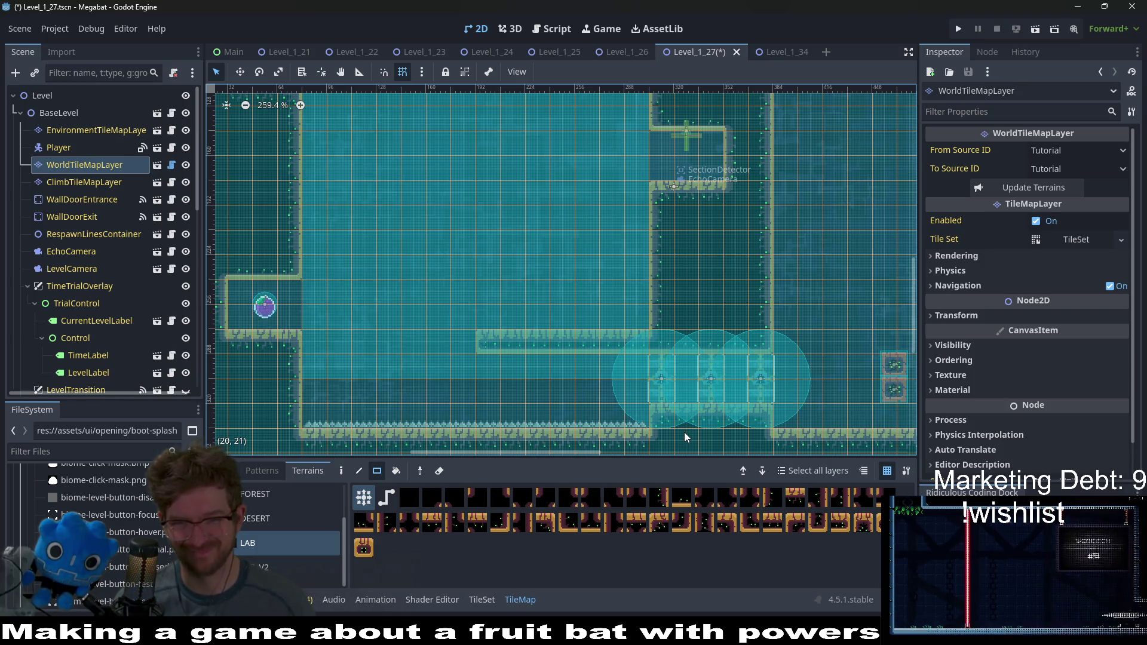
{"action": "left_click_drag", "start_coordinate": [686, 398], "coordinate": [640, 374]}
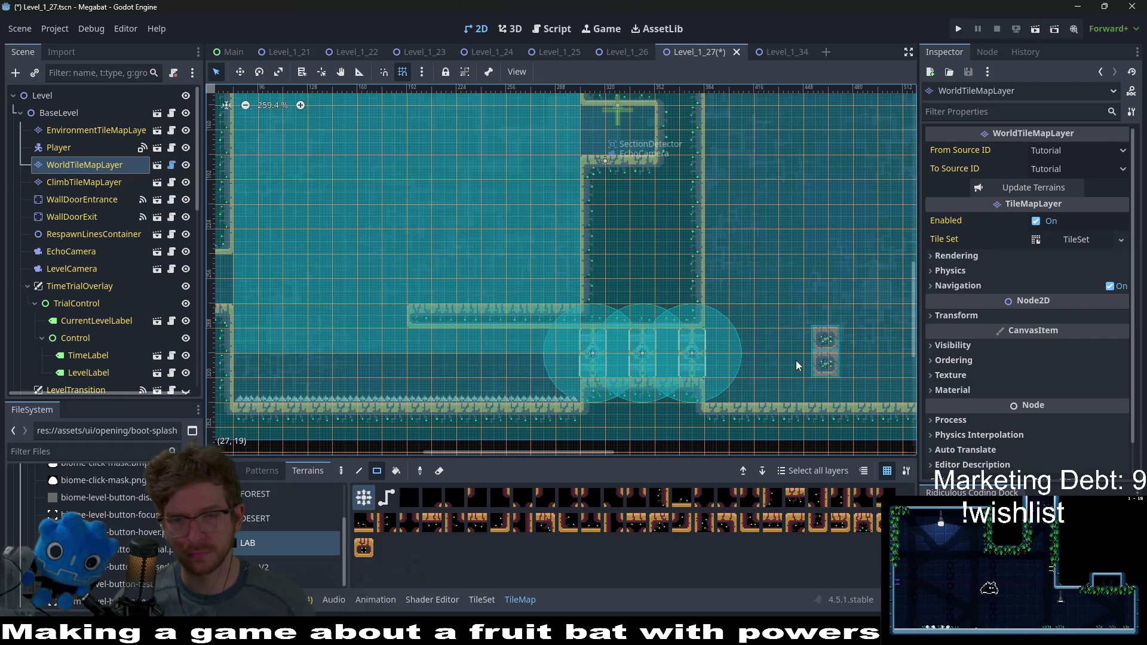
{"action": "scroll", "coordinate": [124, 297], "scroll_direction": "down", "scroll_amount": 10}
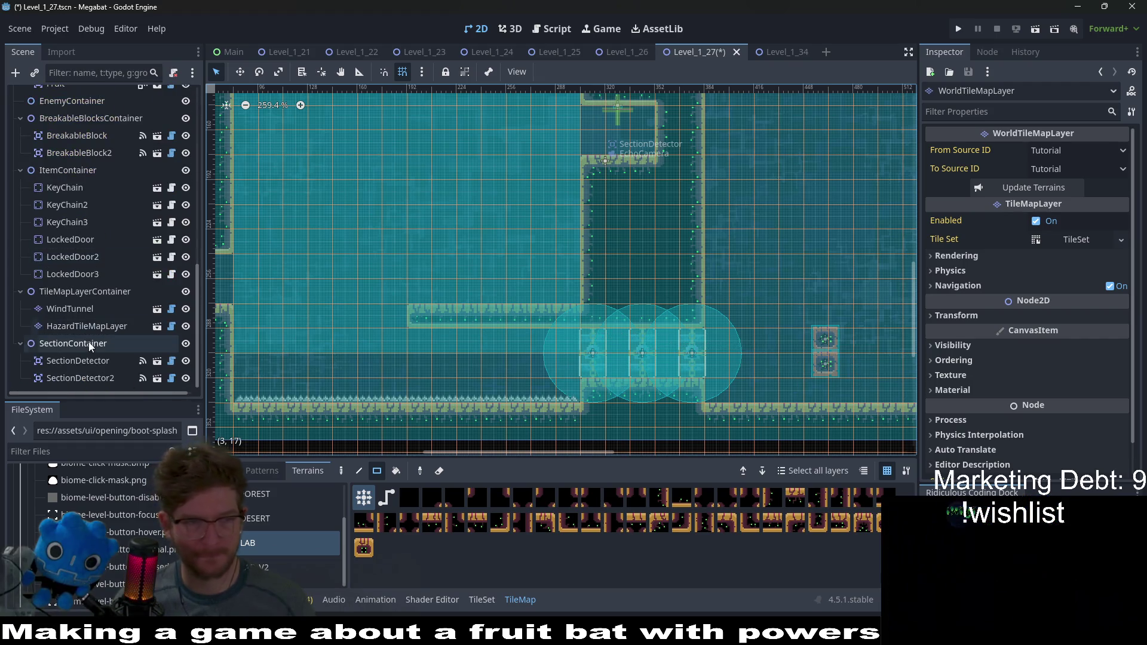
Step: Stack BreakableBlock2 under BreakableBlock at the passage's left end, shift both one grid unit left, and playtest
{"action": "left_click", "coordinate": [84, 153]}
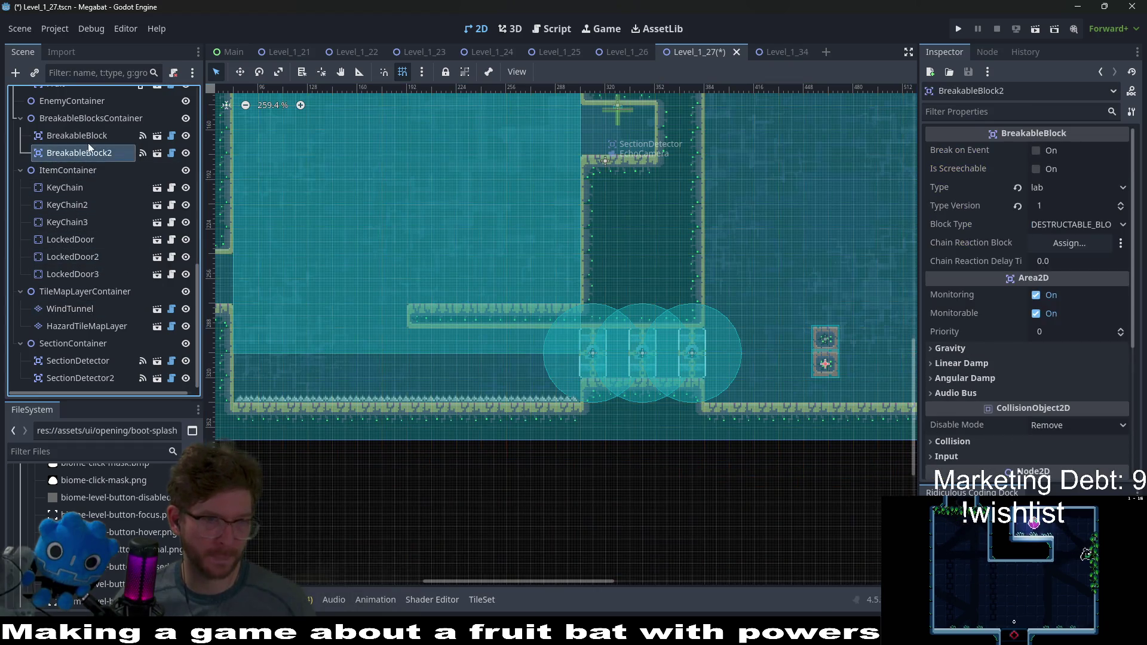
{"action": "left_click", "coordinate": [88, 137], "text": "shift"}
{"action": "key", "text": "w"}
{"action": "mouse_move", "coordinate": [817, 363]}
{"action": "left_mouse_down"}
{"action": "mouse_move", "coordinate": [543, 340]}
{"action": "mouse_move", "coordinate": [422, 349]}
{"action": "left_mouse_up"}
{"action": "scroll", "coordinate": [421, 348], "scroll_direction": "up", "scroll_amount": 3}
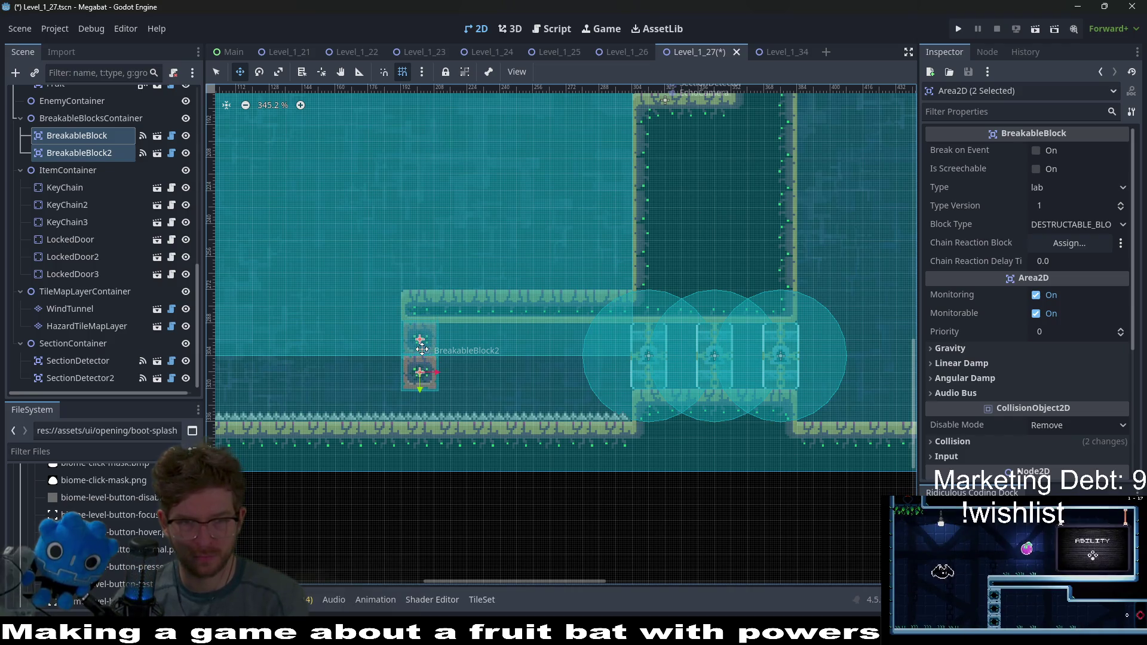
{"action": "scroll", "coordinate": [422, 349], "scroll_direction": "up", "scroll_amount": 2}
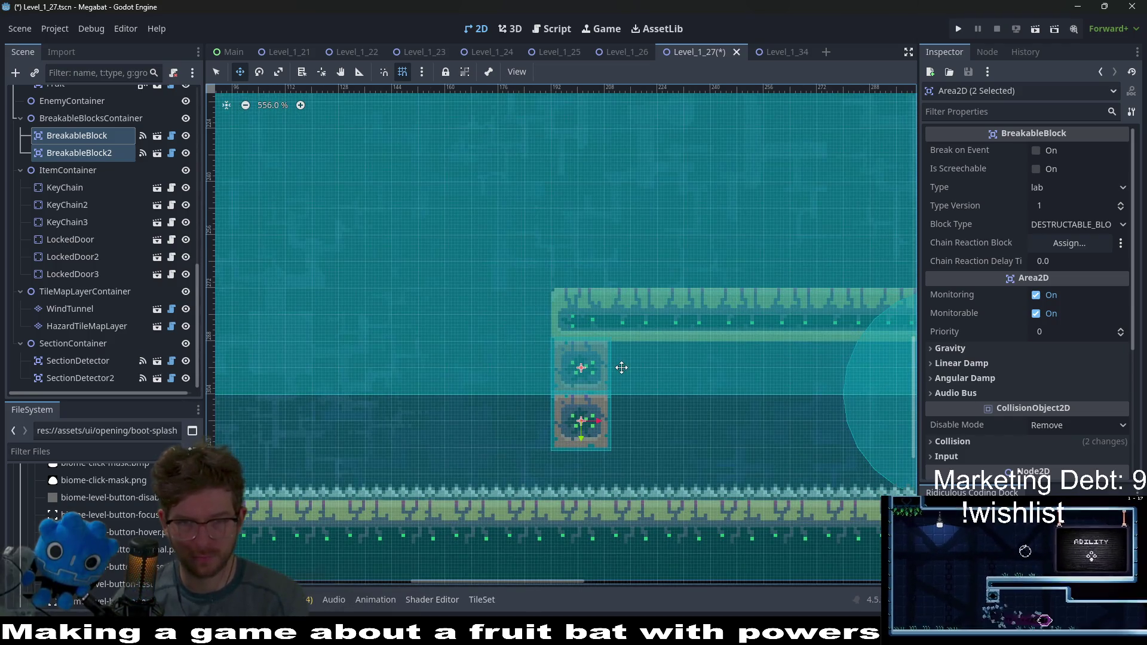
{"action": "left_click_drag", "start_coordinate": [622, 367], "coordinate": [620, 366]}
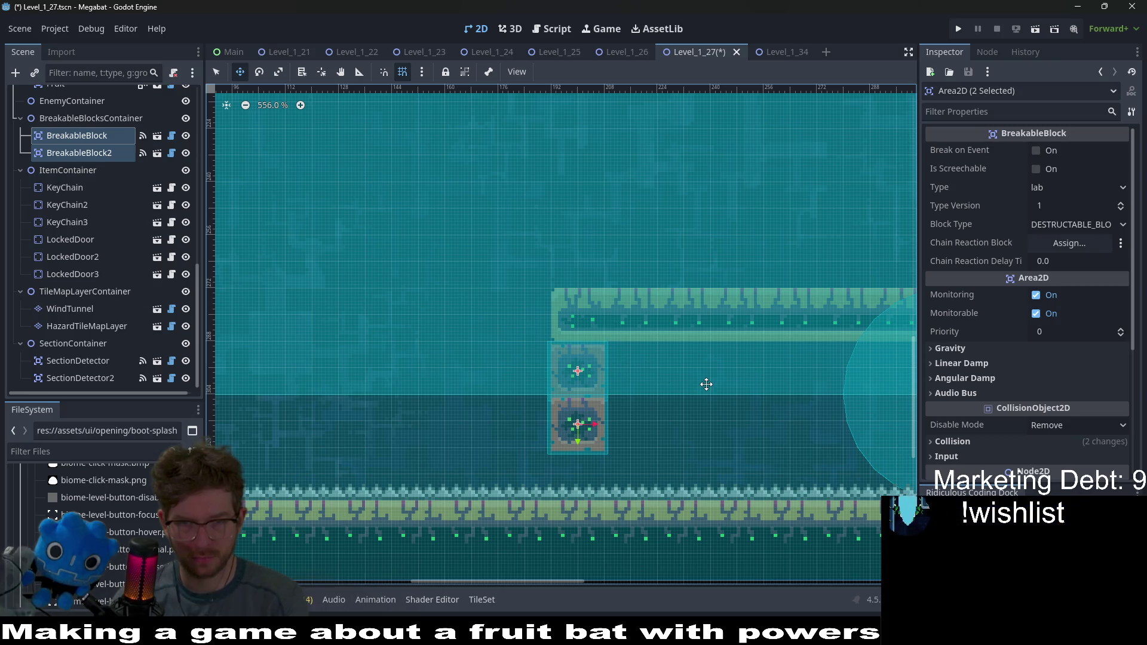
{"action": "scroll", "coordinate": [714, 364], "scroll_direction": "down", "scroll_amount": 3}
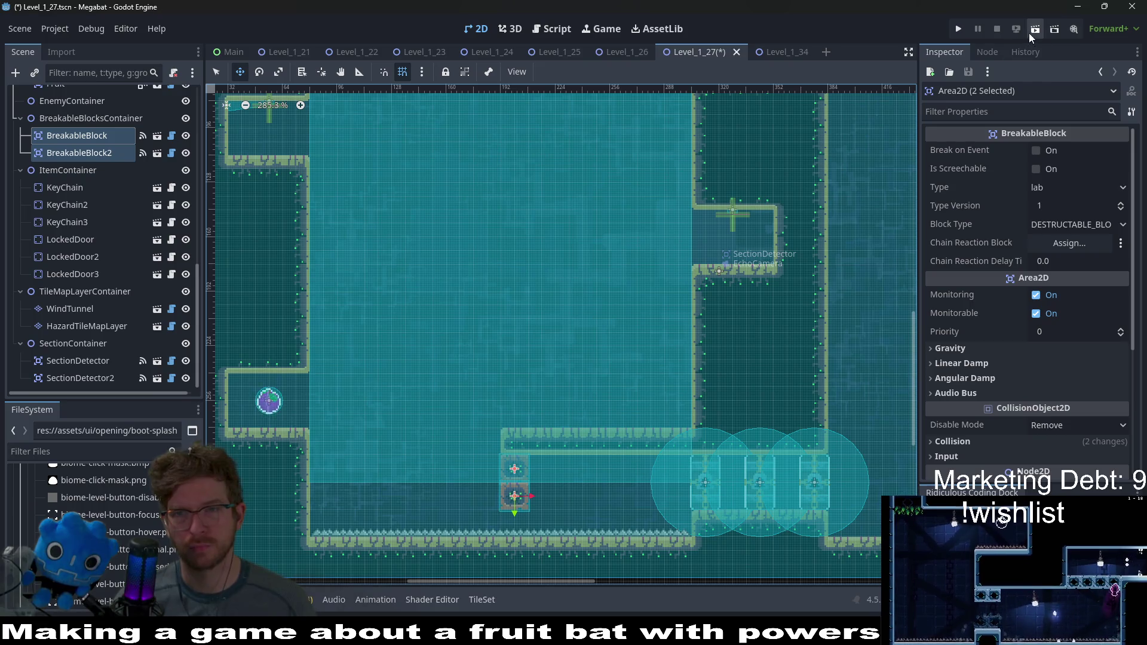
{"action": "left_click", "coordinate": [1036, 29]}
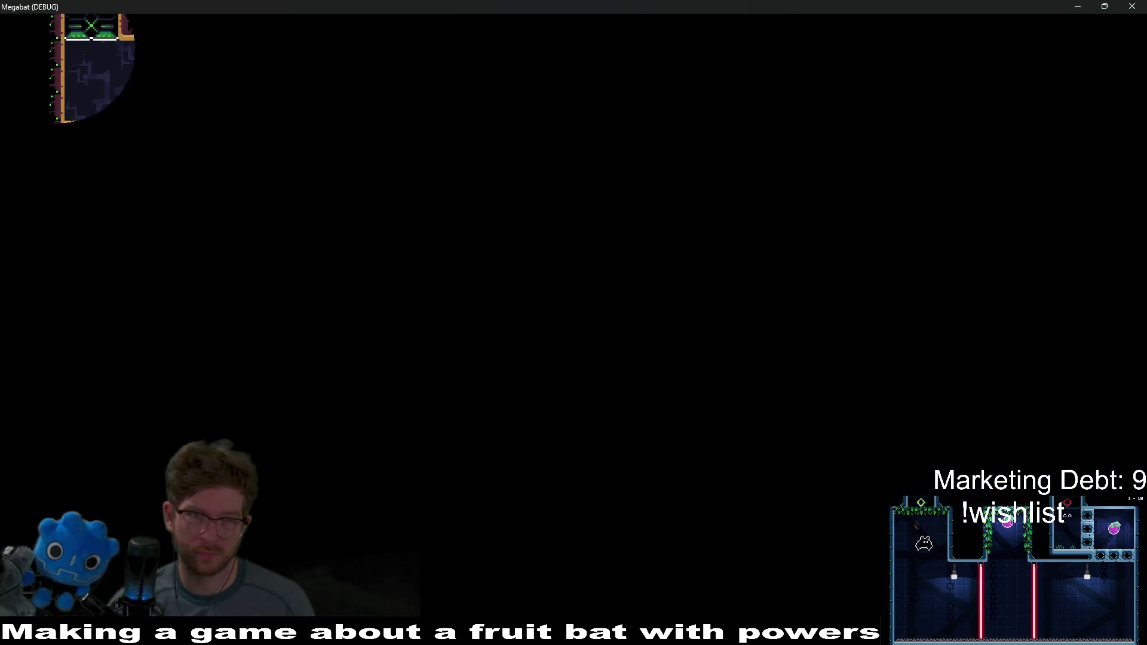
Step: Fly the bat from its perch to collect the three keys on the ledges
{"action": "key", "text": "Right"}
{"action": "key", "text": "Right"}
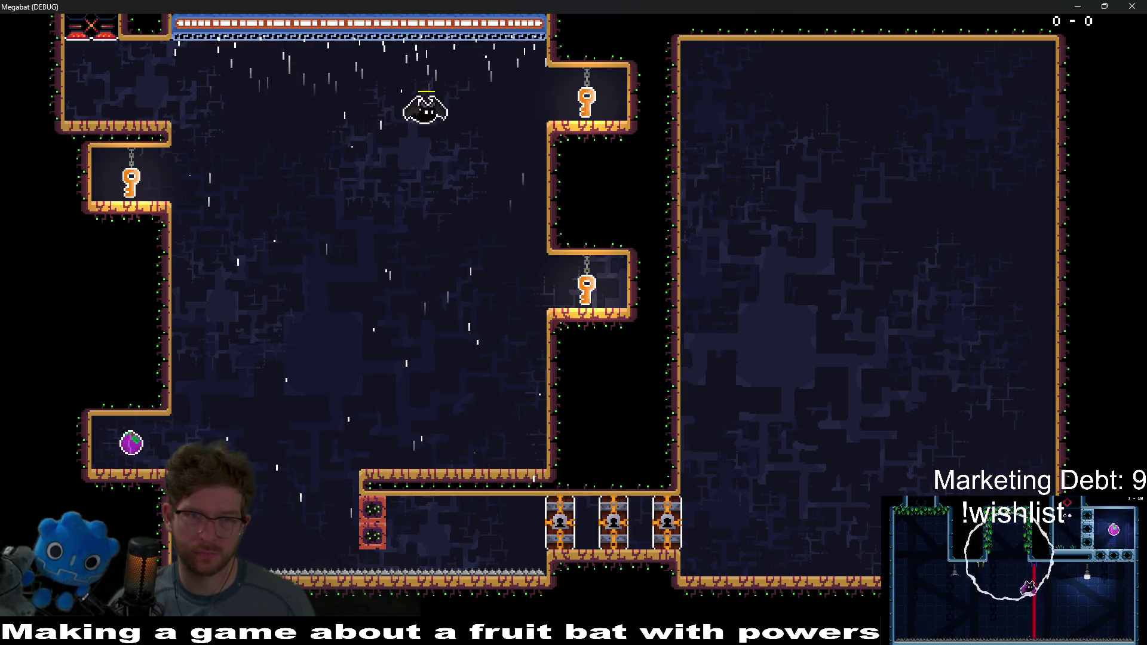
{"action": "key", "text": "Left"}
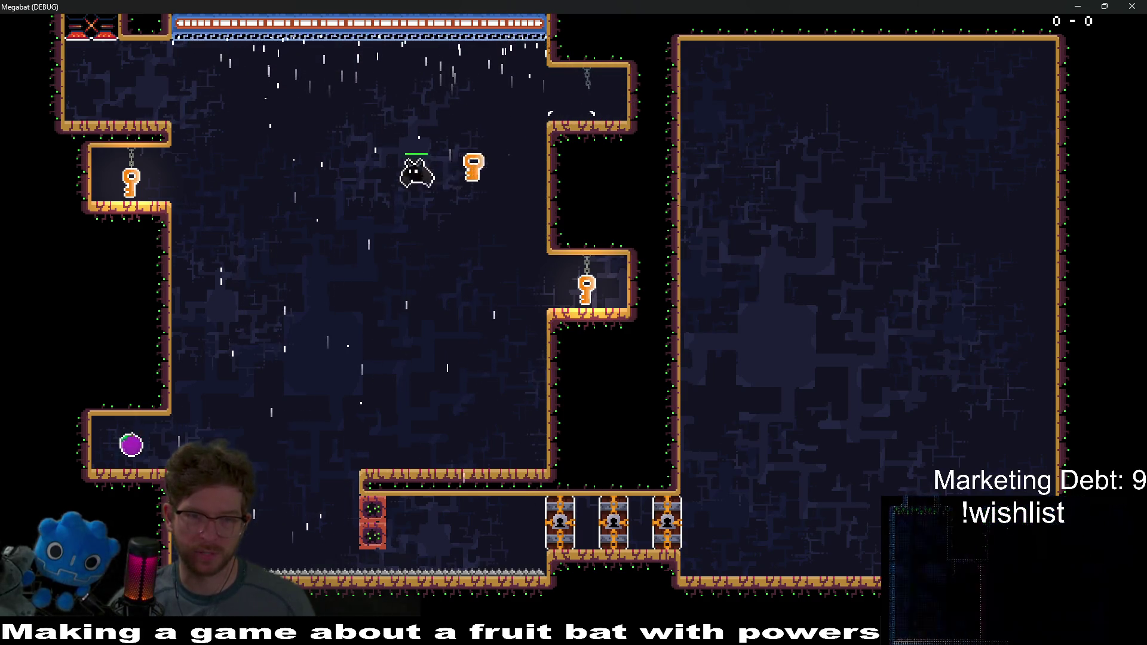
{"action": "key", "text": "Right"}
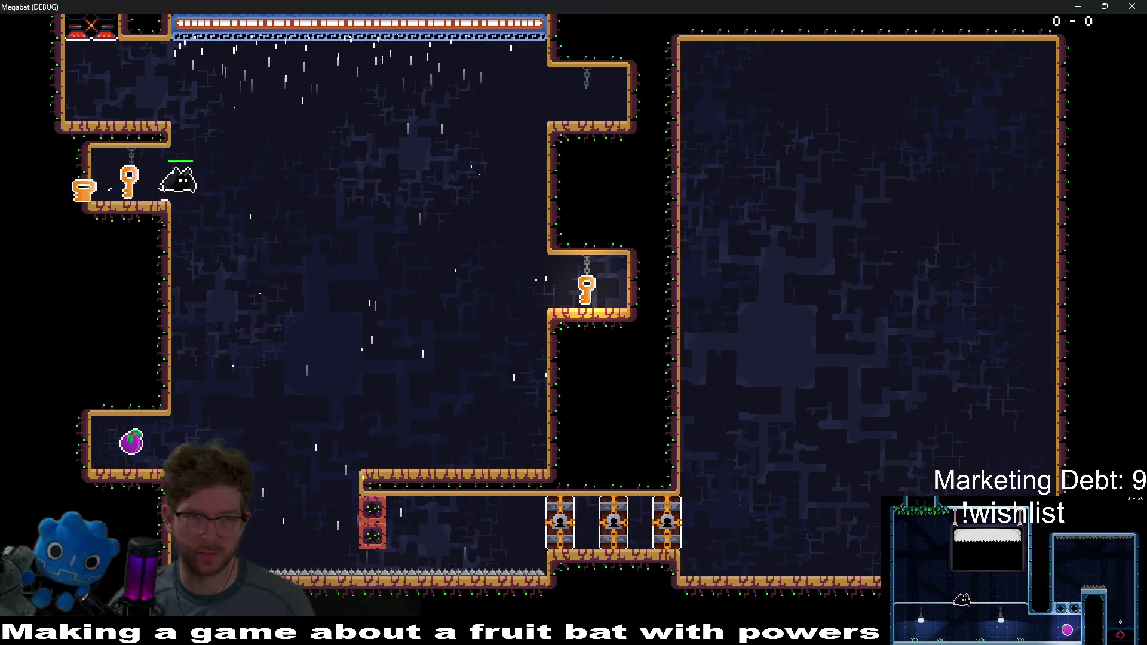
{"action": "key", "text": "Right"}
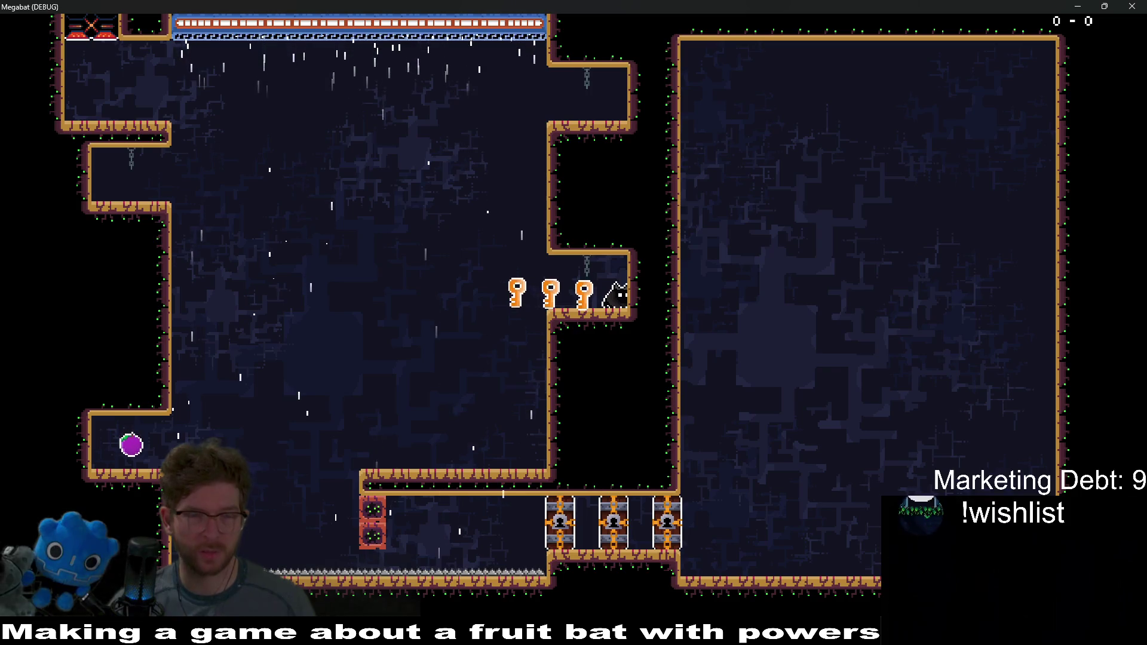
Step: Carry the keys along the bottom corridor to open all three locks, then quit back to the editor
{"action": "key", "text": "Left"}
{"action": "key", "text": "Left"}
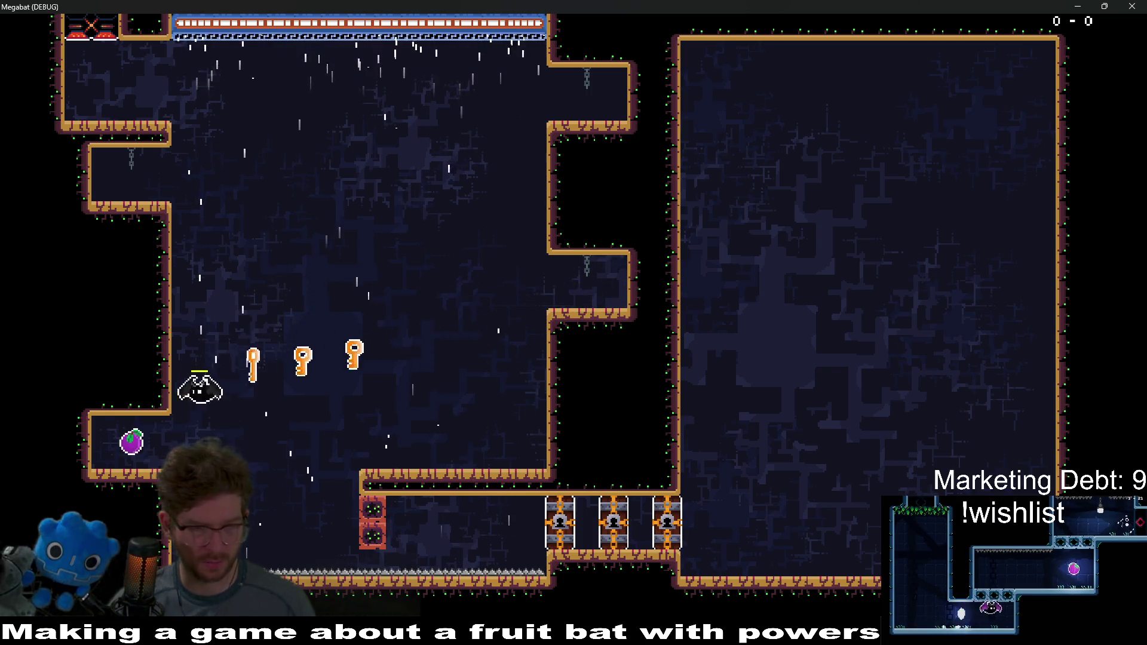
{"action": "key", "text": "Right"}
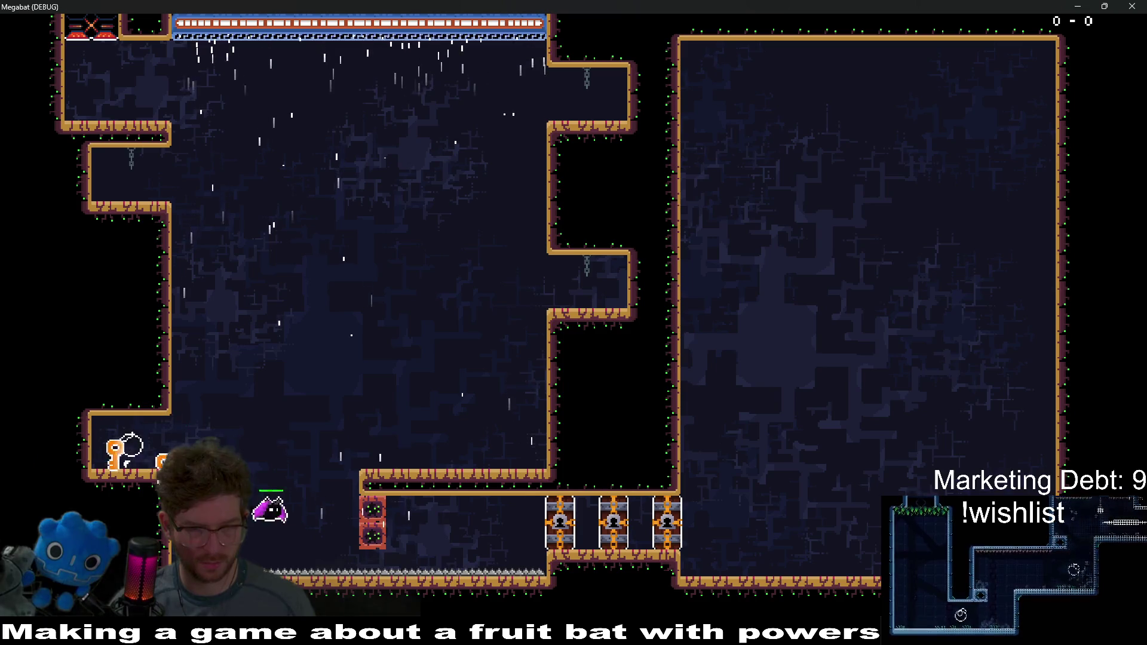
{"action": "key", "text": "Up"}
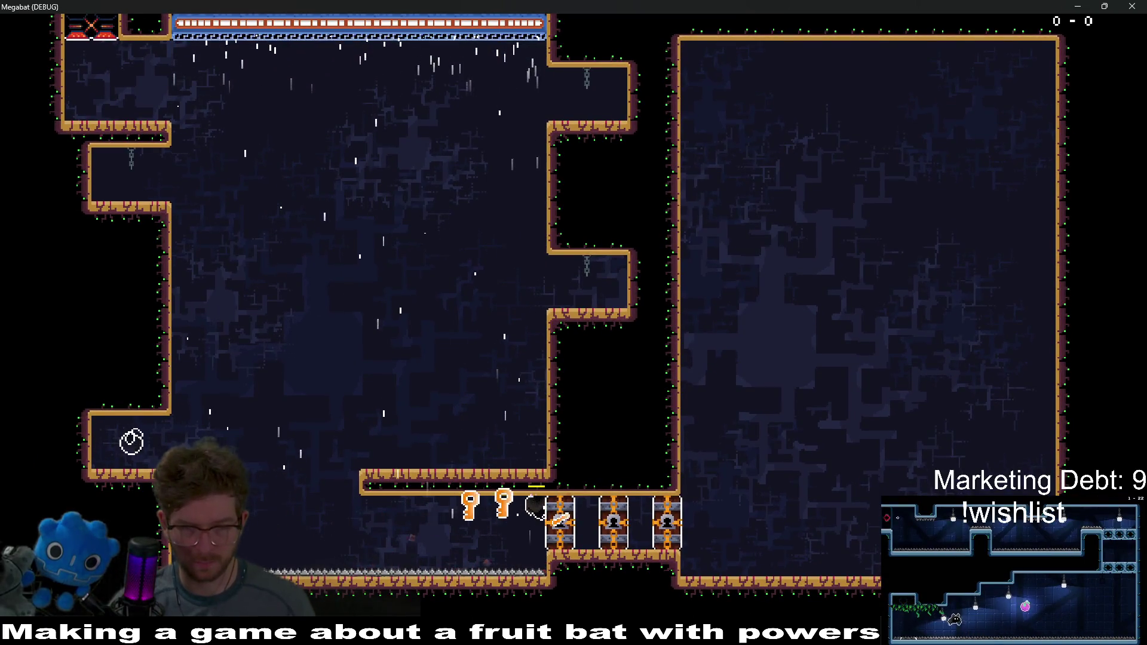
{"action": "key", "text": "Right"}
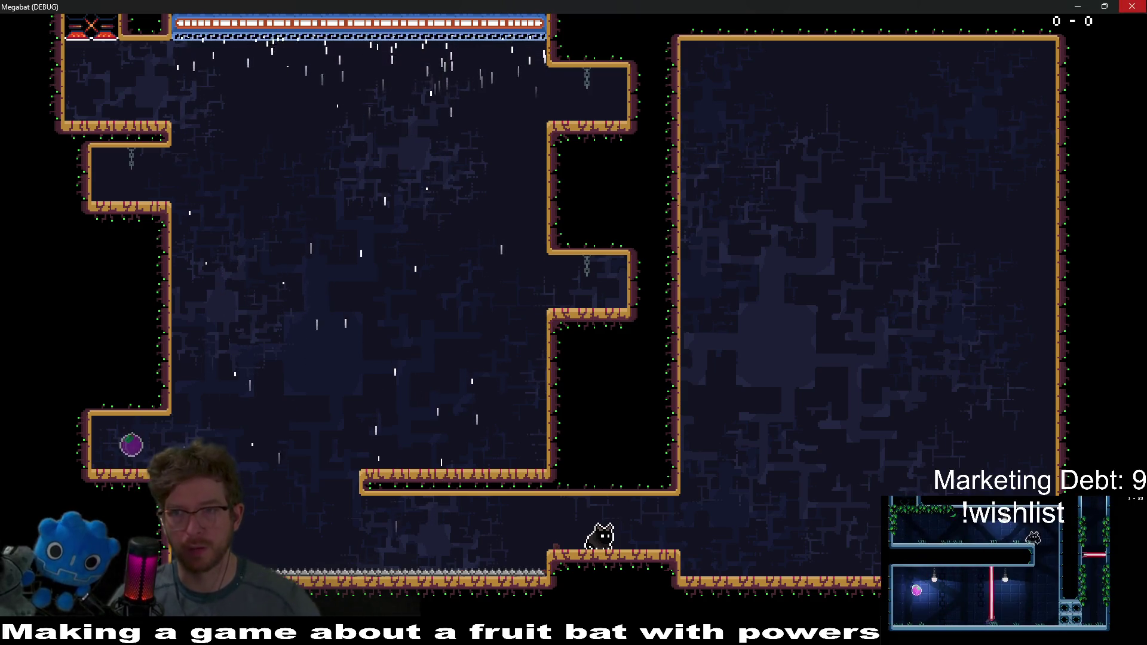
{"action": "key", "text": "F8"}
{"action": "key", "text": "f"}
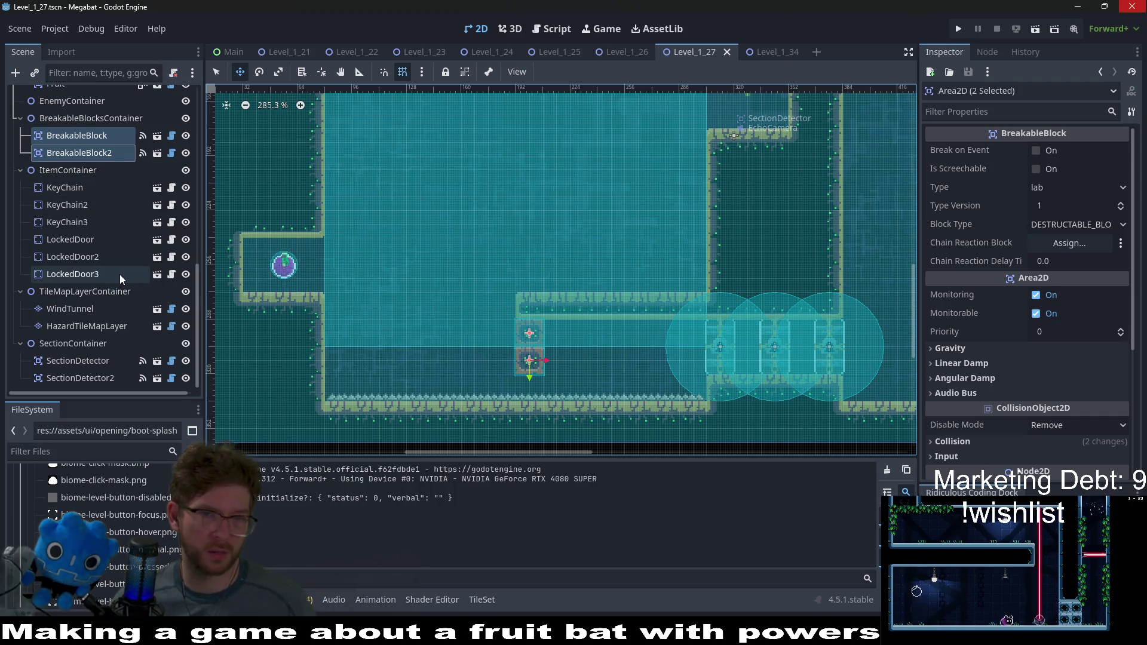
{"action": "scroll", "coordinate": [99, 227], "scroll_direction": "up", "scroll_amount": 4}
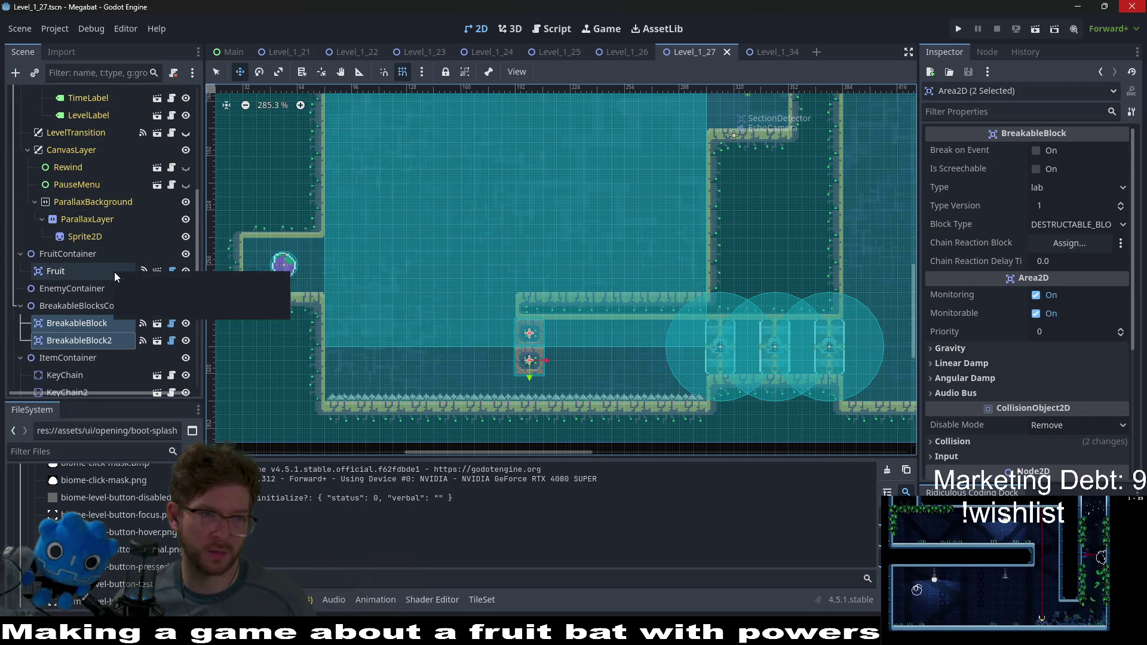
{"action": "scroll", "coordinate": [540, 374], "scroll_direction": "up", "scroll_amount": 3}
{"action": "scroll", "coordinate": [540, 374], "scroll_direction": "left", "scroll_amount": 3}
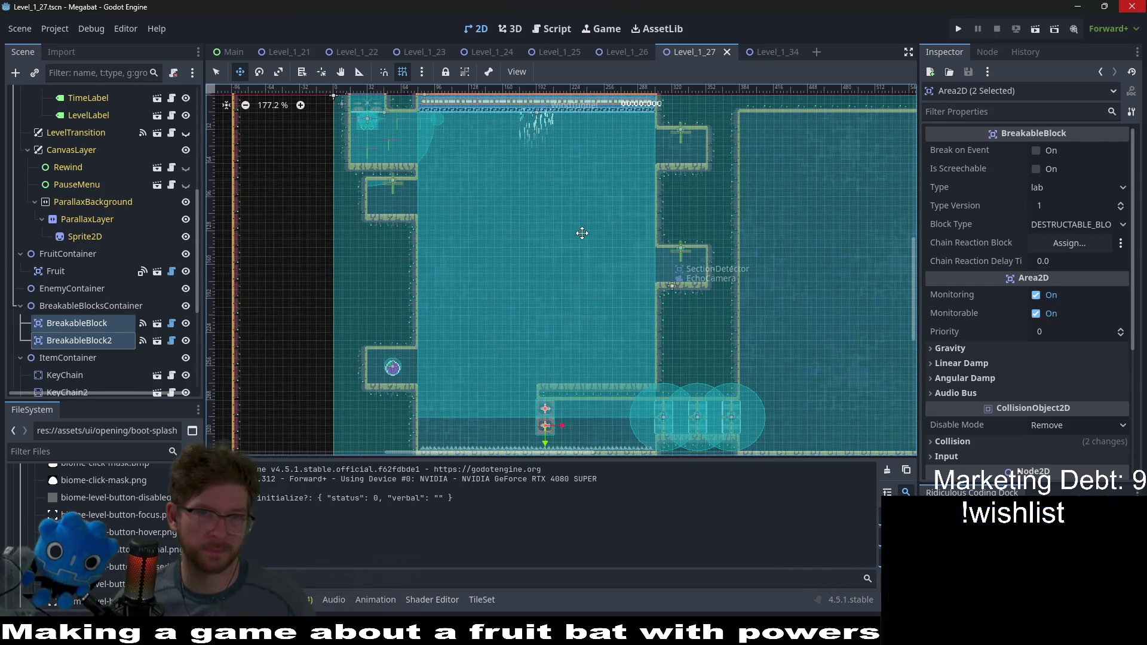
{"action": "scroll", "coordinate": [400, 361], "scroll_direction": "up", "scroll_amount": 1}
{"action": "scroll", "coordinate": [225, 280], "scroll_direction": "down", "scroll_amount": 3}
{"action": "scroll", "coordinate": [49, 320], "scroll_direction": "down", "scroll_amount": 4}
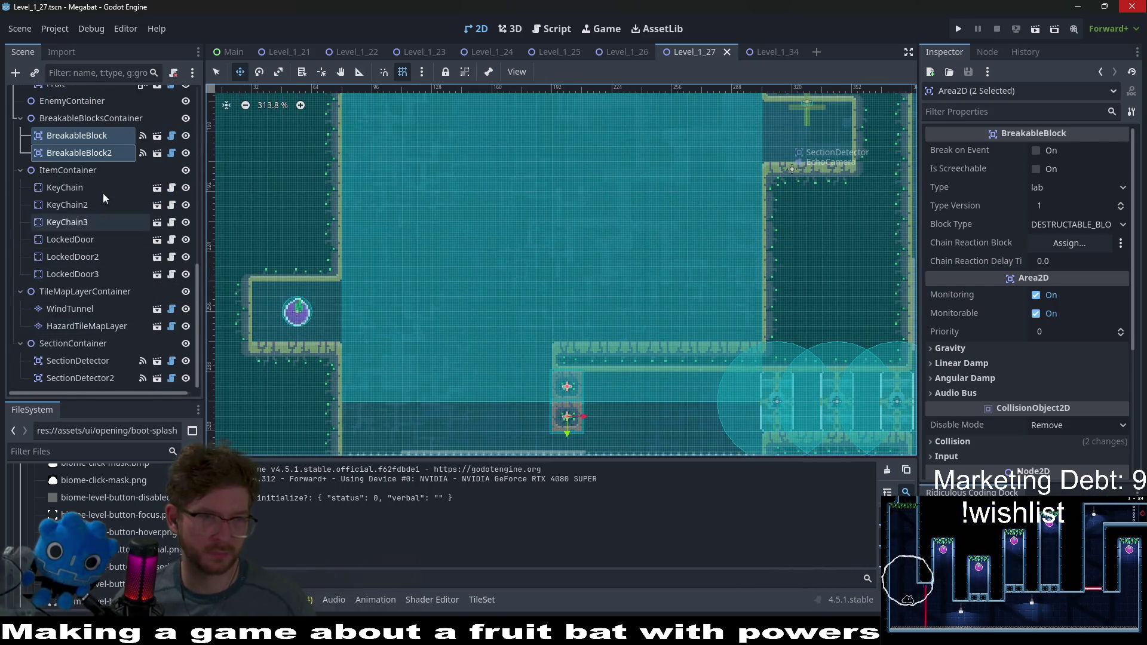
{"action": "scroll", "coordinate": [96, 203], "scroll_direction": "up", "scroll_amount": 2}
{"action": "left_click", "coordinate": [81, 224]}
{"action": "scroll", "coordinate": [115, 264], "scroll_direction": "down", "scroll_amount": 3}
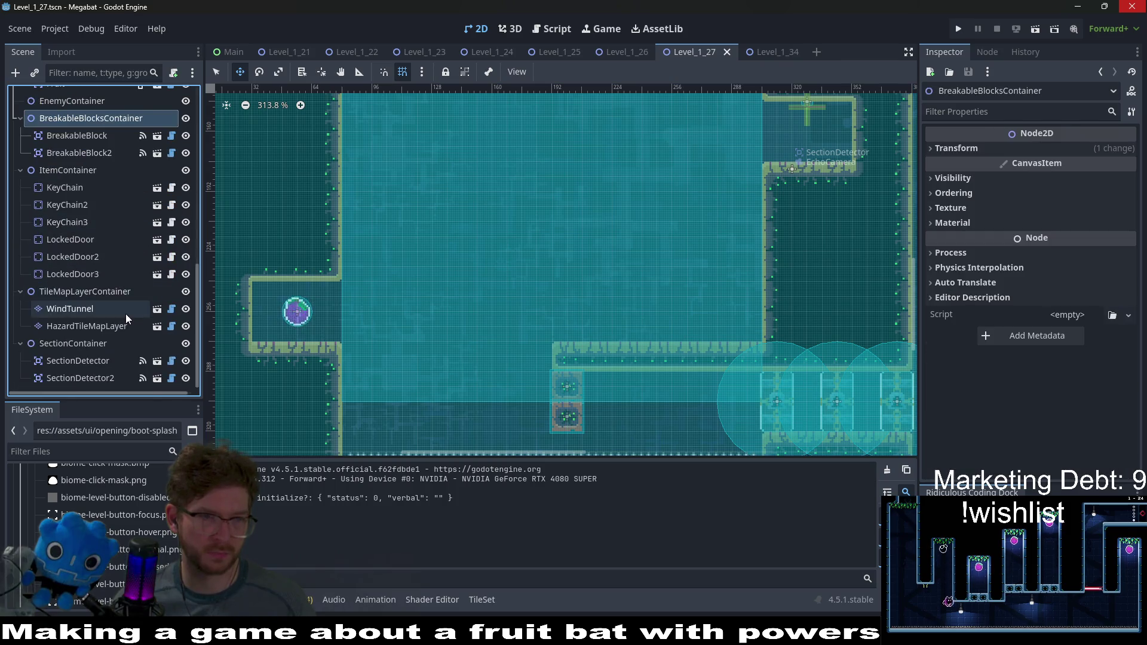
Step: Change the WindTunnel's Height from 288 to 320 in the Inspector
{"action": "left_click", "coordinate": [92, 331]}
{"action": "left_click", "coordinate": [94, 312]}
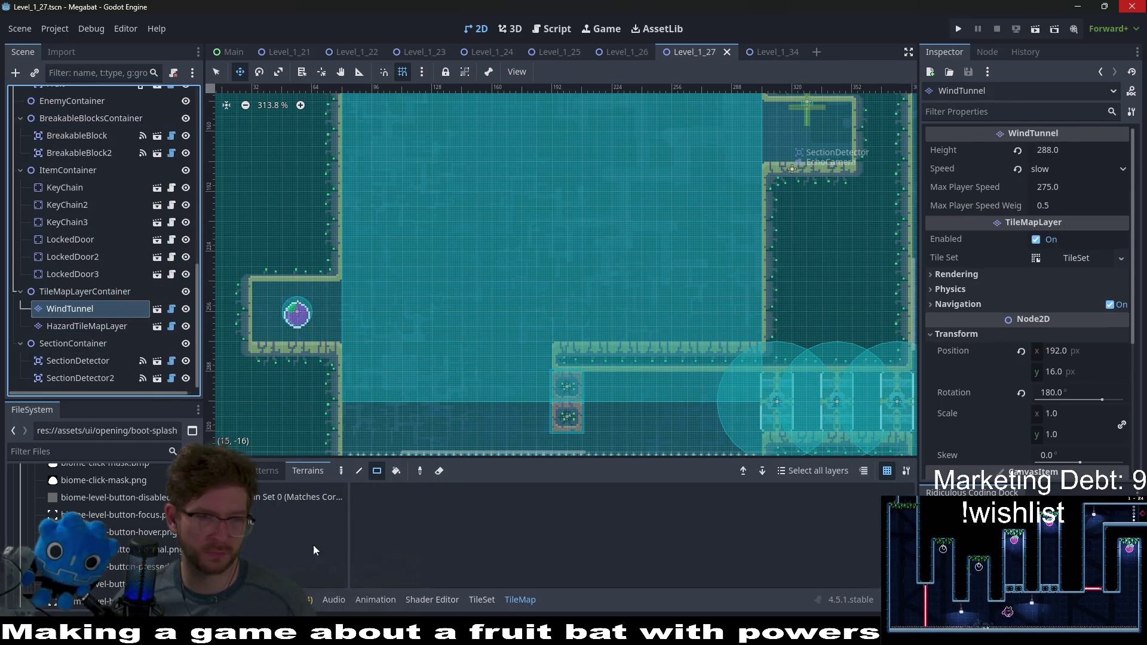
{"action": "left_click", "coordinate": [1076, 150]}
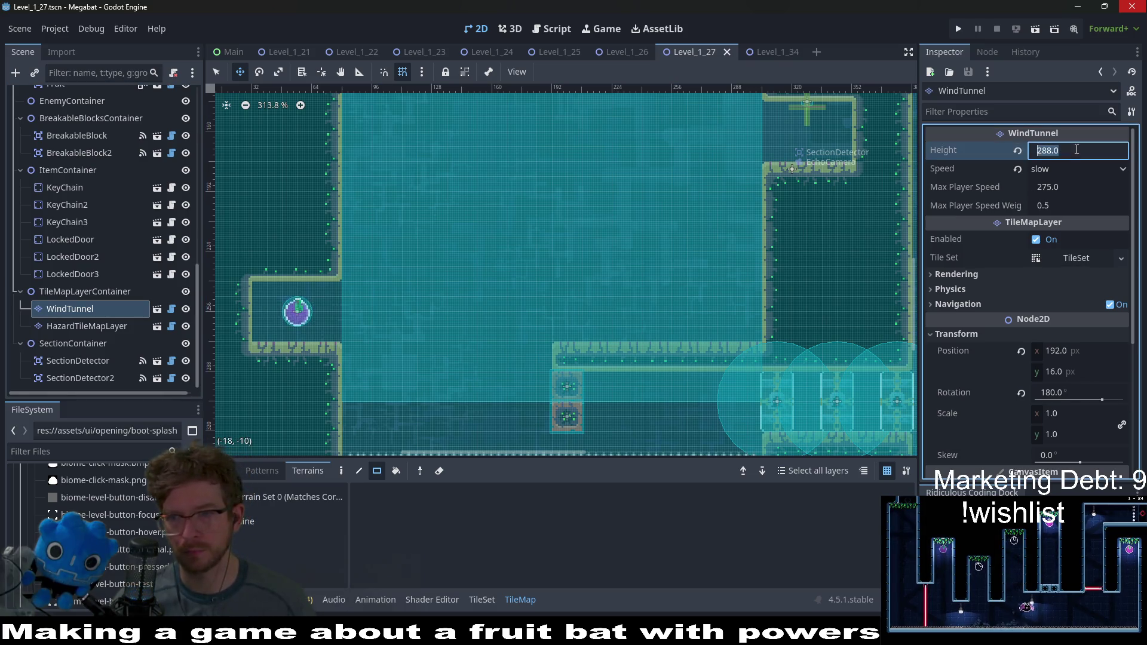
{"action": "scroll", "coordinate": [661, 211], "scroll_direction": "up", "scroll_amount": 4}
{"action": "scroll", "coordinate": [661, 211], "scroll_direction": "down", "scroll_amount": 9}
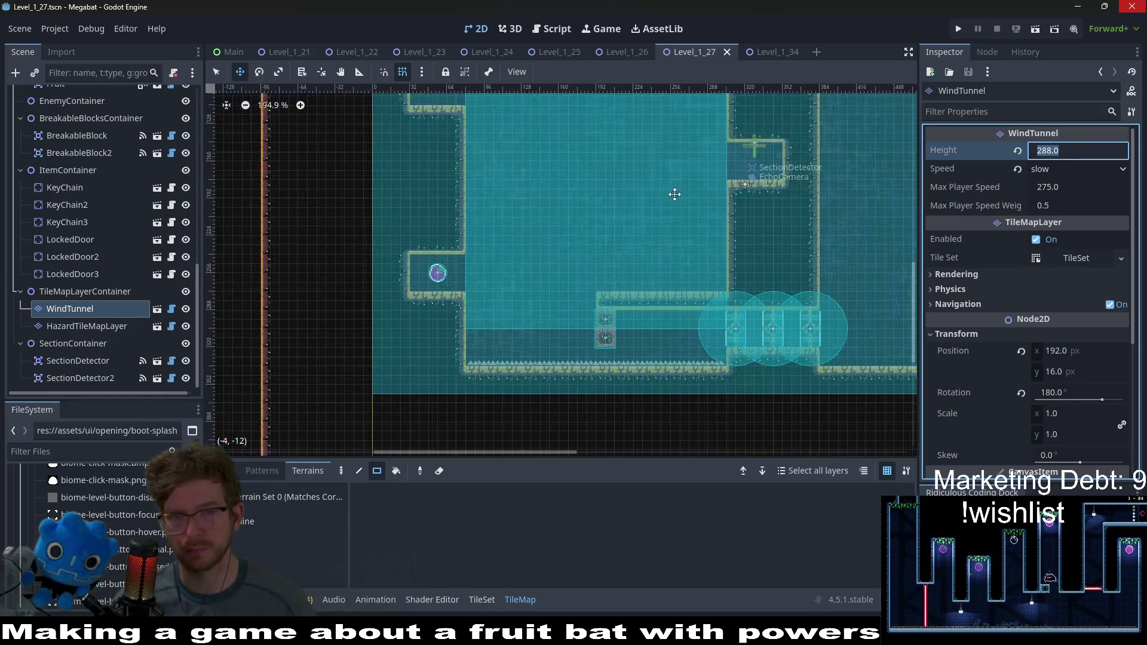
{"action": "scroll", "coordinate": [661, 263], "scroll_direction": "down", "scroll_amount": 5}
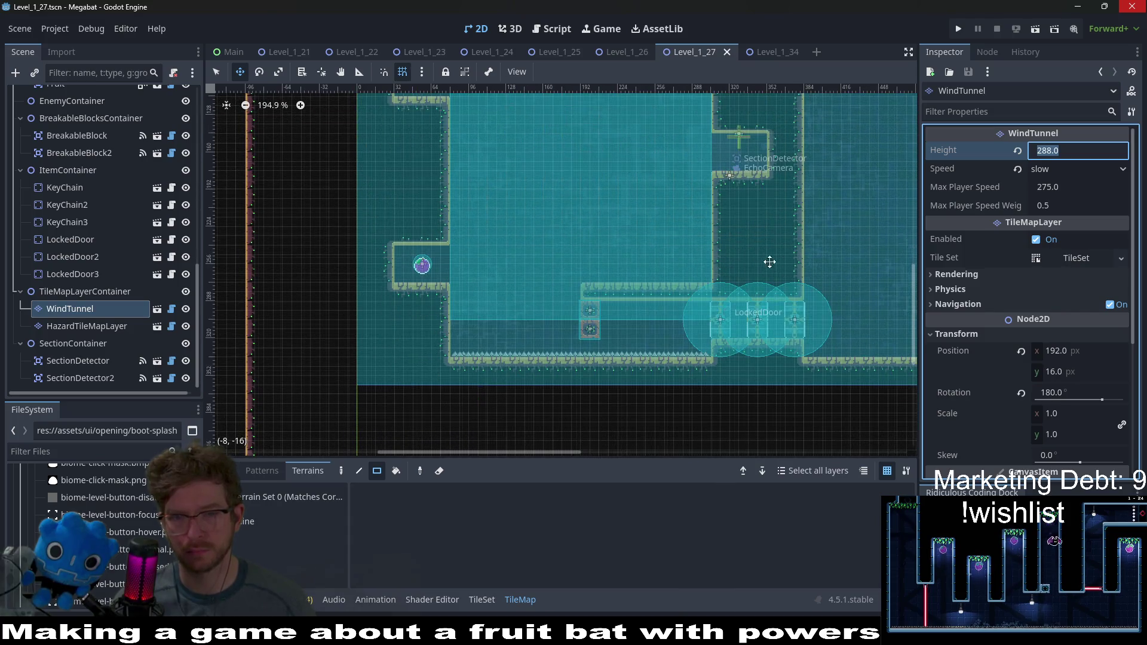
{"action": "left_click", "coordinate": [1070, 151]}
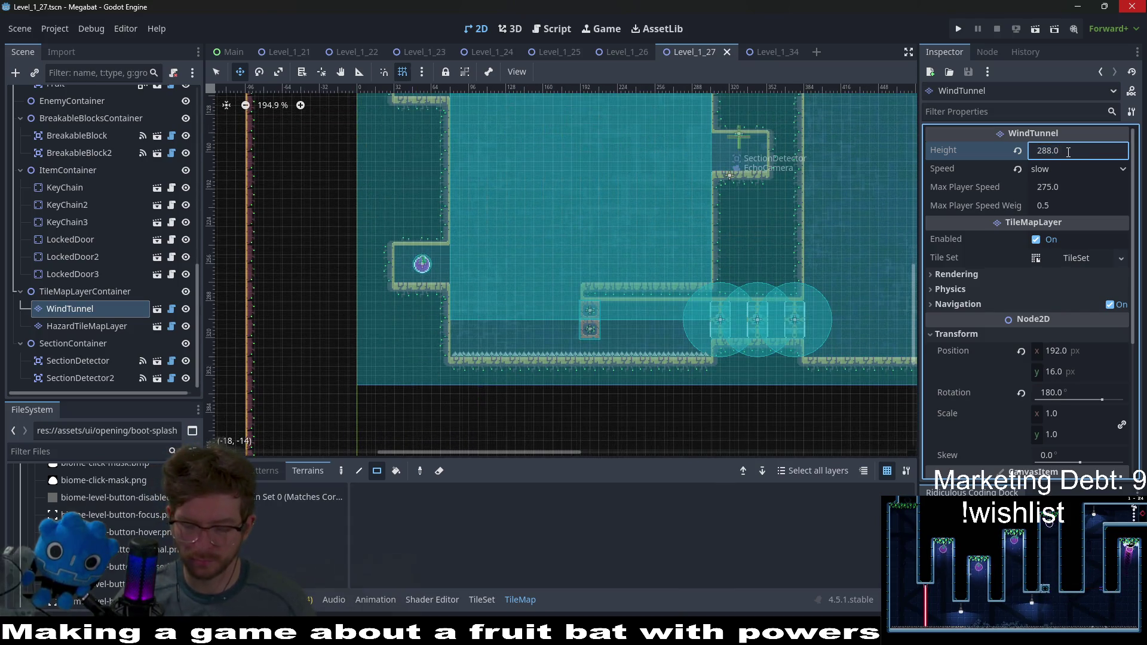
{"action": "key", "text": "ctrl+a"}
{"action": "type", "text": "320"}
{"action": "key", "text": "Return"}
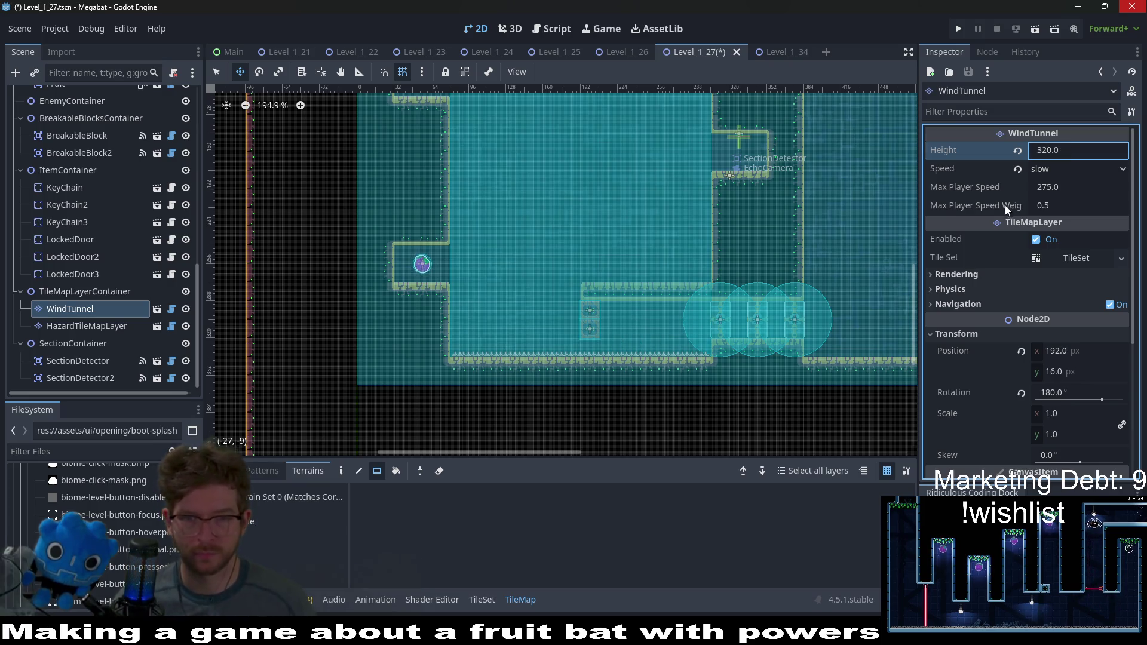
{"action": "scroll", "coordinate": [597, 323], "scroll_direction": "up", "scroll_amount": 5}
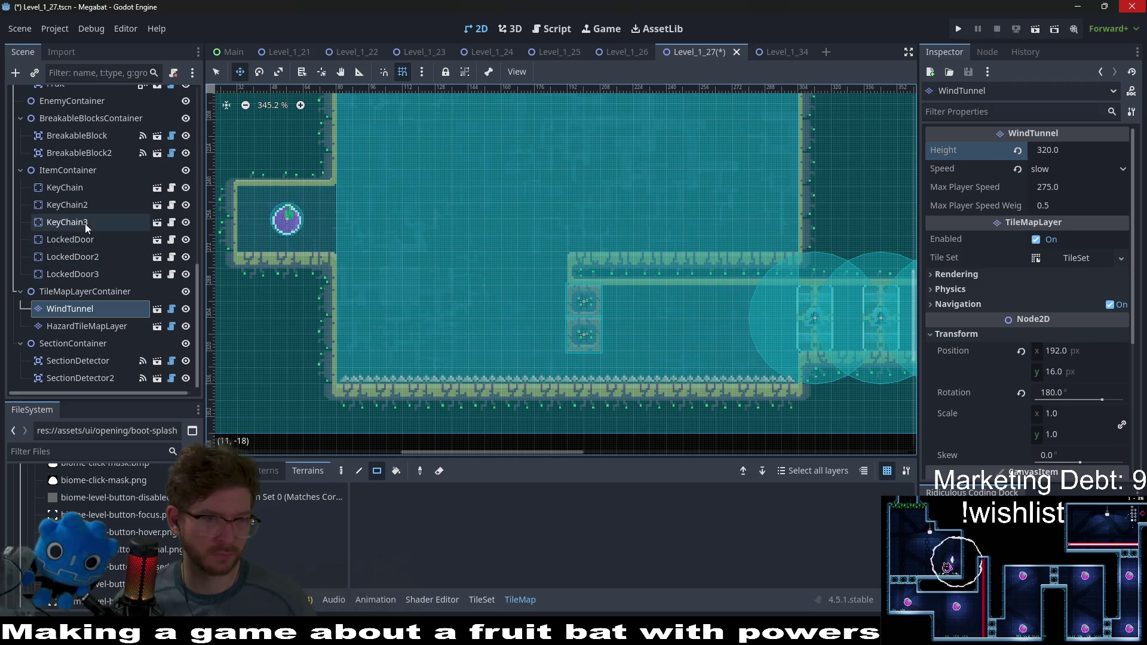
Step: Duplicate BreakableBlock2 and place the copy below the others as the third block
{"action": "left_click", "coordinate": [84, 157]}
{"action": "scroll", "coordinate": [590, 368], "scroll_direction": "up", "scroll_amount": 2}
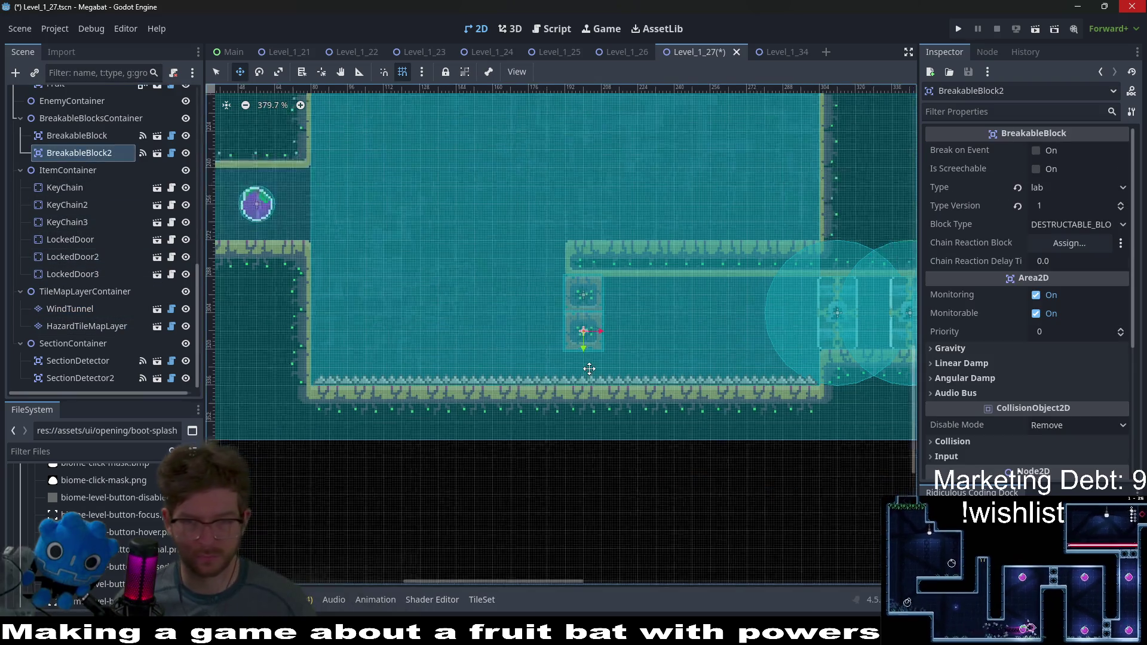
{"action": "key", "text": "ctrl+d"}
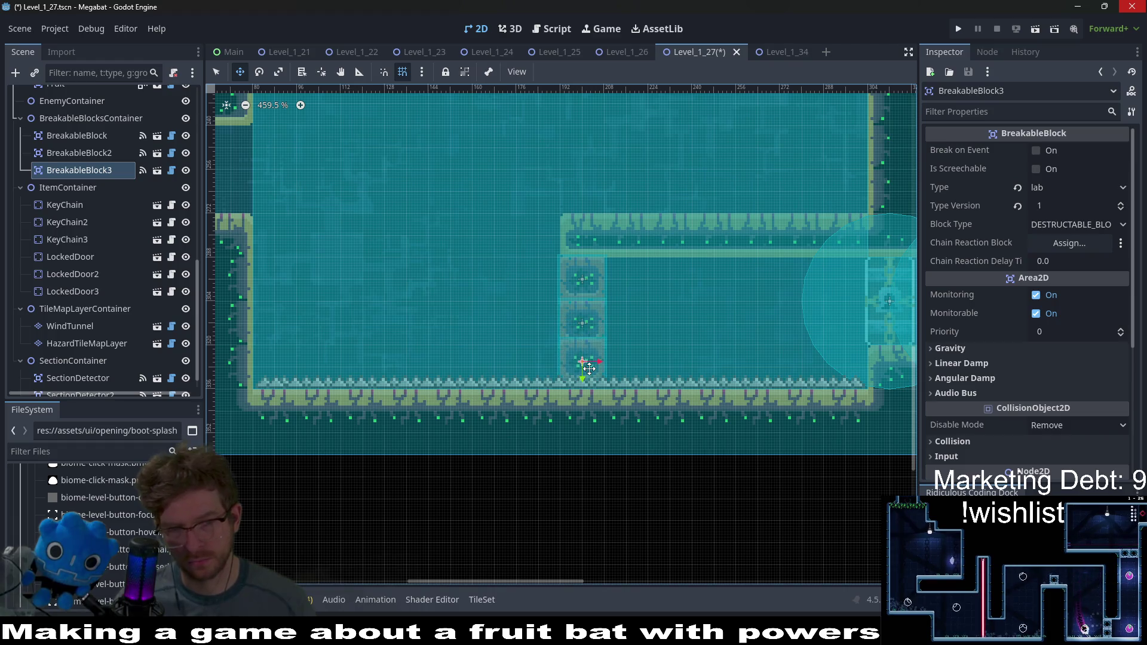
{"action": "left_click_drag", "start_coordinate": [589, 368], "coordinate": [590, 368]}
{"action": "scroll", "coordinate": [590, 369], "scroll_direction": "down", "scroll_amount": 4}
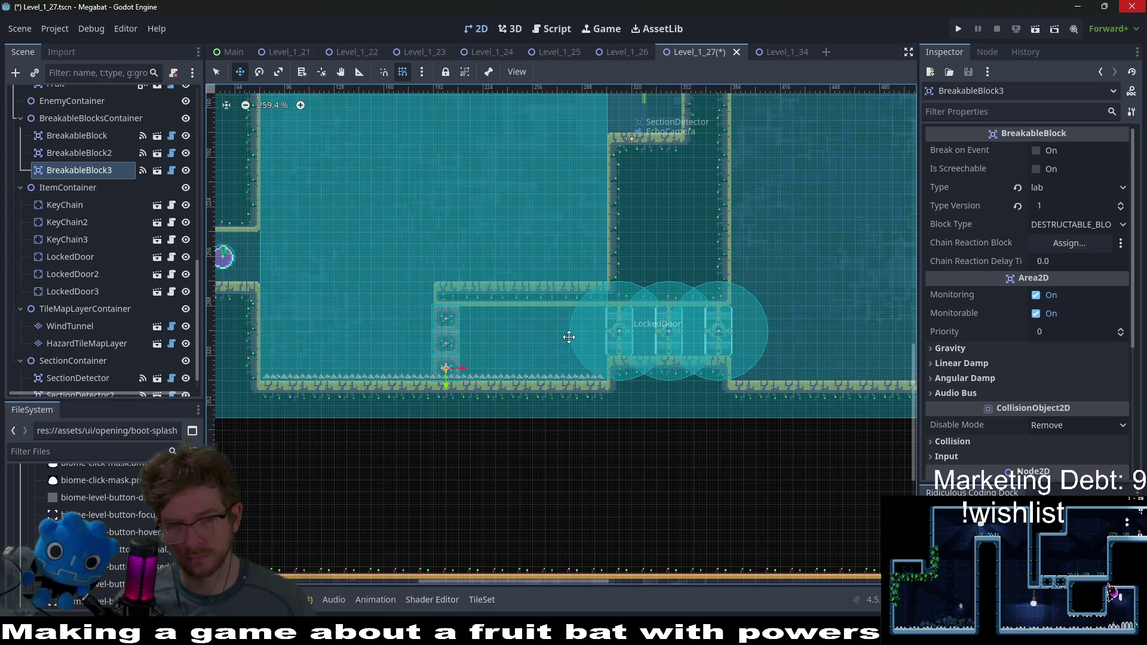
{"action": "left_click_drag", "start_coordinate": [646, 276], "coordinate": [638, 325]}
{"action": "scroll", "coordinate": [97, 338], "scroll_direction": "down", "scroll_amount": 1}
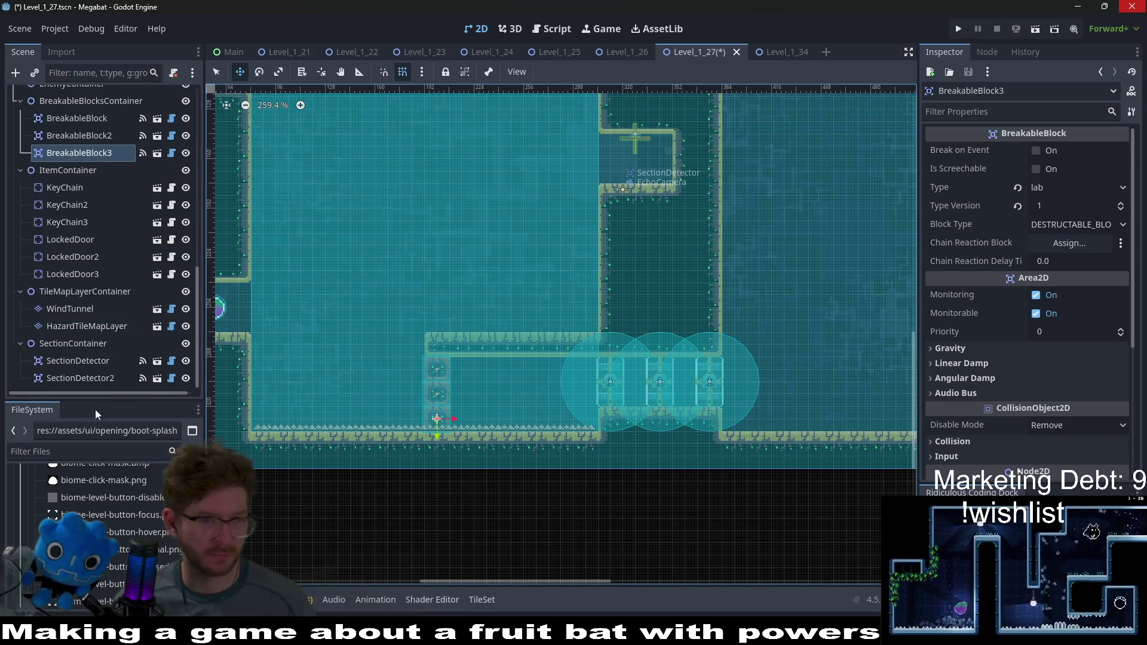
Step: Paint a five-tile row of spikes on the HazardTileMapLayer
{"action": "left_click", "coordinate": [107, 329]}
{"action": "left_click_drag", "start_coordinate": [595, 321], "coordinate": [447, 324]}
{"action": "scroll", "coordinate": [514, 302], "scroll_direction": "down", "scroll_amount": 2}
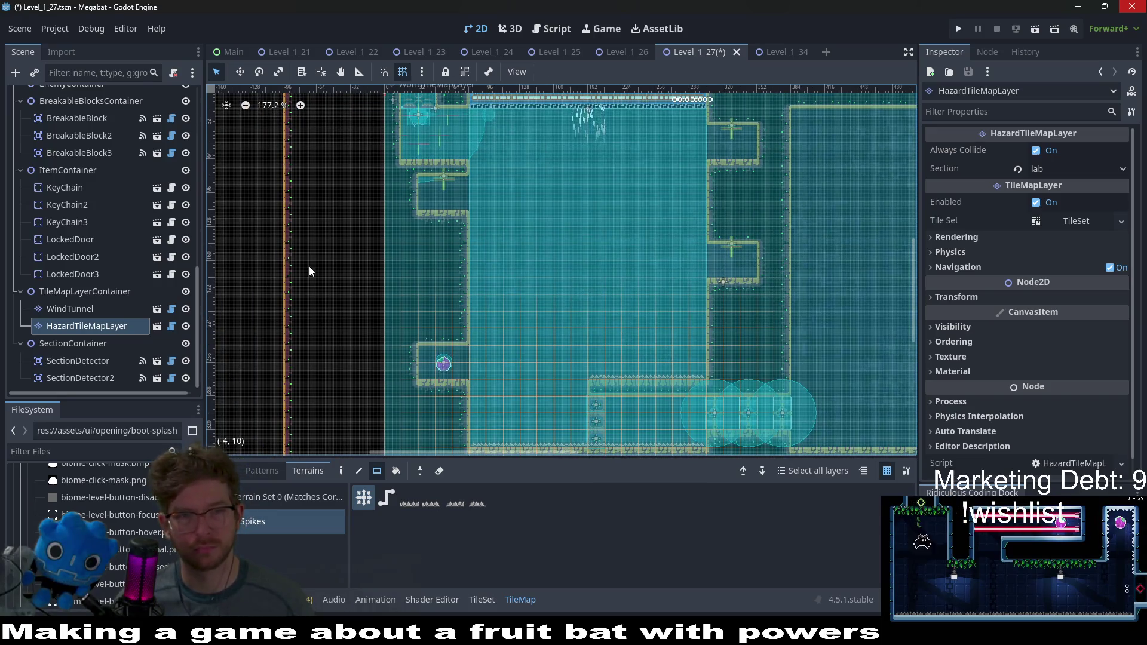
Step: On WorldTileMapLayer, paint LAB terrain wall blocks to close the upper box on the right wall
{"action": "scroll", "coordinate": [70, 238], "scroll_direction": "up", "scroll_amount": 3}
{"action": "scroll", "coordinate": [71, 230], "scroll_direction": "up", "scroll_amount": 5}
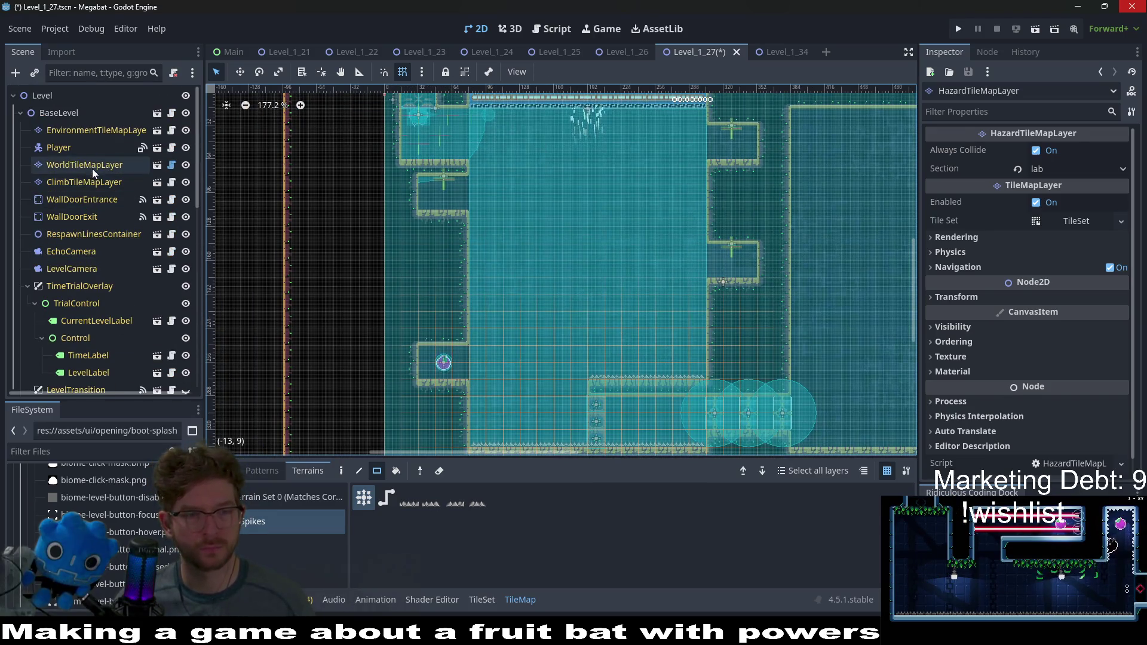
{"action": "left_click", "coordinate": [92, 167]}
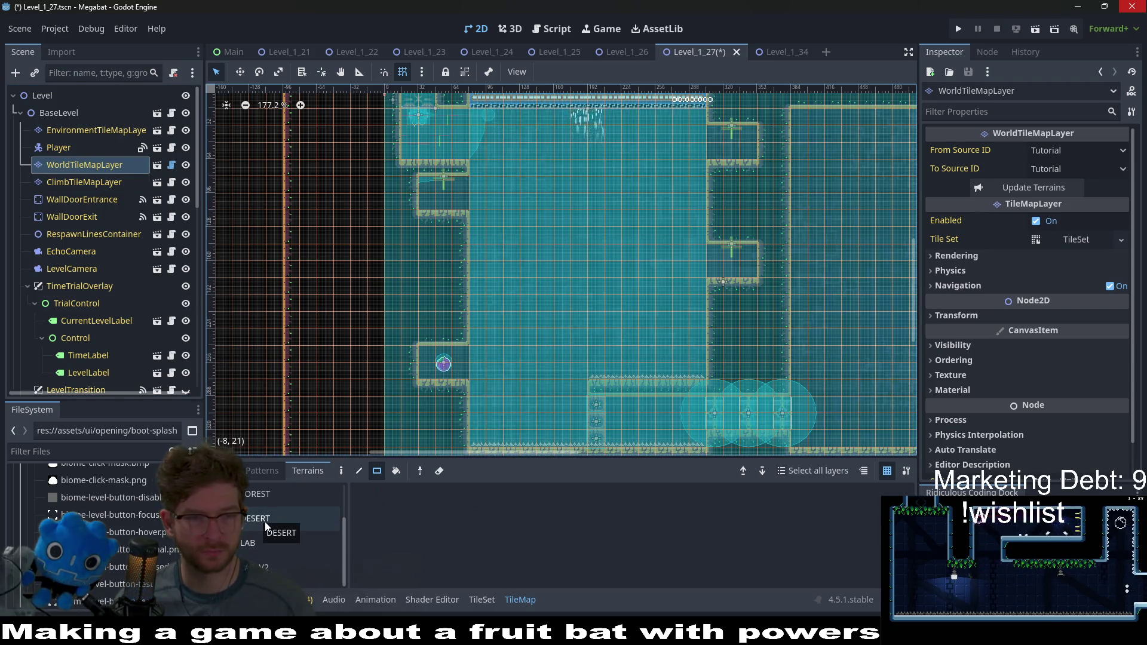
{"action": "left_click", "coordinate": [247, 543]}
{"action": "scroll", "coordinate": [461, 209], "scroll_direction": "up", "scroll_amount": 2}
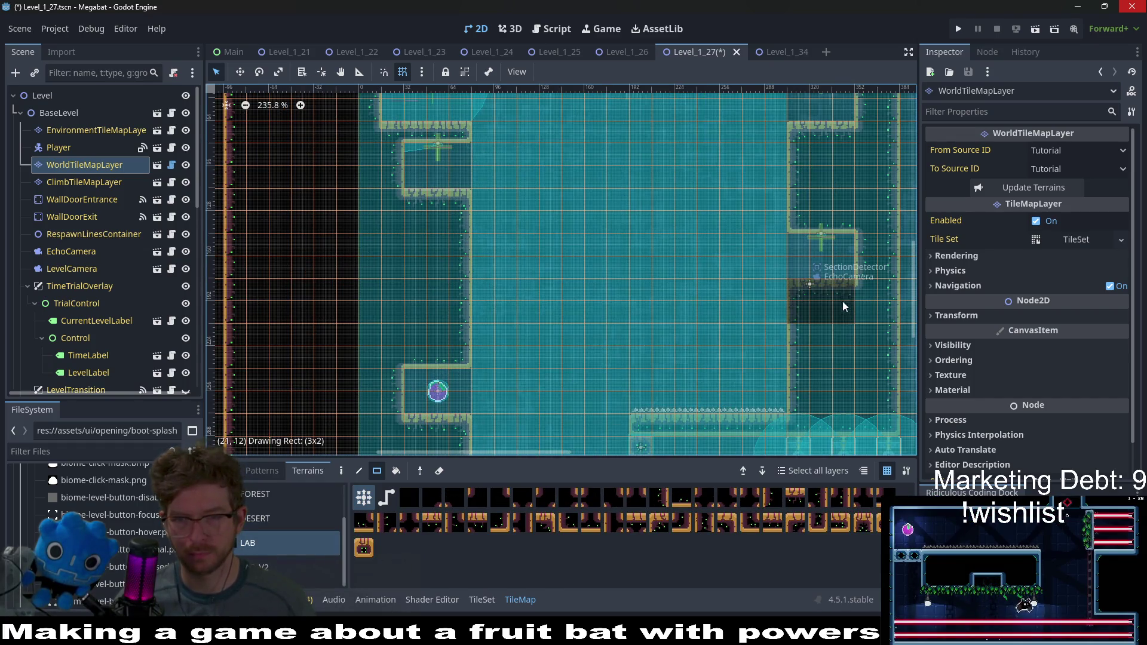
{"action": "left_click_drag", "start_coordinate": [844, 306], "coordinate": [844, 304]}
{"action": "left_click_drag", "start_coordinate": [810, 252], "coordinate": [808, 248]}
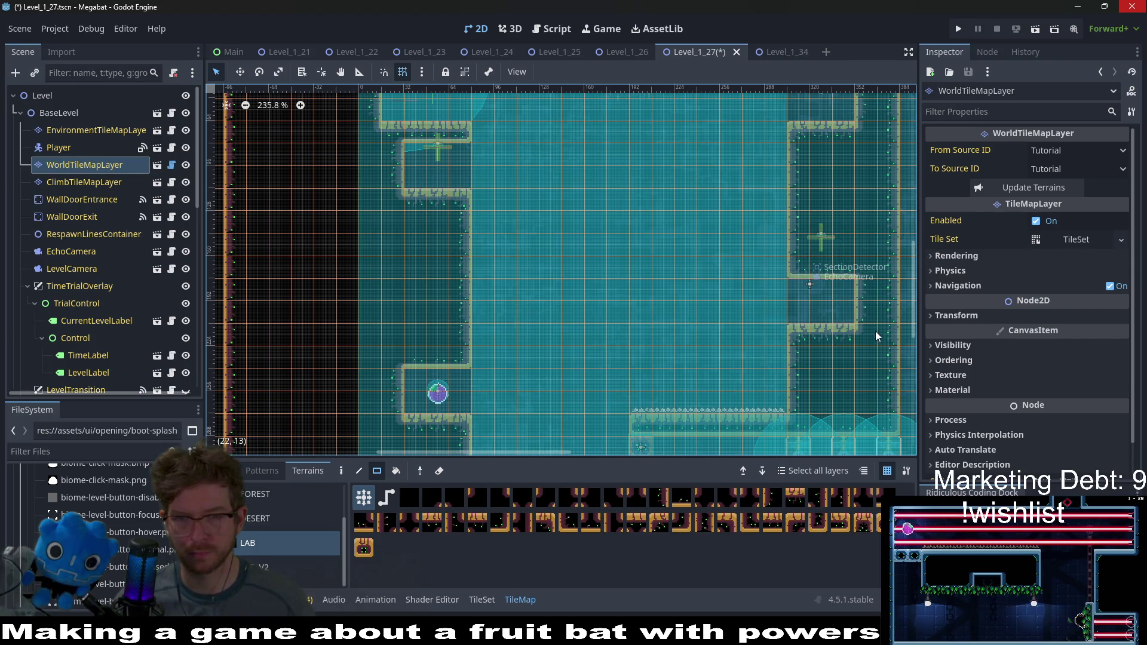
{"action": "mouse_move", "coordinate": [438, 213]}
{"action": "left_mouse_down"}
{"action": "mouse_move", "coordinate": [417, 190]}
{"action": "mouse_move", "coordinate": [467, 173]}
{"action": "left_mouse_up"}
{"action": "scroll", "coordinate": [160, 269], "scroll_direction": "down", "scroll_amount": 5}
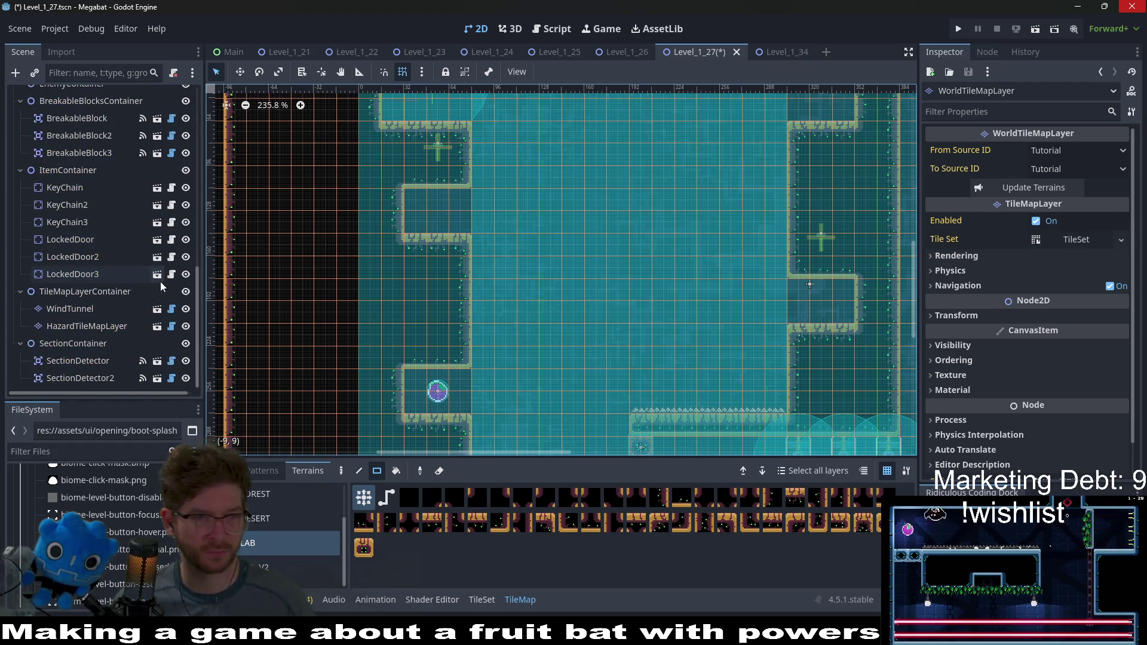
Step: Move KeyChain2 and KeyChain3 lower on their ledges, then save and run Level_1_27
{"action": "left_click", "coordinate": [84, 224]}
{"action": "left_click", "coordinate": [80, 202], "text": "shift"}
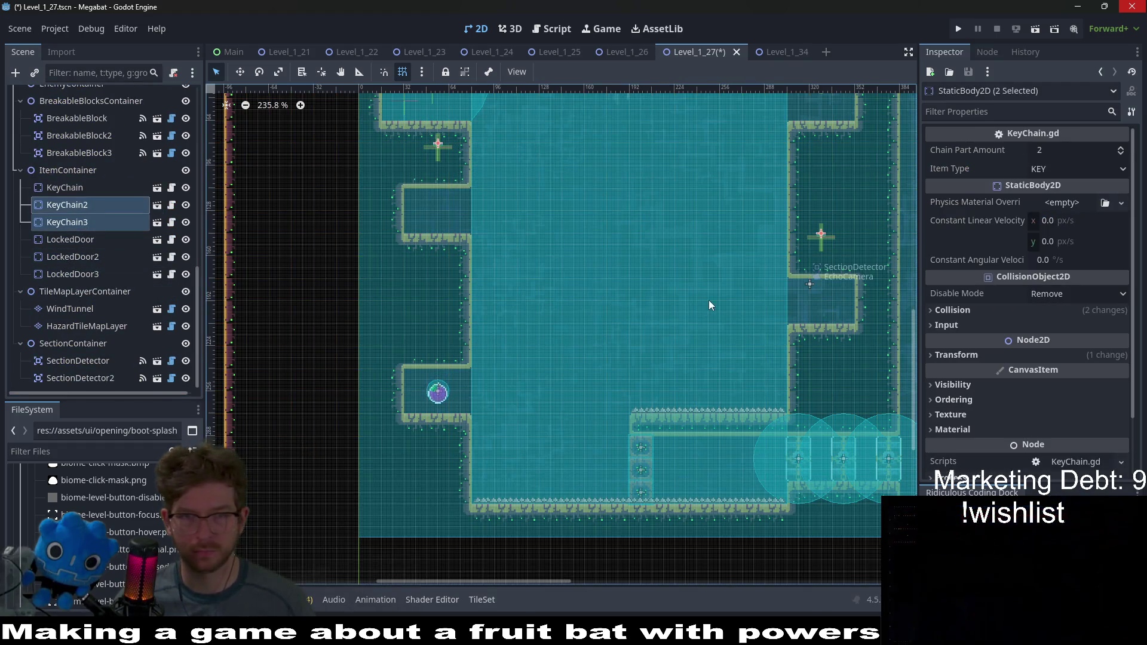
{"action": "key", "text": "w"}
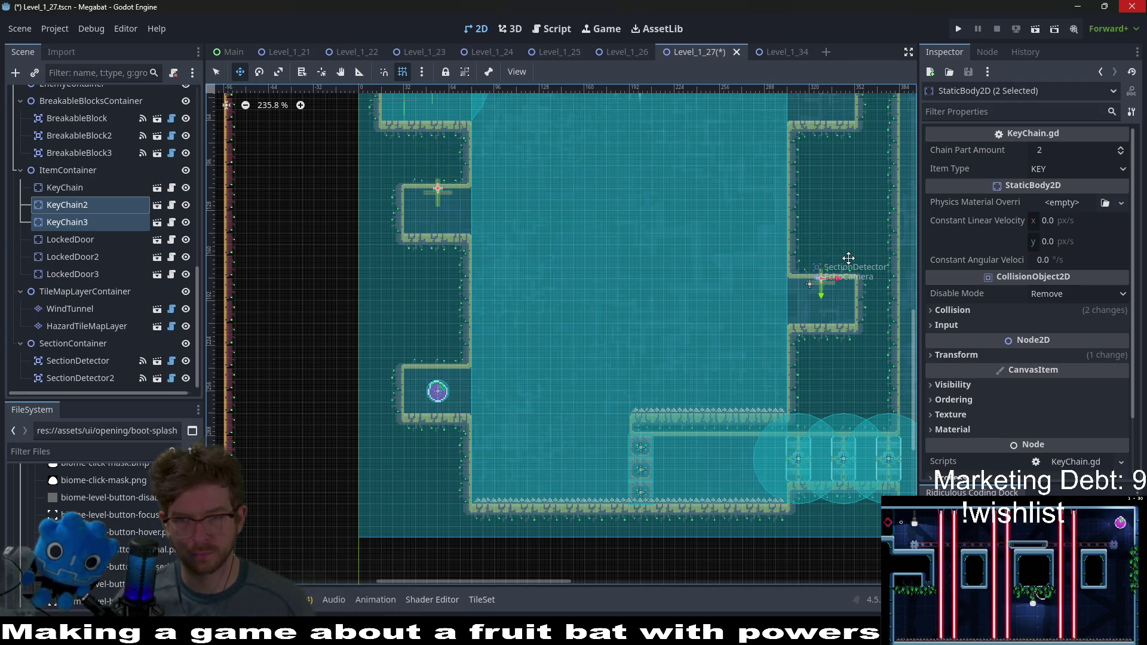
{"action": "scroll", "coordinate": [848, 258], "scroll_direction": "up", "scroll_amount": 15}
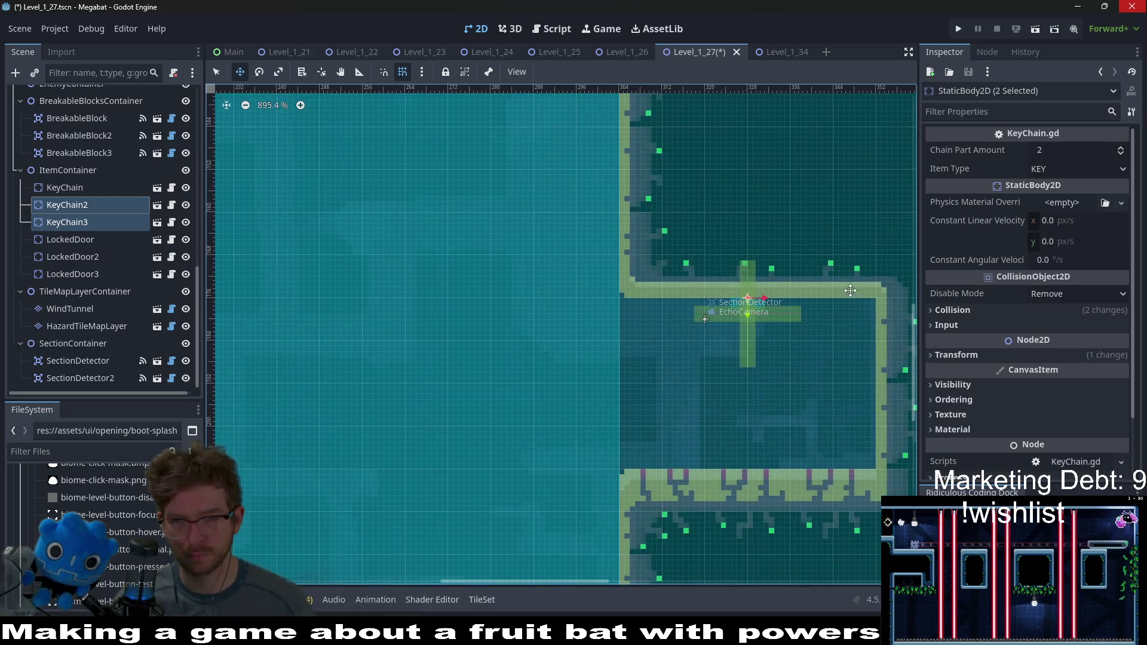
{"action": "scroll", "coordinate": [850, 290], "scroll_direction": "down", "scroll_amount": 16}
{"action": "key", "text": "ctrl+s"}
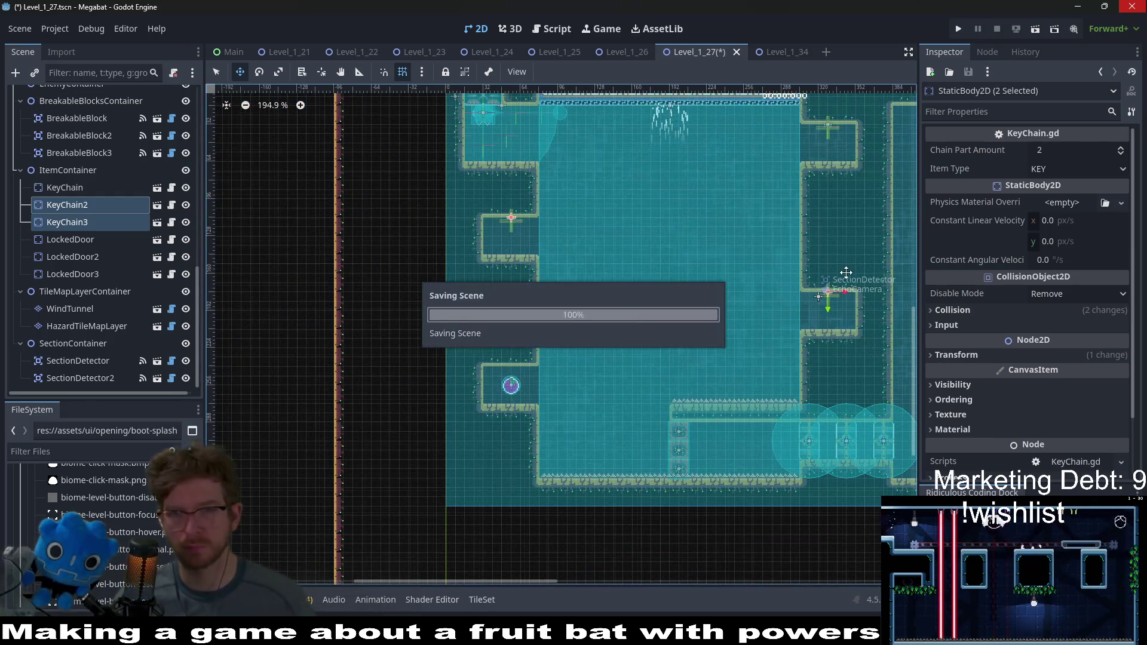
{"action": "key", "text": "F6"}
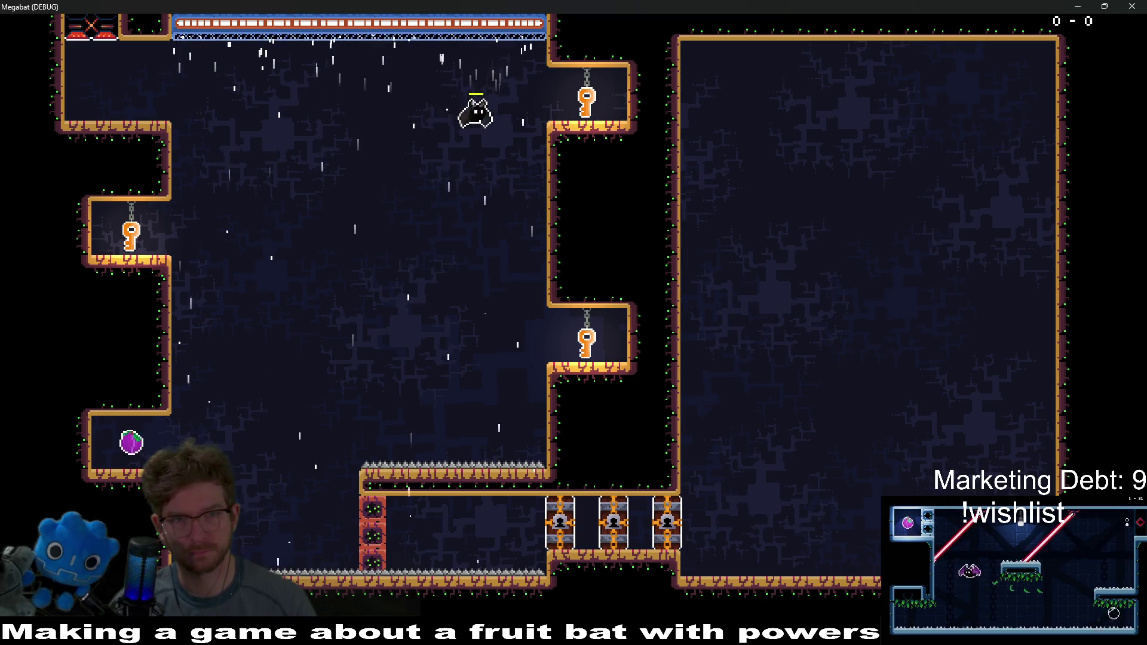
Step: Fly the bat around to collect the keys and land on the ledge beside the fruit
{"action": "key", "text": "Right"}
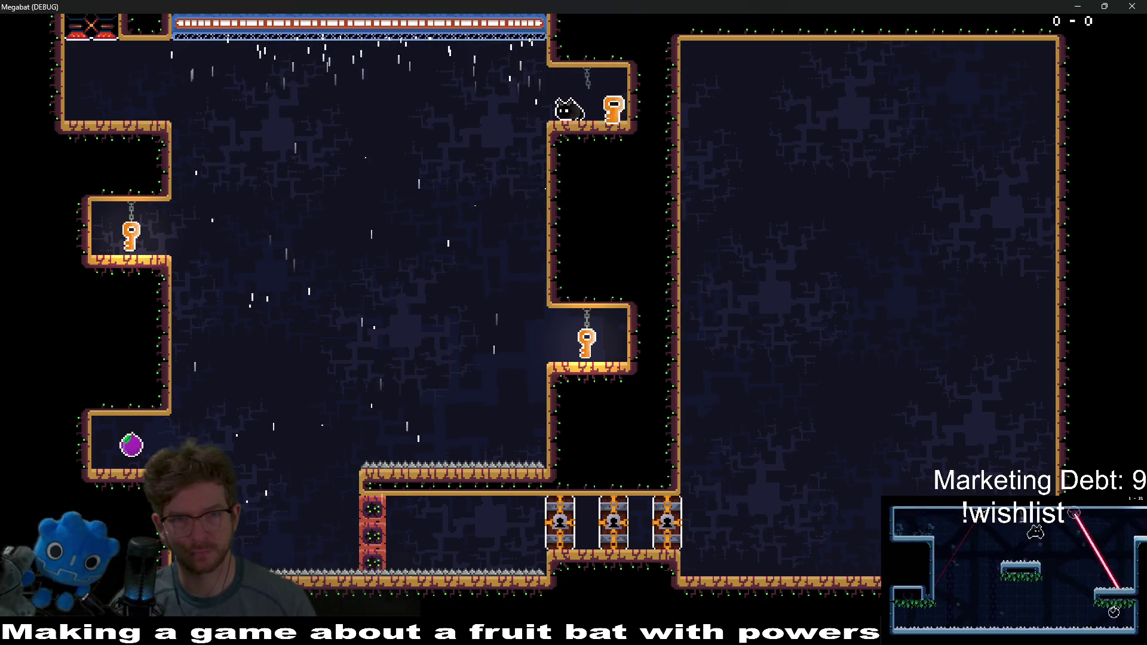
{"action": "key", "text": "Right"}
{"action": "key", "text": "Left"}
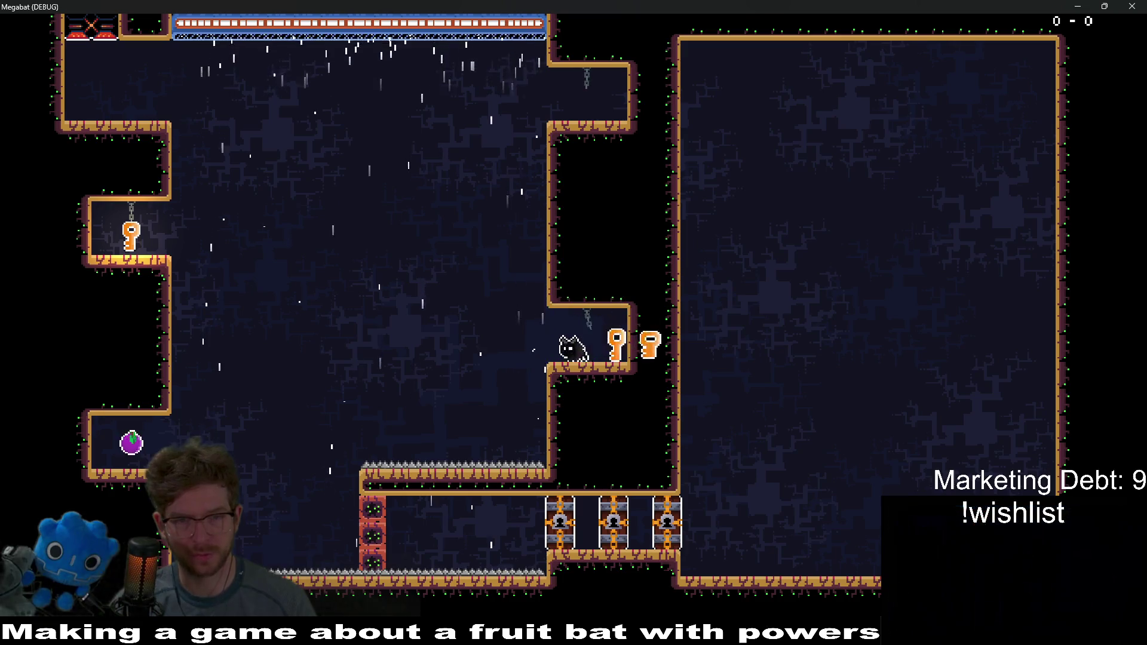
{"action": "key", "text": "Up"}
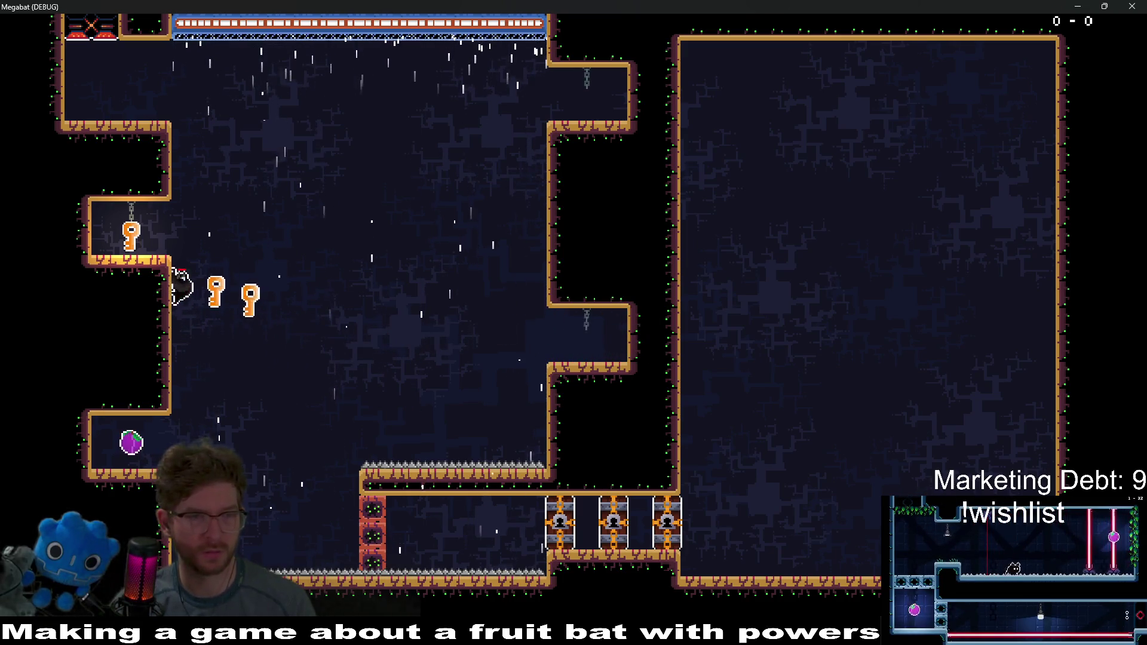
{"action": "key", "text": "Right"}
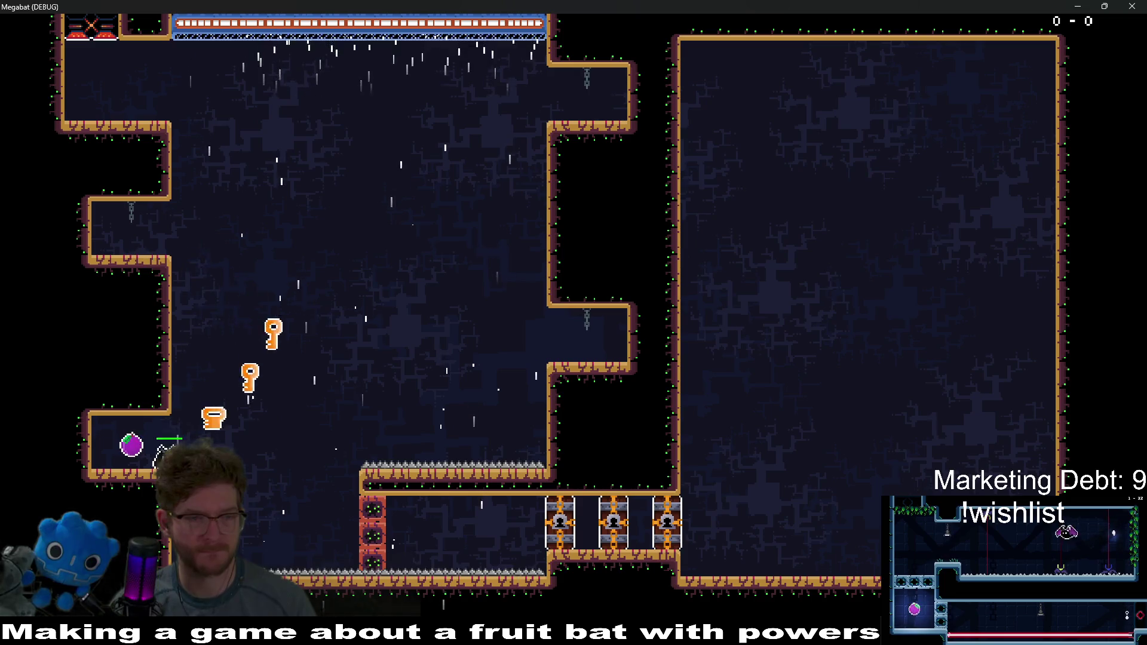
{"action": "key", "text": "Left"}
Step: Carry the keys through the lower corridor, unlock the first door, and head for the next lock
{"action": "key", "text": "Right"}
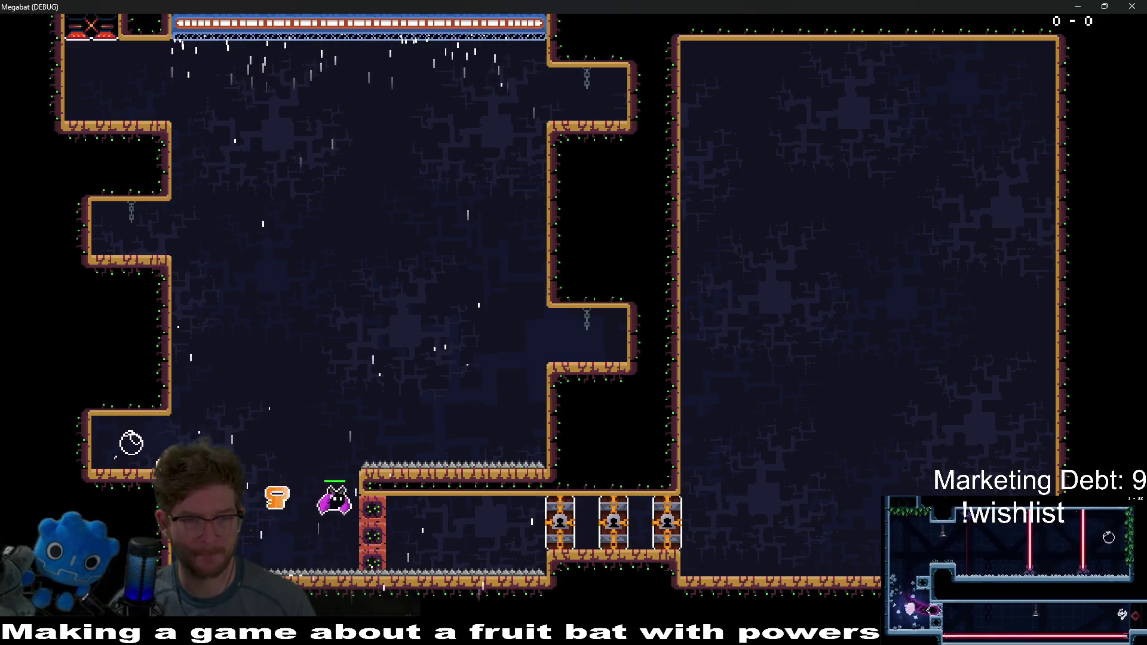
{"action": "key", "text": "Right"}
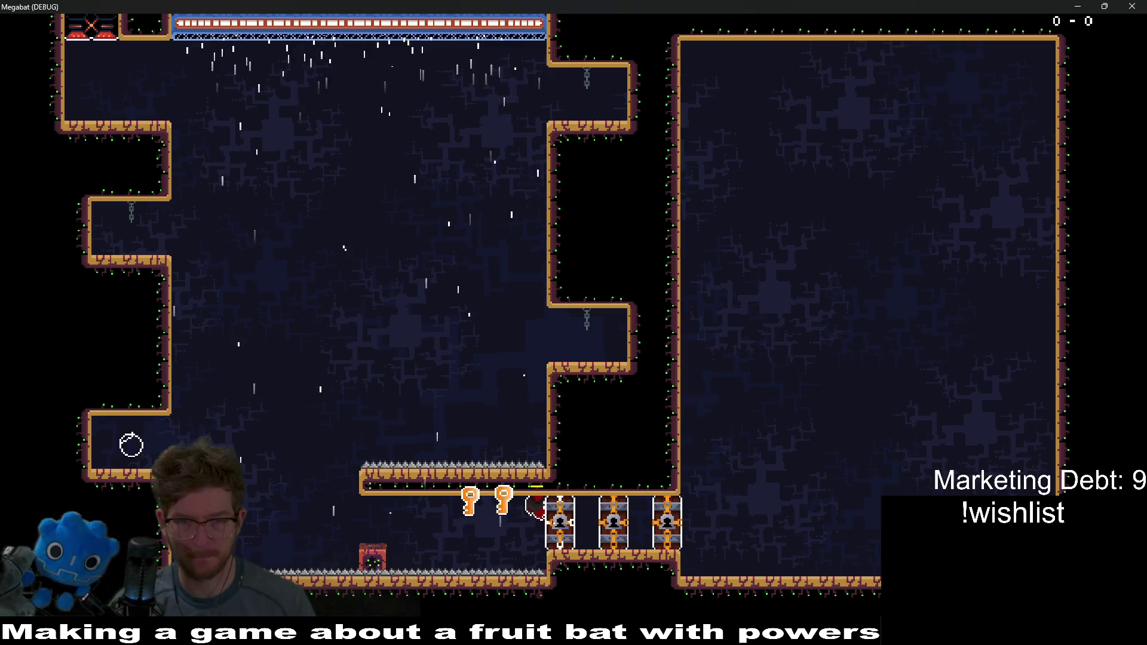
{"action": "key", "text": "Right"}
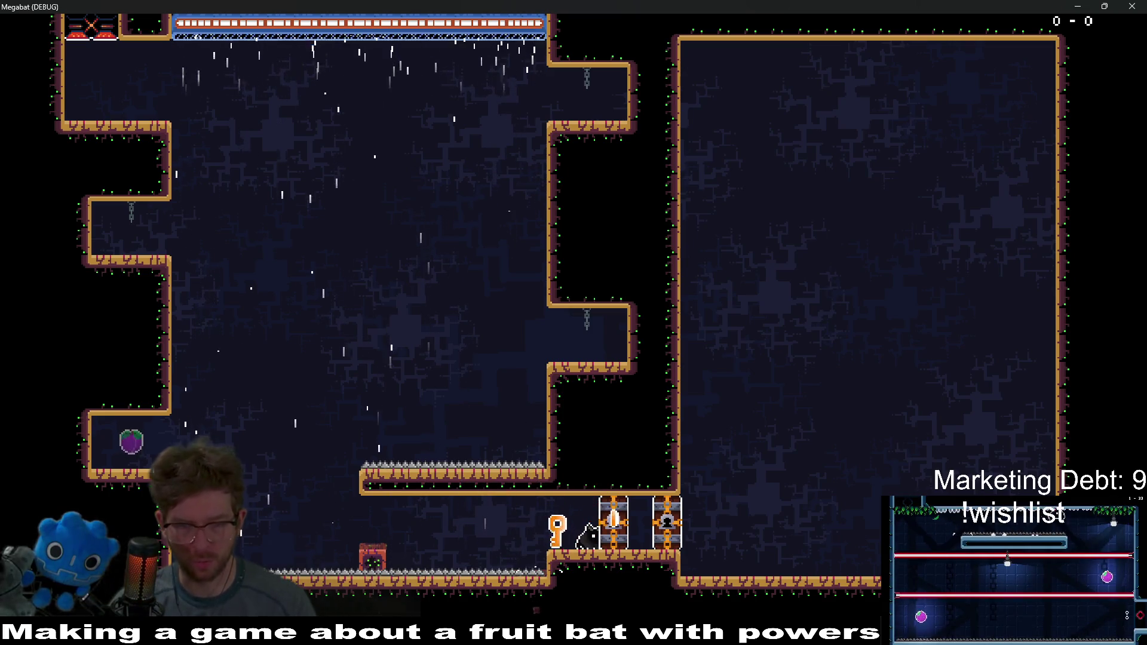
{"action": "key", "text": "space"}
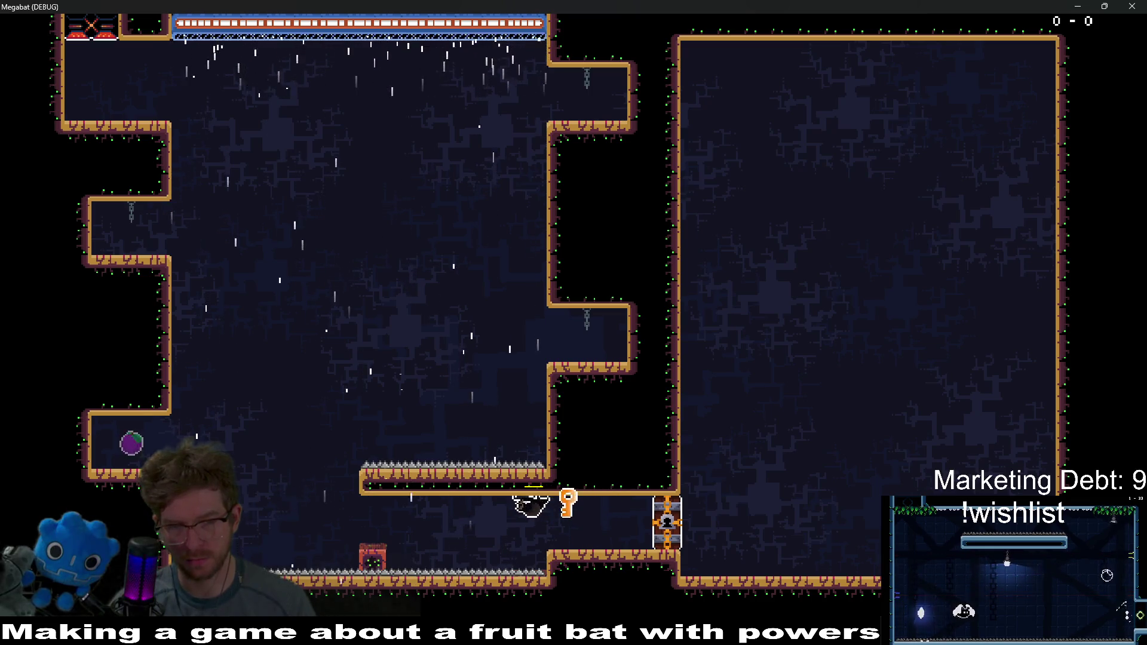
{"action": "key", "text": "Right"}
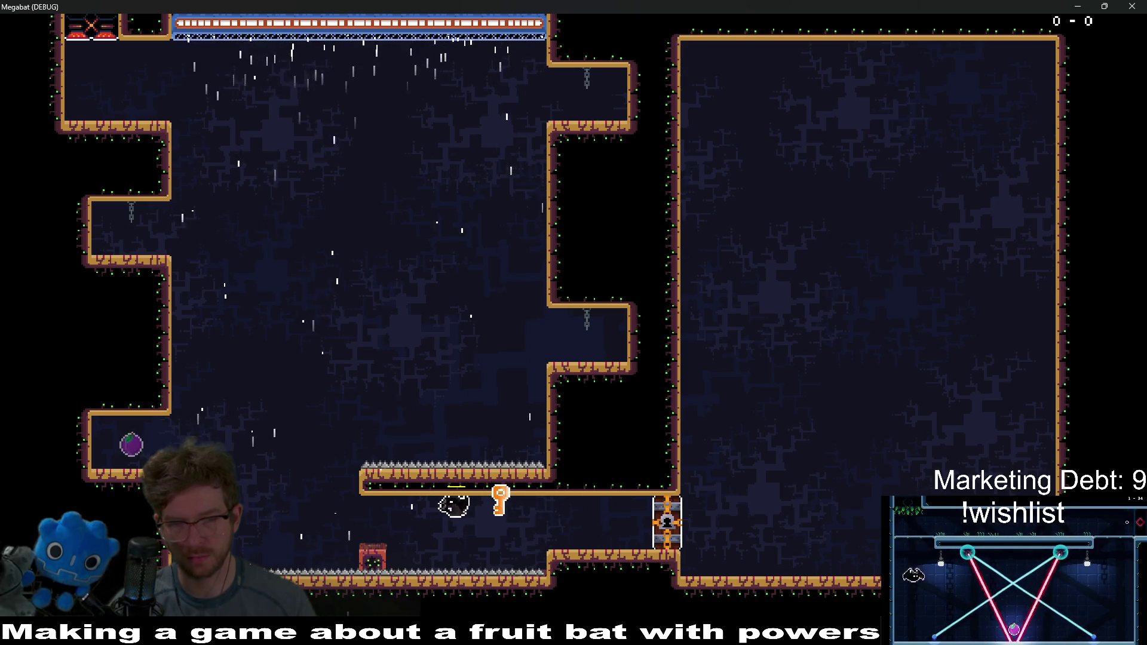
{"action": "key", "text": "Right"}
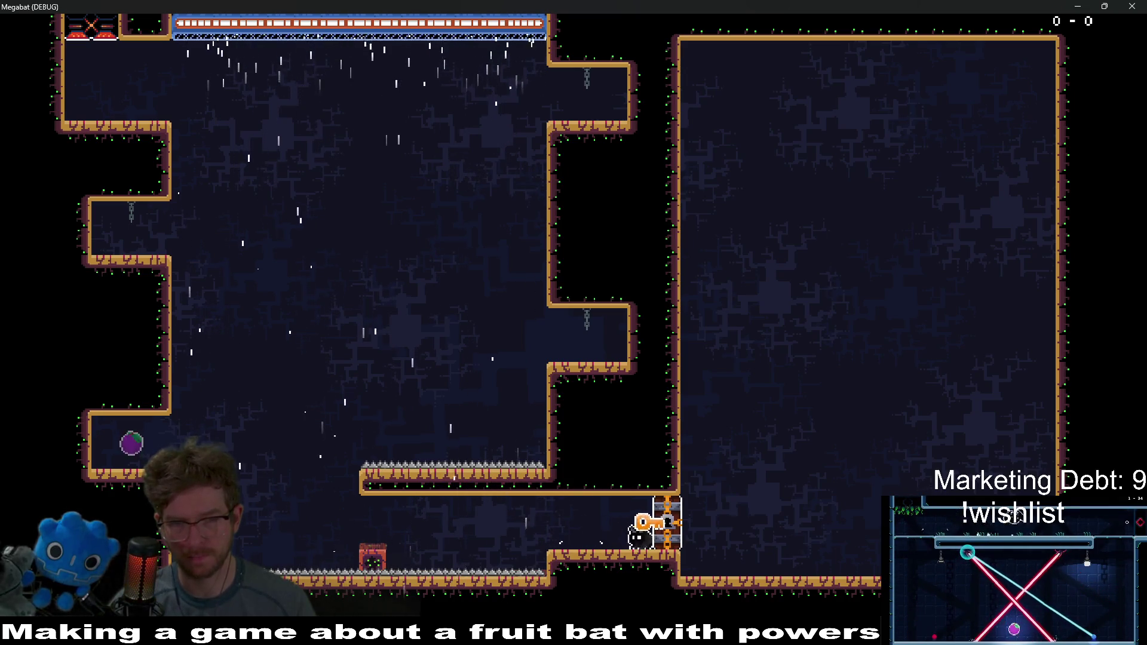
{"action": "key", "text": "Left"}
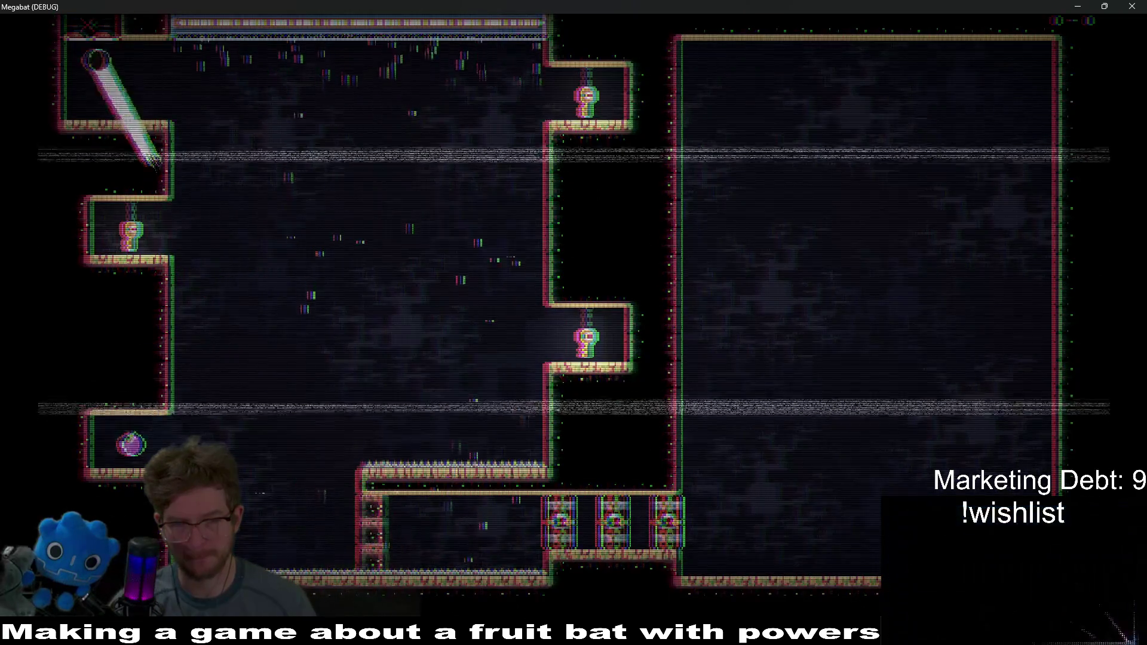
Step: After respawning, regather the keys and the purple fruit and carry them to the gates
{"action": "key", "text": "Right"}
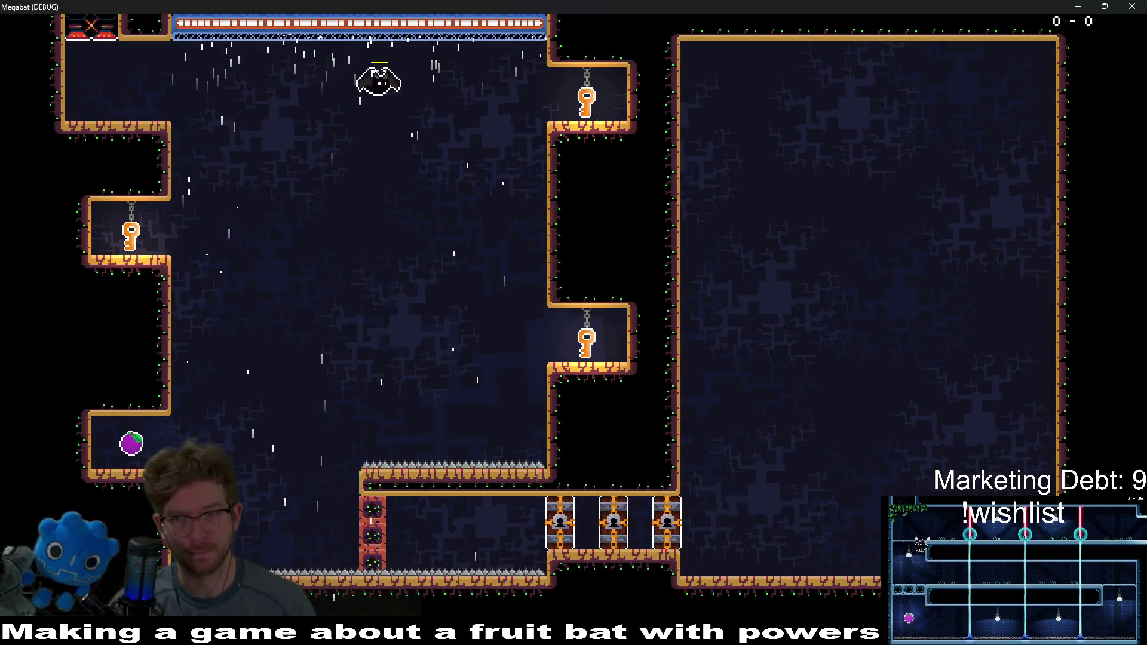
{"action": "key", "text": "Right"}
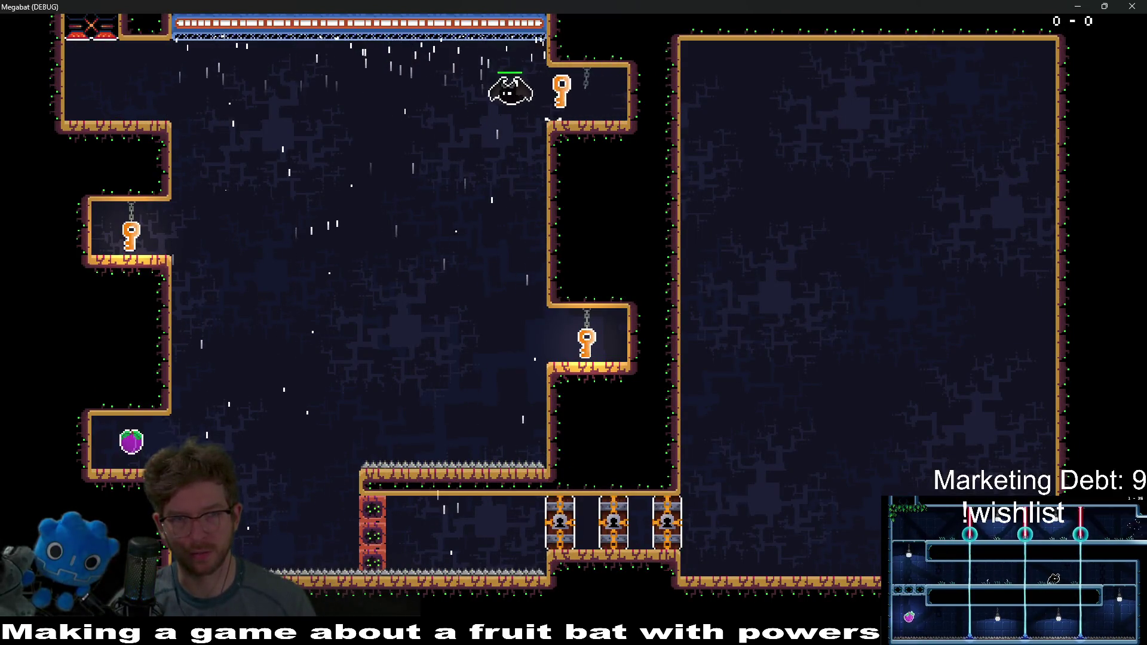
{"action": "key", "text": "Left"}
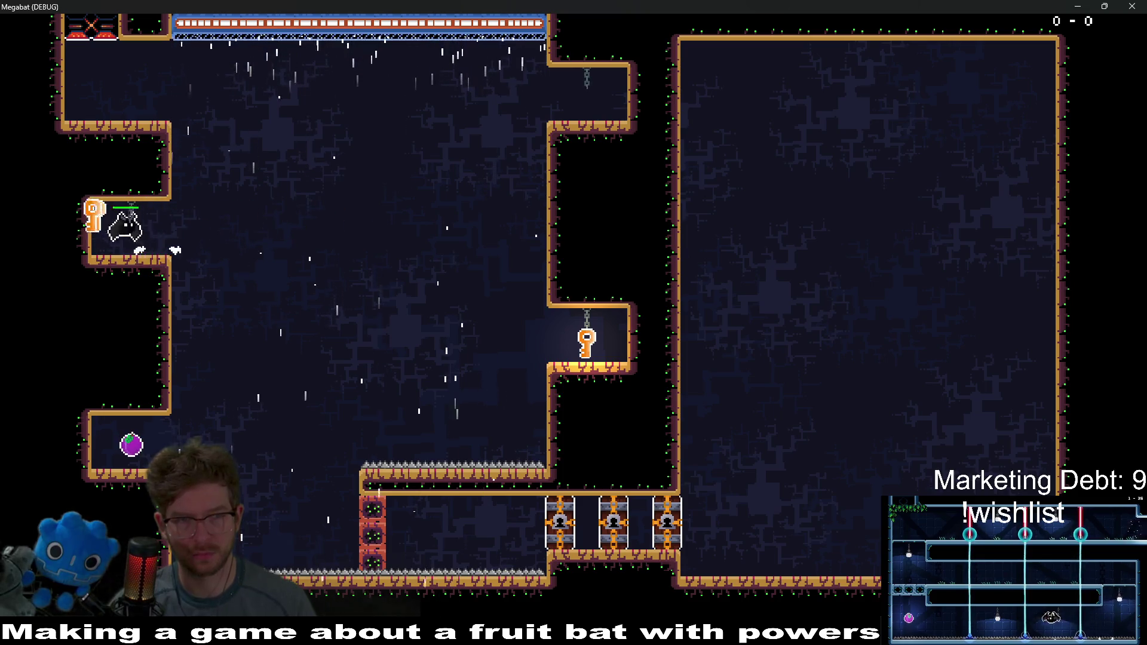
{"action": "key", "text": "Right"}
{"action": "key", "text": "Right"}
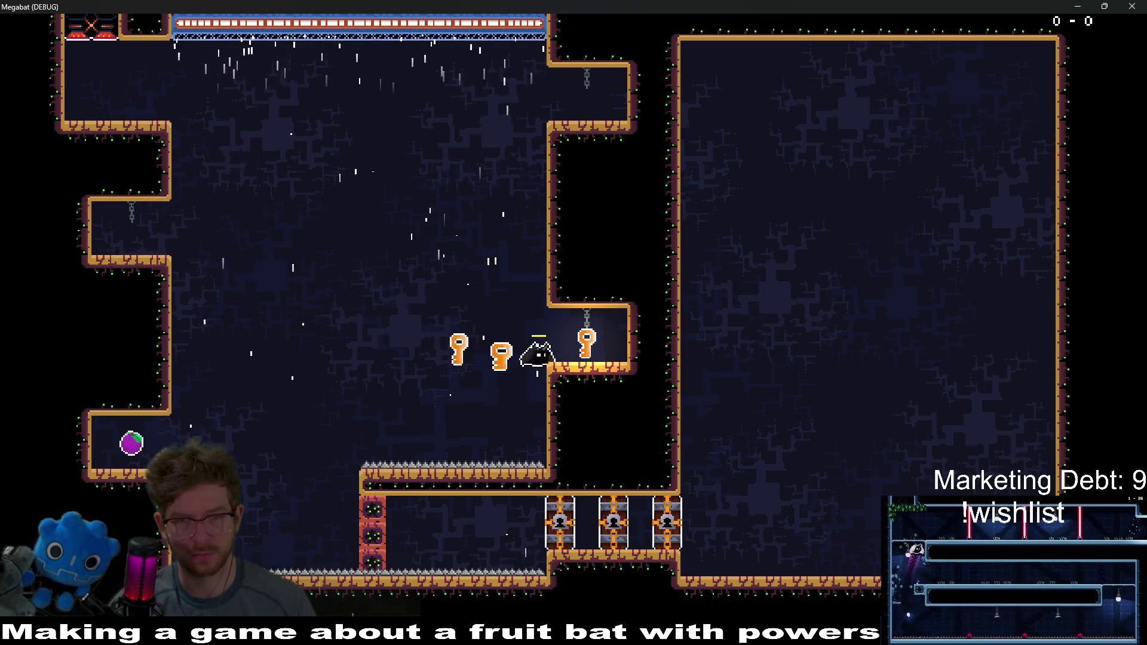
{"action": "key", "text": "Left"}
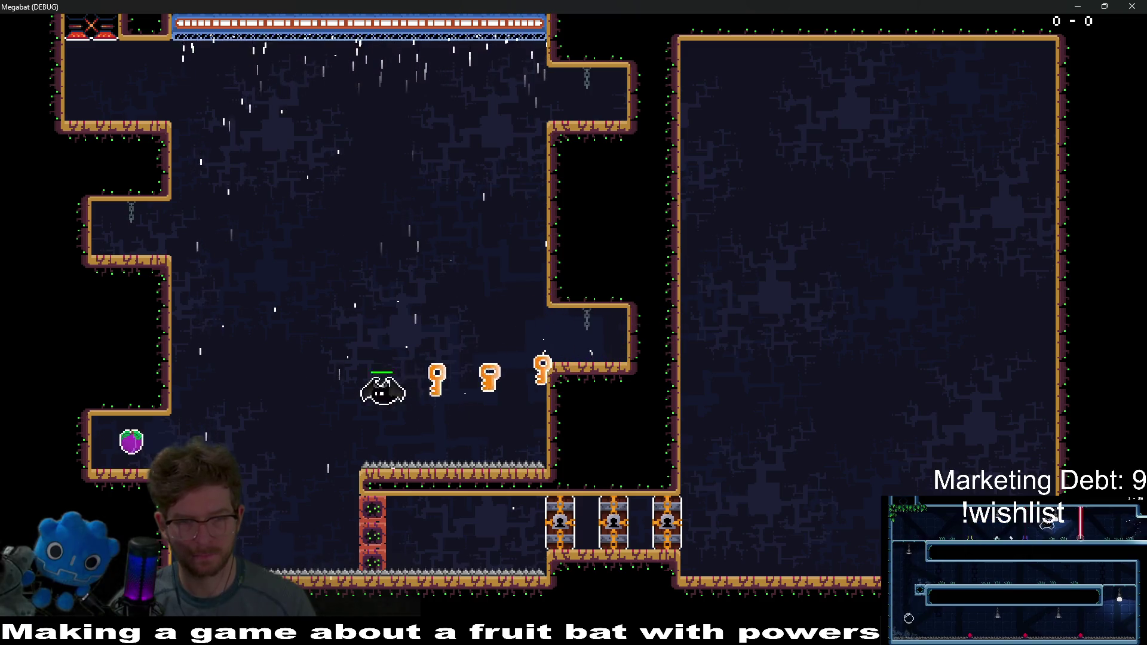
{"action": "key", "text": "Left"}
{"action": "key", "text": "Right"}
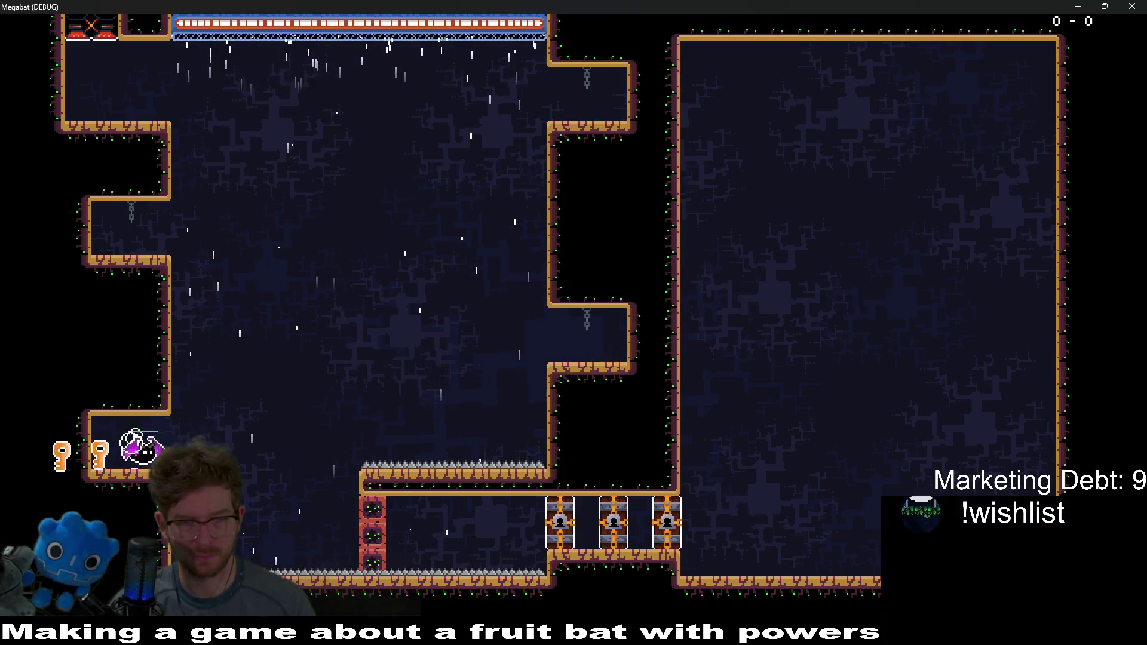
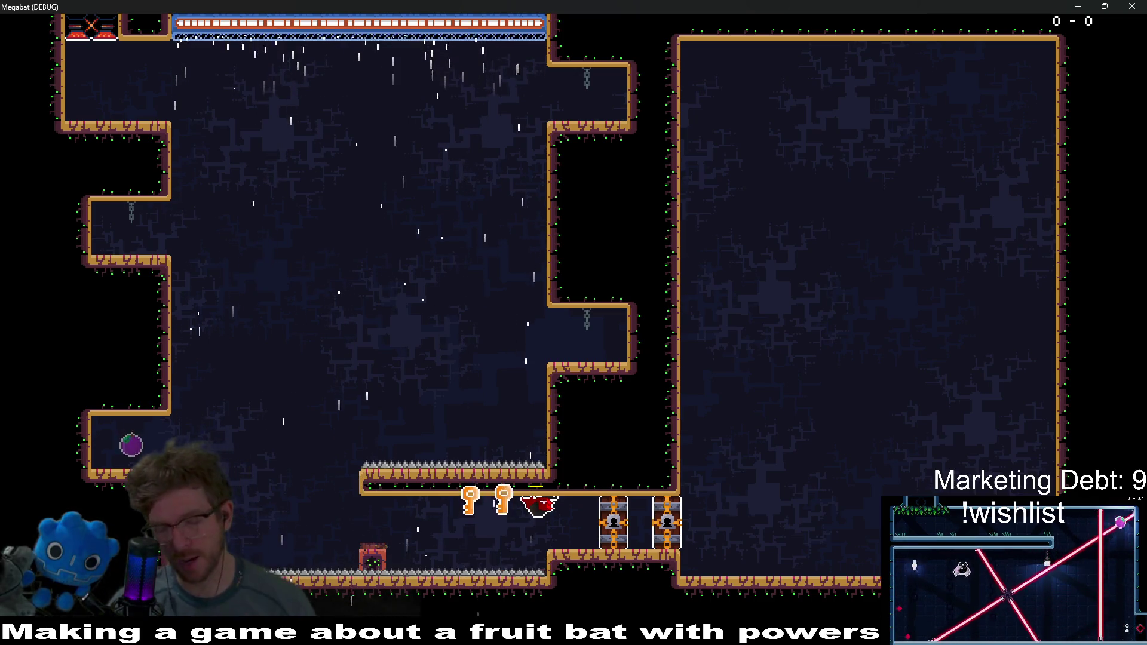
Step: Fly the bat toward the locked gates, then back left past the red block onto the spikes
{"action": "key", "text": "Right"}
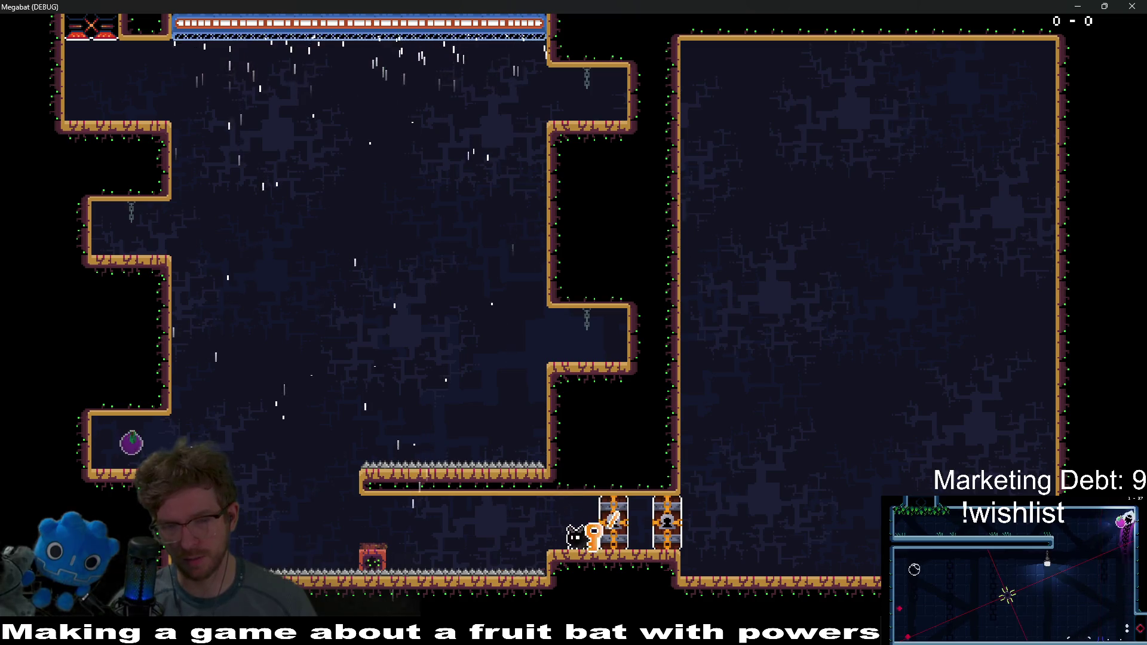
{"action": "key", "text": "Right"}
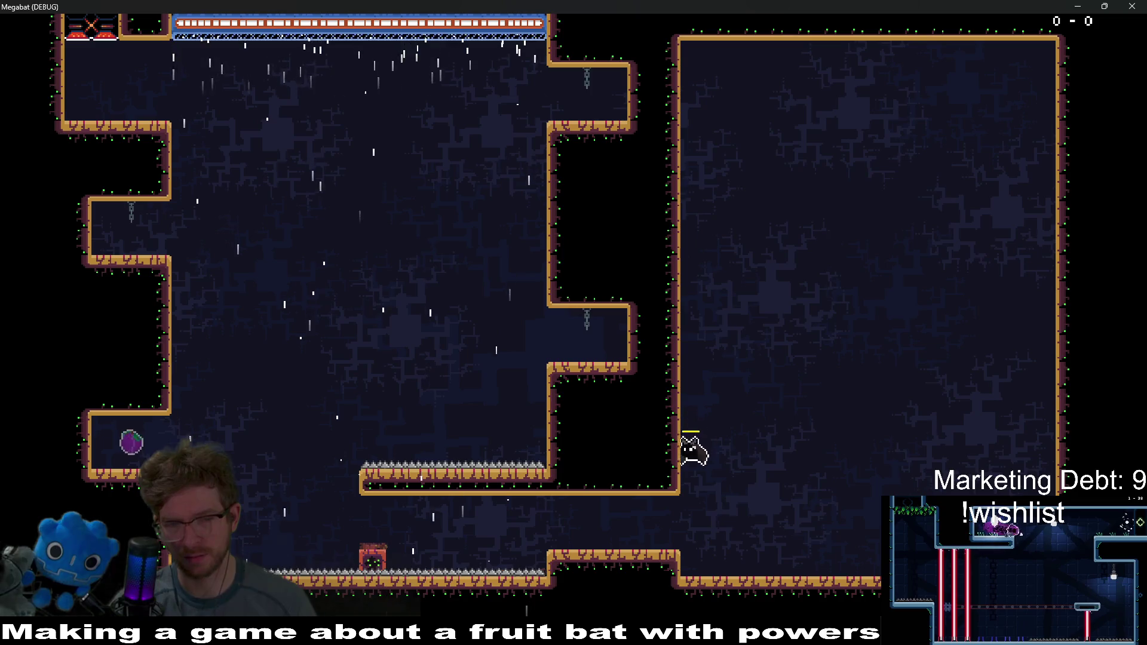
{"action": "key", "text": "Left"}
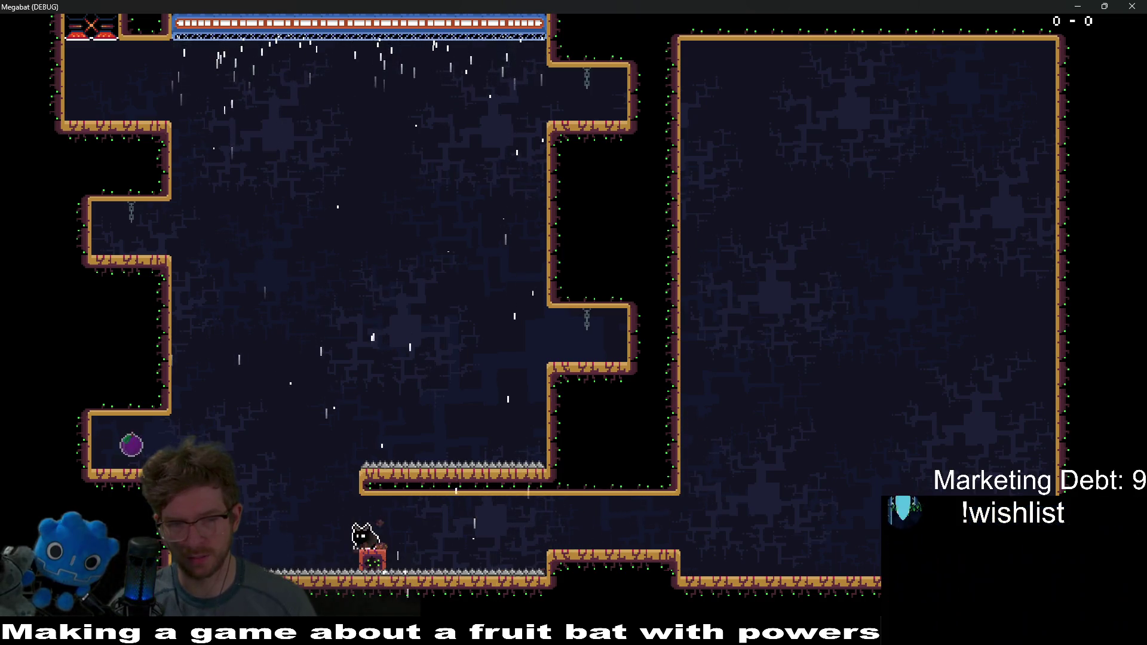
{"action": "key", "text": "Left"}
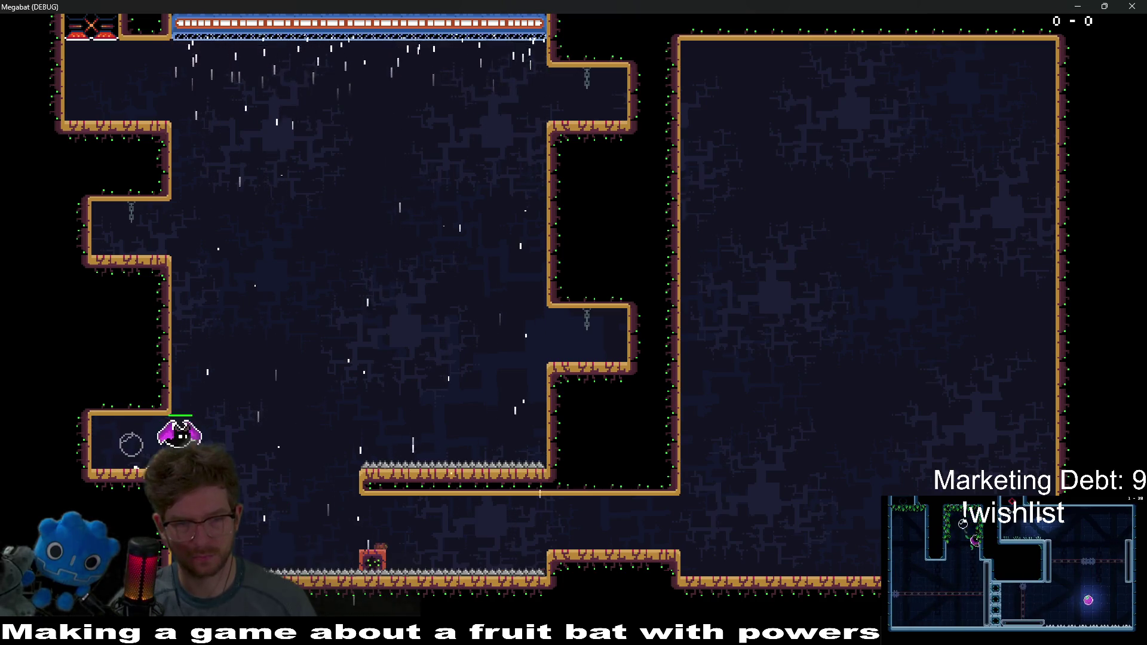
{"action": "key", "text": "Right"}
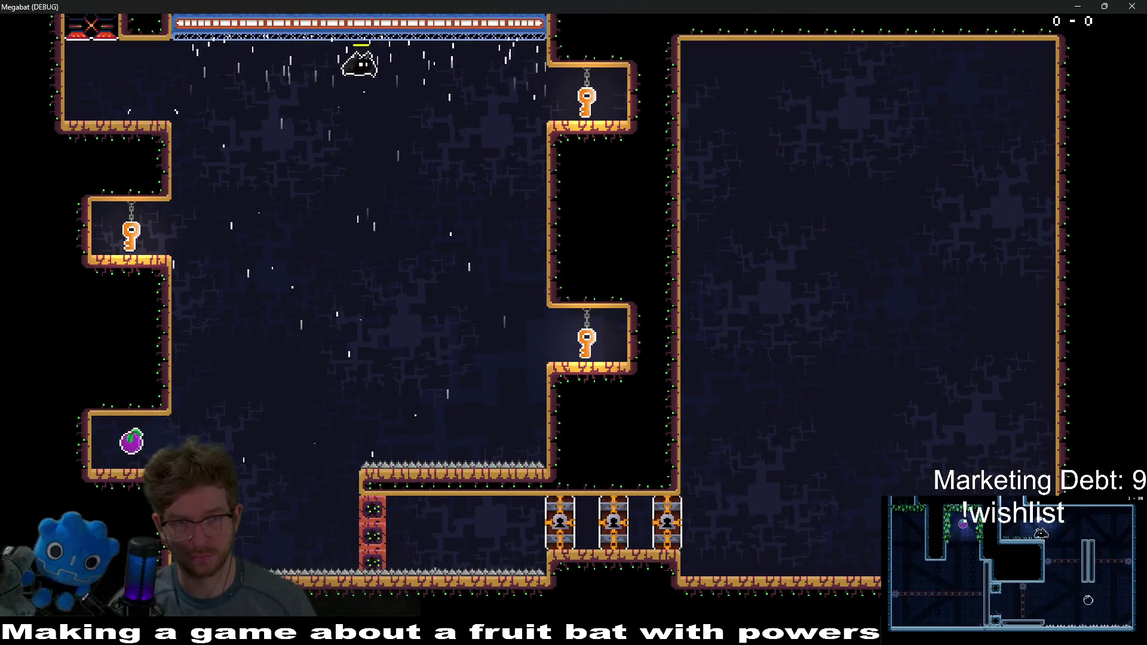
Step: Collect the keys from the upper-right, left and right alcoves and grab the purple fruit
{"action": "key", "text": "Right"}
{"action": "key", "text": "Left"}
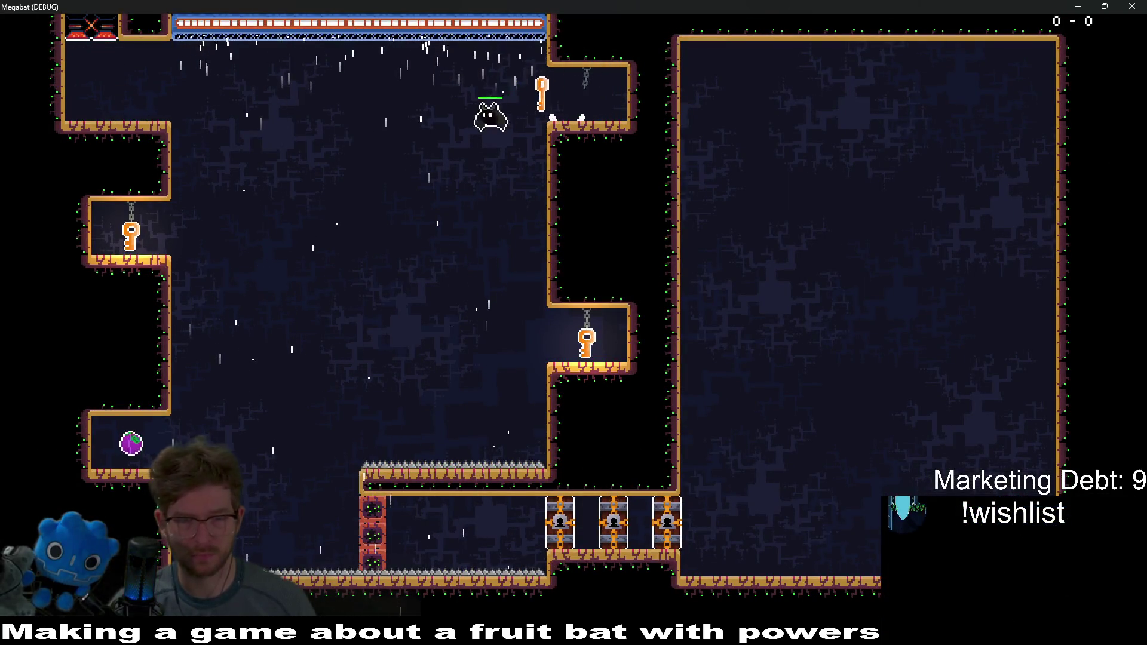
{"action": "key", "text": "Left"}
{"action": "key", "text": "Right"}
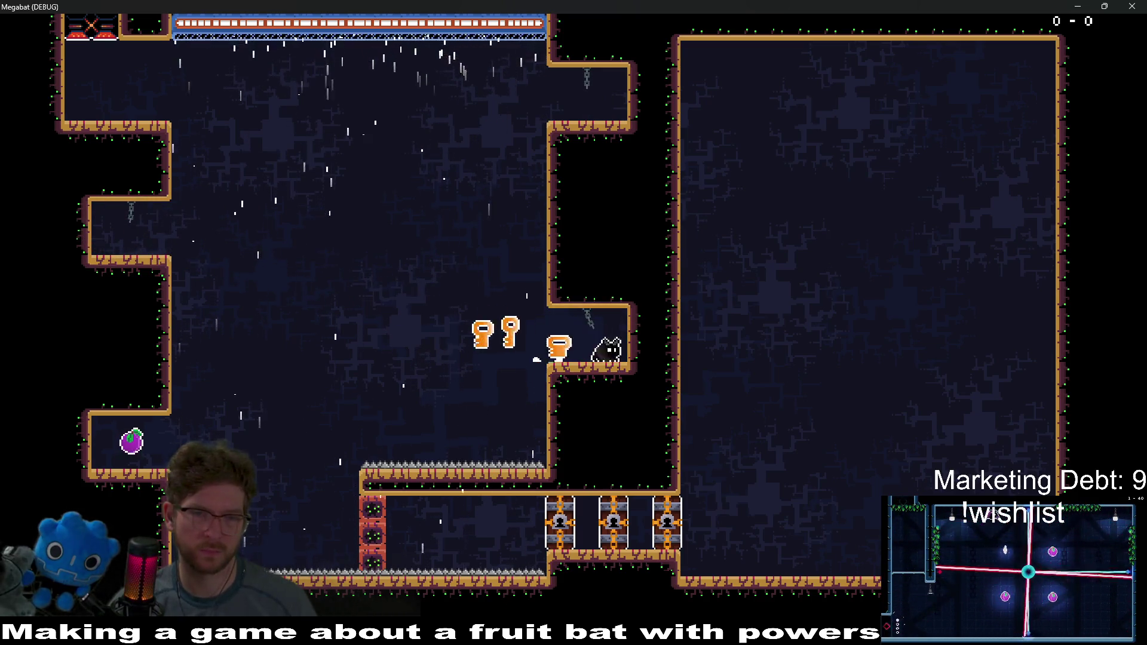
{"action": "key", "text": "Left"}
{"action": "key", "text": "Down"}
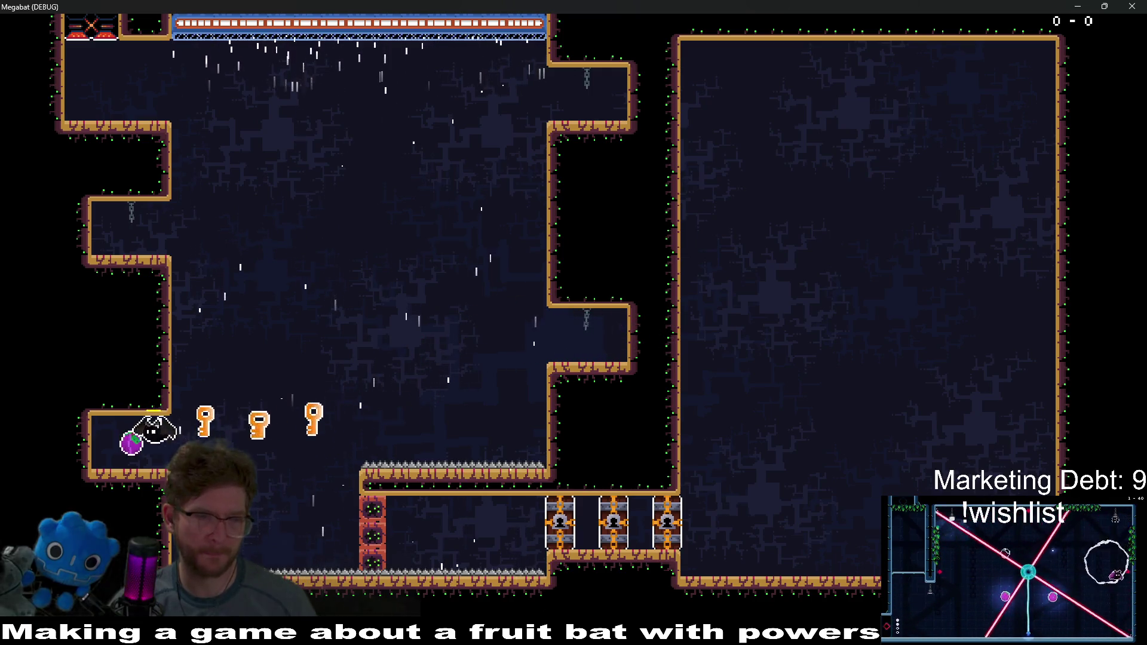
Step: Carry the keys down to open the first locked gate and pass through it
{"action": "key", "text": "Right"}
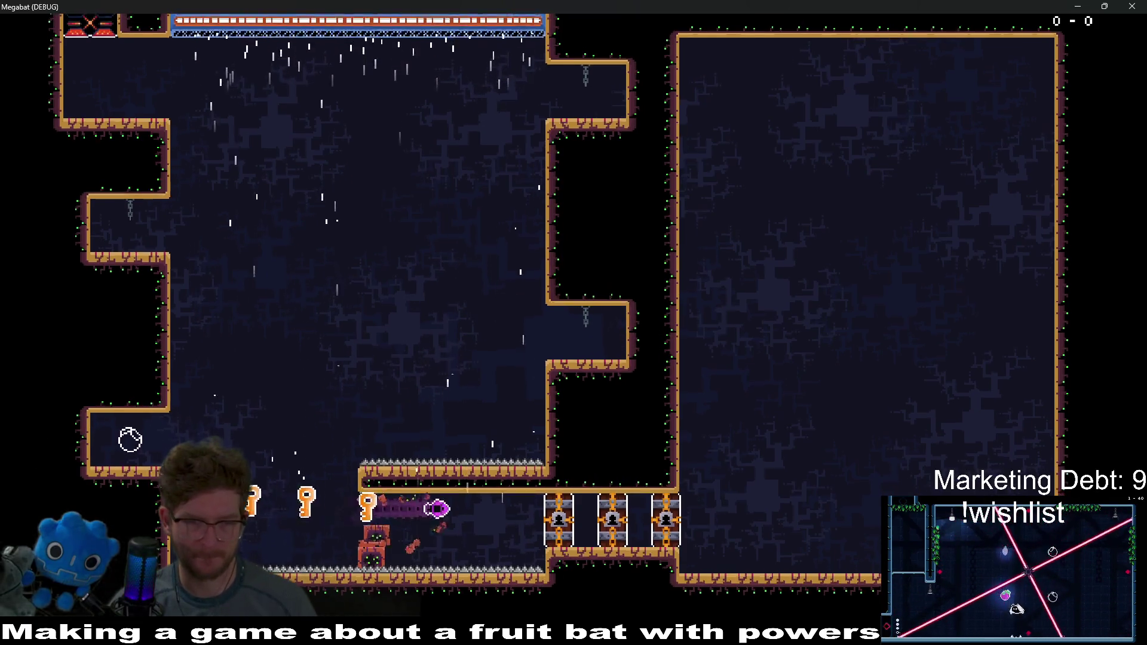
{"action": "key", "text": "Right"}
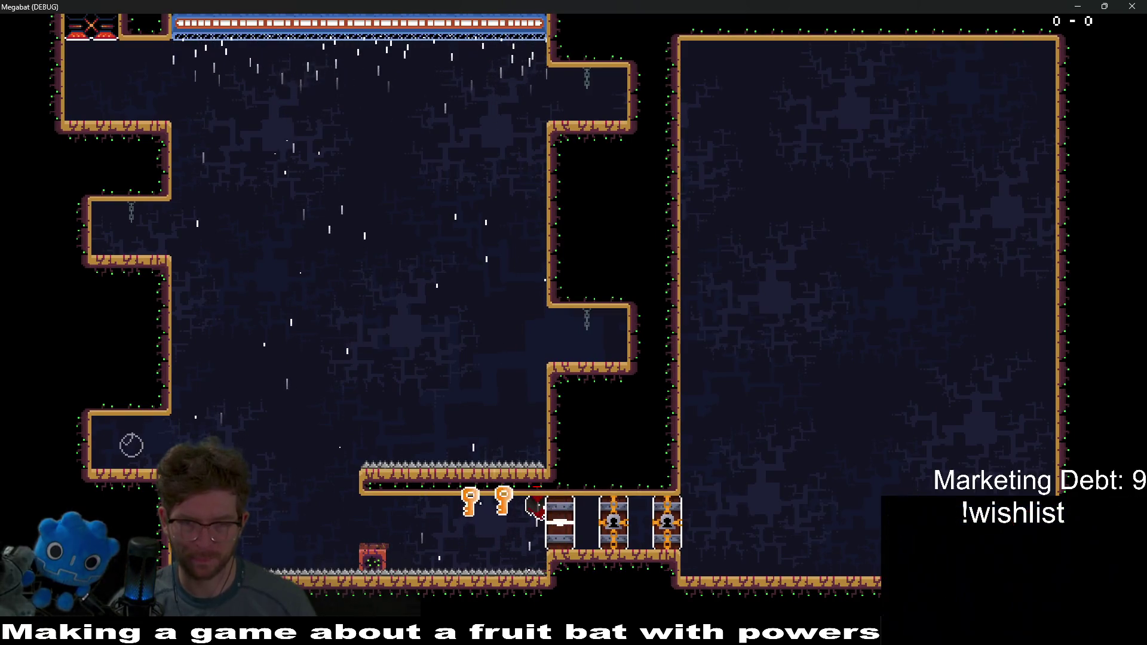
{"action": "key", "text": "Up"}
{"action": "key", "text": "Right"}
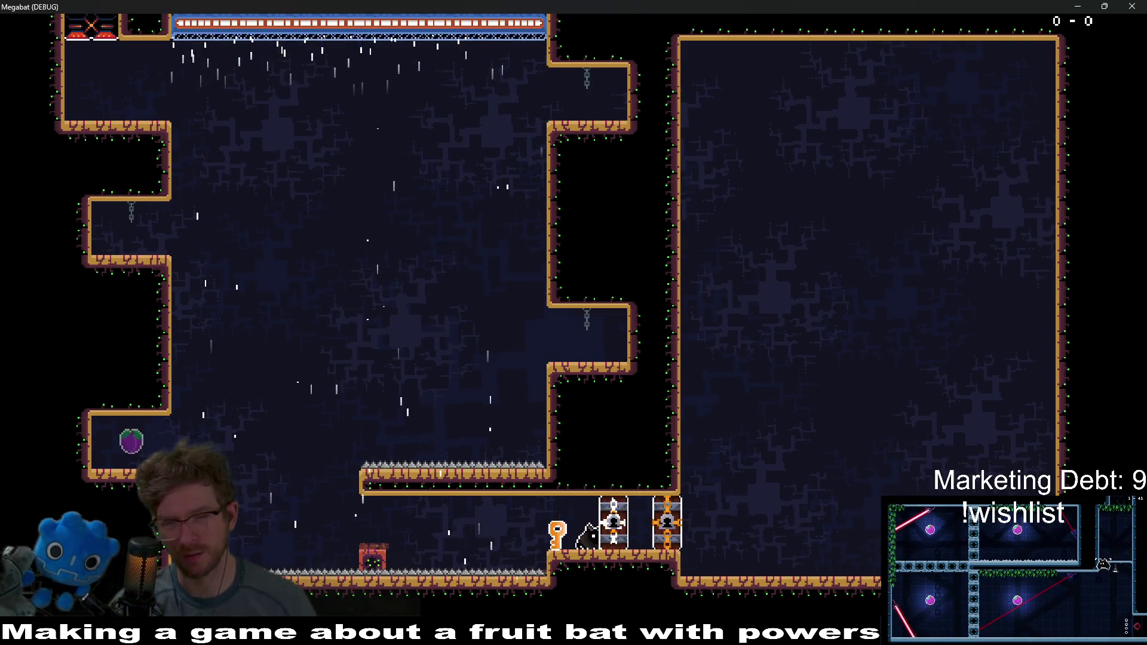
{"action": "key", "text": "Right"}
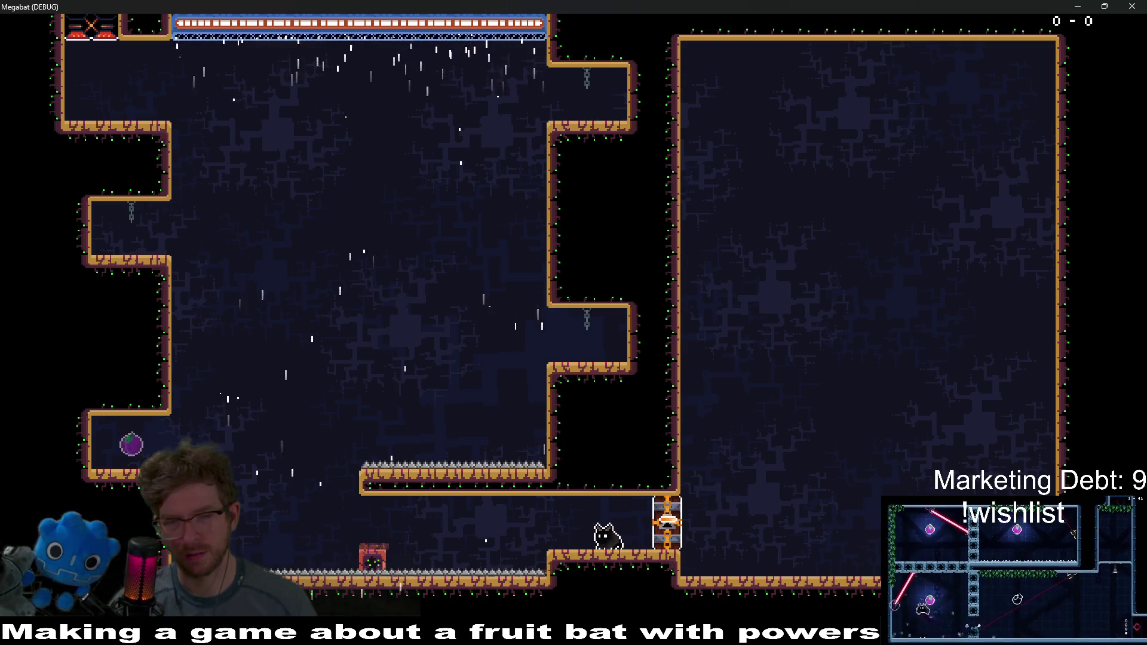
Step: Roam the opened area along the ceiling, lower floor and the ledge by the purple fruit
{"action": "key", "text": "Up"}
{"action": "key", "text": "Left"}
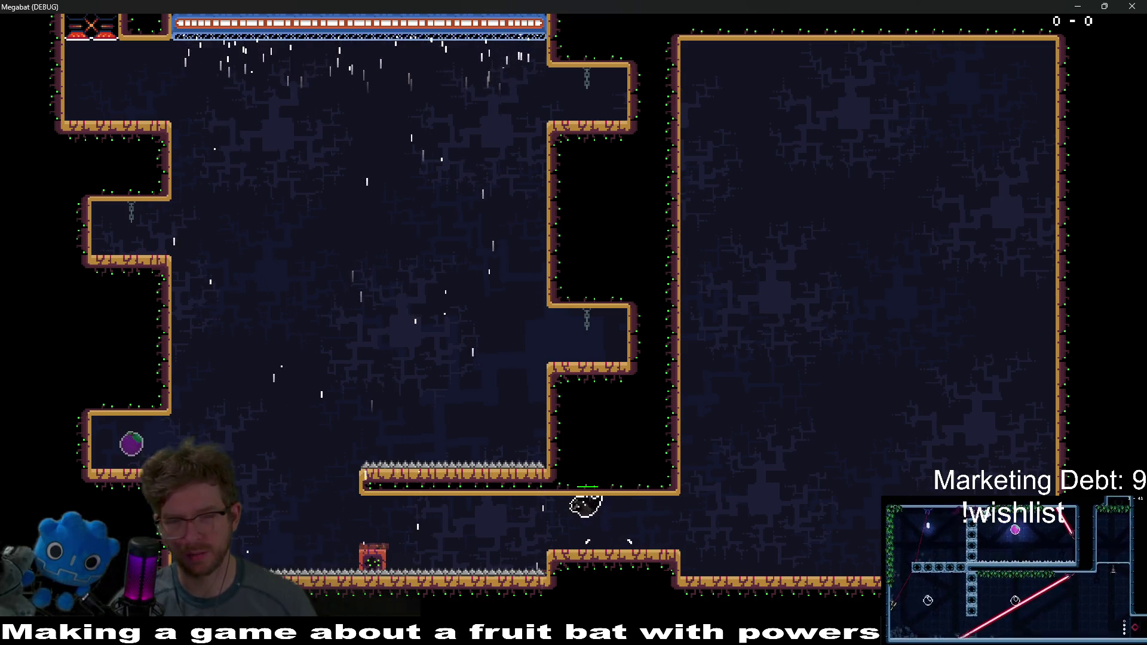
{"action": "key", "text": "Left"}
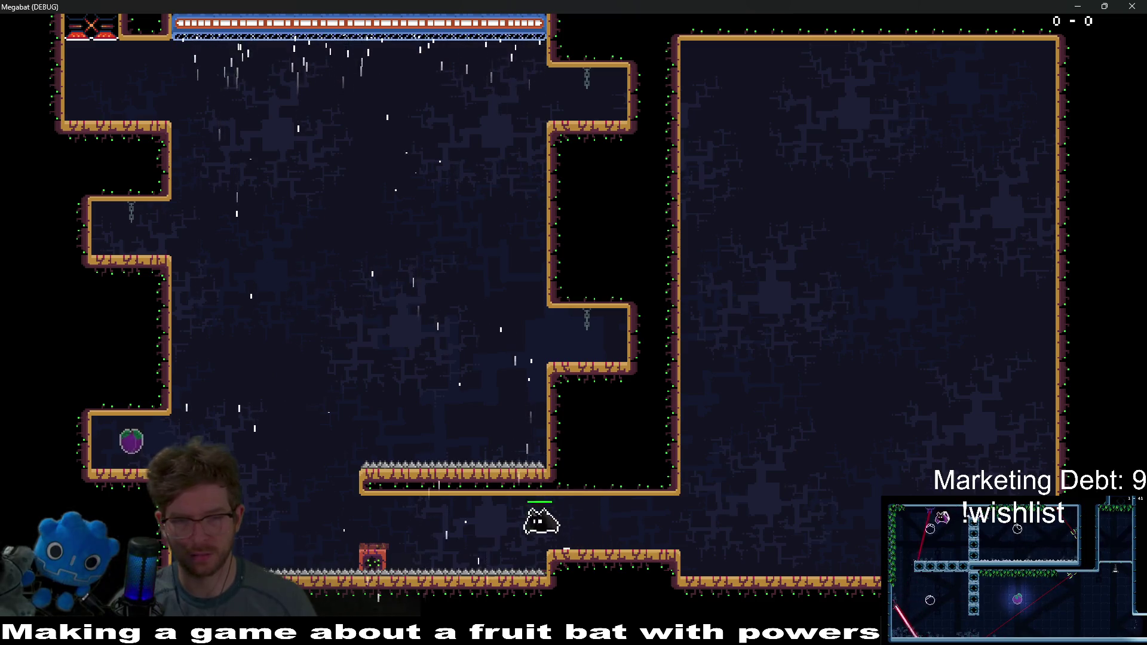
{"action": "key", "text": "Up"}
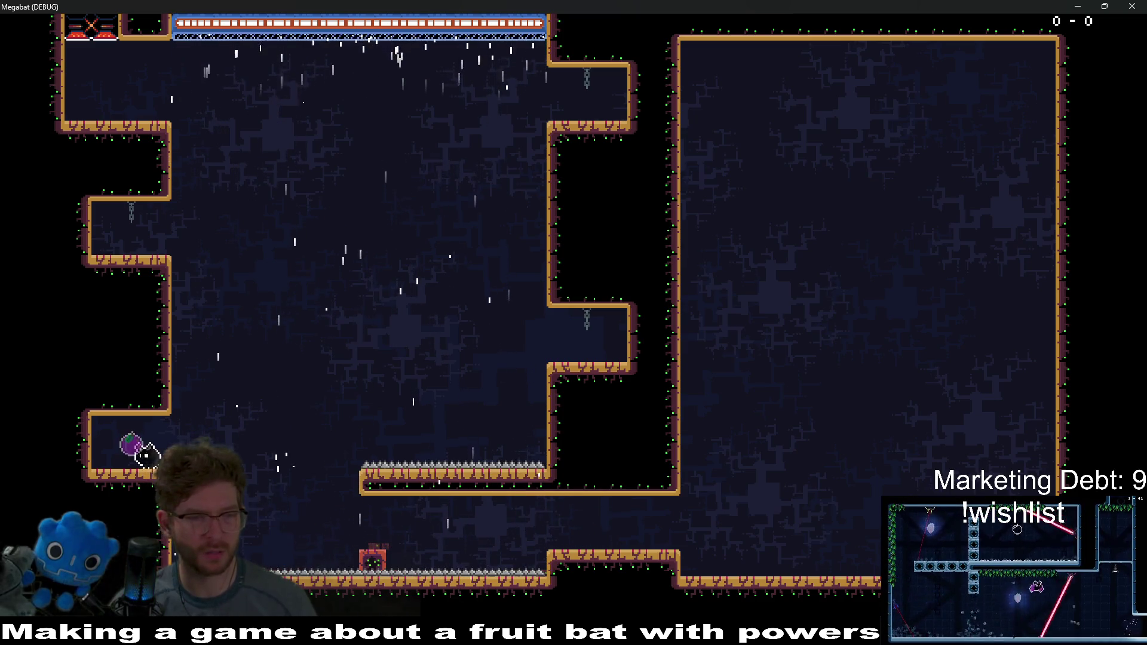
{"action": "key", "text": "Right"}
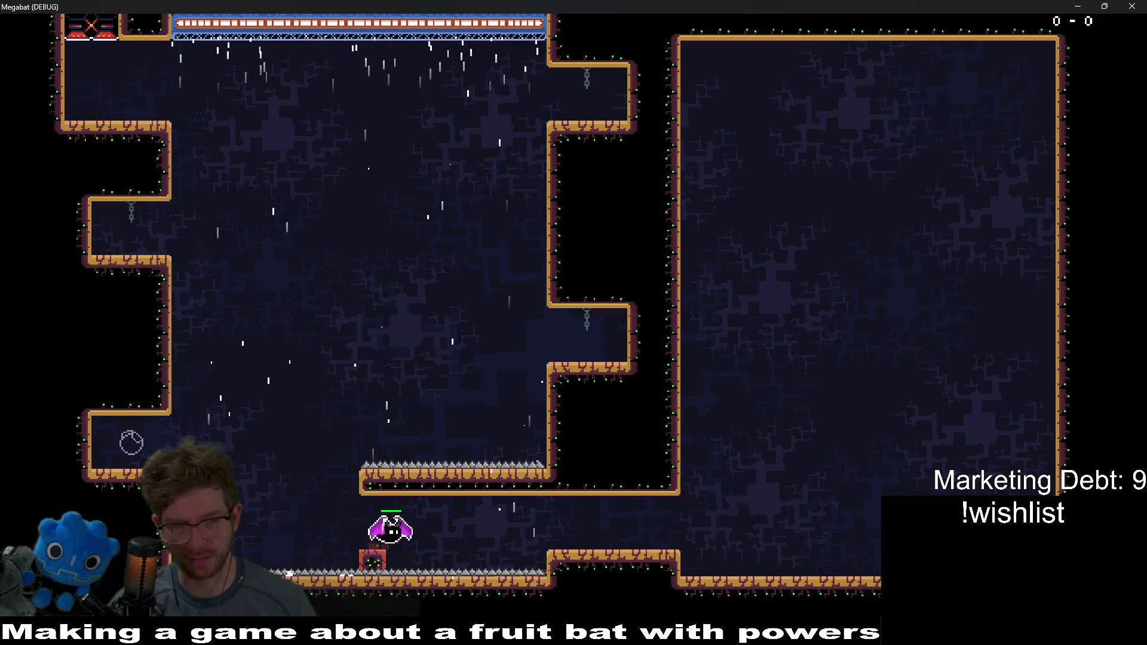
{"action": "key", "text": "Up"}
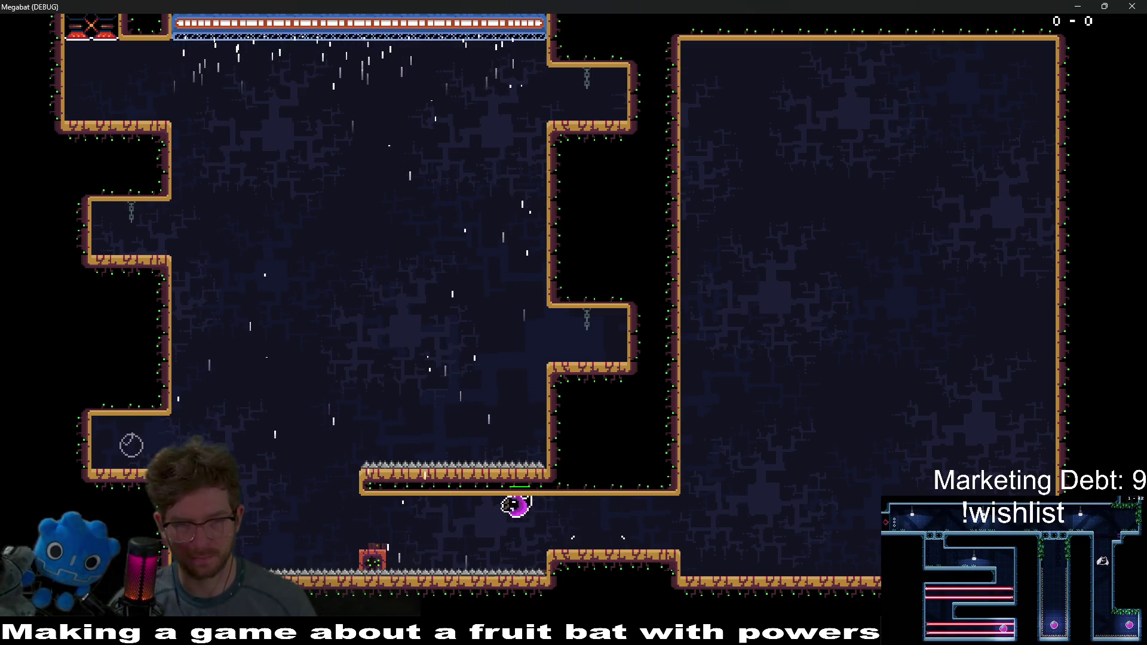
{"action": "key", "text": "Left"}
{"action": "key", "text": "Left"}
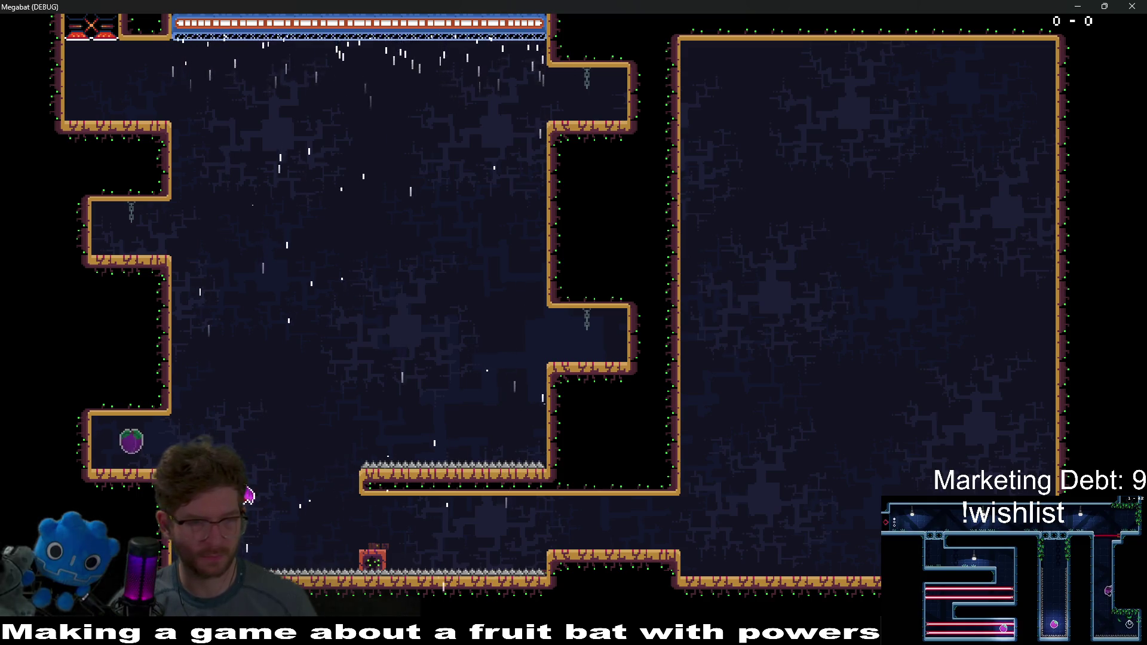
{"action": "key", "text": "Left"}
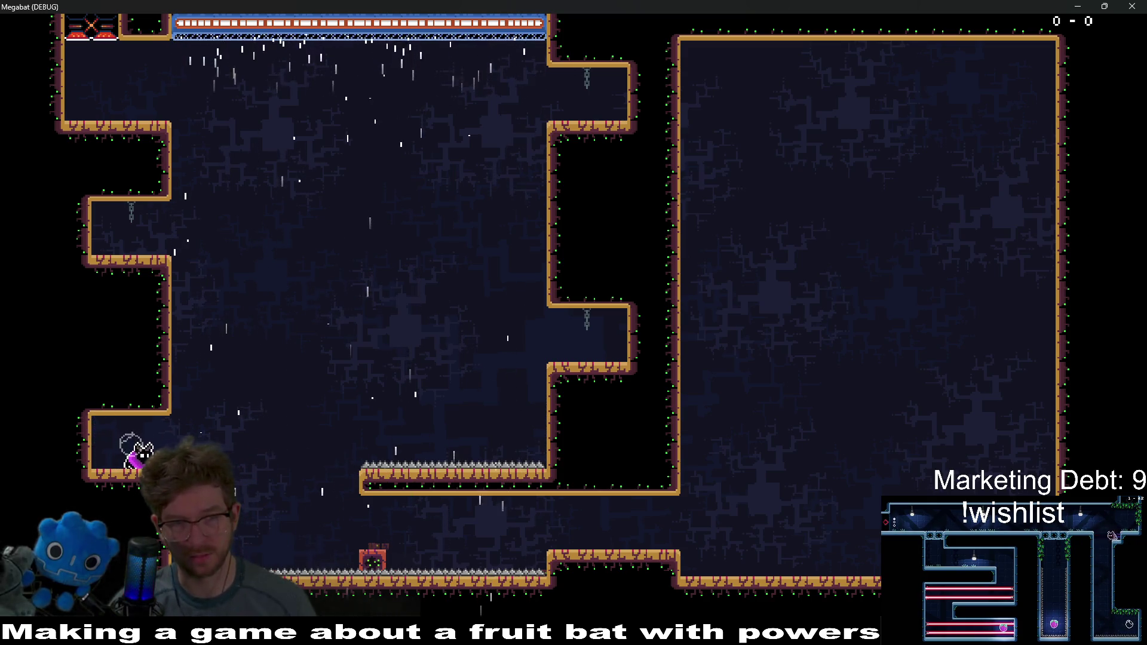
Step: Dash between the right and upper-left ledges, then fly down through the room to the floor
{"action": "key", "text": "Right"}
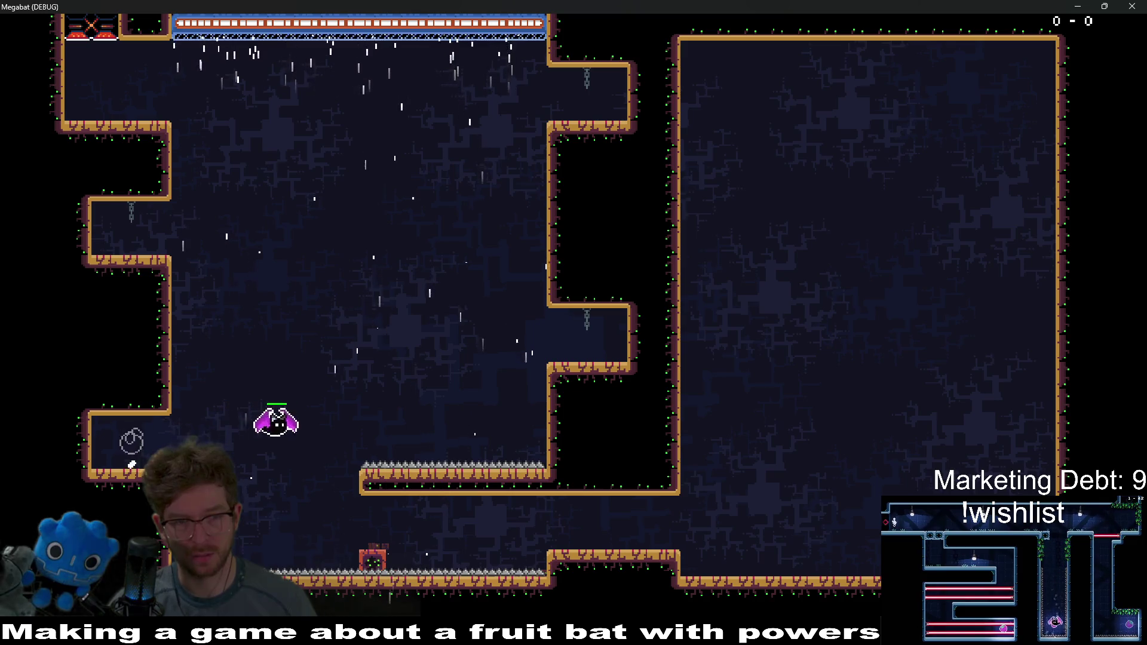
{"action": "key", "text": "Right"}
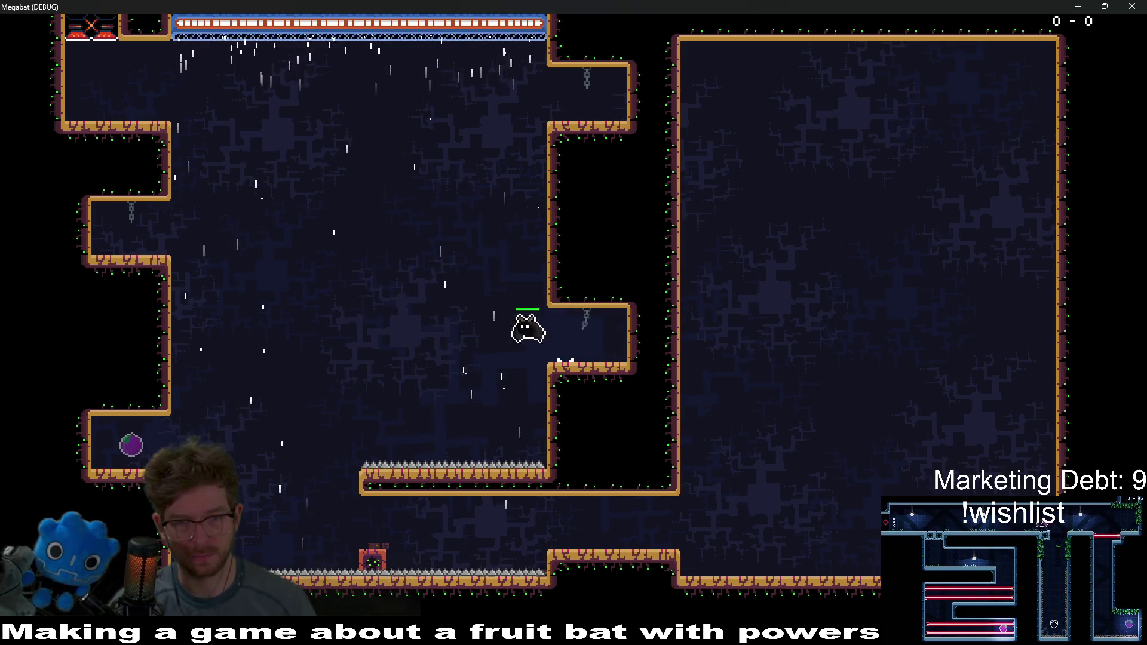
{"action": "key", "text": "Left"}
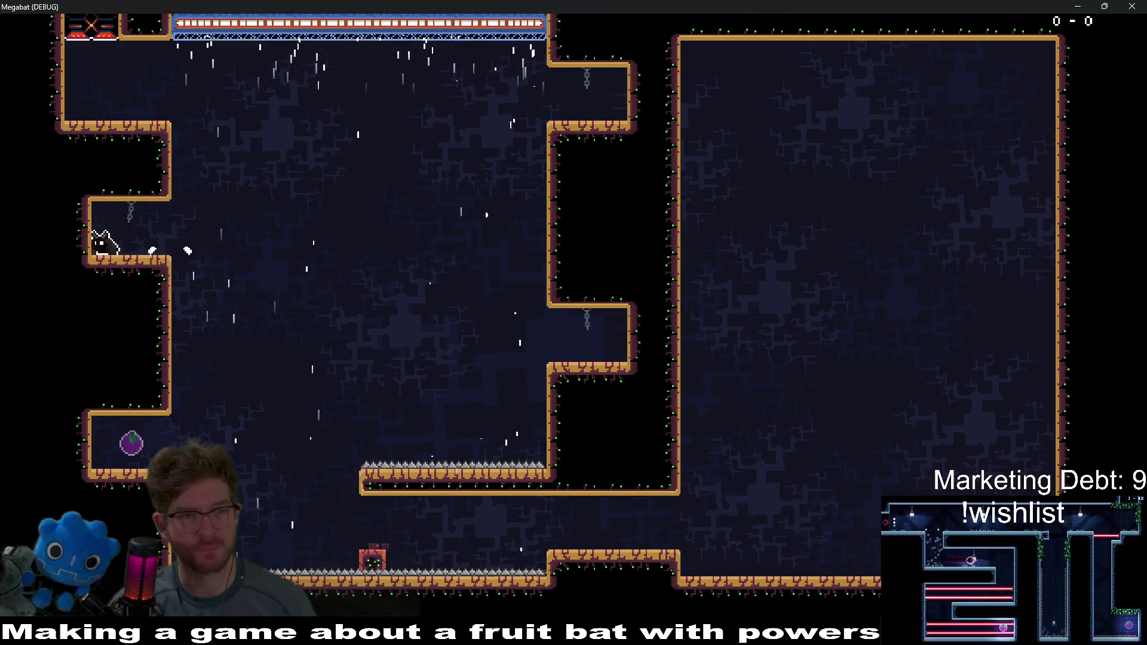
{"action": "key", "text": "Right"}
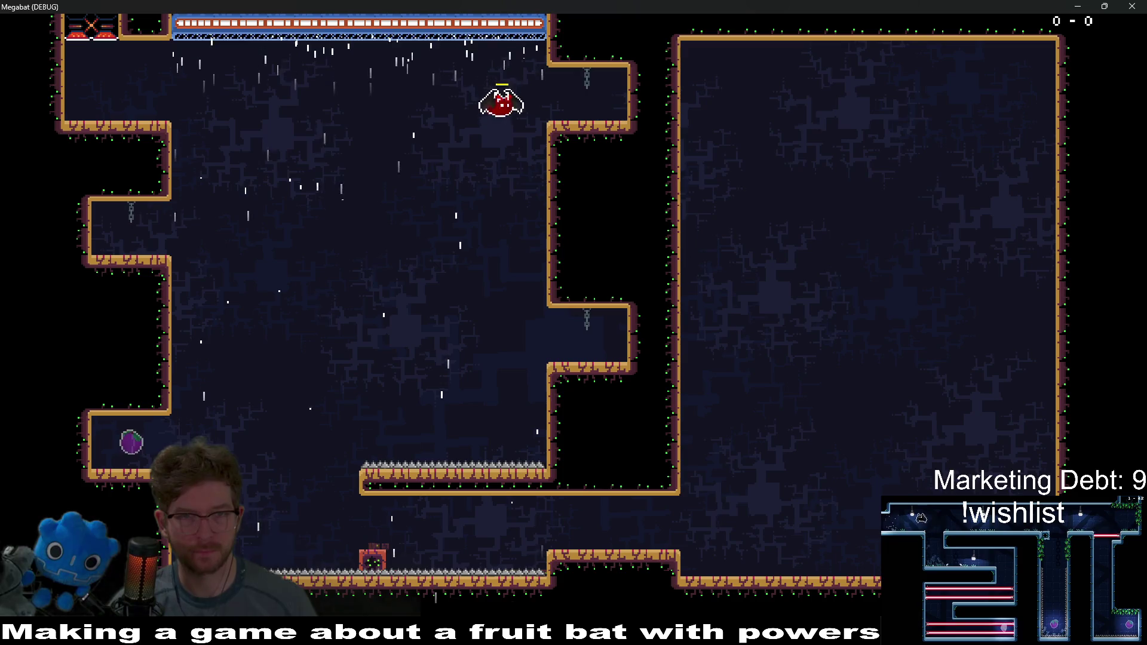
{"action": "key", "text": "Left"}
{"action": "key", "text": "space"}
{"action": "key", "text": "Left"}
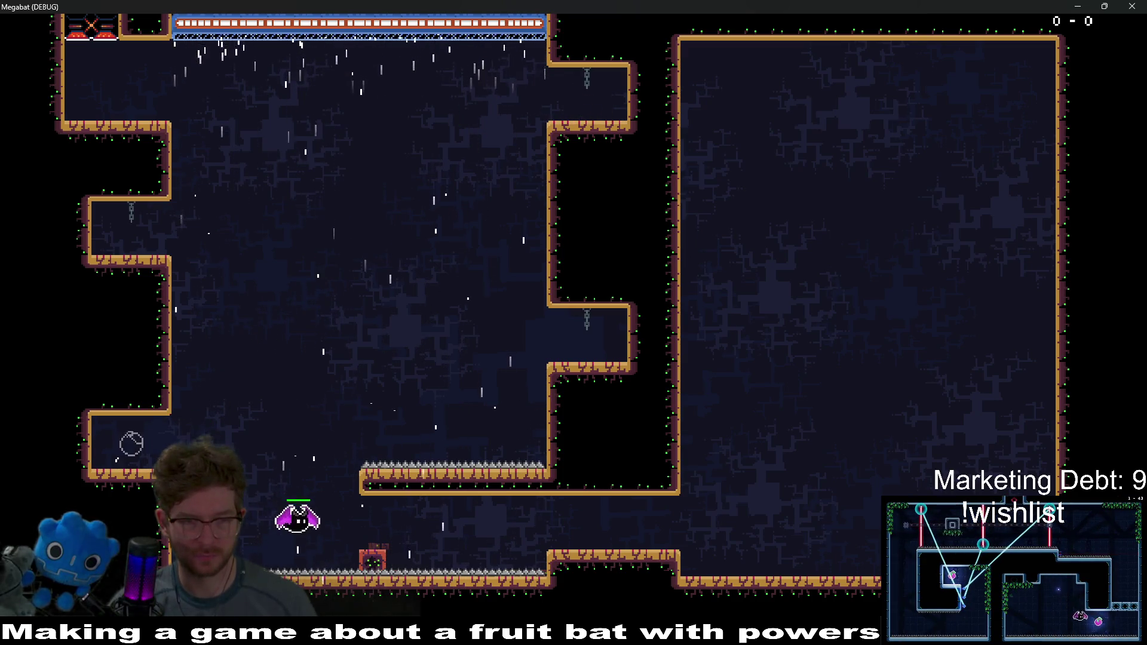
{"action": "key", "text": "Right"}
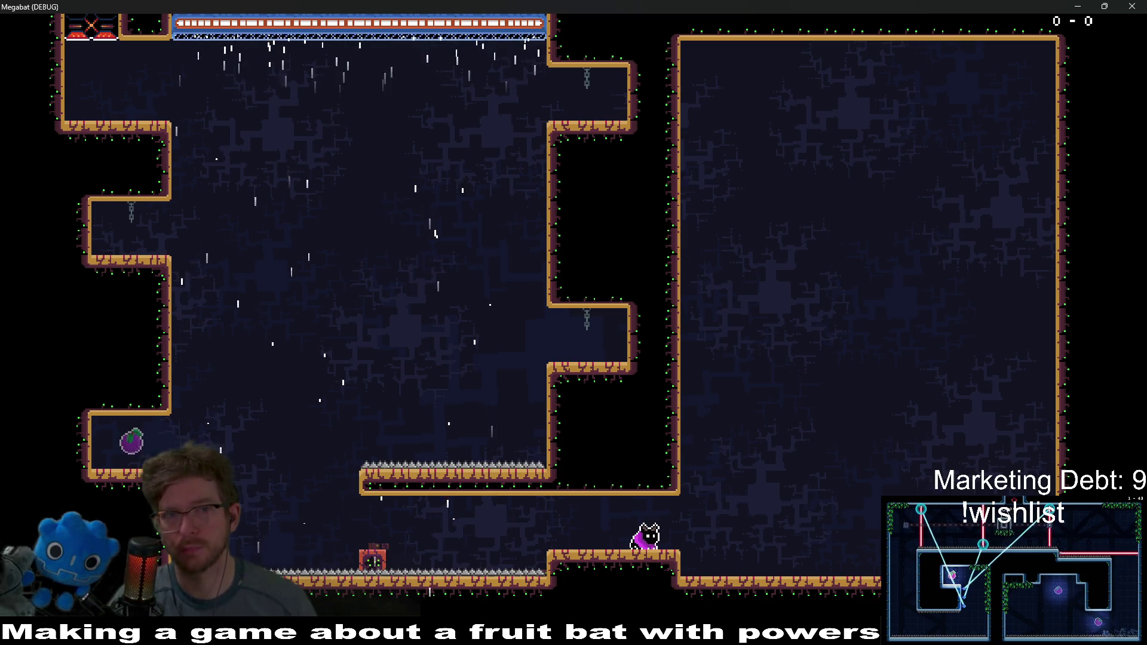
{"action": "left_click", "coordinate": [1128, 6]}
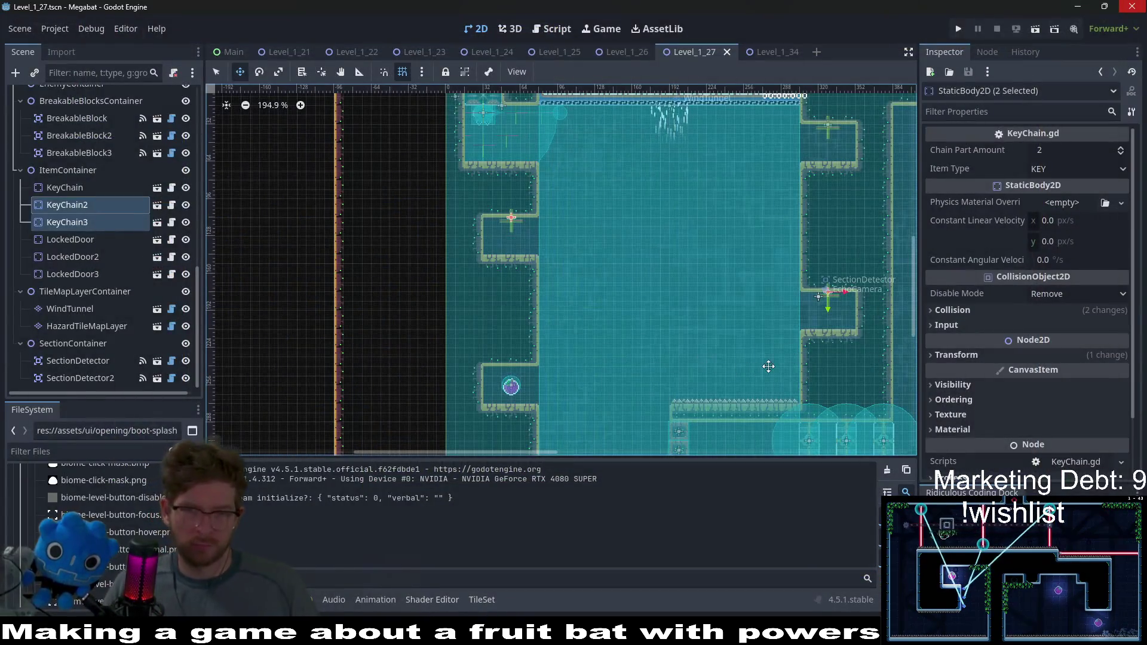
{"action": "scroll", "coordinate": [771, 358], "scroll_direction": "right", "scroll_amount": 5}
{"action": "scroll", "coordinate": [771, 358], "scroll_direction": "down", "scroll_amount": 2}
{"action": "scroll", "coordinate": [779, 350], "scroll_direction": "right", "scroll_amount": 2}
{"action": "scroll", "coordinate": [780, 351], "scroll_direction": "up", "scroll_amount": 1}
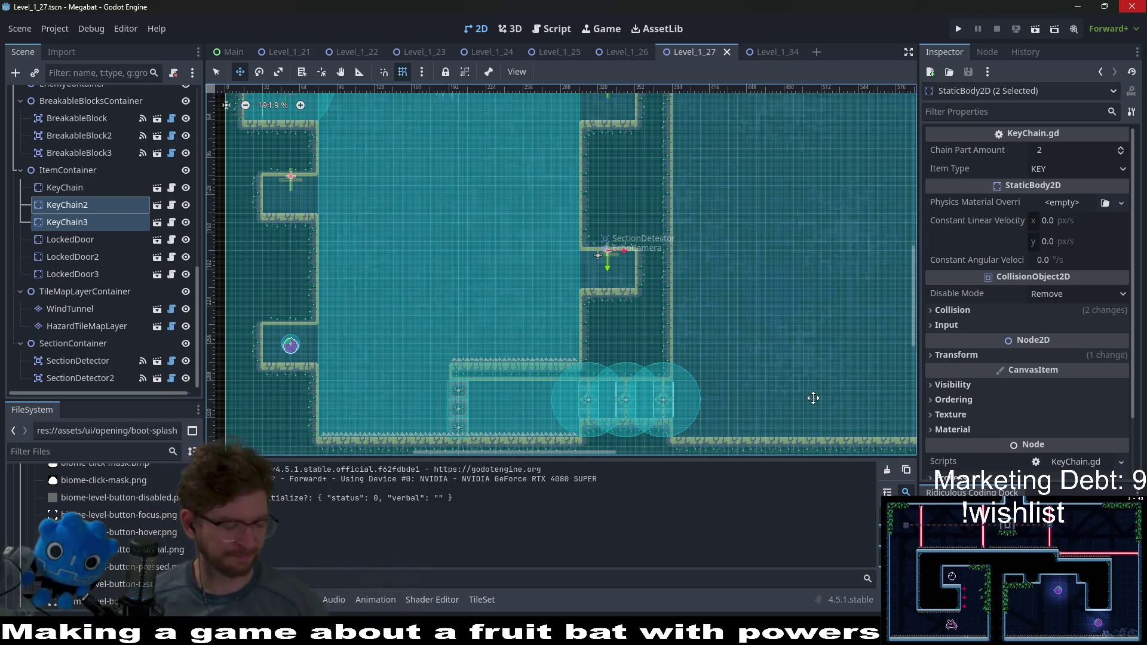
{"action": "scroll", "coordinate": [751, 358], "scroll_direction": "down", "scroll_amount": 2}
{"action": "scroll", "coordinate": [715, 317], "scroll_direction": "right", "scroll_amount": 4}
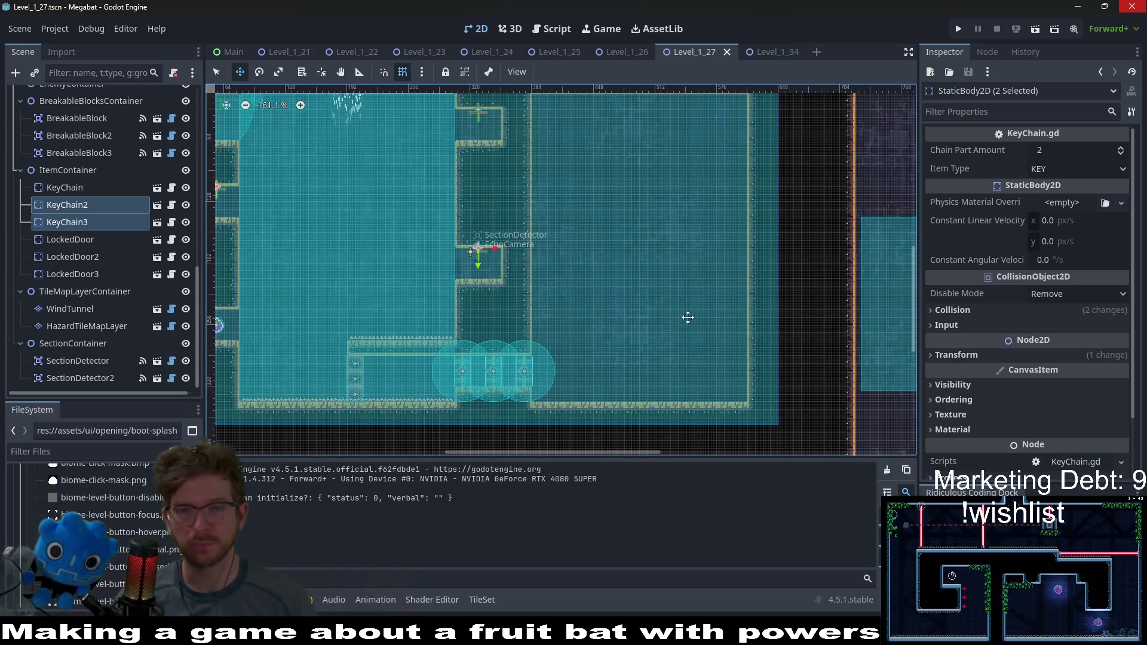
{"action": "scroll", "coordinate": [128, 207], "scroll_direction": "up", "scroll_amount": 10}
{"action": "left_click", "coordinate": [88, 165]}
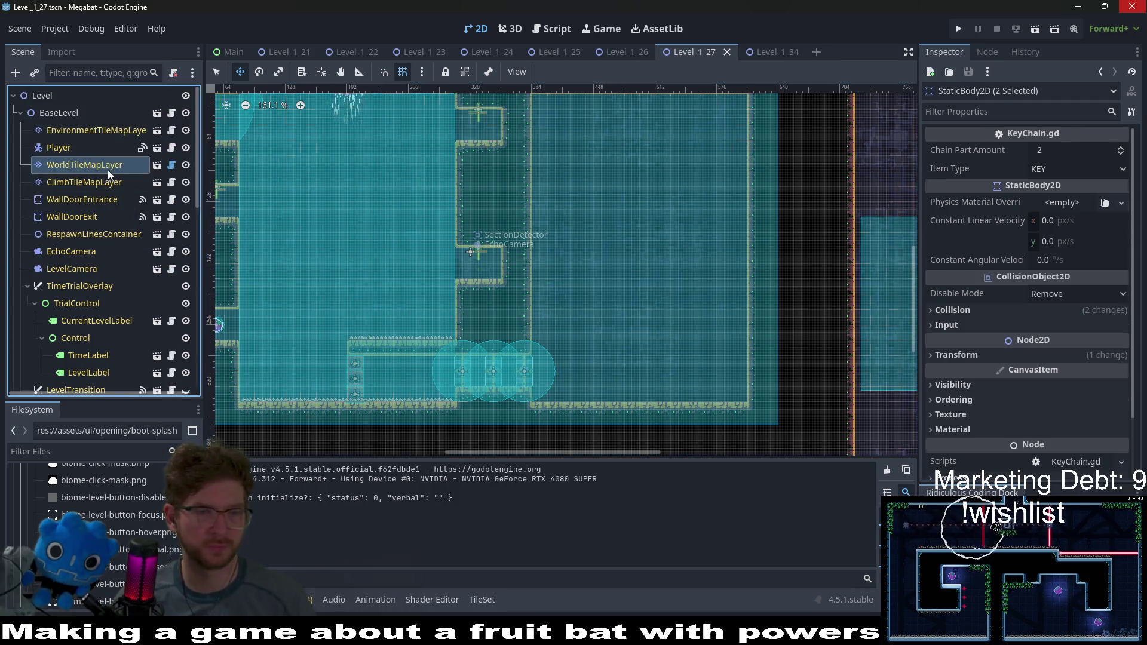
{"action": "left_click", "coordinate": [298, 542]}
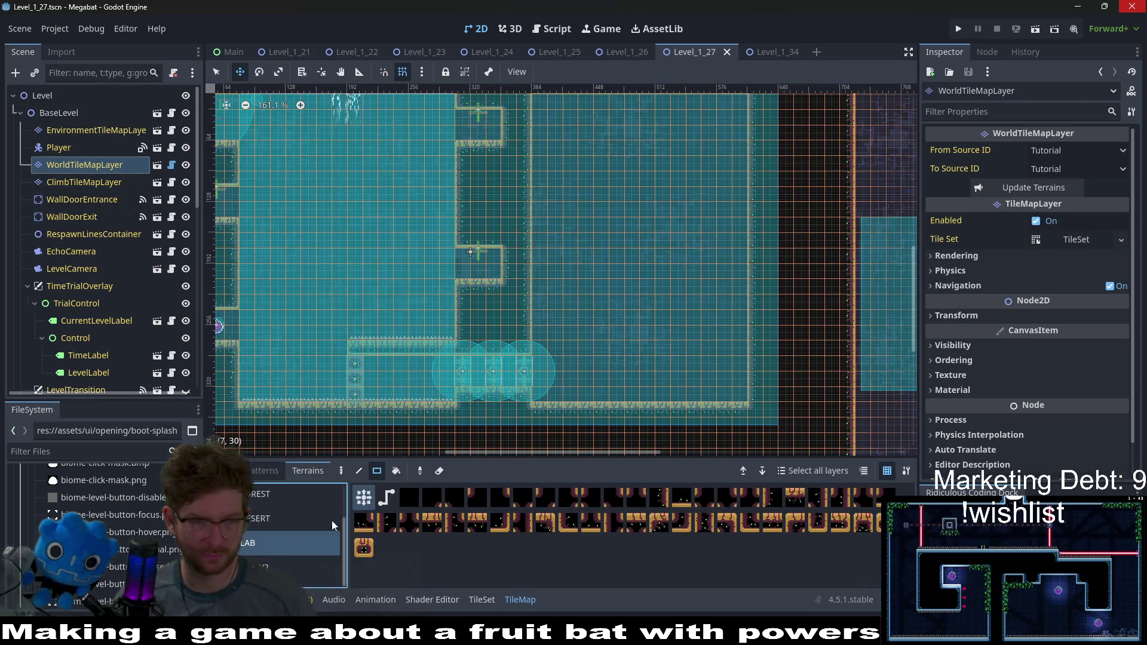
{"action": "scroll", "coordinate": [709, 331], "scroll_direction": "right", "scroll_amount": 2}
{"action": "scroll", "coordinate": [710, 332], "scroll_direction": "down", "scroll_amount": 1}
{"action": "mouse_move", "coordinate": [684, 374]}
{"action": "left_mouse_down"}
{"action": "mouse_move", "coordinate": [694, 127]}
{"action": "mouse_move", "coordinate": [700, 392]}
{"action": "left_mouse_up"}
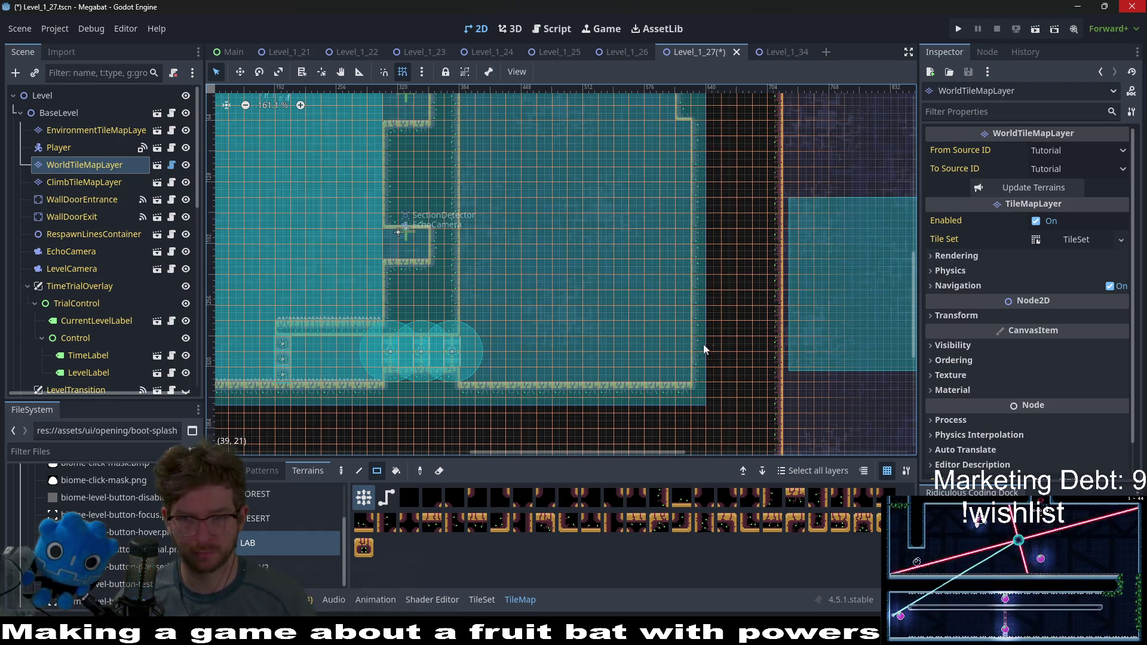
{"action": "scroll", "coordinate": [717, 323], "scroll_direction": "up", "scroll_amount": 3}
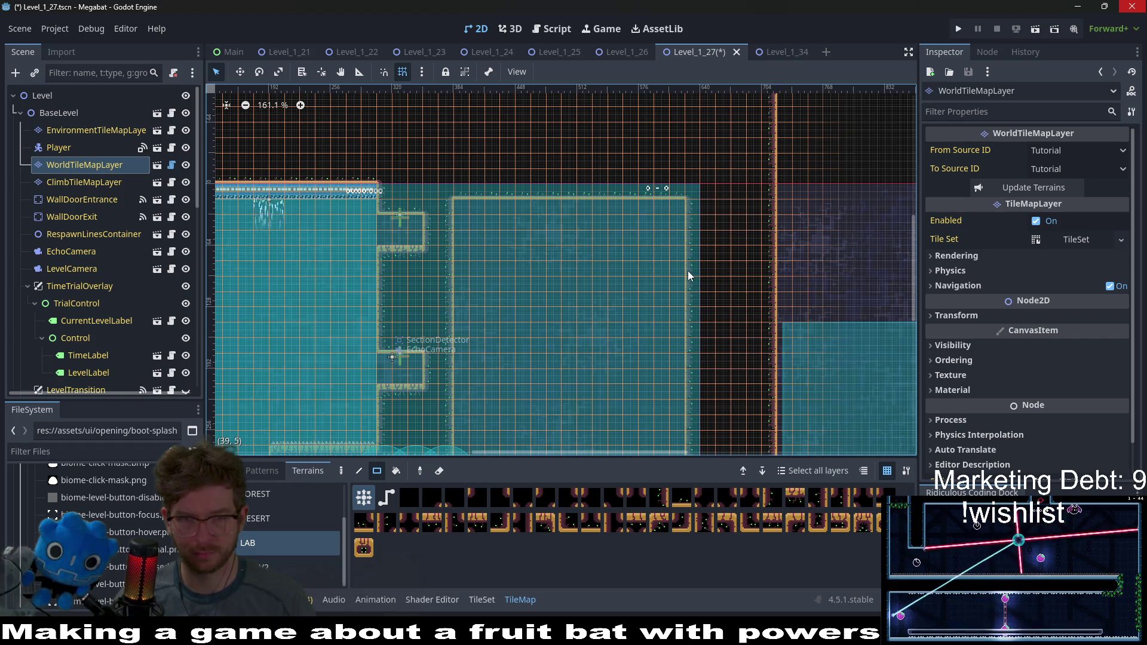
{"action": "scroll", "coordinate": [687, 271], "scroll_direction": "down", "scroll_amount": 5}
{"action": "scroll", "coordinate": [605, 202], "scroll_direction": "up", "scroll_amount": 2}
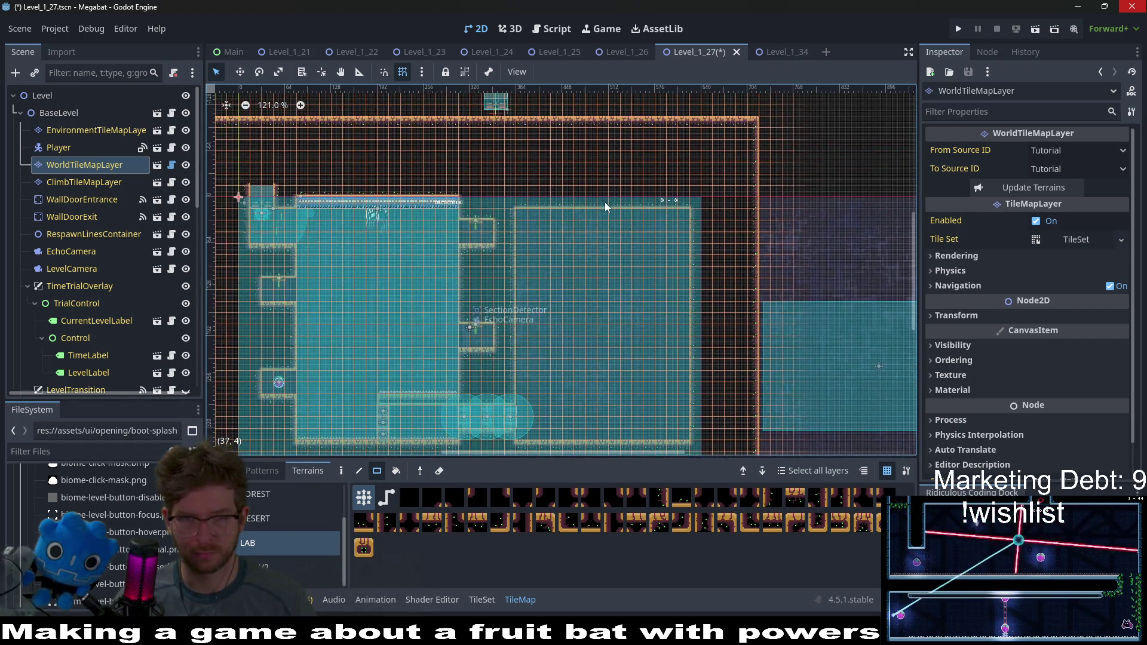
{"action": "scroll", "coordinate": [605, 202], "scroll_direction": "up", "scroll_amount": 3}
{"action": "scroll", "coordinate": [621, 207], "scroll_direction": "up", "scroll_amount": 1}
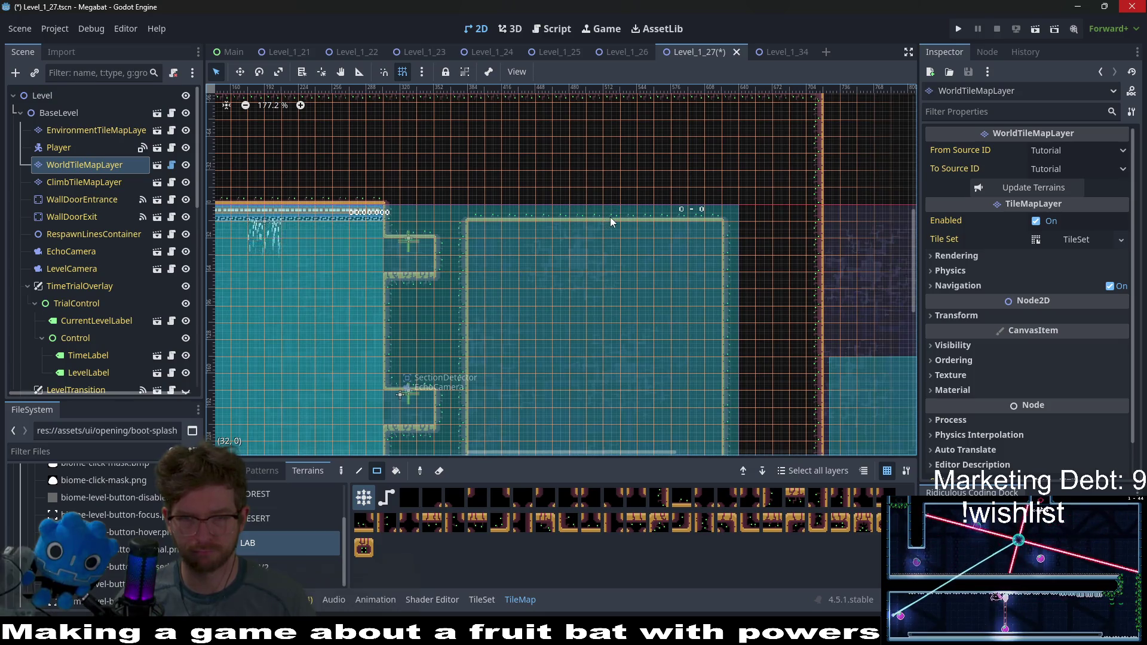
{"action": "scroll", "coordinate": [687, 306], "scroll_direction": "down", "scroll_amount": 5}
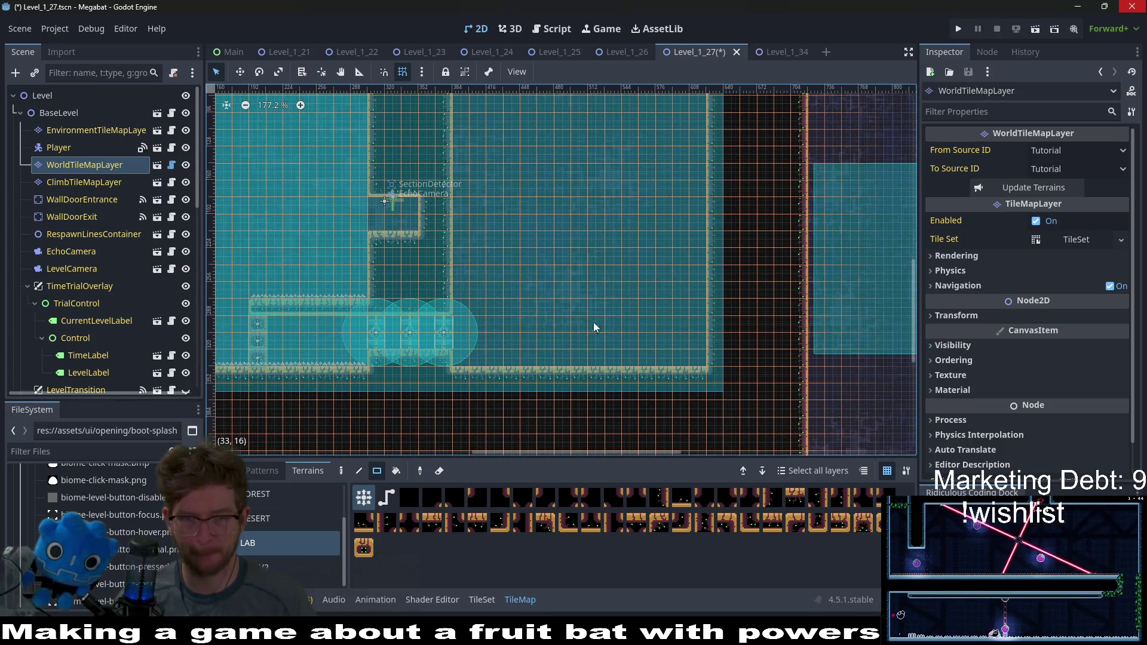
{"action": "scroll", "coordinate": [98, 271], "scroll_direction": "down", "scroll_amount": 5}
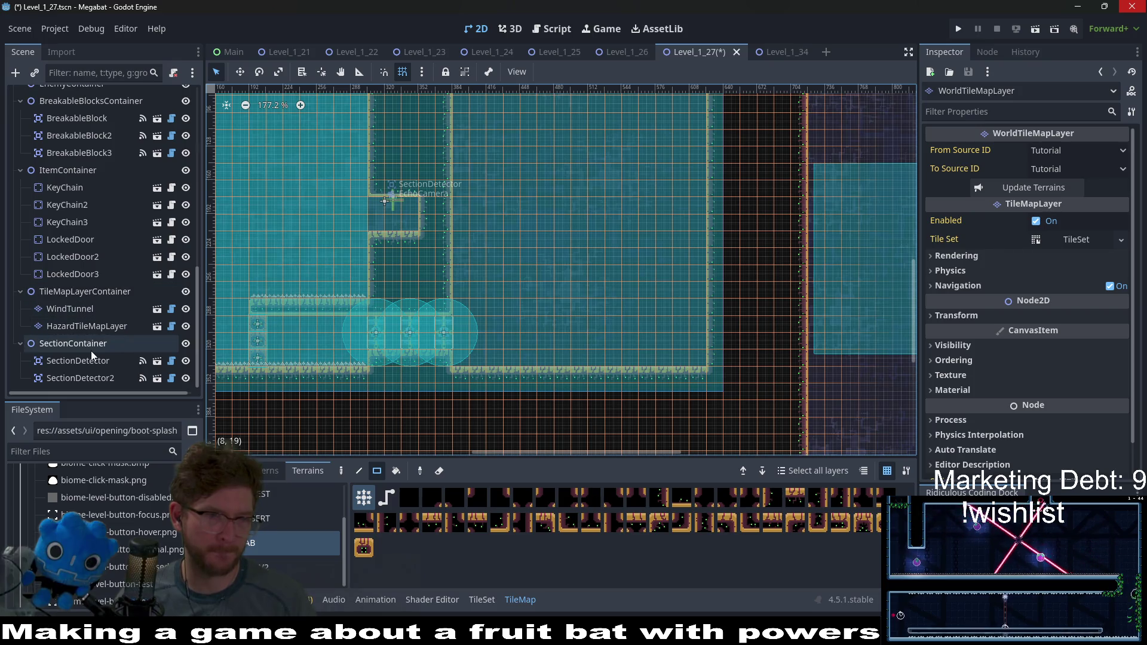
{"action": "left_click", "coordinate": [115, 295]}
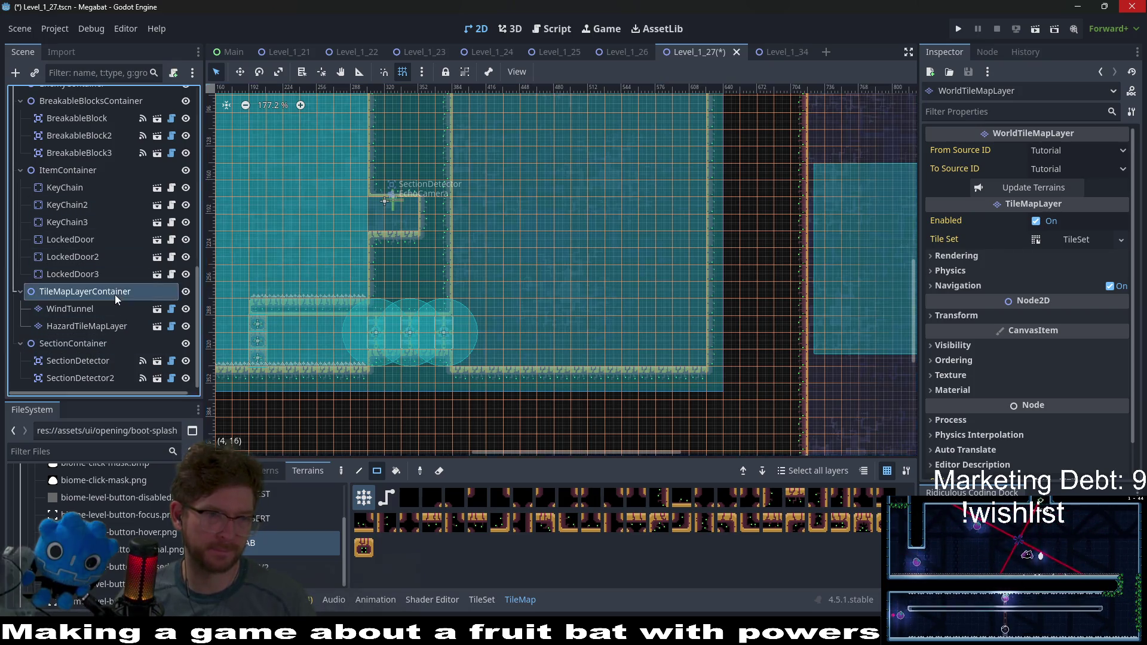
Step: Instance WindTunnel.tscn as a child of TileMapLayerContainer
{"action": "right_click", "coordinate": [115, 295]}
{"action": "left_click", "coordinate": [169, 267]}
{"action": "type", "text": "w"}
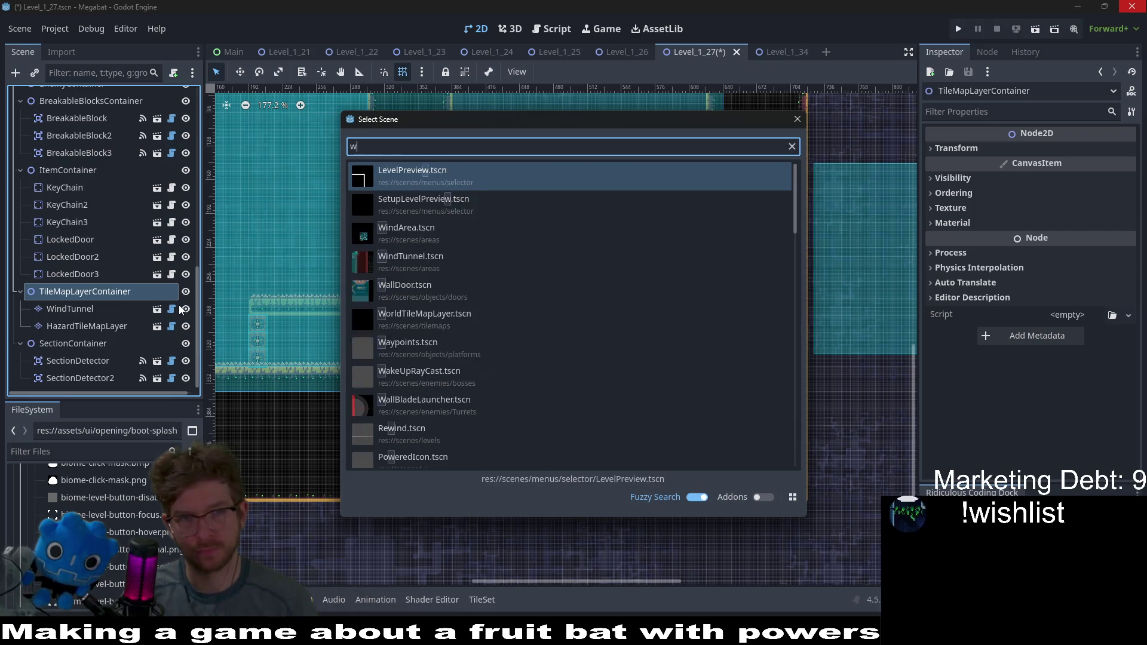
{"action": "type", "text": "indtunn"}
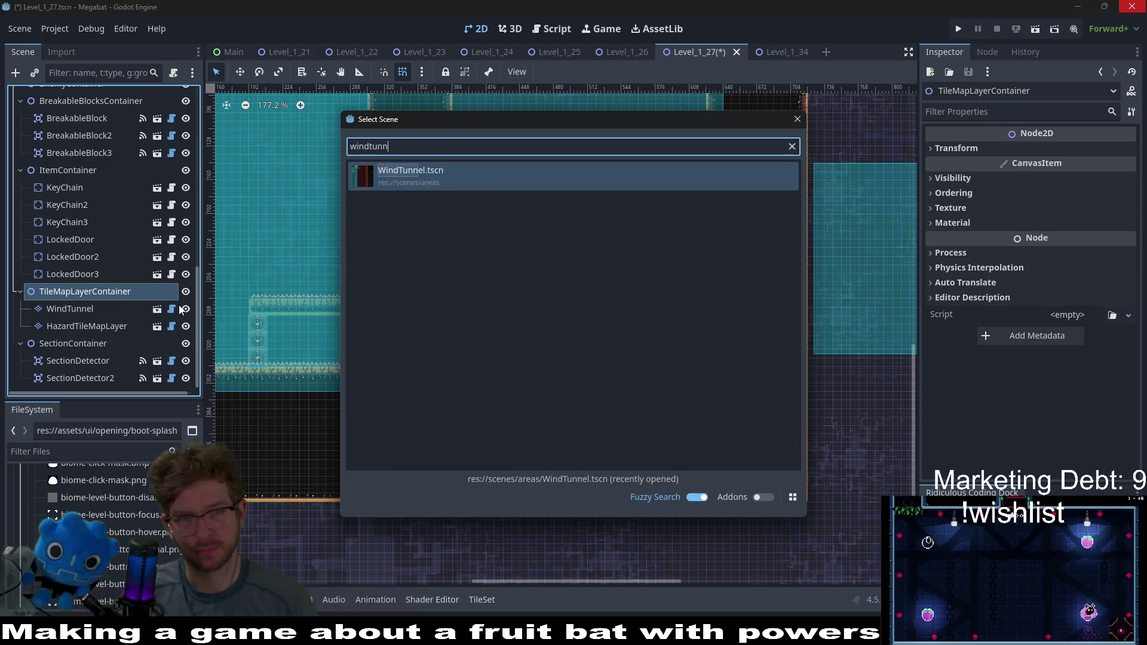
{"action": "key", "text": "Return"}
Step: Move WindTunnel2 onto the right room's floor
{"action": "scroll", "coordinate": [466, 317], "scroll_direction": "down", "scroll_amount": 4}
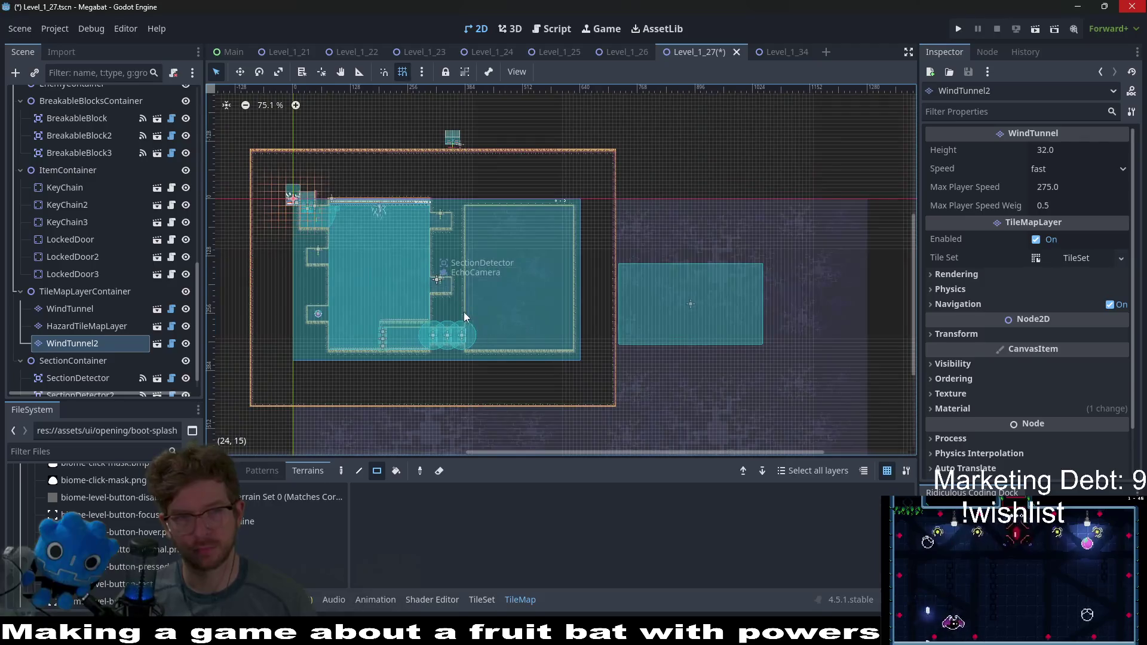
{"action": "left_click_drag", "start_coordinate": [352, 232], "coordinate": [541, 359]}
{"action": "scroll", "coordinate": [561, 348], "scroll_direction": "up", "scroll_amount": 6}
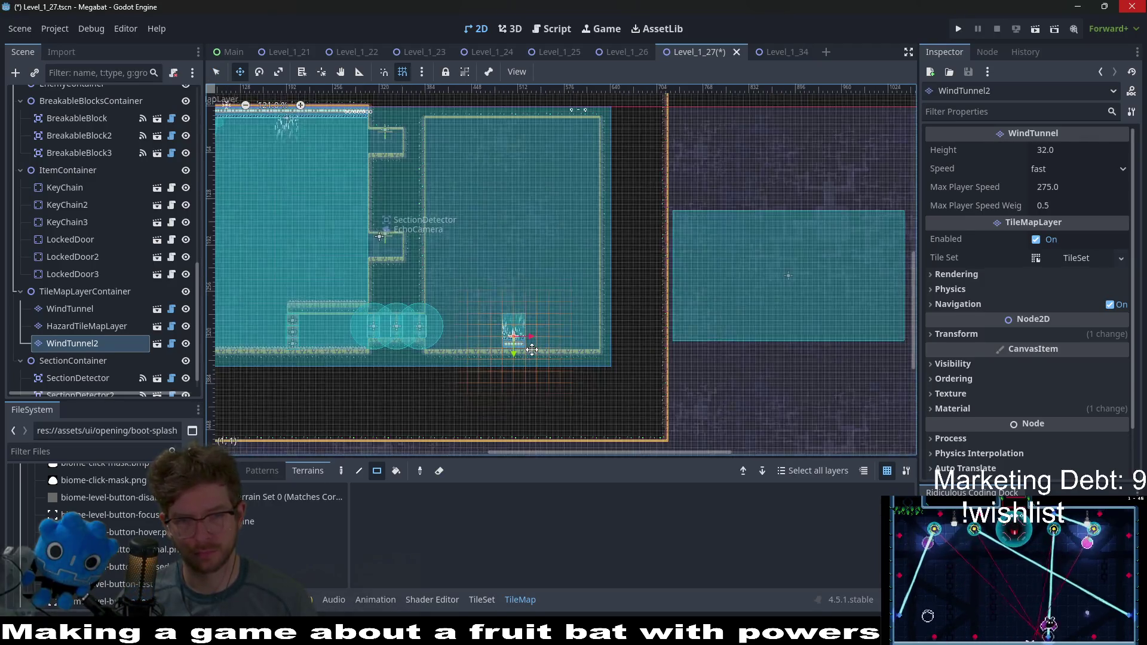
{"action": "key", "text": "Down"}
{"action": "key", "text": "Down"}
{"action": "key", "text": "Down"}
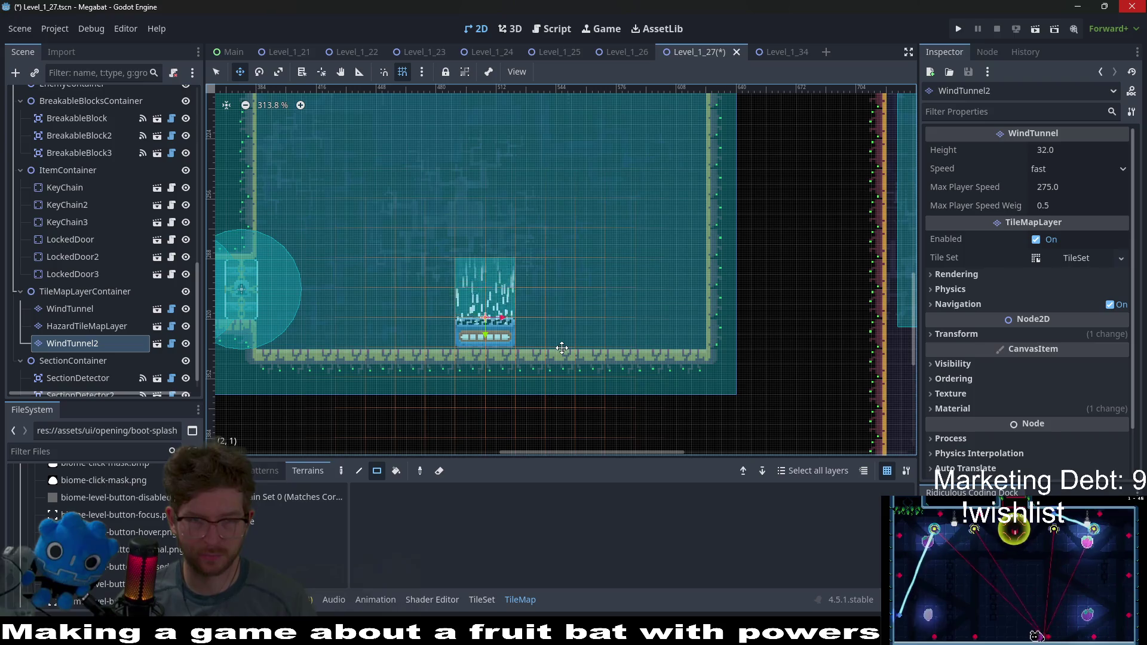
{"action": "key", "text": "Left"}
{"action": "key", "text": "Left"}
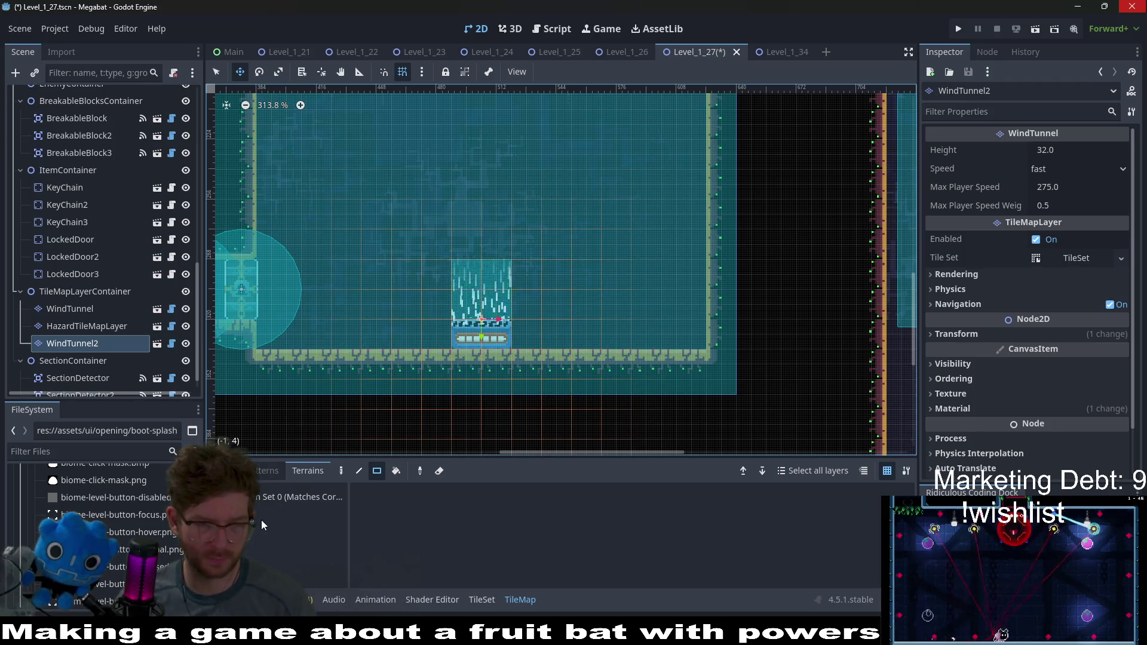
Step: Paint a wind-tunnel tile strip along the floor and fine-tune its position
{"action": "key", "text": "q"}
{"action": "left_click_drag", "start_coordinate": [511, 331], "coordinate": [680, 330]}
{"action": "left_click_drag", "start_coordinate": [444, 344], "coordinate": [270, 327]}
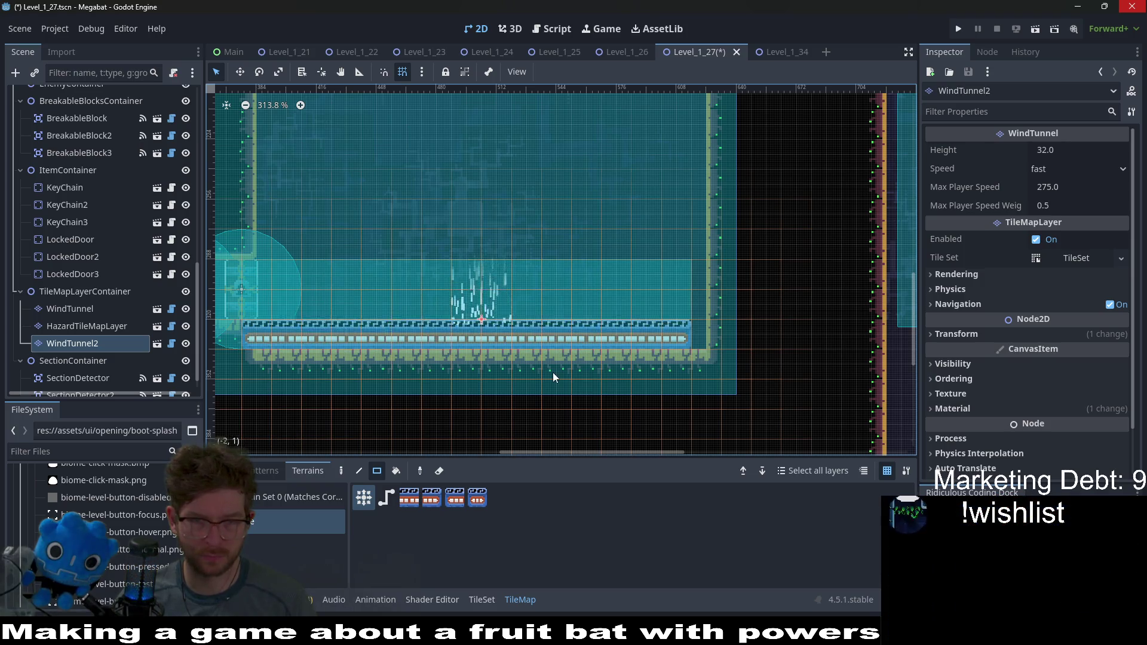
{"action": "key", "text": "w"}
{"action": "key", "text": "Right"}
{"action": "key", "text": "Right"}
{"action": "key", "text": "Right"}
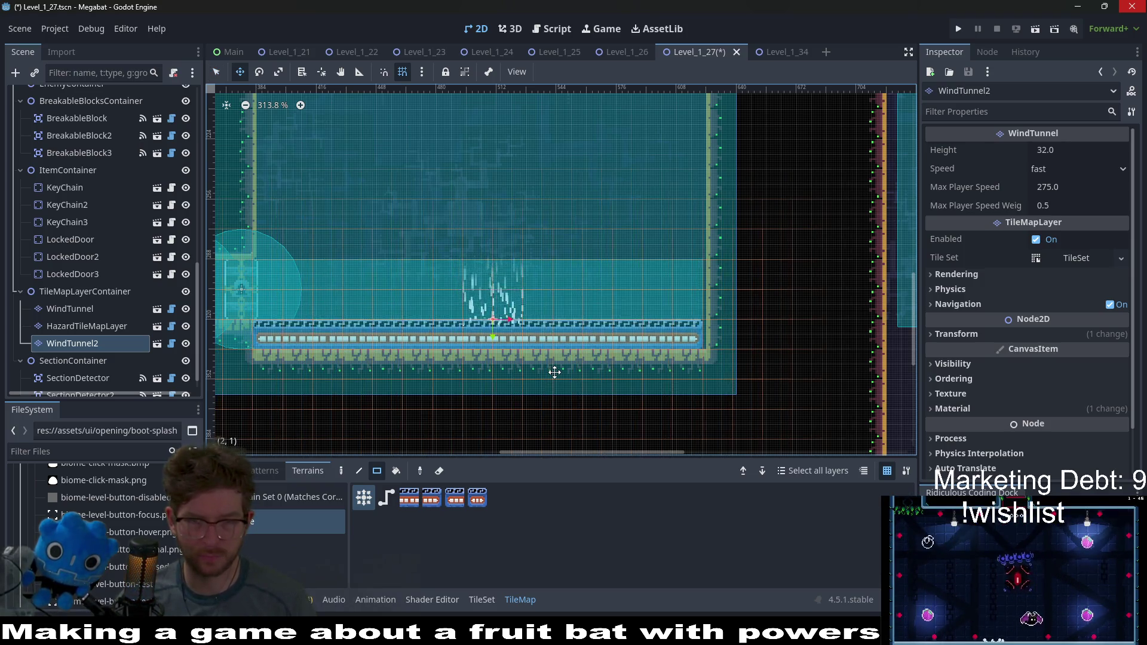
{"action": "key", "text": "Left"}
{"action": "key", "text": "Left"}
{"action": "key", "text": "Left"}
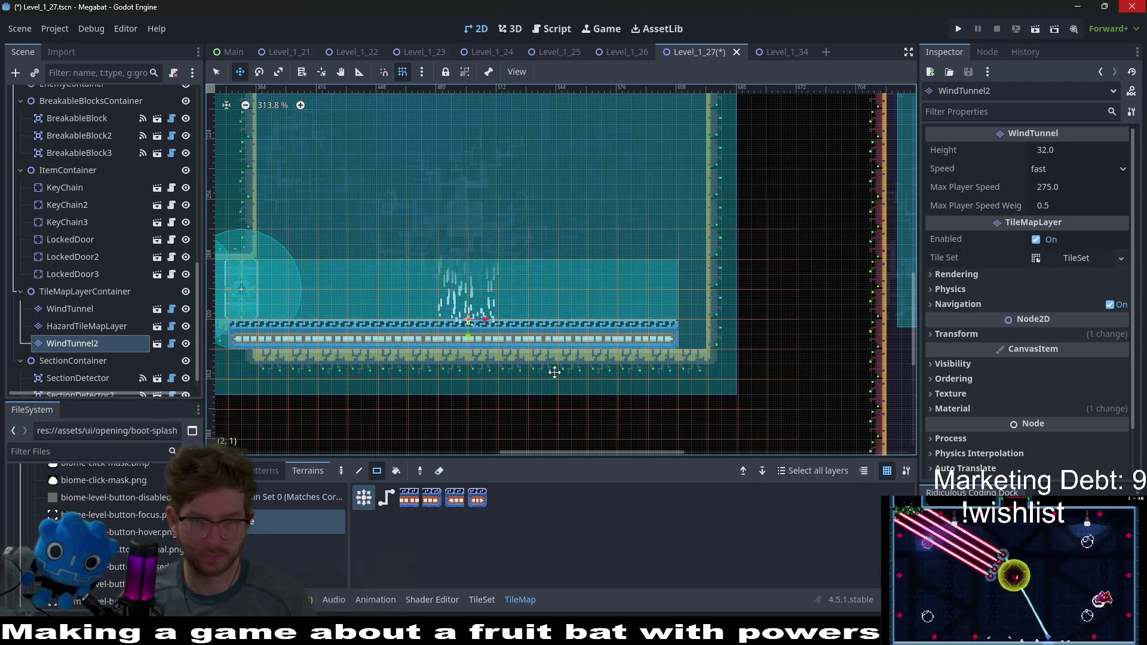
{"action": "key", "text": "Left"}
{"action": "key", "text": "Left"}
{"action": "key", "text": "Right"}
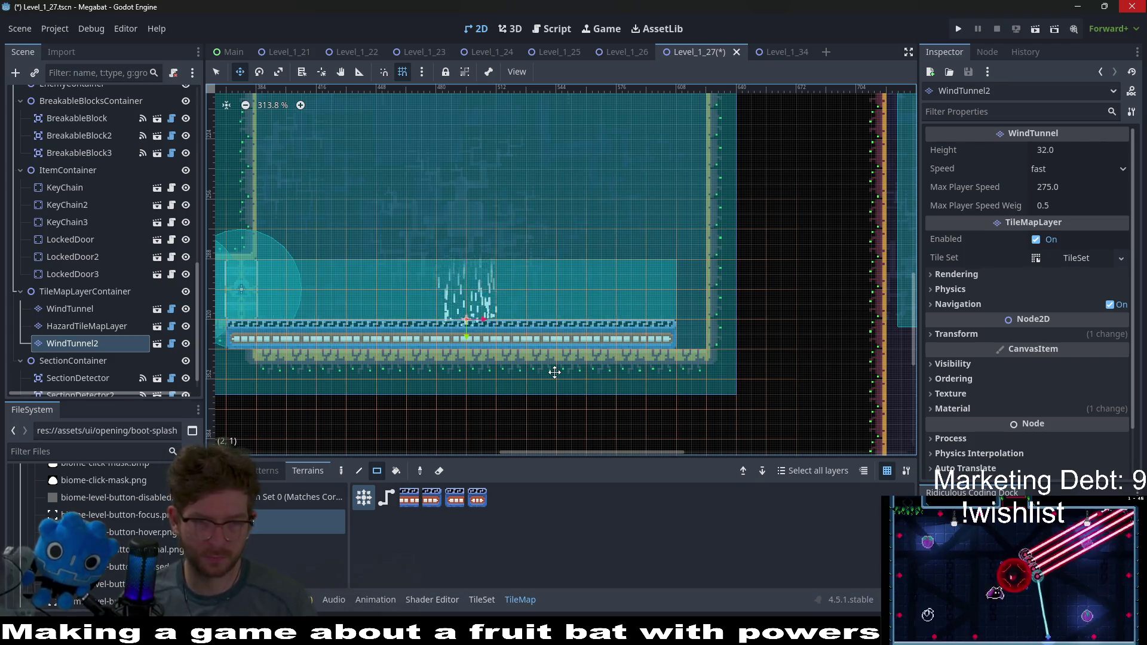
{"action": "key", "text": "q"}
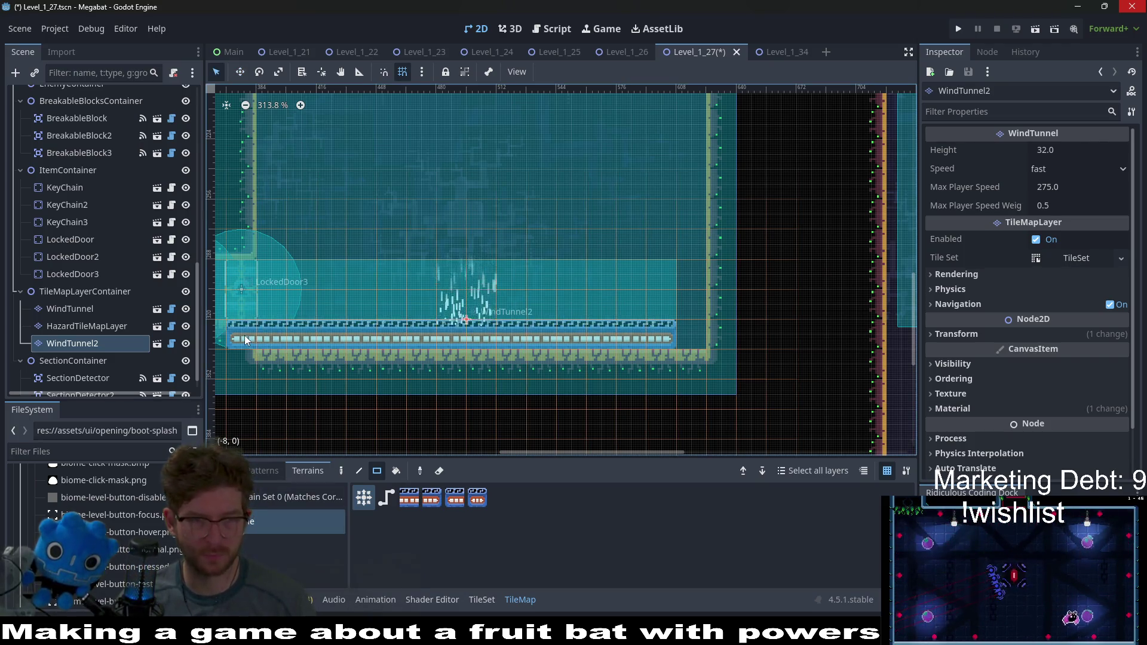
{"action": "key", "text": "Right"}
{"action": "key", "text": "Right"}
{"action": "key", "text": "Right"}
Step: Try wind tunnel Height values of 310, 312 and 320
{"action": "scroll", "coordinate": [658, 295], "scroll_direction": "down", "scroll_amount": 8}
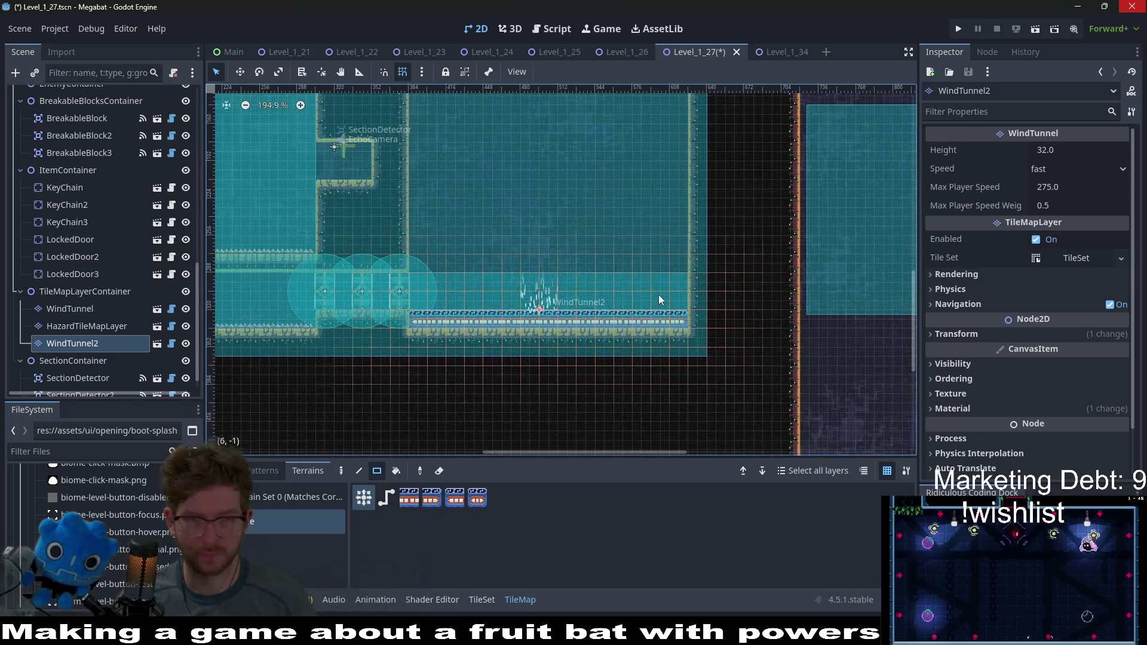
{"action": "left_click", "coordinate": [1068, 151]}
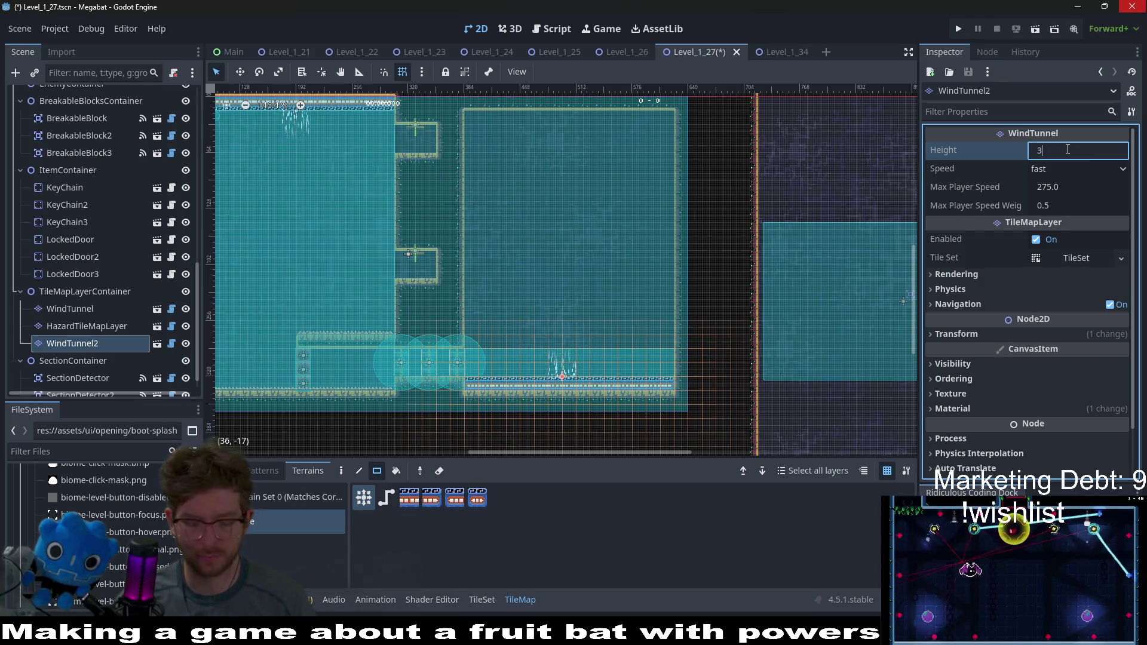
{"action": "type", "text": "10"}
{"action": "key", "text": "Return"}
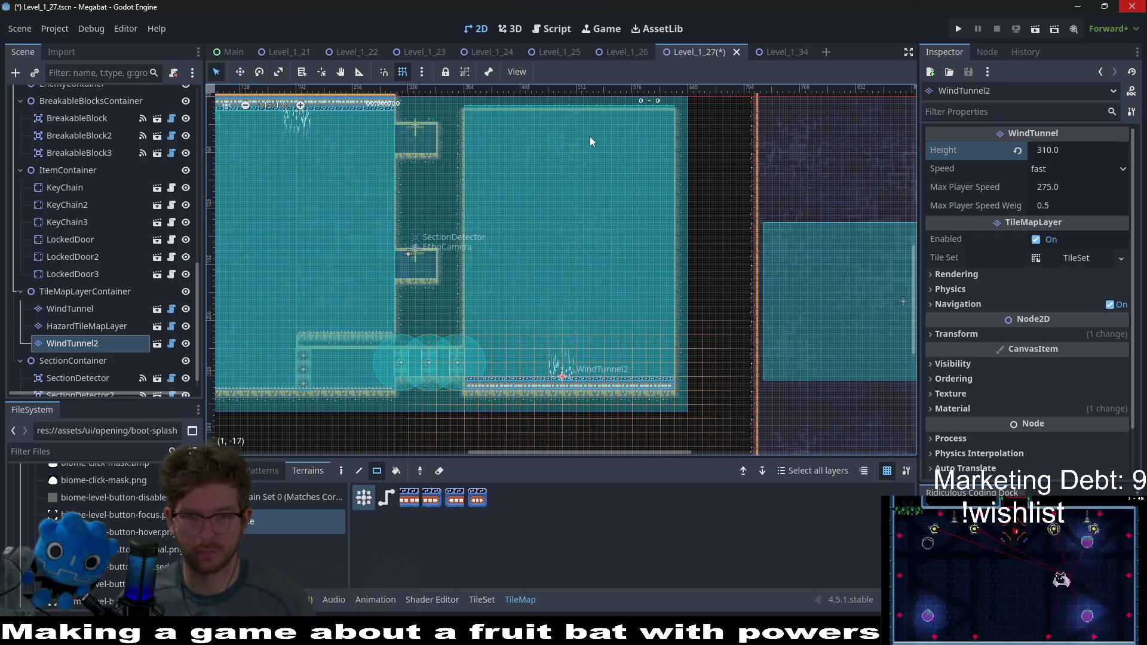
{"action": "scroll", "coordinate": [590, 161], "scroll_direction": "up", "scroll_amount": 5}
{"action": "scroll", "coordinate": [579, 239], "scroll_direction": "up", "scroll_amount": 12}
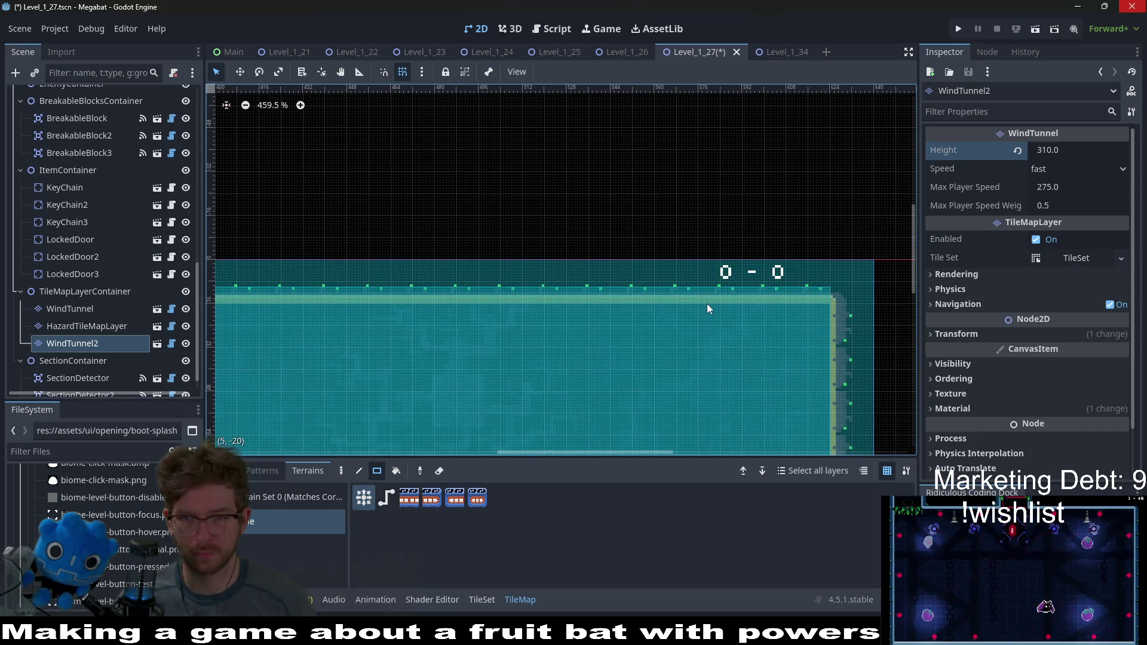
{"action": "left_click", "coordinate": [1102, 149]}
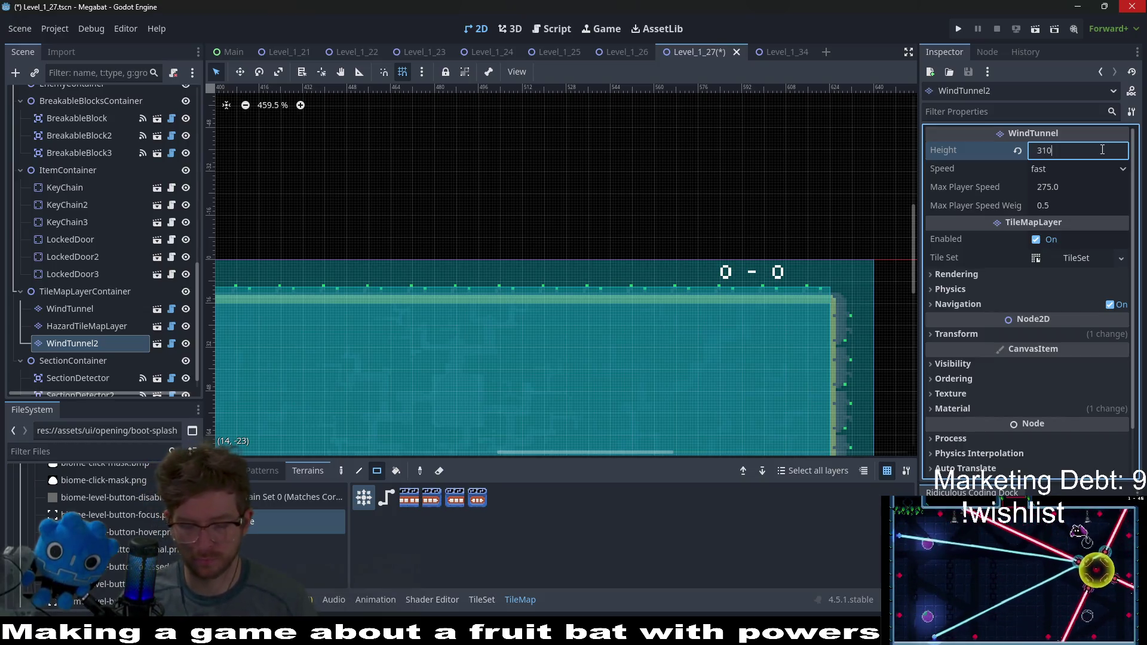
{"action": "type", "text": "+2"}
{"action": "key", "text": "Return"}
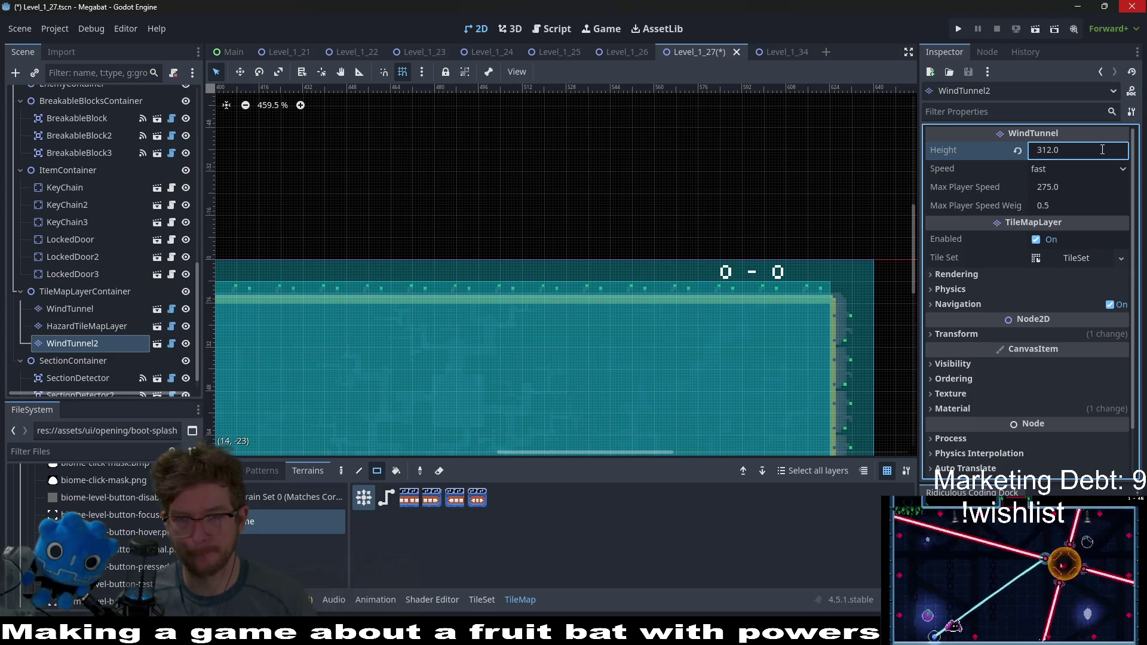
{"action": "left_click", "coordinate": [1114, 151]}
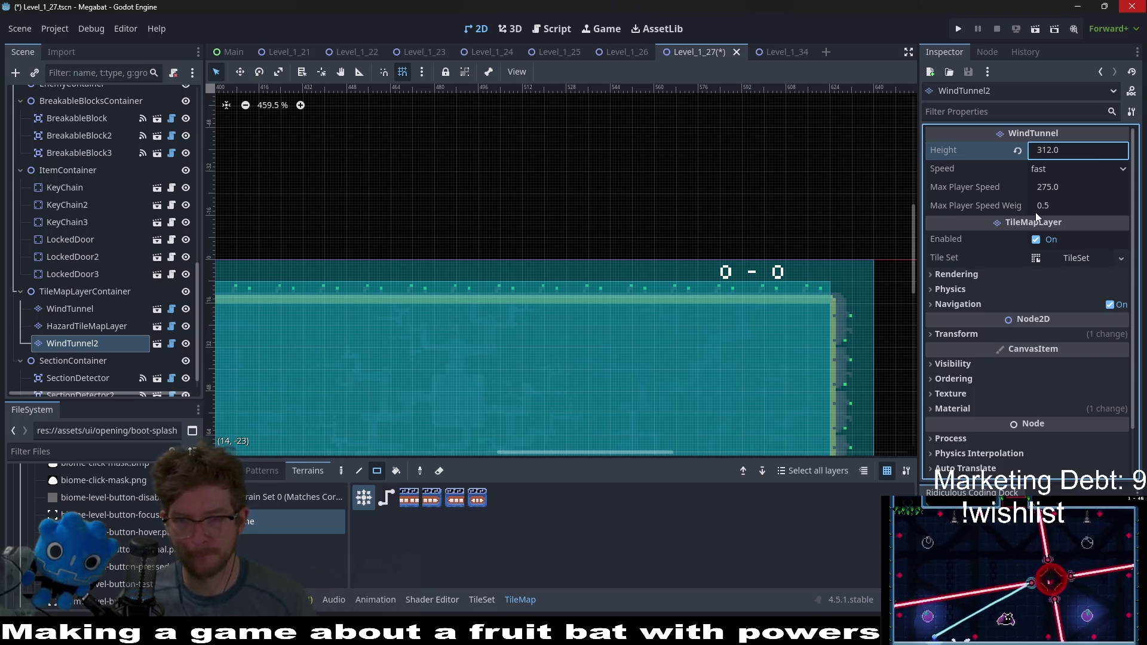
{"action": "left_click", "coordinate": [1115, 153]}
{"action": "type", "text": "+8"}
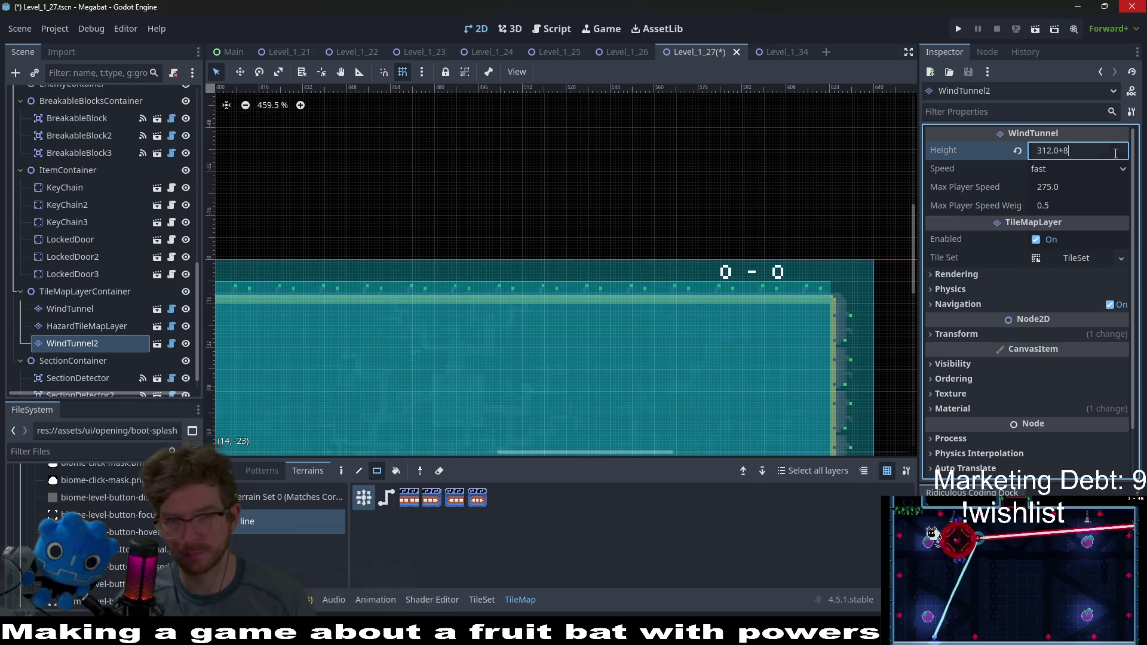
{"action": "key", "text": "Return"}
Step: Set the wind tunnel Height to 304 and save Level_1_27
{"action": "scroll", "coordinate": [723, 342], "scroll_direction": "down", "scroll_amount": 5}
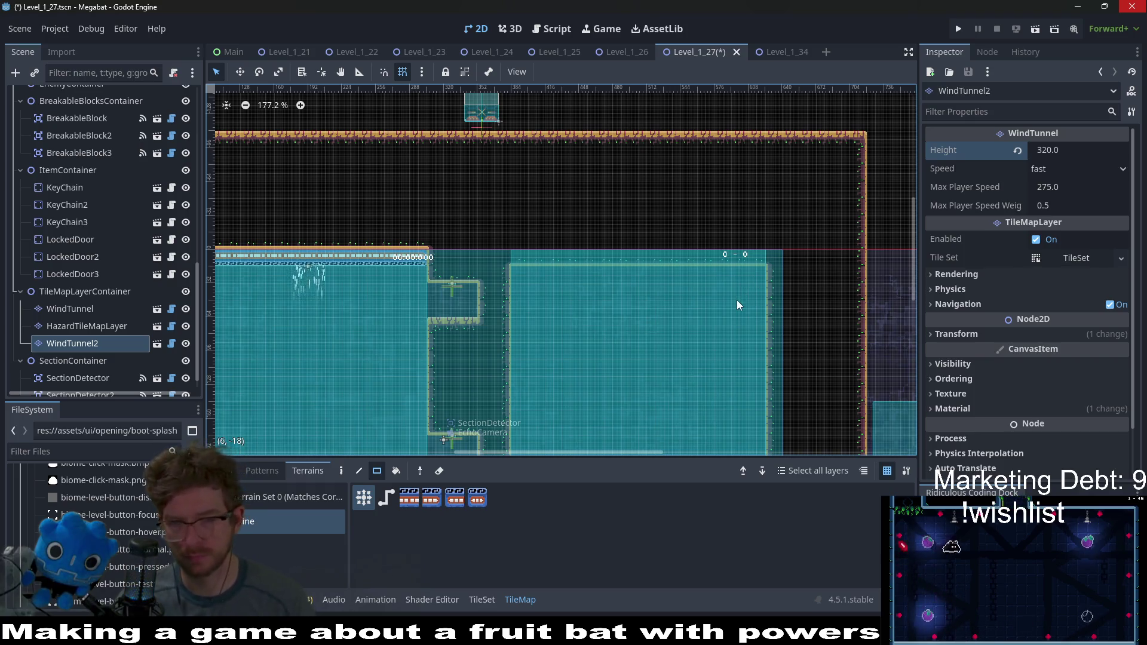
{"action": "scroll", "coordinate": [737, 300], "scroll_direction": "down", "scroll_amount": 3}
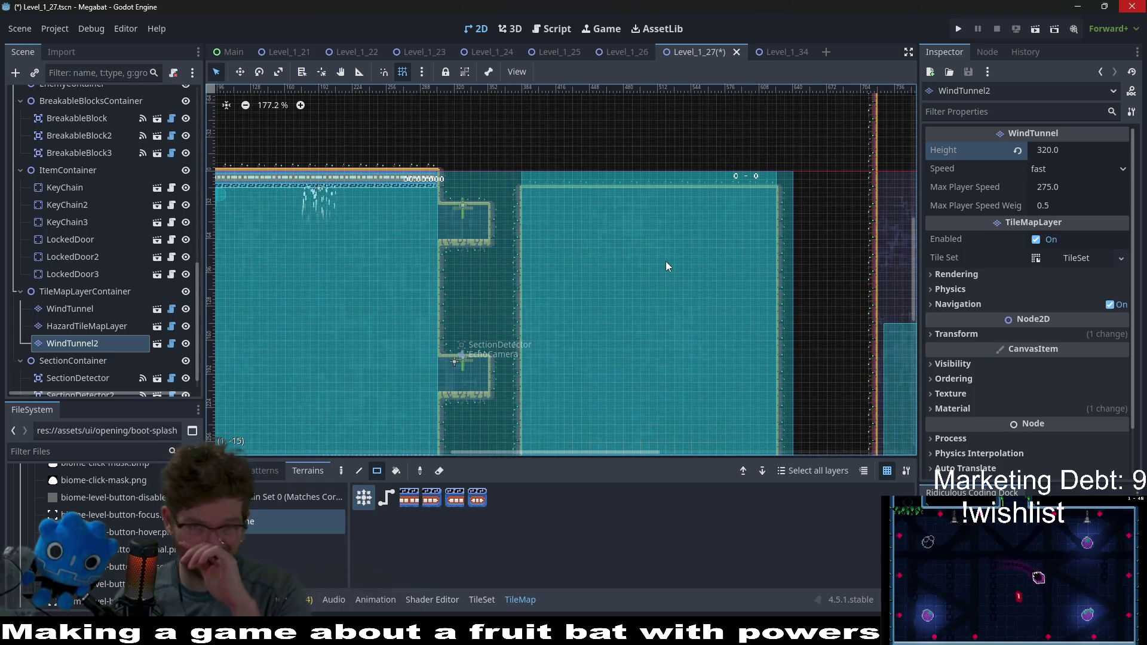
{"action": "scroll", "coordinate": [670, 278], "scroll_direction": "down", "scroll_amount": 4}
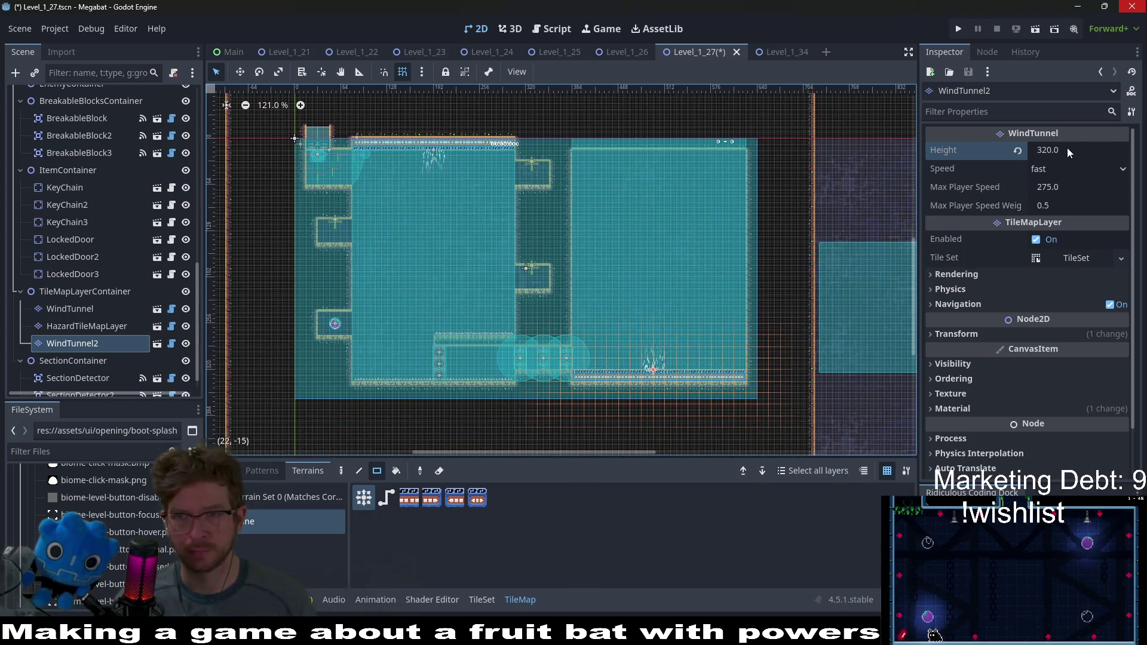
{"action": "left_click", "coordinate": [1069, 149]}
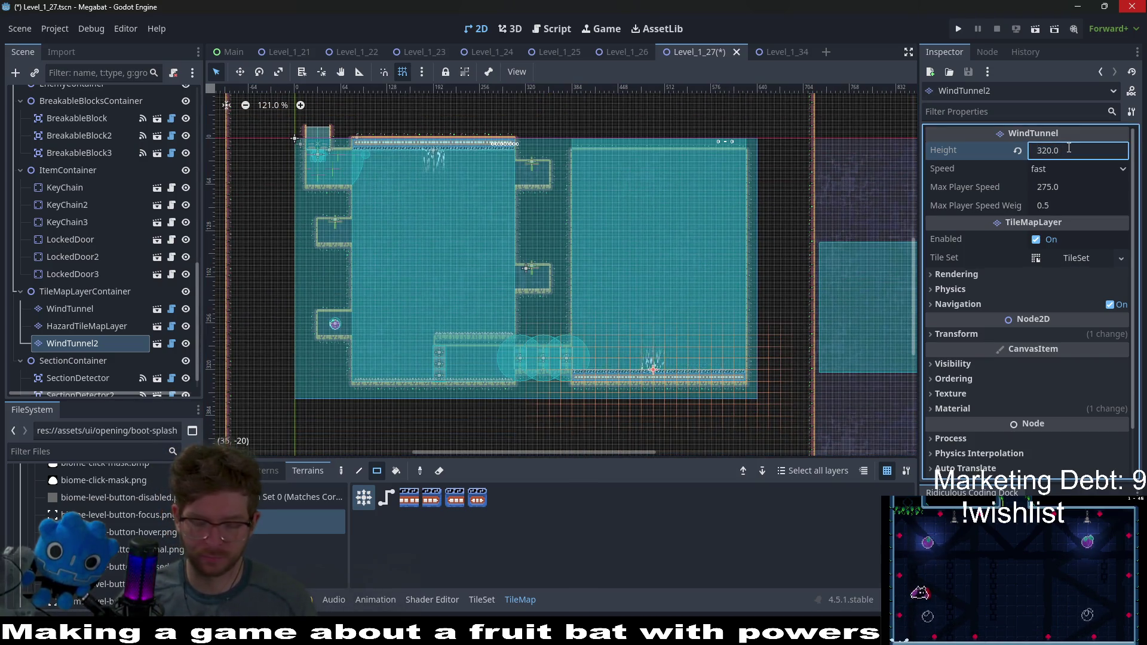
{"action": "type", "text": "-16"}
{"action": "key", "text": "Return"}
{"action": "key", "text": "ctrl+s"}
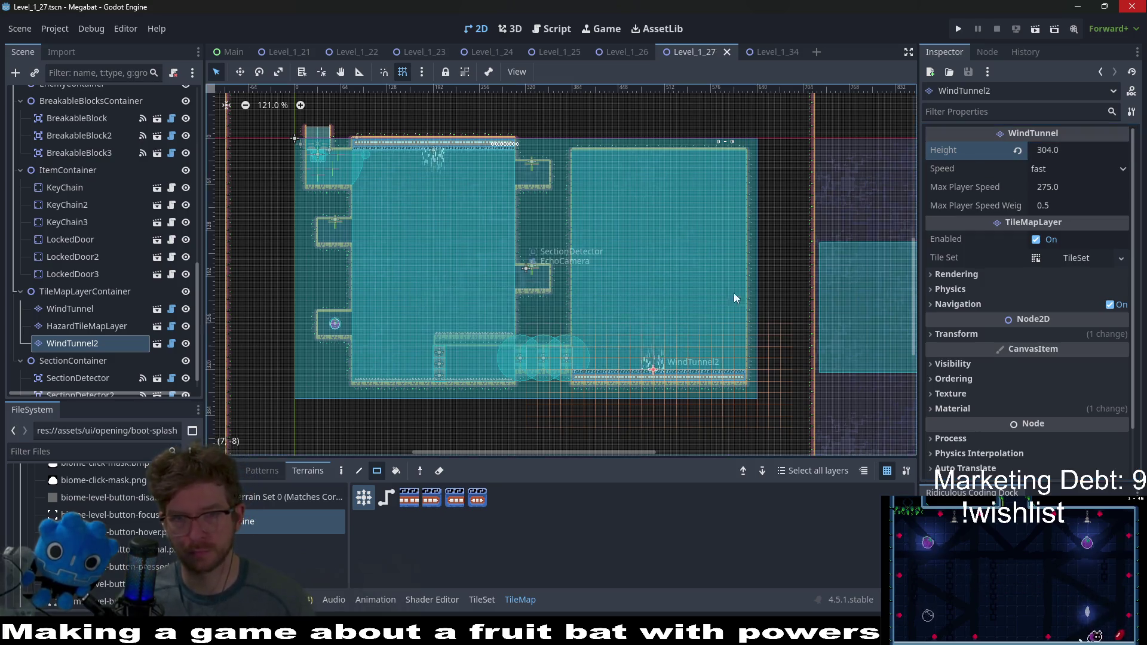
{"action": "scroll", "coordinate": [695, 249], "scroll_direction": "right", "scroll_amount": 2}
{"action": "scroll", "coordinate": [704, 257], "scroll_direction": "down", "scroll_amount": 2}
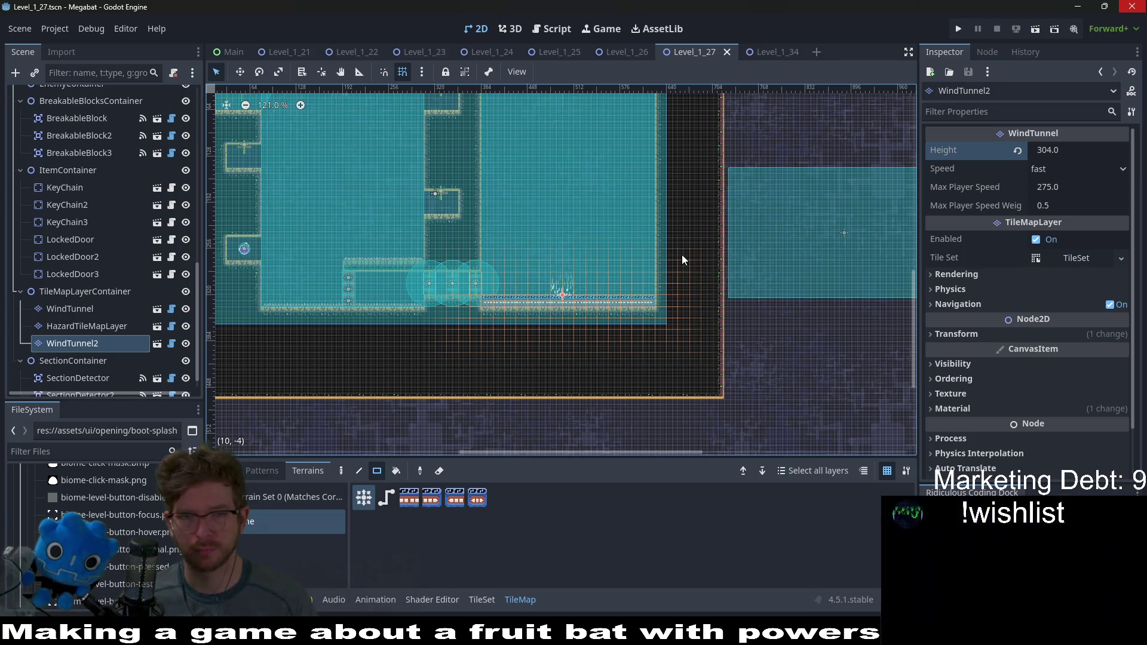
{"action": "scroll", "coordinate": [619, 275], "scroll_direction": "up", "scroll_amount": 2}
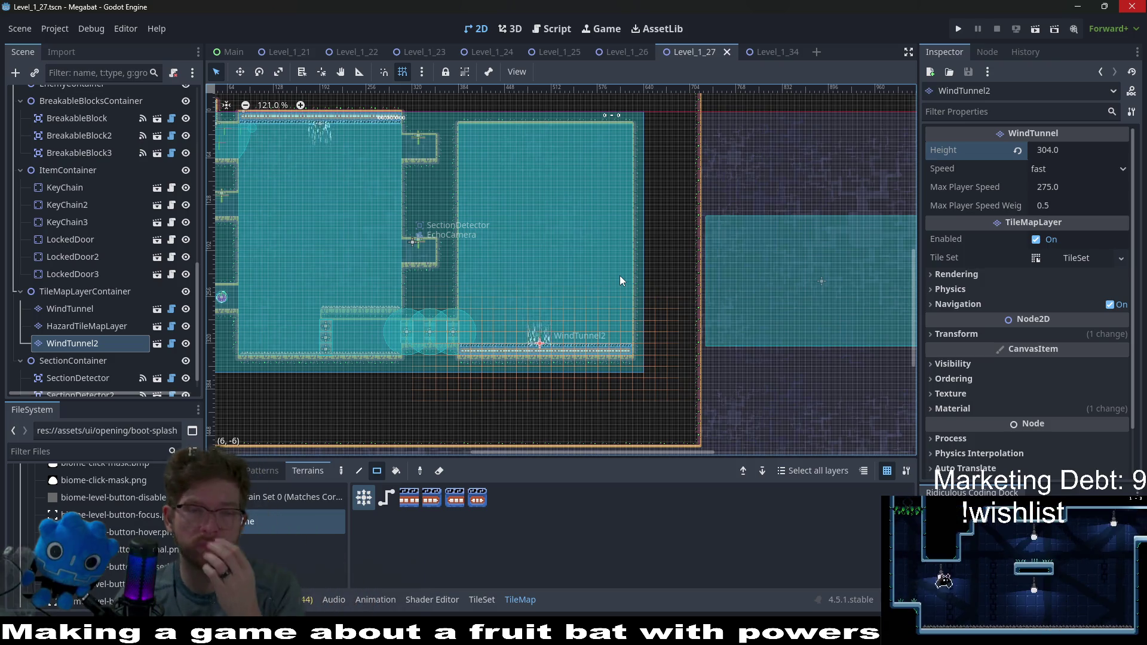
{"action": "scroll", "coordinate": [524, 296], "scroll_direction": "up", "scroll_amount": 3}
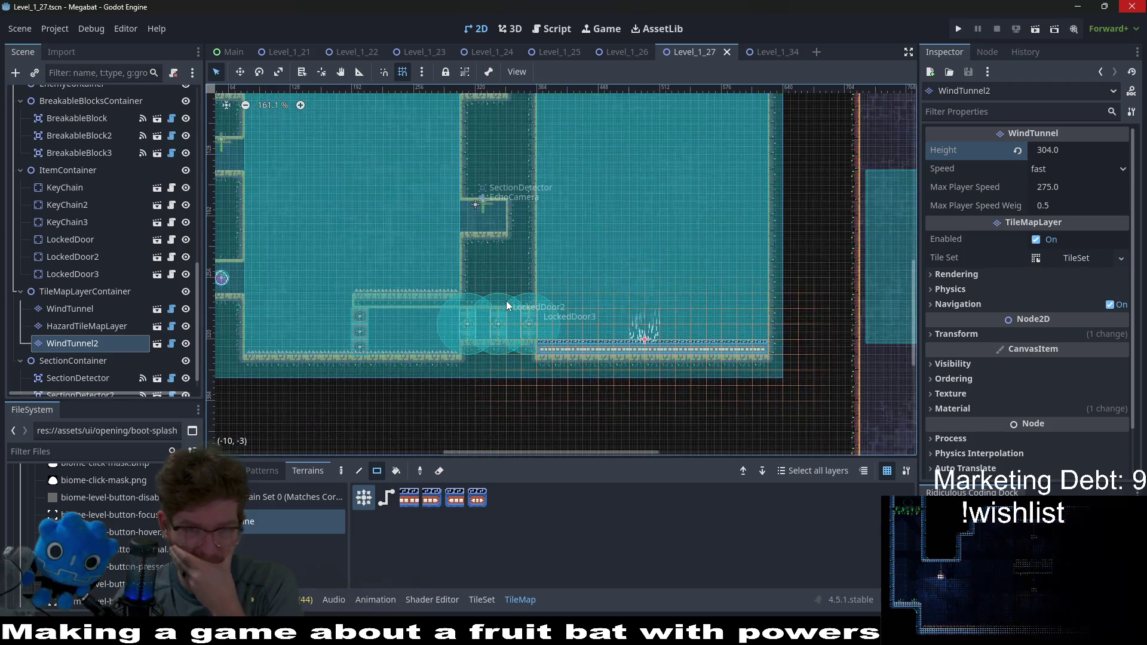
{"action": "scroll", "coordinate": [506, 302], "scroll_direction": "up", "scroll_amount": 7}
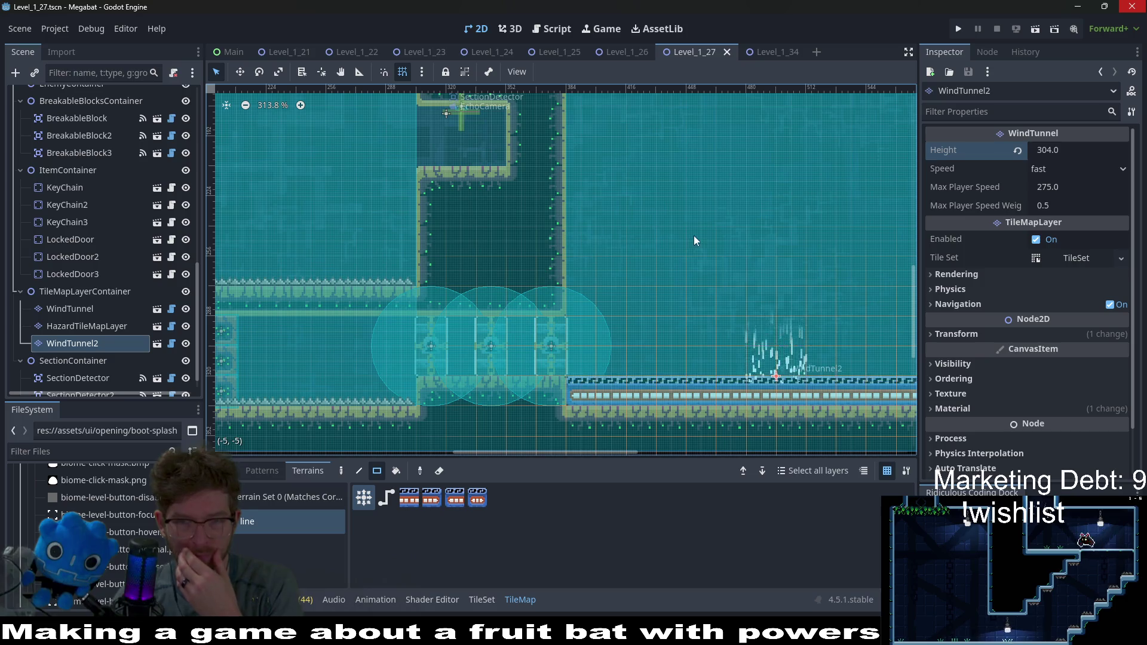
{"action": "scroll", "coordinate": [681, 228], "scroll_direction": "down", "scroll_amount": 4}
{"action": "scroll", "coordinate": [625, 293], "scroll_direction": "down", "scroll_amount": 2}
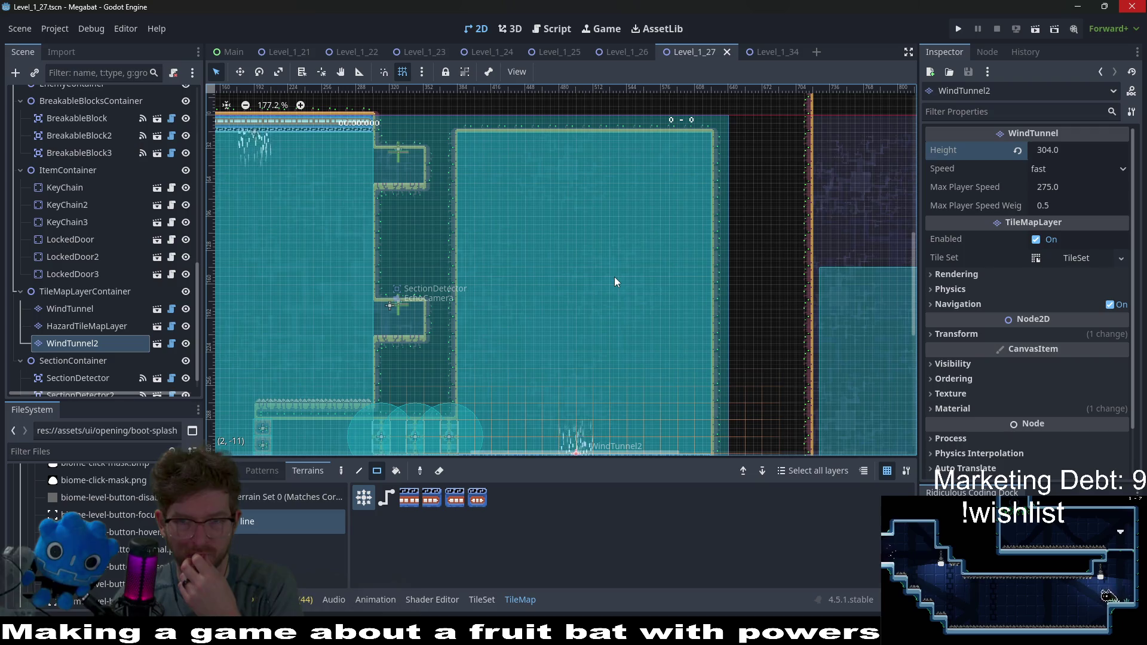
{"action": "scroll", "coordinate": [73, 337], "scroll_direction": "down", "scroll_amount": 1}
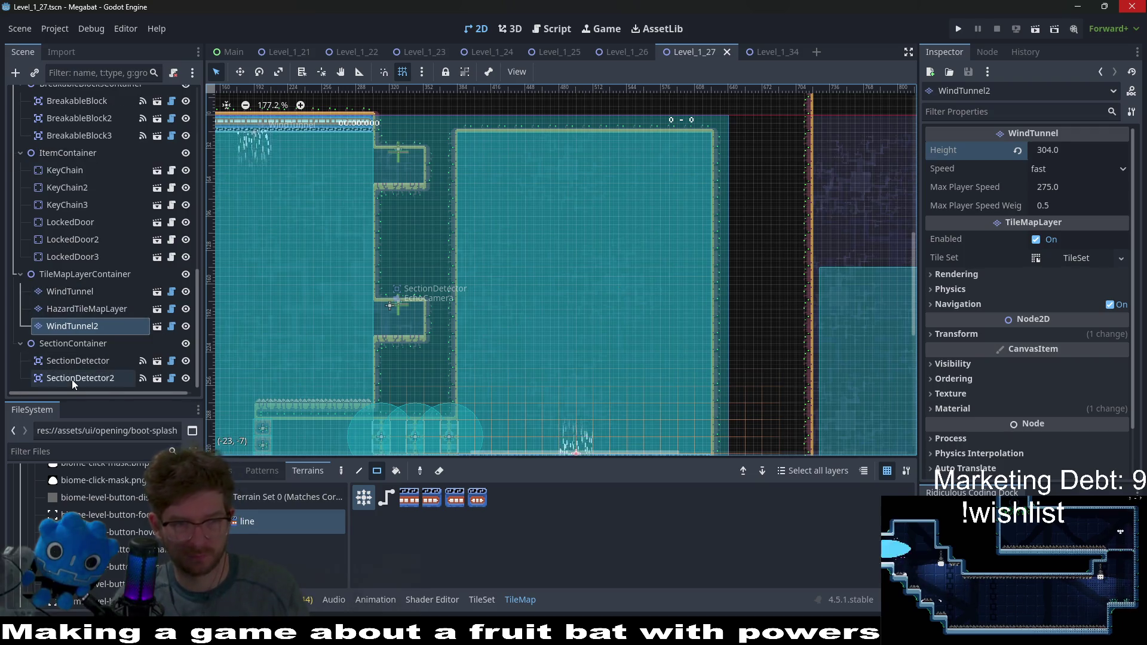
Step: Delete the SectionDetector2 node
{"action": "left_click", "coordinate": [72, 379]}
{"action": "key", "text": "f"}
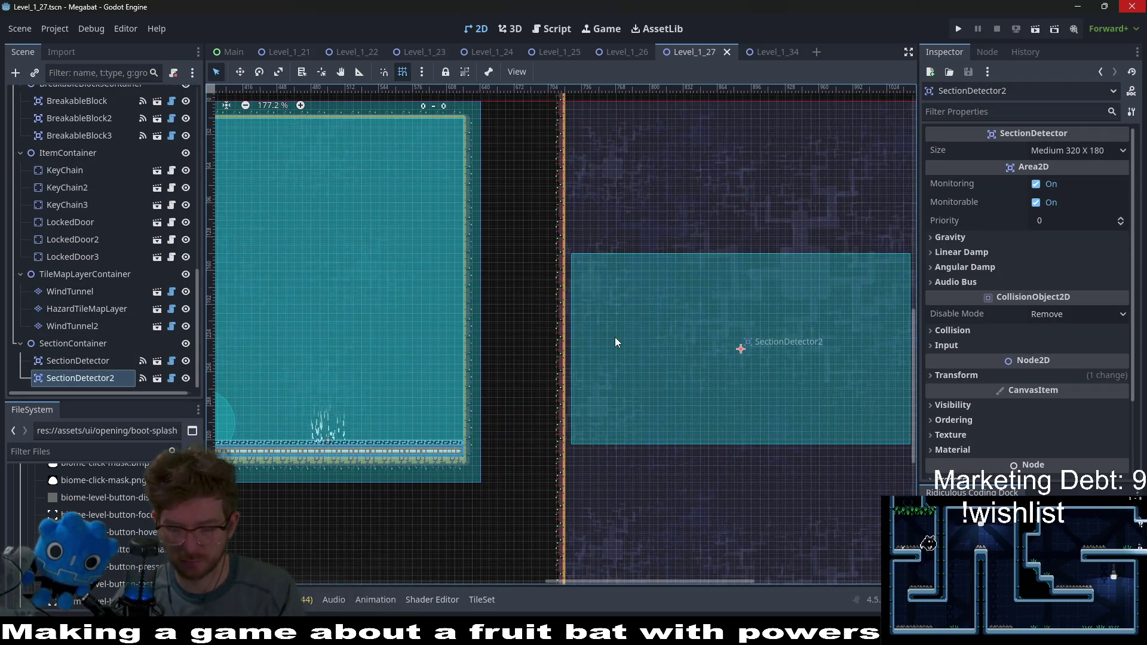
{"action": "key", "text": "Delete"}
{"action": "key", "text": "Return"}
{"action": "scroll", "coordinate": [551, 345], "scroll_direction": "left", "scroll_amount": 5}
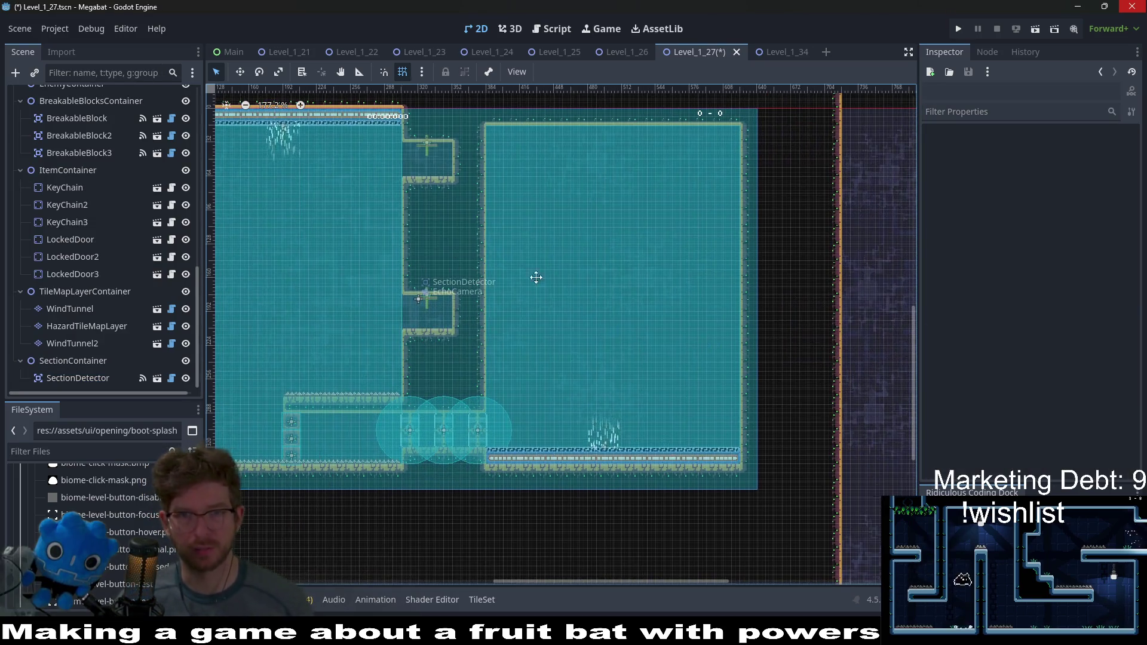
{"action": "scroll", "coordinate": [536, 277], "scroll_direction": "left", "scroll_amount": 5}
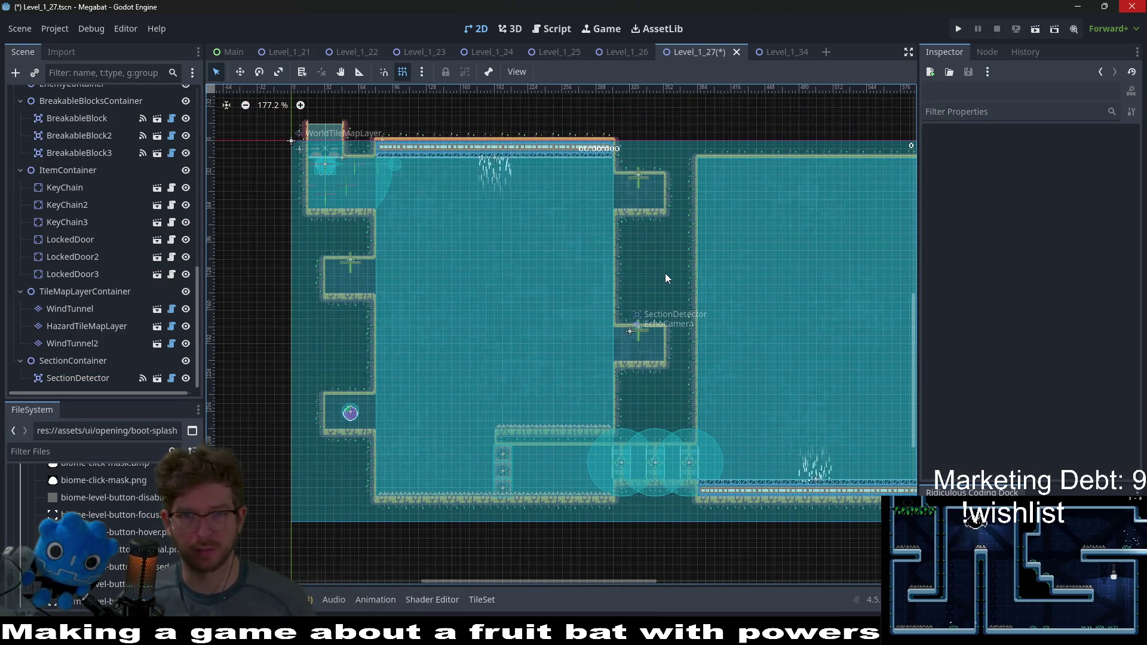
Step: Delete the remaining SectionDetector node and save the scene
{"action": "left_click", "coordinate": [72, 378]}
{"action": "key", "text": "Delete"}
{"action": "key", "text": "Return"}
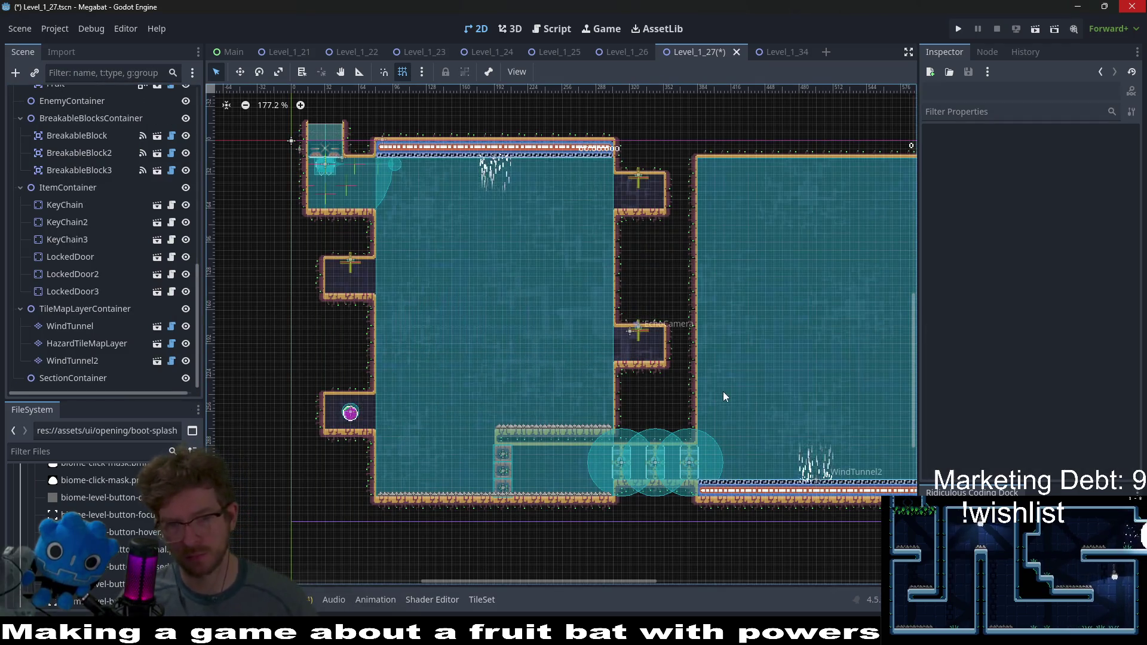
{"action": "key", "text": "ctrl+s"}
Step: Pan the level view and select the EnemyContainer node
{"action": "scroll", "coordinate": [599, 347], "scroll_direction": "right", "scroll_amount": 5}
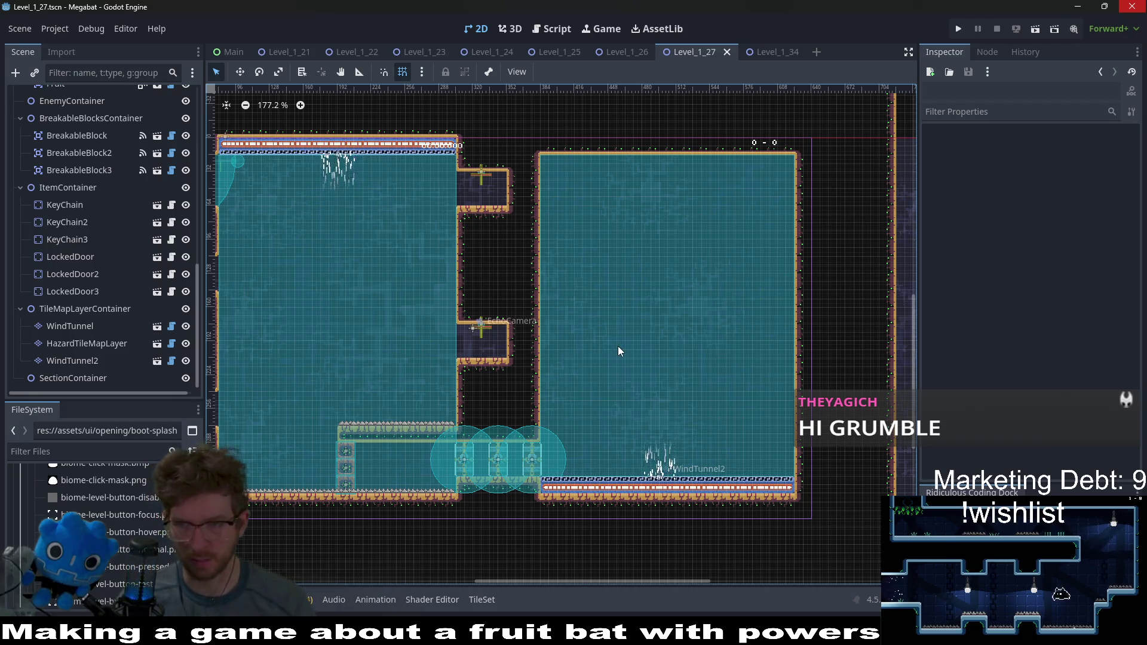
{"action": "left_click_drag", "start_coordinate": [686, 272], "coordinate": [666, 326]}
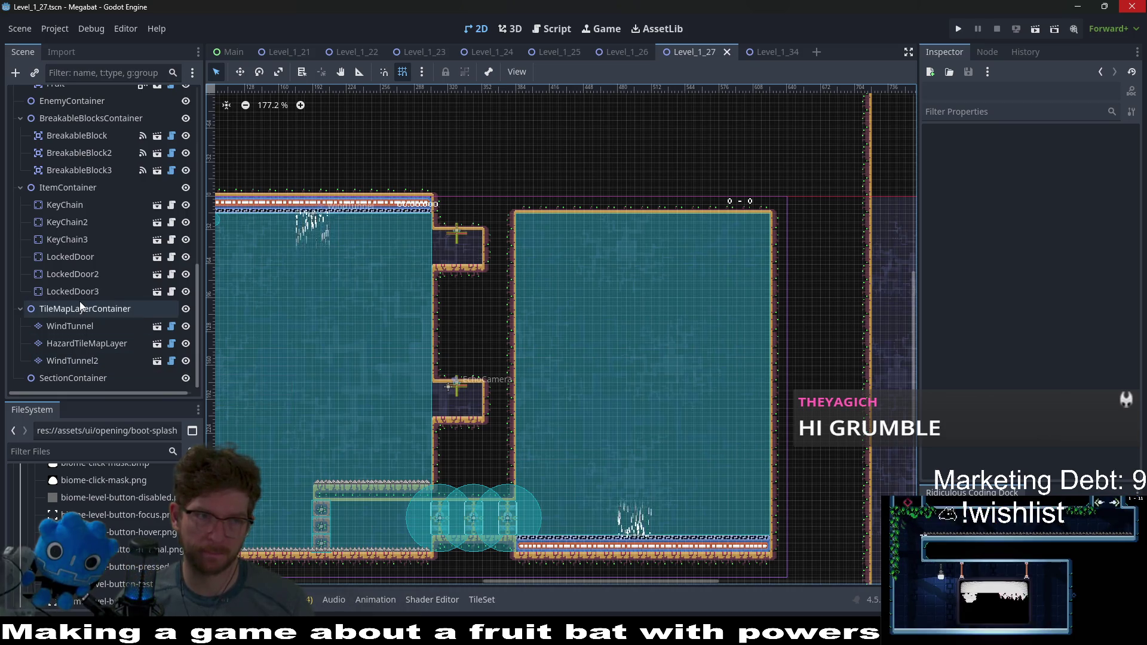
{"action": "scroll", "coordinate": [80, 301], "scroll_direction": "up", "scroll_amount": 3}
{"action": "left_click", "coordinate": [75, 173]}
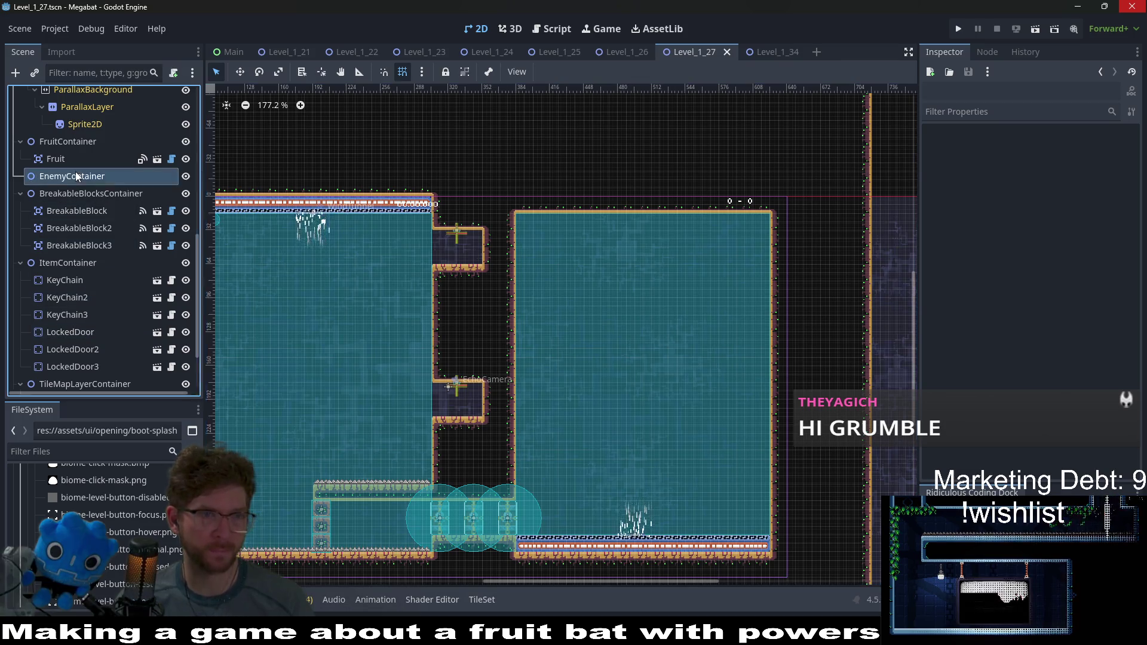
Step: Instance BounceProjectileTurret.tscn under EnemyContainer, found by searching 'bounce'
{"action": "right_click", "coordinate": [75, 171]}
{"action": "left_click", "coordinate": [127, 192]}
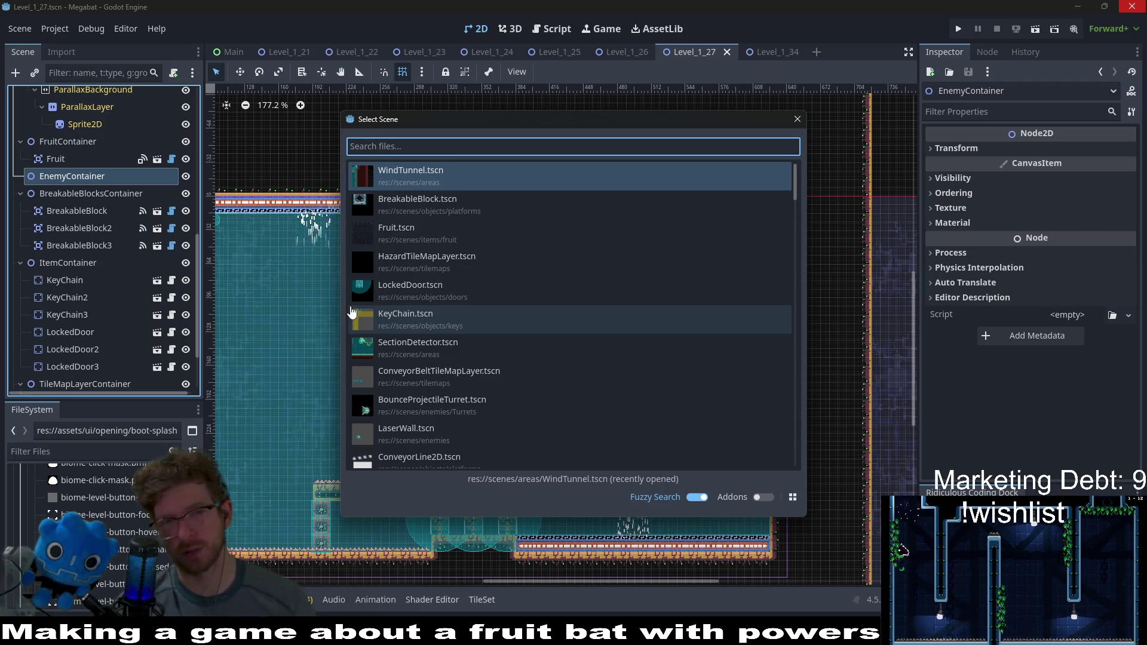
{"action": "type", "text": "p"}
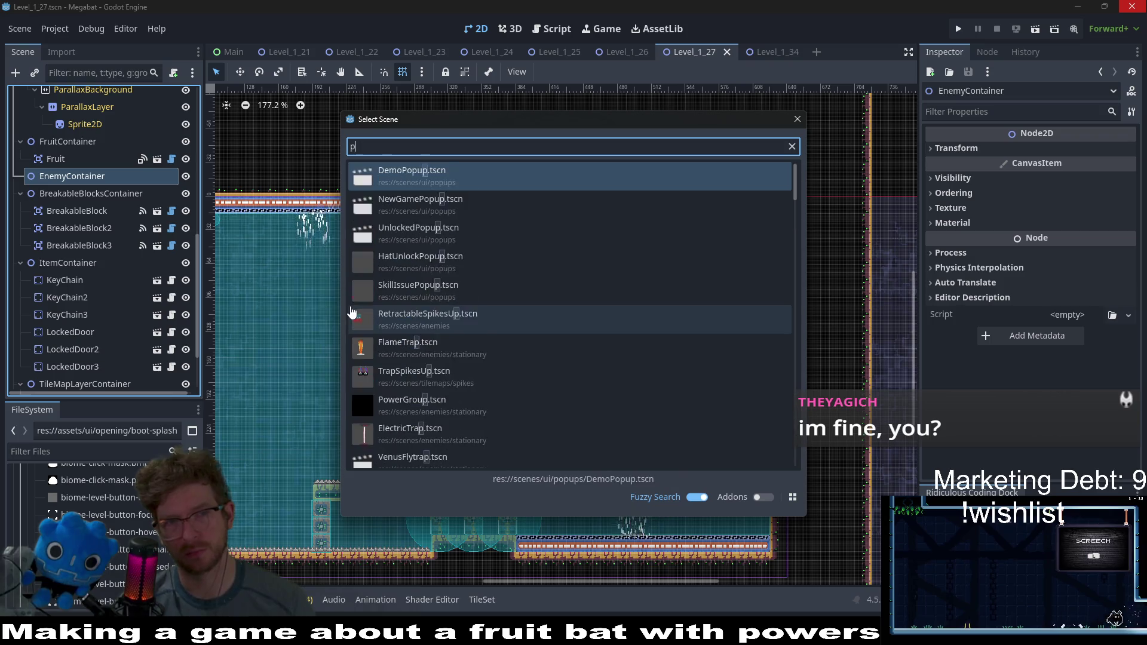
{"action": "key", "text": "BackSpace"}
{"action": "type", "text": "bounce"}
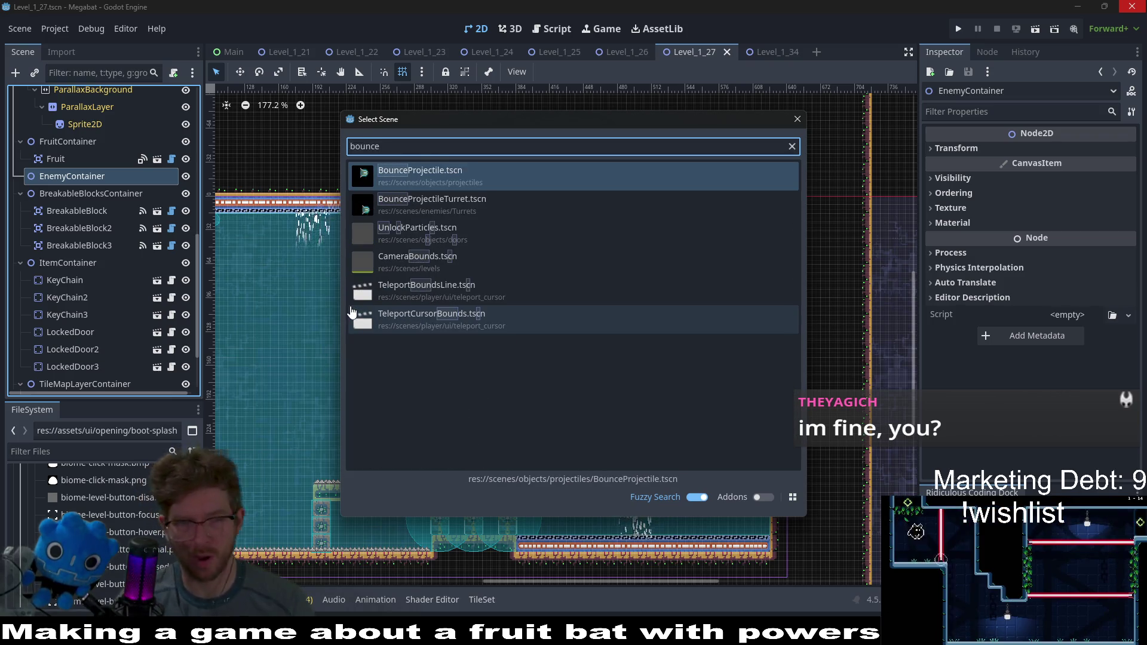
{"action": "double_click", "coordinate": [420, 211]}
{"action": "scroll", "coordinate": [640, 364], "scroll_direction": "down", "scroll_amount": 3}
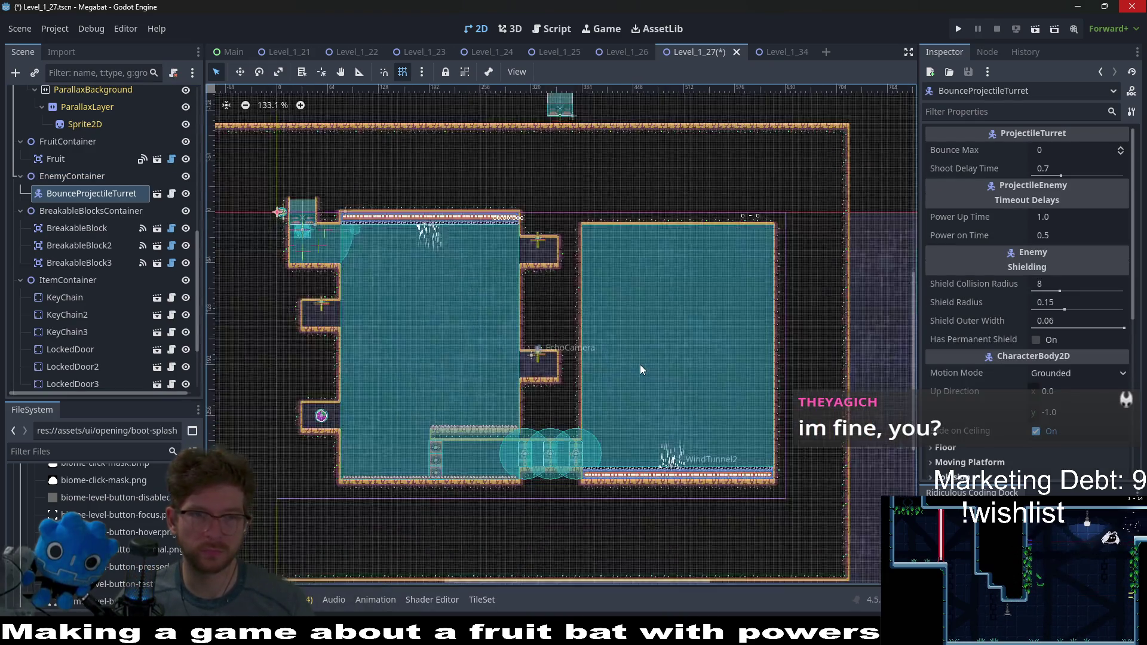
Step: Move the turret into the right room and rotate it 180°
{"action": "key", "text": "w"}
{"action": "mouse_move", "coordinate": [280, 212]}
{"action": "left_mouse_down"}
{"action": "mouse_move", "coordinate": [455, 307]}
{"action": "mouse_move", "coordinate": [710, 374]}
{"action": "mouse_move", "coordinate": [640, 397]}
{"action": "left_mouse_up"}
{"action": "scroll", "coordinate": [647, 407], "scroll_direction": "up", "scroll_amount": 3}
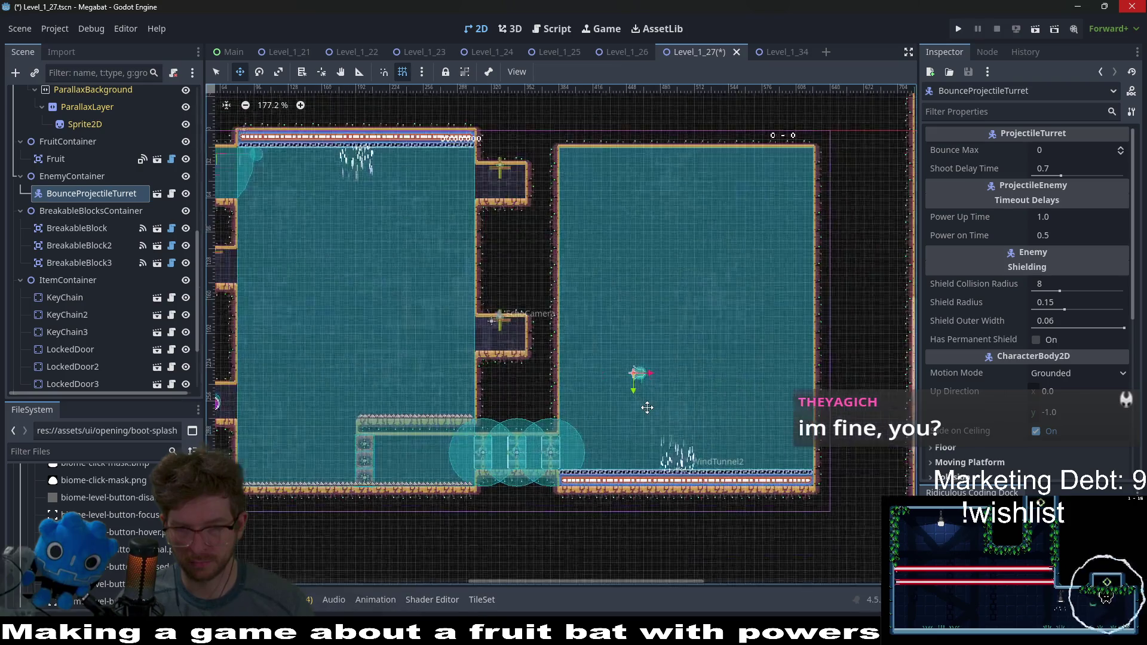
{"action": "scroll", "coordinate": [647, 408], "scroll_direction": "up", "scroll_amount": 4}
{"action": "scroll", "coordinate": [1022, 347], "scroll_direction": "down", "scroll_amount": 5}
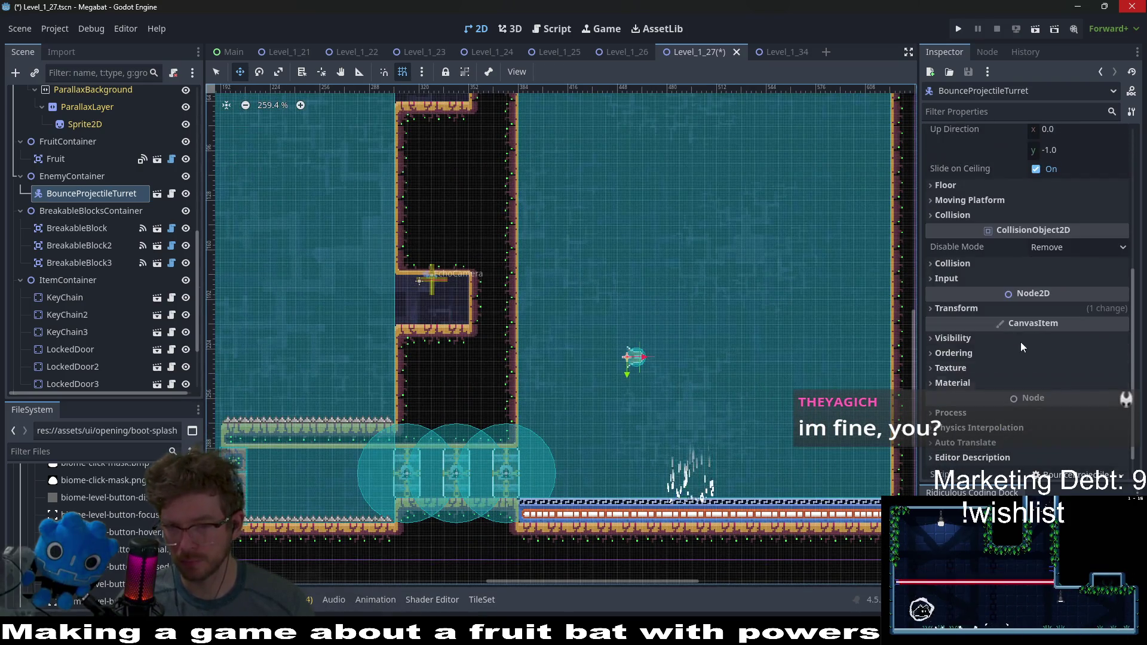
{"action": "left_click", "coordinate": [1013, 308]}
{"action": "left_click", "coordinate": [1055, 366]}
{"action": "type", "text": "18"}
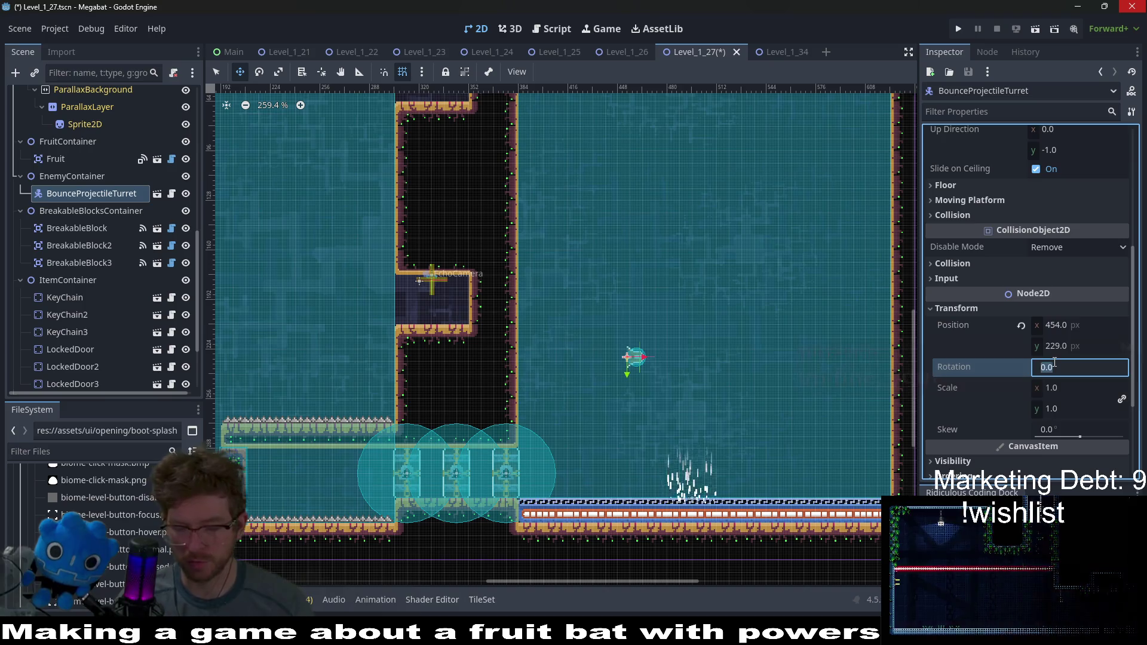
{"action": "type", "text": "0"}
{"action": "key", "text": "Return"}
Step: Place the turret against the room's right wall
{"action": "scroll", "coordinate": [604, 353], "scroll_direction": "up", "scroll_amount": 4}
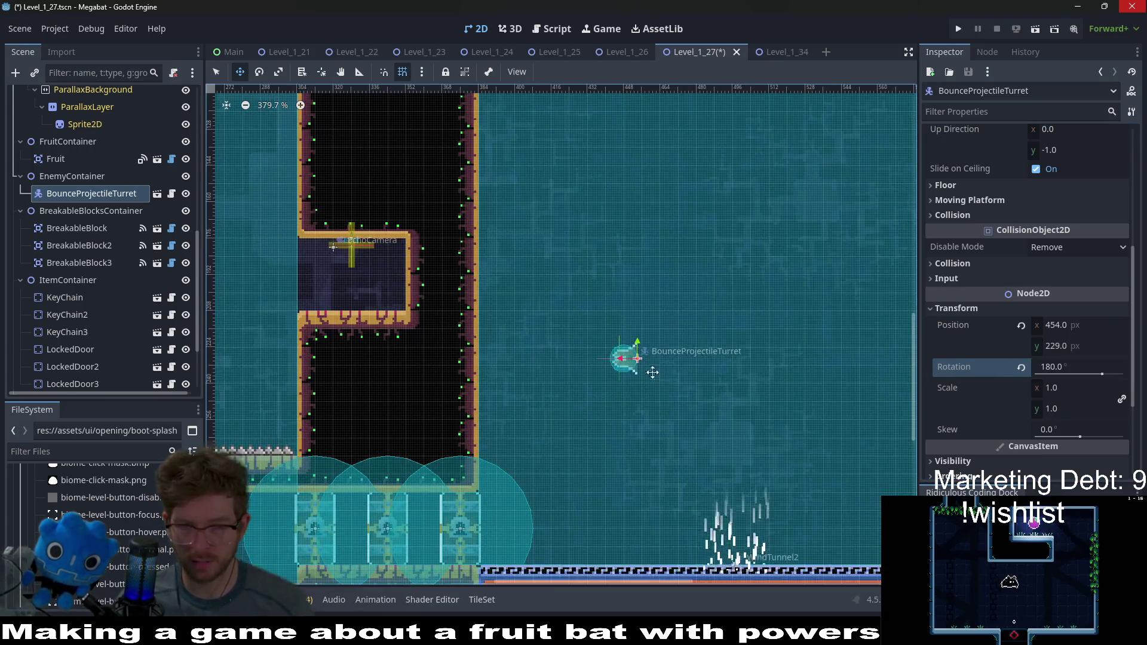
{"action": "left_click_drag", "start_coordinate": [784, 398], "coordinate": [639, 385]}
{"action": "mouse_move", "coordinate": [515, 355]}
{"action": "left_mouse_down"}
{"action": "mouse_move", "coordinate": [833, 469]}
{"action": "mouse_move", "coordinate": [858, 468]}
{"action": "mouse_move", "coordinate": [849, 465]}
{"action": "mouse_move", "coordinate": [863, 431]}
{"action": "left_mouse_up"}
{"action": "scroll", "coordinate": [854, 466], "scroll_direction": "up", "scroll_amount": 4}
{"action": "scroll", "coordinate": [860, 433], "scroll_direction": "down", "scroll_amount": 4}
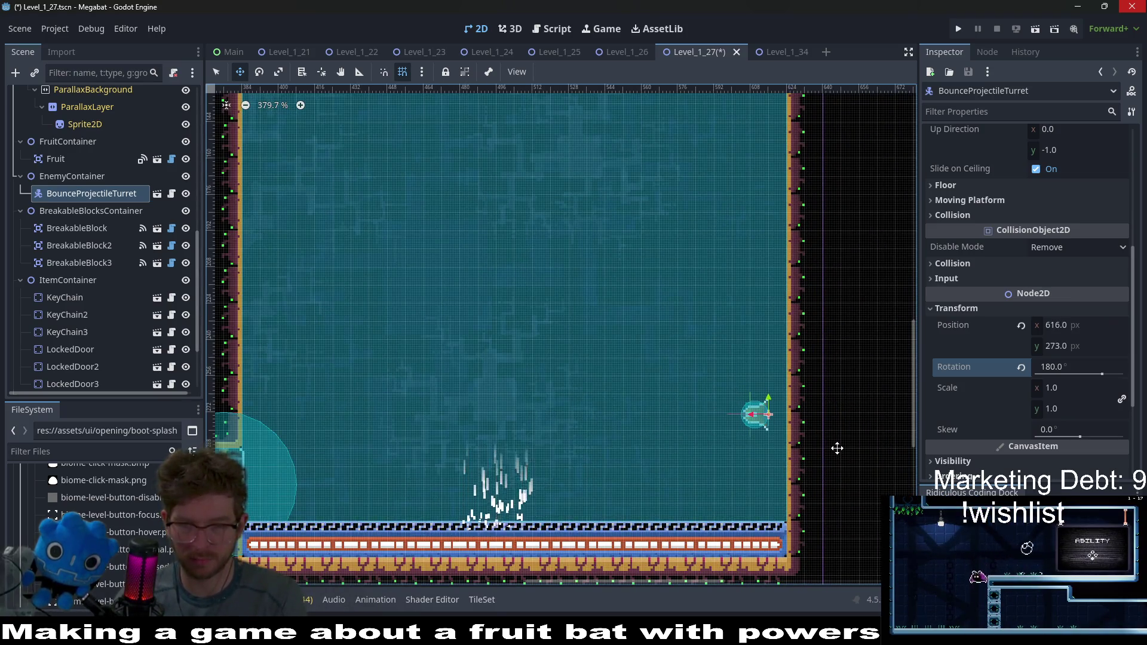
{"action": "key", "text": "Right"}
{"action": "key", "text": "Right"}
{"action": "key", "text": "Right"}
{"action": "key", "text": "Up"}
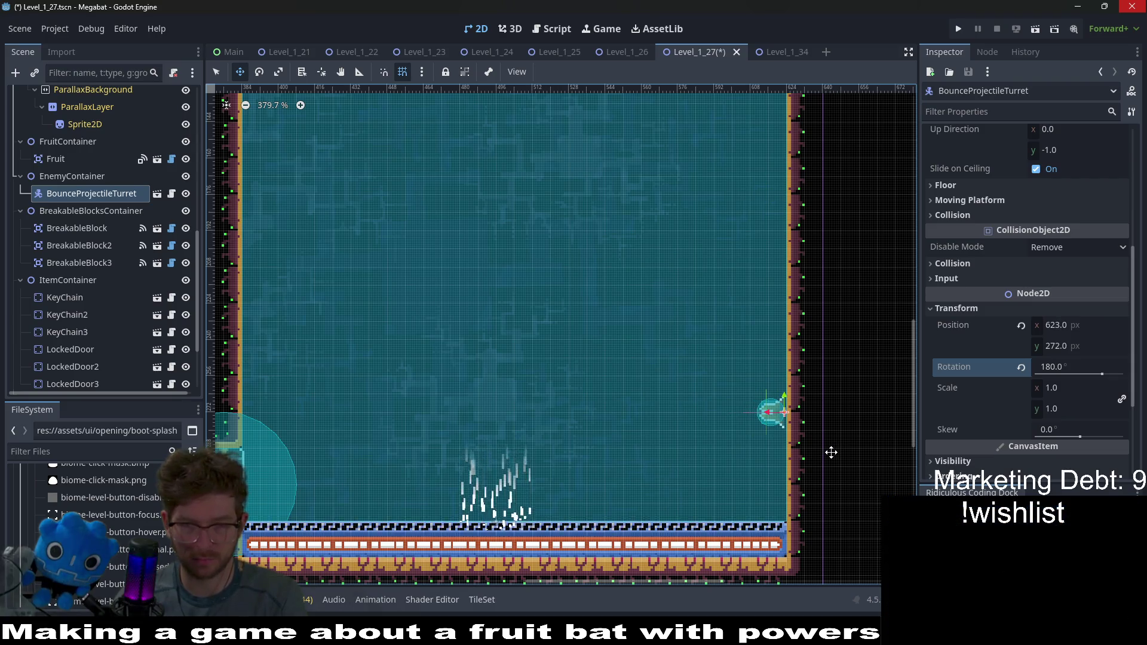
{"action": "key", "text": "Down"}
{"action": "key", "text": "Down"}
{"action": "key", "text": "Down"}
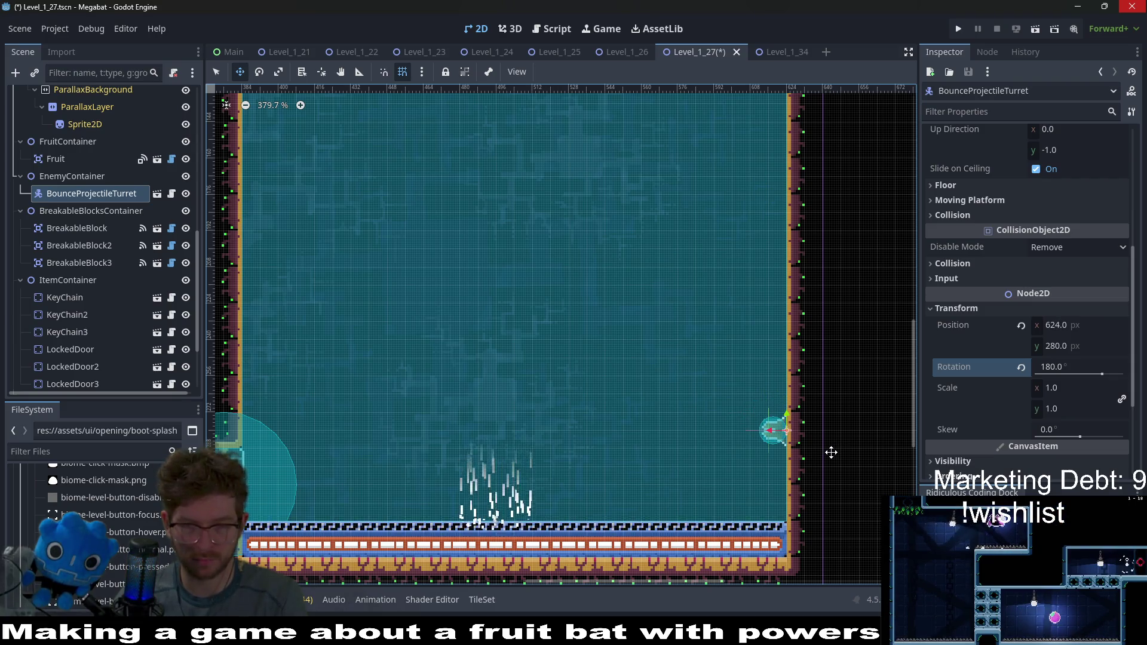
{"action": "left_click_drag", "start_coordinate": [751, 384], "coordinate": [781, 384]}
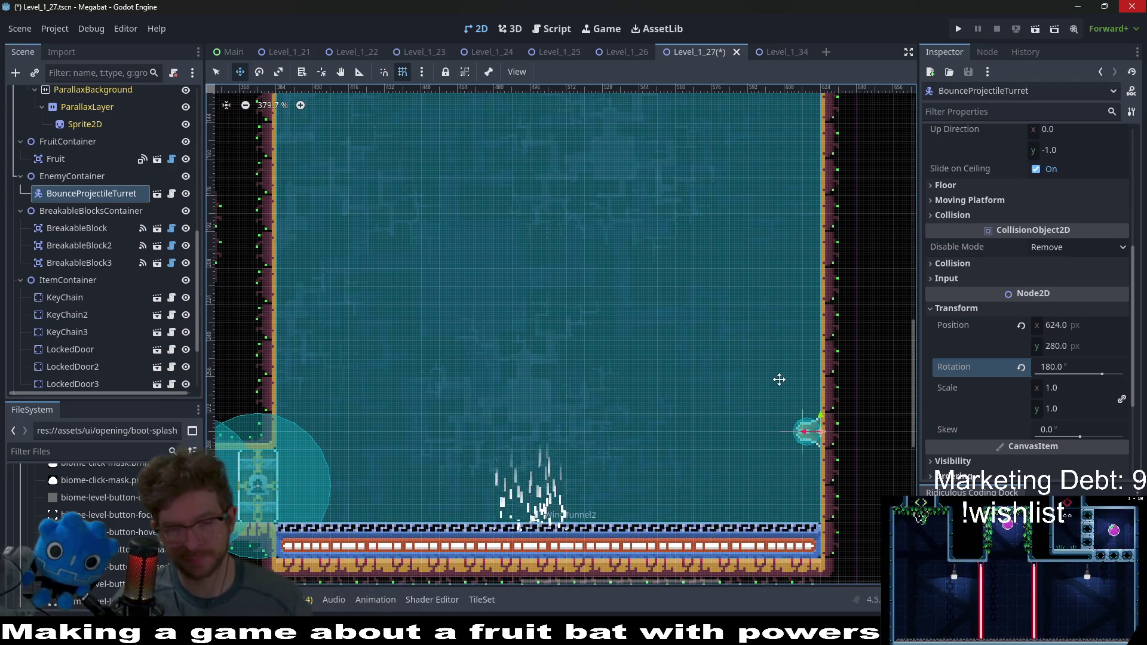
Step: Duplicate the turret into a column of three up the right wall and select all three
{"action": "key", "text": "ctrl+d"}
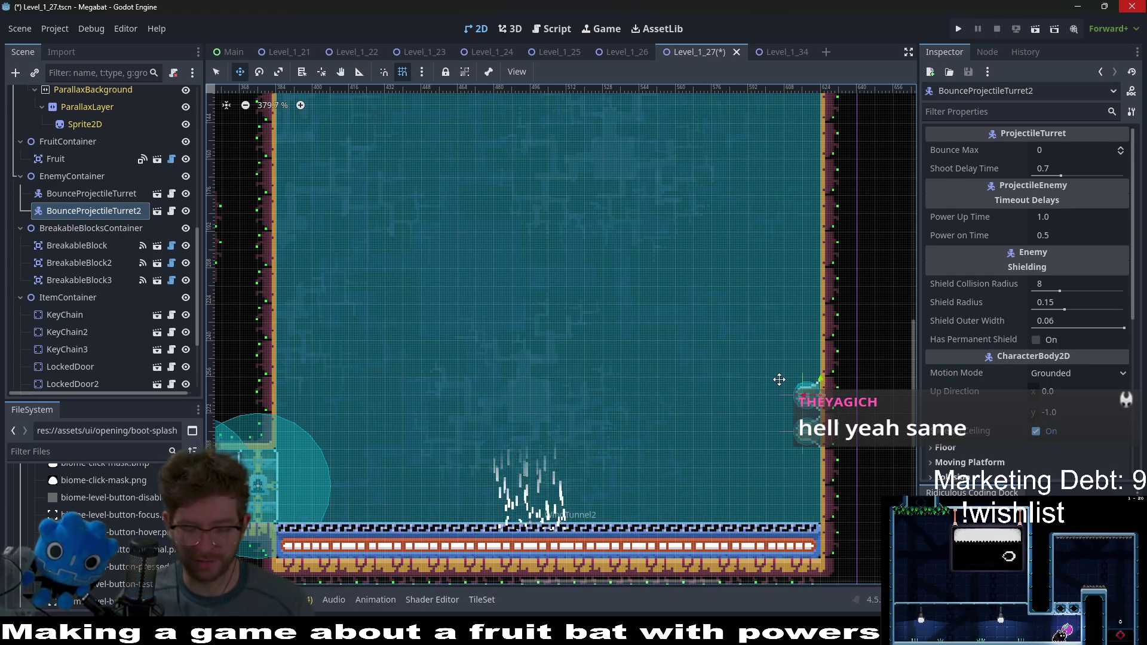
{"action": "key", "text": "ctrl+d"}
{"action": "key", "text": "Up"}
{"action": "key", "text": "Up"}
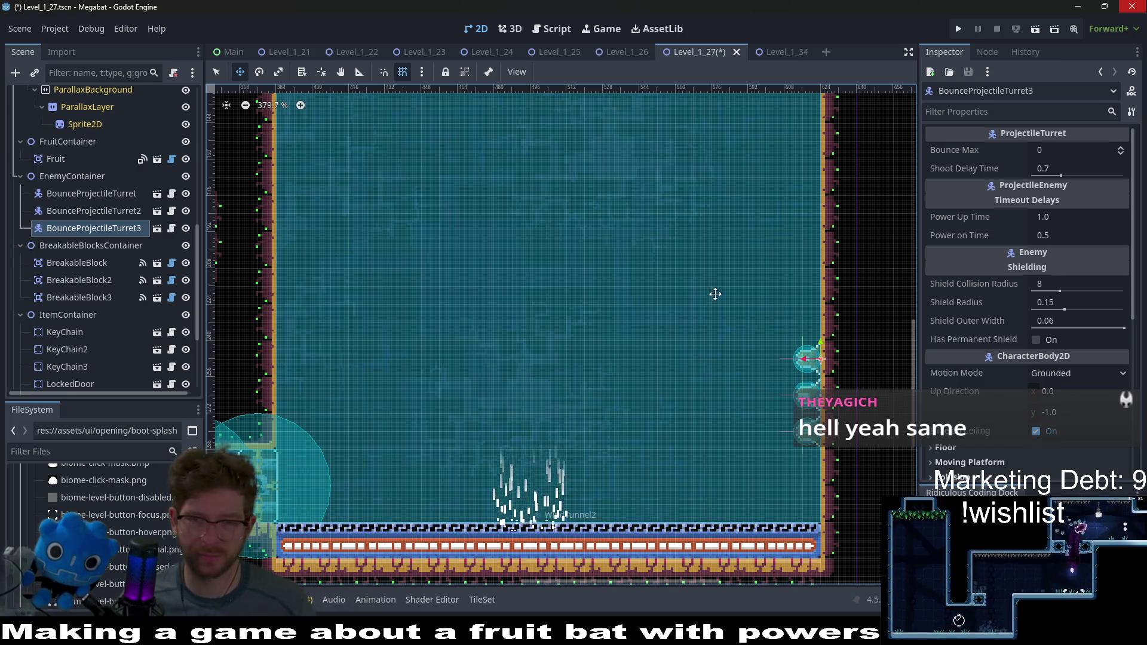
{"action": "scroll", "coordinate": [598, 370], "scroll_direction": "up", "scroll_amount": 2}
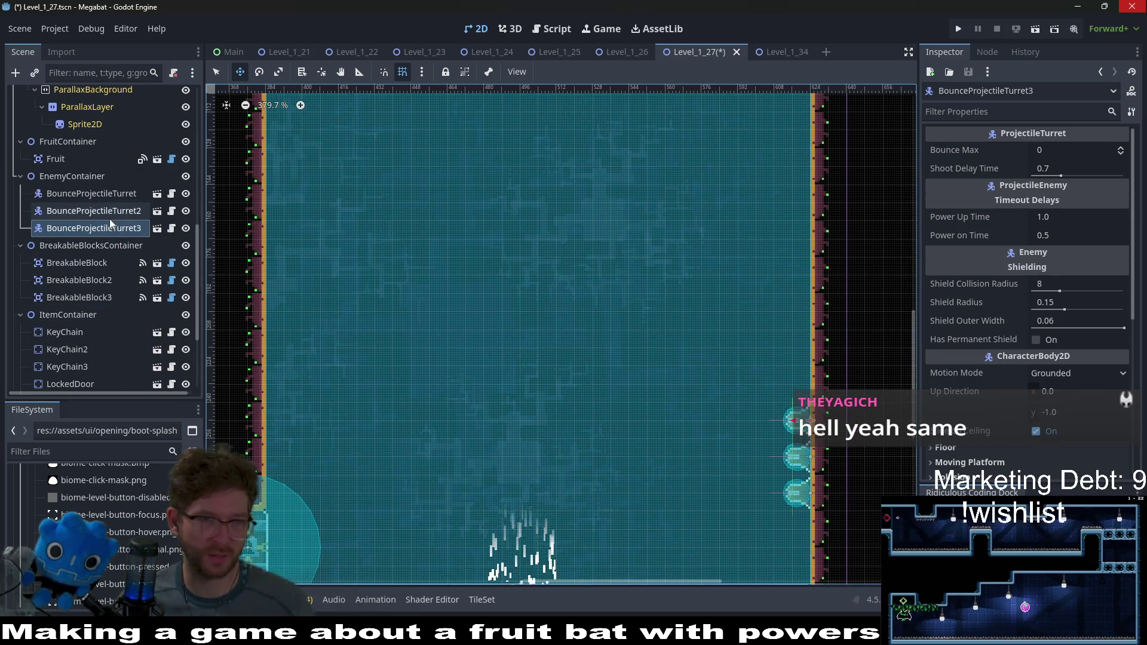
{"action": "left_click", "coordinate": [90, 193], "text": "shift"}
{"action": "scroll", "coordinate": [590, 368], "scroll_direction": "down", "scroll_amount": 2}
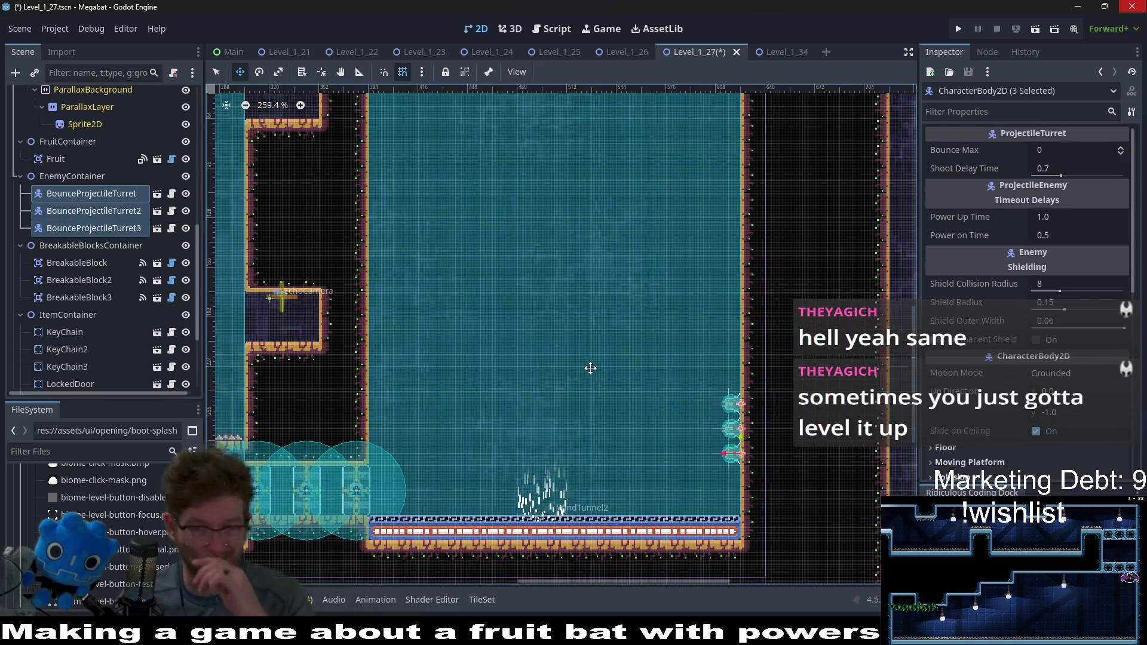
Step: Duplicate the three turrets and reset the copies' rotation to 0°
{"action": "key", "text": "ctrl+d"}
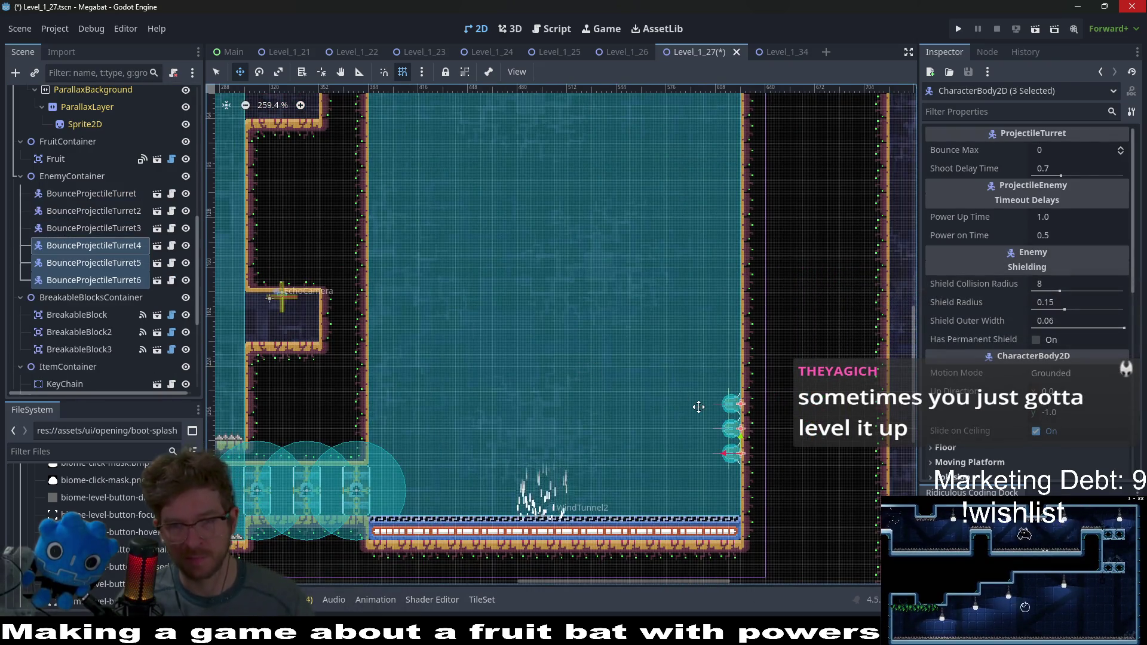
{"action": "left_click_drag", "start_coordinate": [667, 405], "coordinate": [472, 295]}
{"action": "scroll", "coordinate": [1064, 418], "scroll_direction": "down", "scroll_amount": 5}
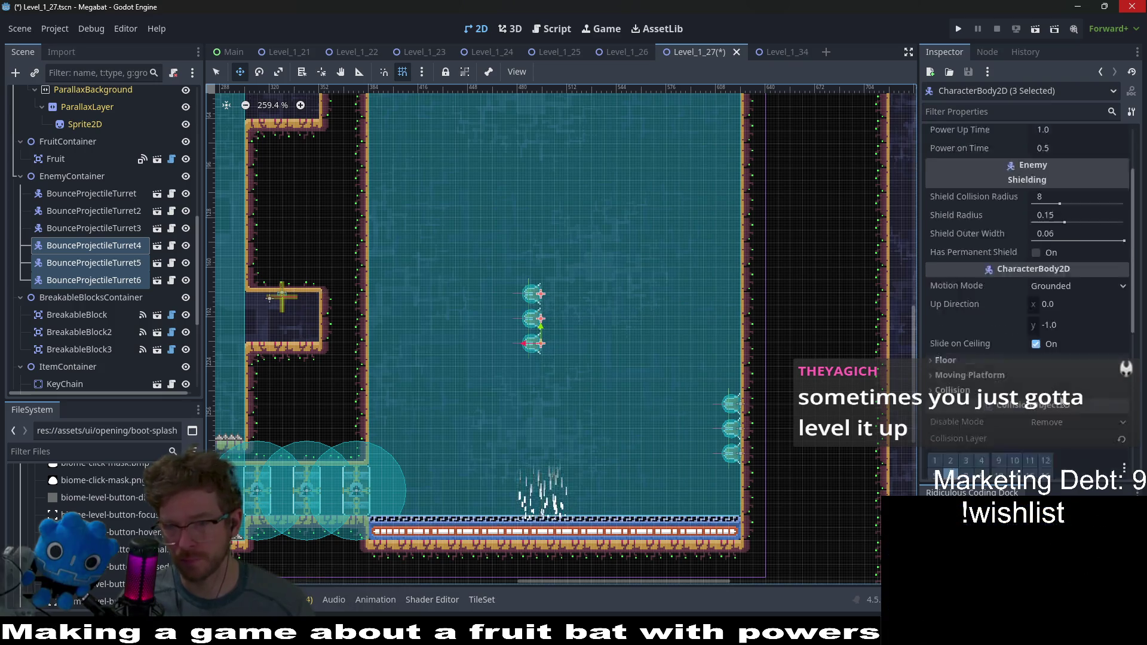
{"action": "scroll", "coordinate": [1029, 448], "scroll_direction": "down", "scroll_amount": 4}
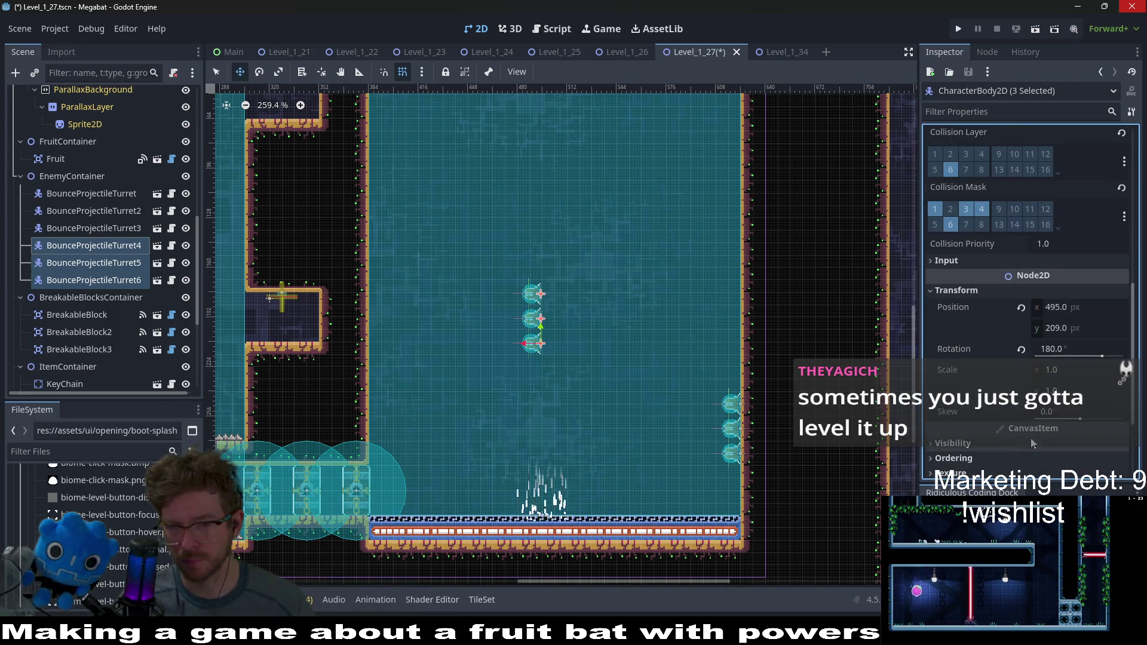
{"action": "left_click", "coordinate": [1020, 349]}
{"action": "scroll", "coordinate": [520, 368], "scroll_direction": "up", "scroll_amount": 2}
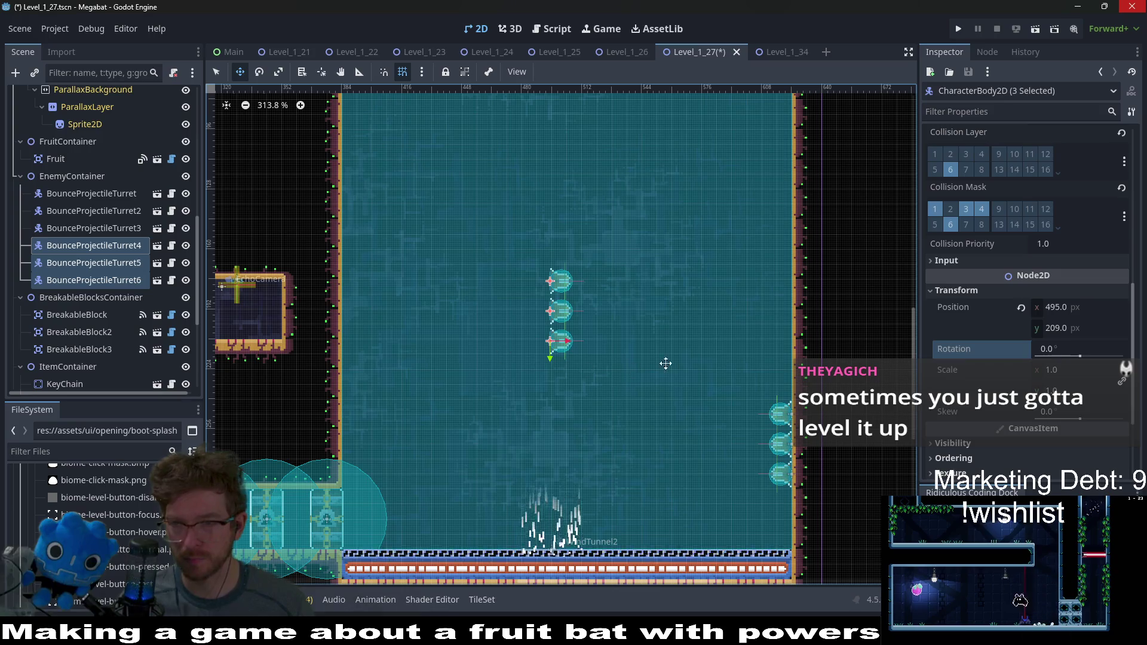
Step: Move the three copies onto the left wall at x 384 and launch the scene with F6
{"action": "left_click_drag", "start_coordinate": [578, 350], "coordinate": [385, 350]}
{"action": "scroll", "coordinate": [389, 348], "scroll_direction": "up", "scroll_amount": 2}
{"action": "key", "text": "Left"}
{"action": "key", "text": "Left"}
{"action": "key", "text": "Left"}
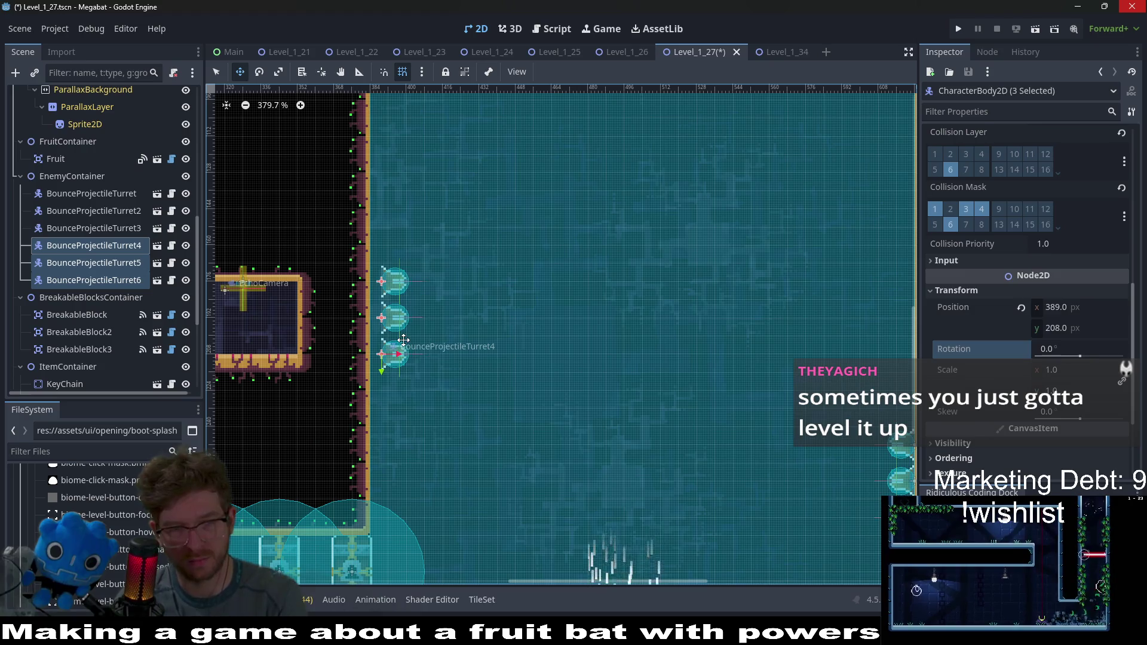
{"action": "key", "text": "Up"}
{"action": "key", "text": "Left"}
{"action": "key", "text": "Left"}
{"action": "key", "text": "Left"}
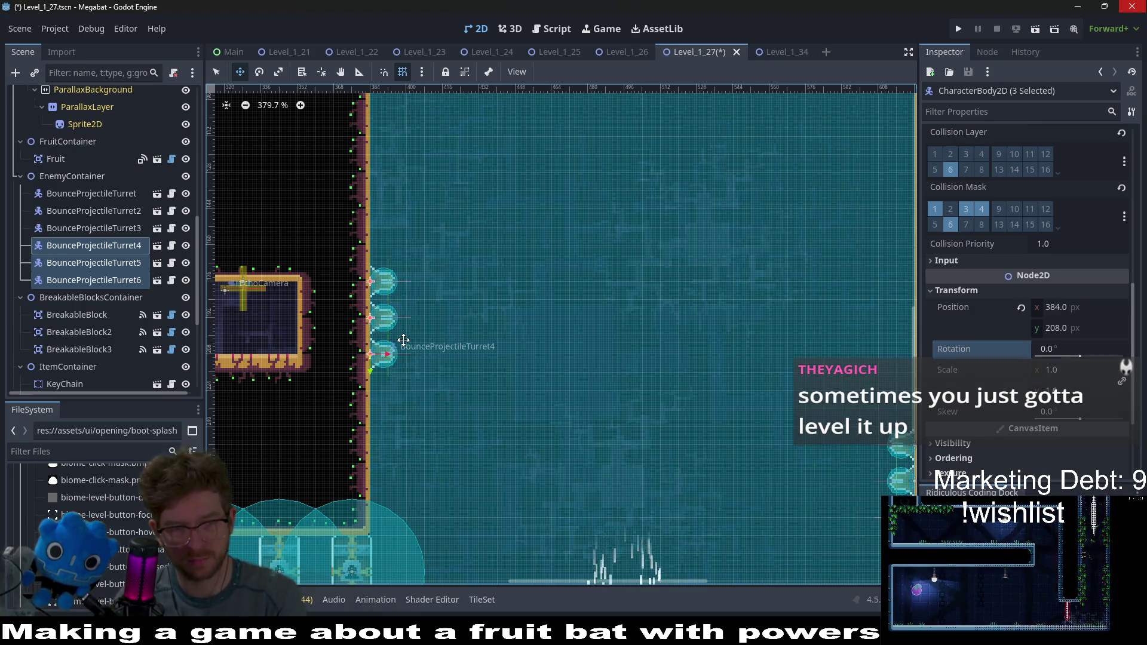
{"action": "scroll", "coordinate": [403, 340], "scroll_direction": "down", "scroll_amount": 4}
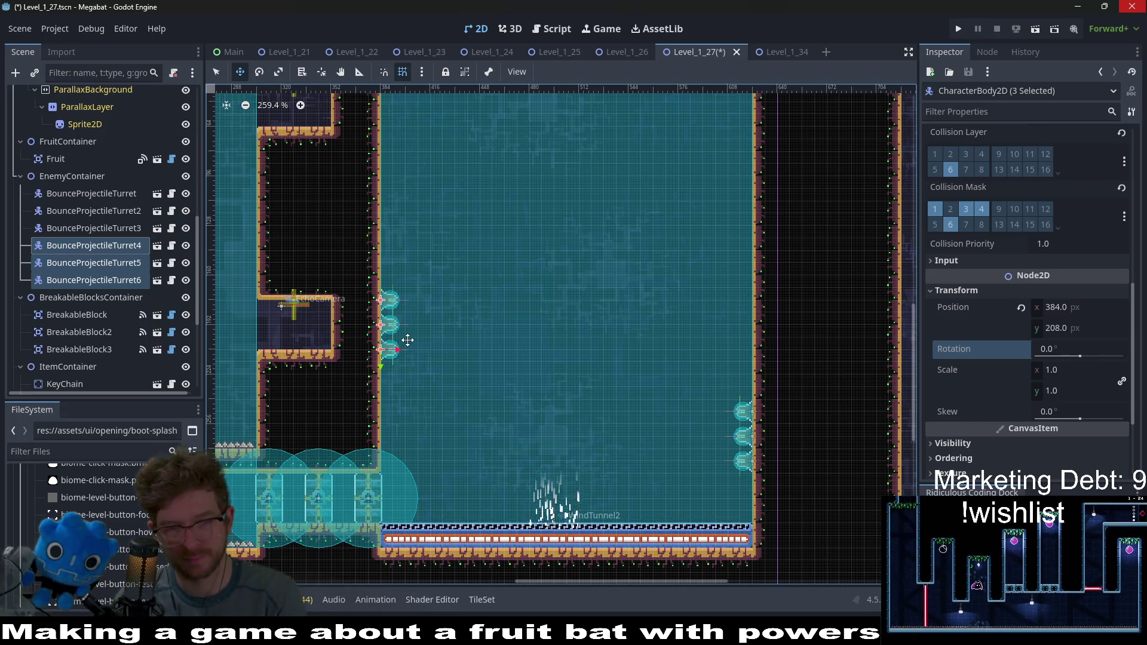
{"action": "scroll", "coordinate": [408, 340], "scroll_direction": "up", "scroll_amount": 4}
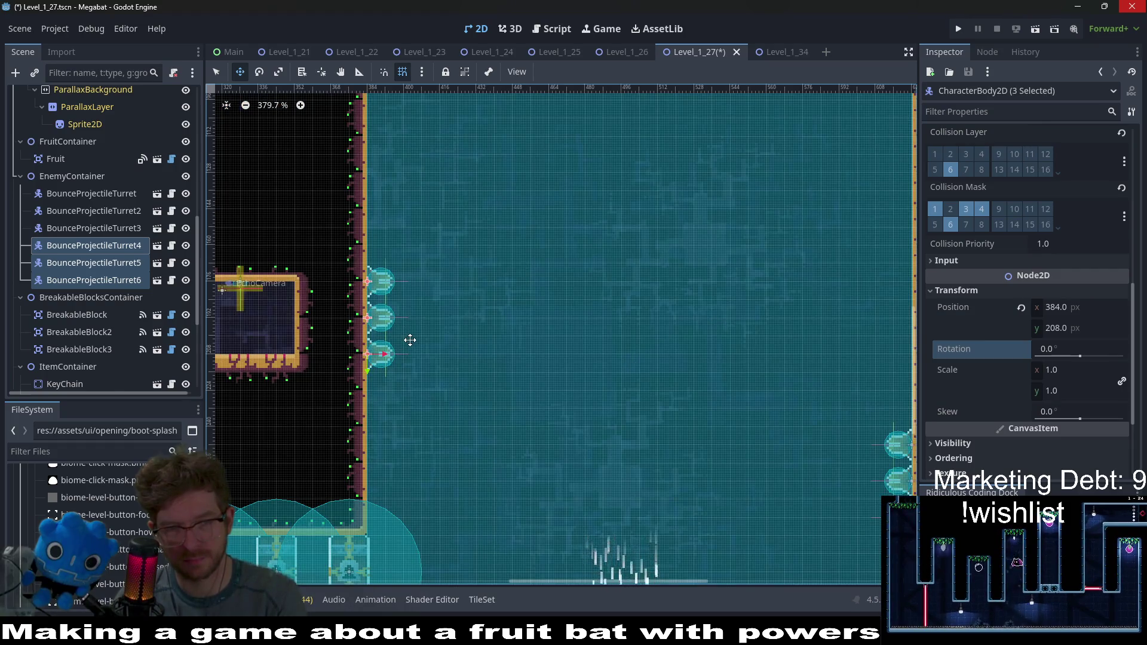
{"action": "key", "text": "F6"}
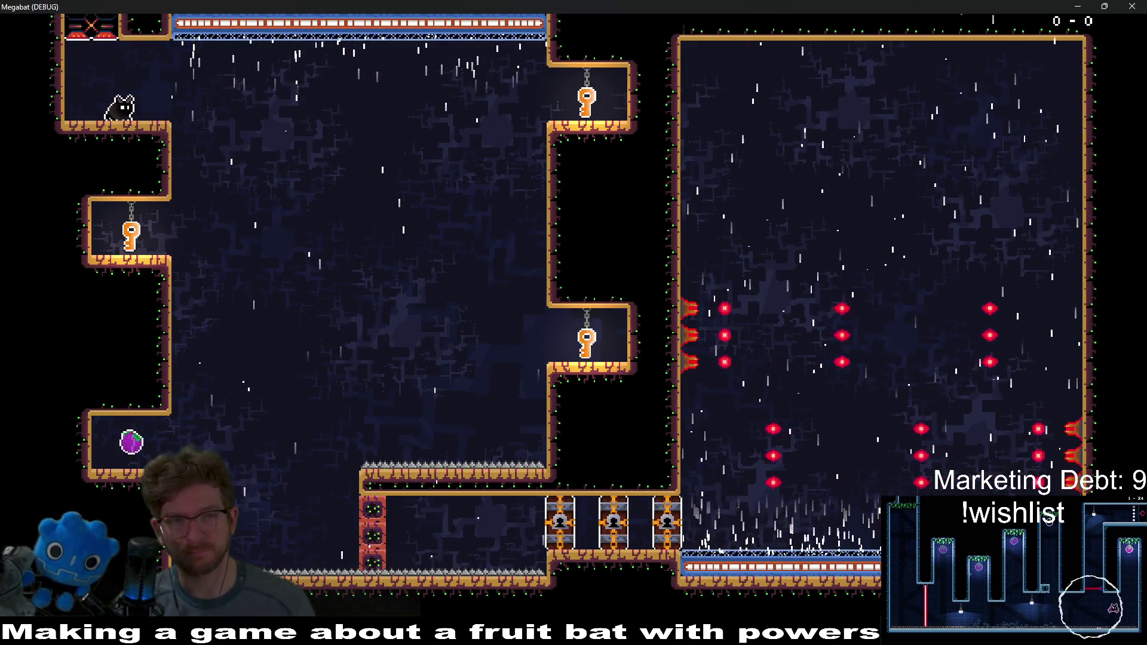
Step: Collect the three keys from the upper-right ledge, the chain and the lower ledge
{"action": "key", "text": "Right"}
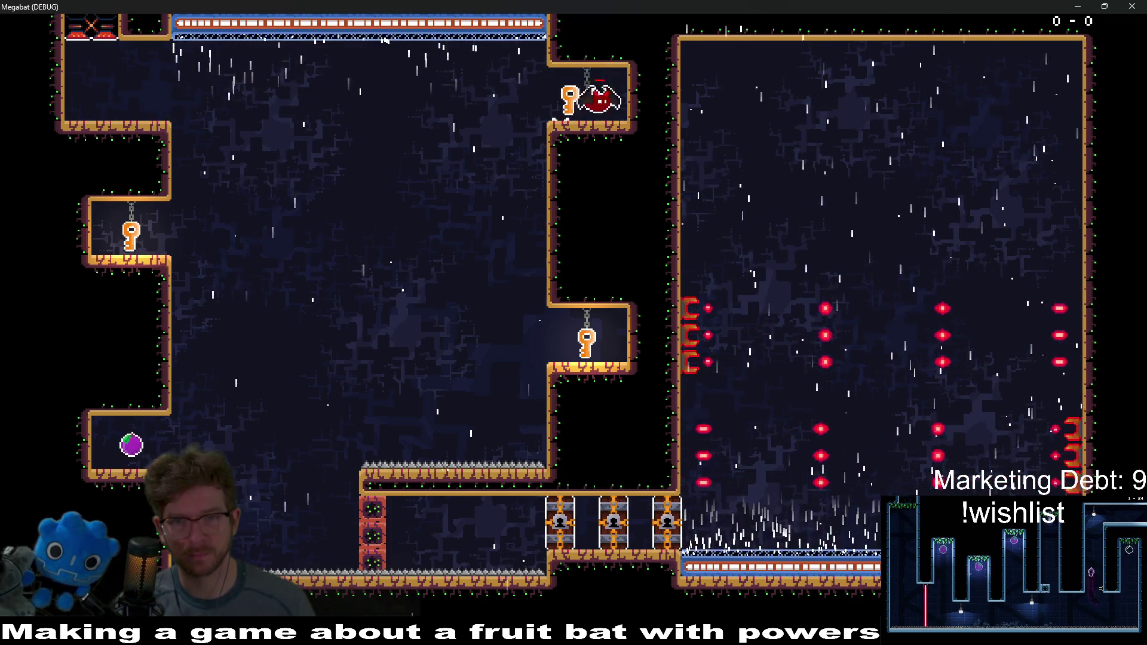
{"action": "key", "text": "Left"}
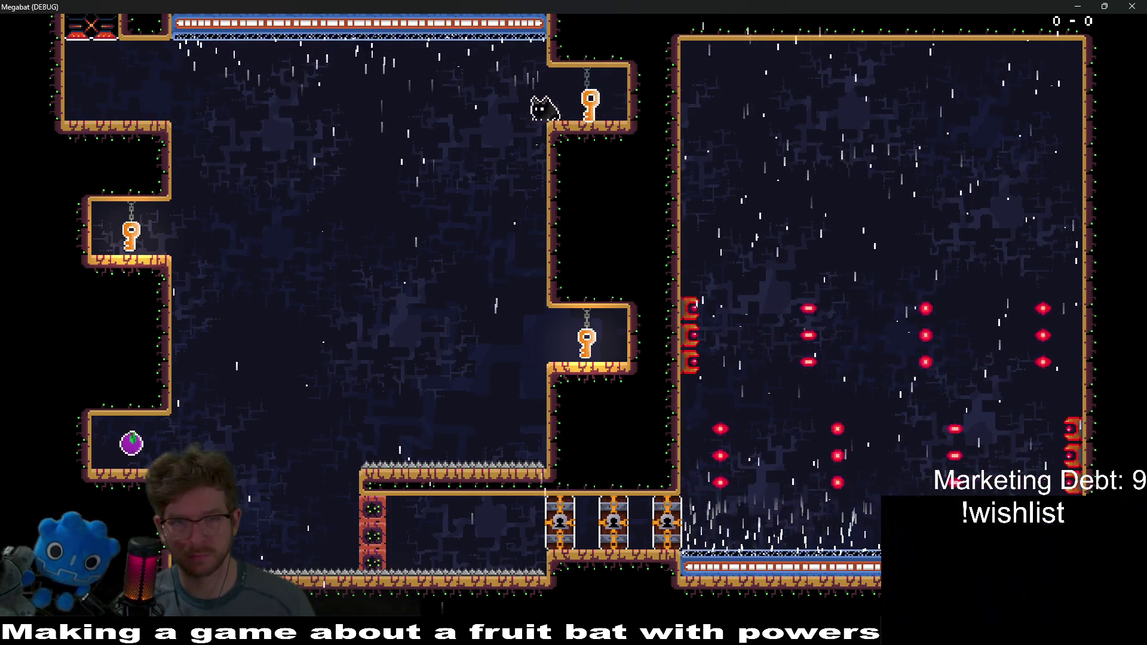
{"action": "key", "text": "Left"}
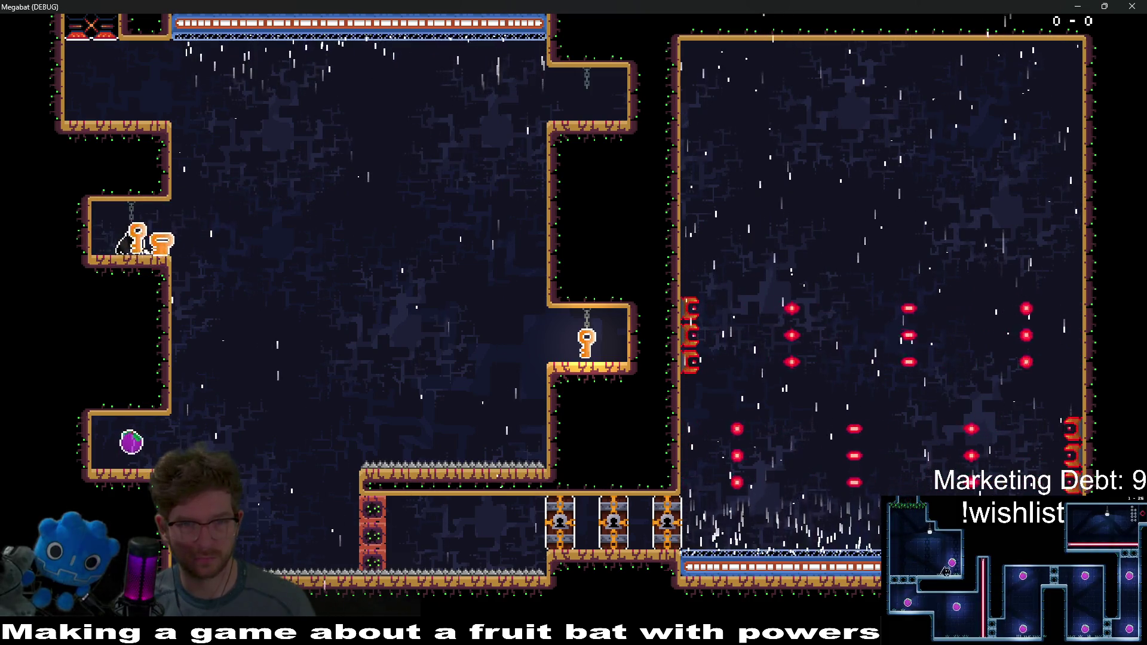
{"action": "key", "text": "Right"}
{"action": "key", "text": "Right"}
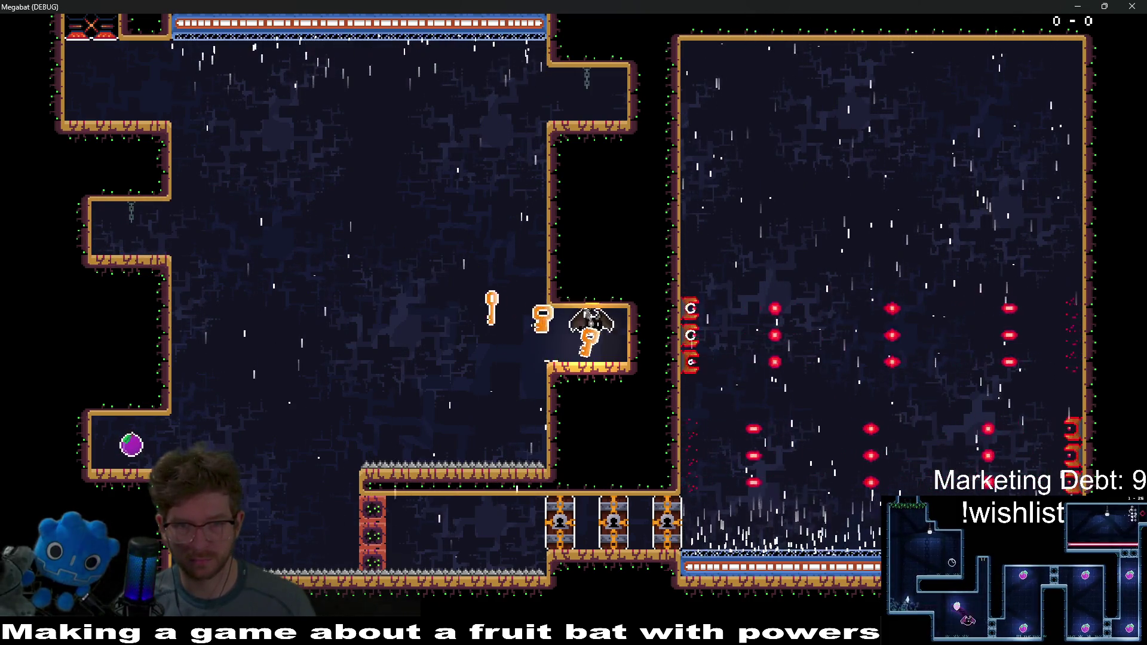
{"action": "key", "text": "Left"}
{"action": "key", "text": "Left"}
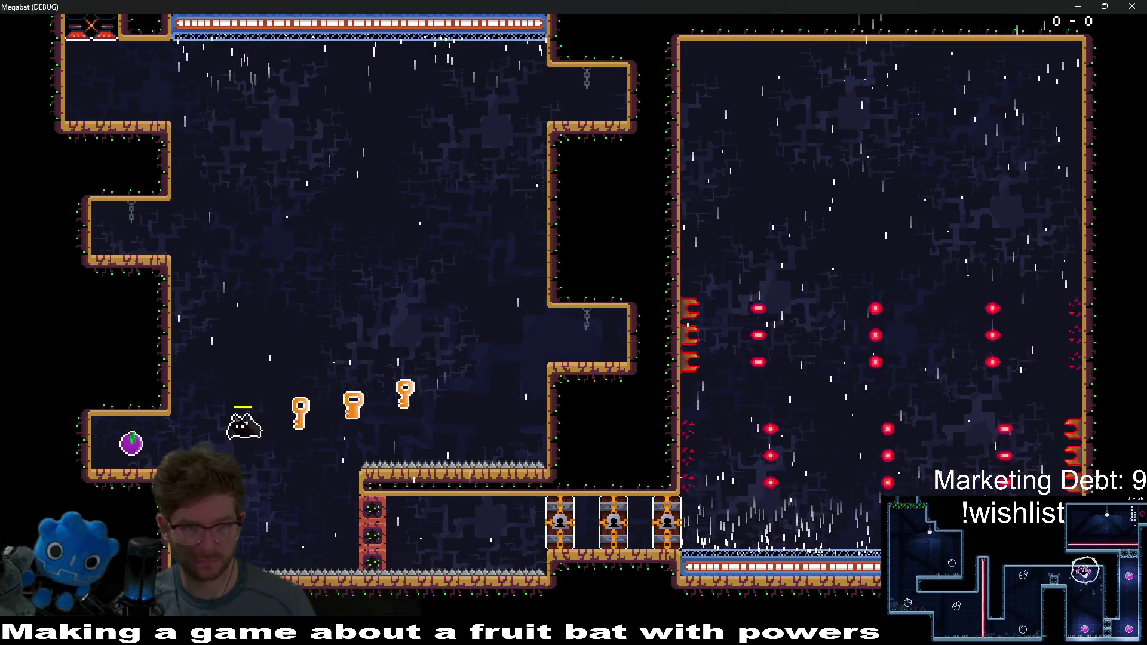
Step: Lead the keys past the first lock toward the second, then close the game window
{"action": "key", "text": "Right"}
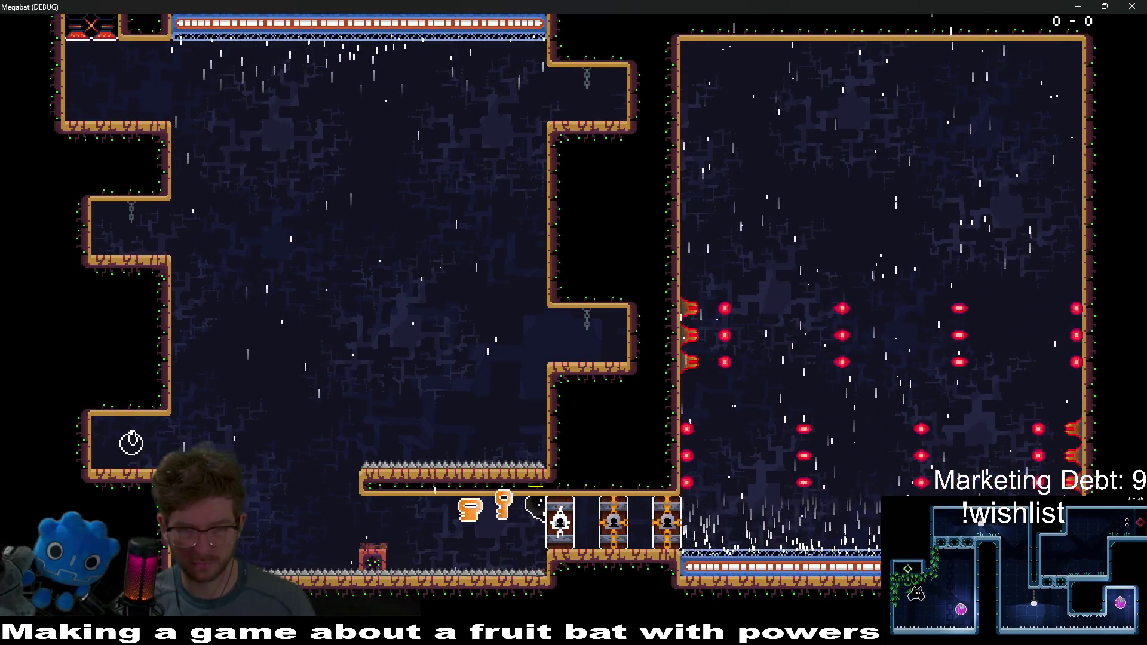
{"action": "key", "text": "Right"}
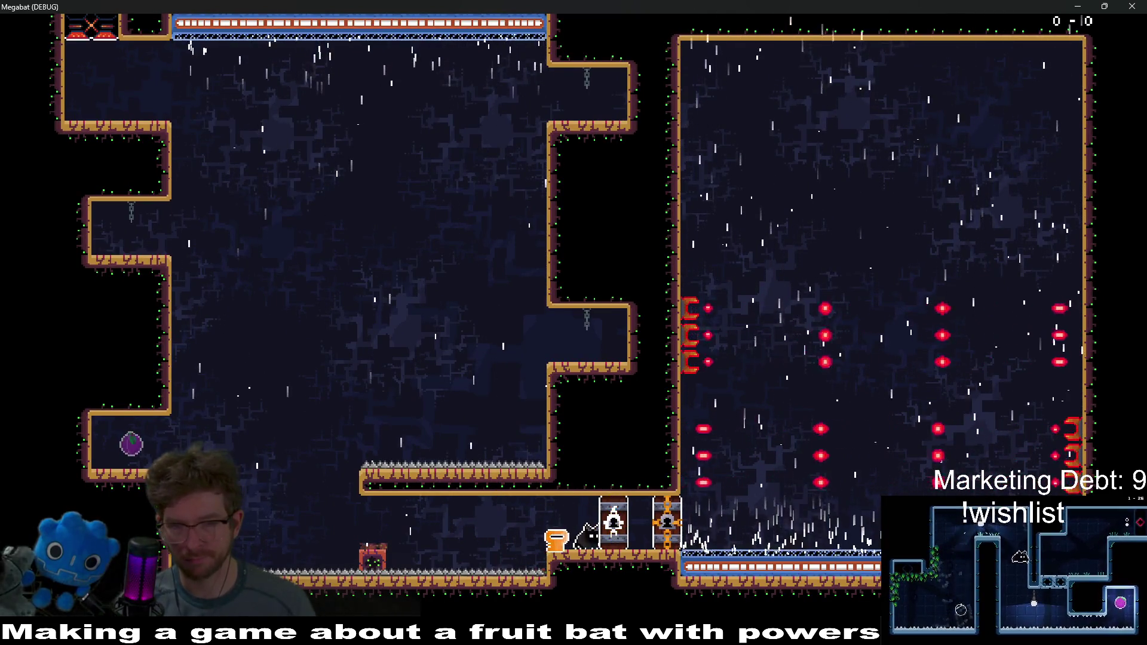
{"action": "key", "text": "Right"}
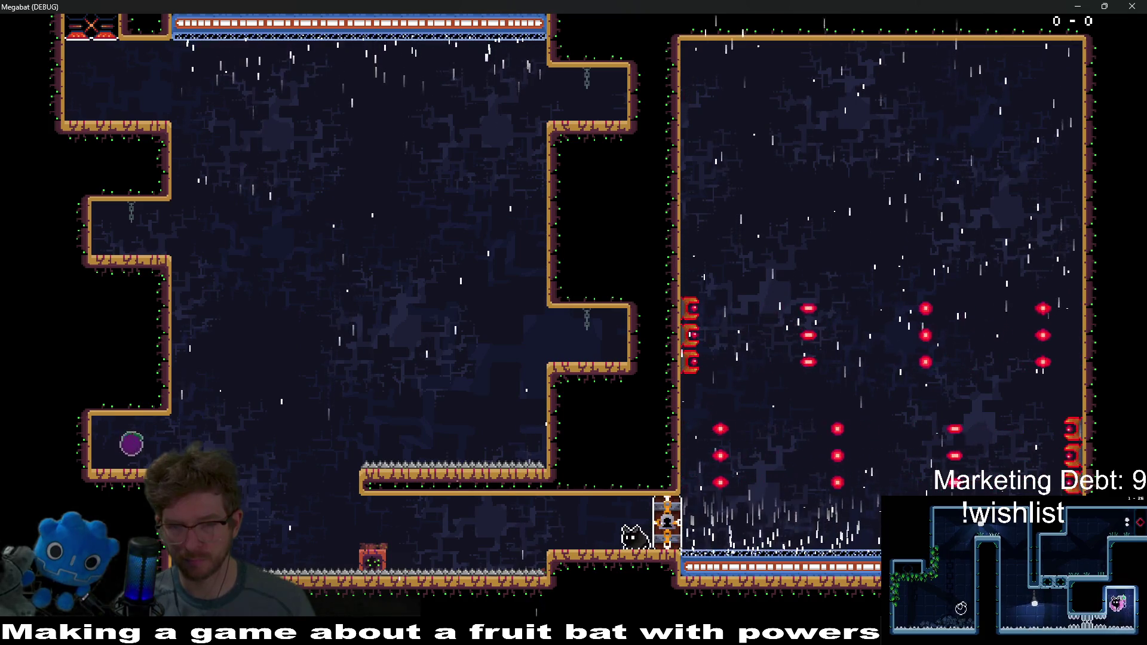
{"action": "key", "text": "Up"}
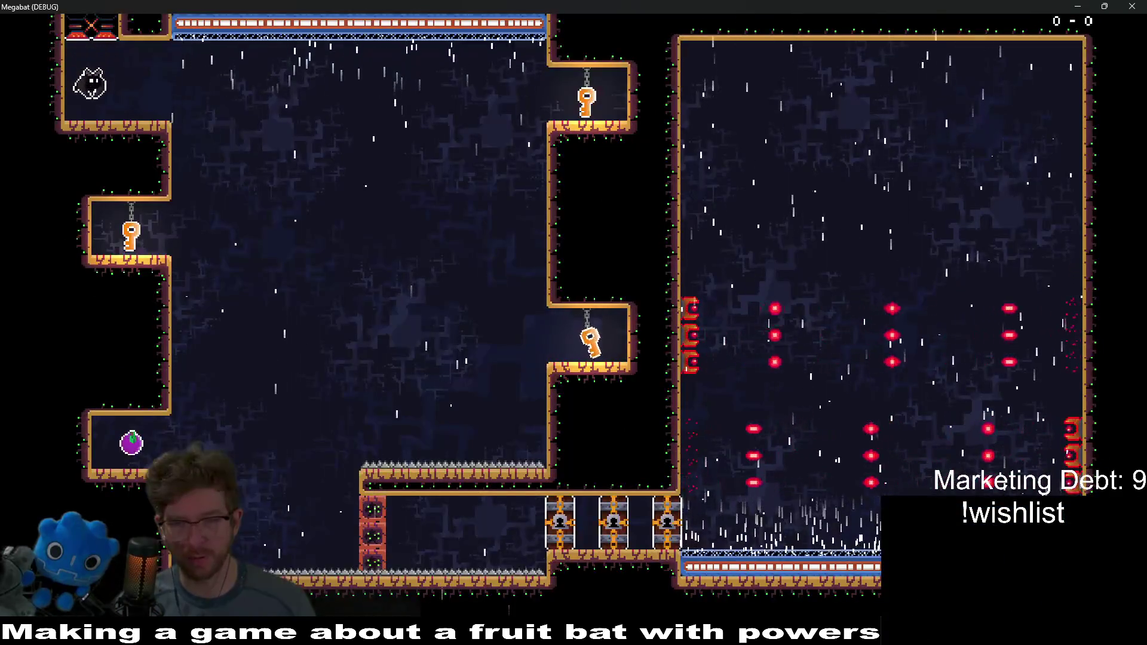
{"action": "left_click", "coordinate": [1142, 5]}
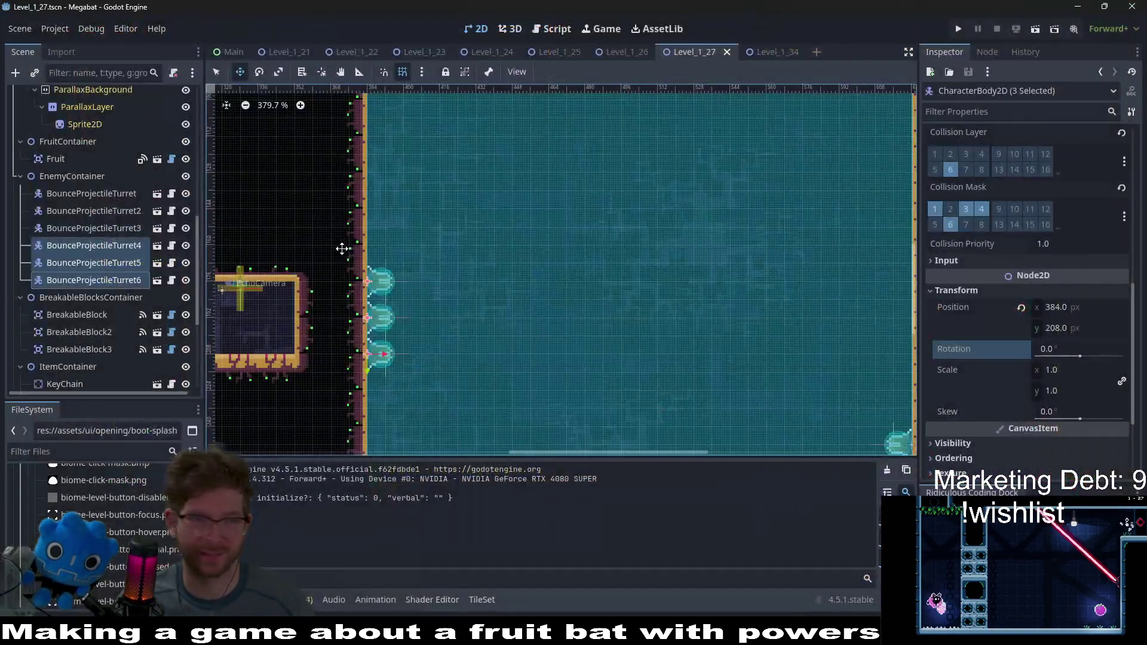
Step: Change WindTunnel2's wind speed from fast to slow in the Inspector
{"action": "scroll", "coordinate": [110, 359], "scroll_direction": "down", "scroll_amount": 10}
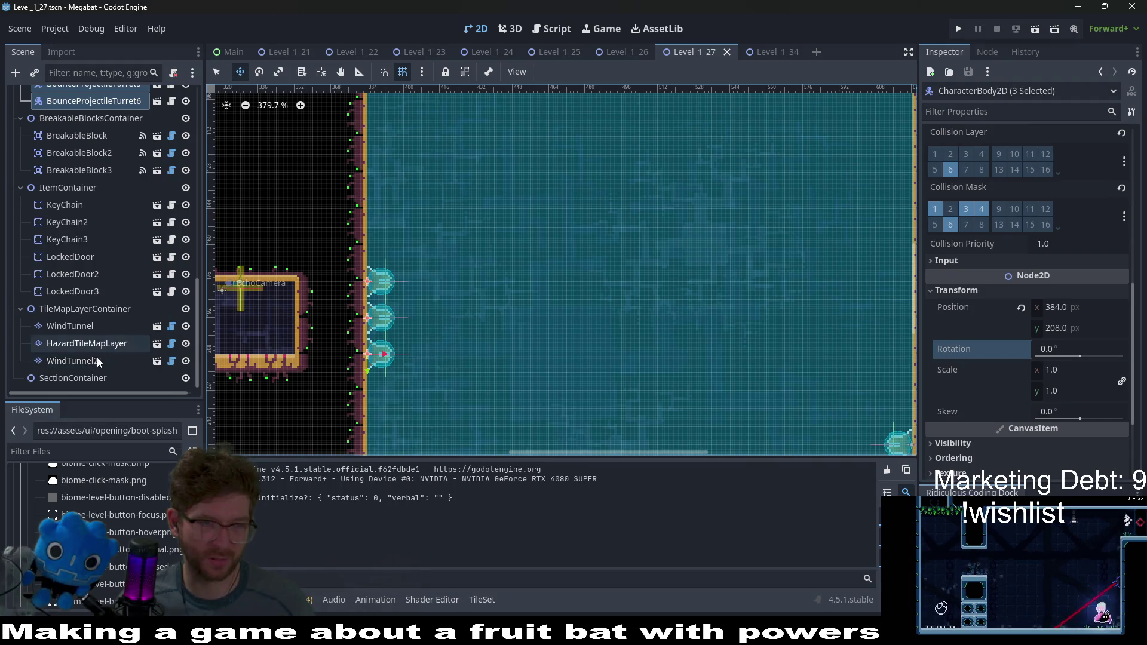
{"action": "left_click", "coordinate": [84, 361]}
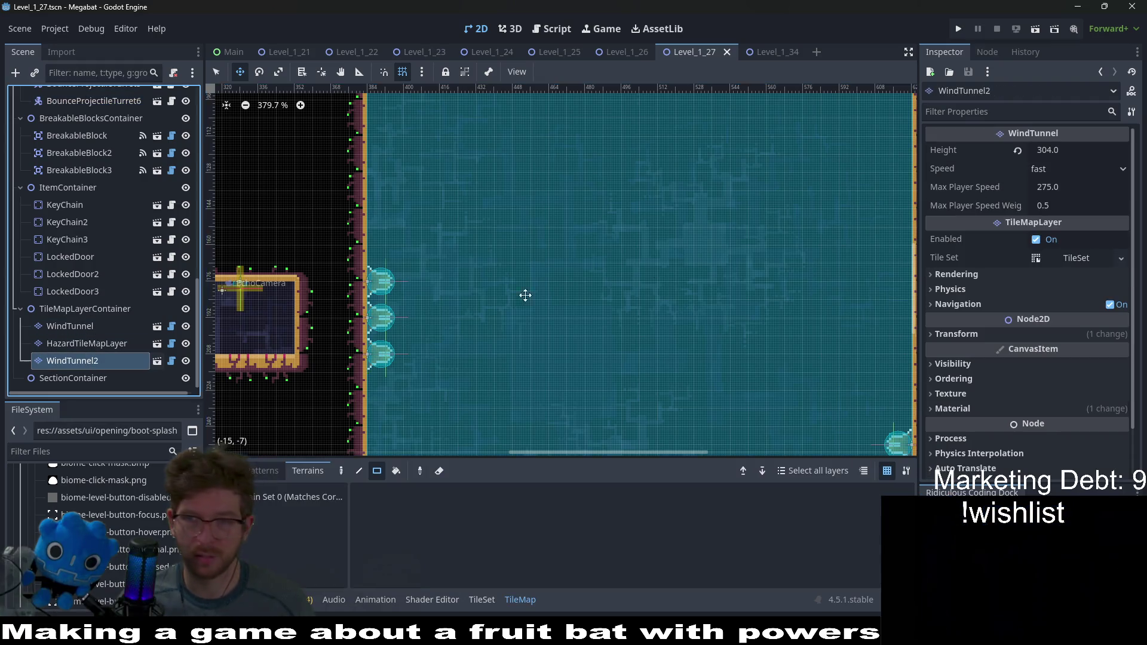
{"action": "left_click", "coordinate": [1075, 169]}
Step: Save the scene and run the level to test the slower wind
{"action": "scroll", "coordinate": [548, 274], "scroll_direction": "down", "scroll_amount": 4}
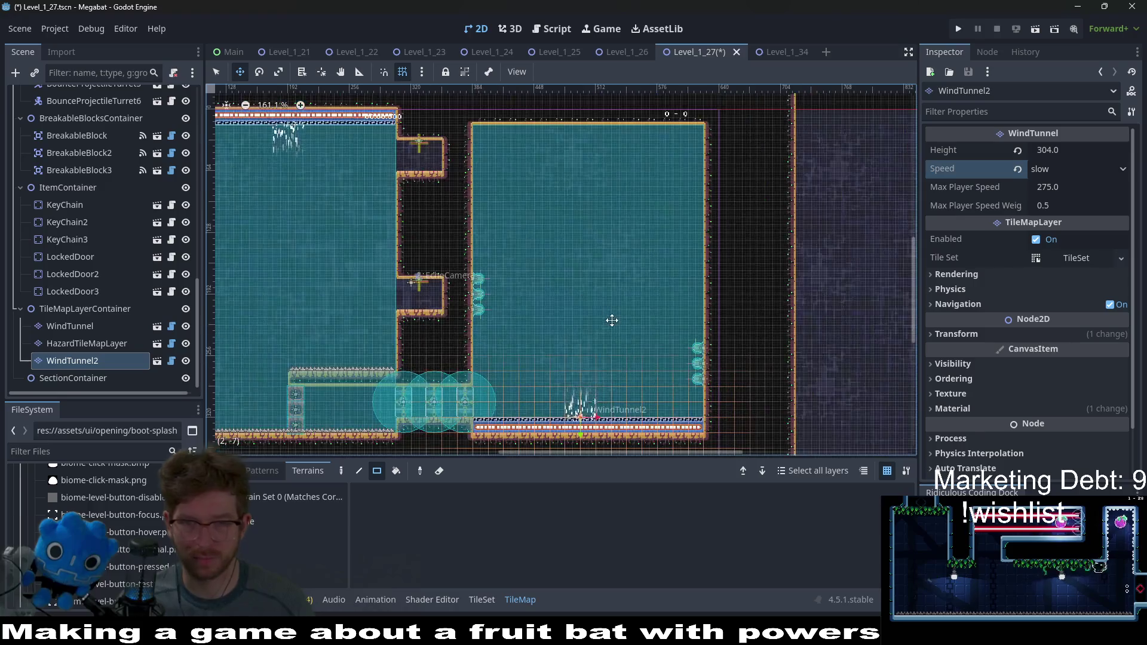
{"action": "key", "text": "ctrl+s"}
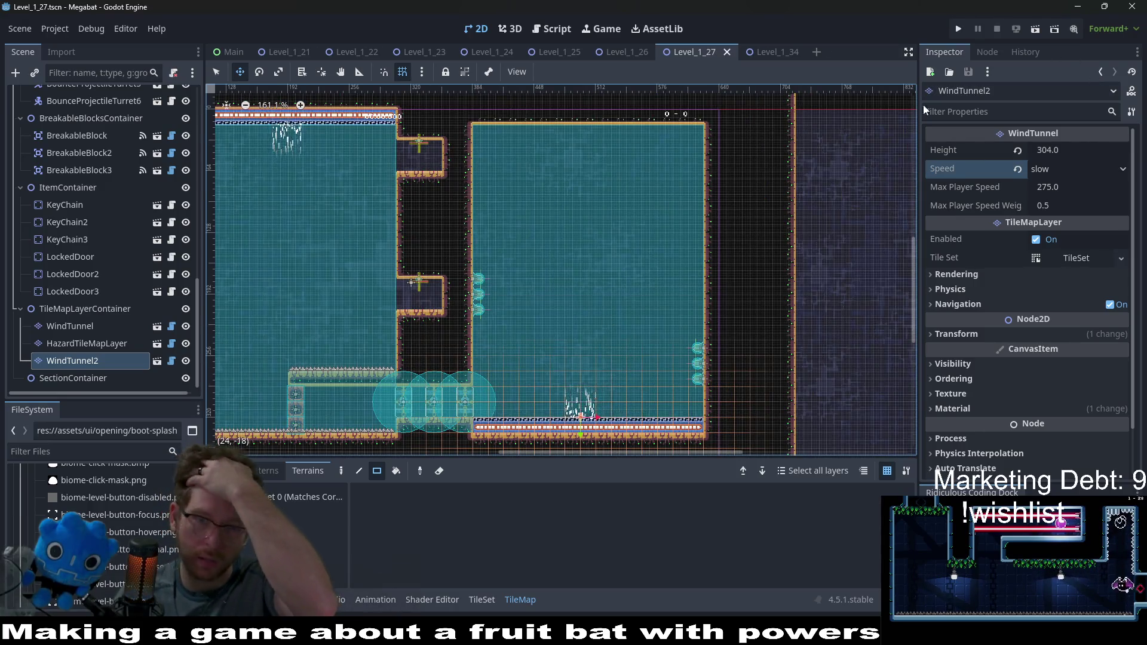
{"action": "left_click", "coordinate": [1036, 29]}
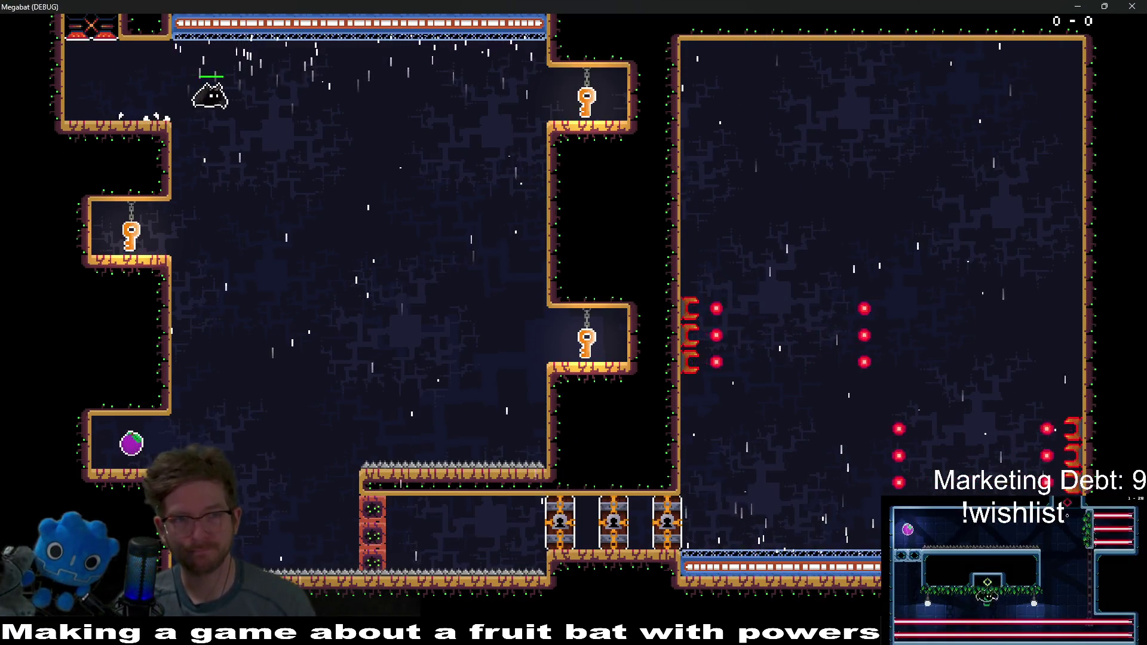
Step: Gather the keys and lead them through the corridor to open the first locked gate
{"action": "key", "text": "Right"}
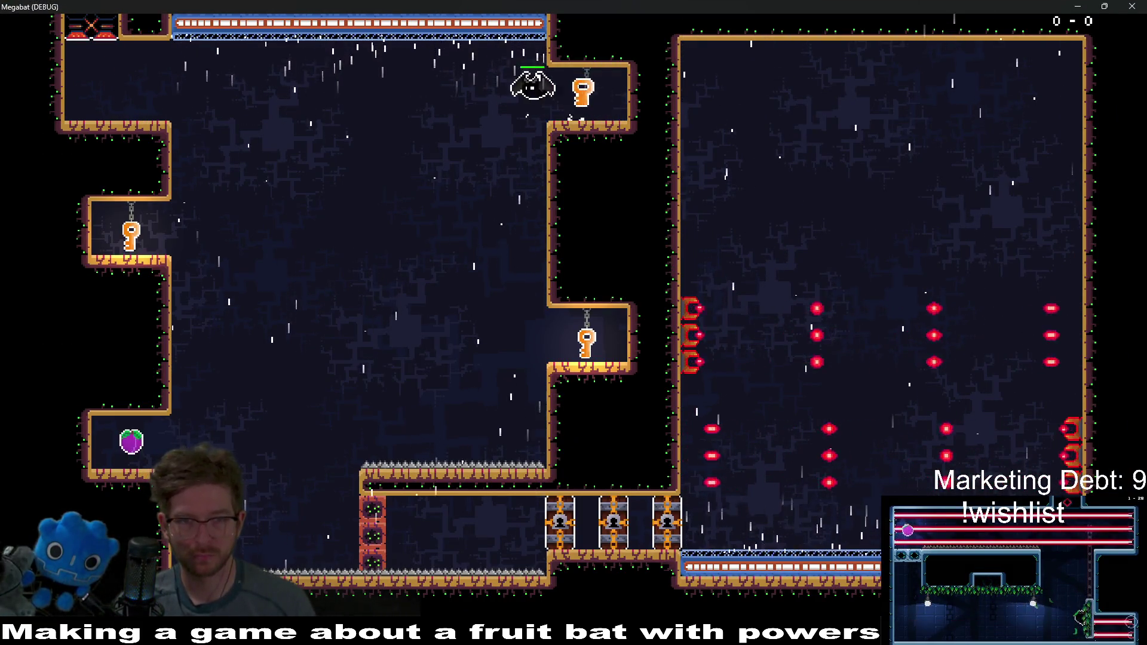
{"action": "key", "text": "Left"}
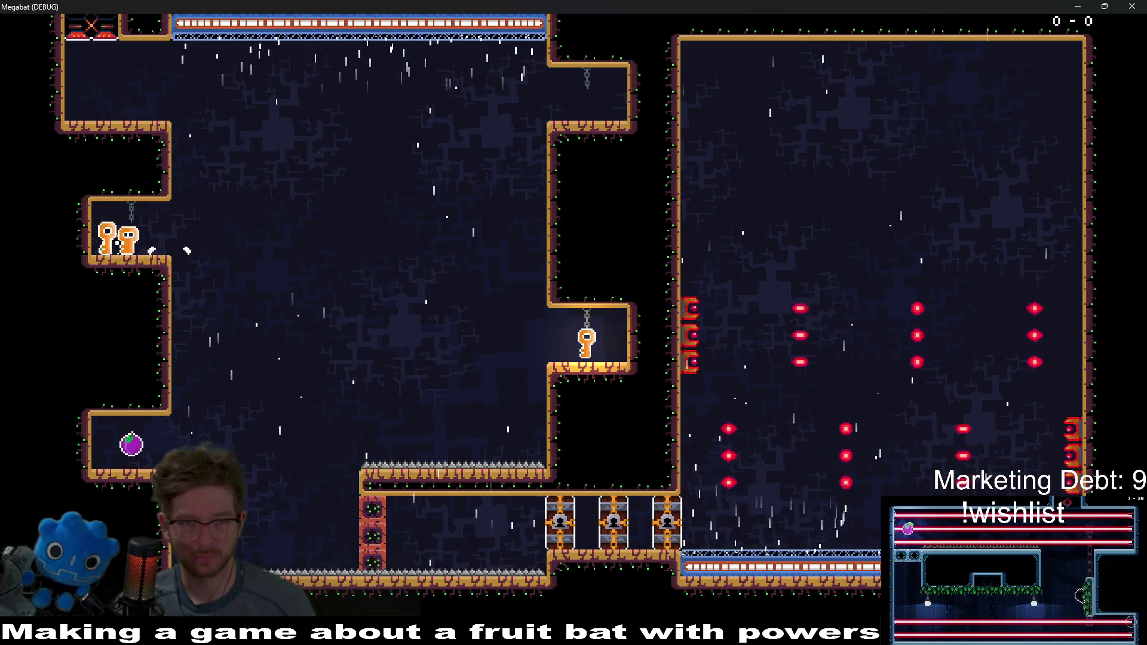
{"action": "key", "text": "Right"}
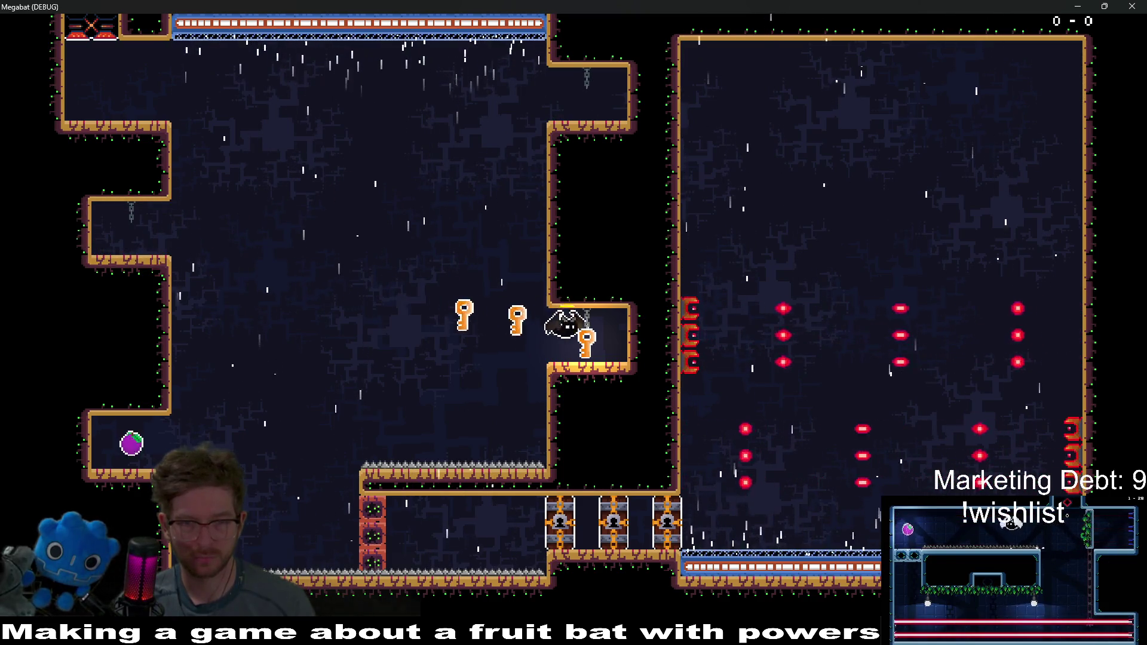
{"action": "key", "text": "Left"}
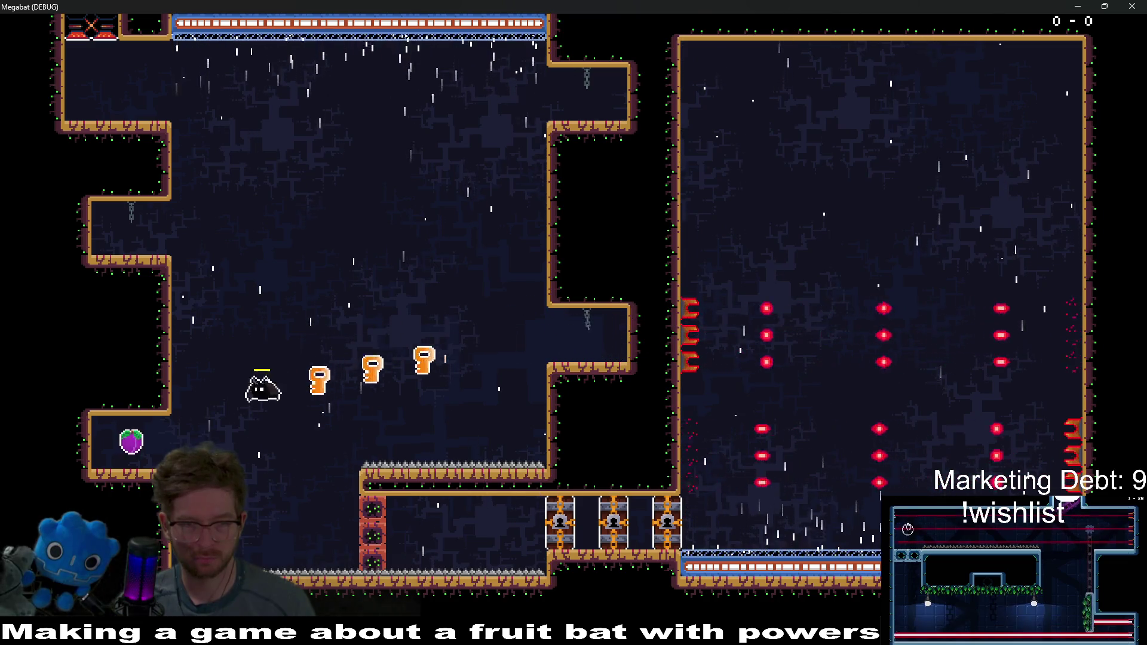
{"action": "key", "text": "Right"}
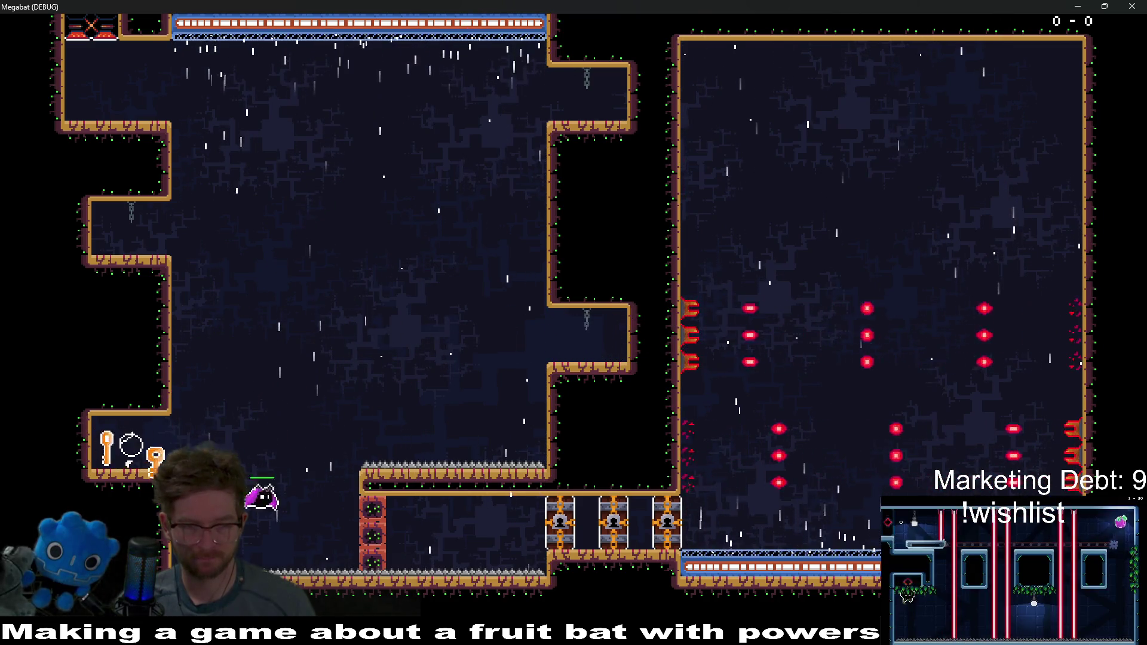
{"action": "key", "text": "Right"}
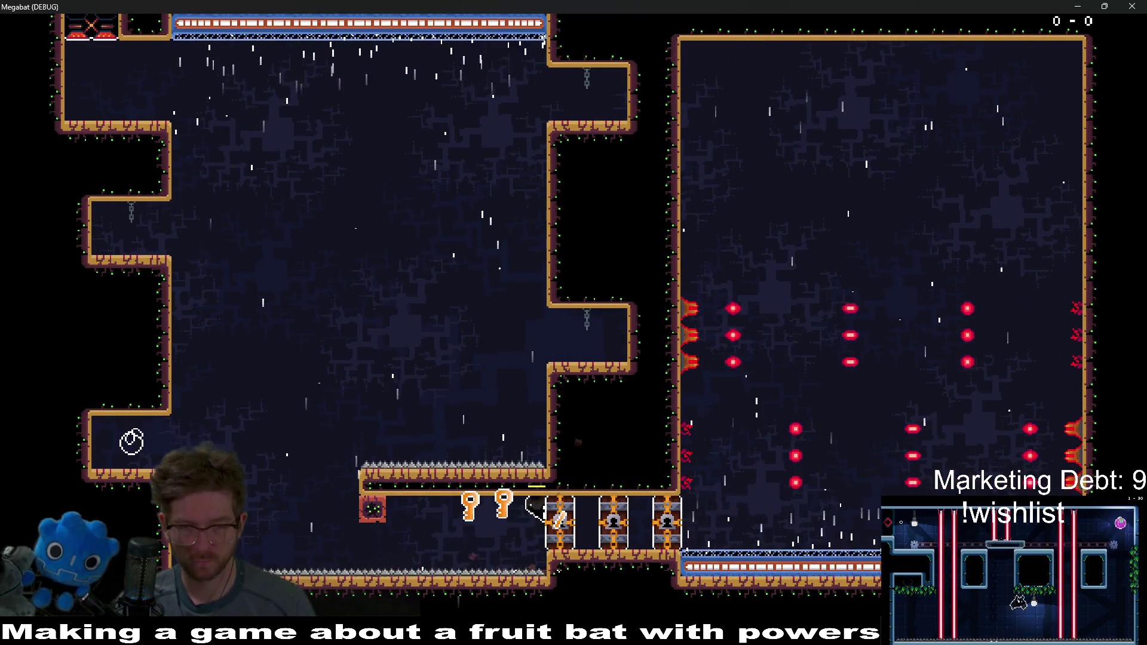
{"action": "key", "text": "Right"}
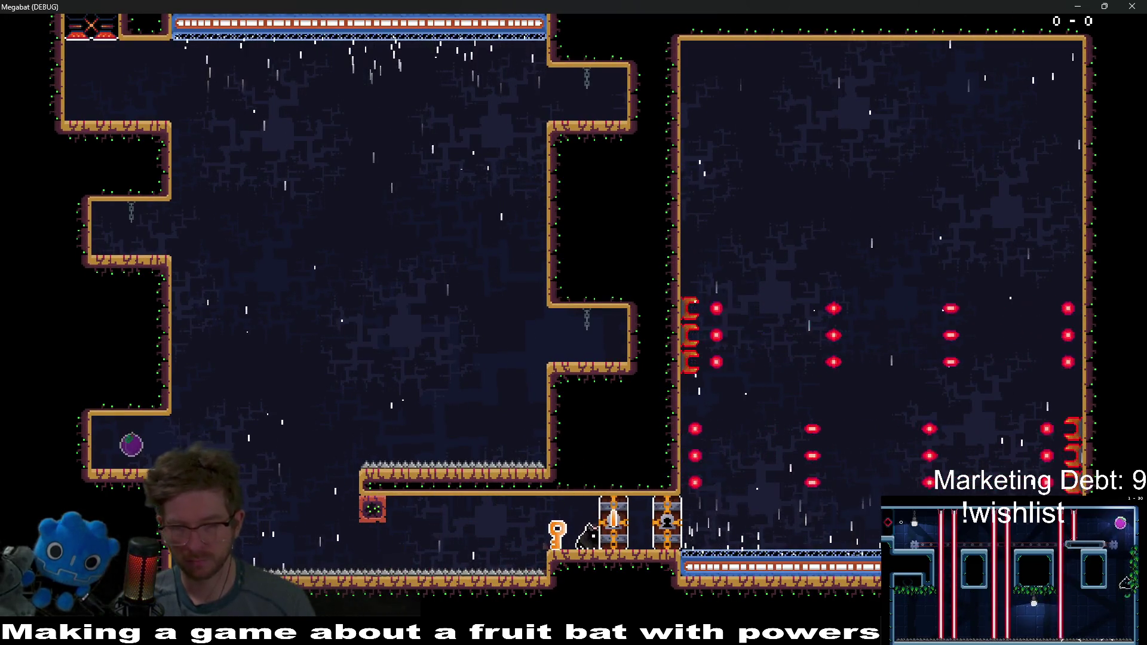
{"action": "key", "text": "Right"}
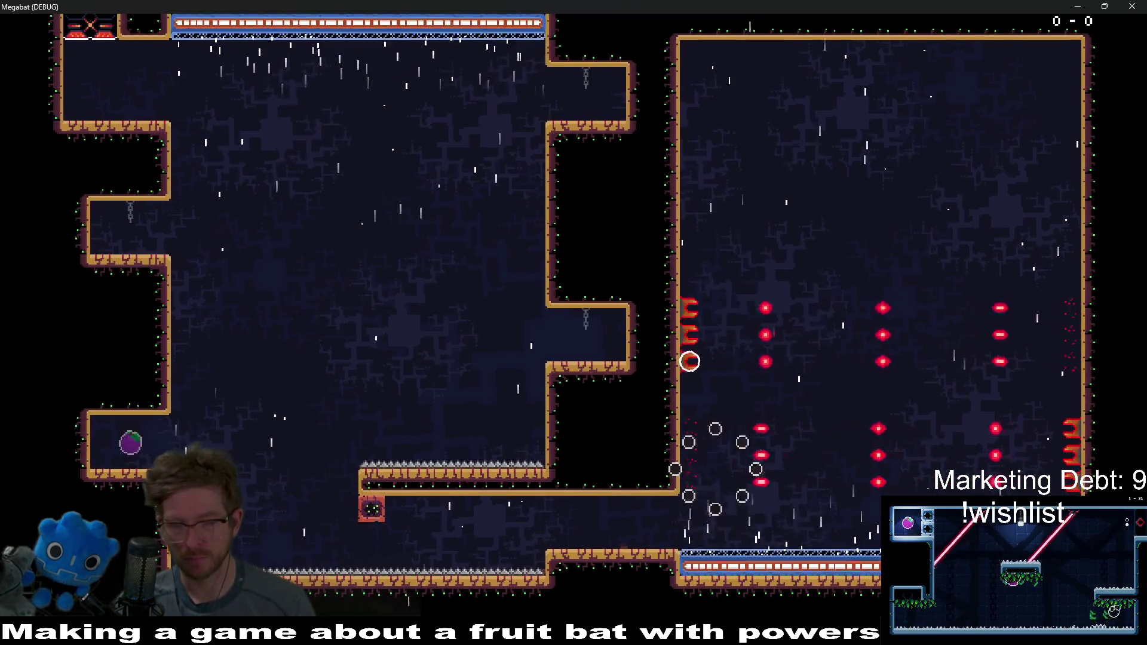
Step: After respawning, collect all three keys again and carry them through both locked doors
{"action": "key", "text": "Right"}
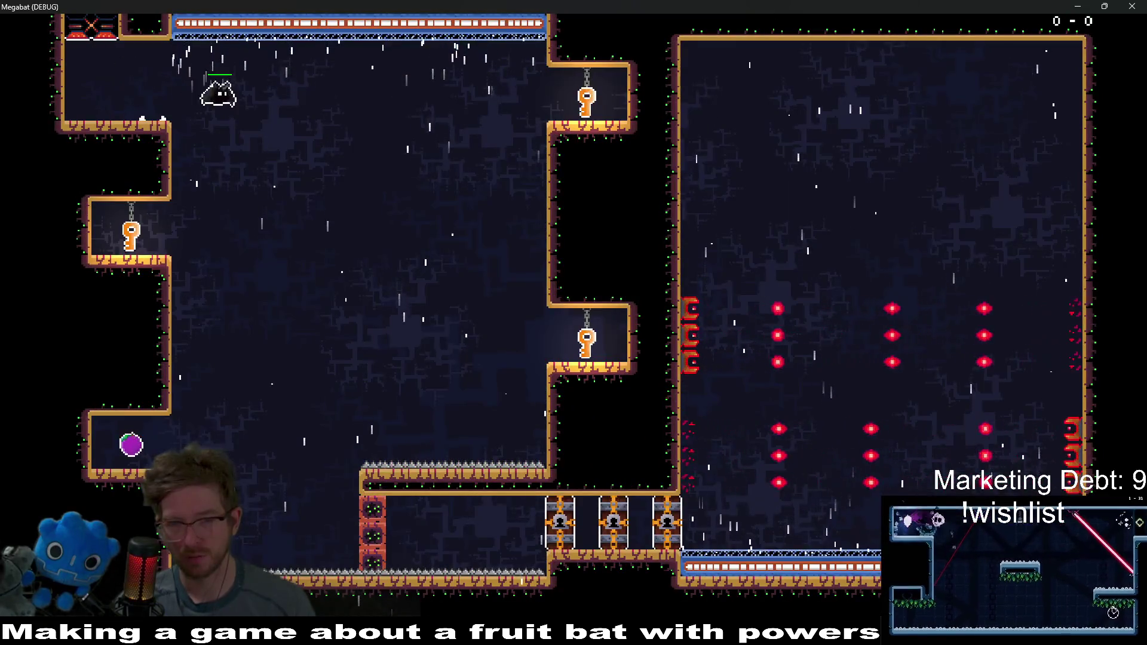
{"action": "key", "text": "Left"}
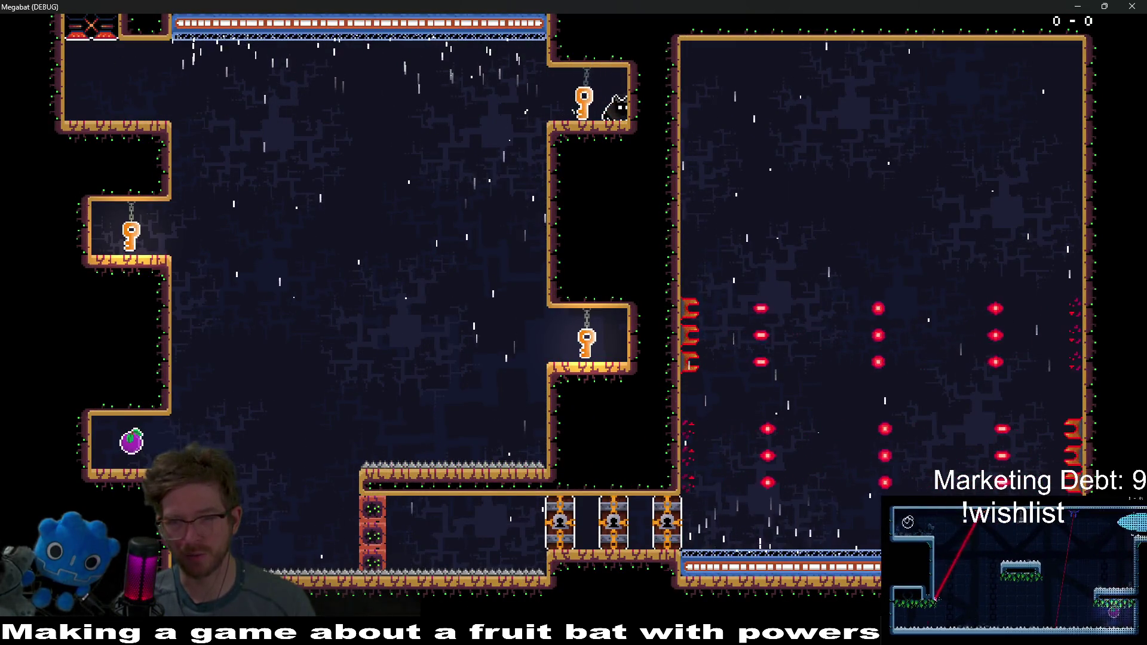
{"action": "key", "text": "Right"}
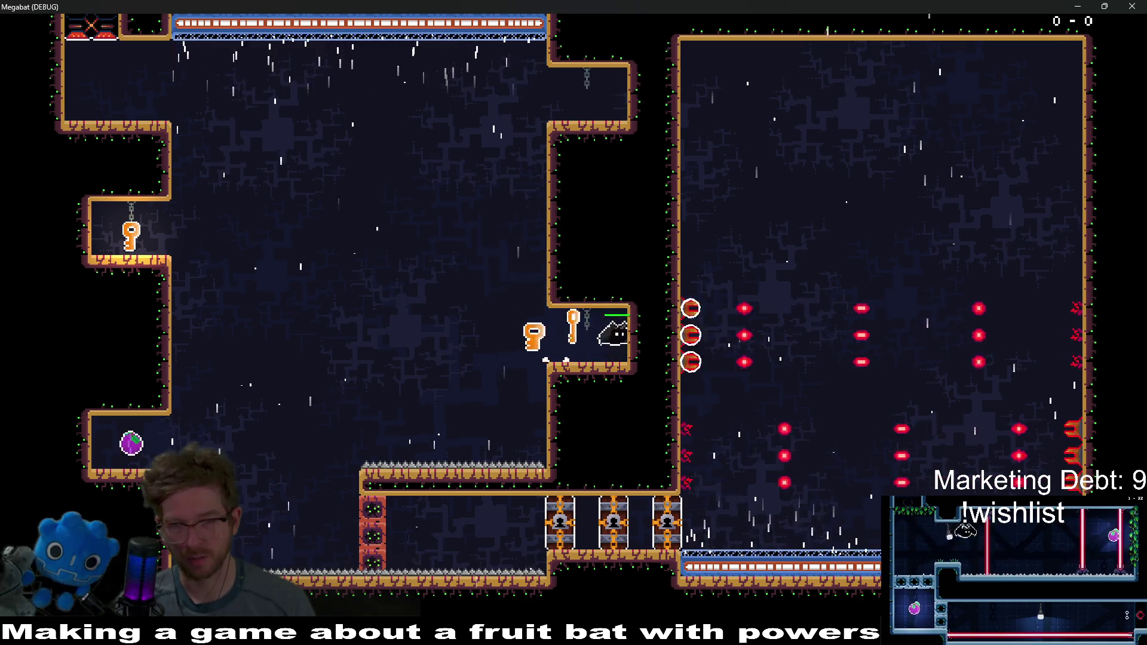
{"action": "key", "text": "Left"}
{"action": "key", "text": "Up"}
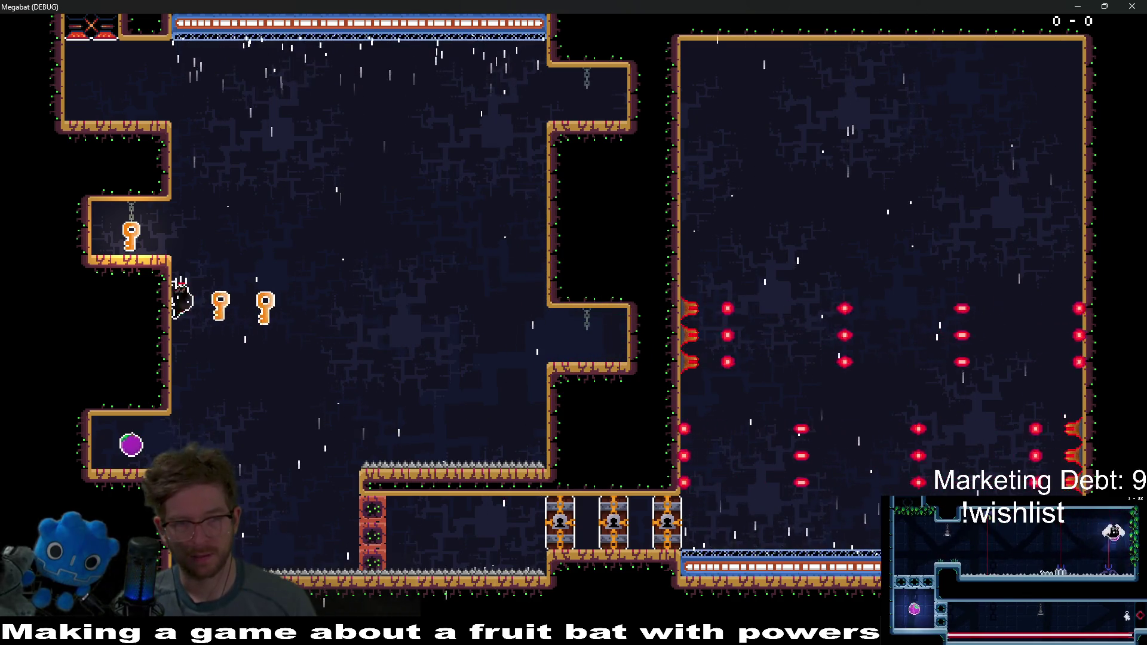
{"action": "key", "text": "Right"}
{"action": "key", "text": "Down"}
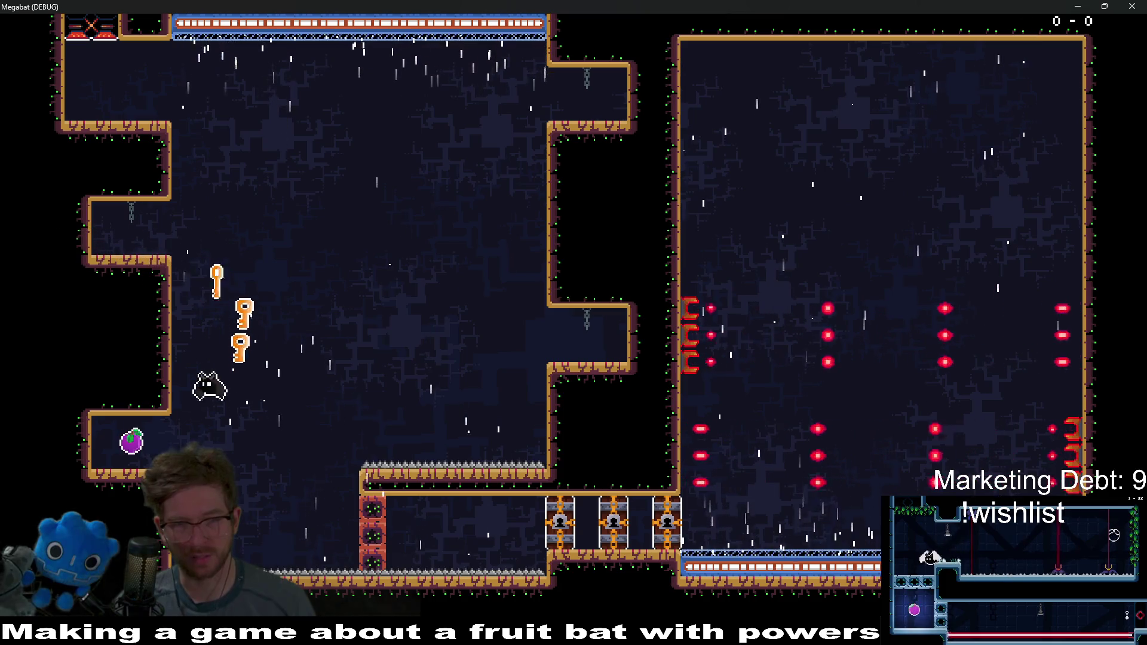
{"action": "key", "text": "Left"}
{"action": "key", "text": "Right"}
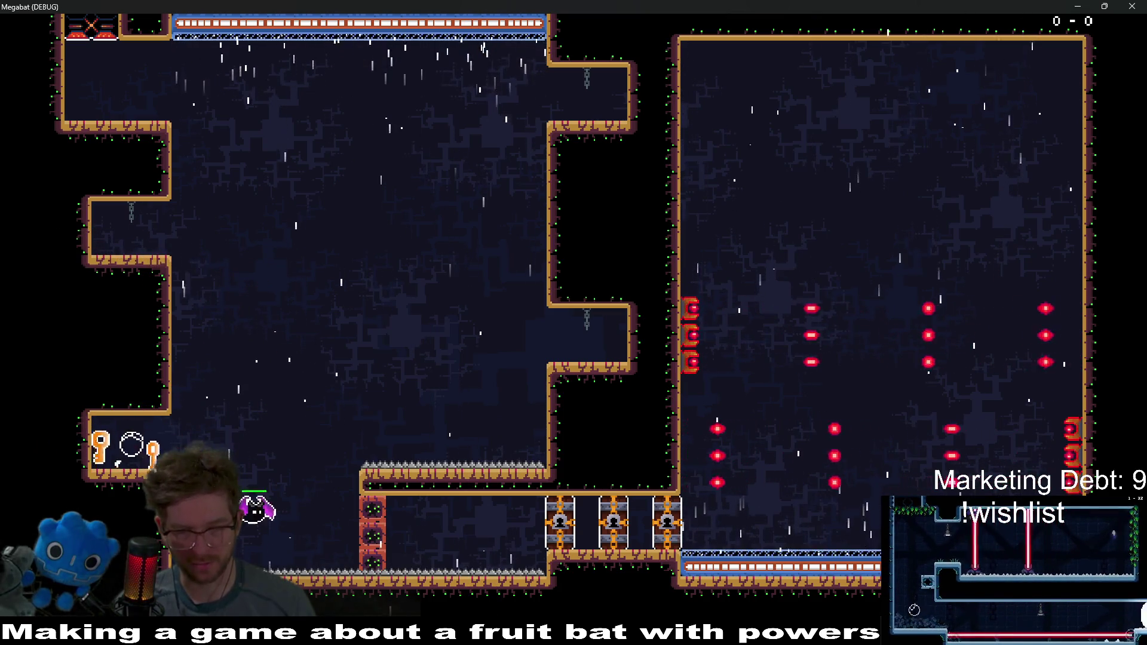
{"action": "key", "text": "Up"}
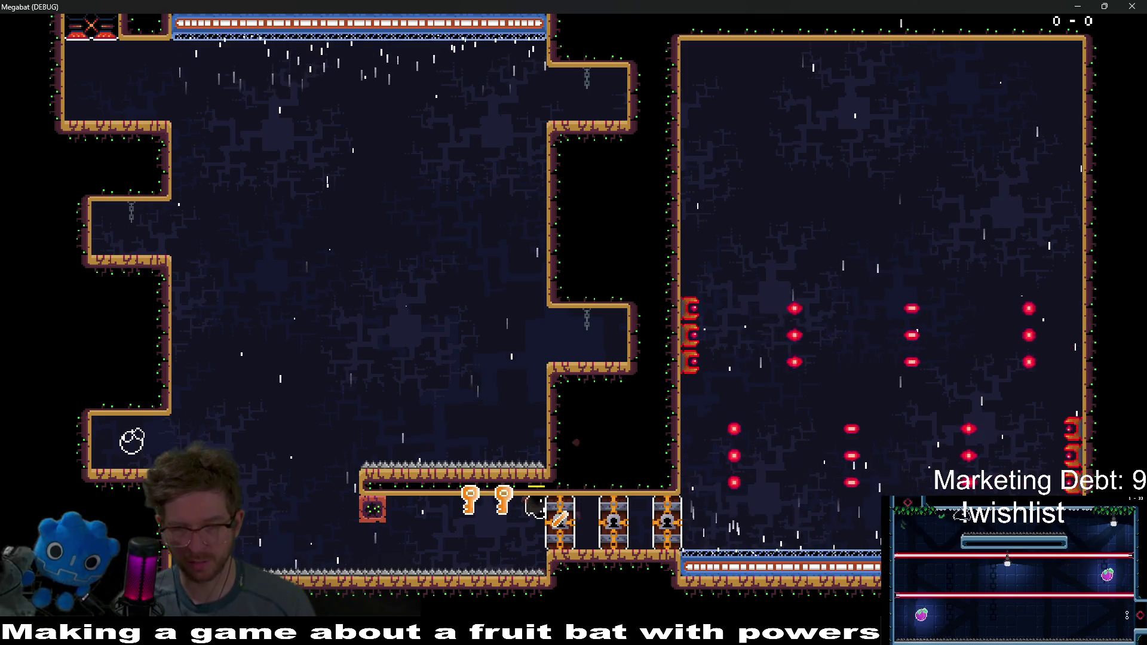
{"action": "key", "text": "Right"}
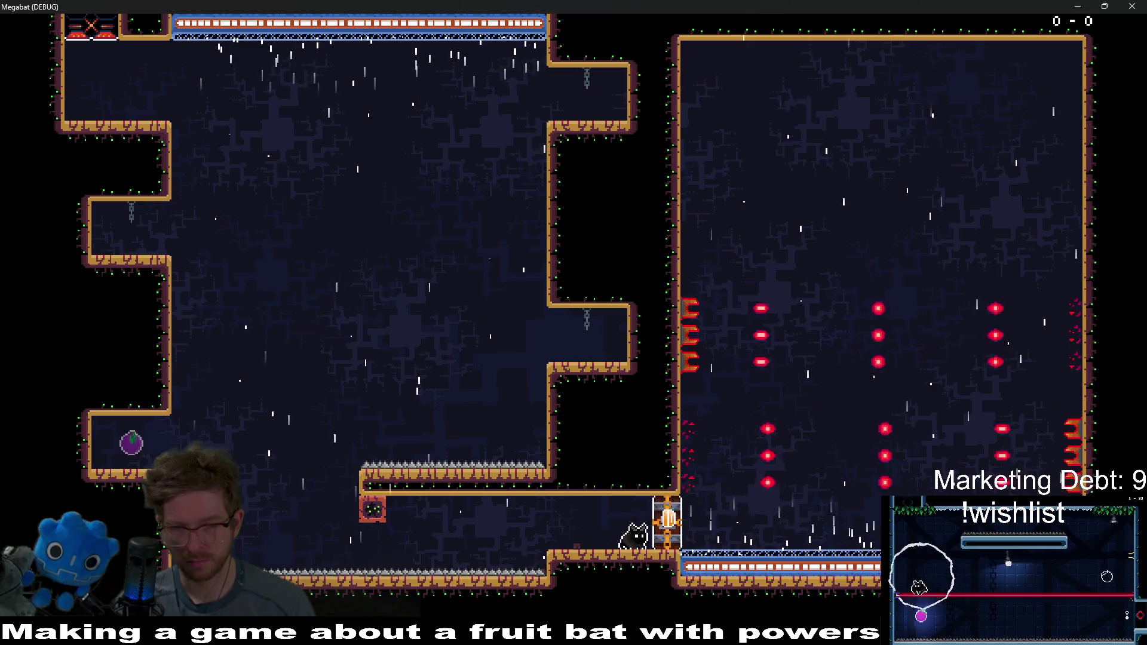
Step: Fly the bat around the turret room, rising past the turrets and along both walls
{"action": "key", "text": "Right"}
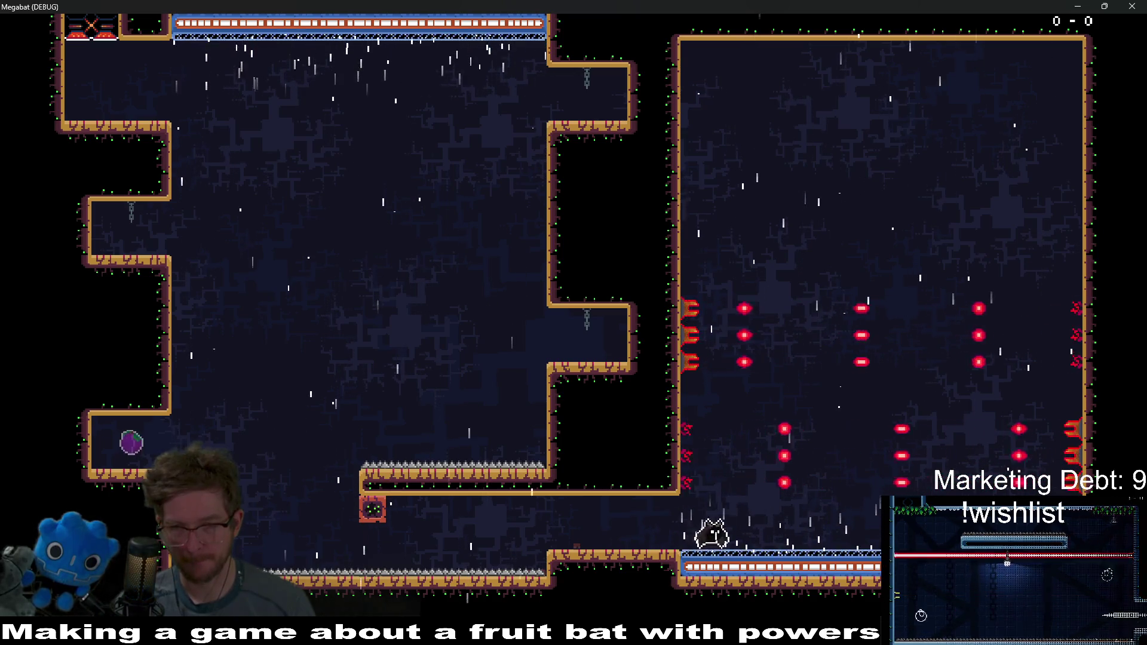
{"action": "key", "text": "Up"}
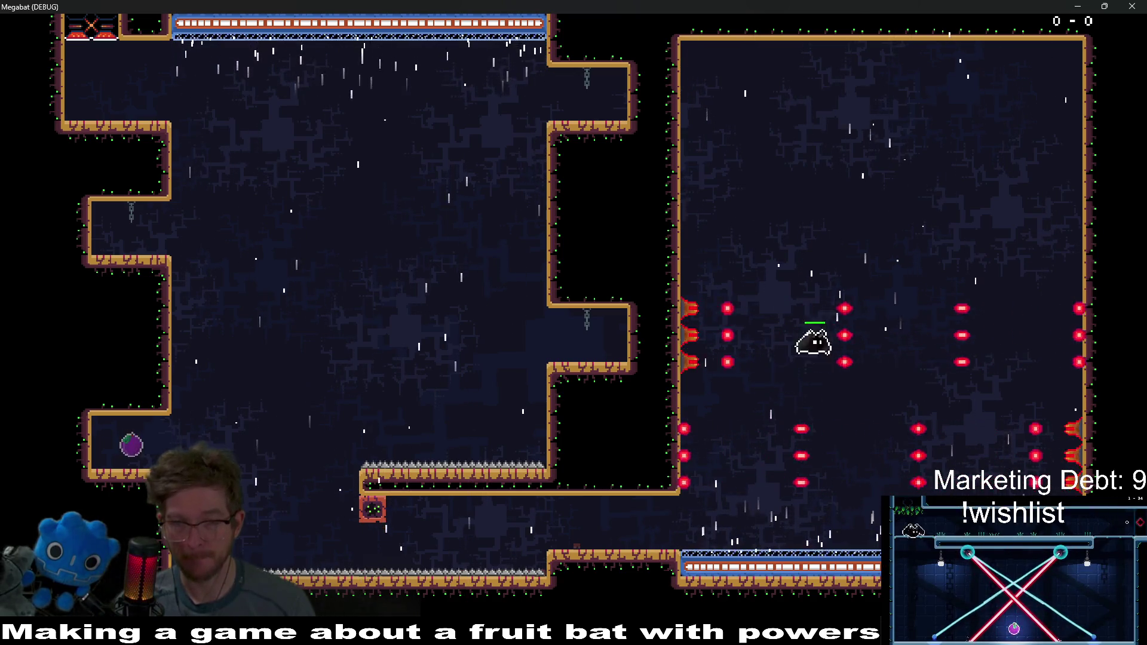
{"action": "key", "text": "Up"}
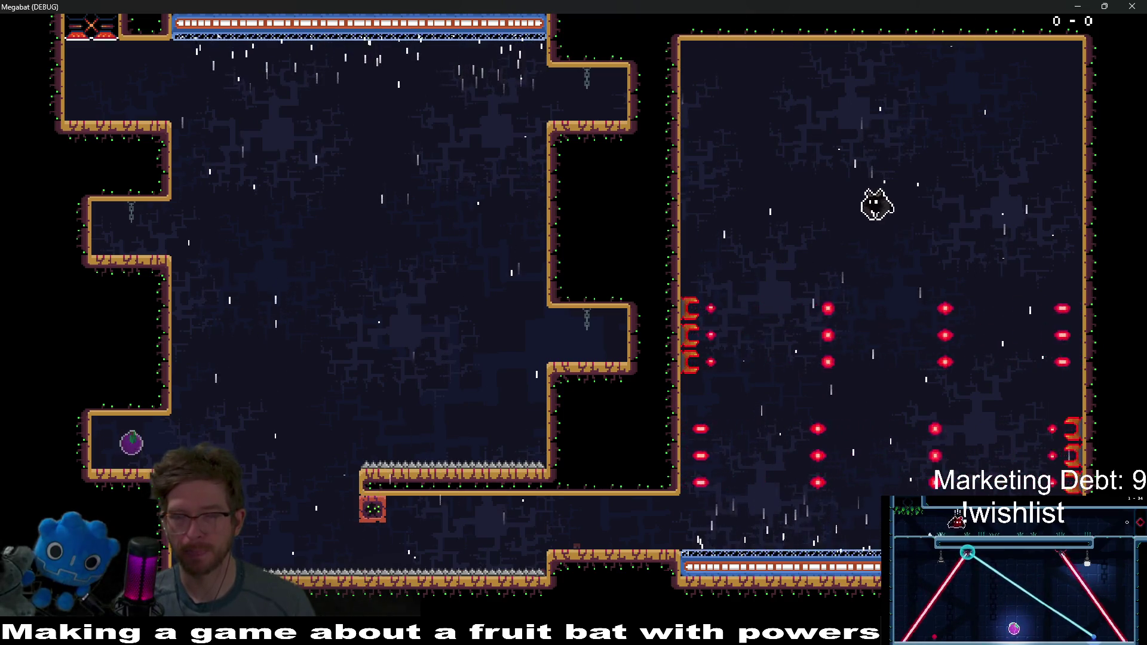
{"action": "key", "text": "Right"}
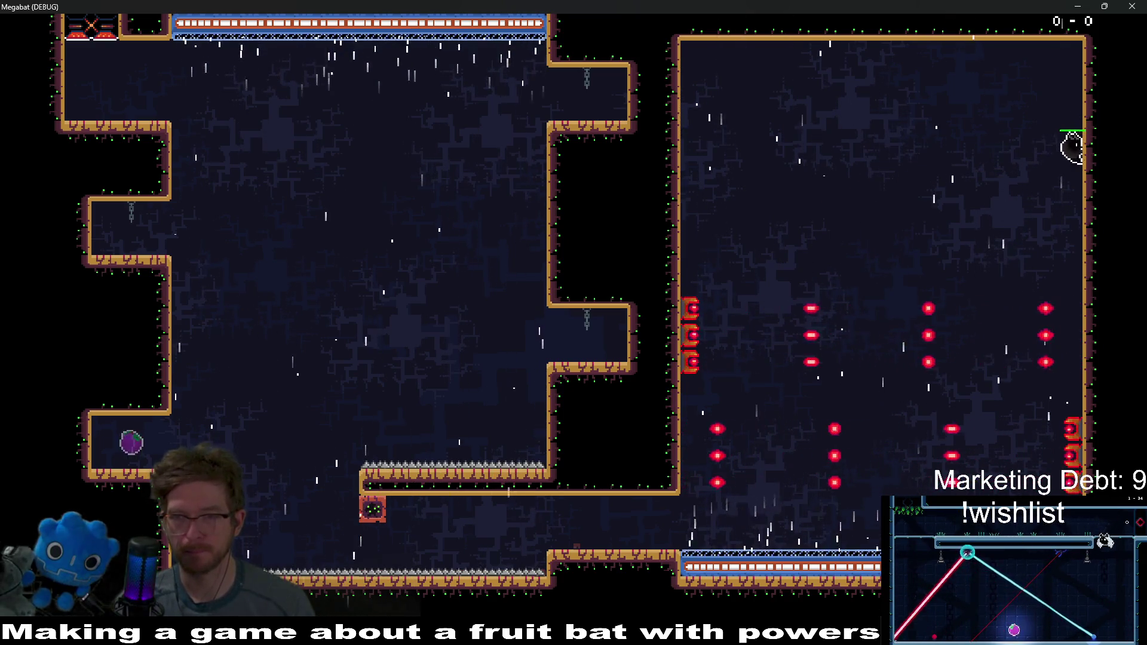
{"action": "key", "text": "Left"}
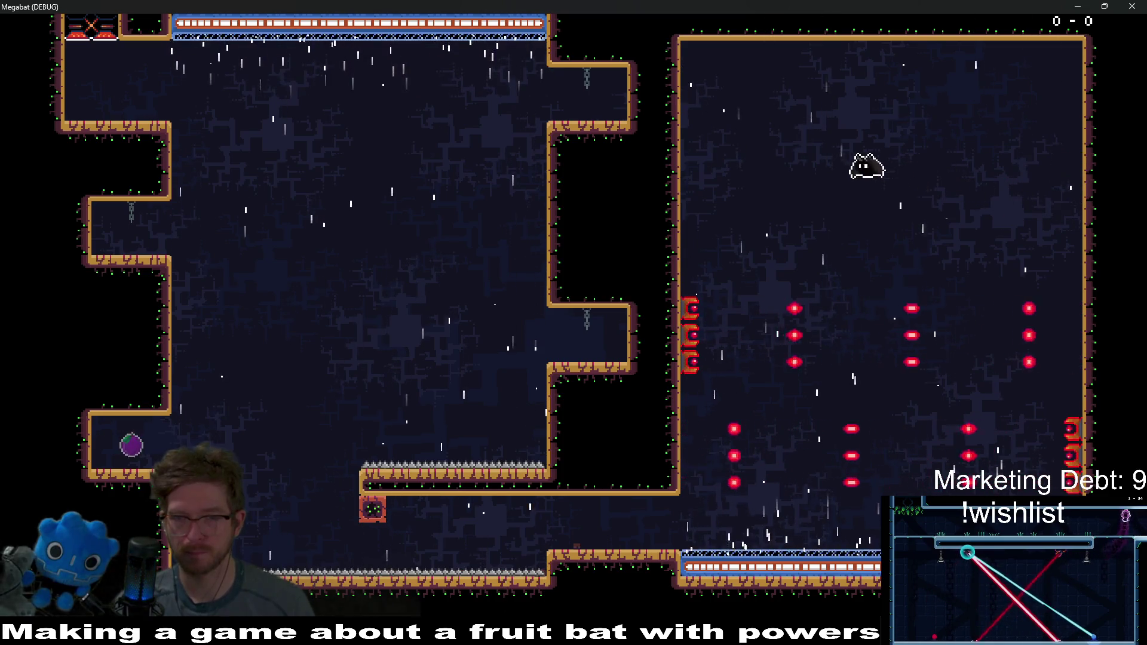
{"action": "key", "text": "Down"}
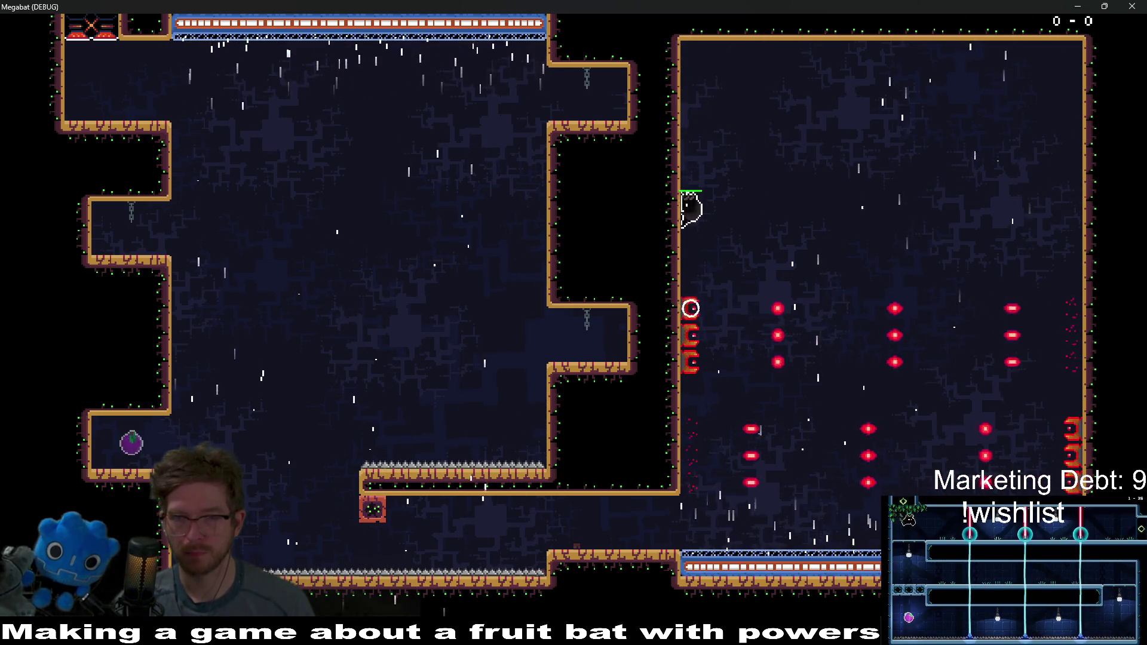
{"action": "key", "text": "Right"}
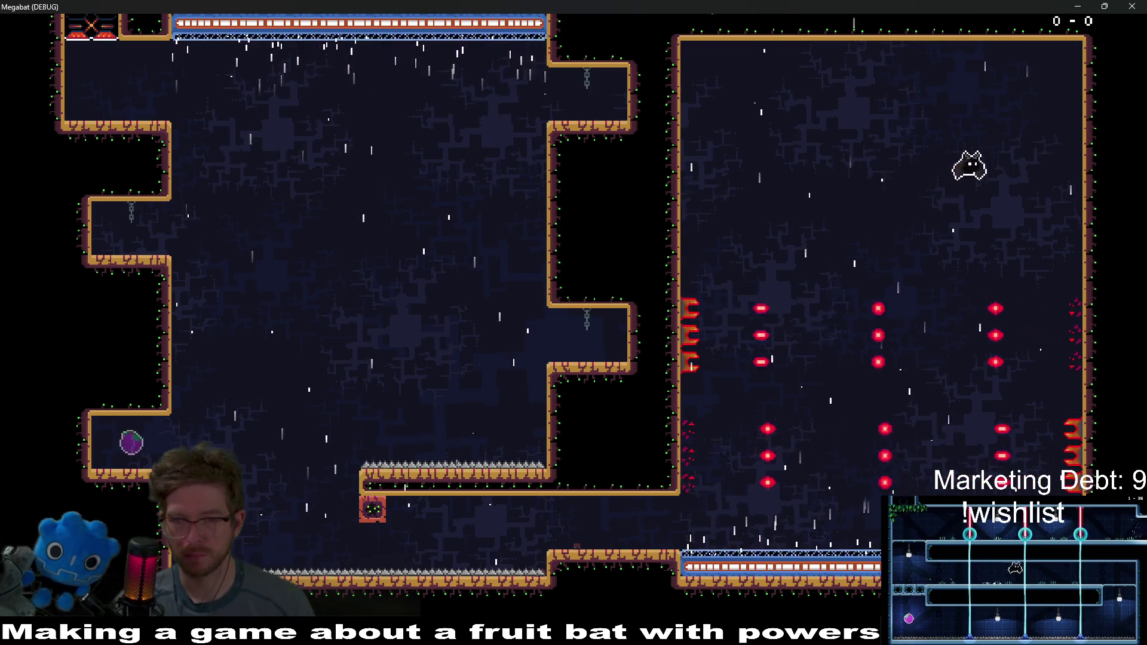
{"action": "key", "text": "Down"}
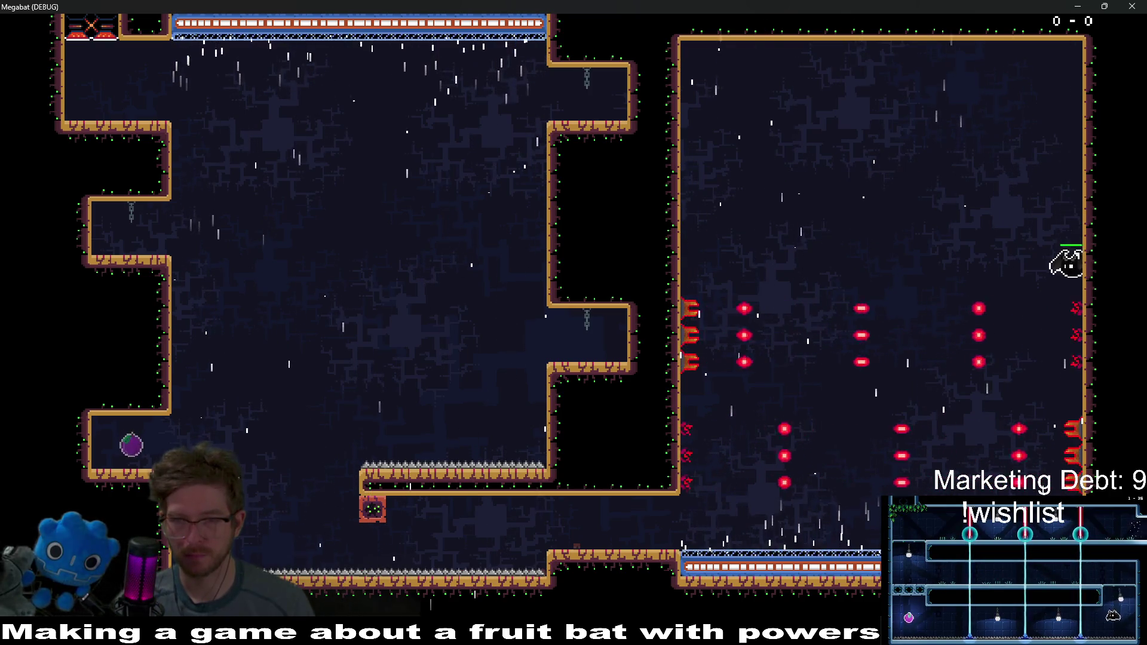
{"action": "key", "text": "Left"}
{"action": "key", "text": "Right"}
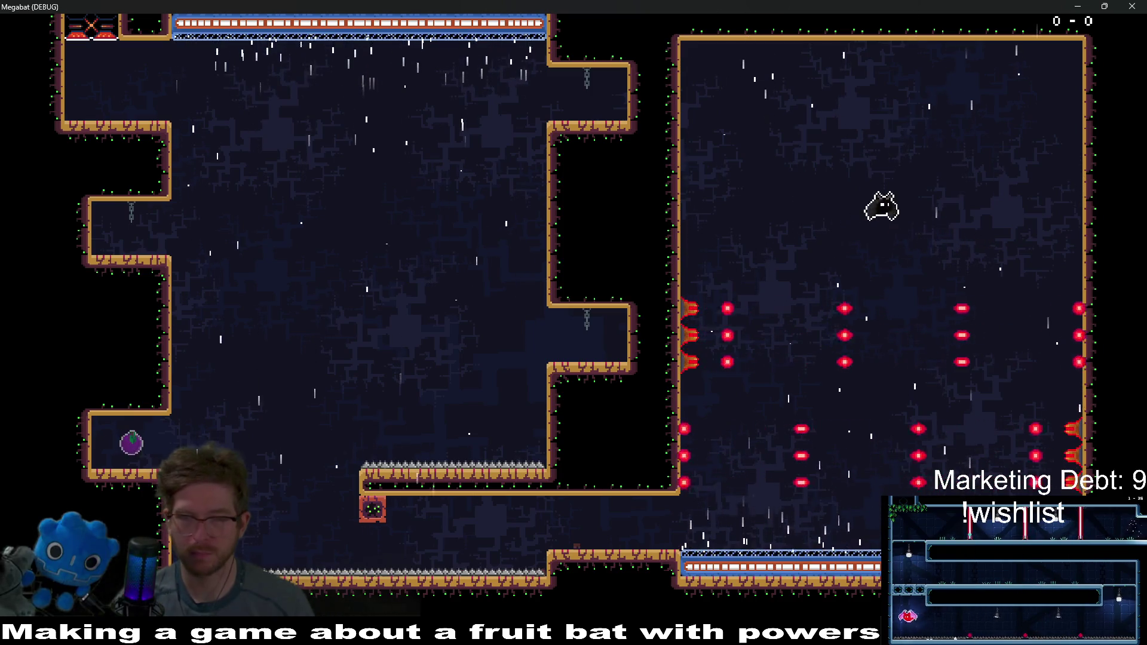
{"action": "key", "text": "Up"}
Step: Stop the game with F8 and return to the editor
{"action": "key", "text": "F8"}
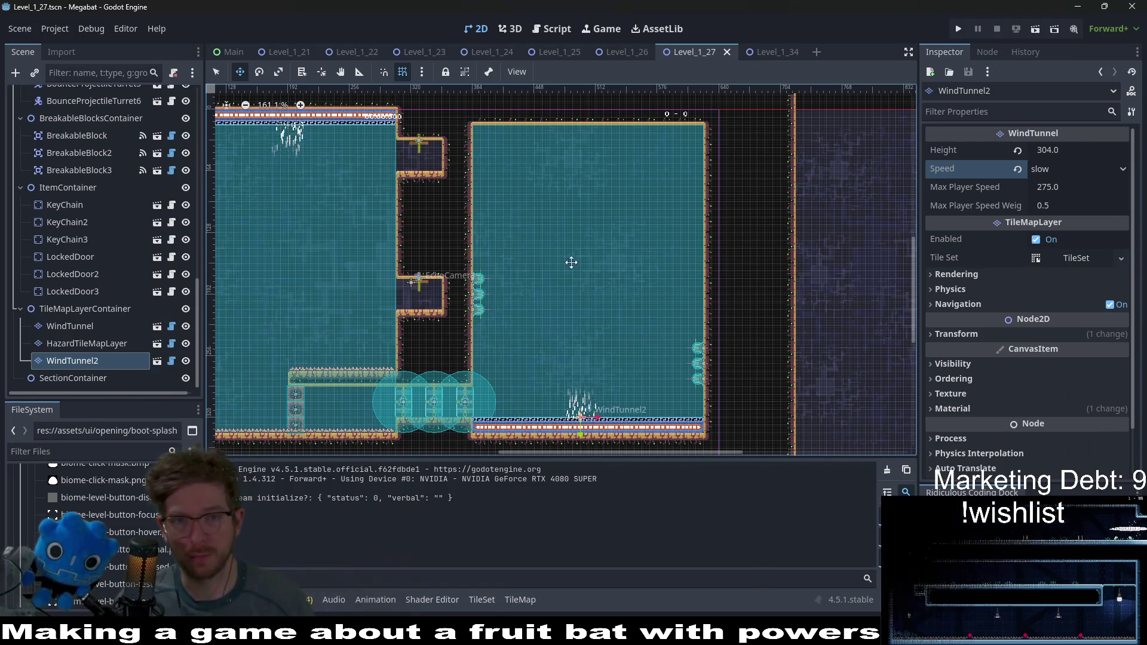
{"action": "scroll", "coordinate": [580, 306], "scroll_direction": "up", "scroll_amount": 4}
{"action": "scroll", "coordinate": [569, 251], "scroll_direction": "up", "scroll_amount": 2}
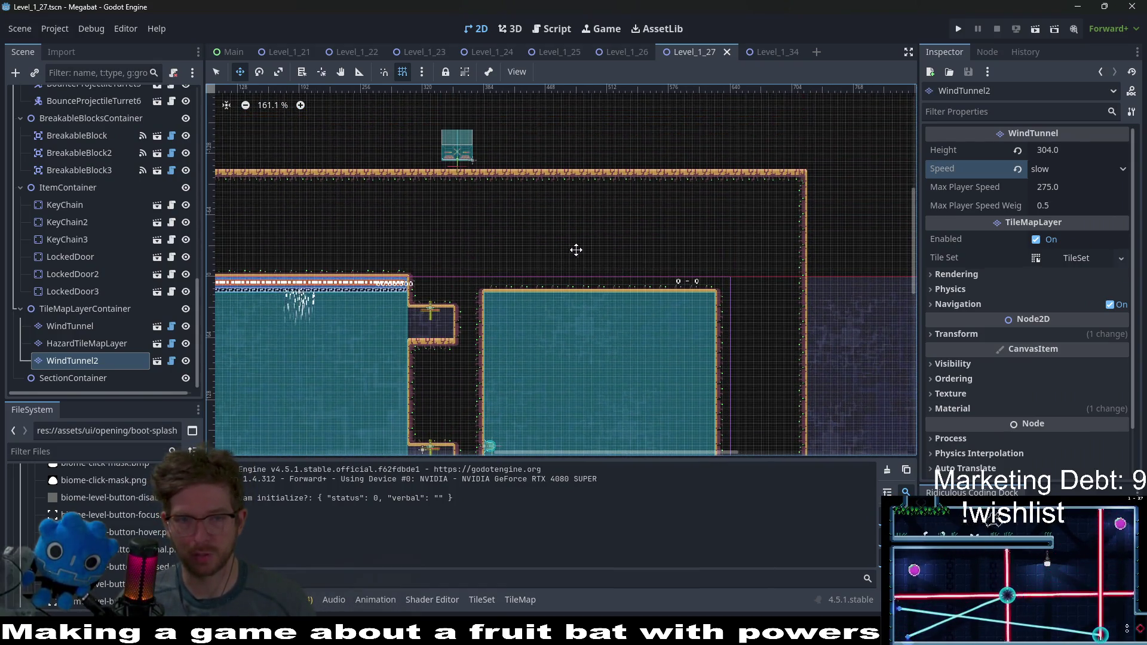
Step: Select all six BounceProjectileTurrets and nudge them up the room's walls
{"action": "scroll", "coordinate": [717, 295], "scroll_direction": "up", "scroll_amount": 1}
{"action": "scroll", "coordinate": [716, 295], "scroll_direction": "up", "scroll_amount": 1}
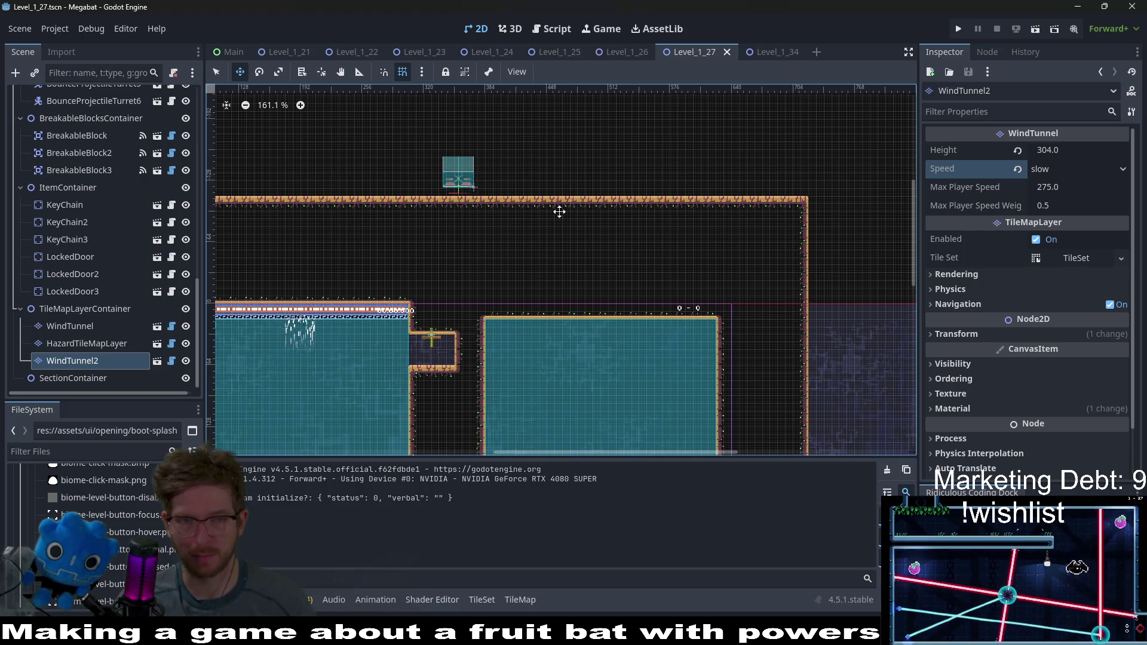
{"action": "scroll", "coordinate": [616, 315], "scroll_direction": "down", "scroll_amount": 5}
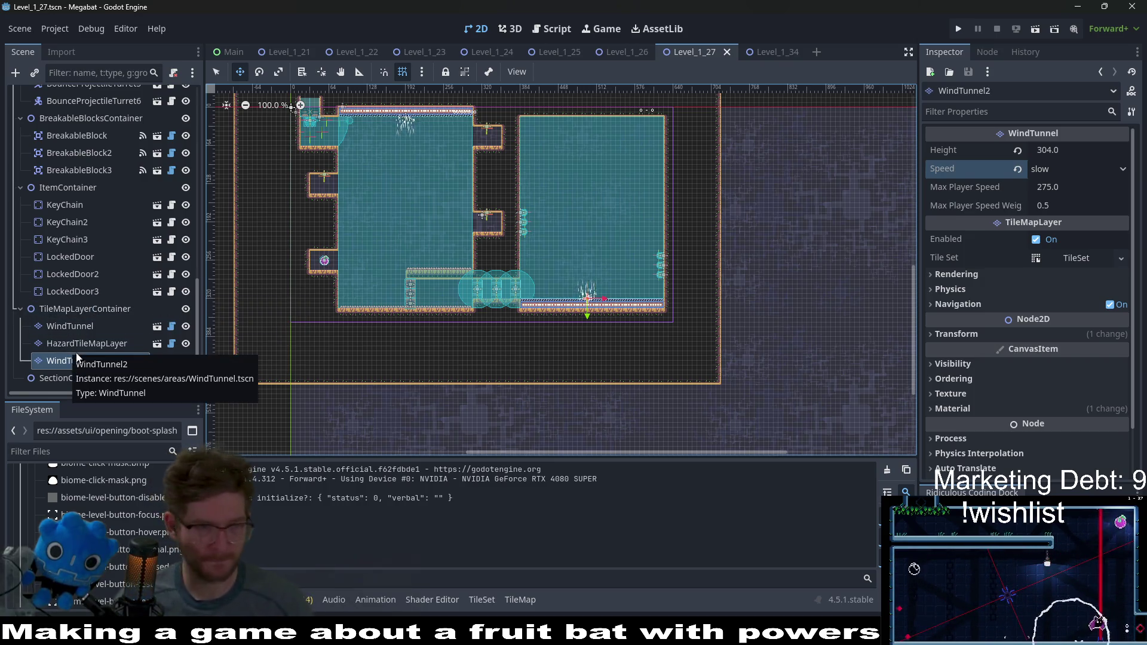
{"action": "scroll", "coordinate": [88, 250], "scroll_direction": "up", "scroll_amount": 5}
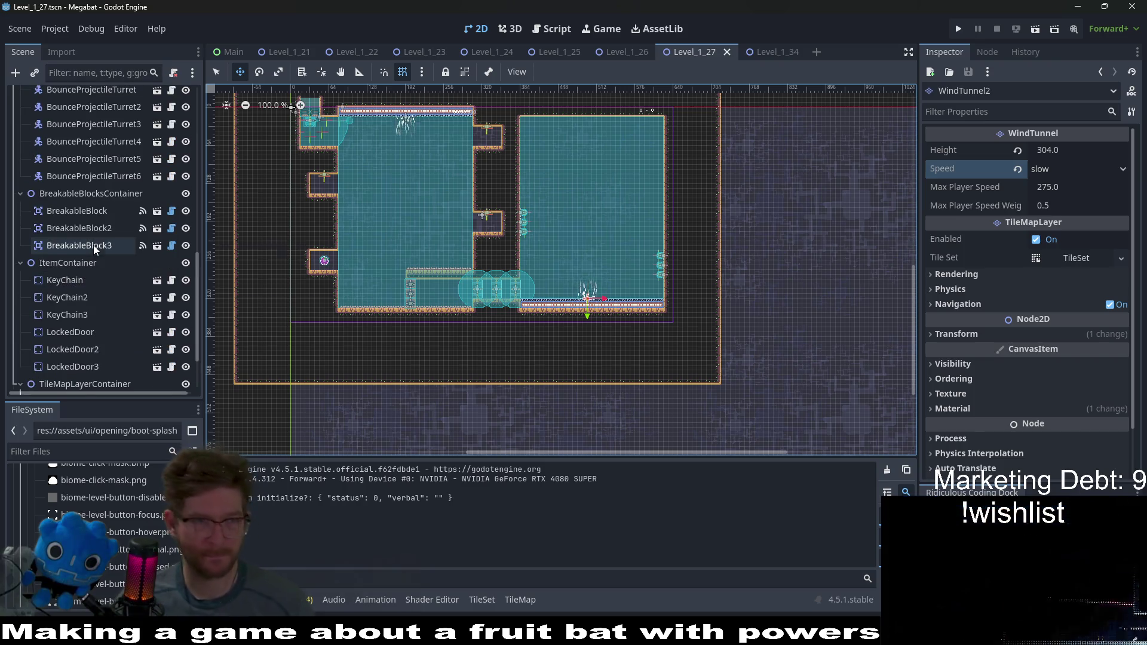
{"action": "left_click", "coordinate": [97, 253]}
{"action": "left_click", "coordinate": [114, 164], "text": "shift"}
{"action": "scroll", "coordinate": [658, 263], "scroll_direction": "up", "scroll_amount": 5}
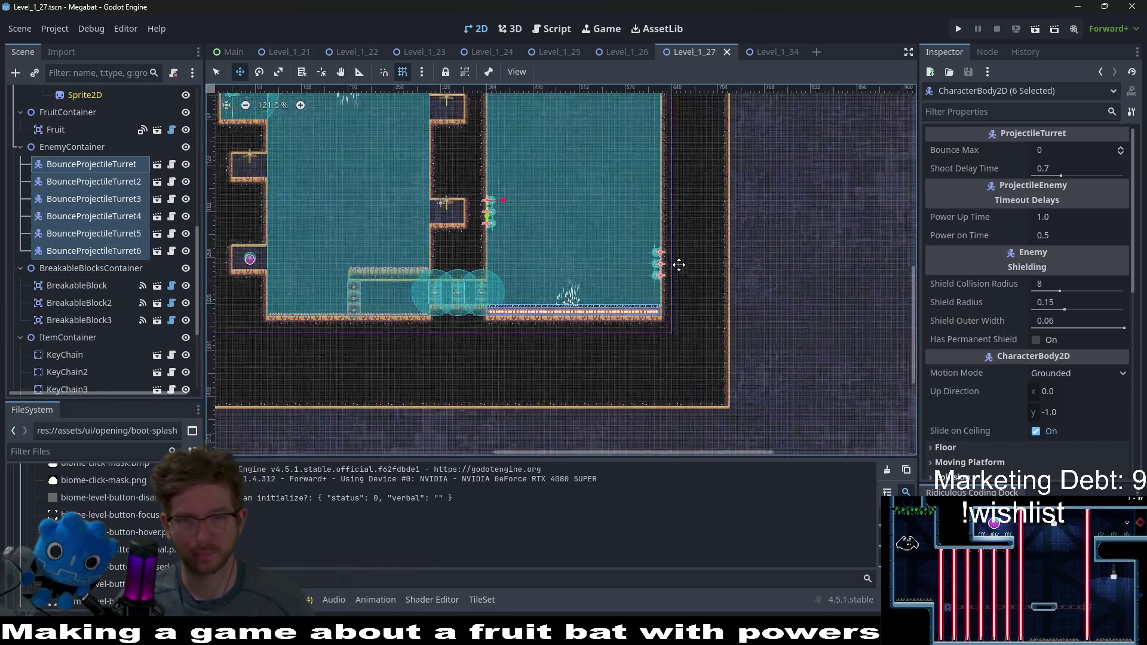
{"action": "scroll", "coordinate": [645, 261], "scroll_direction": "up", "scroll_amount": 3}
{"action": "key", "text": "Up"}
{"action": "key", "text": "Up"}
{"action": "key", "text": "Up"}
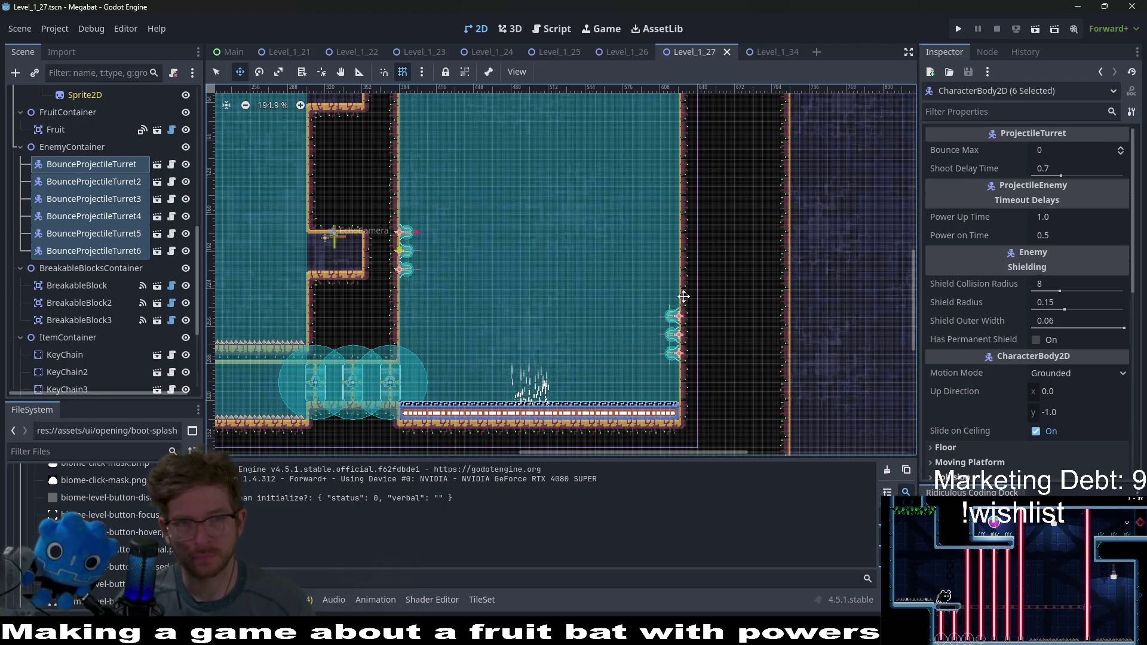
{"action": "key", "text": "Up"}
{"action": "key", "text": "Up"}
{"action": "key", "text": "Up"}
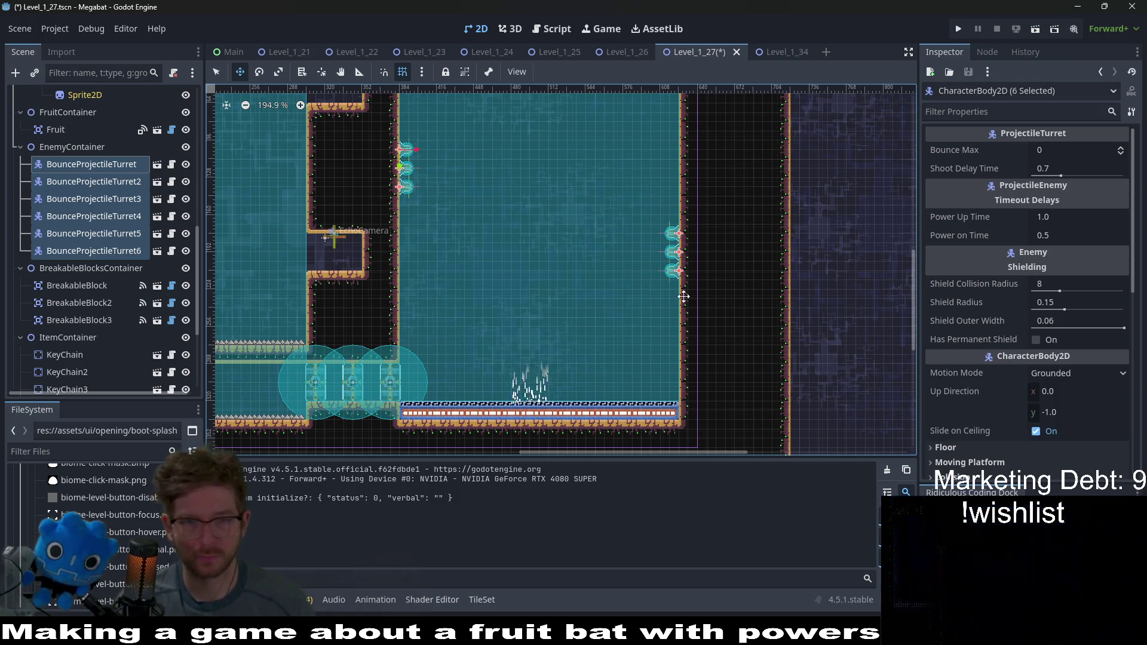
Step: Enable Has Permanent Shield on all six turrets and save the level
{"action": "scroll", "coordinate": [461, 233], "scroll_direction": "up", "scroll_amount": 7}
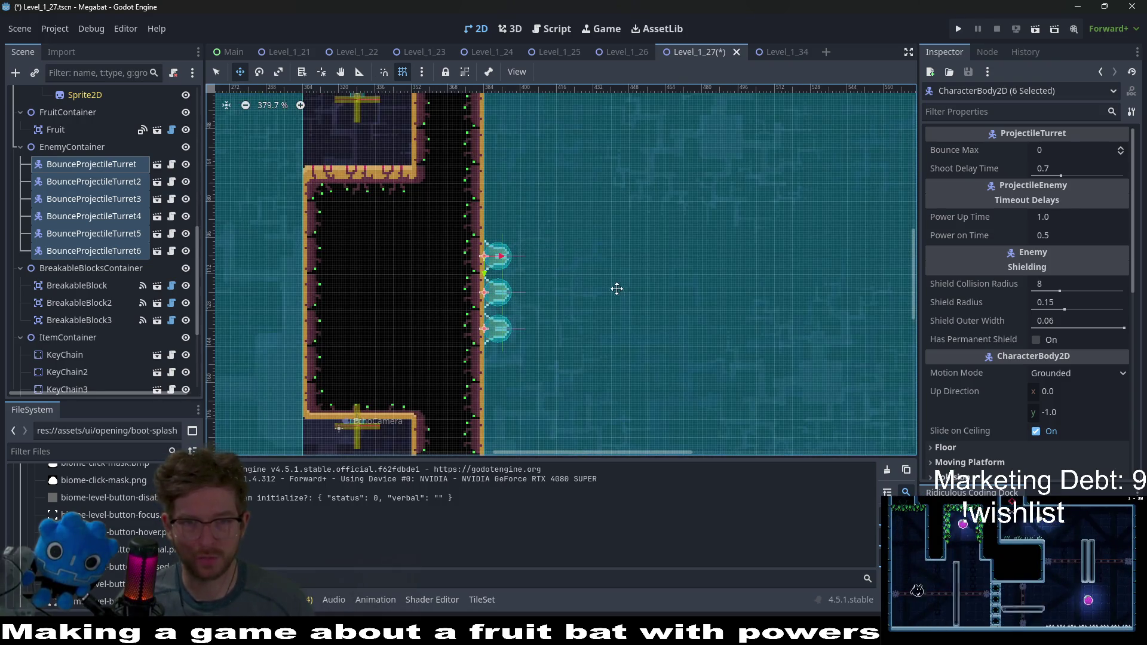
{"action": "left_click_drag", "start_coordinate": [616, 289], "coordinate": [530, 265]}
{"action": "scroll", "coordinate": [529, 264], "scroll_direction": "down", "scroll_amount": 10}
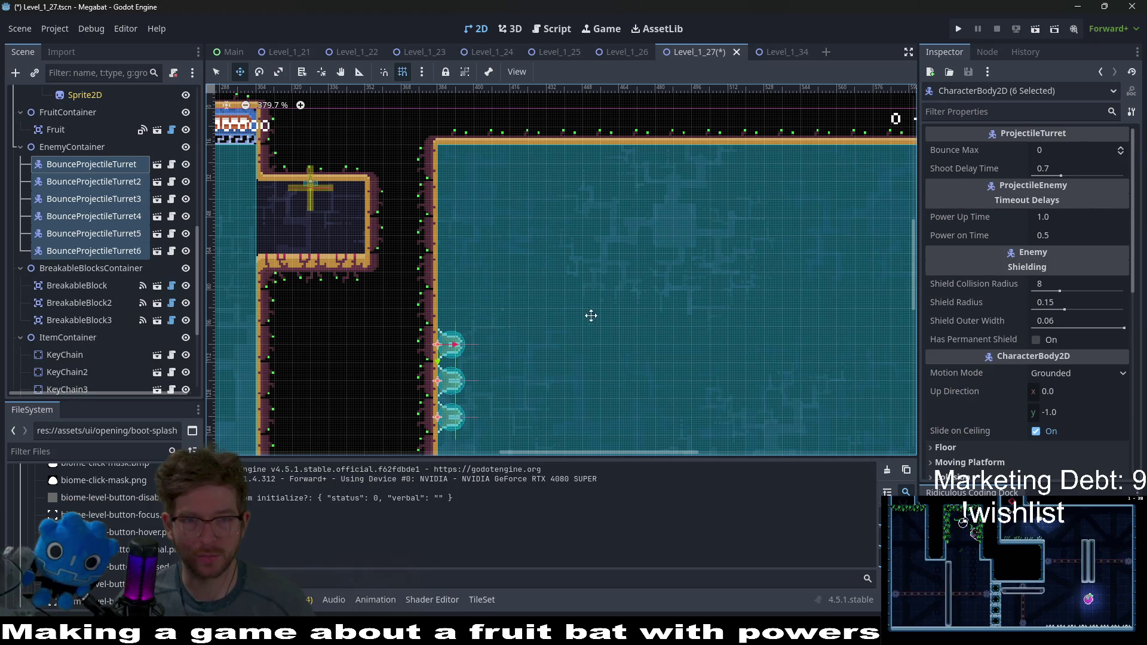
{"action": "scroll", "coordinate": [657, 281], "scroll_direction": "down", "scroll_amount": 3}
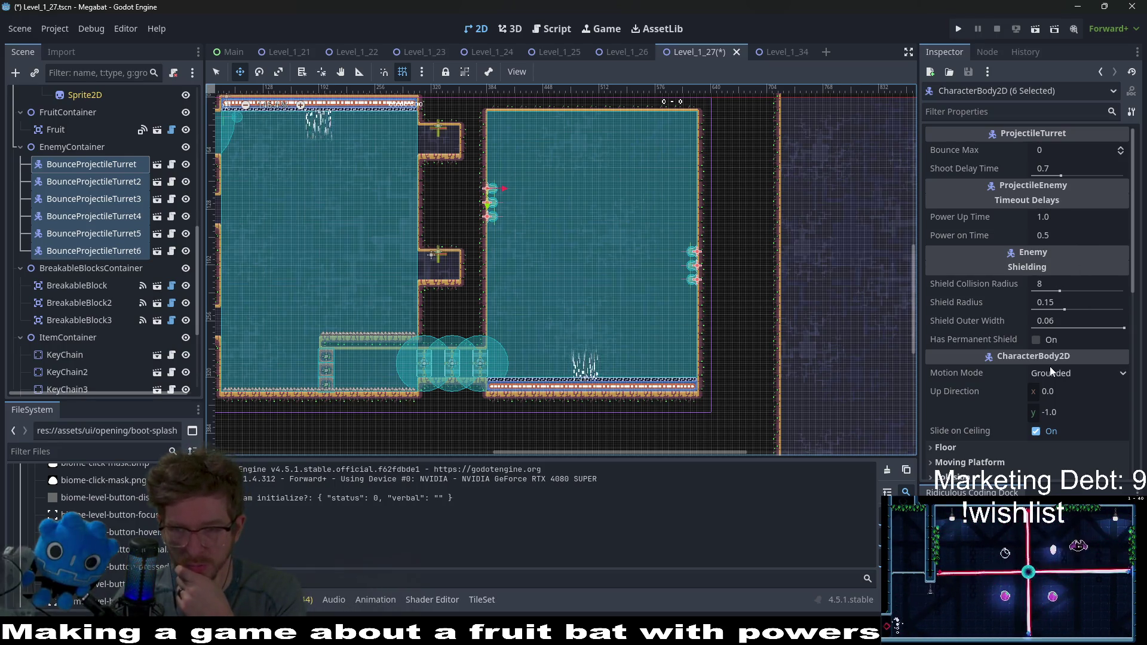
{"action": "left_click", "coordinate": [1035, 340]}
{"action": "scroll", "coordinate": [630, 269], "scroll_direction": "down", "scroll_amount": 1}
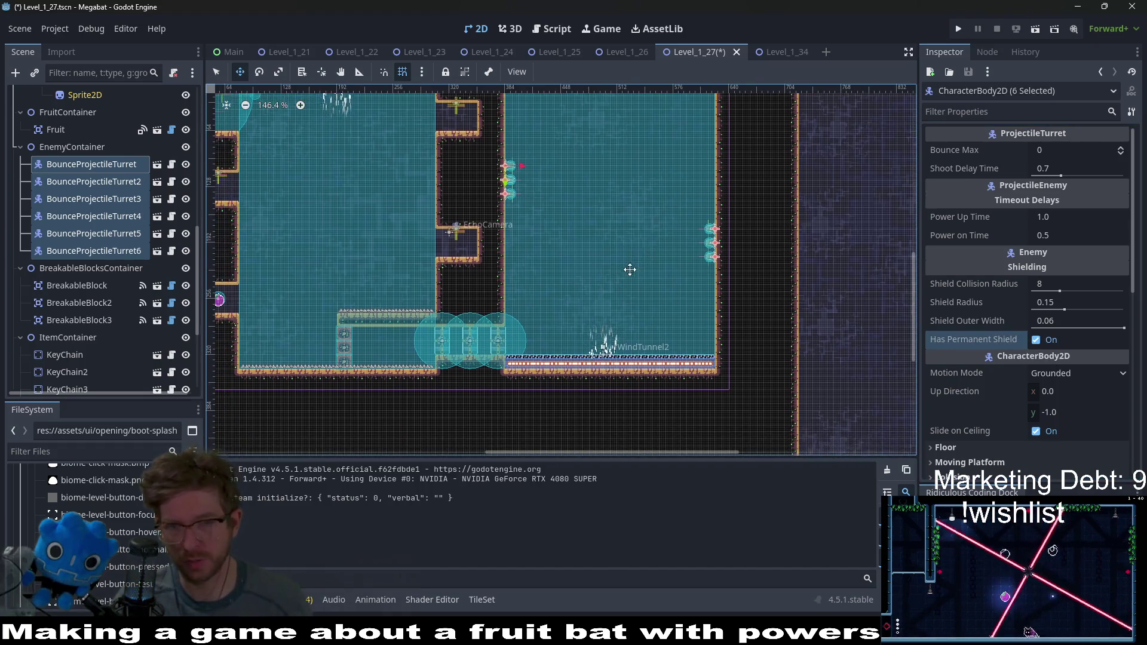
{"action": "key", "text": "ctrl+s"}
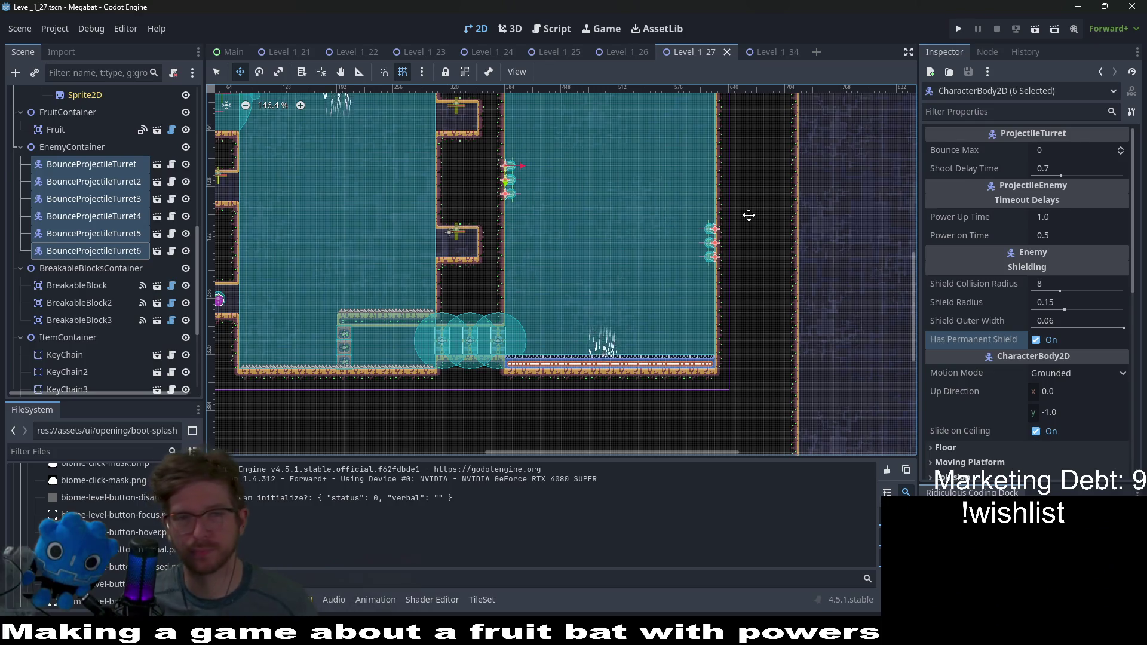
Step: Scroll through the saved Level_1_27 to review the shielded turrets
{"action": "scroll", "coordinate": [579, 333], "scroll_direction": "up", "scroll_amount": 5}
{"action": "scroll", "coordinate": [62, 249], "scroll_direction": "down", "scroll_amount": 5}
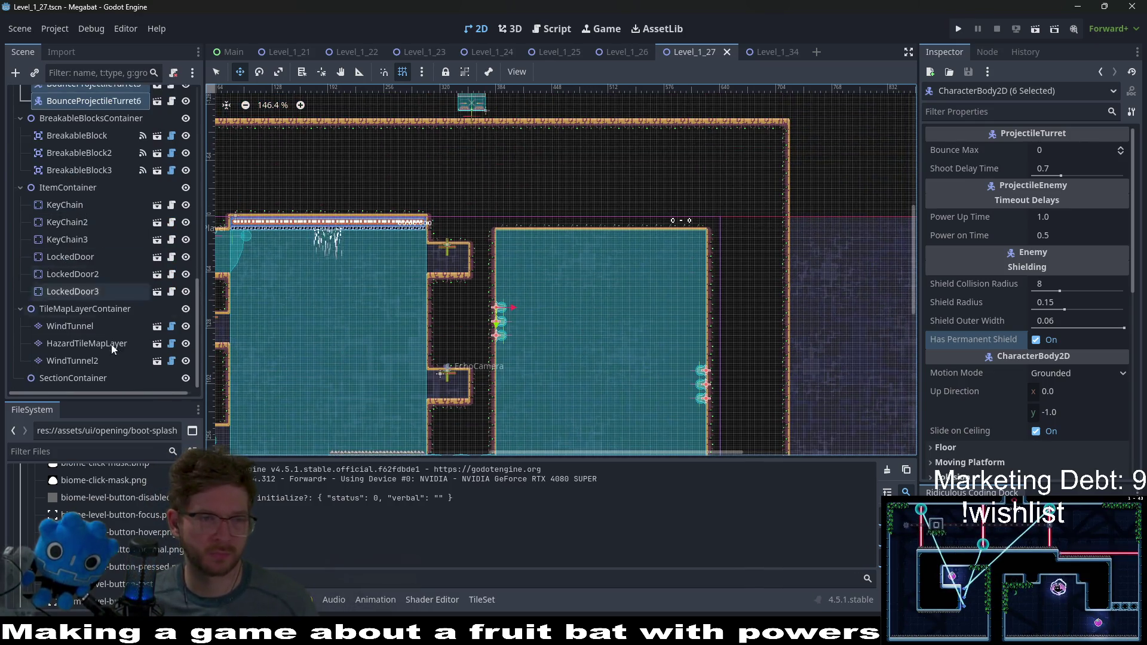
Step: Add a SectionDetector child scene under the section container and size it Xxlarge 640 X 360
{"action": "right_click", "coordinate": [96, 381]}
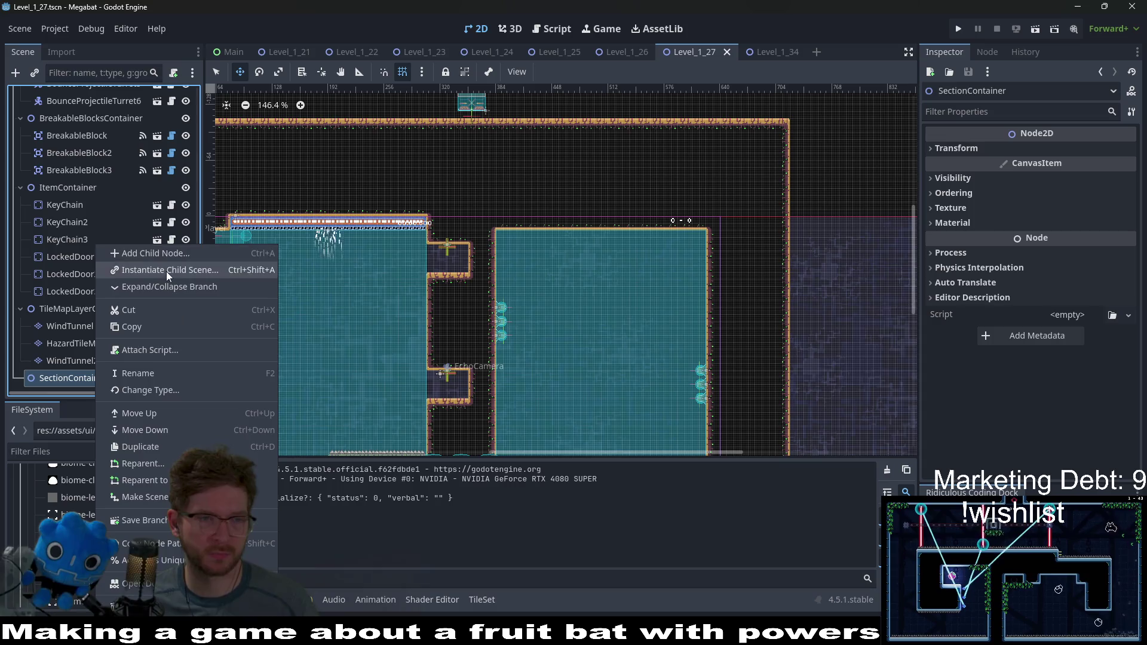
{"action": "left_click", "coordinate": [167, 271]}
{"action": "type", "text": "section"}
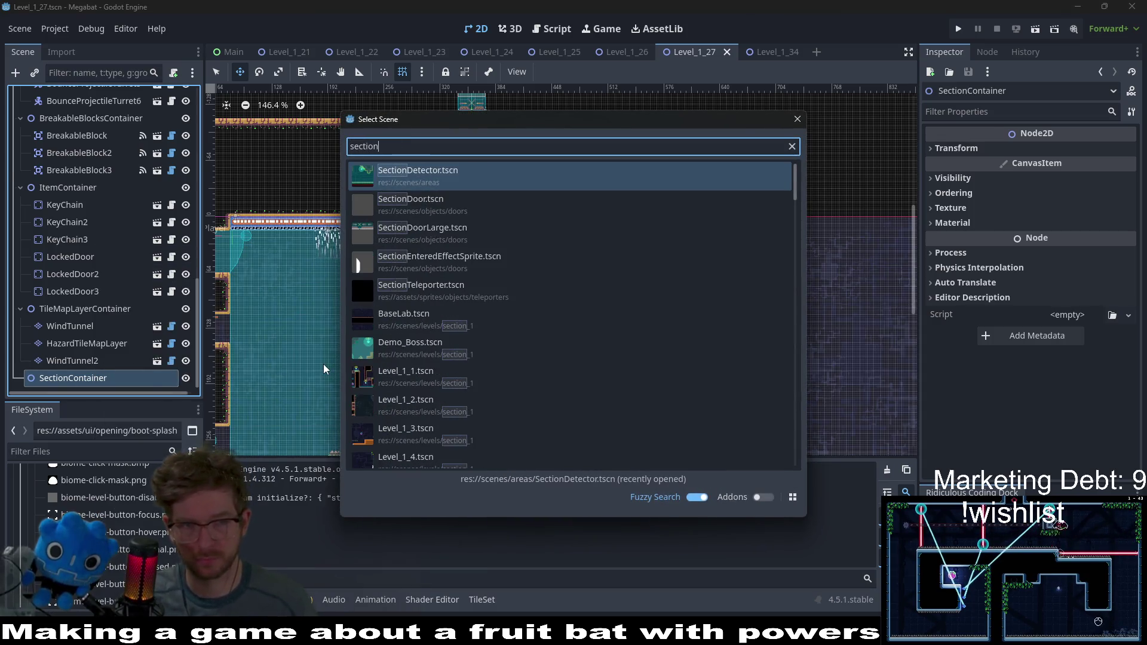
{"action": "key", "text": "Return"}
{"action": "scroll", "coordinate": [293, 314], "scroll_direction": "down", "scroll_amount": 3}
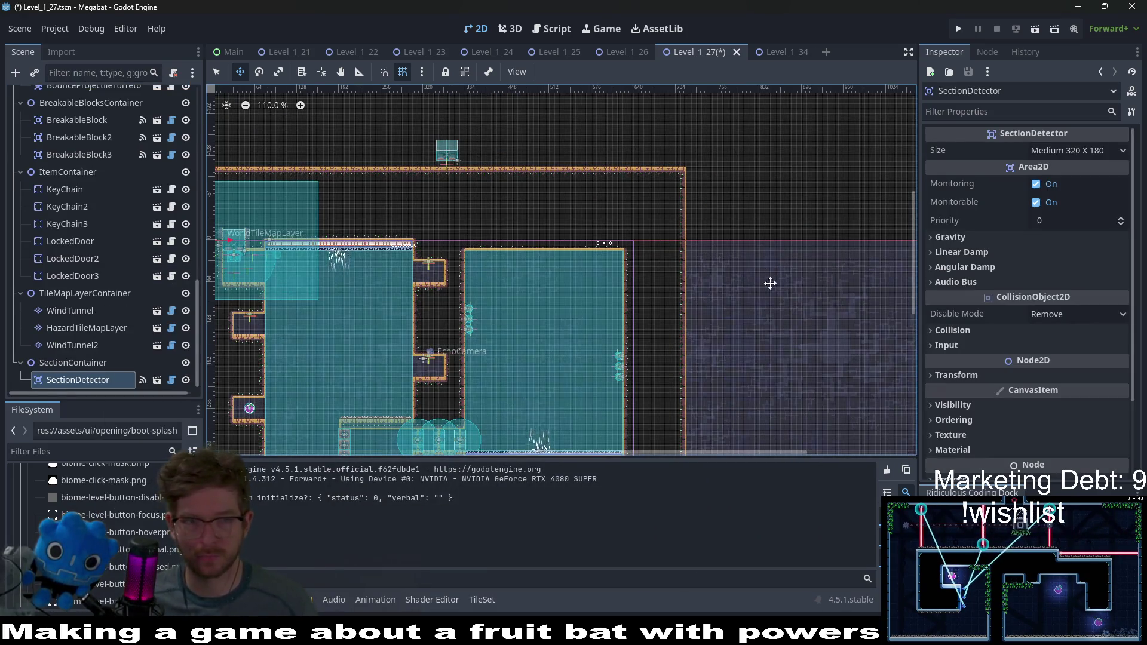
{"action": "left_click", "coordinate": [1077, 150]}
{"action": "left_click", "coordinate": [1070, 269]}
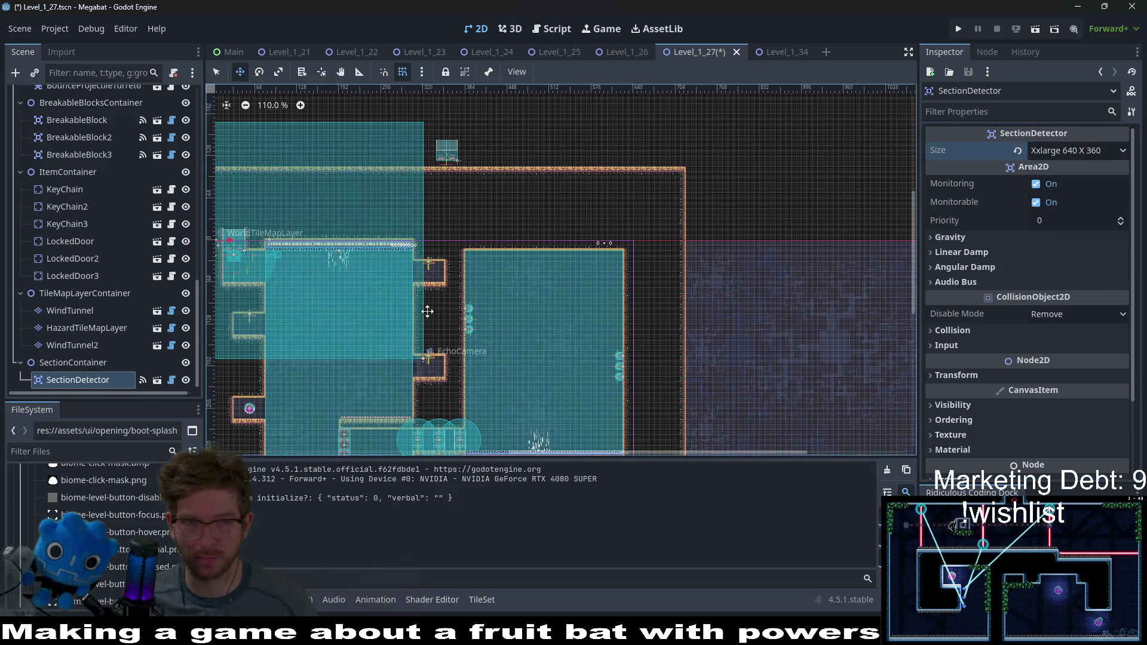
Step: Position the detector over the room, aligning its top-left corner with the room wall
{"action": "scroll", "coordinate": [640, 299], "scroll_direction": "up", "scroll_amount": 1}
{"action": "left_click_drag", "start_coordinate": [699, 302], "coordinate": [647, 324]}
{"action": "scroll", "coordinate": [580, 262], "scroll_direction": "up", "scroll_amount": 9}
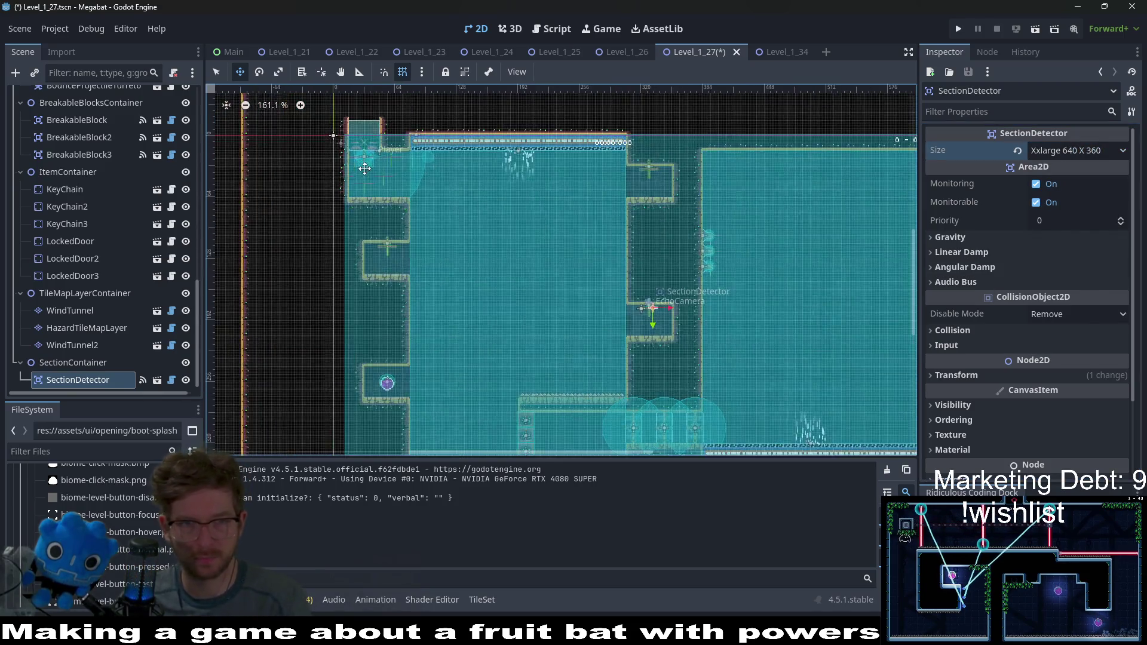
{"action": "scroll", "coordinate": [633, 229], "scroll_direction": "up", "scroll_amount": 4}
{"action": "left_click_drag", "start_coordinate": [634, 229], "coordinate": [608, 229]}
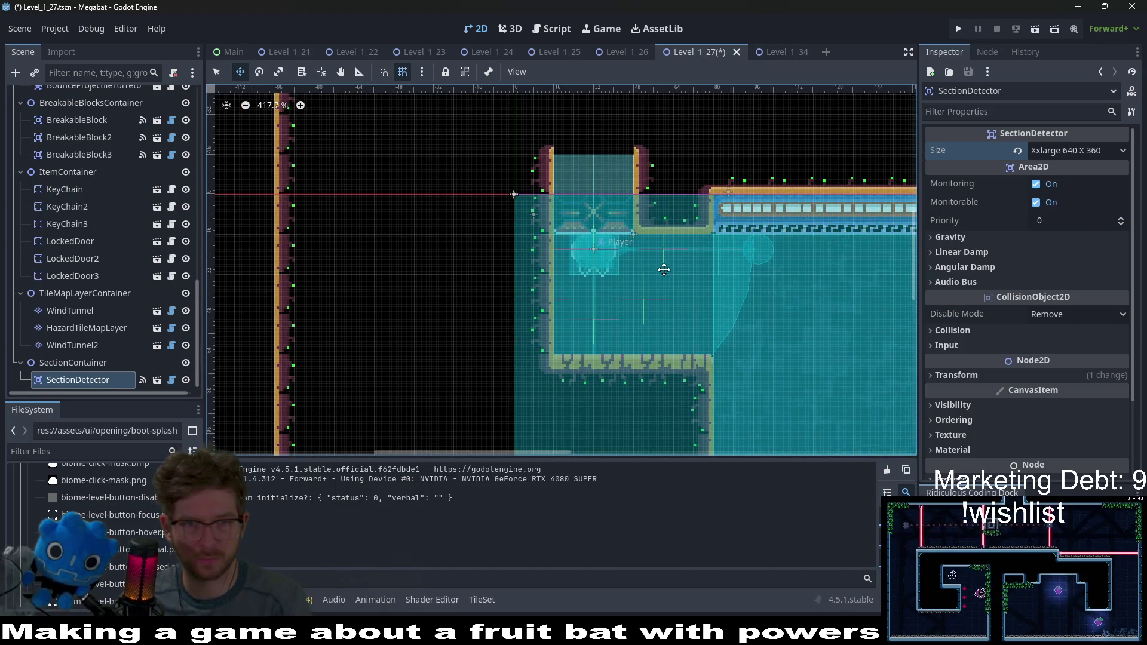
{"action": "scroll", "coordinate": [664, 270], "scroll_direction": "down", "scroll_amount": 16}
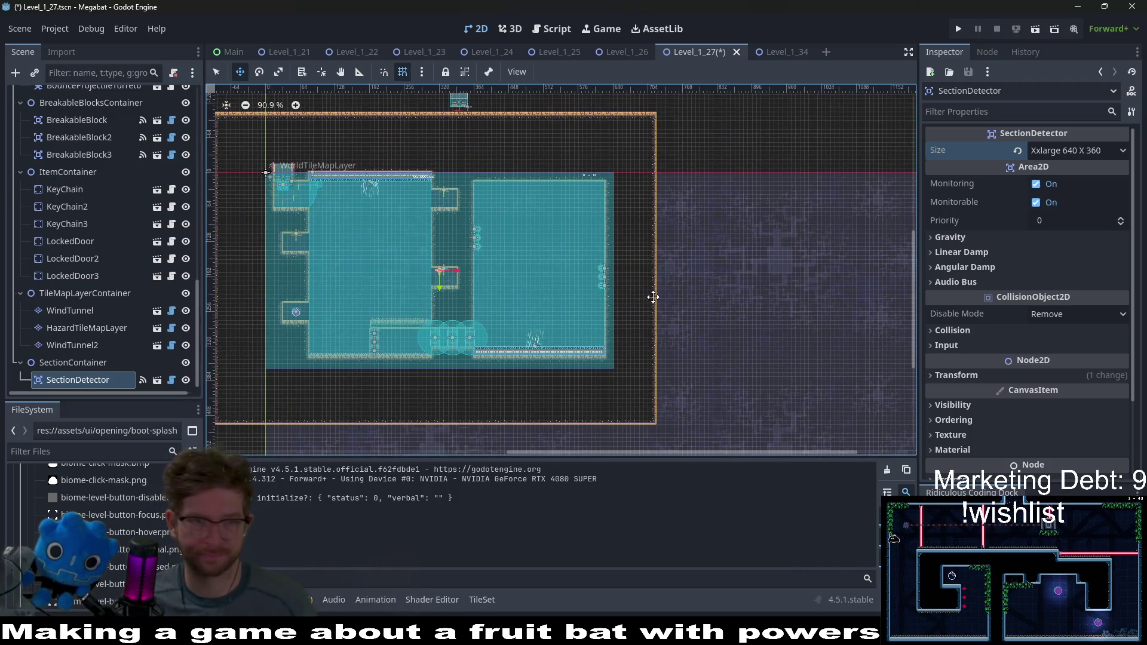
{"action": "right_click", "coordinate": [80, 360]}
Step: Instantiate a second SectionDetector under SectionContainer and drag it above the tunnel
{"action": "left_click", "coordinate": [144, 270]}
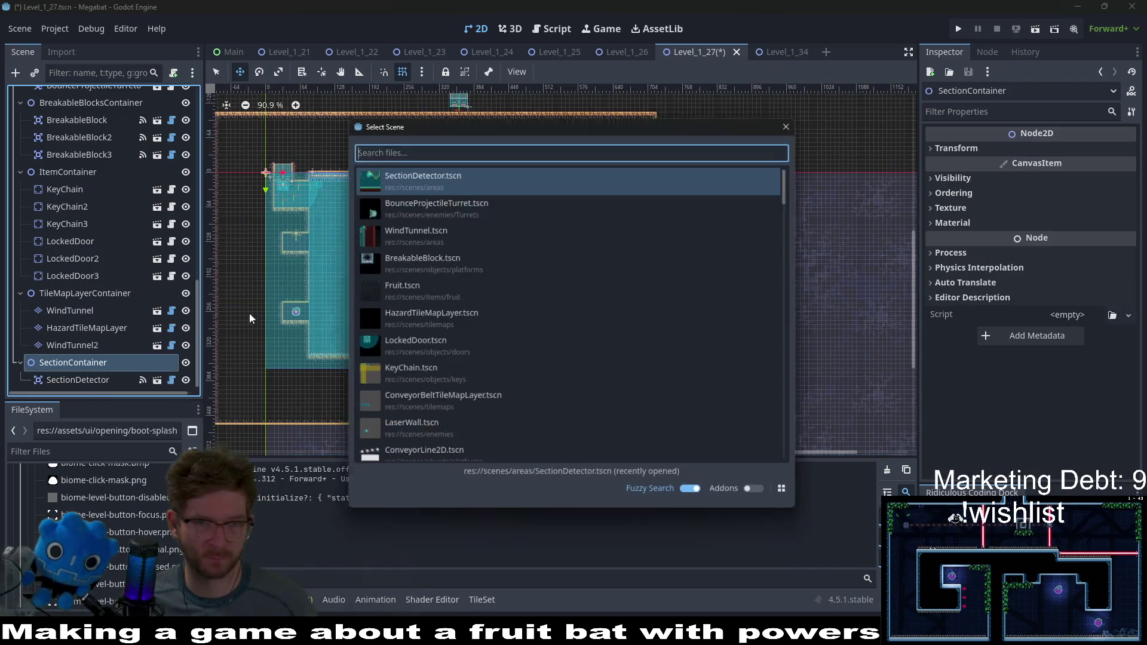
{"action": "double_click", "coordinate": [433, 180]}
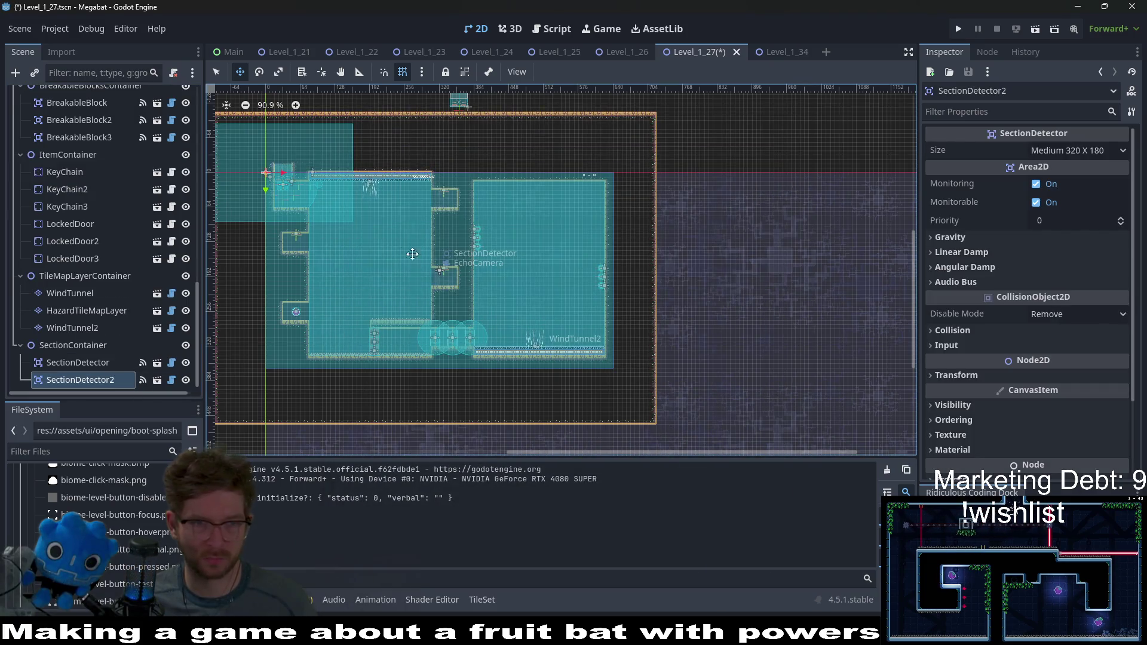
{"action": "mouse_move", "coordinate": [286, 191]}
{"action": "left_mouse_down"}
{"action": "mouse_move", "coordinate": [584, 136]}
{"action": "mouse_move", "coordinate": [558, 128]}
{"action": "left_mouse_up"}
{"action": "scroll", "coordinate": [520, 130], "scroll_direction": "up", "scroll_amount": 4}
{"action": "scroll", "coordinate": [575, 124], "scroll_direction": "up", "scroll_amount": 9}
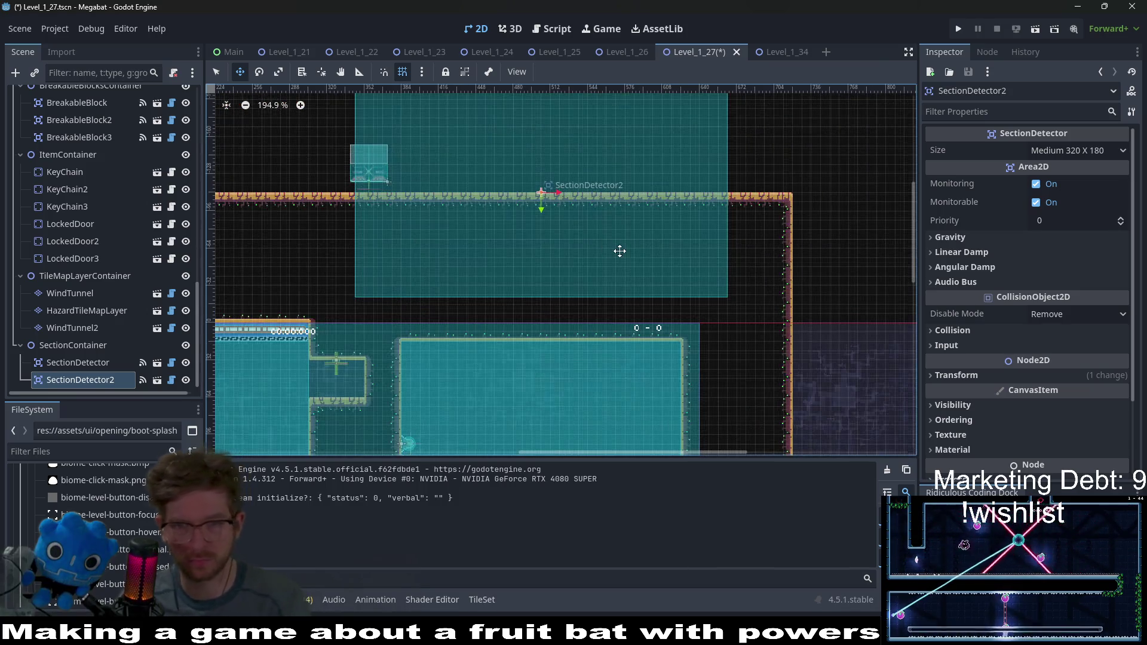
{"action": "scroll", "coordinate": [643, 313], "scroll_direction": "up", "scroll_amount": 1}
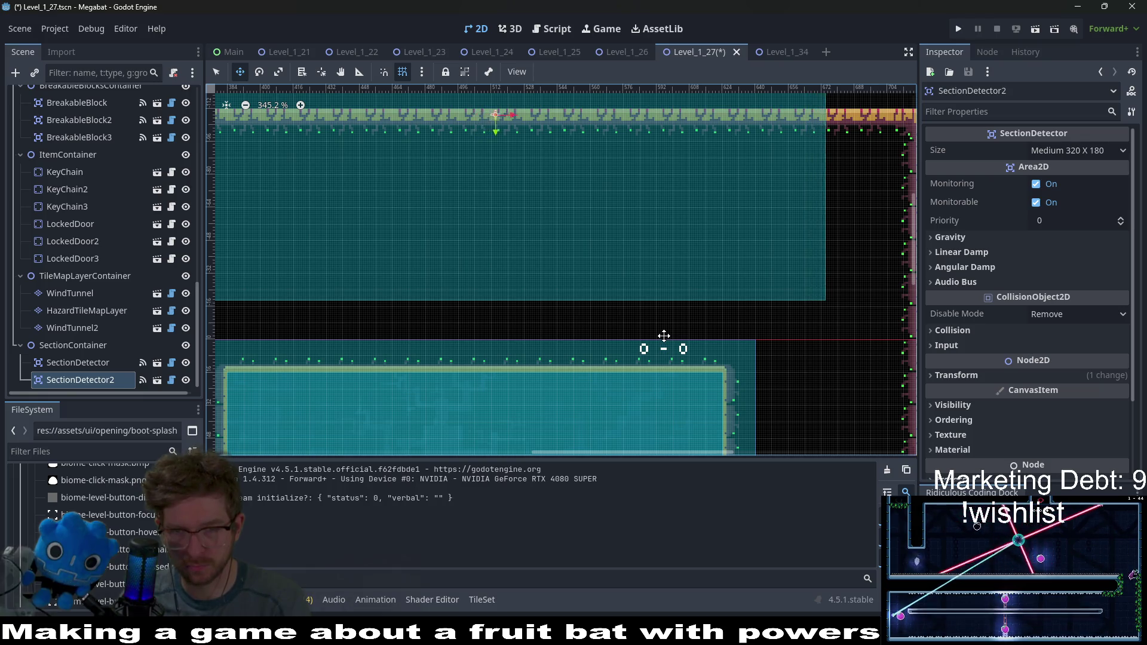
{"action": "scroll", "coordinate": [664, 331], "scroll_direction": "down", "scroll_amount": 4}
Step: Fine-tune SectionDetector2's position with small right, down and left nudges
{"action": "key", "text": "Right"}
{"action": "key", "text": "Right"}
{"action": "key", "text": "Right"}
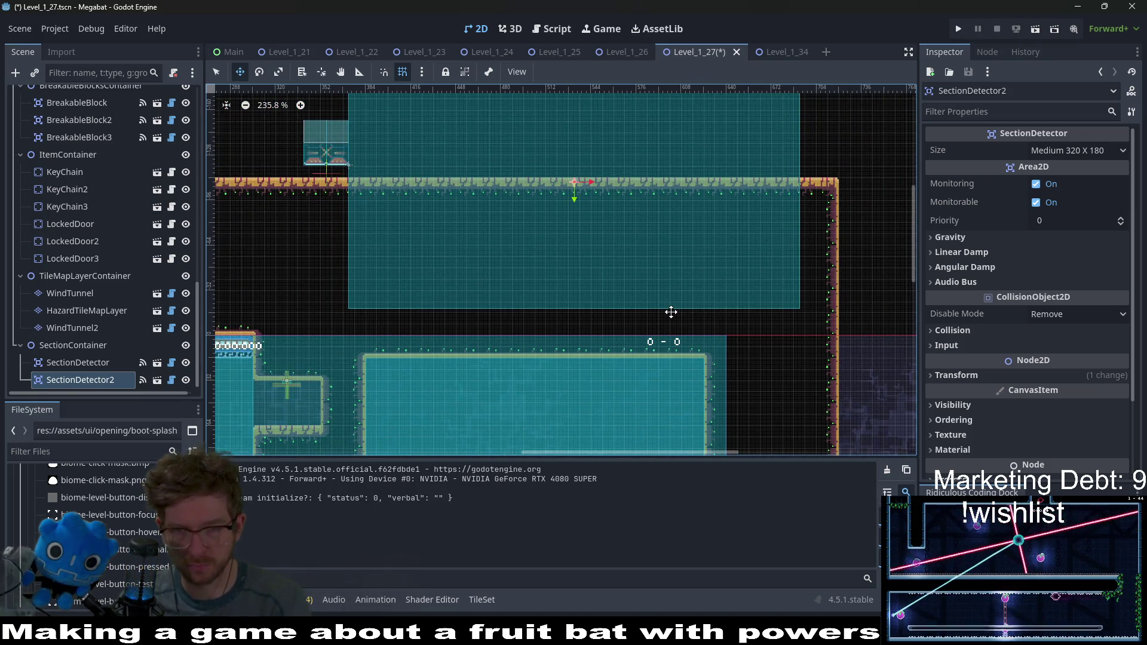
{"action": "key", "text": "Right"}
{"action": "key", "text": "Down"}
{"action": "key", "text": "Down"}
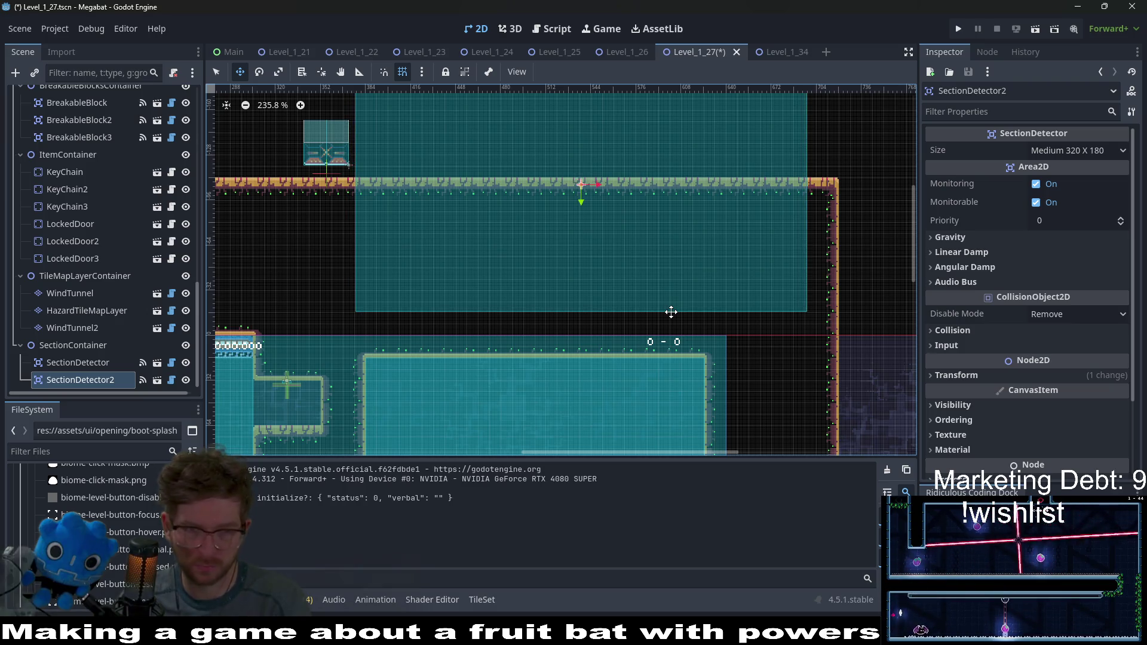
{"action": "key", "text": "Right"}
{"action": "key", "text": "Right"}
{"action": "key", "text": "Right"}
{"action": "key", "text": "Left"}
{"action": "key", "text": "Left"}
{"action": "key", "text": "Left"}
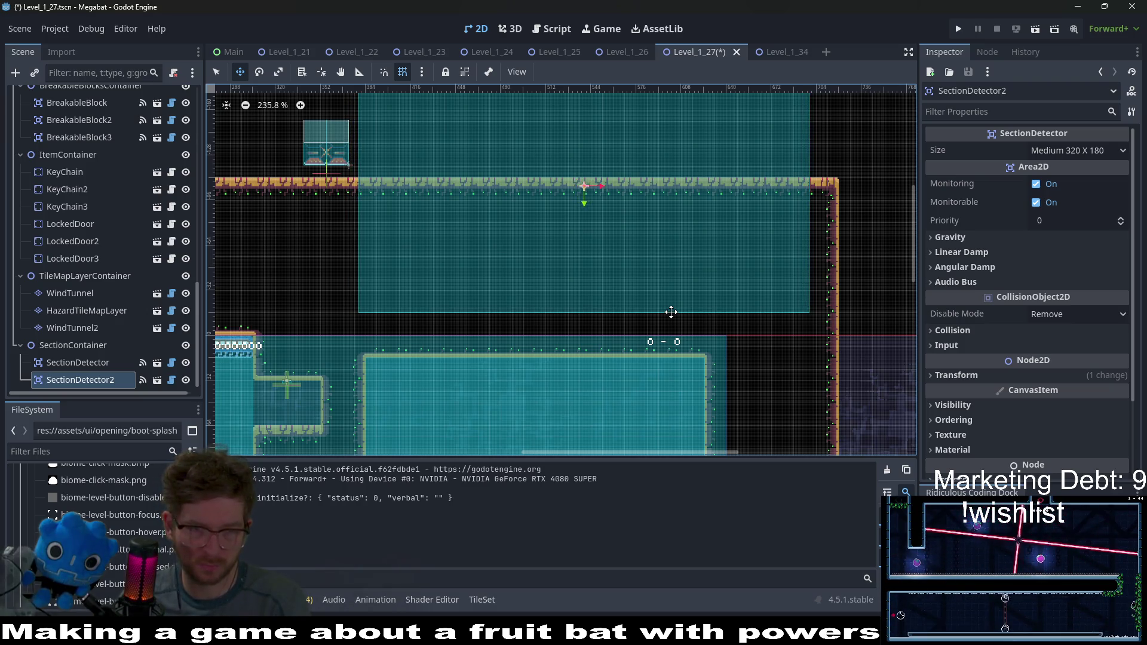
{"action": "scroll", "coordinate": [630, 307], "scroll_direction": "up", "scroll_amount": 3}
{"action": "key", "text": "Left"}
{"action": "key", "text": "Left"}
{"action": "key", "text": "Left"}
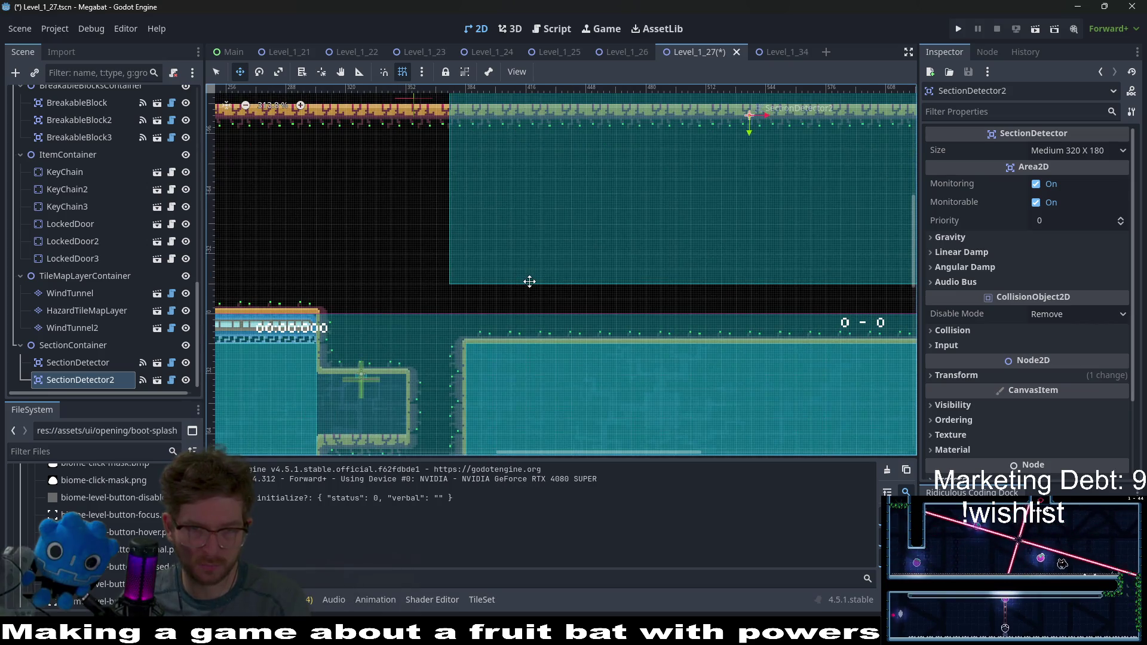
{"action": "key", "text": "Left"}
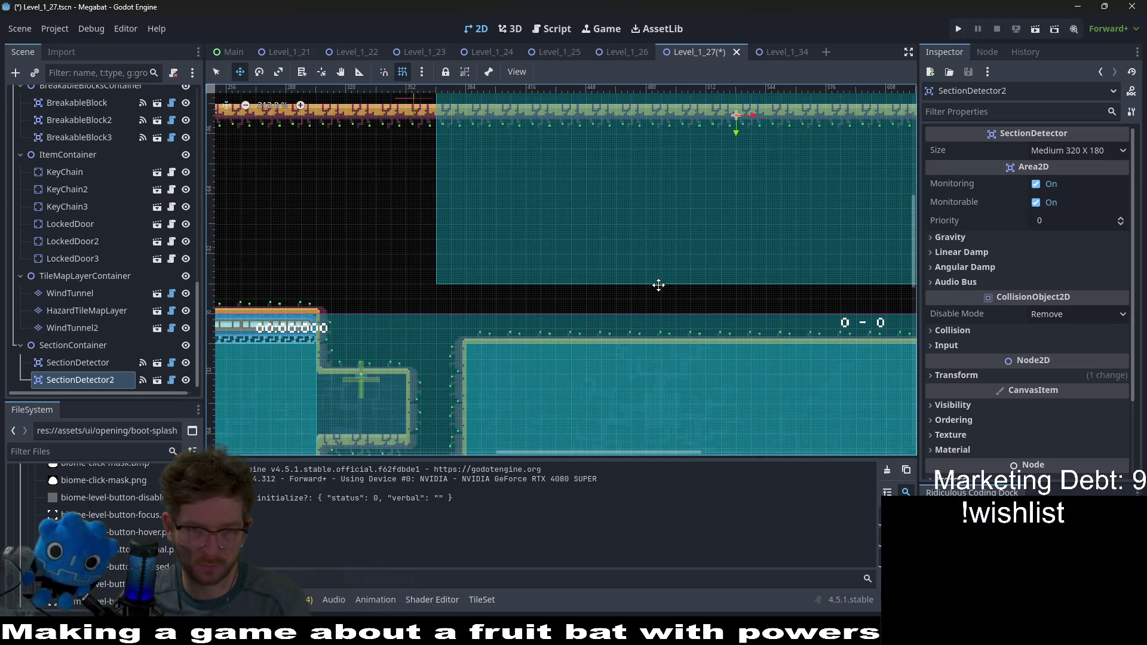
{"action": "scroll", "coordinate": [658, 285], "scroll_direction": "down", "scroll_amount": 8}
{"action": "scroll", "coordinate": [92, 224], "scroll_direction": "up", "scroll_amount": 5}
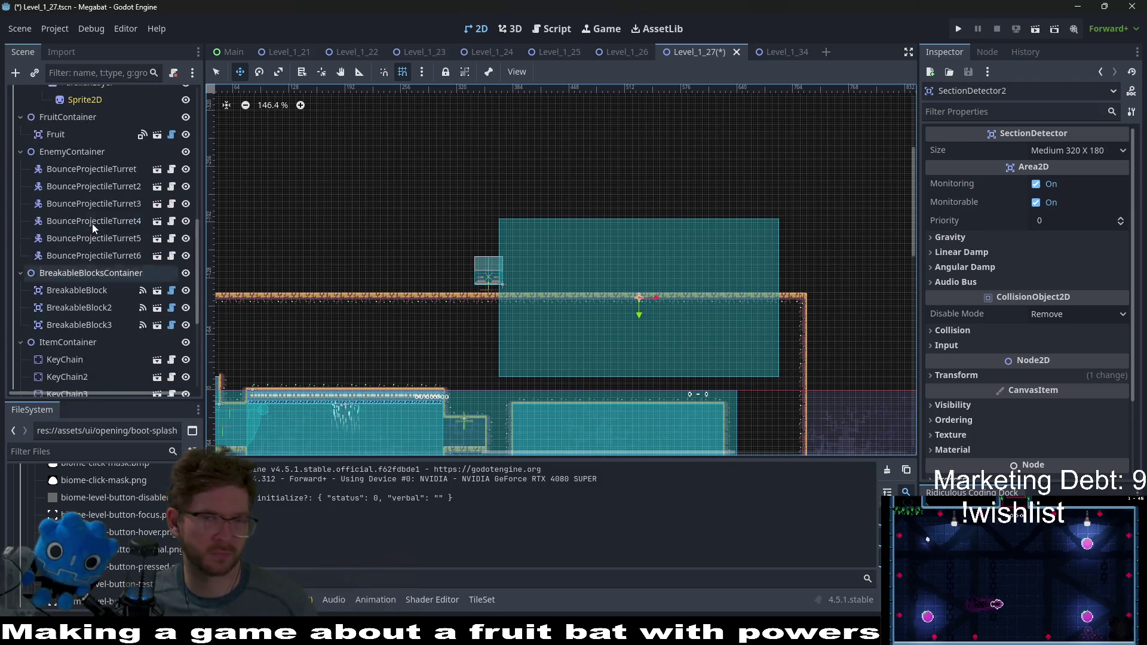
{"action": "scroll", "coordinate": [92, 224], "scroll_direction": "up", "scroll_amount": 5}
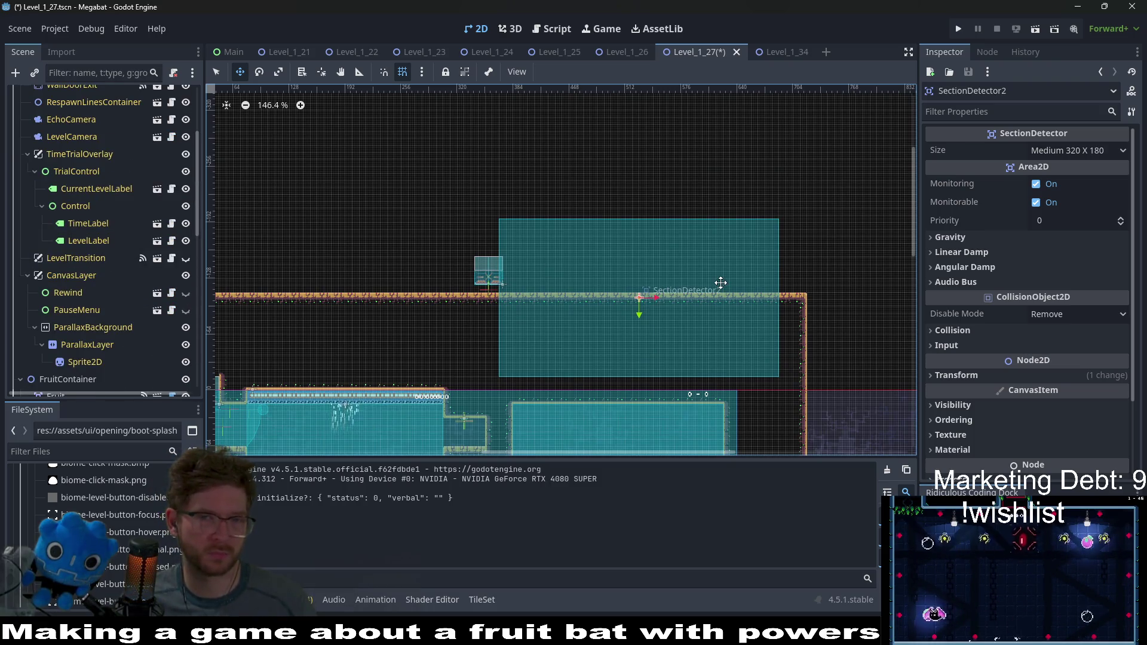
{"action": "scroll", "coordinate": [721, 283], "scroll_direction": "down", "scroll_amount": 3}
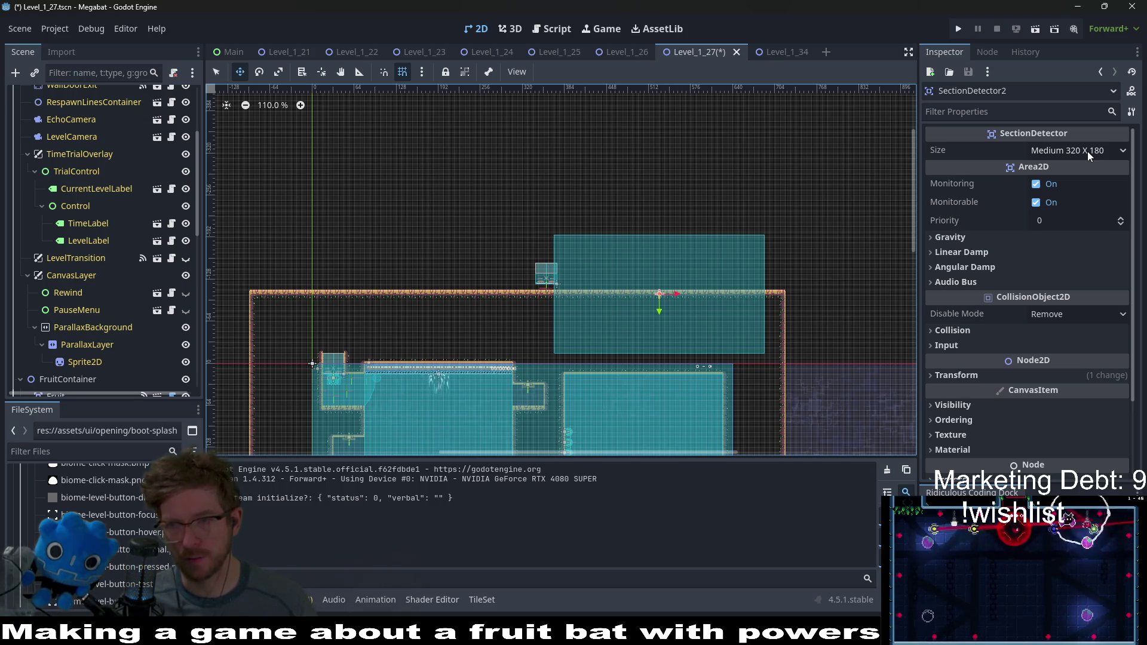
{"action": "left_click", "coordinate": [1088, 152]}
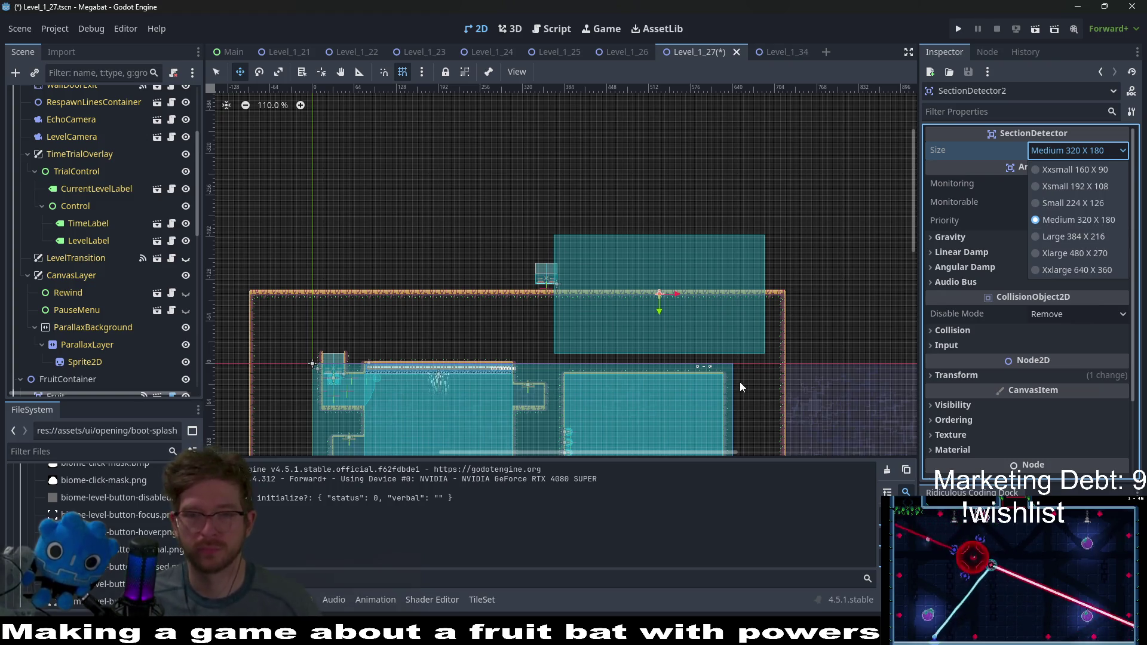
{"action": "scroll", "coordinate": [741, 375], "scroll_direction": "up", "scroll_amount": 8}
{"action": "left_click", "coordinate": [725, 223]}
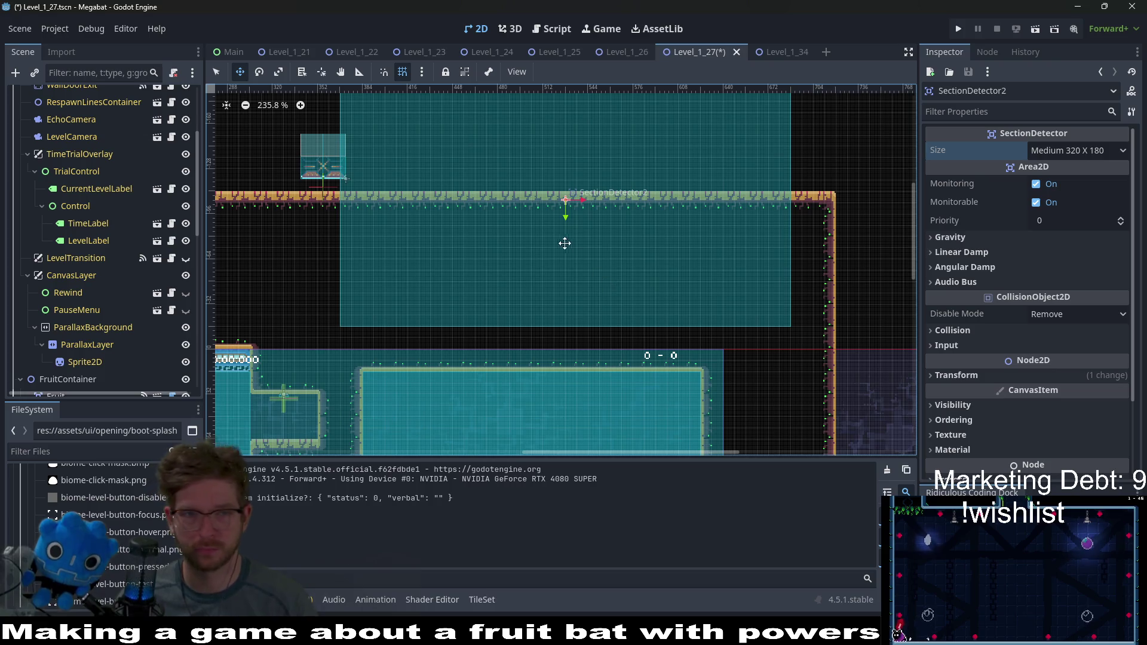
{"action": "scroll", "coordinate": [563, 221], "scroll_direction": "left", "scroll_amount": 3}
{"action": "scroll", "coordinate": [563, 206], "scroll_direction": "down", "scroll_amount": 4}
{"action": "scroll", "coordinate": [81, 167], "scroll_direction": "up", "scroll_amount": 5}
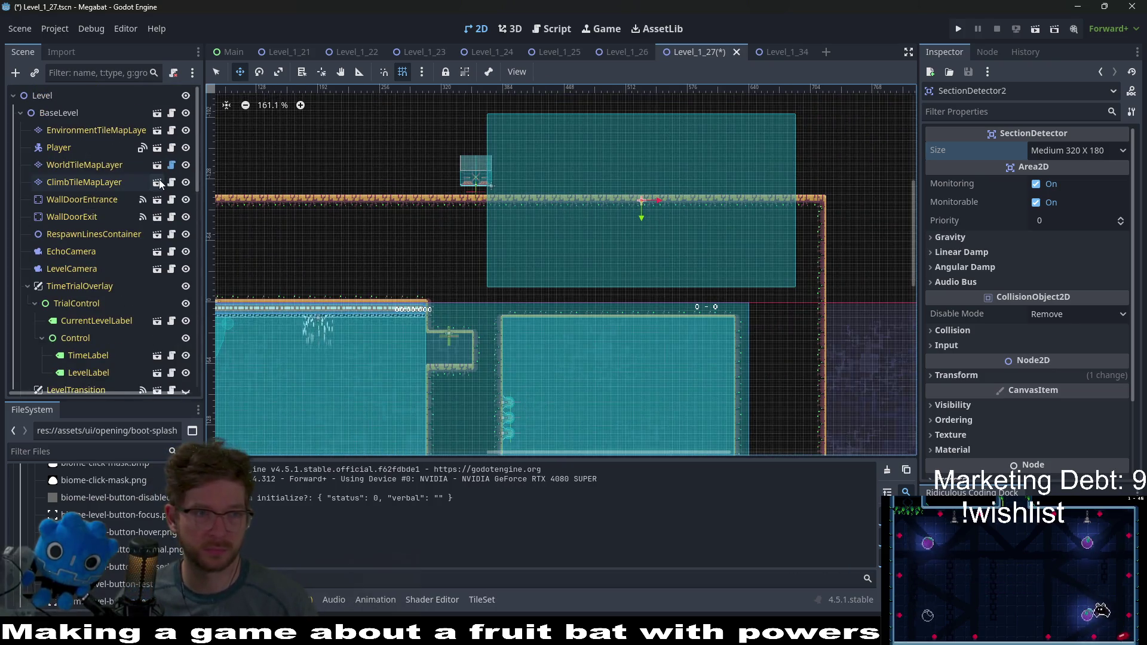
{"action": "left_click", "coordinate": [82, 164]}
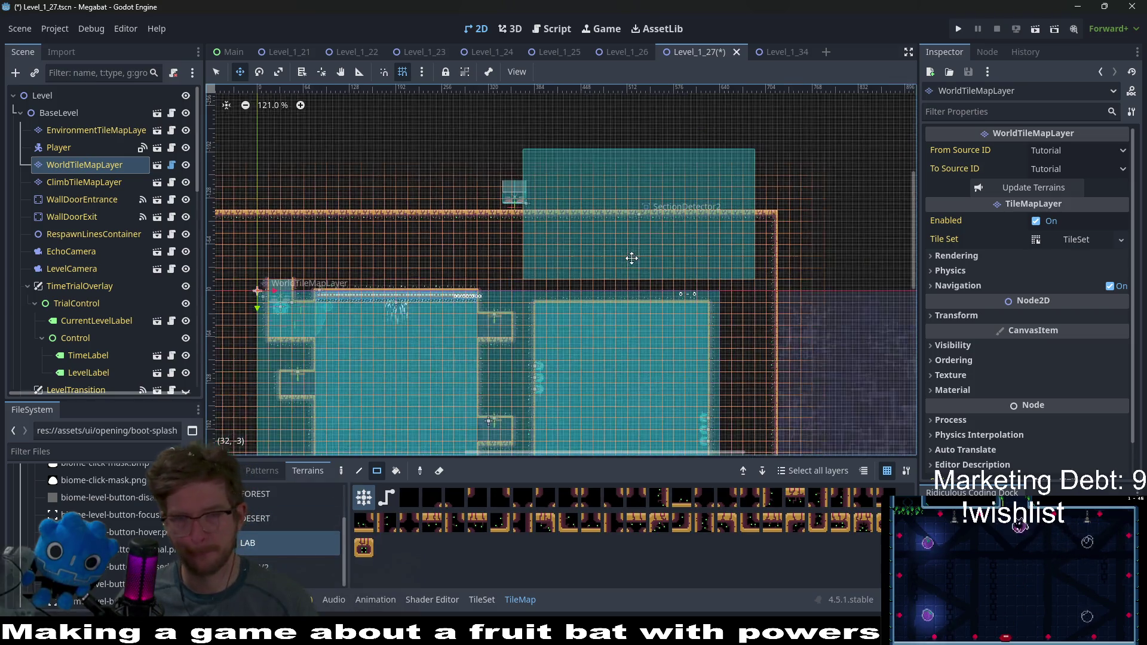
Step: Fill a rectangle of LAB tiles above the tunnel to form the new room's walls
{"action": "scroll", "coordinate": [567, 284], "scroll_direction": "up", "scroll_amount": 3}
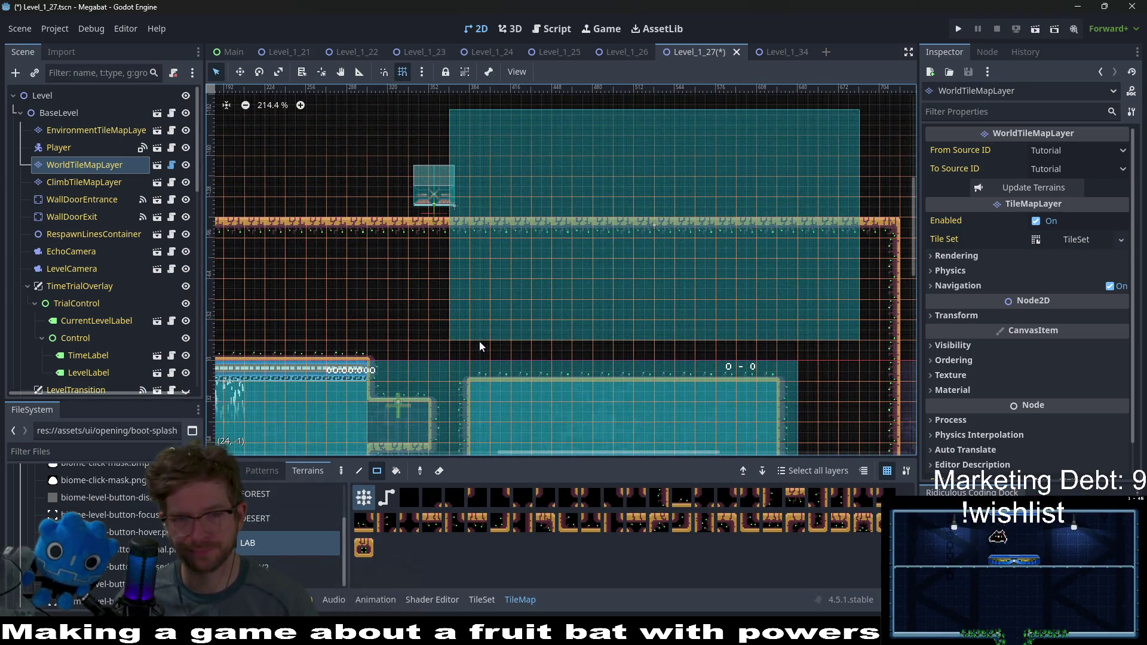
{"action": "mouse_move", "coordinate": [755, 382]}
{"action": "left_mouse_down"}
{"action": "mouse_move", "coordinate": [507, 130]}
{"action": "mouse_move", "coordinate": [465, 117]}
{"action": "mouse_move", "coordinate": [482, 124]}
{"action": "left_mouse_up"}
{"action": "scroll", "coordinate": [710, 282], "scroll_direction": "down", "scroll_amount": 2}
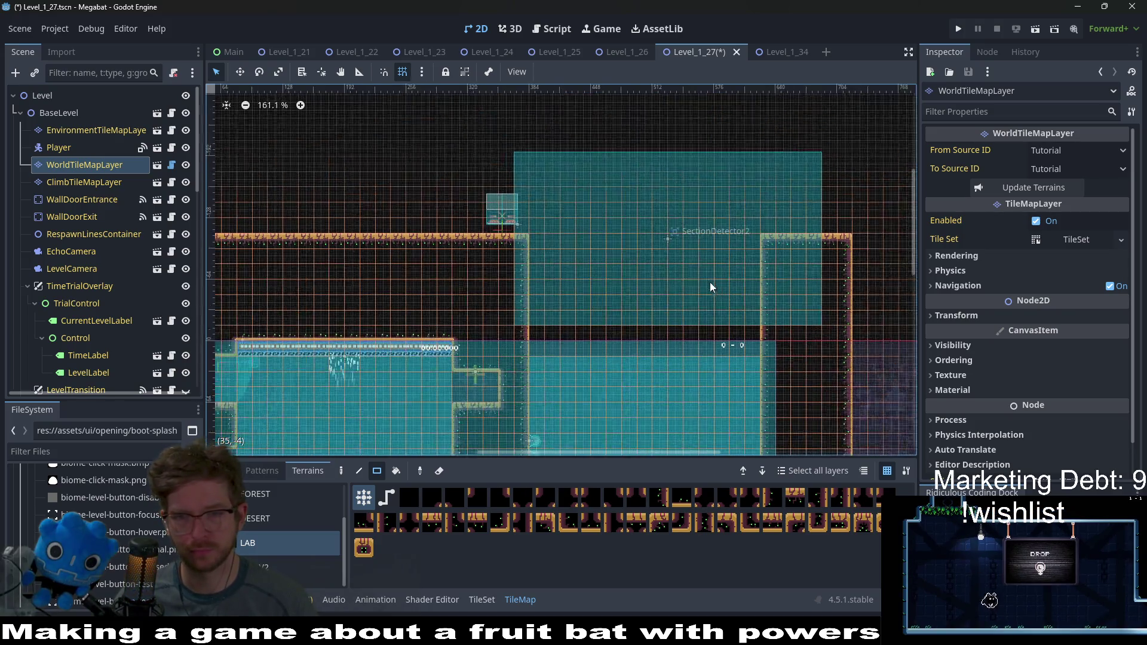
{"action": "left_click_drag", "start_coordinate": [808, 270], "coordinate": [736, 317]}
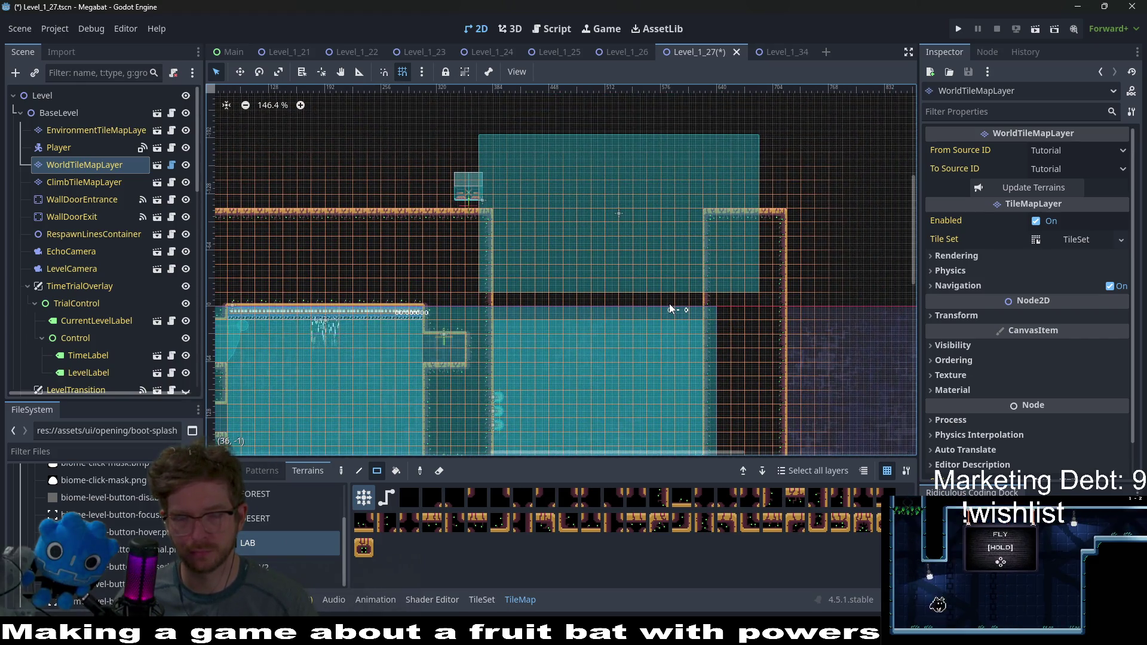
{"action": "scroll", "coordinate": [663, 304], "scroll_direction": "down", "scroll_amount": 2}
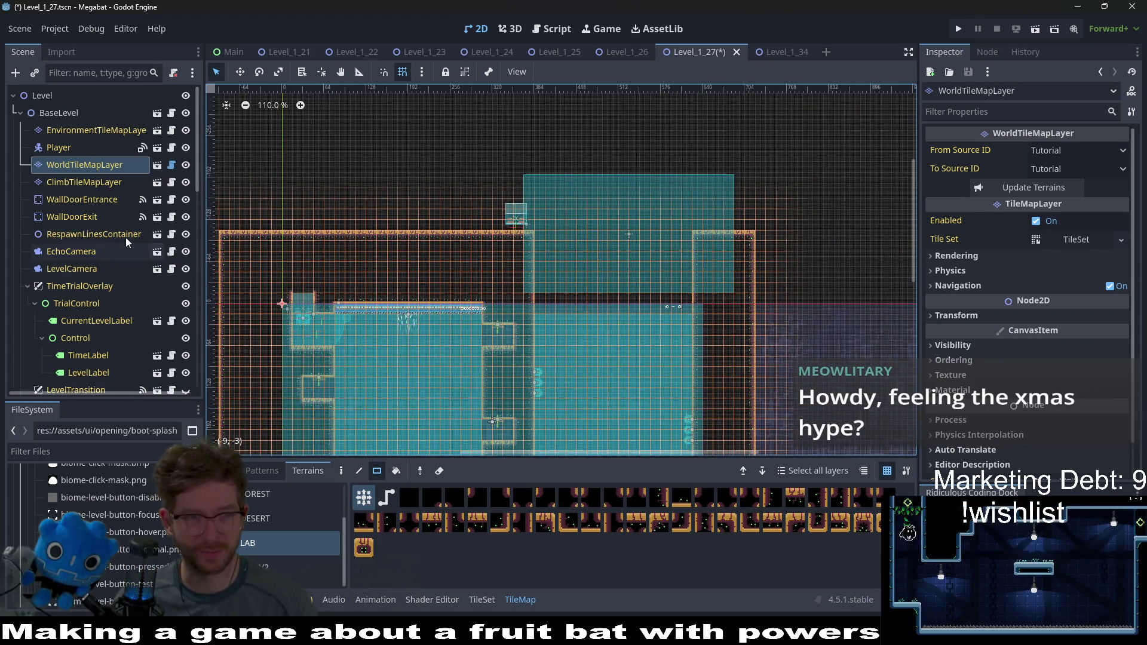
{"action": "scroll", "coordinate": [126, 238], "scroll_direction": "down", "scroll_amount": 10}
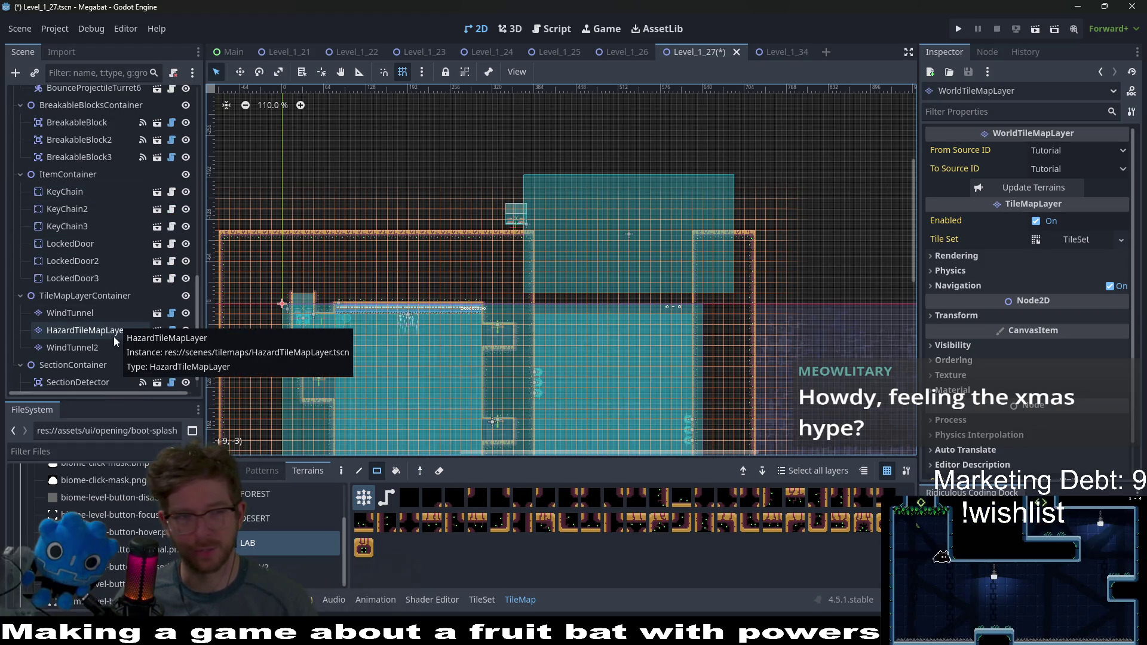
{"action": "scroll", "coordinate": [98, 354], "scroll_direction": "down", "scroll_amount": 1}
{"action": "left_click", "coordinate": [85, 386]}
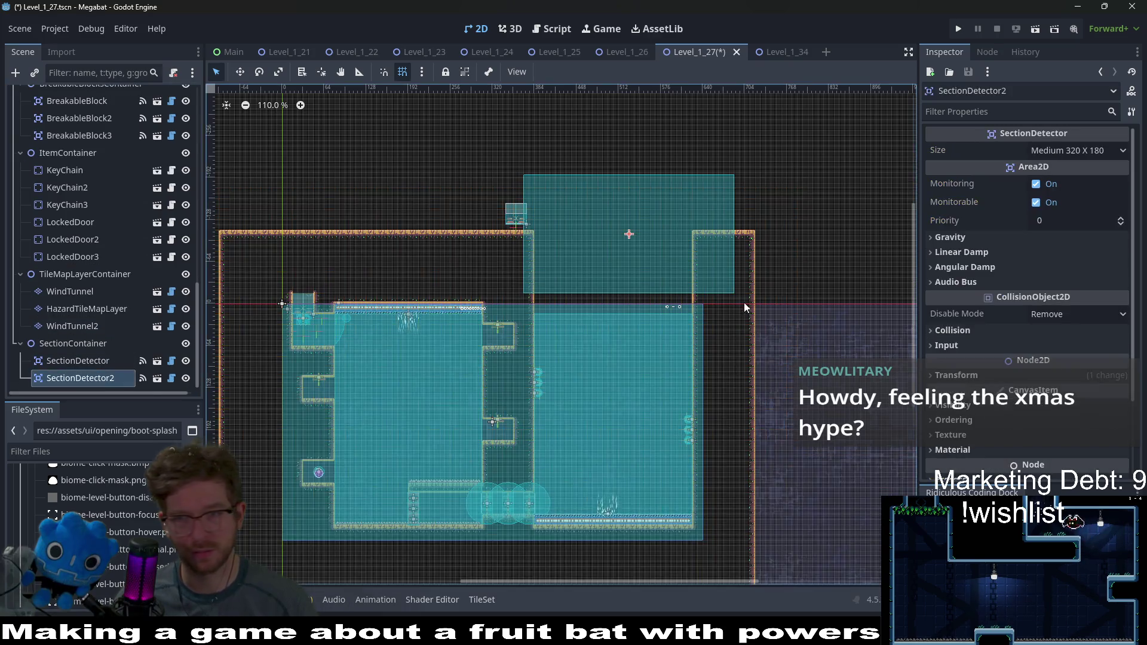
Step: Enlarge SectionDetector2 through Large and Xlarge up to Xxlarge 640 X 360
{"action": "scroll", "coordinate": [777, 263], "scroll_direction": "up", "scroll_amount": 1}
{"action": "left_click", "coordinate": [1079, 152]}
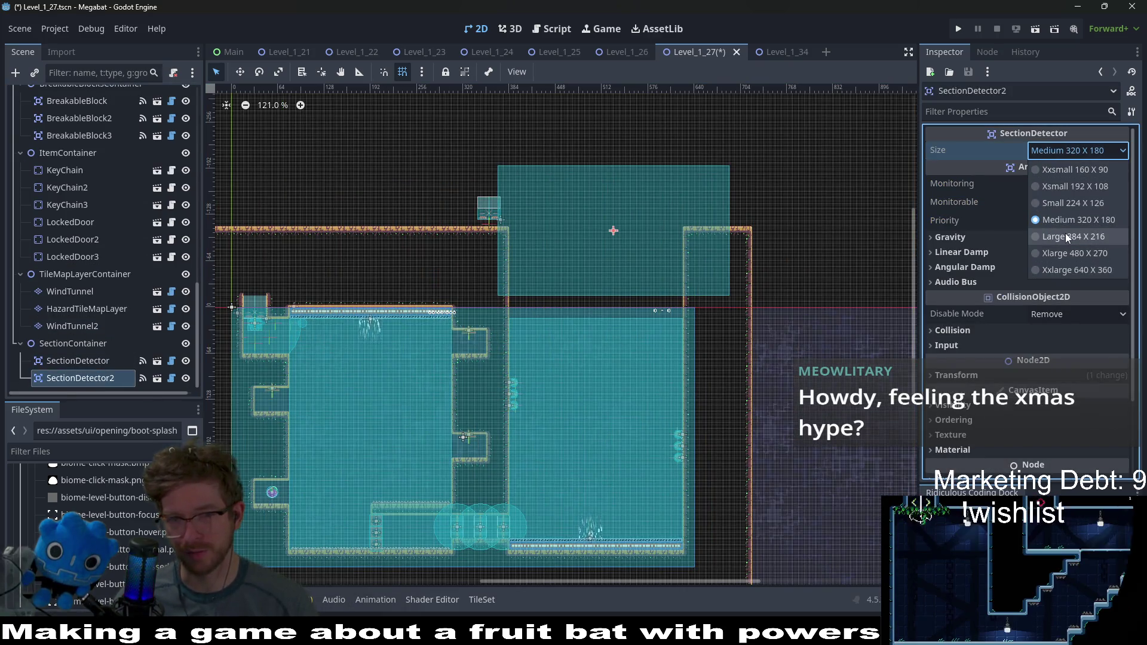
{"action": "left_click", "coordinate": [1066, 236]}
{"action": "left_click", "coordinate": [1080, 155]}
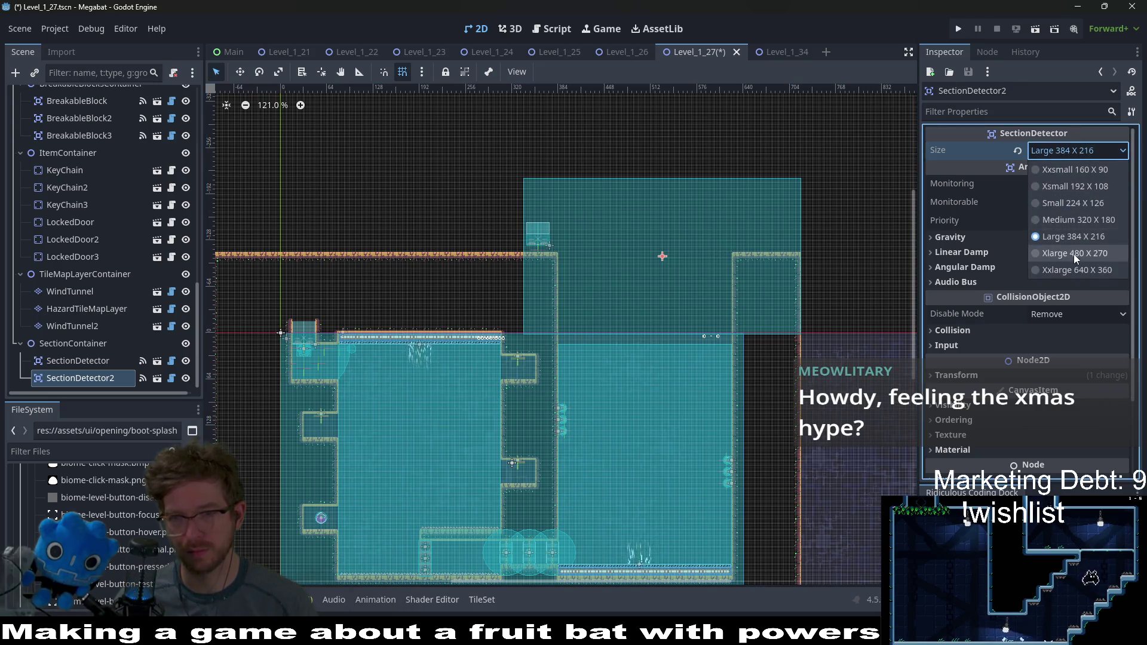
{"action": "left_click", "coordinate": [1074, 254]}
{"action": "left_click", "coordinate": [1084, 159]}
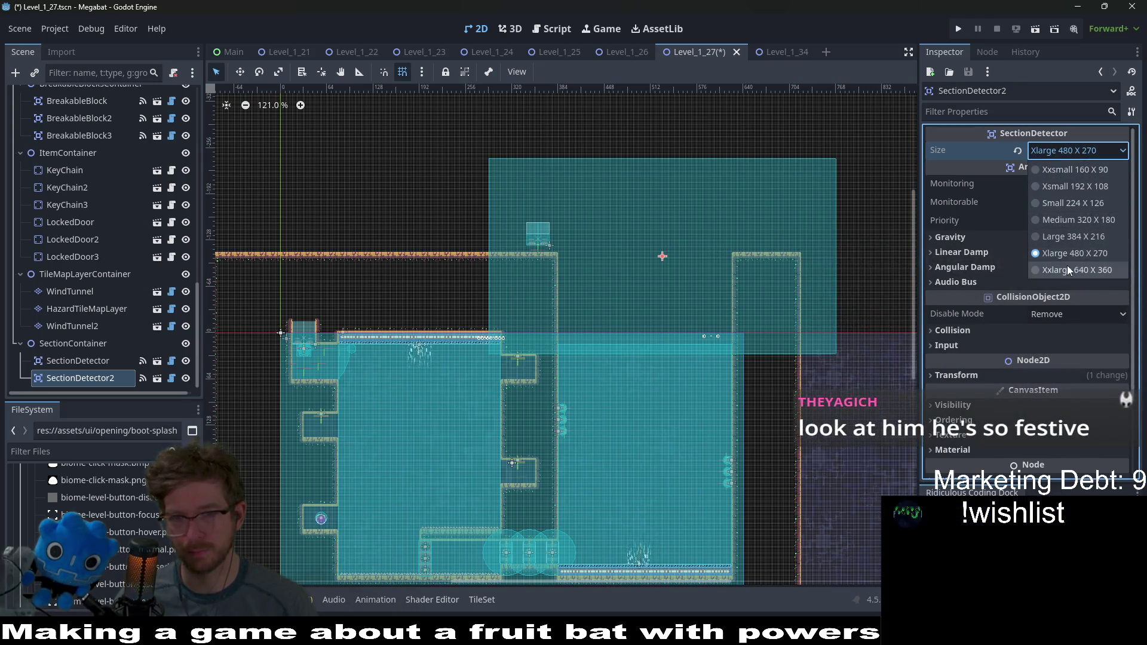
{"action": "left_click", "coordinate": [1068, 265]}
Step: Move SectionDetector2 up over the new room, centring it and nudging it slightly down
{"action": "key", "text": "w"}
{"action": "mouse_move", "coordinate": [641, 292]}
{"action": "left_mouse_down"}
{"action": "mouse_move", "coordinate": [709, 193]}
{"action": "mouse_move", "coordinate": [743, 206]}
{"action": "mouse_move", "coordinate": [740, 219]}
{"action": "left_mouse_up"}
{"action": "scroll", "coordinate": [739, 209], "scroll_direction": "right", "scroll_amount": 3}
{"action": "scroll", "coordinate": [711, 251], "scroll_direction": "up", "scroll_amount": 3}
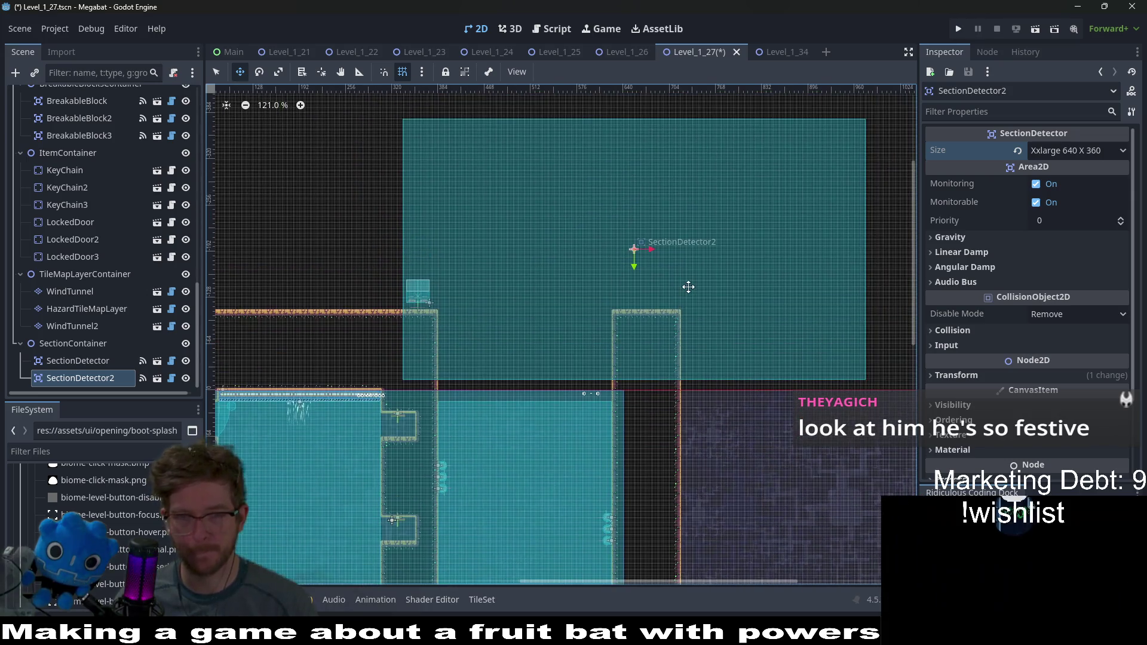
{"action": "scroll", "coordinate": [657, 263], "scroll_direction": "left", "scroll_amount": 3}
{"action": "mouse_move", "coordinate": [810, 231]}
{"action": "left_mouse_down"}
{"action": "mouse_move", "coordinate": [698, 227]}
{"action": "mouse_move", "coordinate": [699, 257]}
{"action": "left_mouse_up"}
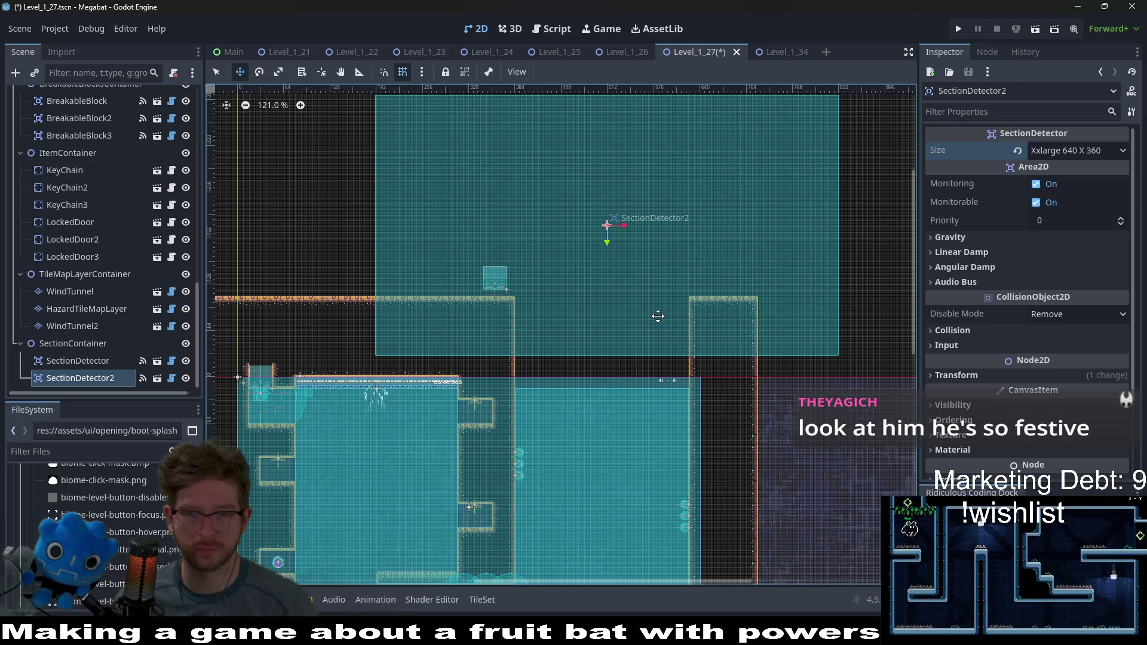
{"action": "scroll", "coordinate": [658, 316], "scroll_direction": "down", "scroll_amount": 1}
{"action": "scroll", "coordinate": [658, 316], "scroll_direction": "up", "scroll_amount": 8}
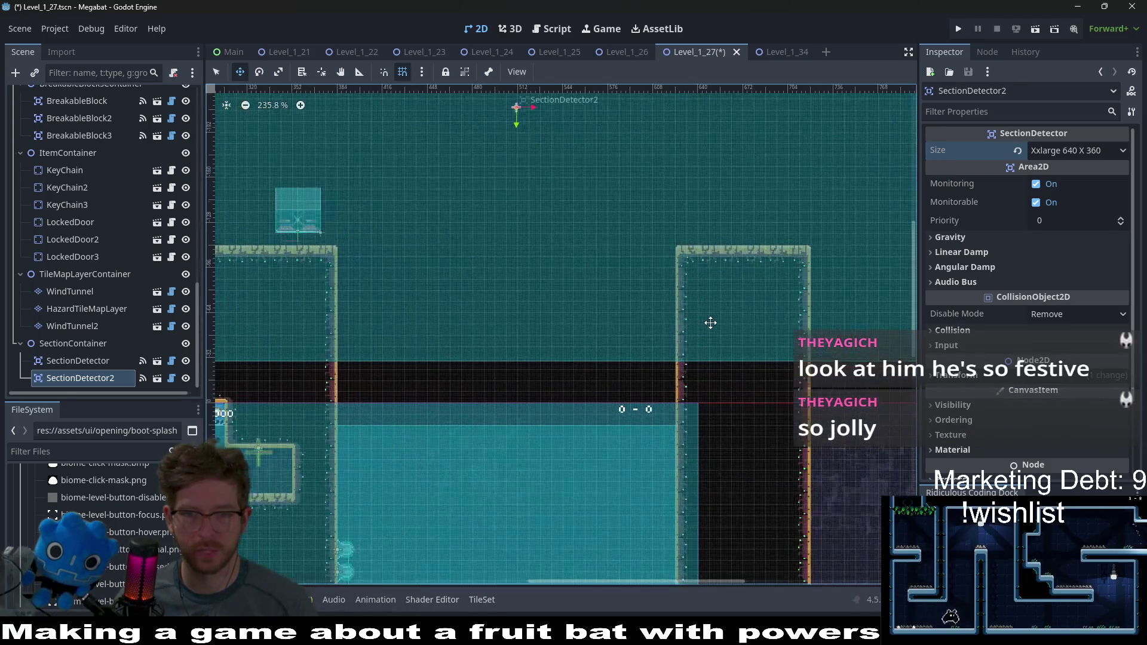
{"action": "scroll", "coordinate": [715, 320], "scroll_direction": "down", "scroll_amount": 2}
{"action": "scroll", "coordinate": [715, 320], "scroll_direction": "left", "scroll_amount": 1}
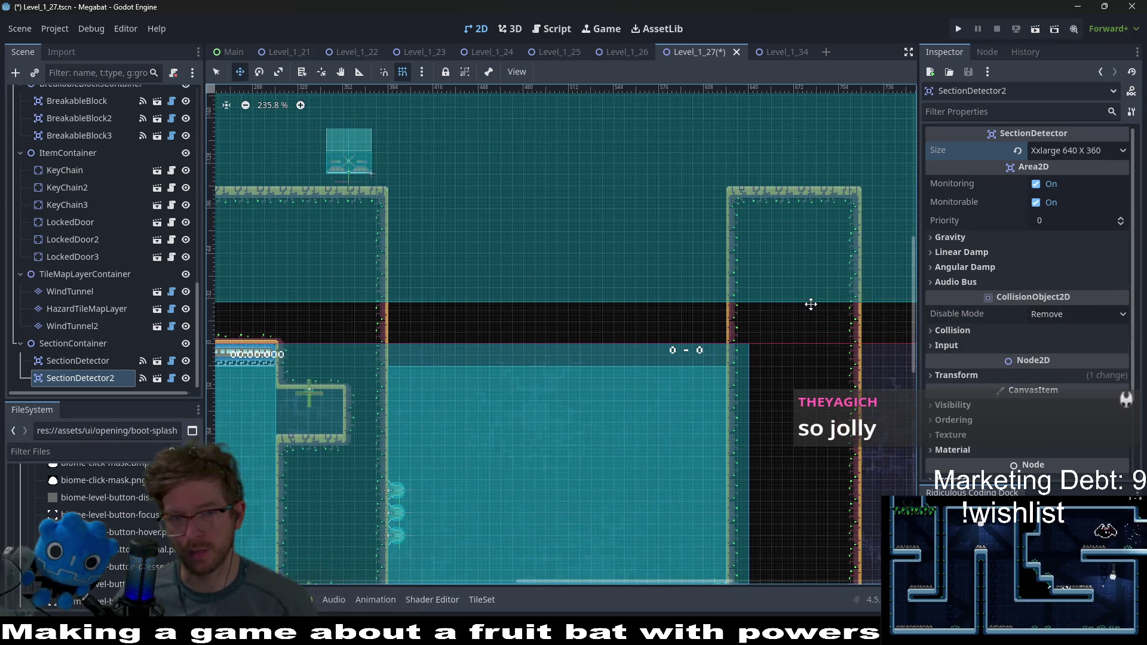
{"action": "scroll", "coordinate": [811, 305], "scroll_direction": "down", "scroll_amount": 3}
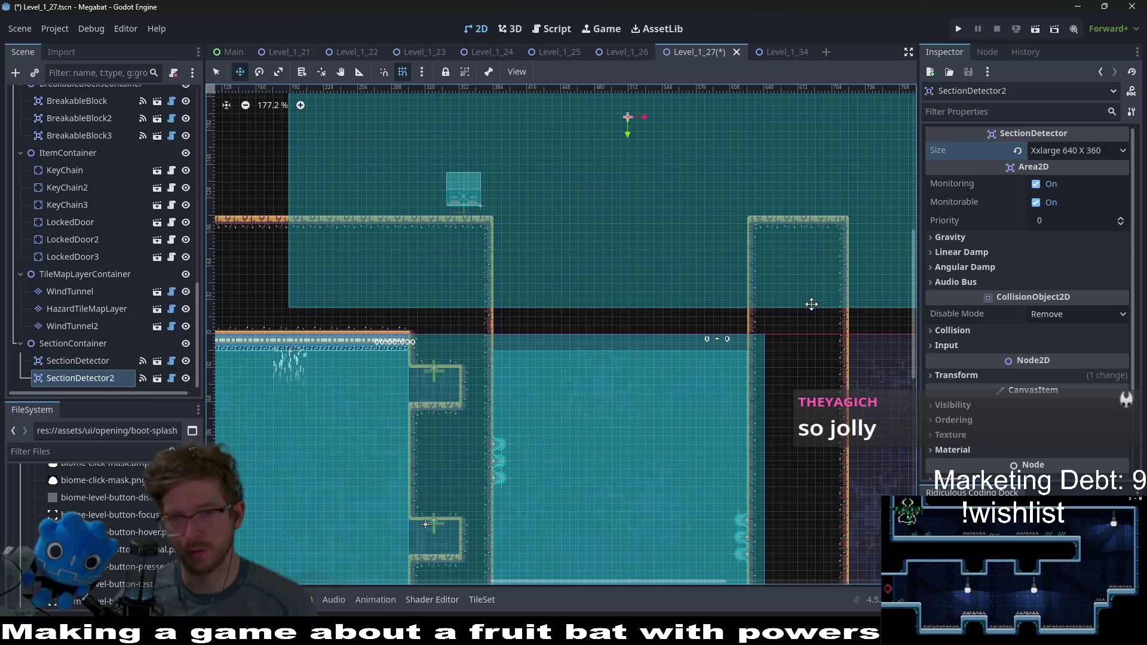
{"action": "key", "text": "Down"}
{"action": "scroll", "coordinate": [672, 326], "scroll_direction": "up", "scroll_amount": 8}
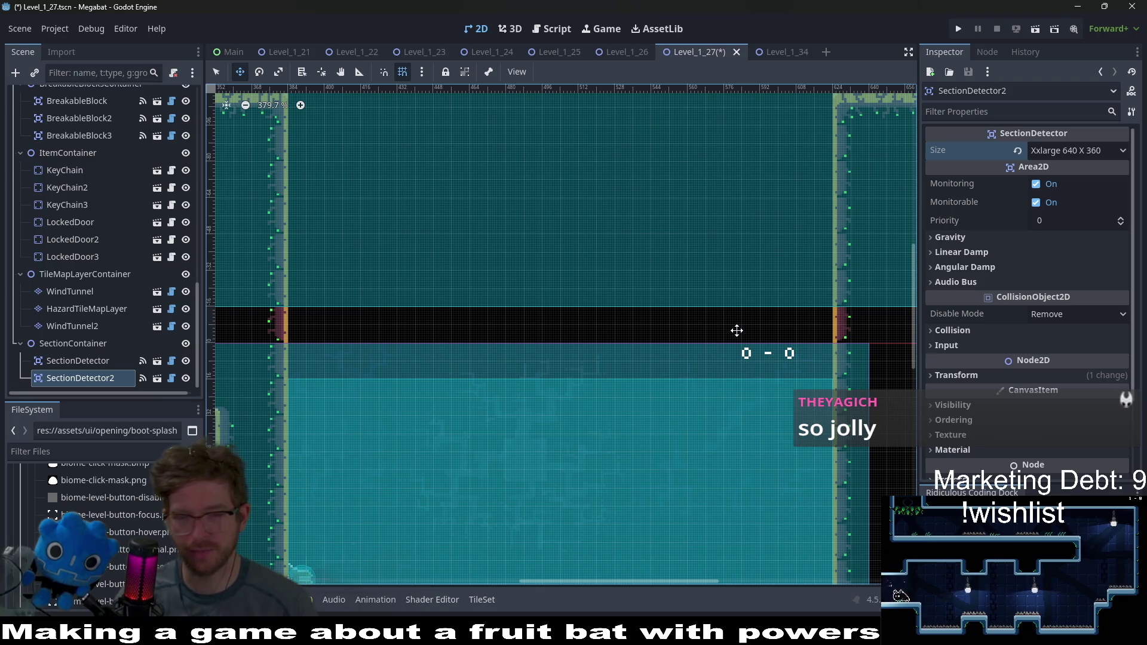
{"action": "scroll", "coordinate": [741, 331], "scroll_direction": "down", "scroll_amount": 5}
{"action": "scroll", "coordinate": [743, 331], "scroll_direction": "down", "scroll_amount": 5}
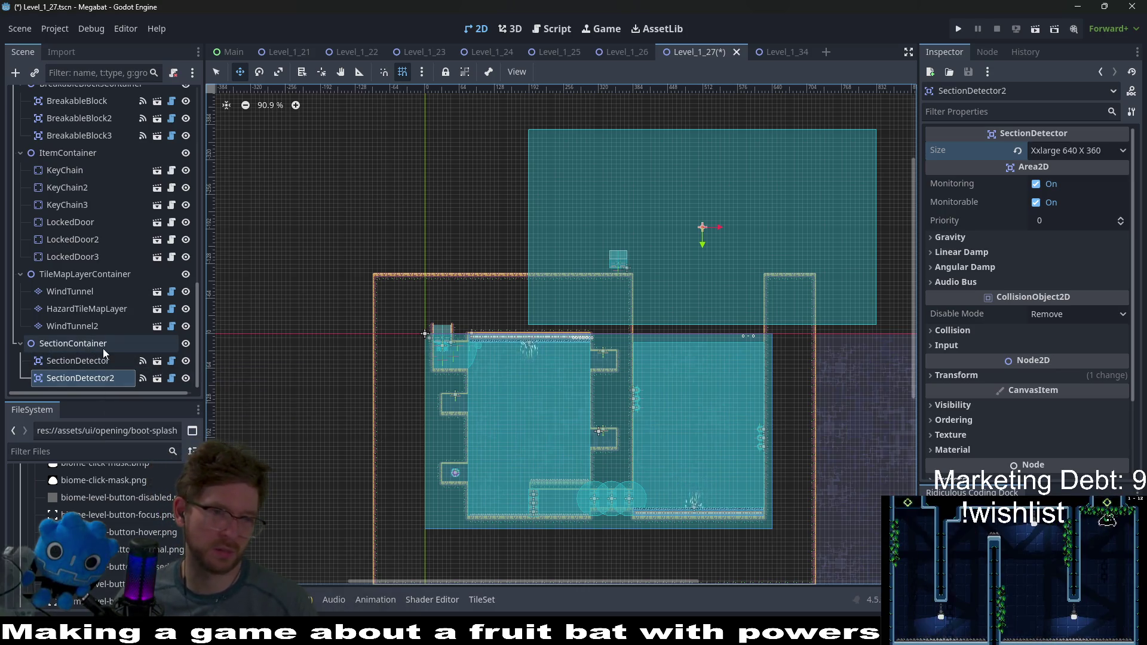
Step: Raise WindTunnel2's height from 304 to 432, then save and run the current scene
{"action": "left_click", "coordinate": [74, 326]}
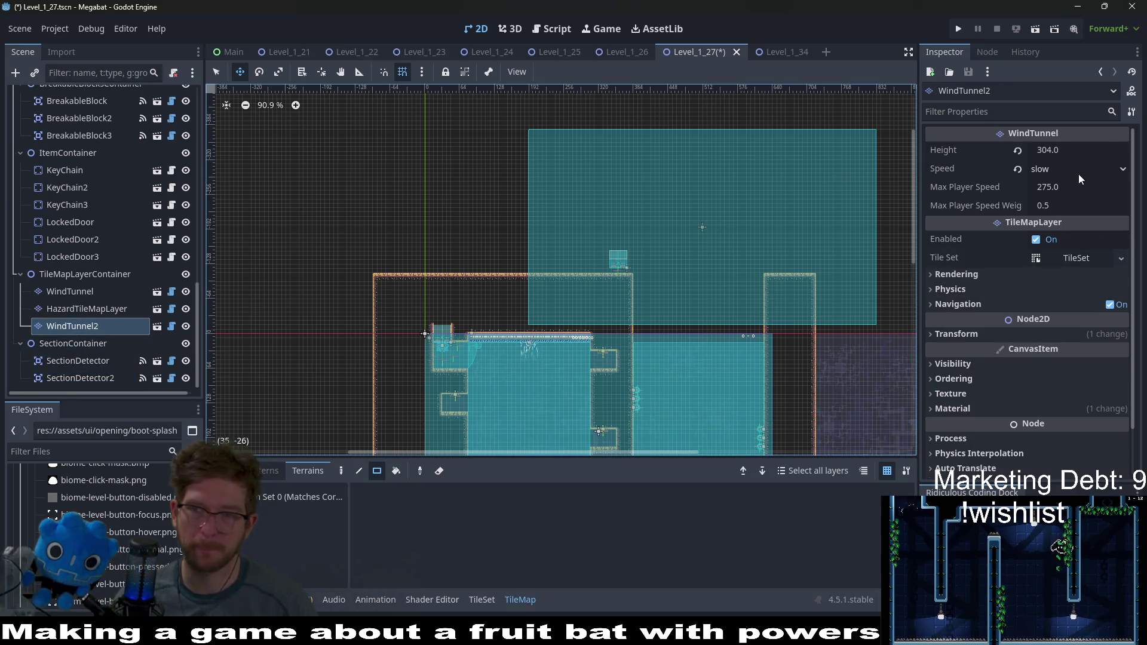
{"action": "left_click", "coordinate": [1067, 152]}
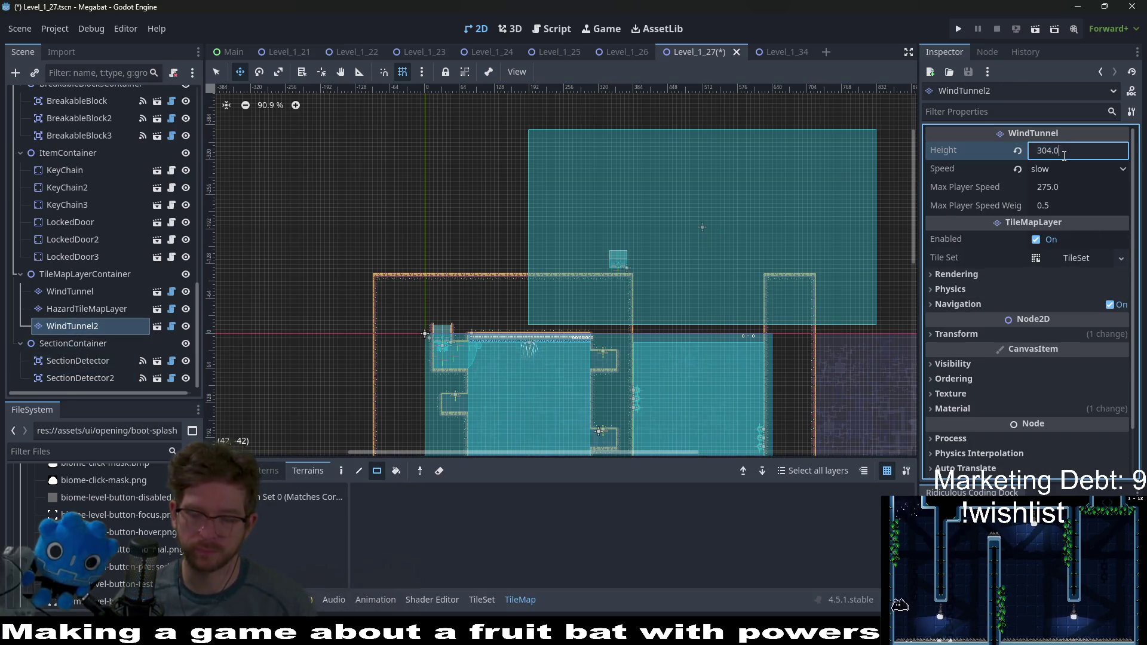
{"action": "type", "text": "+"}
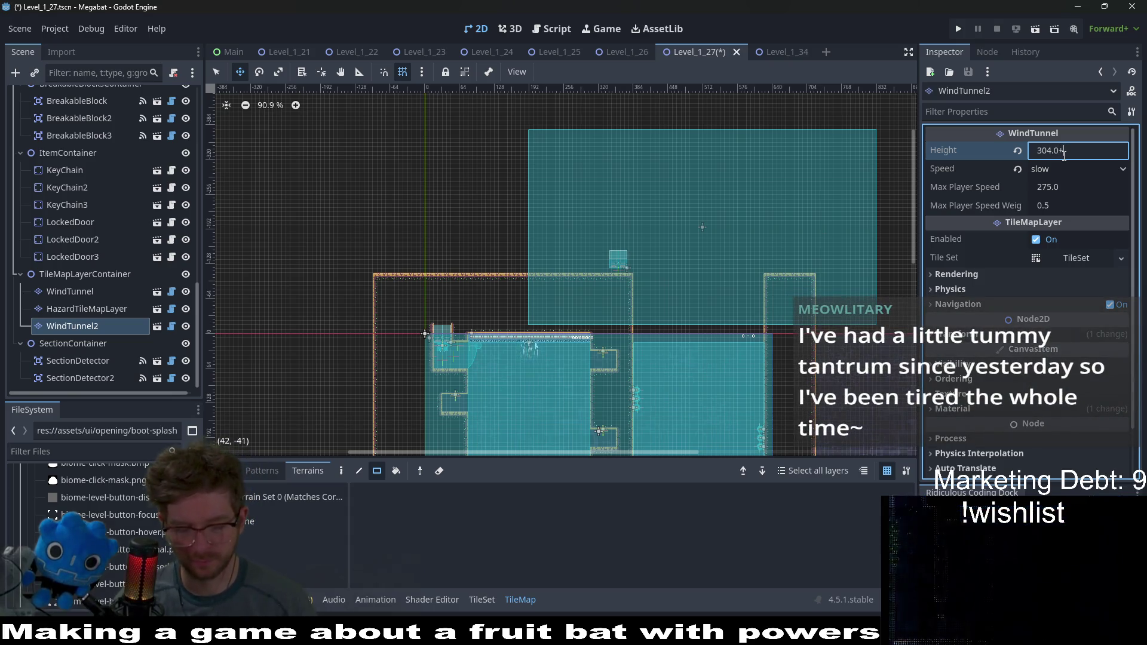
{"action": "type", "text": "8"}
{"action": "key", "text": "Return"}
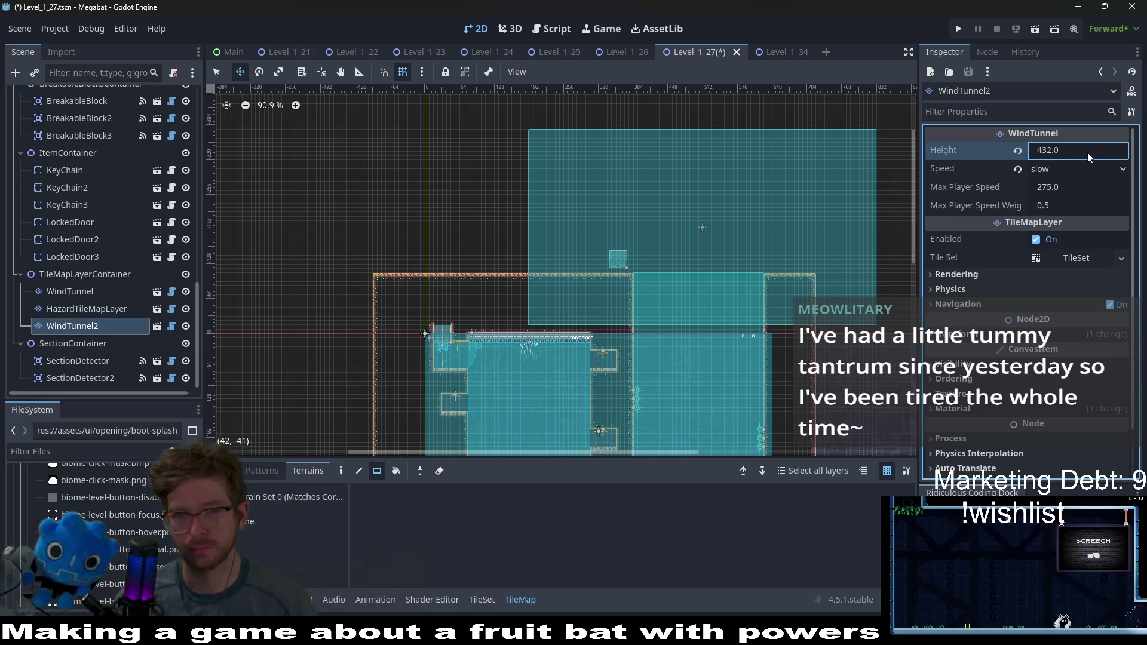
{"action": "left_click", "coordinate": [1036, 29]}
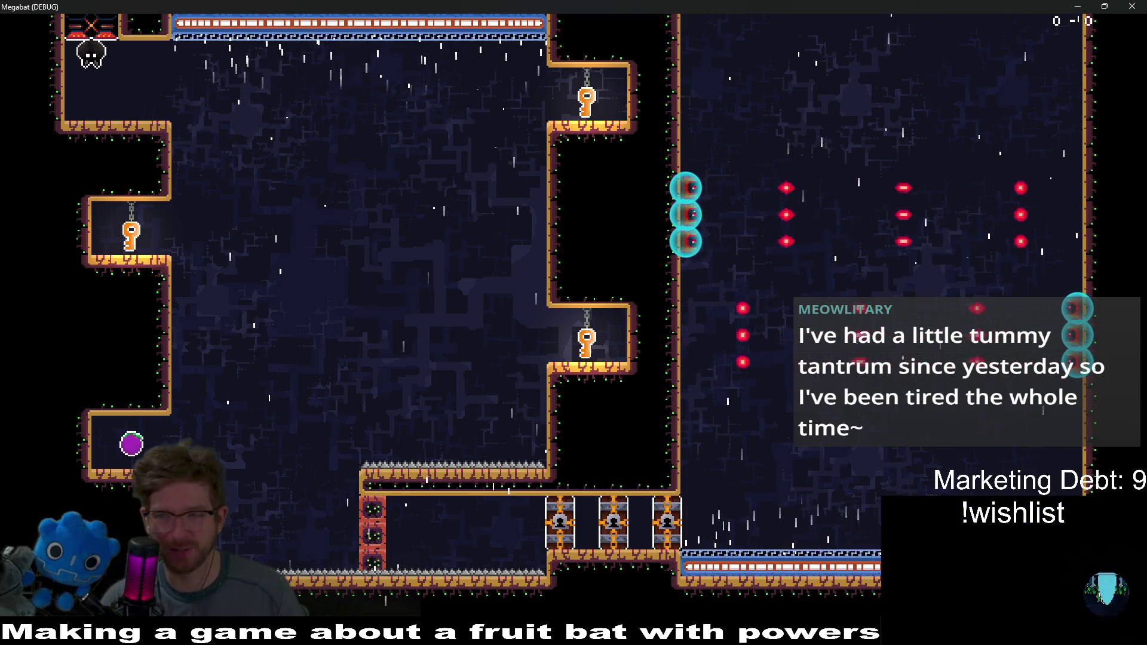
Step: Fly the bat from its perch to gather the three keys and land on the plum
{"action": "key", "text": "Right"}
{"action": "key", "text": "Right"}
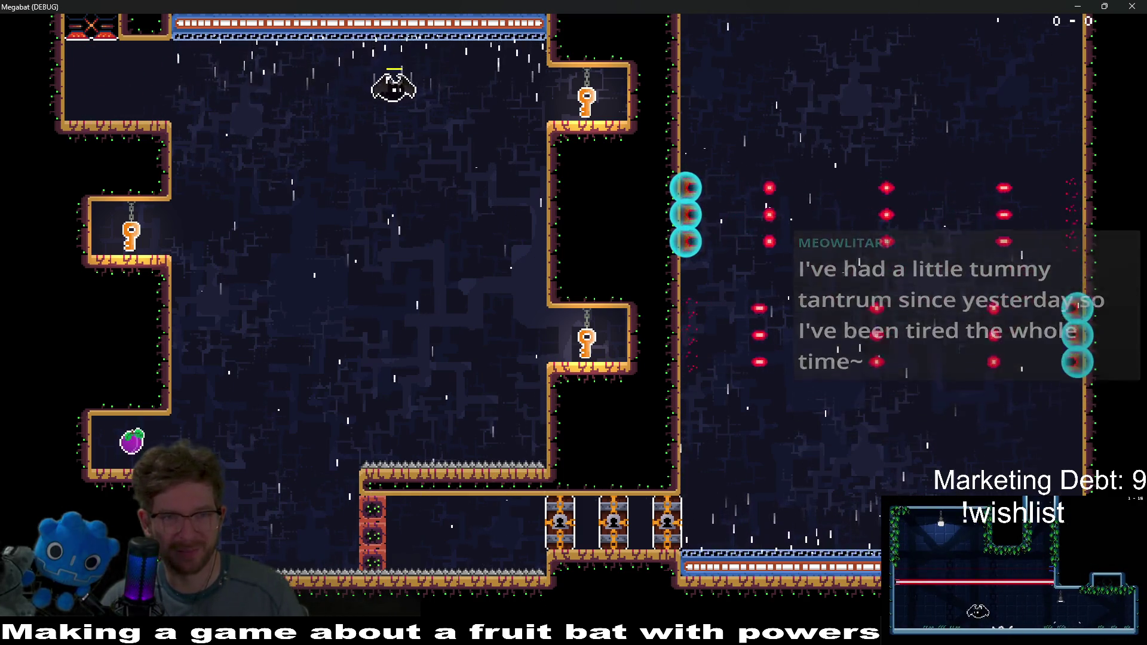
{"action": "key", "text": "Right"}
{"action": "key", "text": "Left"}
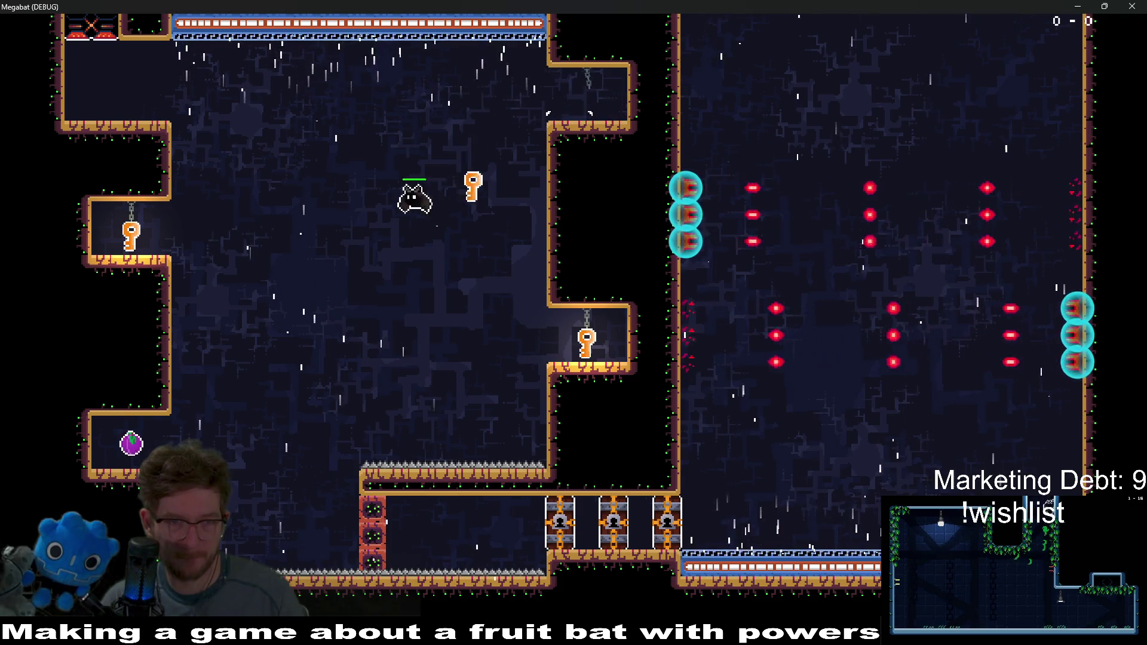
{"action": "key", "text": "Left"}
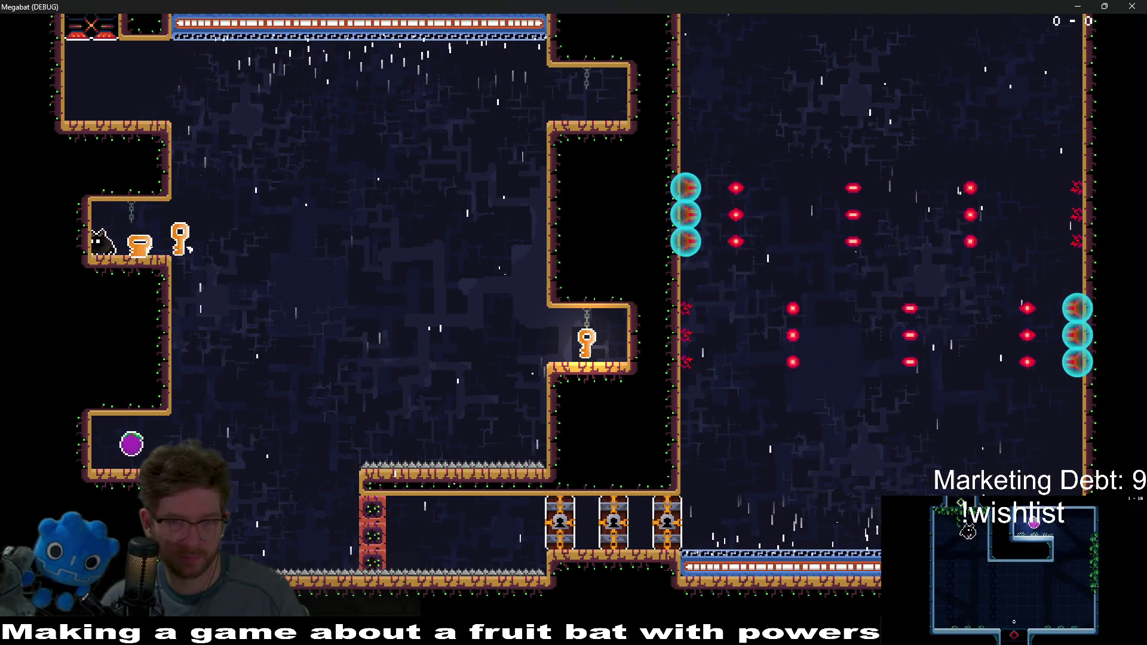
{"action": "key", "text": "Right"}
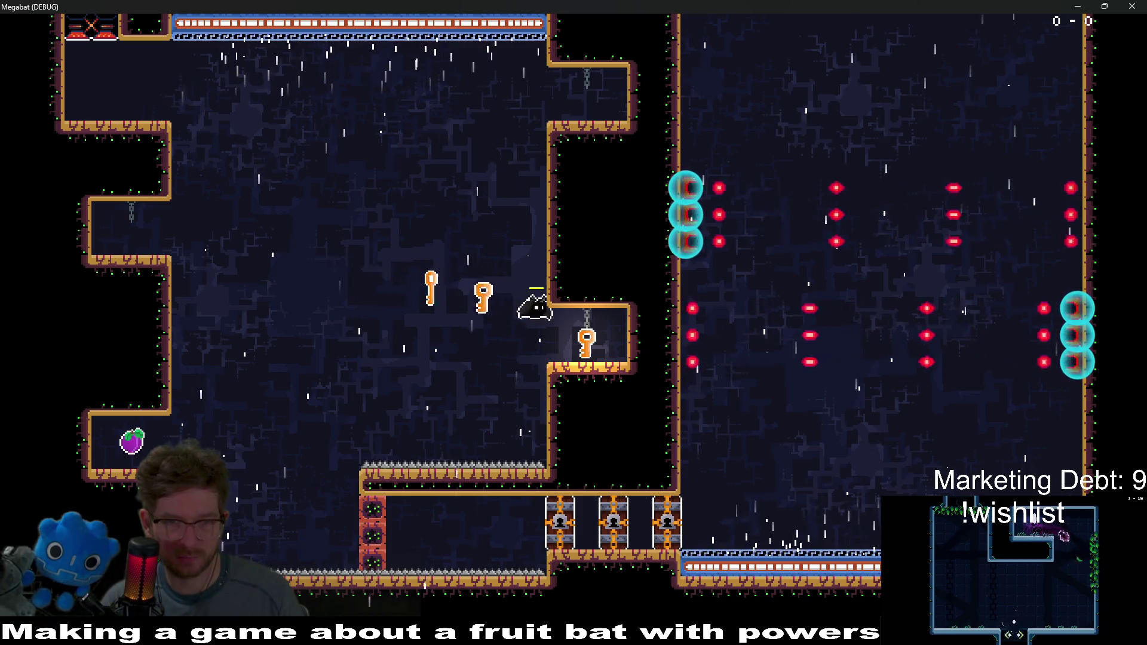
{"action": "key", "text": "Left"}
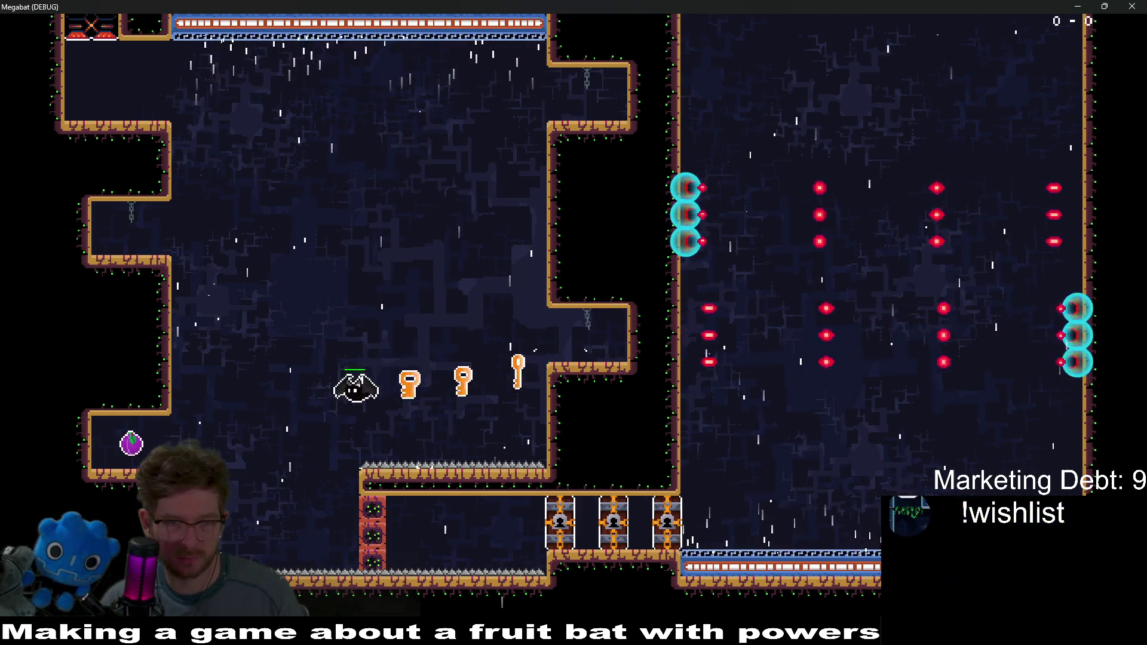
{"action": "key", "text": "Left"}
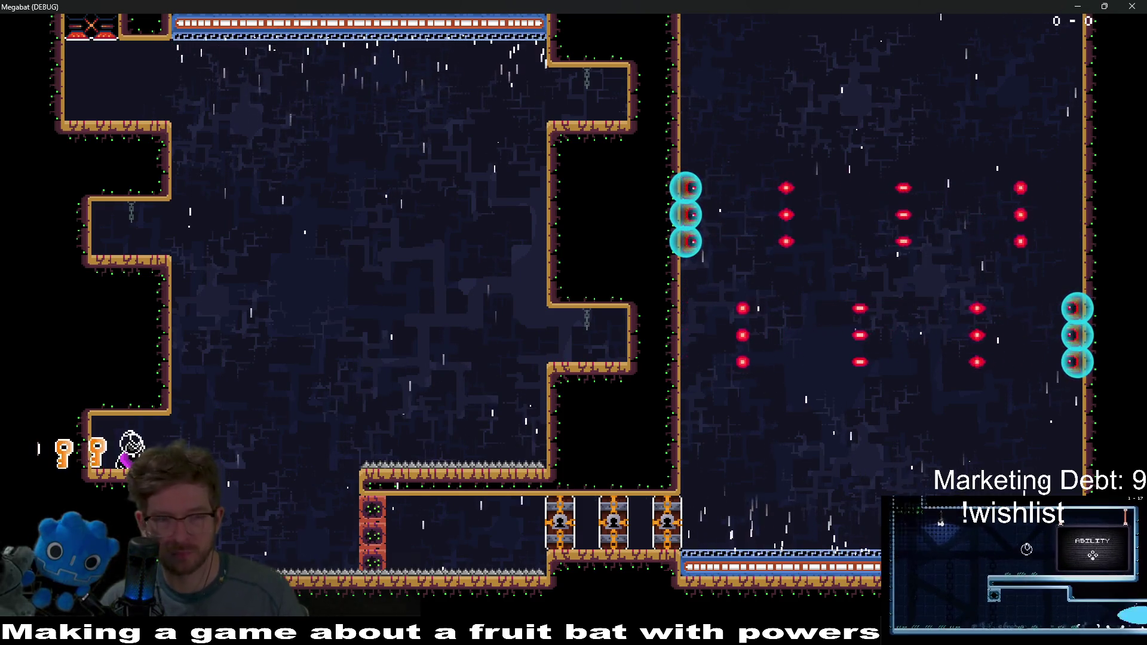
Step: Unlock both gates, fly up the shaft to the upper platform, and stop the game with F8
{"action": "key", "text": "Right"}
{"action": "key", "text": "Right"}
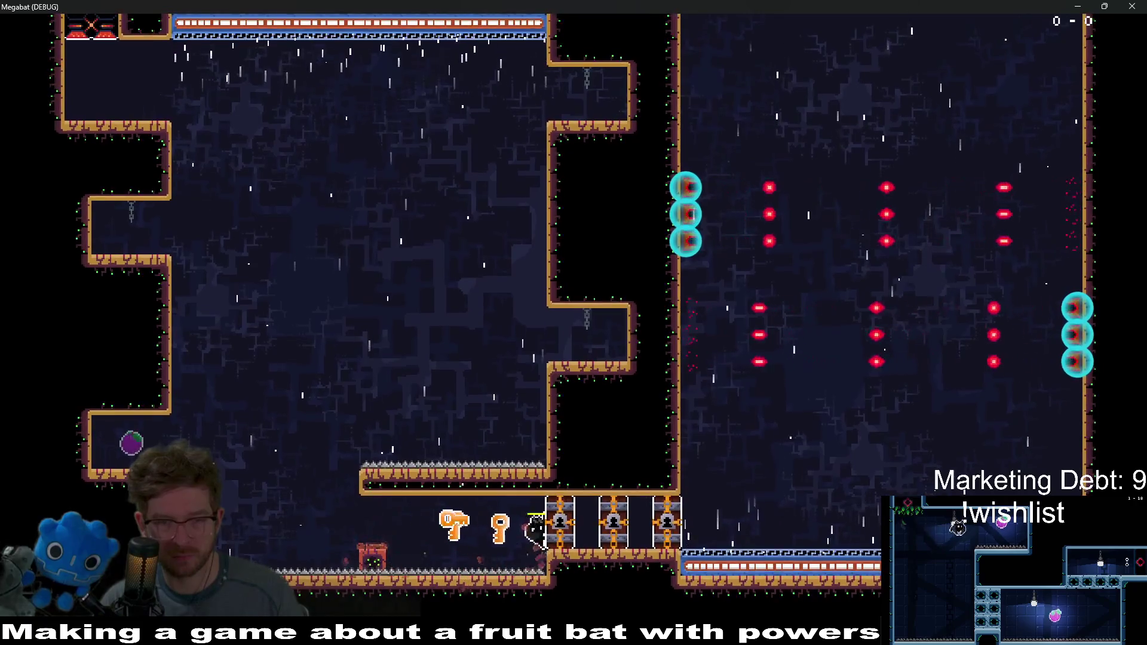
{"action": "key", "text": "Right"}
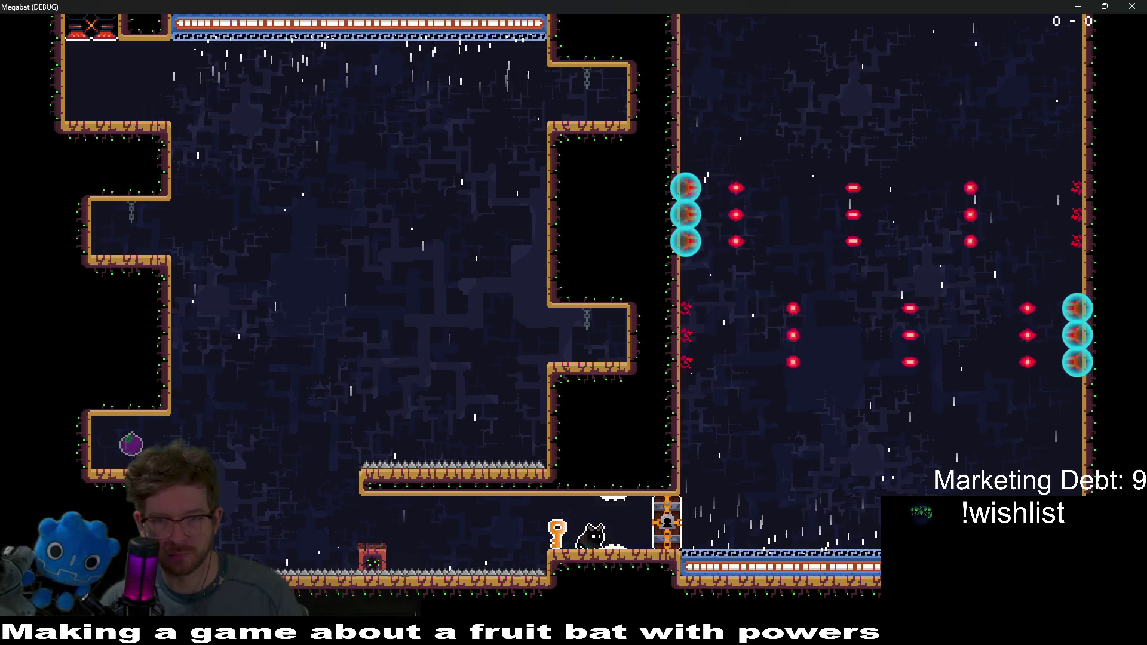
{"action": "key", "text": "Right"}
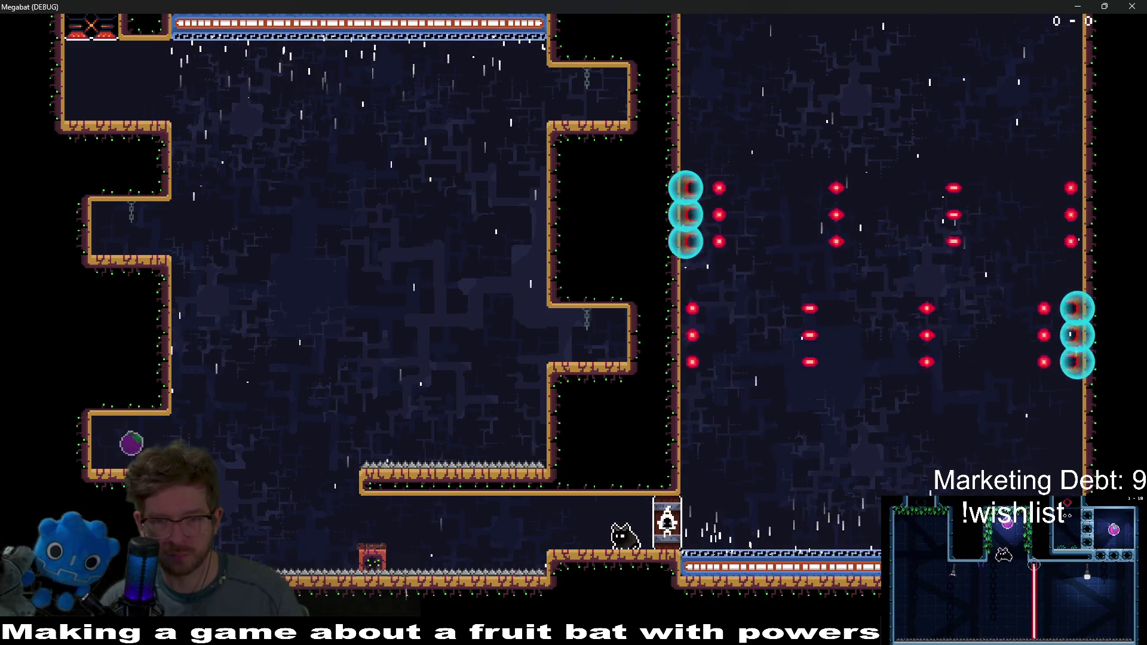
{"action": "key", "text": "Right"}
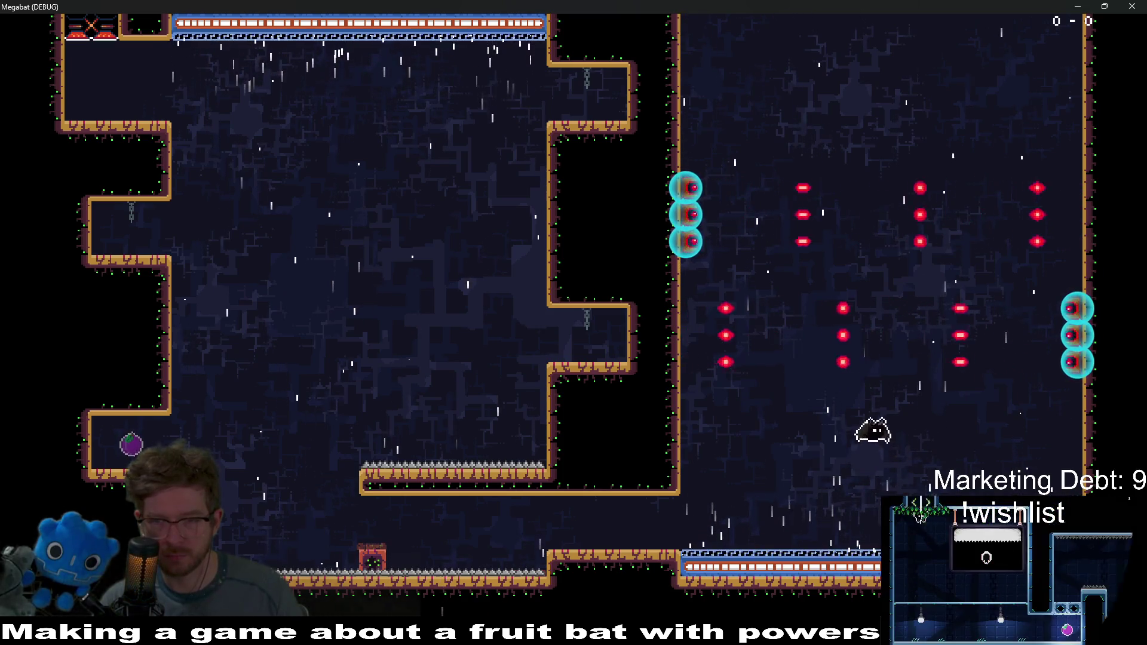
{"action": "key", "text": "Left"}
{"action": "key", "text": "Right"}
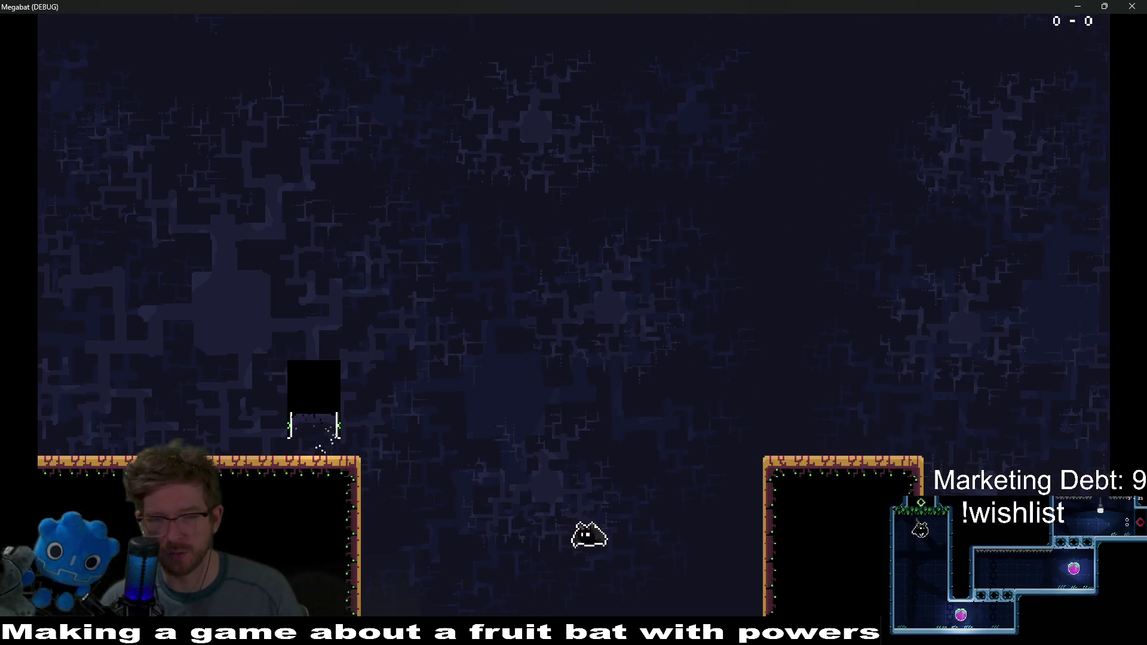
{"action": "key", "text": "Right"}
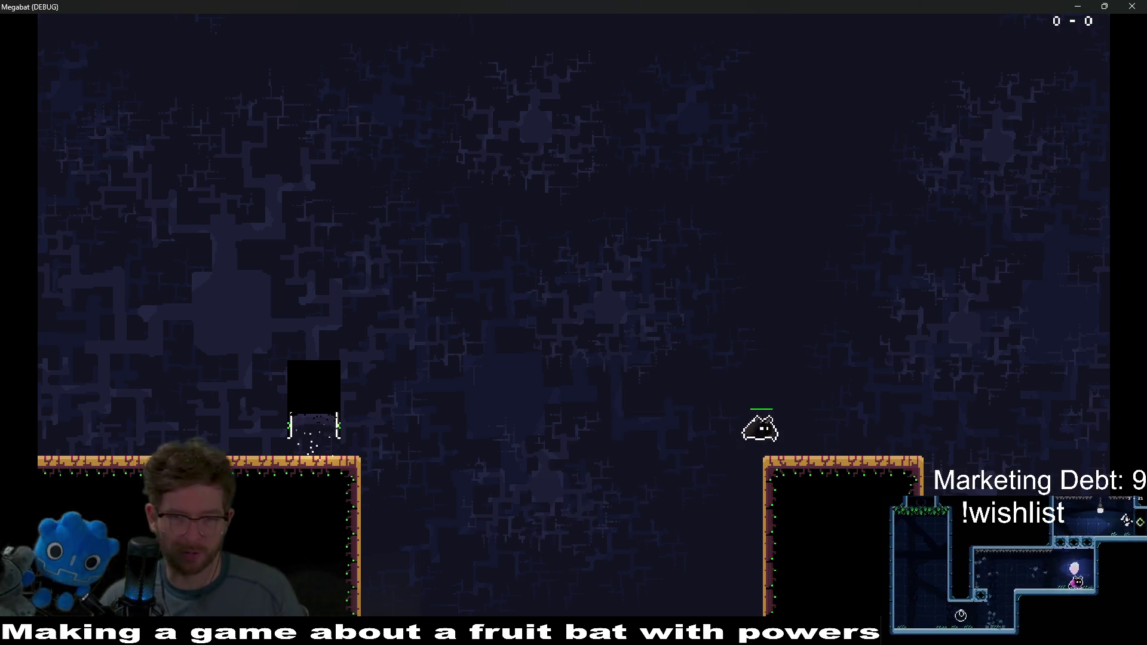
{"action": "key", "text": "F8"}
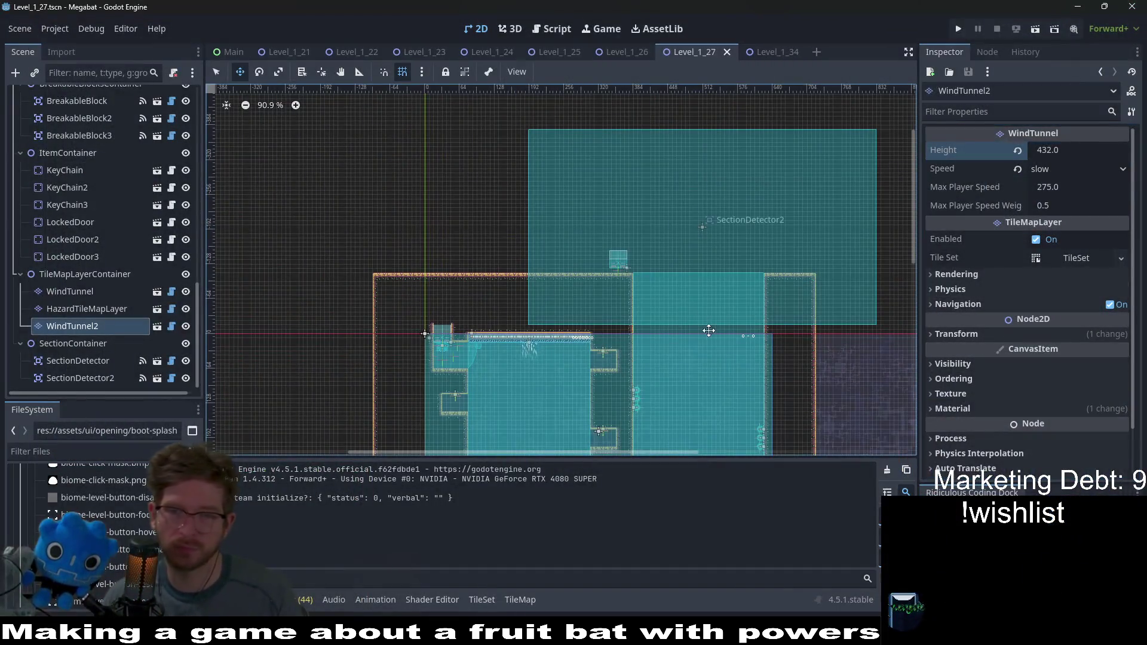
Step: Inspect HazardTileMapLayer and the SectionDetector nodes, then select WindTunnel2
{"action": "left_click", "coordinate": [82, 310]}
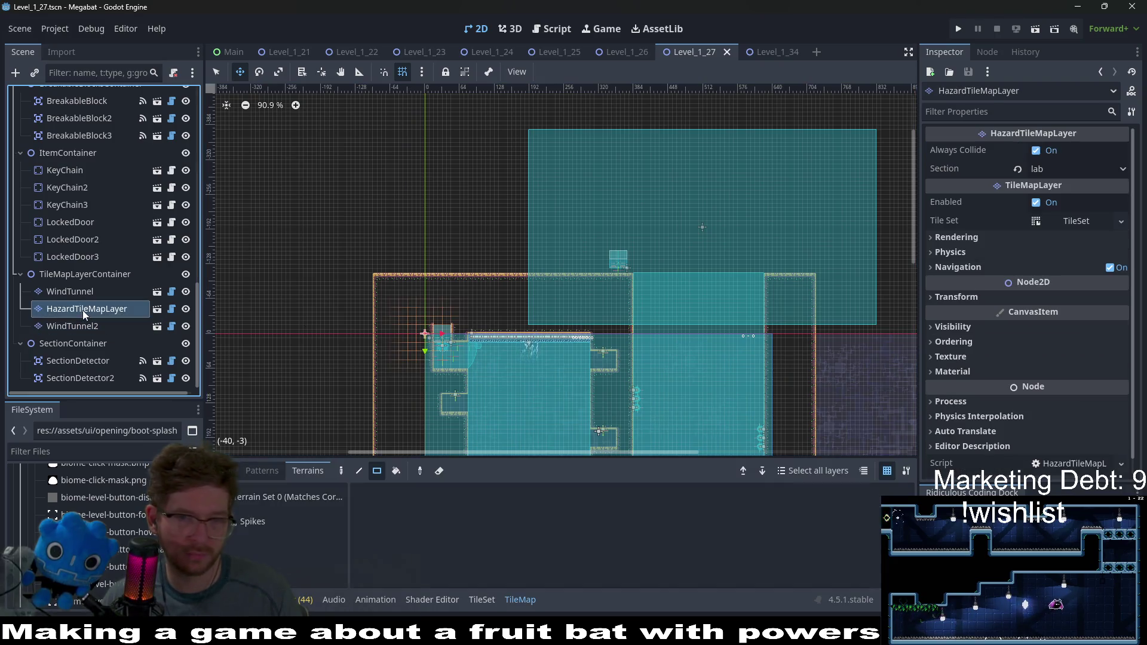
{"action": "left_click", "coordinate": [84, 378]}
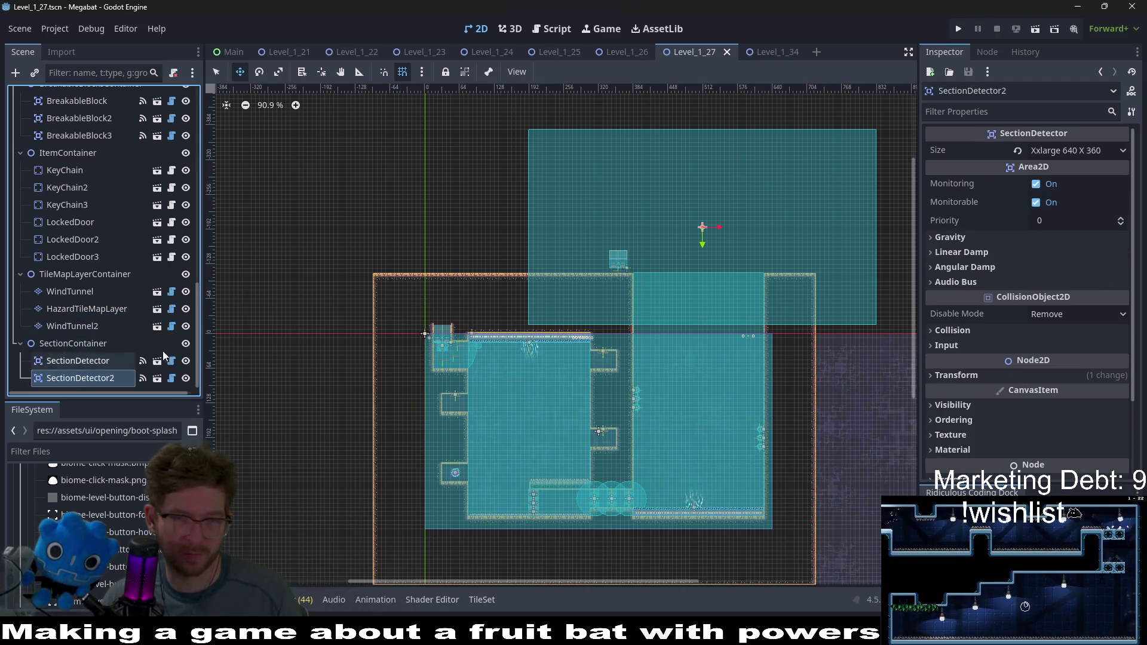
{"action": "left_click", "coordinate": [78, 330]}
{"action": "left_click", "coordinate": [95, 308]}
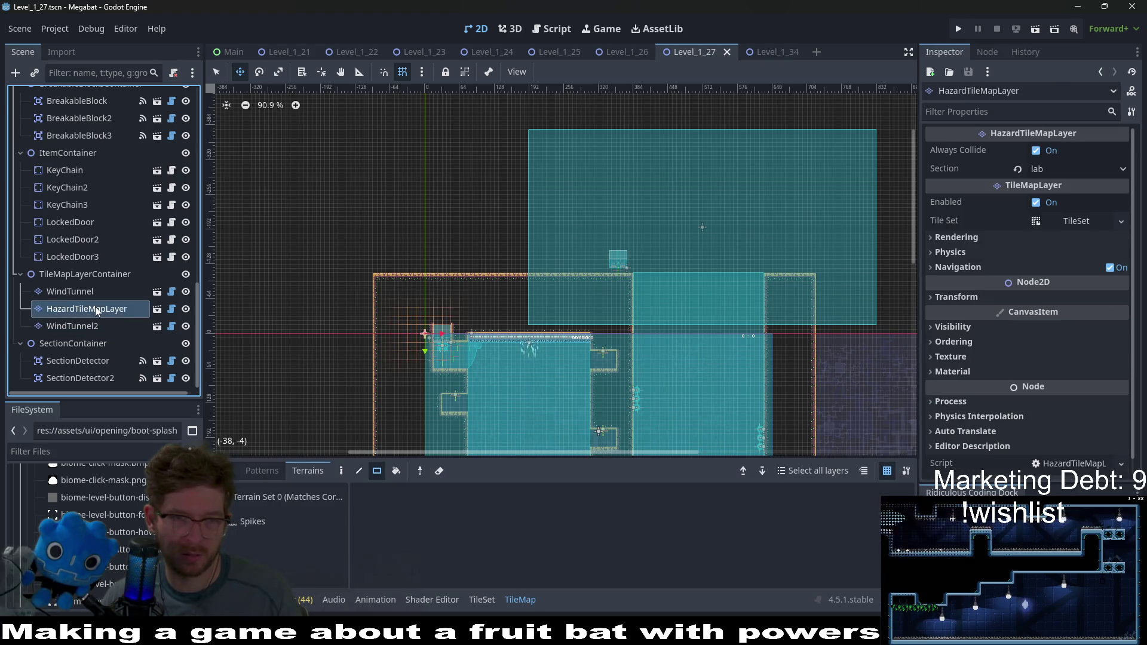
{"action": "scroll", "coordinate": [647, 338], "scroll_direction": "down", "scroll_amount": 5}
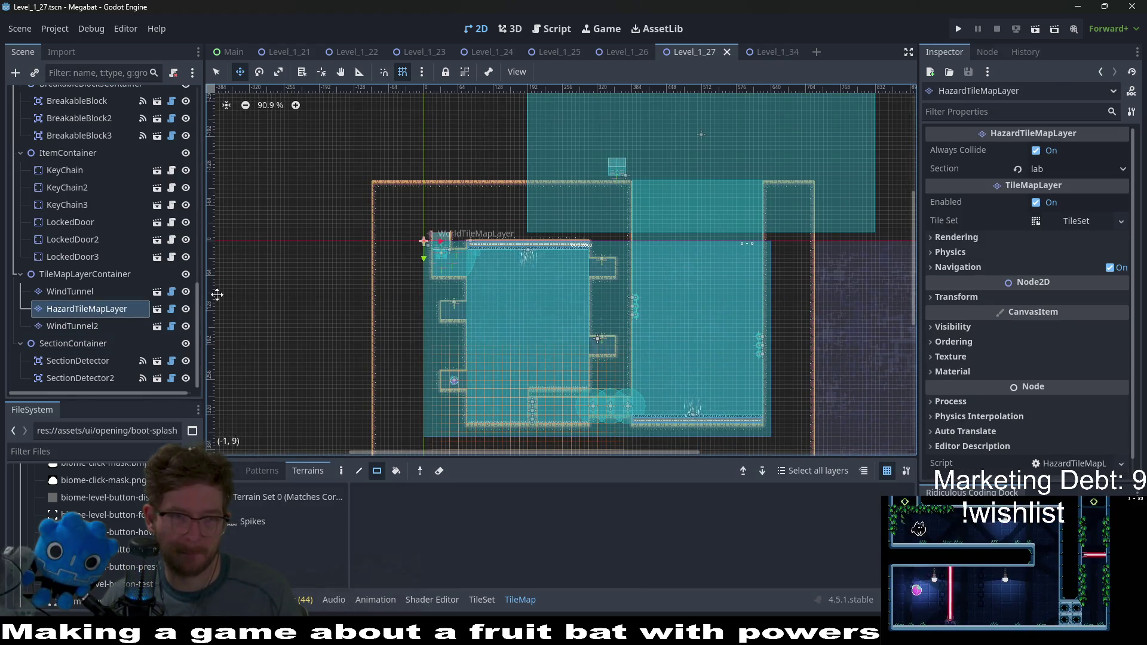
{"action": "left_click", "coordinate": [81, 361]}
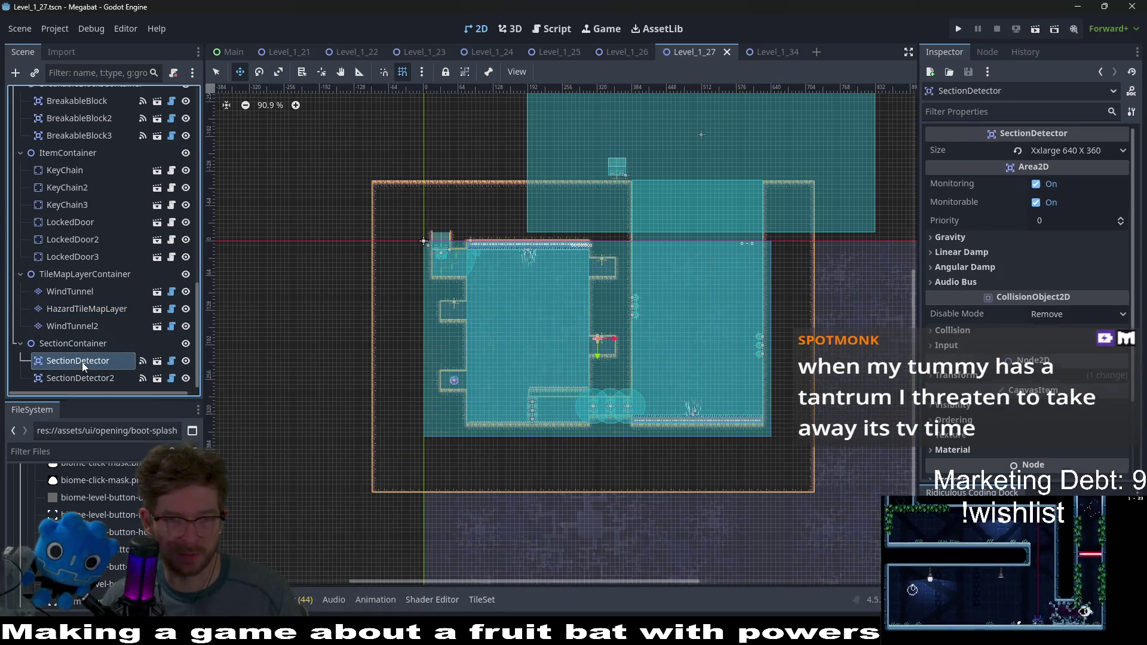
{"action": "left_click", "coordinate": [81, 310]}
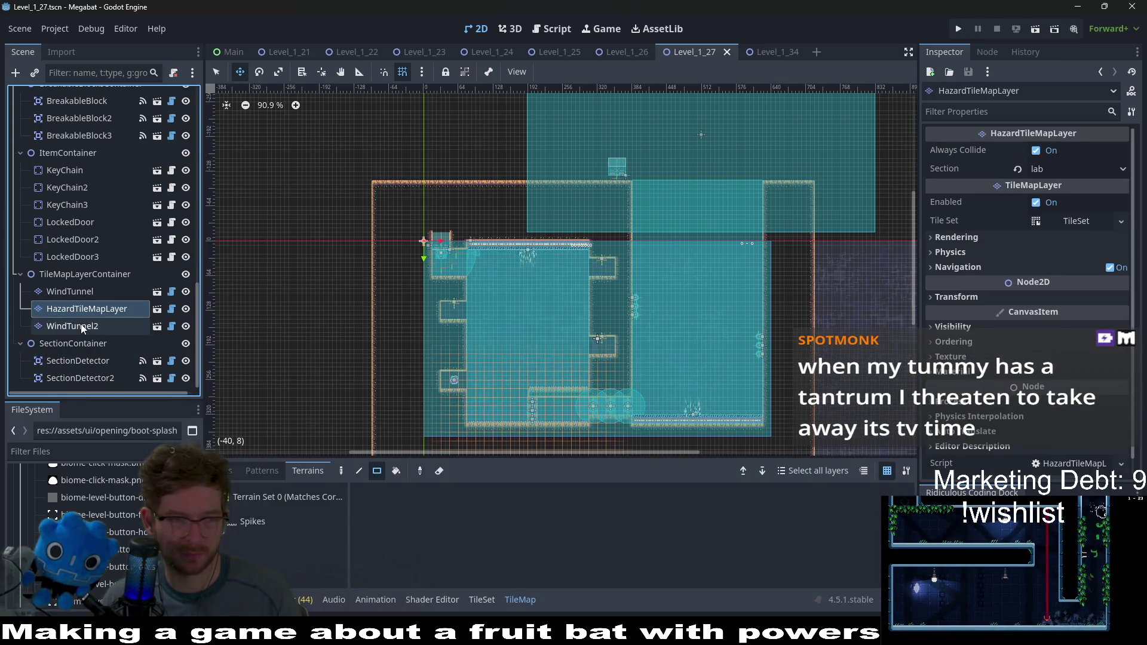
{"action": "left_click", "coordinate": [77, 327]}
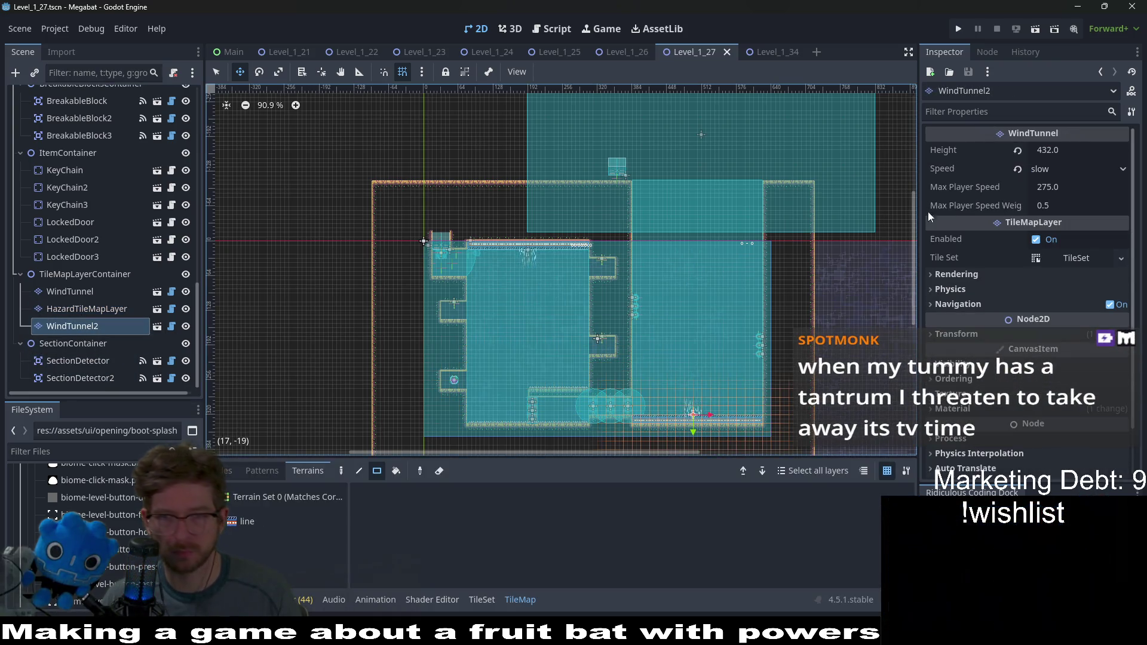
Step: Reduce WindTunnel2's height to 304, then raise it by 32 to 336
{"action": "left_click", "coordinate": [1077, 146]}
{"action": "type", "text": "-12"}
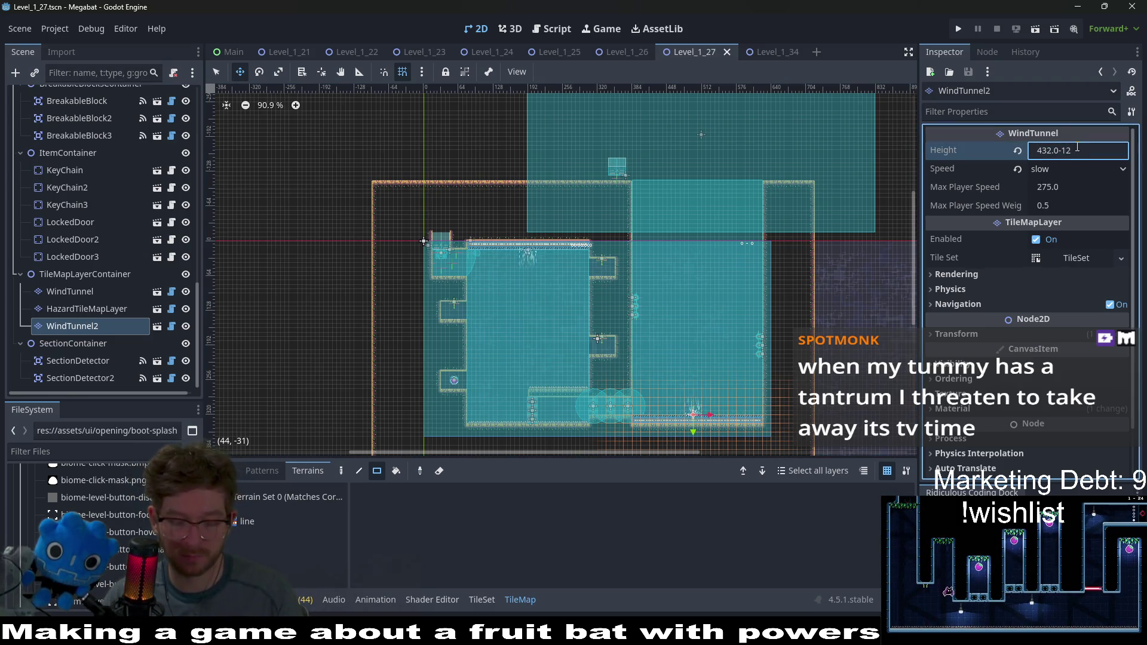
{"action": "type", "text": "8"}
{"action": "key", "text": "Return"}
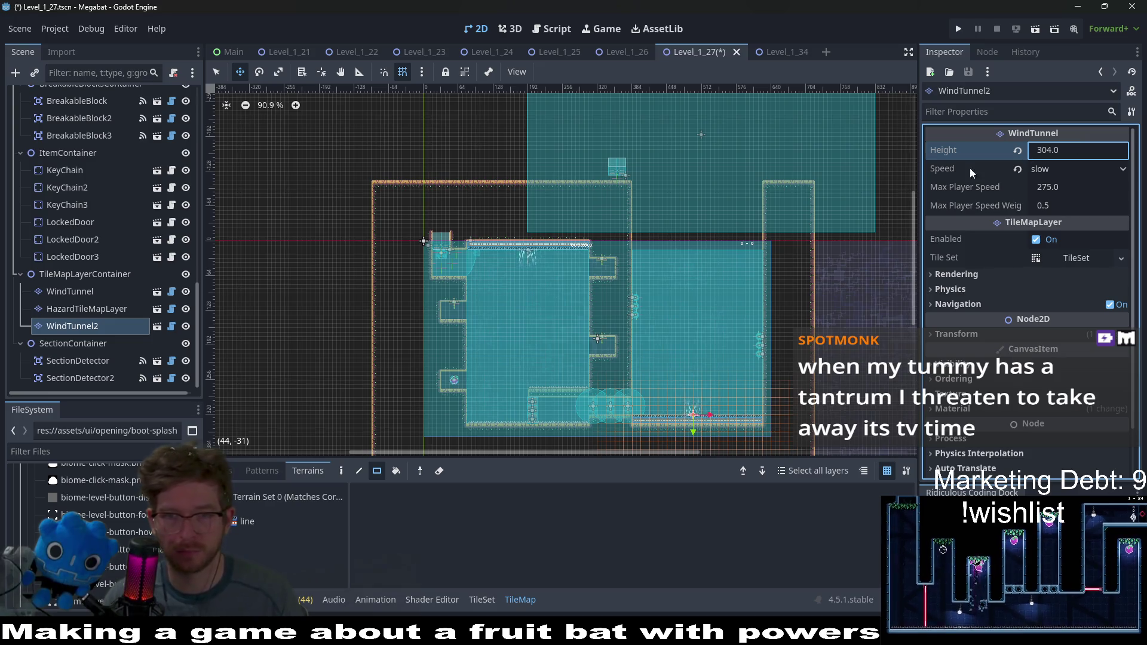
{"action": "scroll", "coordinate": [770, 221], "scroll_direction": "up", "scroll_amount": 3}
{"action": "scroll", "coordinate": [770, 222], "scroll_direction": "up", "scroll_amount": 2}
{"action": "left_click", "coordinate": [1081, 146]}
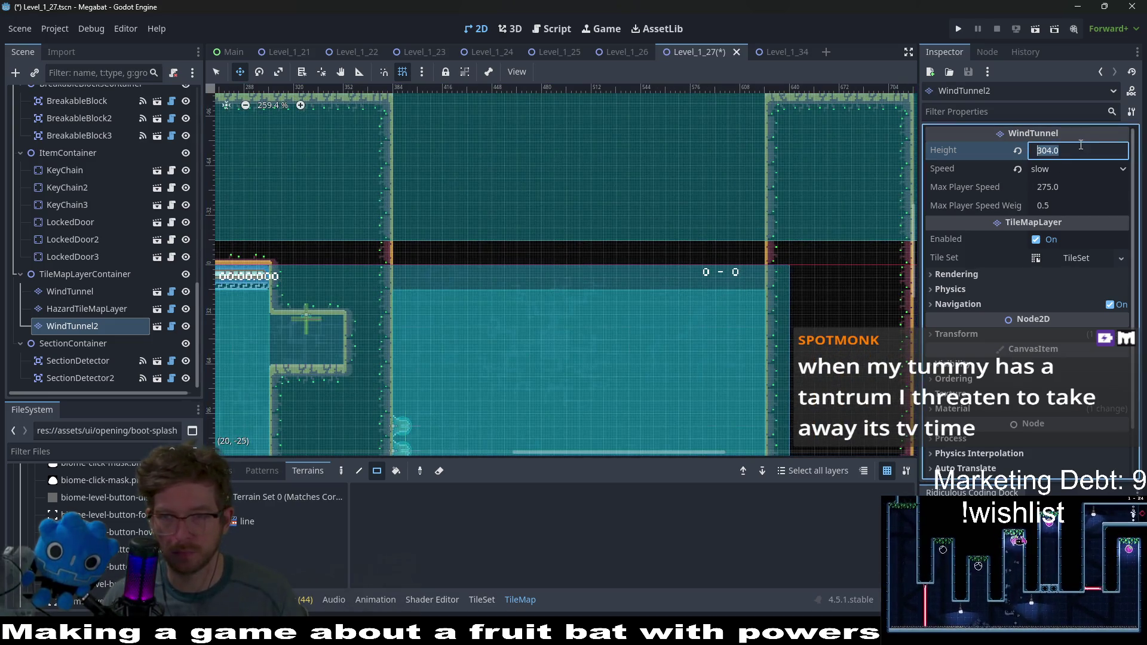
{"action": "type", "text": "+"}
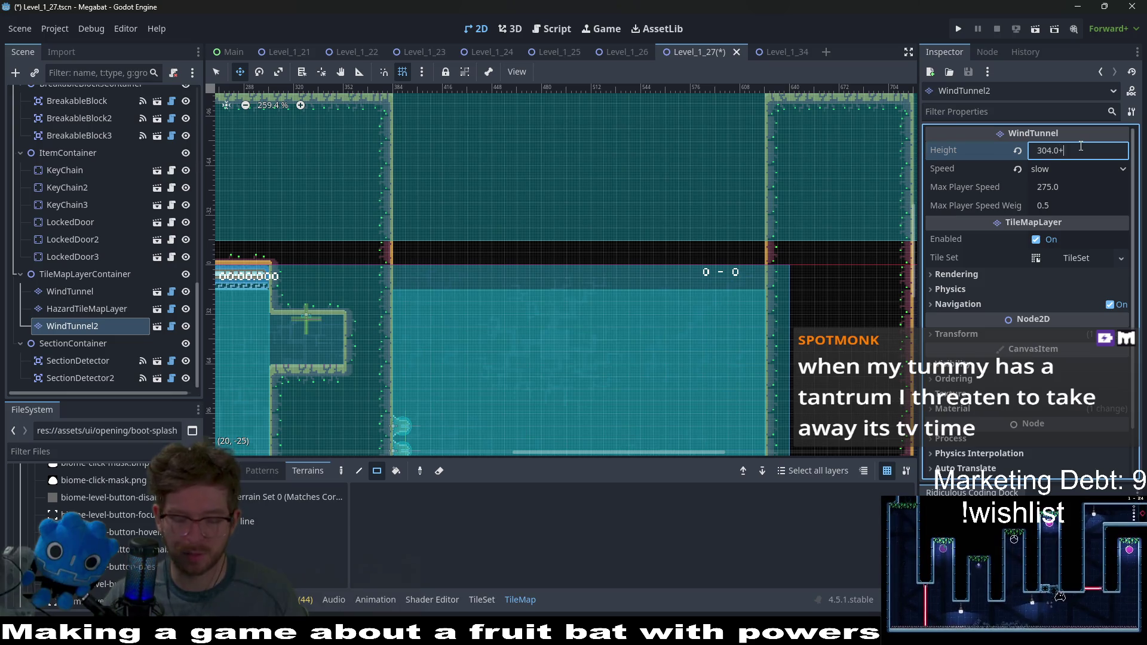
{"action": "type", "text": "32"}
{"action": "key", "text": "Return"}
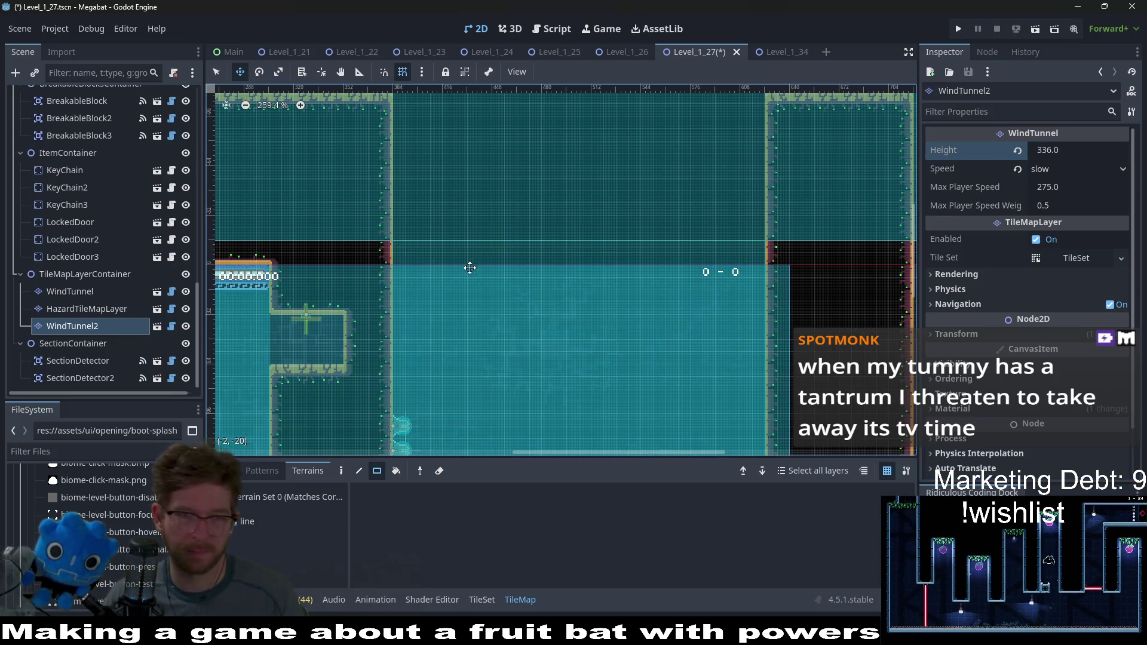
Step: Bring up the Instantiate Child Scene picker from a Scene dock node's context menu
{"action": "left_click_drag", "start_coordinate": [469, 267], "coordinate": [548, 317]}
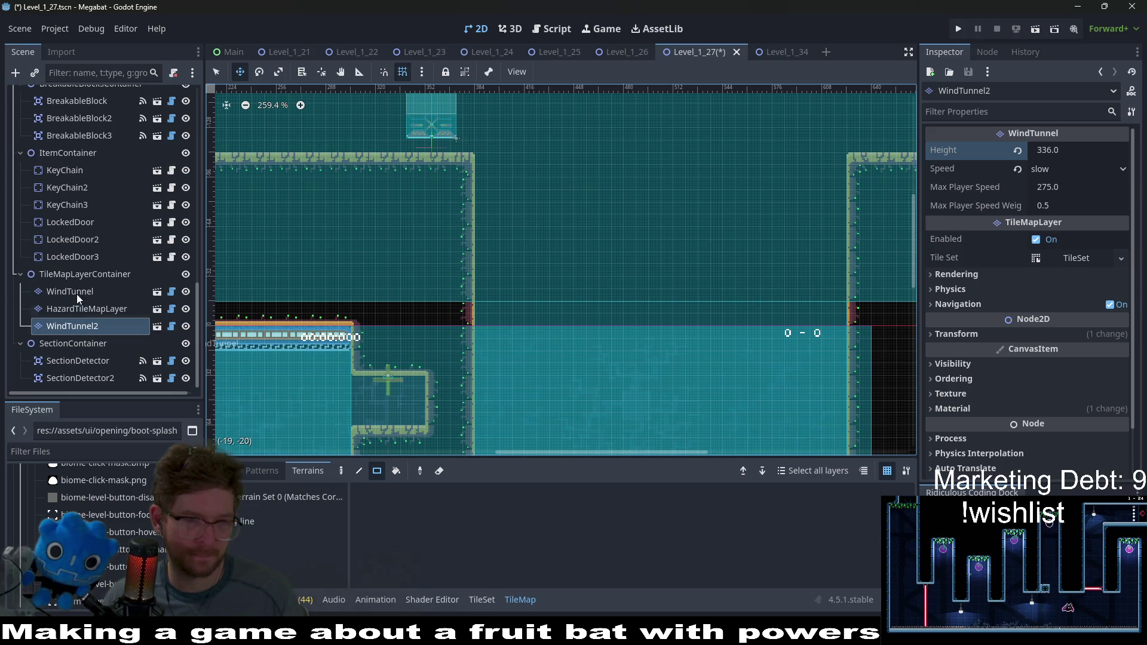
{"action": "right_click", "coordinate": [89, 274]}
{"action": "left_click", "coordinate": [62, 328]}
{"action": "left_click", "coordinate": [62, 329]}
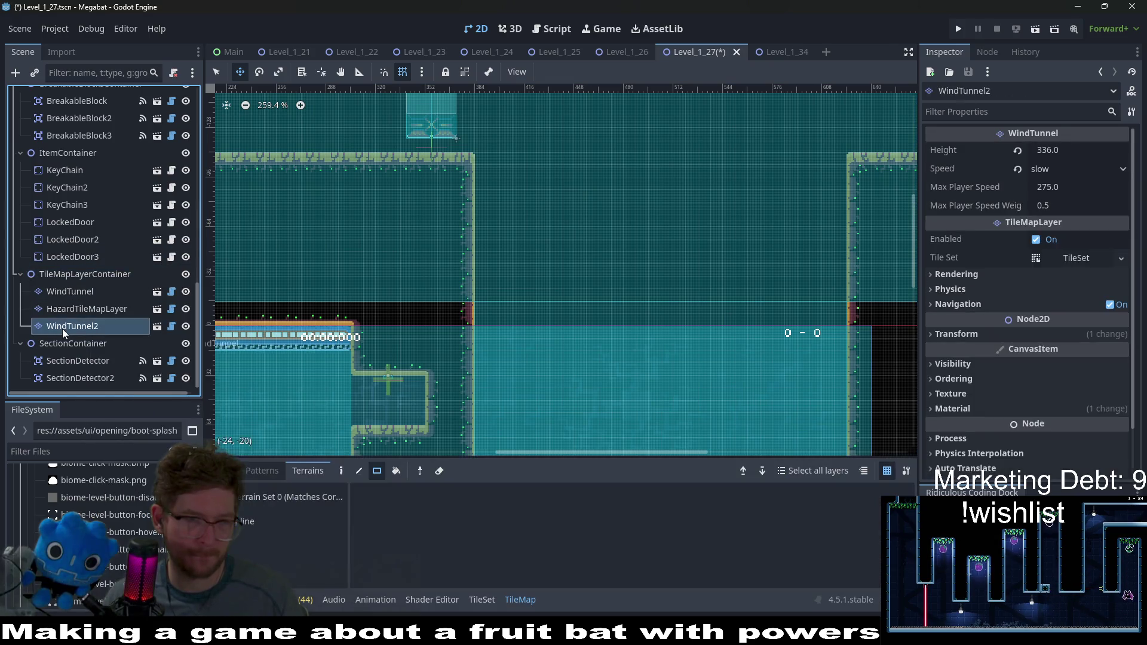
{"action": "right_click", "coordinate": [63, 328]}
{"action": "left_click", "coordinate": [136, 164]}
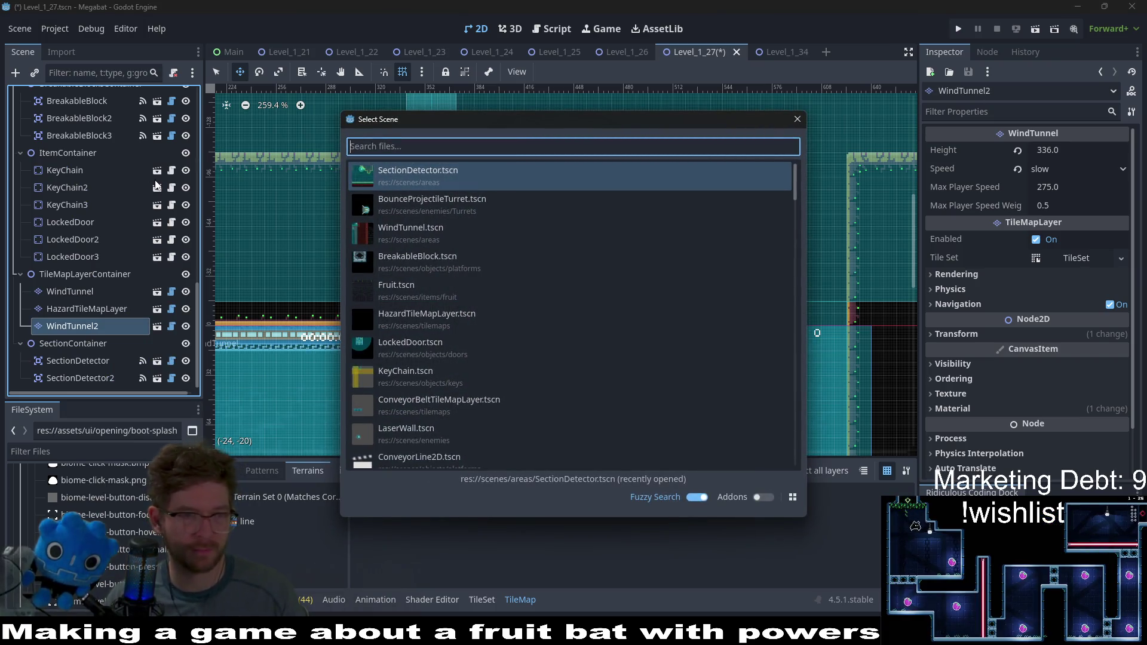
Step: Instance the WindArea scene under TileMapLayerContainer by searching 'windarea'
{"action": "key", "text": "Escape"}
{"action": "right_click", "coordinate": [90, 274]}
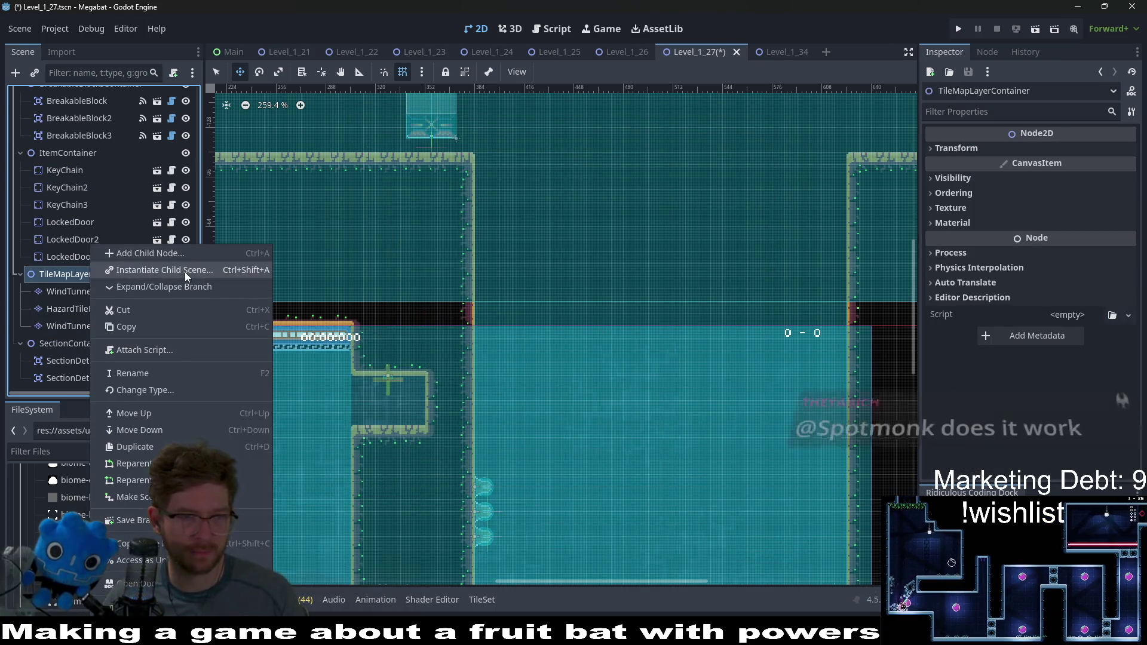
{"action": "left_click", "coordinate": [186, 275]}
{"action": "type", "text": "wind"}
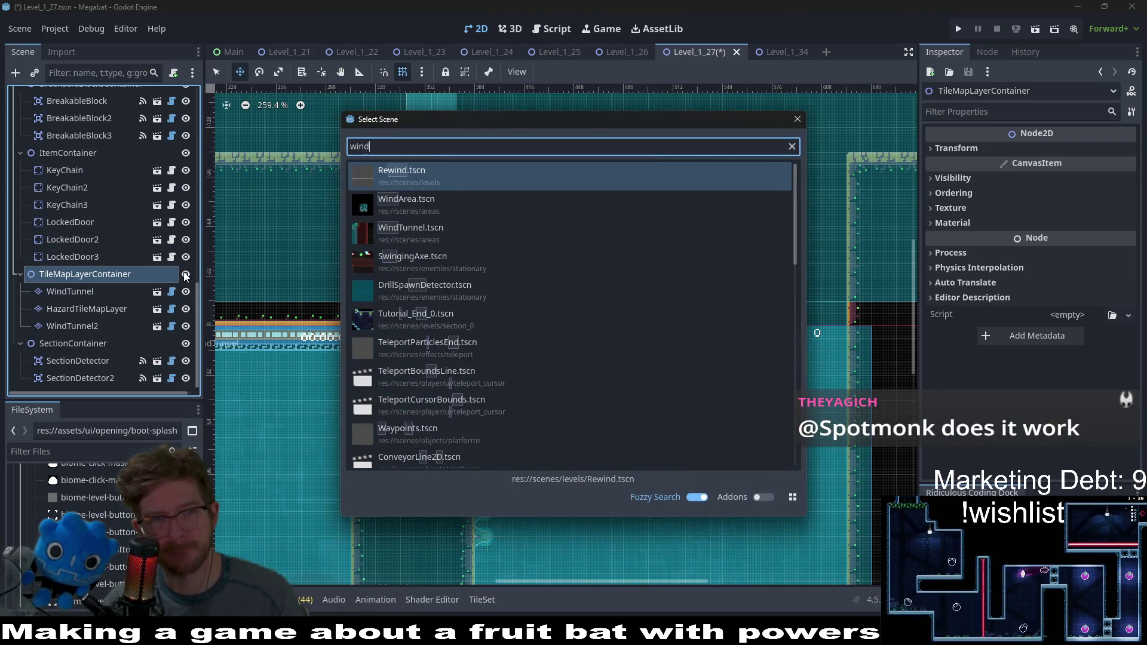
{"action": "type", "text": "area"}
{"action": "key", "text": "Return"}
Step: Drag the new WindArea to sit just above the tunnel
{"action": "scroll", "coordinate": [517, 266], "scroll_direction": "down", "scroll_amount": 1}
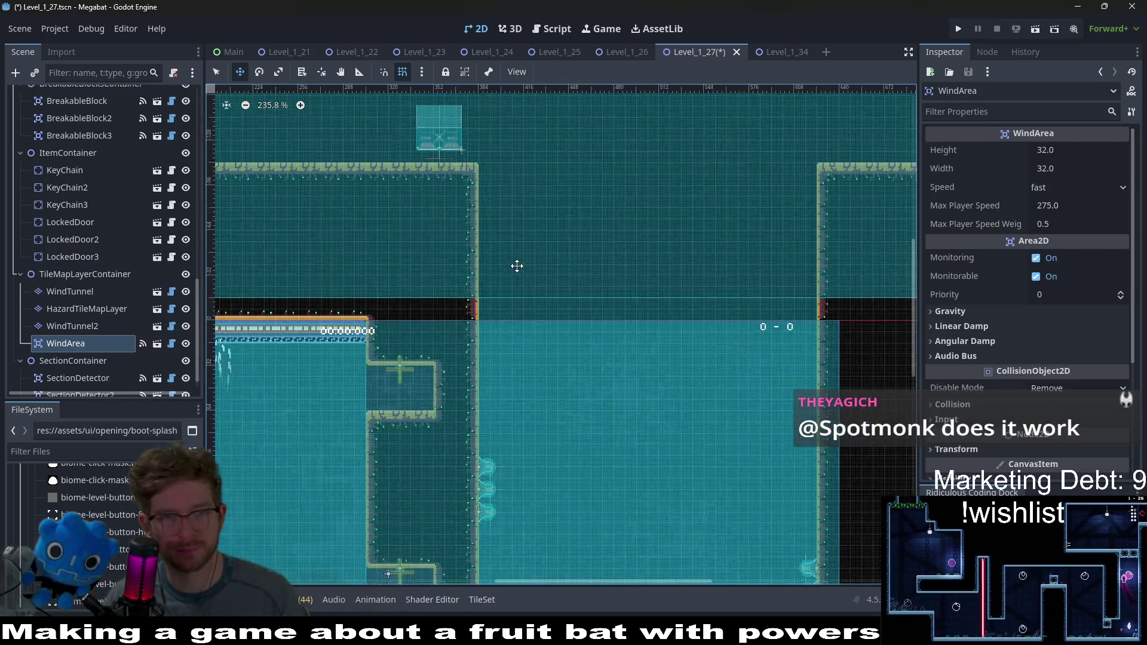
{"action": "scroll", "coordinate": [517, 266], "scroll_direction": "down", "scroll_amount": 8}
{"action": "mouse_move", "coordinate": [274, 292]}
{"action": "left_mouse_down"}
{"action": "mouse_move", "coordinate": [593, 269]}
{"action": "mouse_move", "coordinate": [566, 249]}
{"action": "mouse_move", "coordinate": [518, 316]}
{"action": "left_mouse_up"}
{"action": "scroll", "coordinate": [612, 261], "scroll_direction": "up", "scroll_amount": 11}
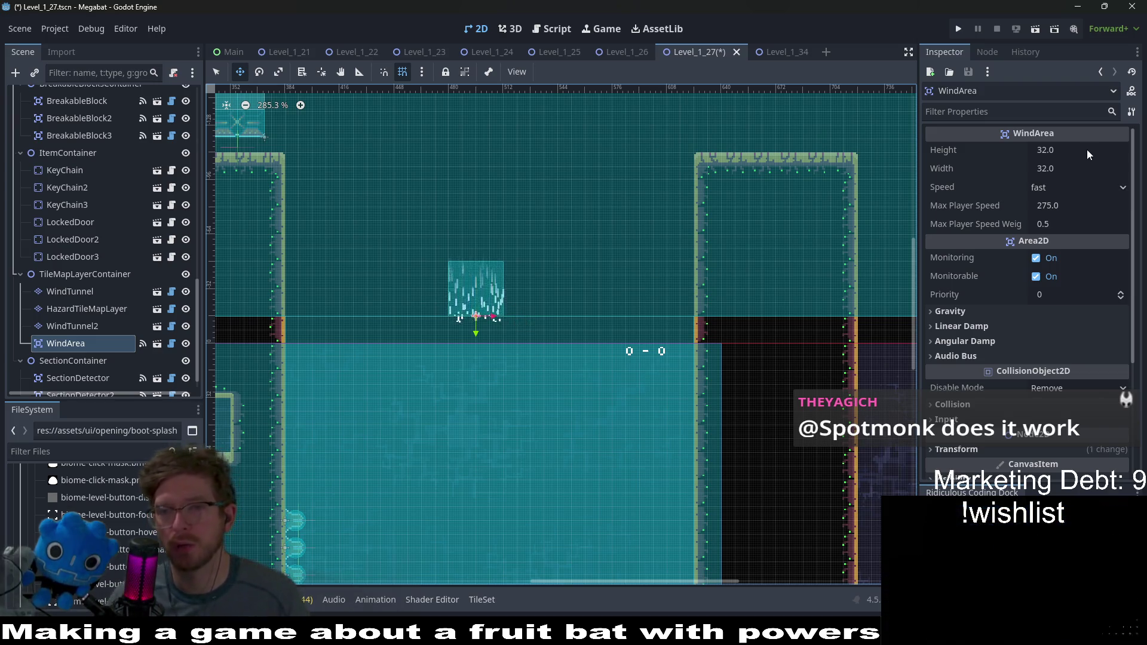
Step: Widen the WindArea to 160, then 224, then 240 using Inspector expressions
{"action": "left_click", "coordinate": [1076, 173]}
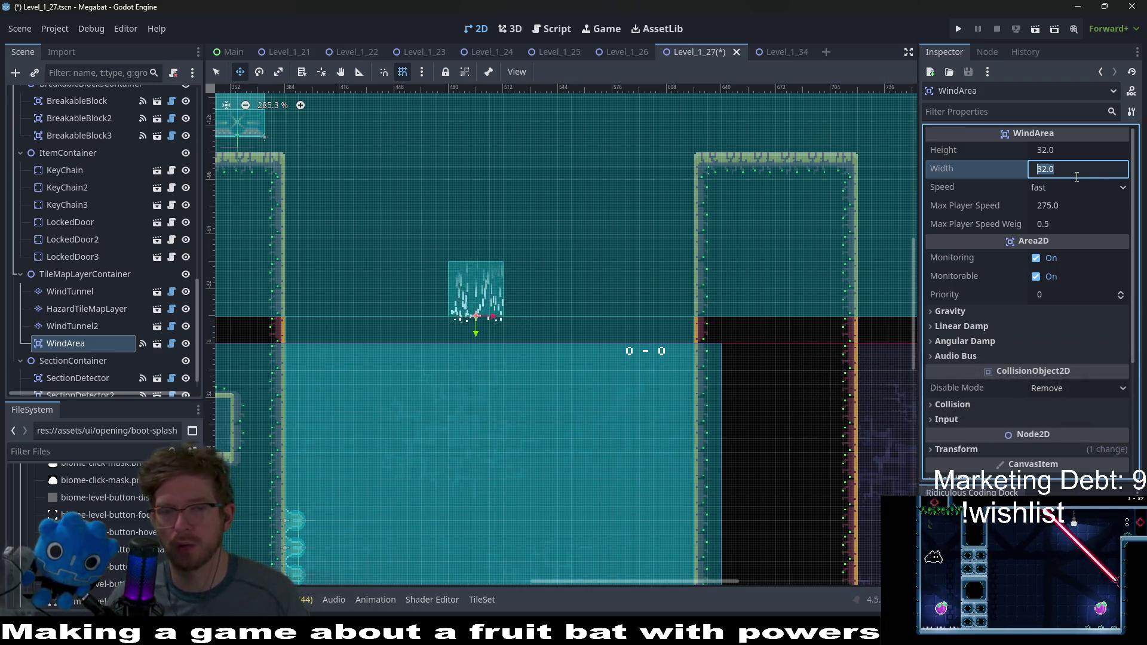
{"action": "left_click", "coordinate": [1076, 177]}
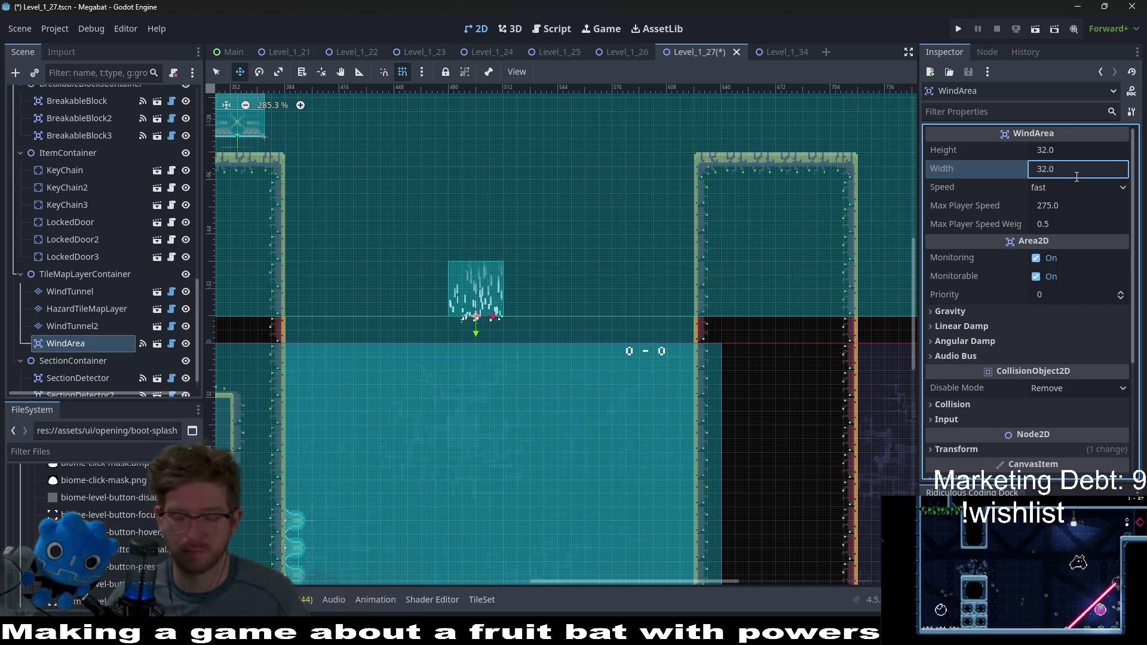
{"action": "type", "text": "+128"}
{"action": "key", "text": "Return"}
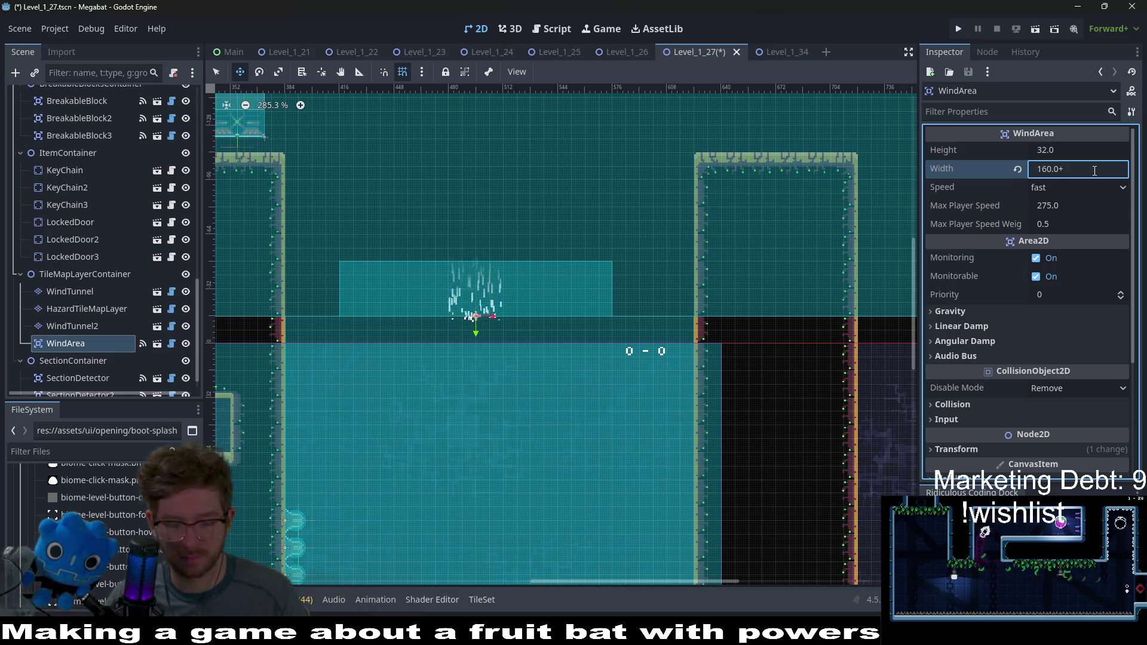
{"action": "type", "text": "4"}
{"action": "key", "text": "Return"}
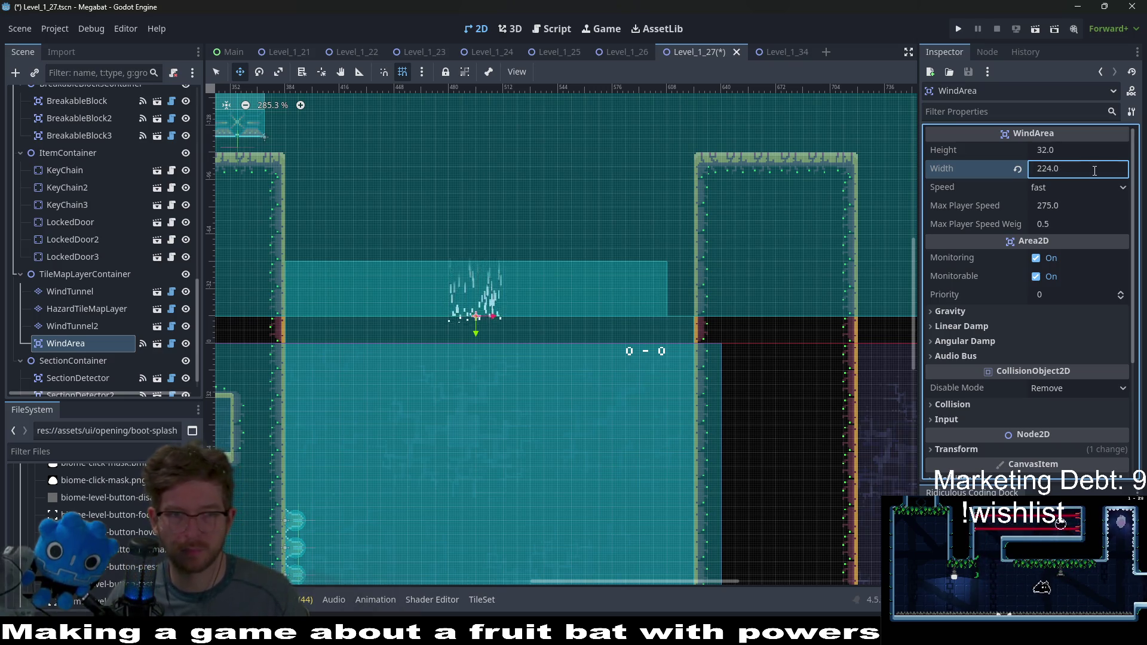
{"action": "left_click", "coordinate": [1083, 165]}
{"action": "type", "text": "+"}
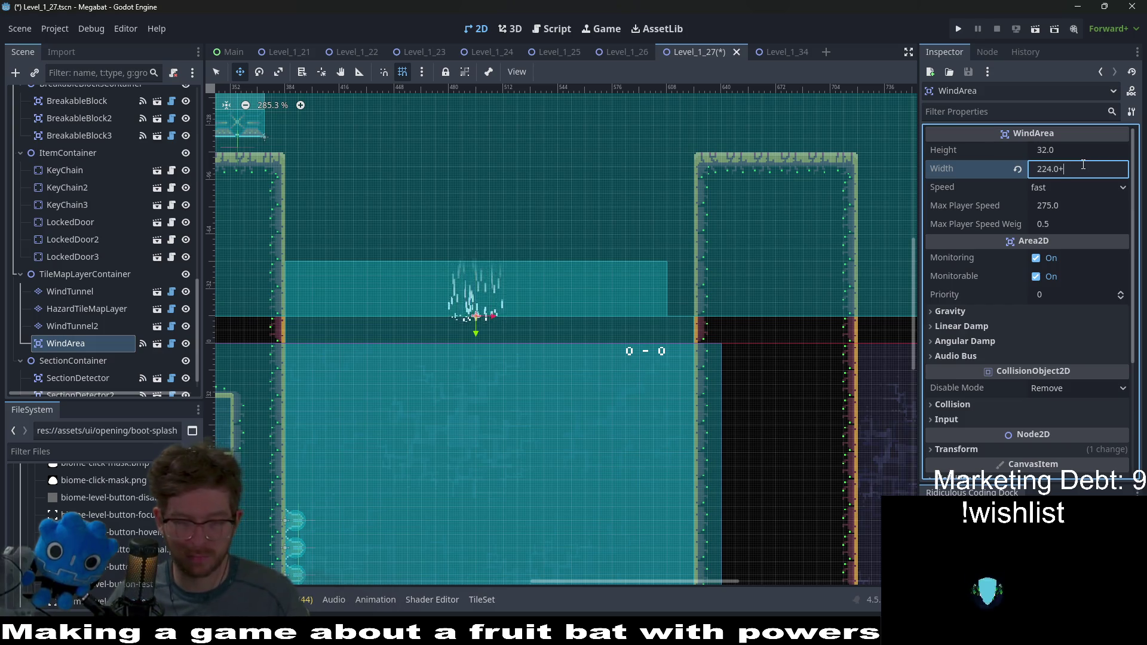
{"action": "type", "text": "36"}
{"action": "key", "text": "Return"}
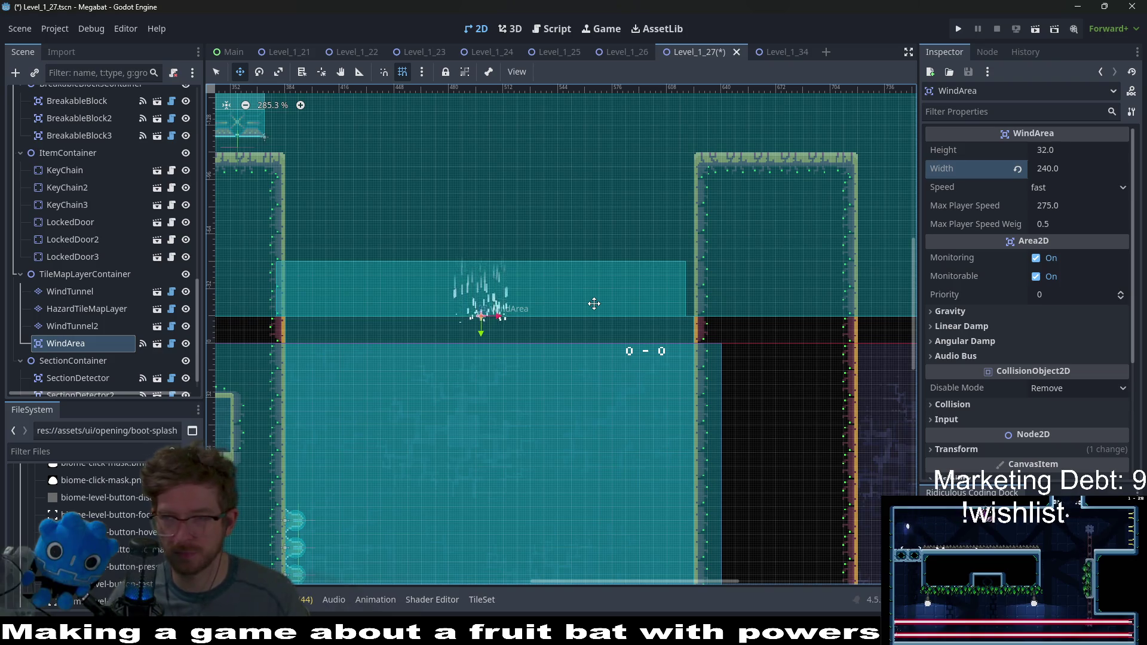
Step: Nudge the WindArea slightly right and bring the space above the tunnel into view
{"action": "key", "text": "Right"}
{"action": "key", "text": "Right"}
{"action": "key", "text": "Right"}
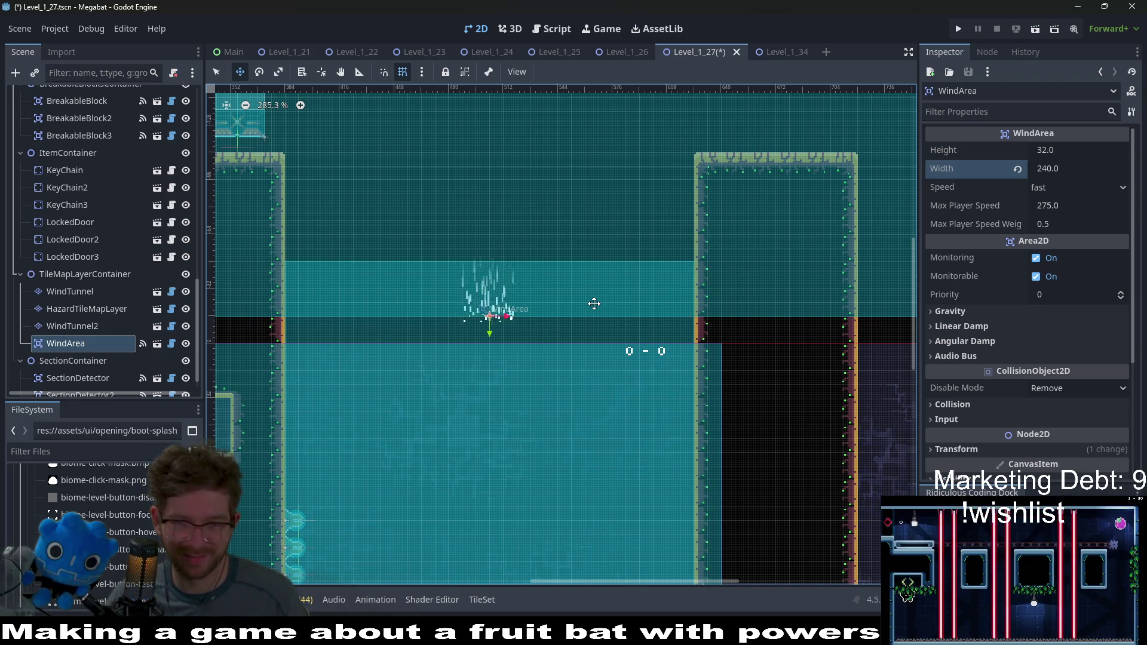
{"action": "scroll", "coordinate": [654, 212], "scroll_direction": "down", "scroll_amount": 2}
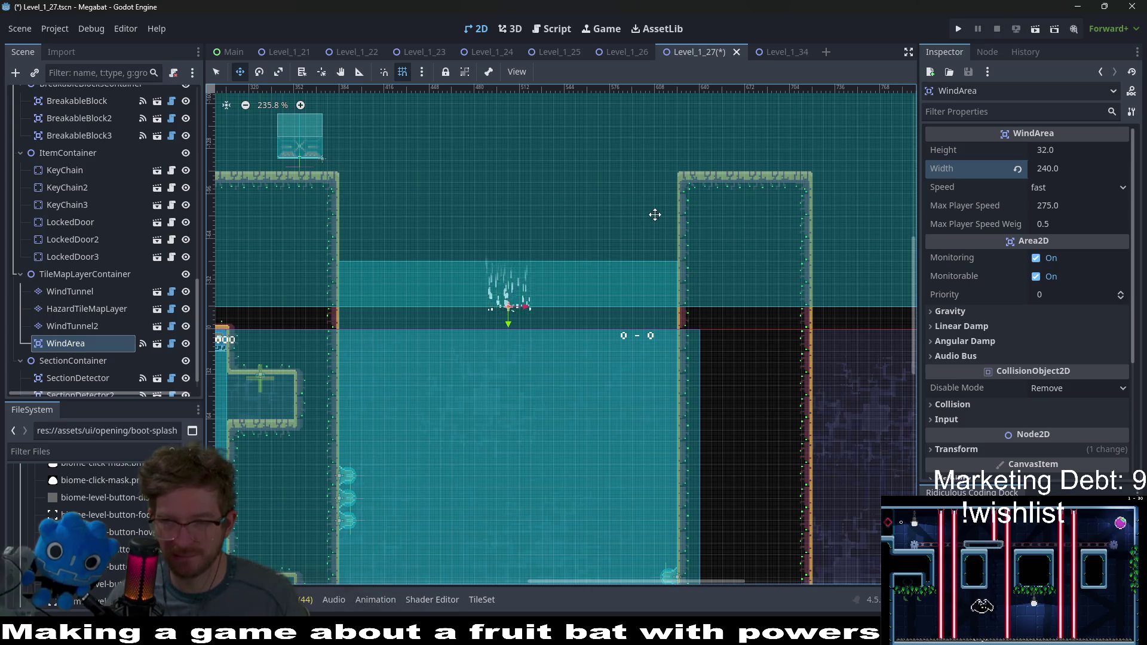
{"action": "mouse_move", "coordinate": [654, 213]}
{"action": "left_mouse_down"}
{"action": "mouse_move", "coordinate": [653, 295]}
{"action": "mouse_move", "coordinate": [671, 332]}
{"action": "mouse_move", "coordinate": [654, 365]}
{"action": "left_mouse_up"}
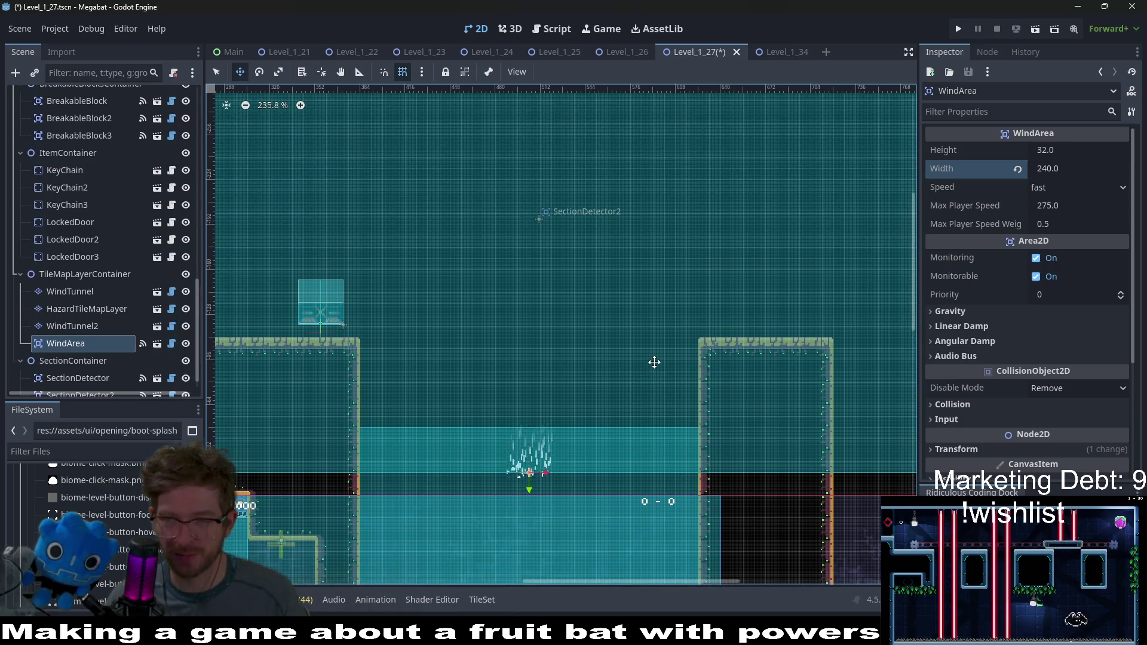
{"action": "scroll", "coordinate": [635, 299], "scroll_direction": "down", "scroll_amount": 3}
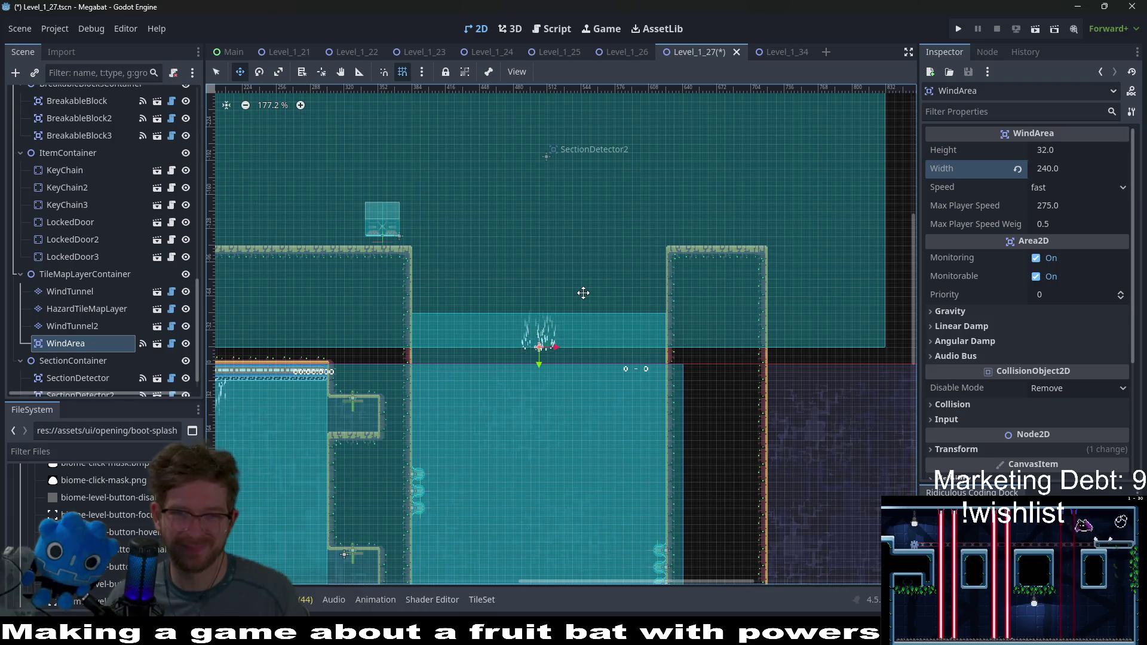
Step: Set the WindArea height to 96 (32*3) and zoom to check the 240×96 zone
{"action": "left_click", "coordinate": [1049, 150]}
{"action": "type", "text": "+6"}
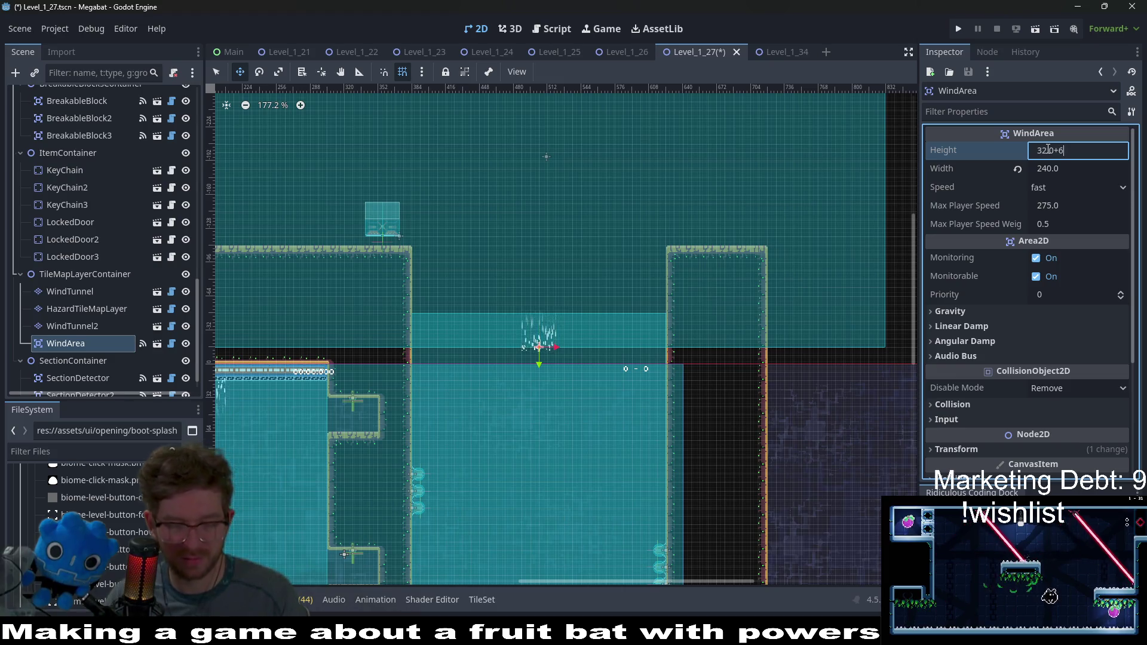
{"action": "key", "text": "Return"}
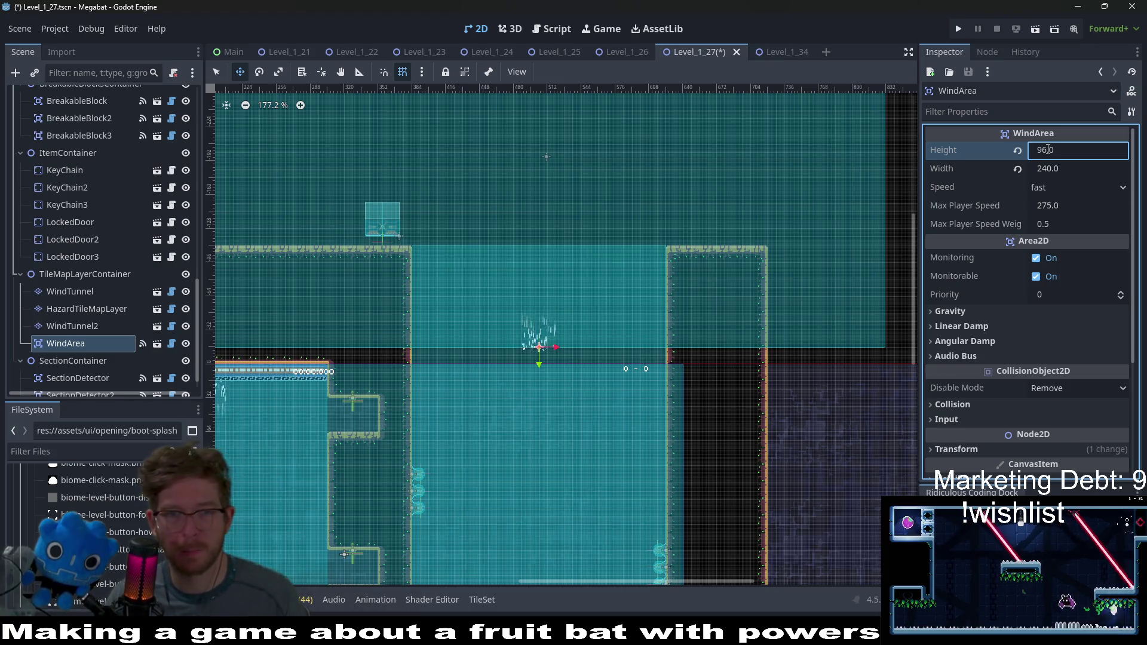
{"action": "scroll", "coordinate": [582, 273], "scroll_direction": "down", "scroll_amount": 6}
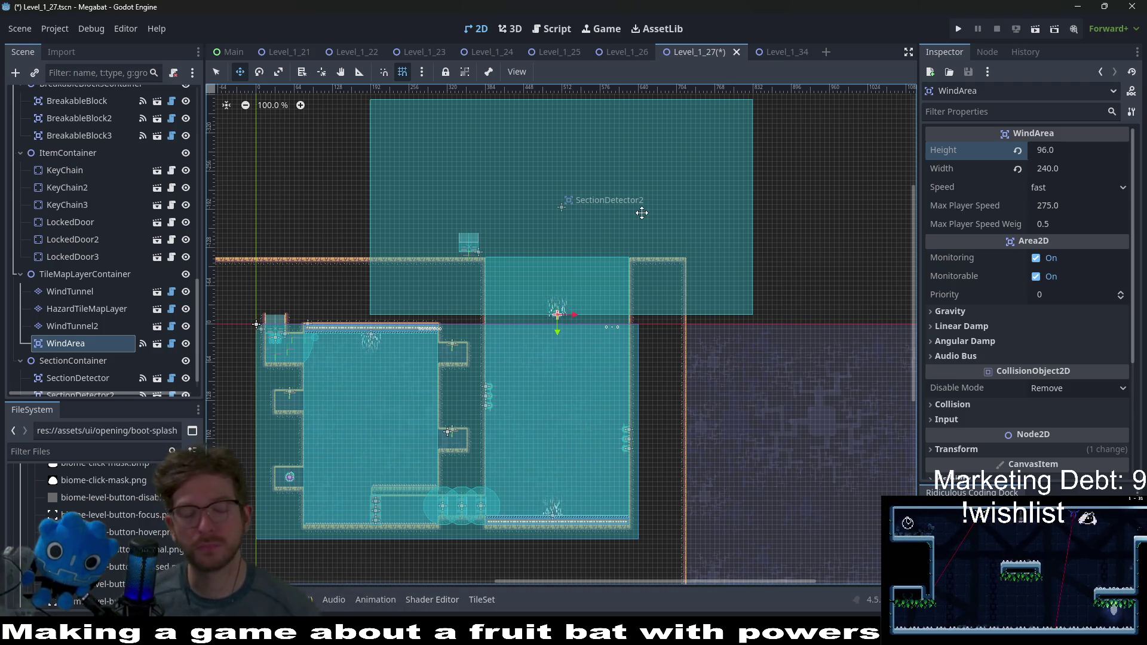
{"action": "scroll", "coordinate": [654, 281], "scroll_direction": "down", "scroll_amount": 2}
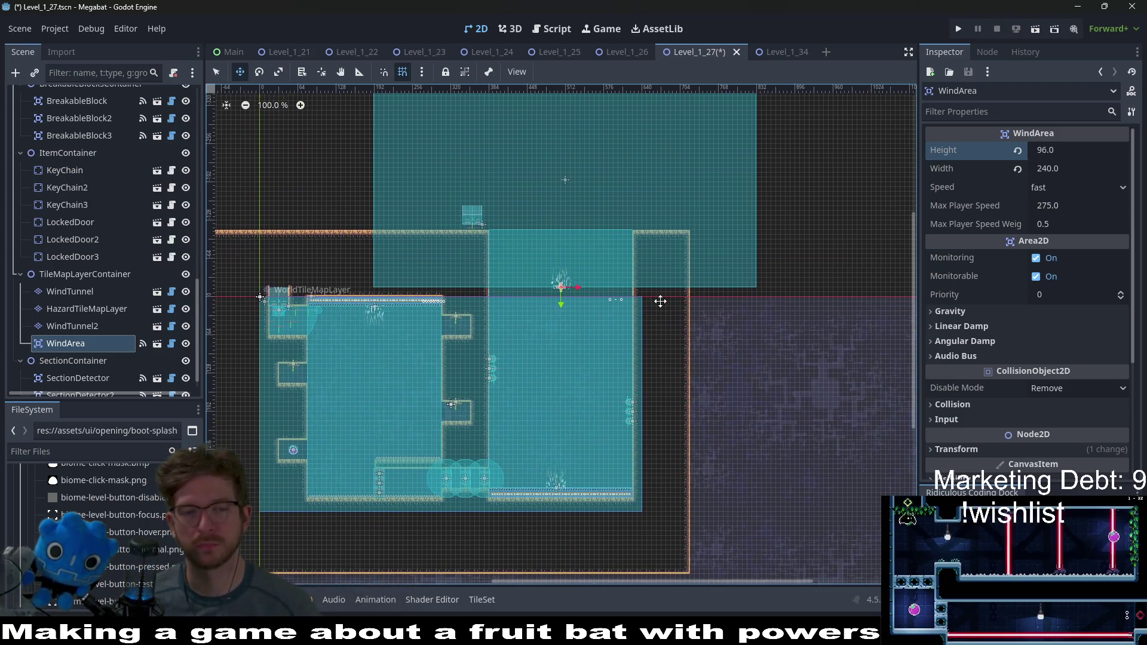
{"action": "scroll", "coordinate": [658, 292], "scroll_direction": "up", "scroll_amount": 4}
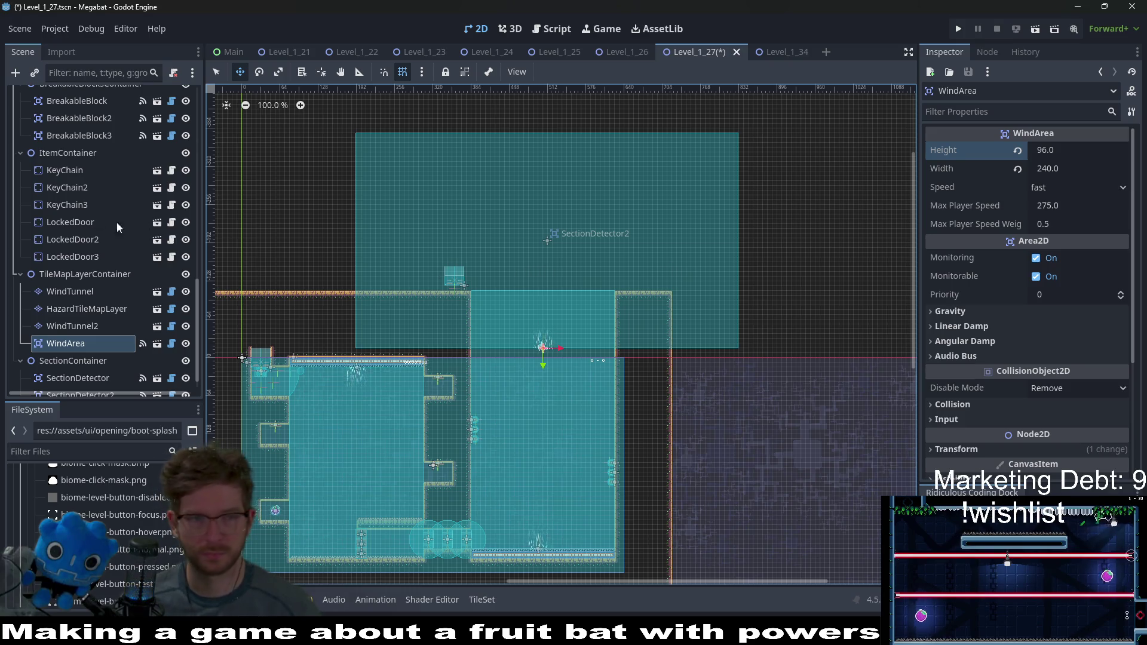
{"action": "scroll", "coordinate": [41, 177], "scroll_direction": "up", "scroll_amount": 3}
{"action": "scroll", "coordinate": [42, 179], "scroll_direction": "up", "scroll_amount": 5}
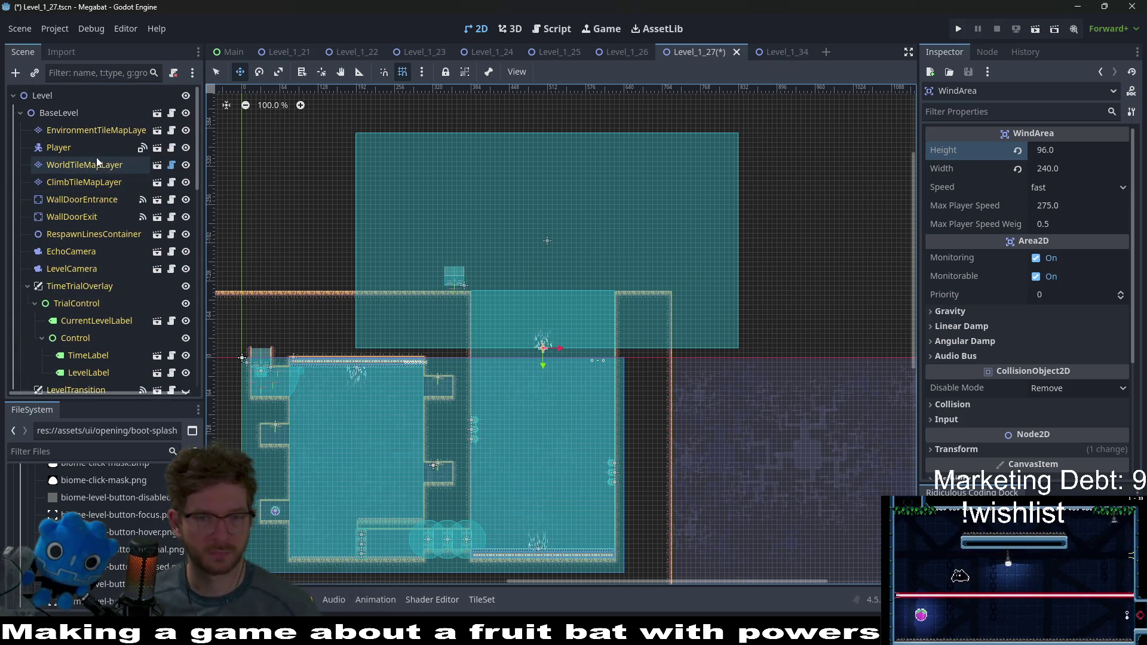
Step: Select WorldTileMapLayer with the LAB terrain, checking WallDoorExit on the way, and leave move mode
{"action": "left_click", "coordinate": [89, 170]}
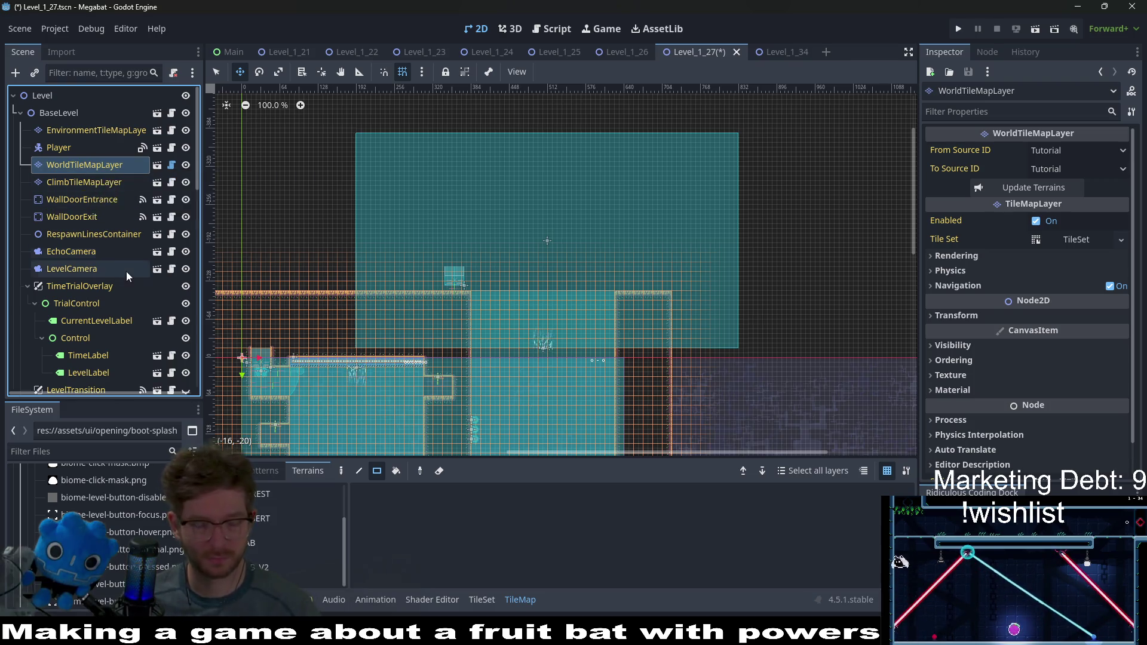
{"action": "left_click", "coordinate": [89, 180]}
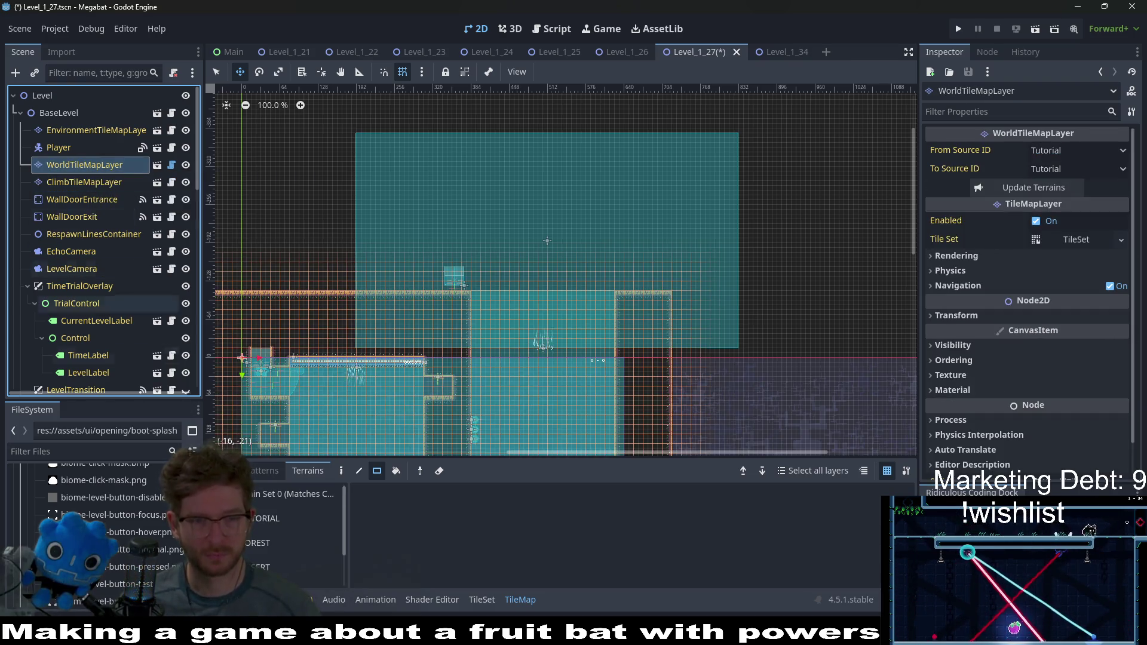
{"action": "left_click", "coordinate": [84, 165]}
{"action": "left_click", "coordinate": [266, 563]}
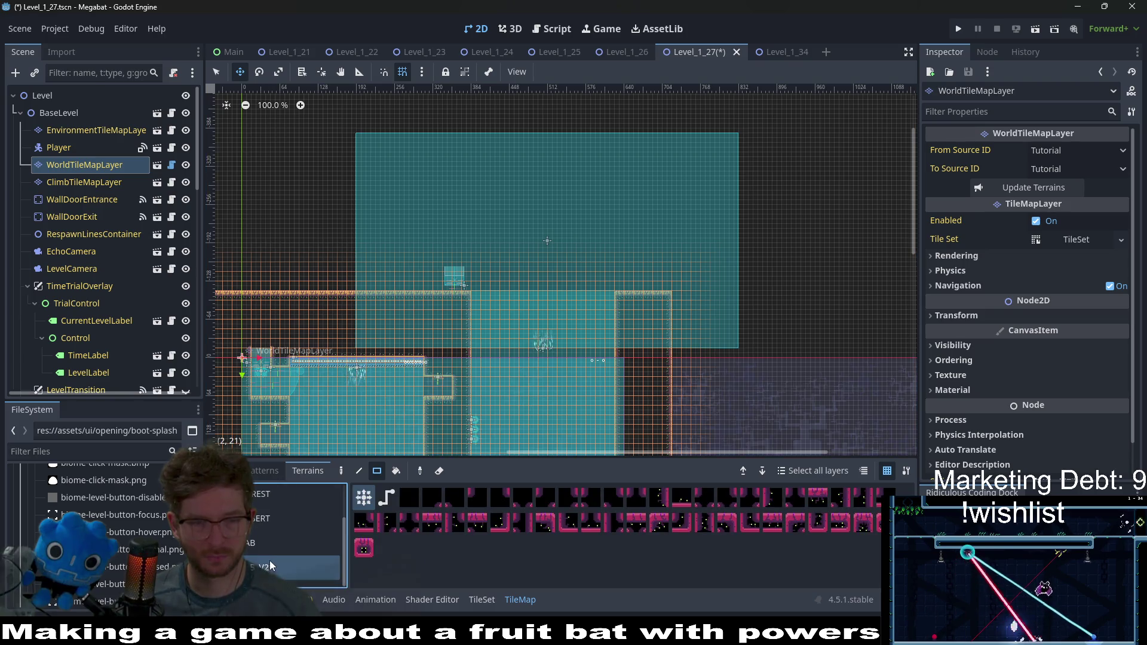
{"action": "left_click", "coordinate": [269, 543]}
{"action": "scroll", "coordinate": [544, 319], "scroll_direction": "up", "scroll_amount": 1}
{"action": "left_click", "coordinate": [72, 216]}
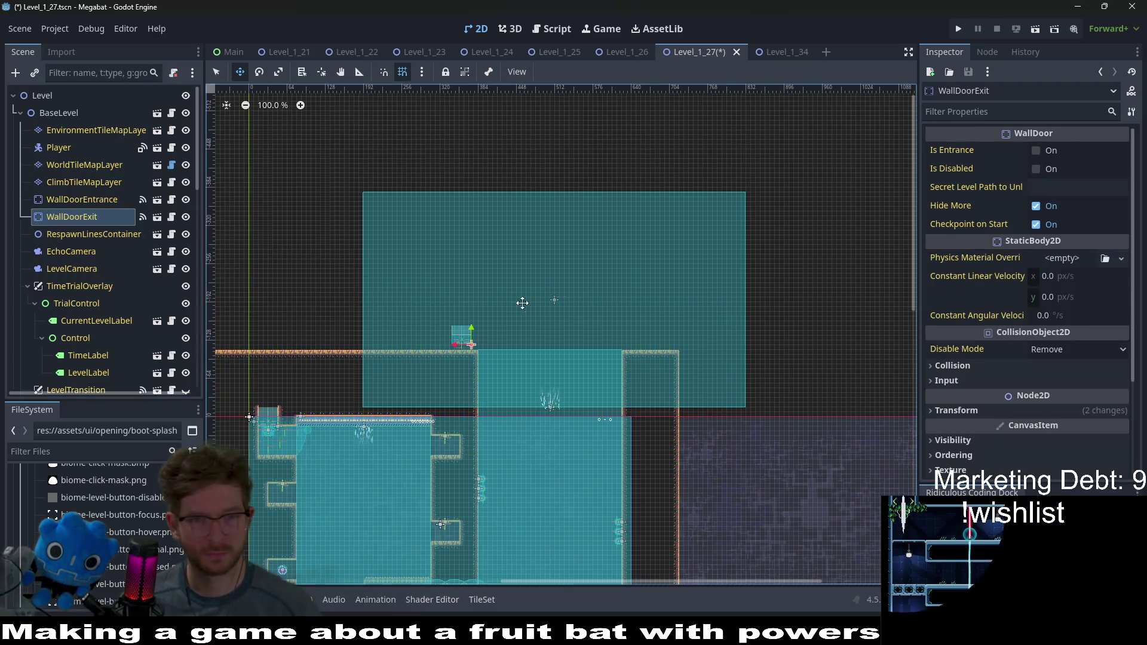
{"action": "left_click", "coordinate": [84, 165]}
{"action": "left_click", "coordinate": [282, 545]}
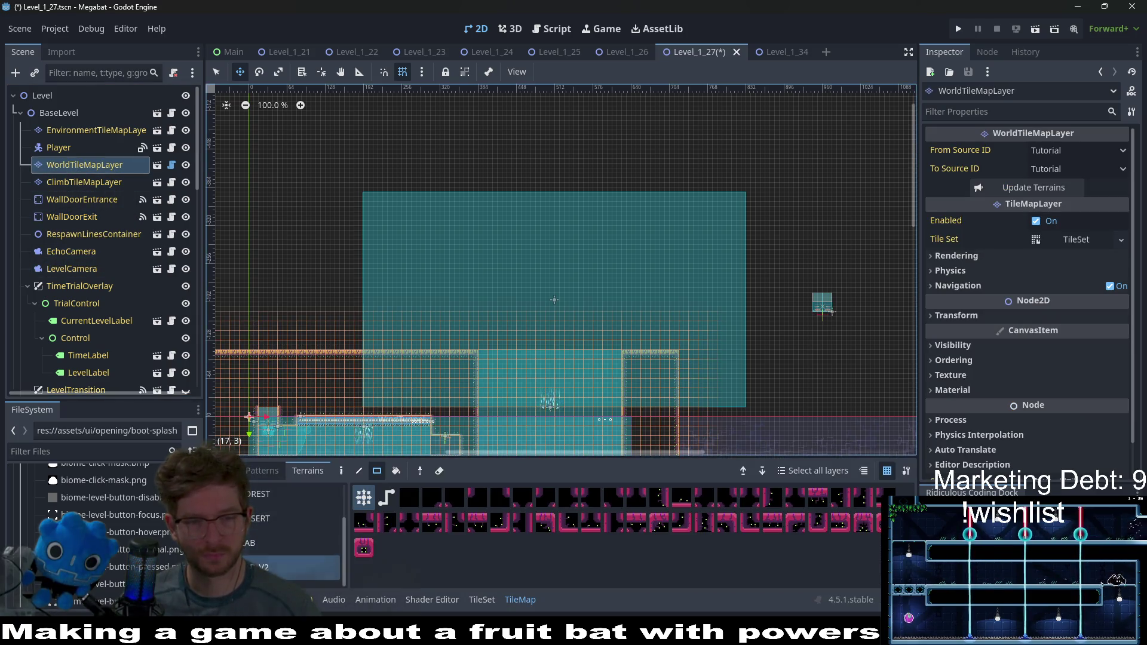
{"action": "scroll", "coordinate": [500, 335], "scroll_direction": "down", "scroll_amount": 1}
{"action": "key", "text": "q"}
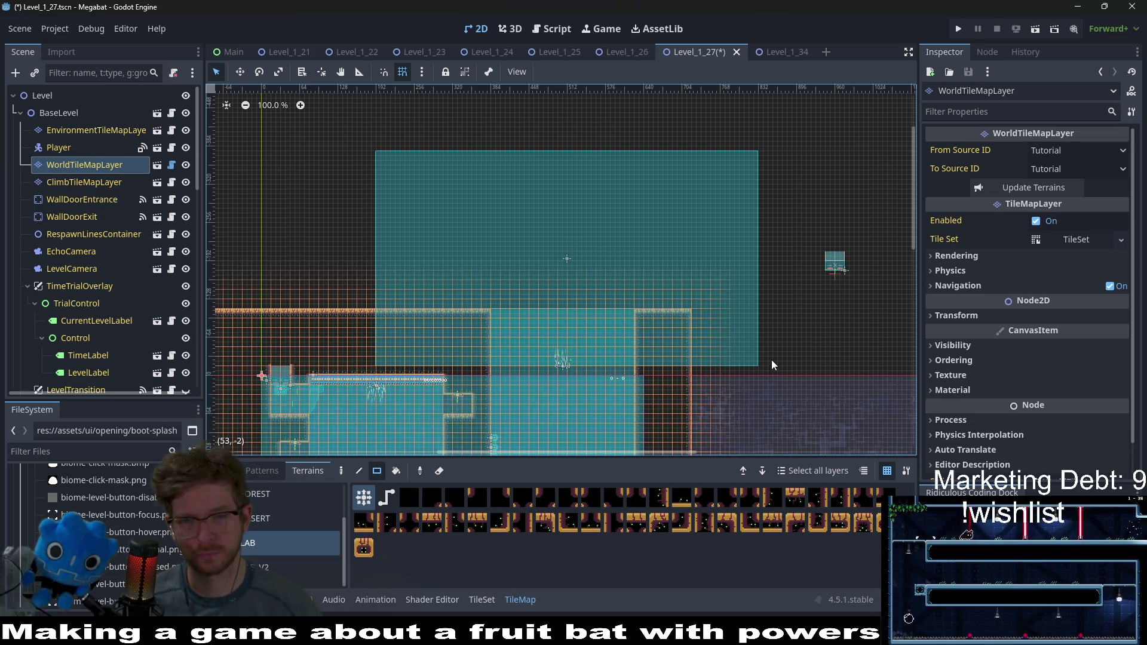
{"action": "mouse_move", "coordinate": [772, 371]}
{"action": "left_mouse_down"}
{"action": "mouse_move", "coordinate": [708, 155]}
{"action": "mouse_move", "coordinate": [693, 146]}
{"action": "left_mouse_up"}
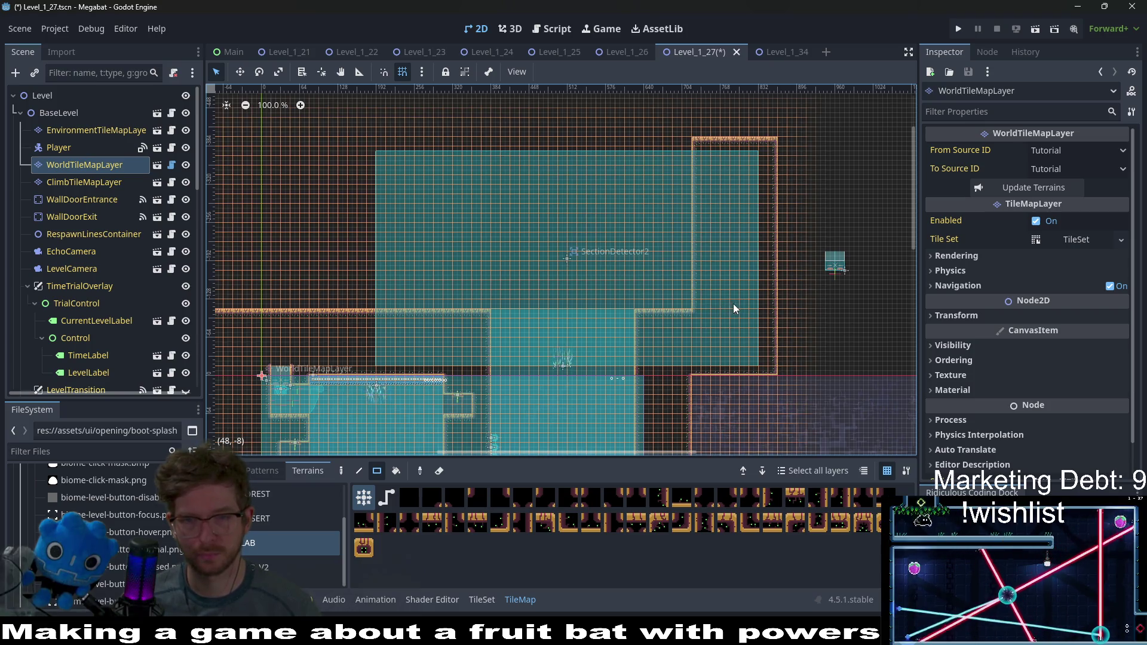
{"action": "left_click_drag", "start_coordinate": [734, 304], "coordinate": [699, 158]}
{"action": "mouse_move", "coordinate": [747, 301]}
{"action": "left_mouse_down"}
{"action": "mouse_move", "coordinate": [734, 166]}
{"action": "mouse_move", "coordinate": [829, 221]}
{"action": "mouse_move", "coordinate": [450, 181]}
{"action": "mouse_move", "coordinate": [394, 230]}
{"action": "mouse_move", "coordinate": [438, 347]}
{"action": "mouse_move", "coordinate": [432, 383]}
{"action": "left_mouse_up"}
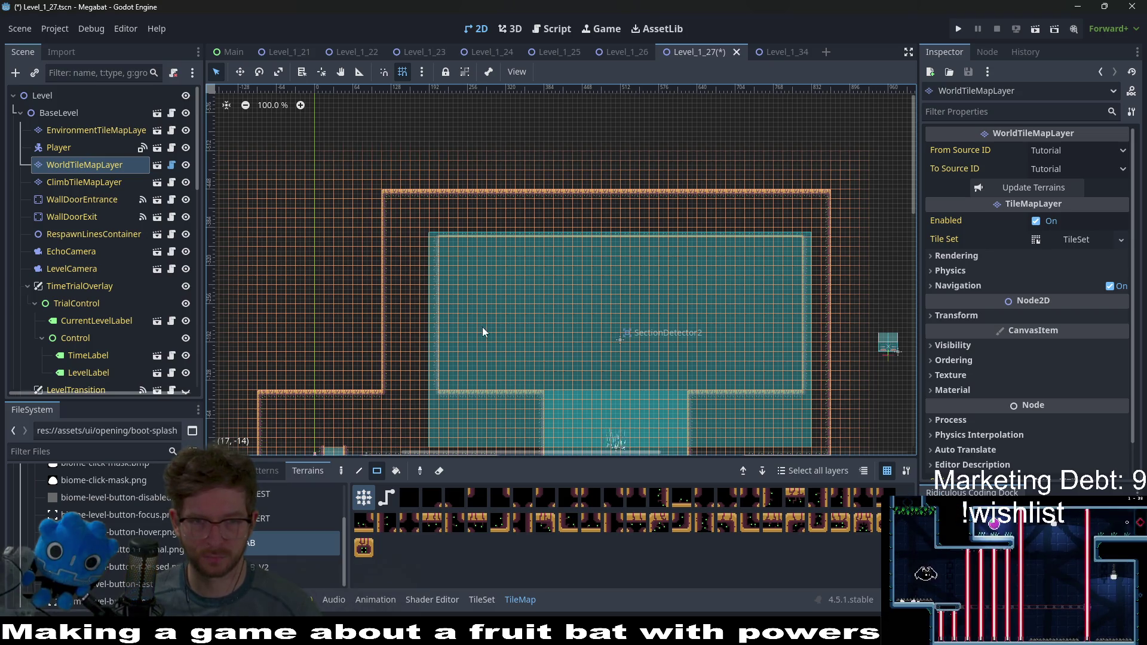
{"action": "scroll", "coordinate": [542, 361], "scroll_direction": "down", "scroll_amount": 2}
{"action": "scroll", "coordinate": [693, 355], "scroll_direction": "right", "scroll_amount": 5}
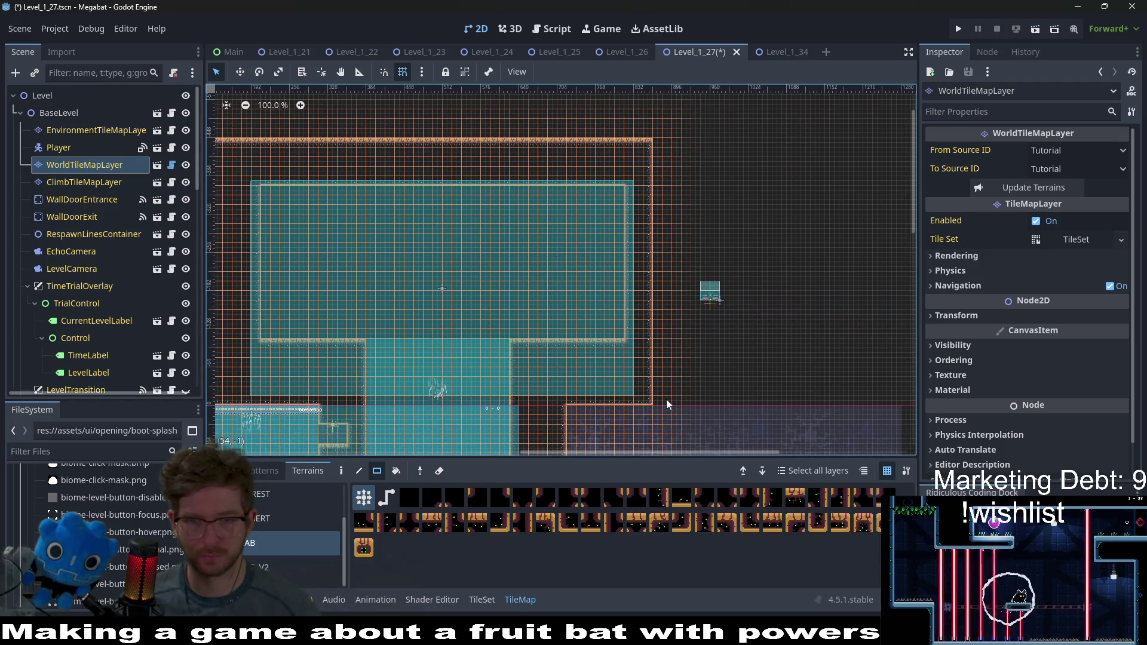
{"action": "mouse_move", "coordinate": [670, 402]}
{"action": "left_mouse_down"}
{"action": "mouse_move", "coordinate": [656, 276]}
{"action": "mouse_move", "coordinate": [661, 143]}
{"action": "left_mouse_up"}
{"action": "scroll", "coordinate": [610, 249], "scroll_direction": "up", "scroll_amount": 4}
{"action": "scroll", "coordinate": [393, 231], "scroll_direction": "down", "scroll_amount": 1}
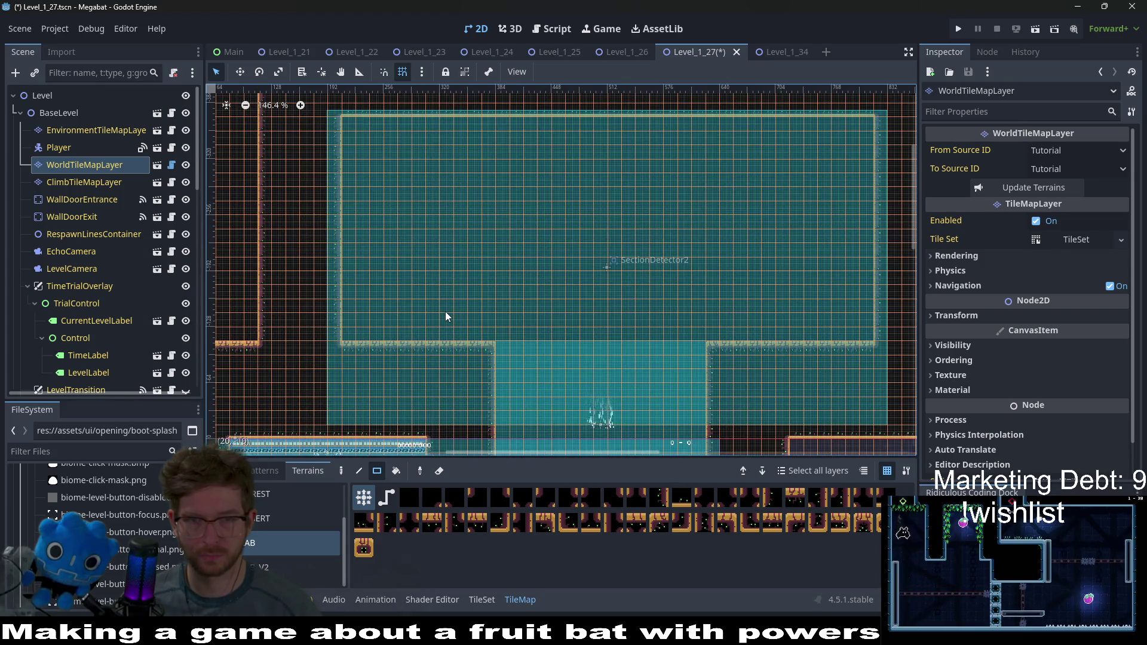
{"action": "scroll", "coordinate": [532, 332], "scroll_direction": "up", "scroll_amount": 1}
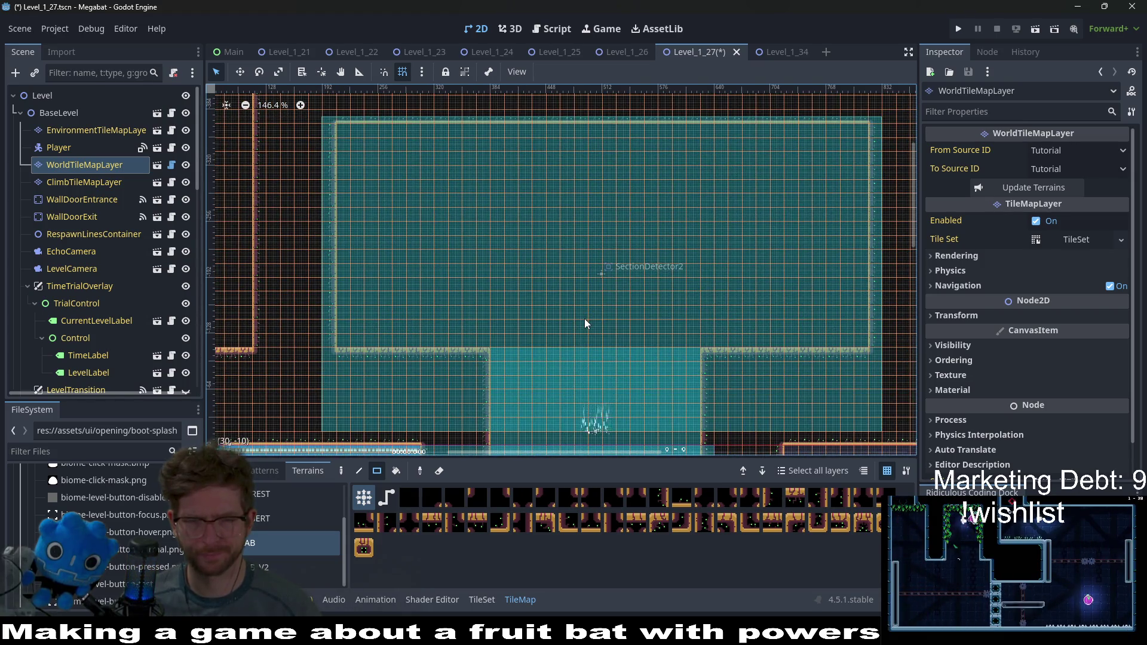
{"action": "scroll", "coordinate": [575, 248], "scroll_direction": "up", "scroll_amount": 1}
{"action": "scroll", "coordinate": [432, 331], "scroll_direction": "down", "scroll_amount": 1}
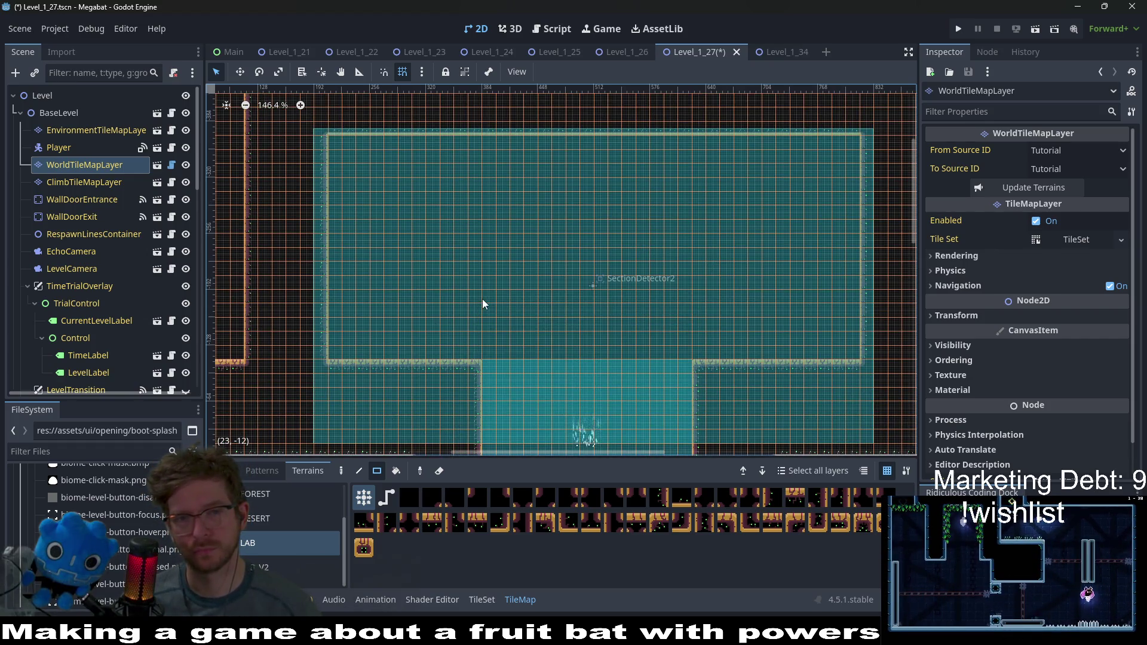
{"action": "scroll", "coordinate": [692, 269], "scroll_direction": "down", "scroll_amount": 5}
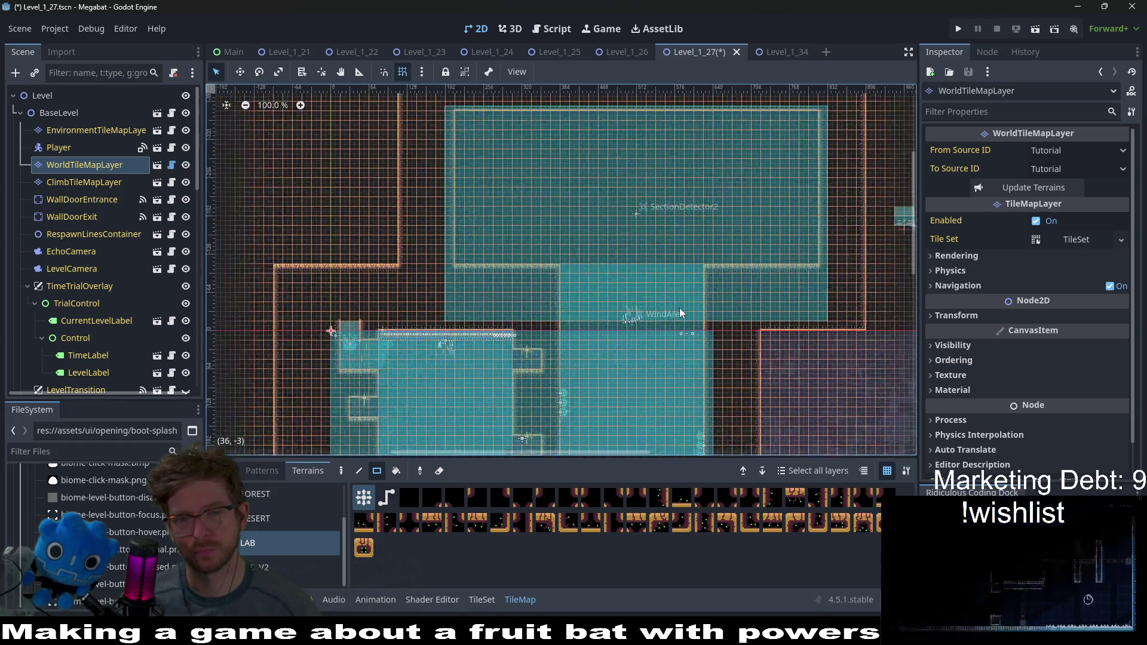
{"action": "scroll", "coordinate": [673, 308], "scroll_direction": "up", "scroll_amount": 7}
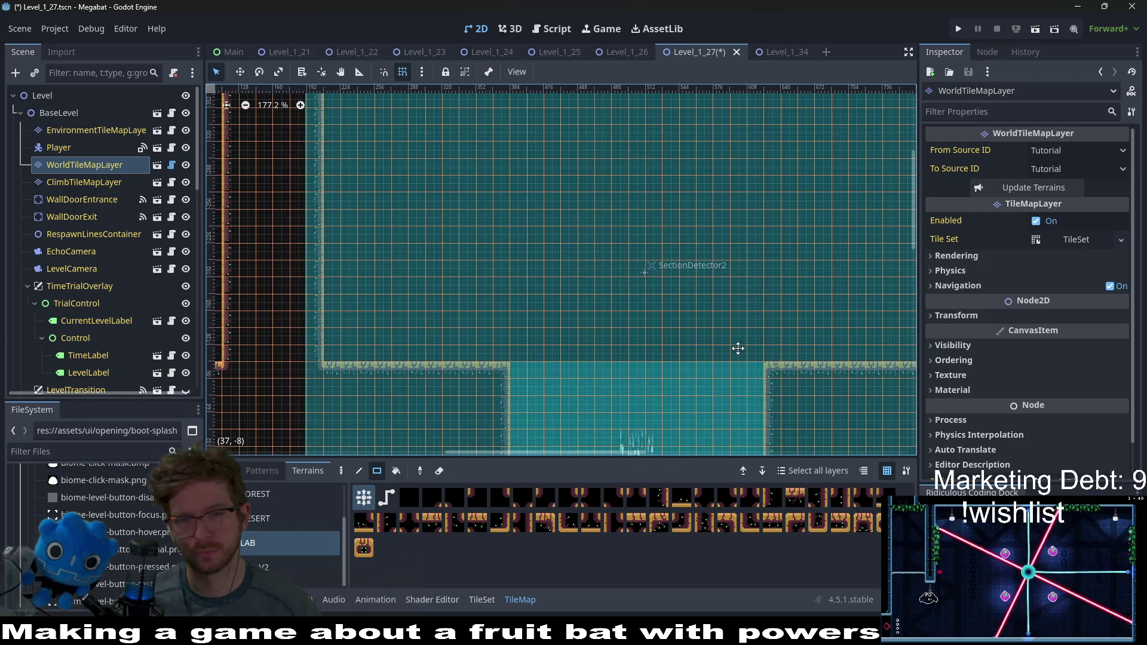
Step: Paint a 13-tile LAB row above the tunnel, a 4-tile column at its right end, and a 12-tile row
{"action": "scroll", "coordinate": [765, 316], "scroll_direction": "down", "scroll_amount": 1}
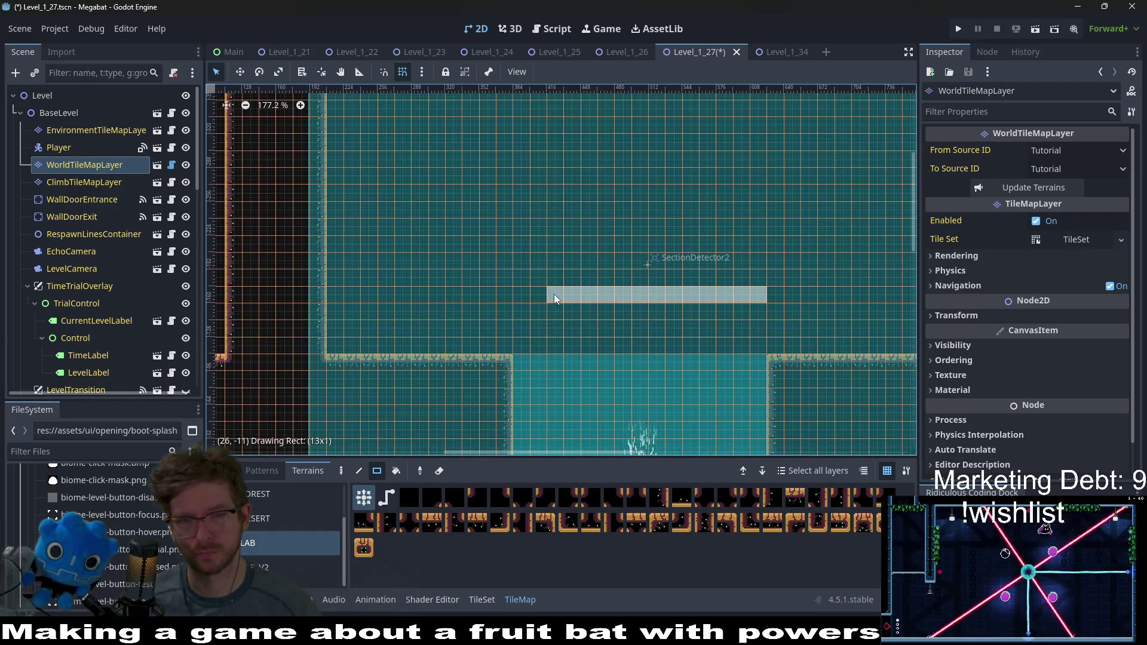
{"action": "left_click_drag", "start_coordinate": [554, 294], "coordinate": [540, 292]}
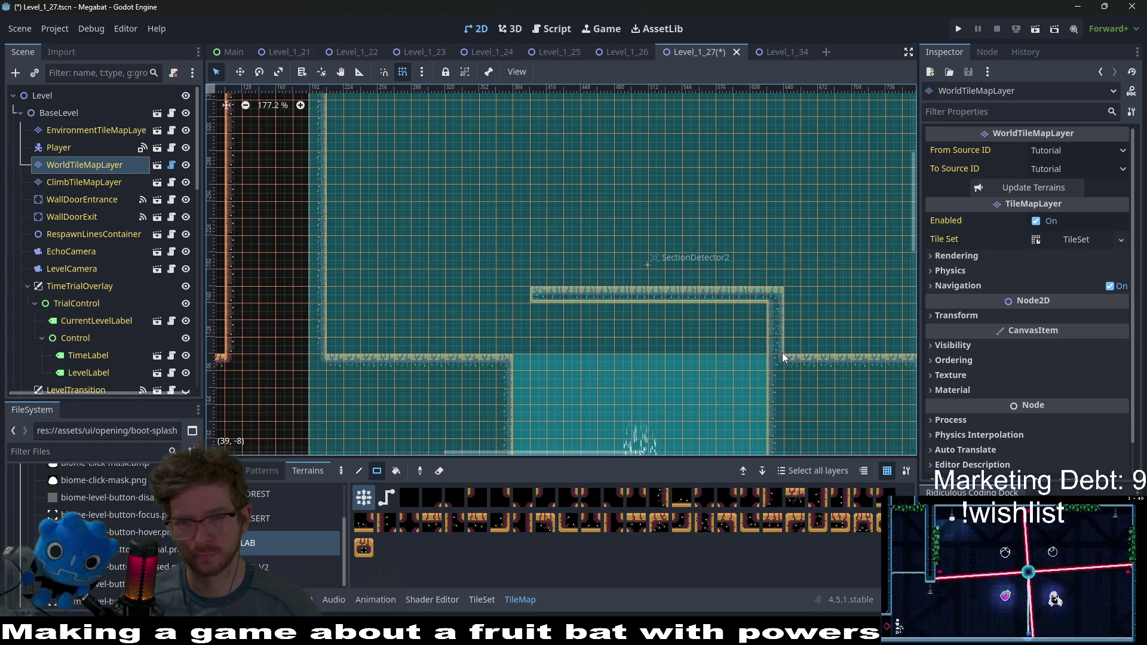
{"action": "scroll", "coordinate": [759, 326], "scroll_direction": "right", "scroll_amount": 2}
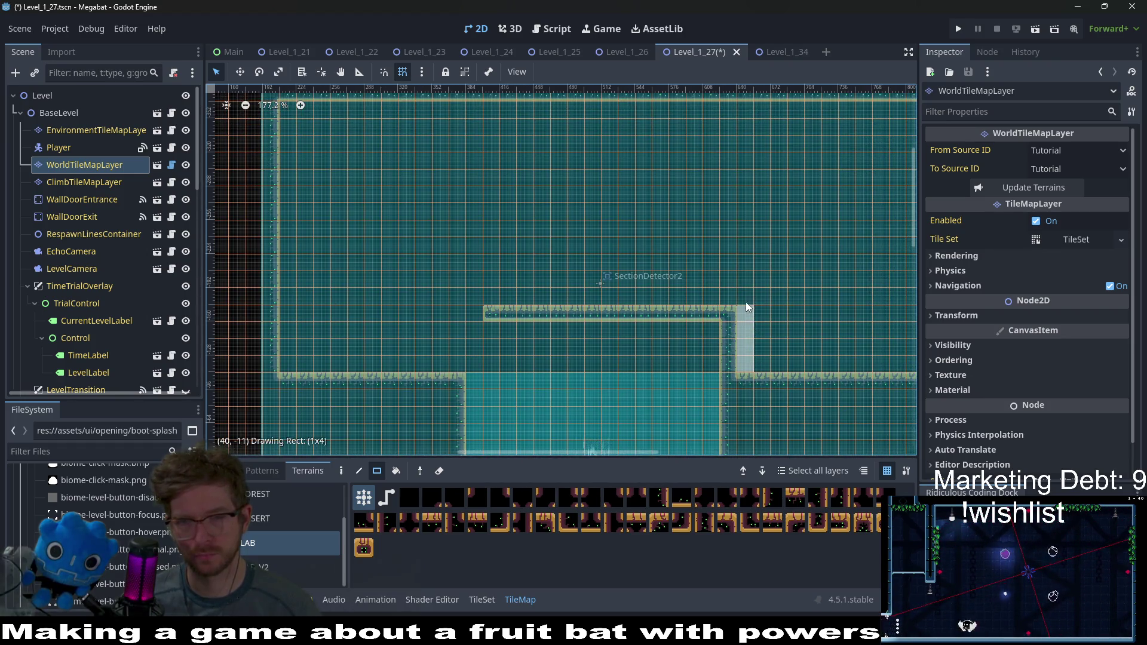
{"action": "left_click_drag", "start_coordinate": [746, 306], "coordinate": [745, 302]}
{"action": "left_click_drag", "start_coordinate": [745, 298], "coordinate": [492, 303]}
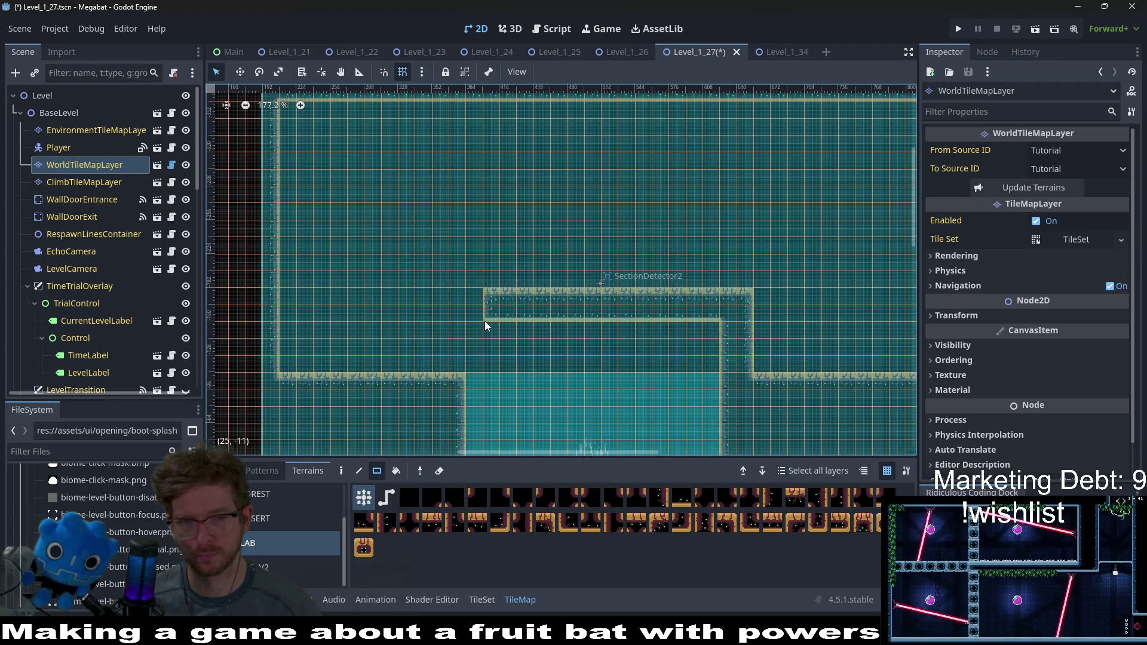
{"action": "scroll", "coordinate": [654, 257], "scroll_direction": "down", "scroll_amount": 3}
{"action": "scroll", "coordinate": [654, 257], "scroll_direction": "left", "scroll_amount": 1}
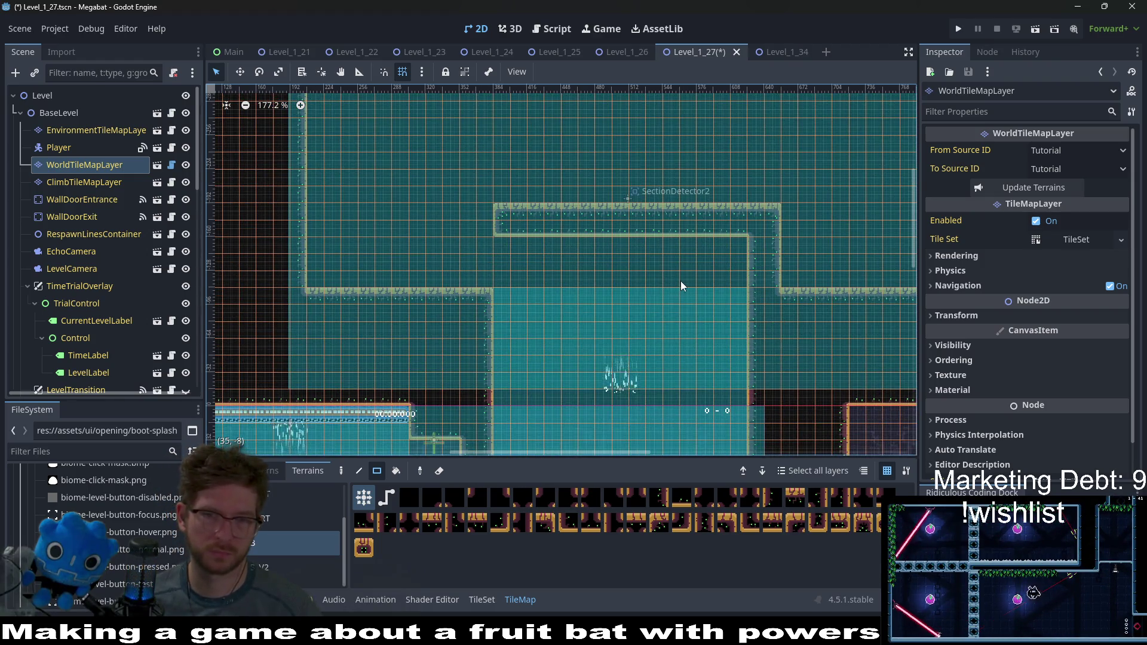
{"action": "left_click_drag", "start_coordinate": [574, 325], "coordinate": [659, 288]}
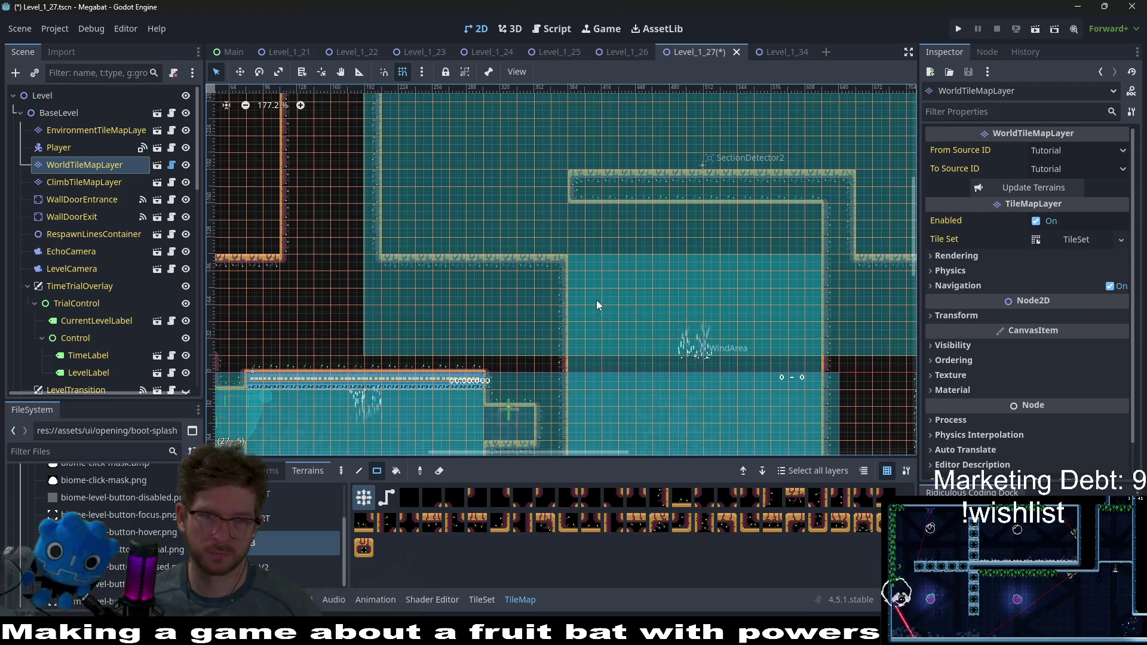
{"action": "scroll", "coordinate": [106, 275], "scroll_direction": "down", "scroll_amount": 10}
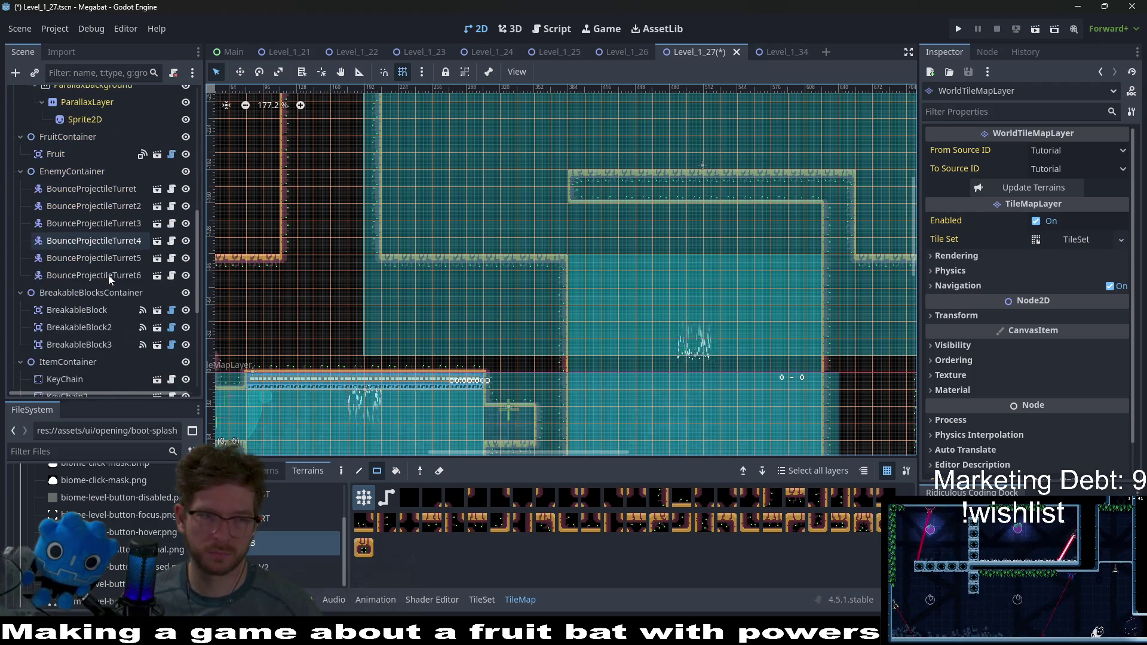
{"action": "scroll", "coordinate": [104, 285], "scroll_direction": "down", "scroll_amount": 4}
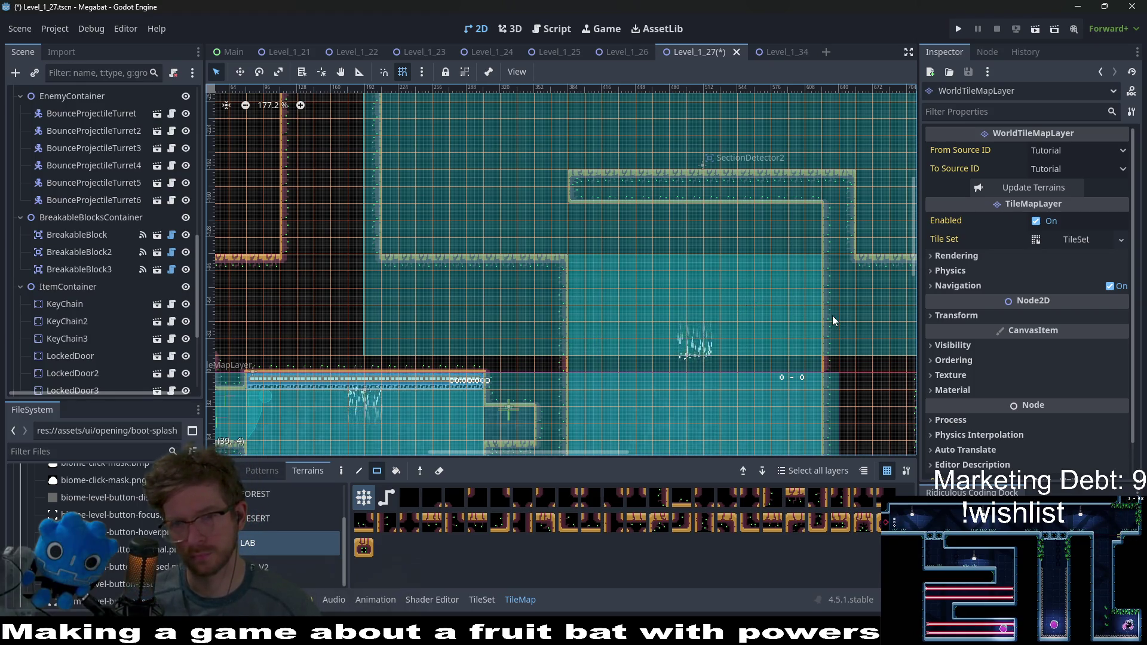
{"action": "scroll", "coordinate": [625, 264], "scroll_direction": "up", "scroll_amount": 3}
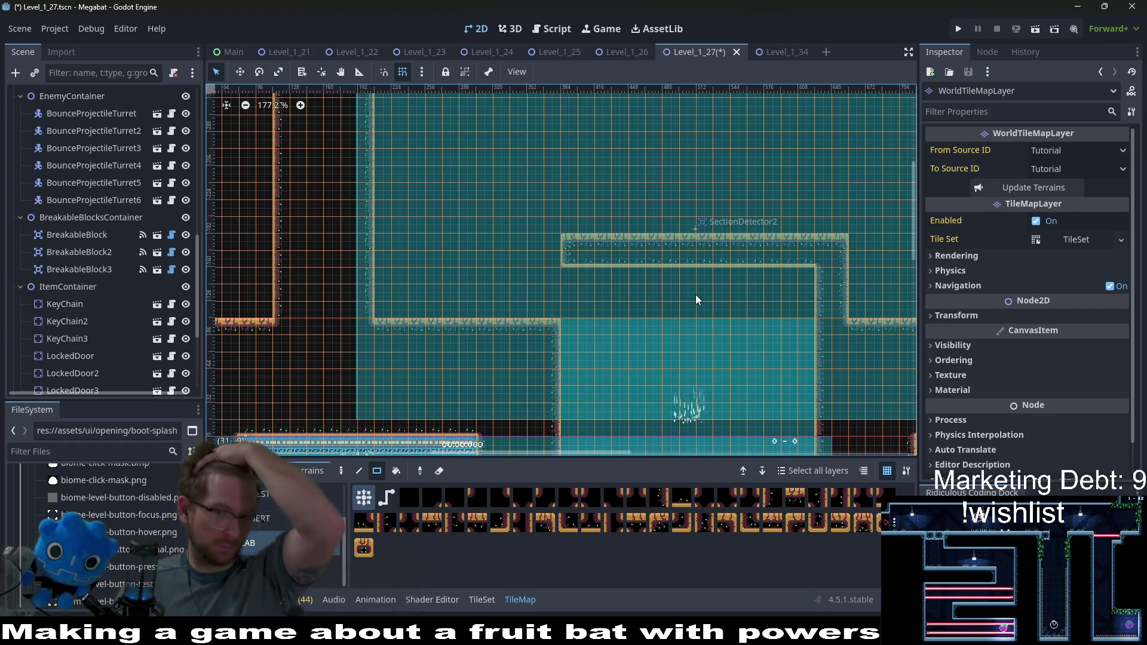
{"action": "left_click_drag", "start_coordinate": [746, 236], "coordinate": [732, 258]}
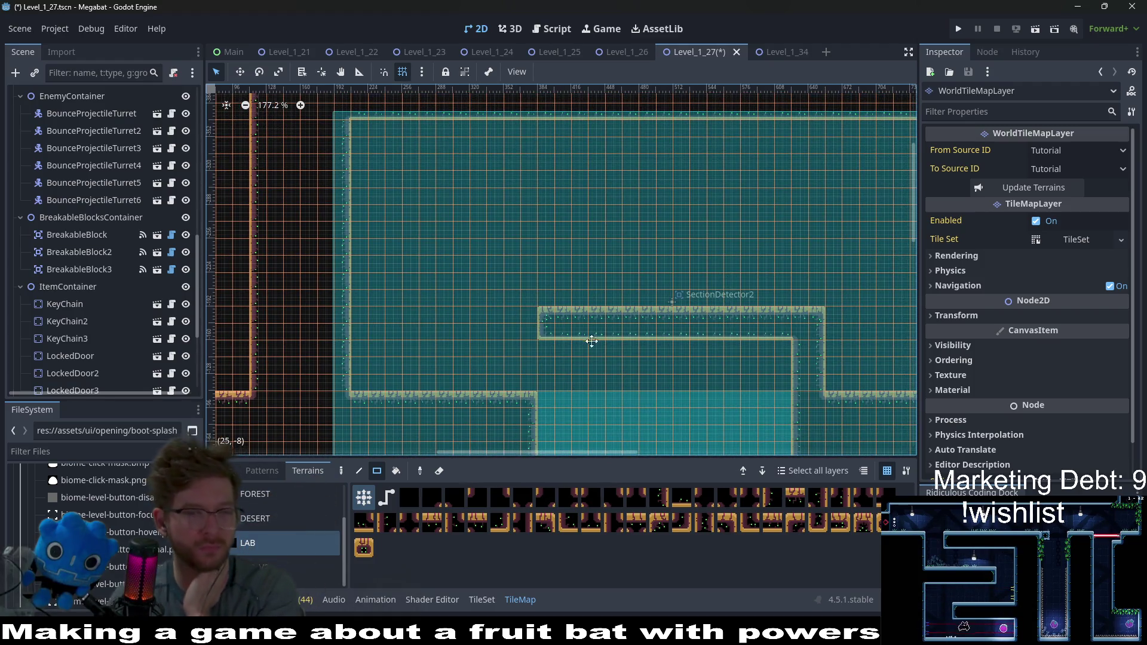
{"action": "left_click_drag", "start_coordinate": [580, 324], "coordinate": [611, 328]}
{"action": "mouse_move", "coordinate": [698, 284]}
{"action": "left_mouse_down"}
{"action": "mouse_move", "coordinate": [676, 331]}
{"action": "mouse_move", "coordinate": [735, 297]}
{"action": "left_mouse_up"}
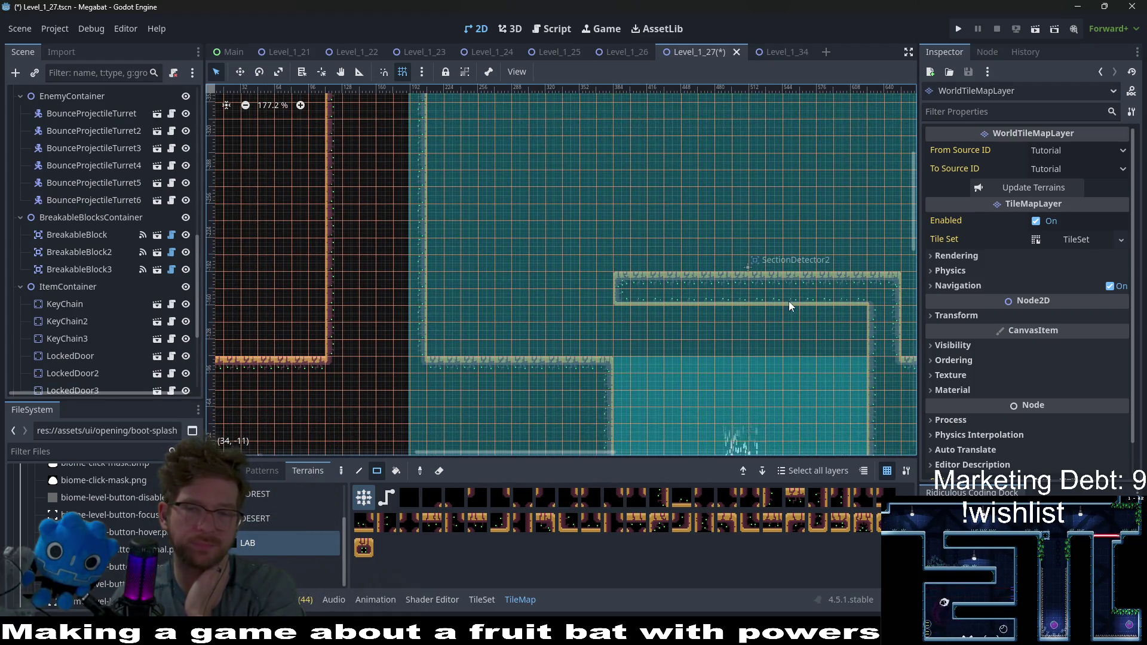
{"action": "scroll", "coordinate": [776, 335], "scroll_direction": "down", "scroll_amount": 2}
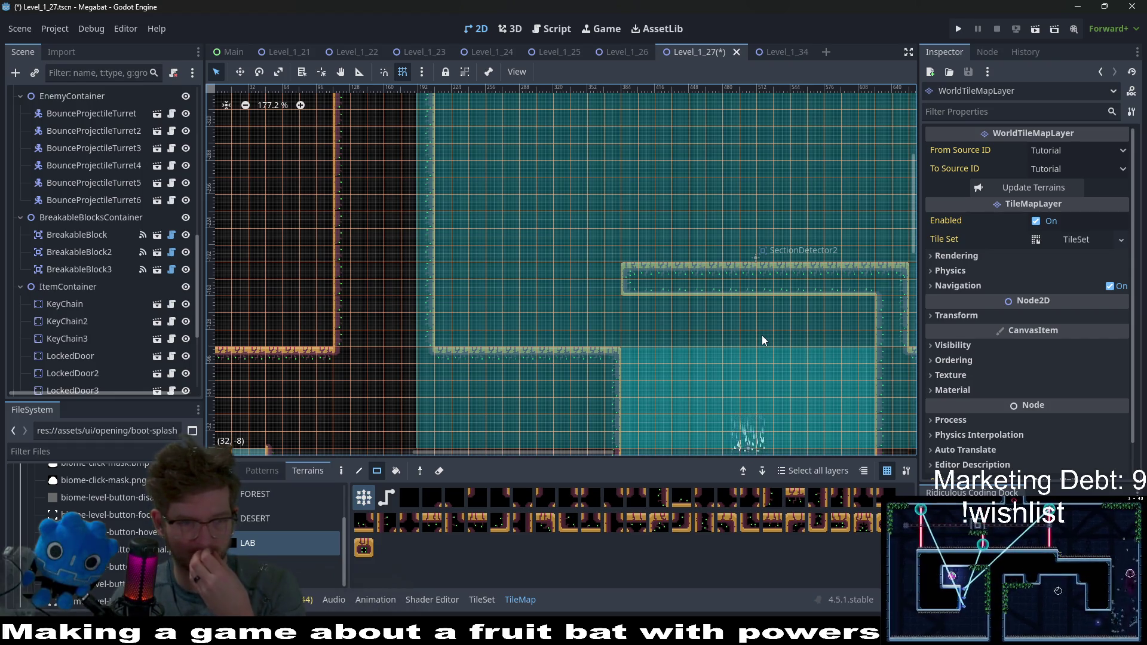
{"action": "scroll", "coordinate": [698, 364], "scroll_direction": "down", "scroll_amount": 4}
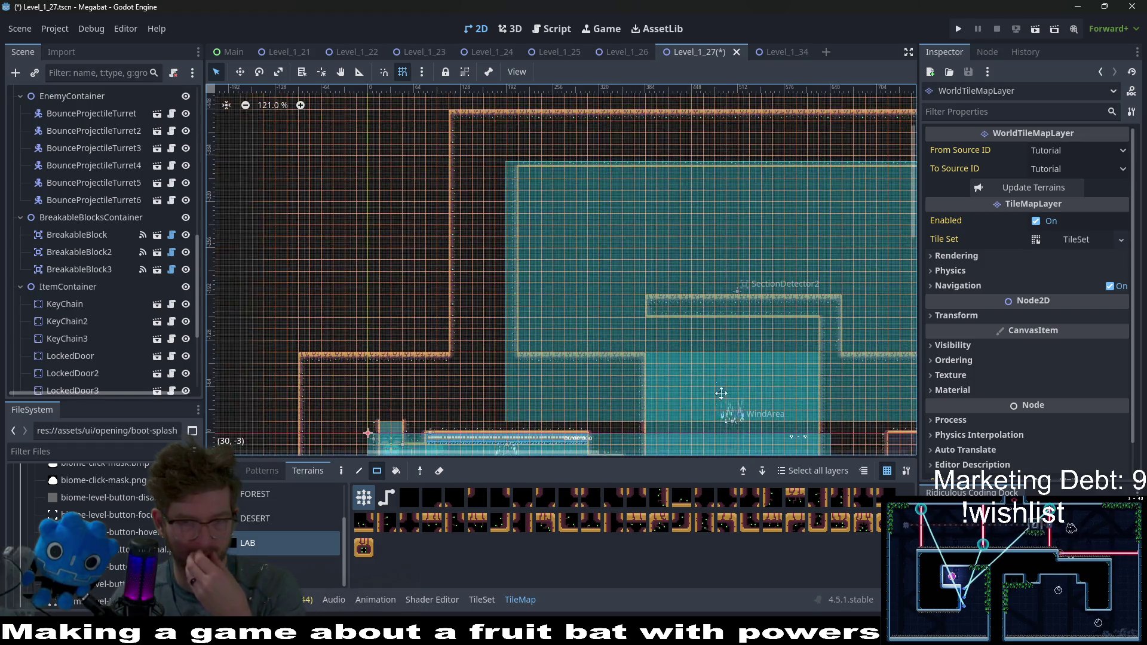
{"action": "scroll", "coordinate": [776, 310], "scroll_direction": "up", "scroll_amount": 3}
{"action": "scroll", "coordinate": [725, 249], "scroll_direction": "right", "scroll_amount": 4}
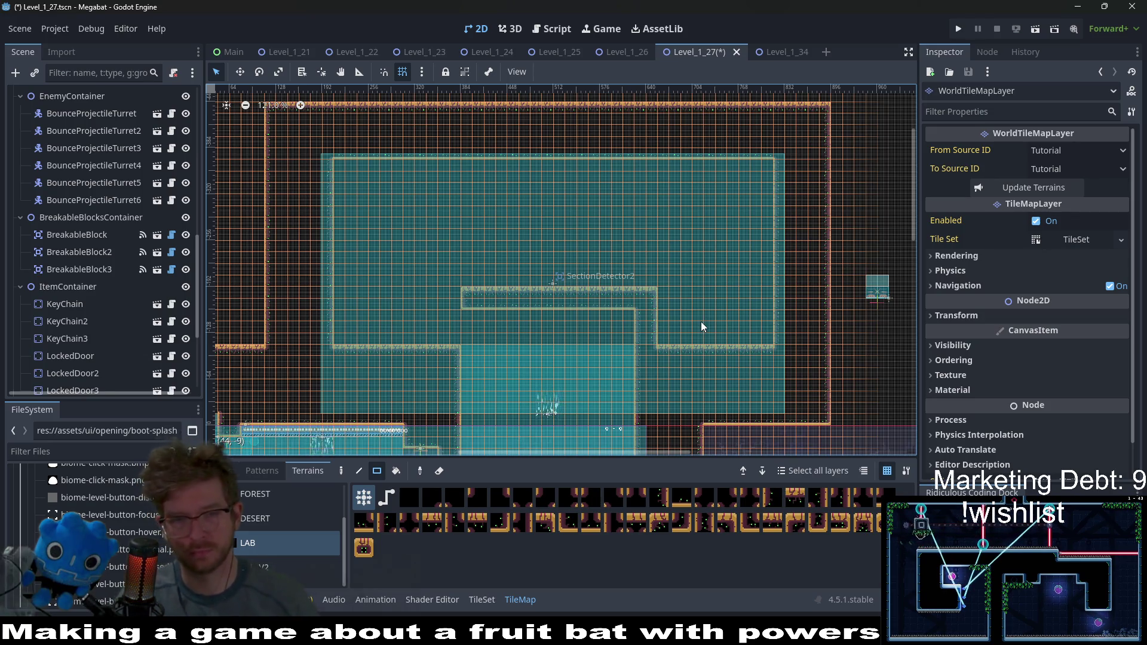
{"action": "scroll", "coordinate": [600, 364], "scroll_direction": "down", "scroll_amount": 2}
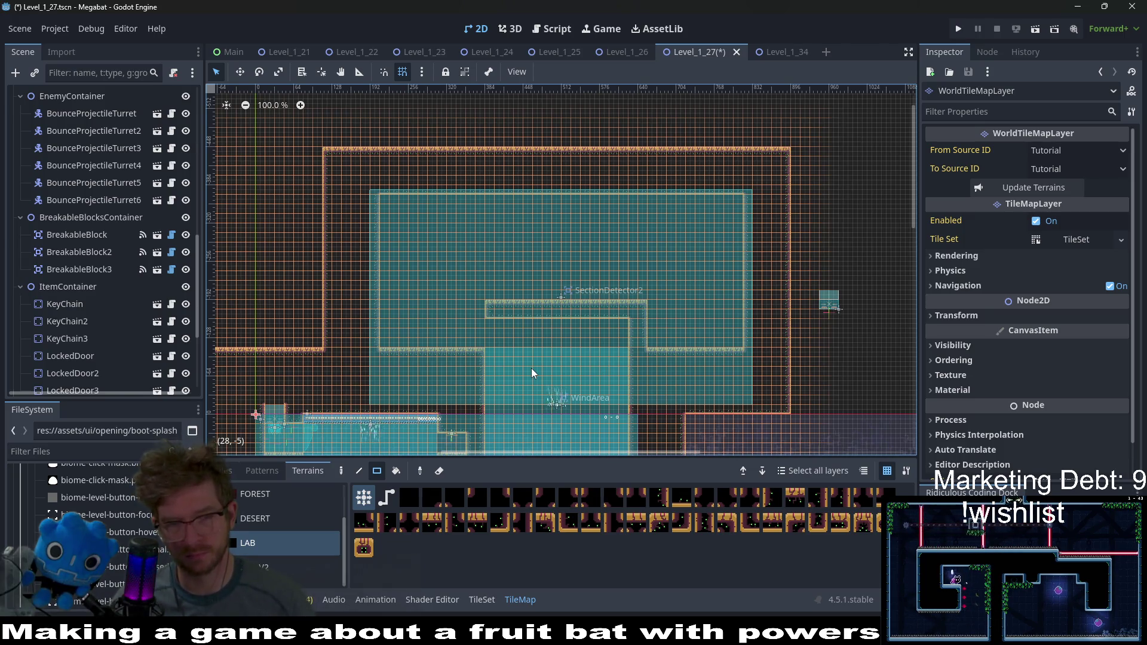
{"action": "scroll", "coordinate": [87, 290], "scroll_direction": "down", "scroll_amount": 2}
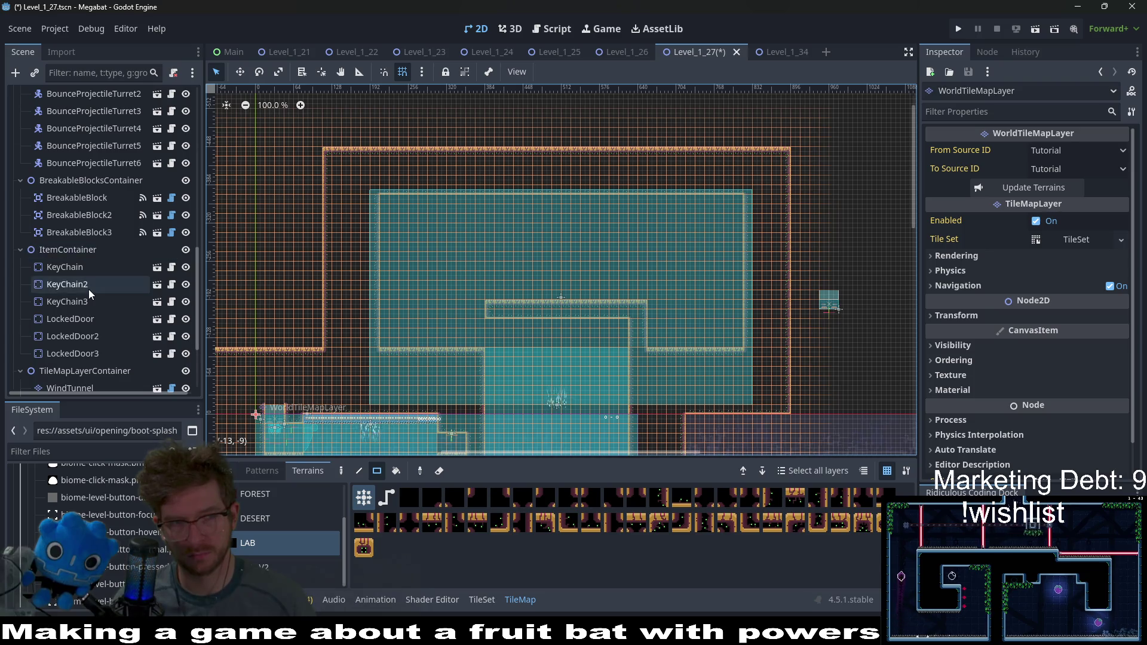
{"action": "scroll", "coordinate": [88, 290], "scroll_direction": "up", "scroll_amount": 10}
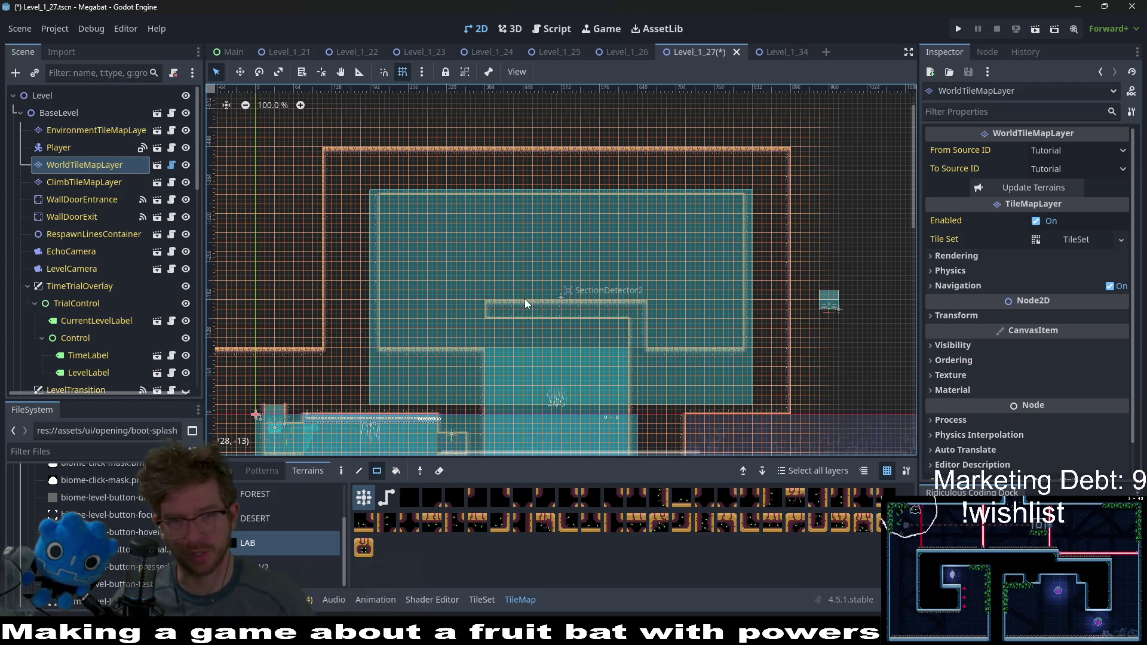
{"action": "left_click", "coordinate": [55, 92]}
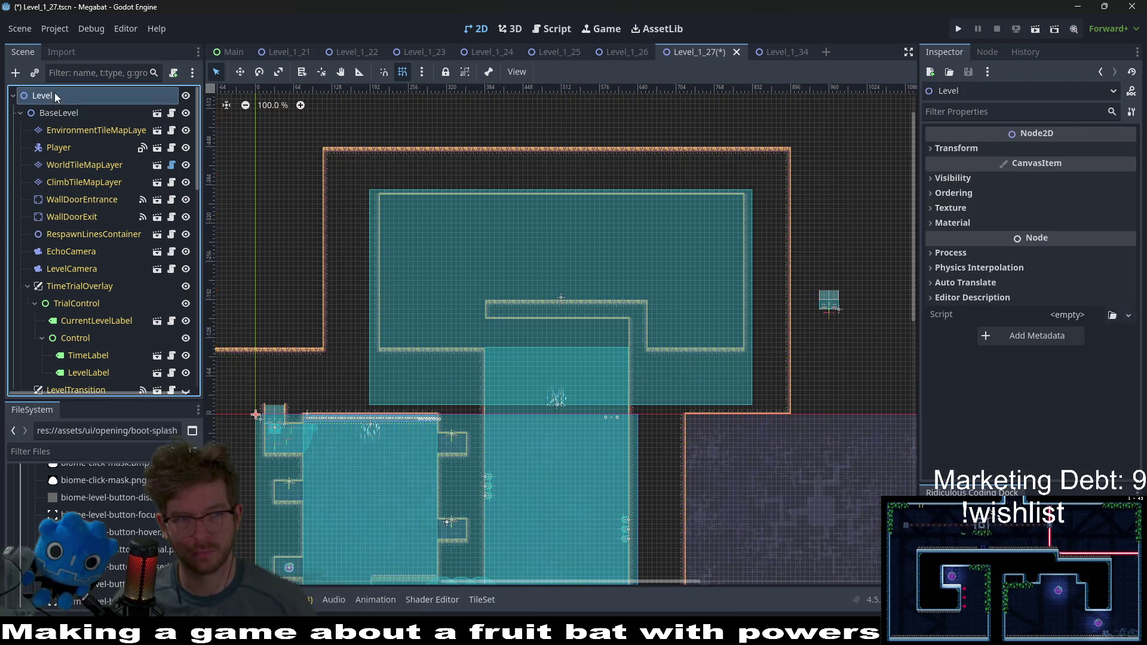
Step: Add a Node2D child under Level via a 'node' search and select it as CheckpointContainer
{"action": "right_click", "coordinate": [55, 93]}
{"action": "left_click", "coordinate": [95, 106]}
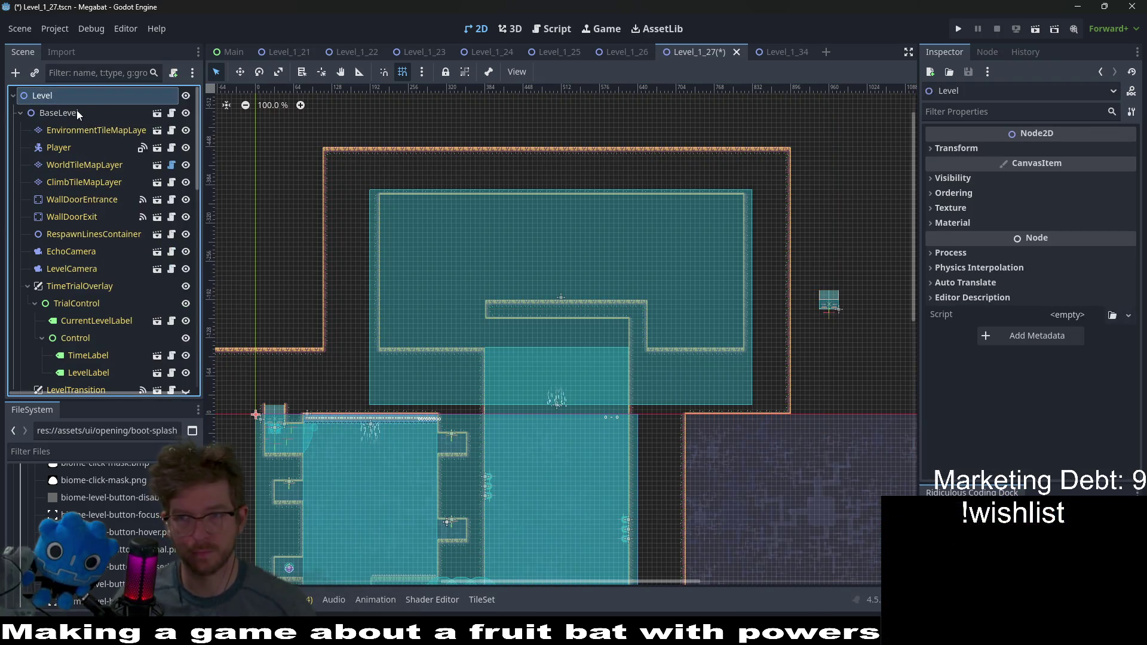
{"action": "type", "text": "node"}
{"action": "key", "text": "Down"}
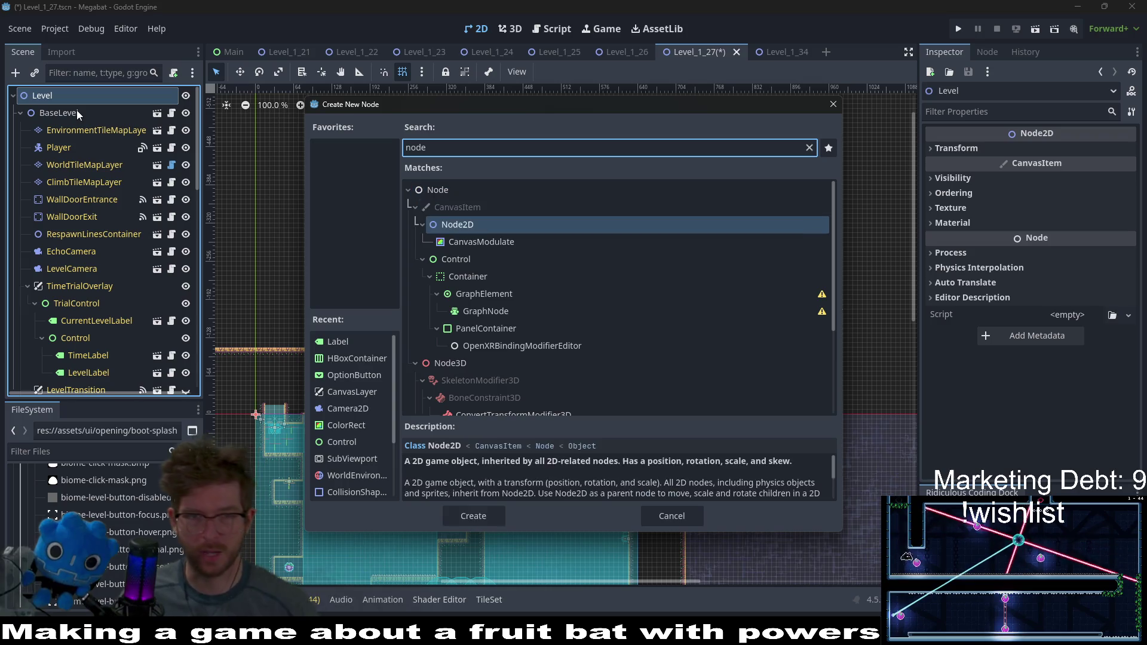
{"action": "key", "text": "Return"}
{"action": "scroll", "coordinate": [76, 110], "scroll_direction": "up", "scroll_amount": 15}
{"action": "left_click", "coordinate": [61, 106]}
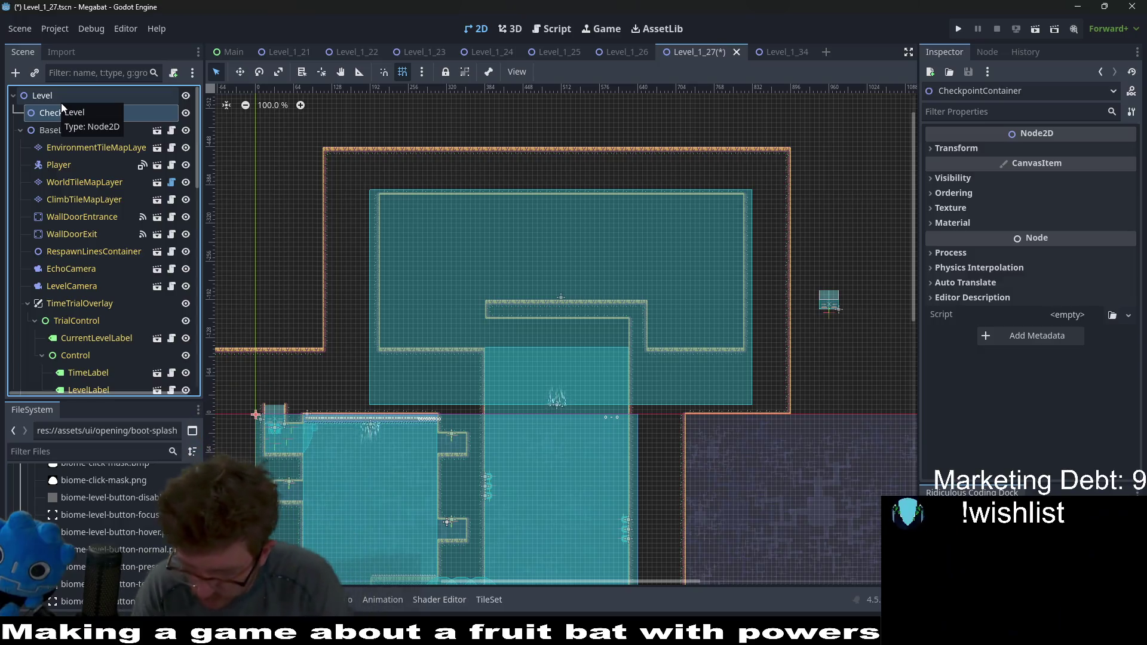
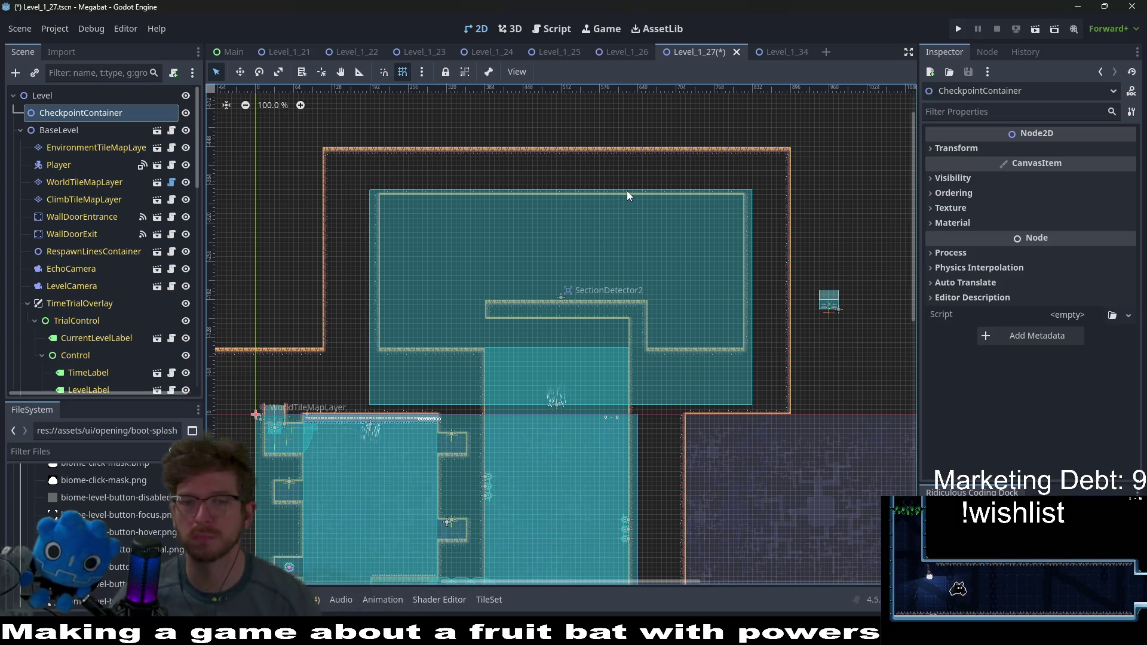
Step: Select WorldTileMapLayer and choose the LAB terrain set in the TileMap Terrains palette
{"action": "scroll", "coordinate": [637, 324], "scroll_direction": "up", "scroll_amount": 4}
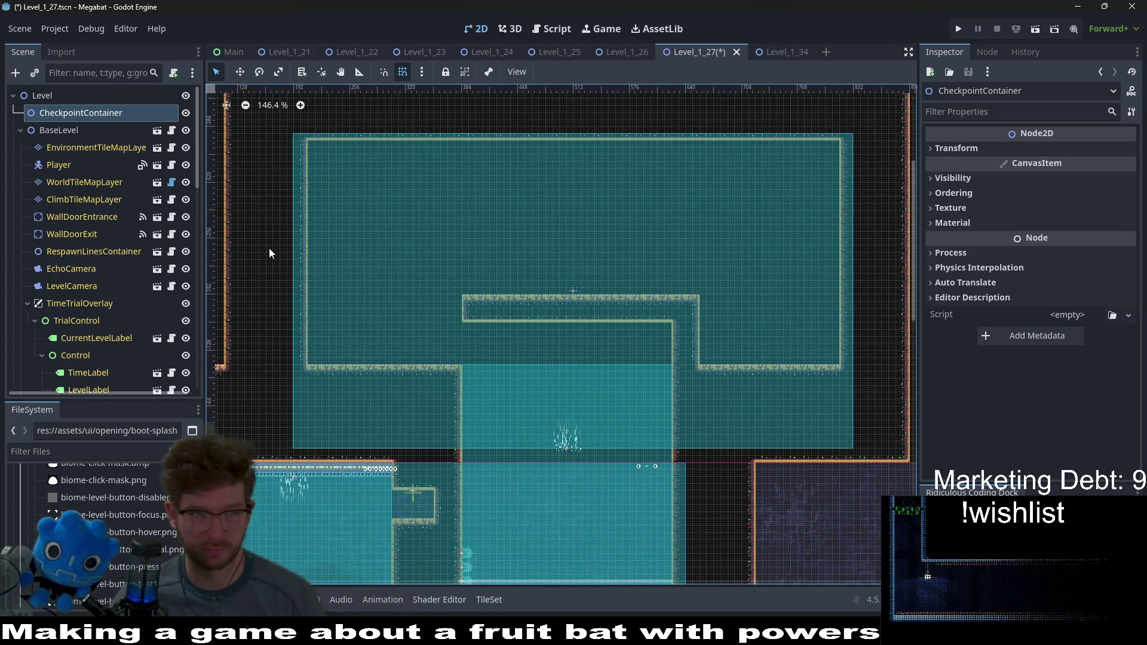
{"action": "left_click", "coordinate": [62, 179]}
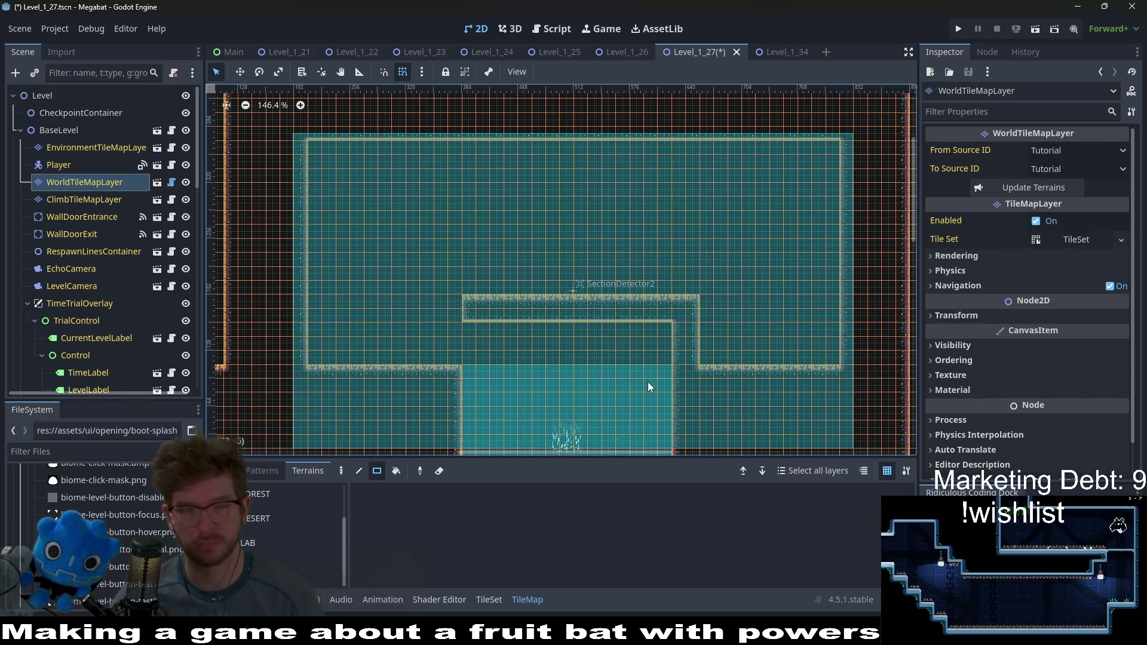
{"action": "scroll", "coordinate": [765, 230], "scroll_direction": "up", "scroll_amount": 2}
{"action": "scroll", "coordinate": [753, 221], "scroll_direction": "right", "scroll_amount": 2}
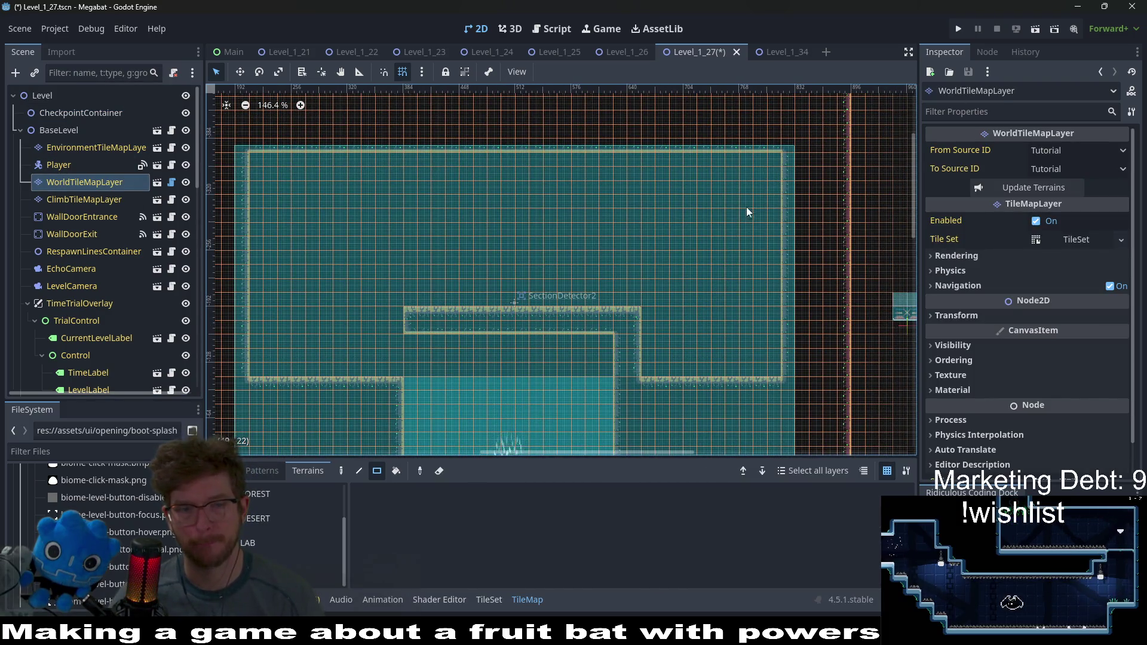
{"action": "left_click", "coordinate": [275, 544]}
{"action": "scroll", "coordinate": [768, 189], "scroll_direction": "down", "scroll_amount": 1}
{"action": "scroll", "coordinate": [767, 189], "scroll_direction": "left", "scroll_amount": 4}
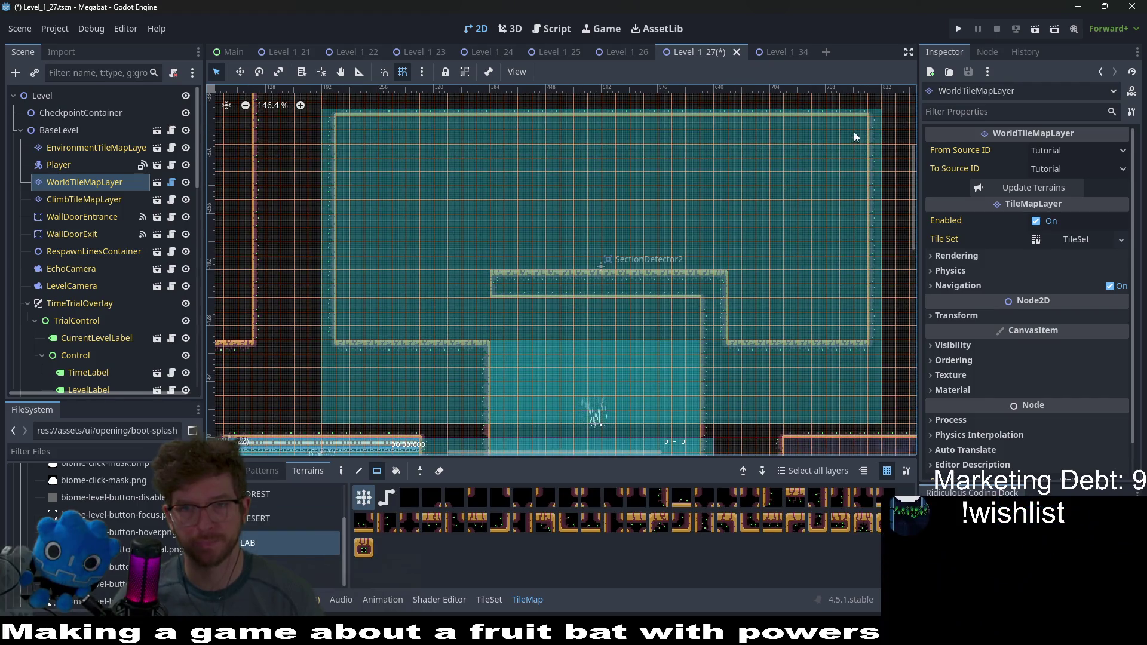
{"action": "scroll", "coordinate": [646, 206], "scroll_direction": "down", "scroll_amount": 2}
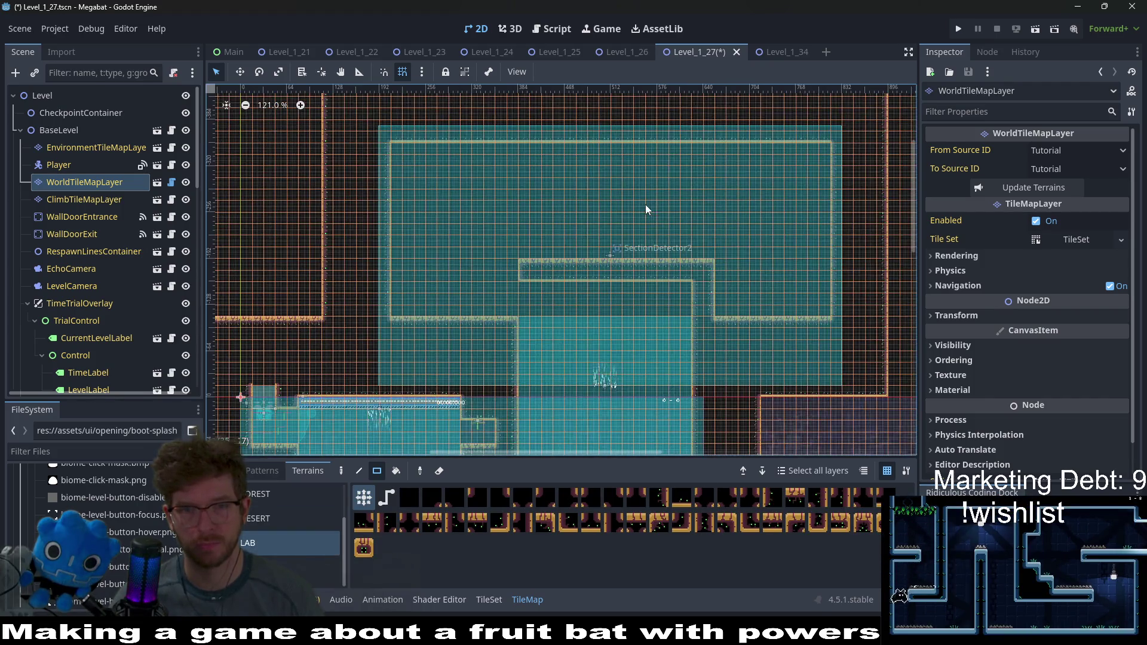
{"action": "scroll", "coordinate": [728, 223], "scroll_direction": "down", "scroll_amount": 1}
{"action": "scroll", "coordinate": [728, 223], "scroll_direction": "right", "scroll_amount": 1}
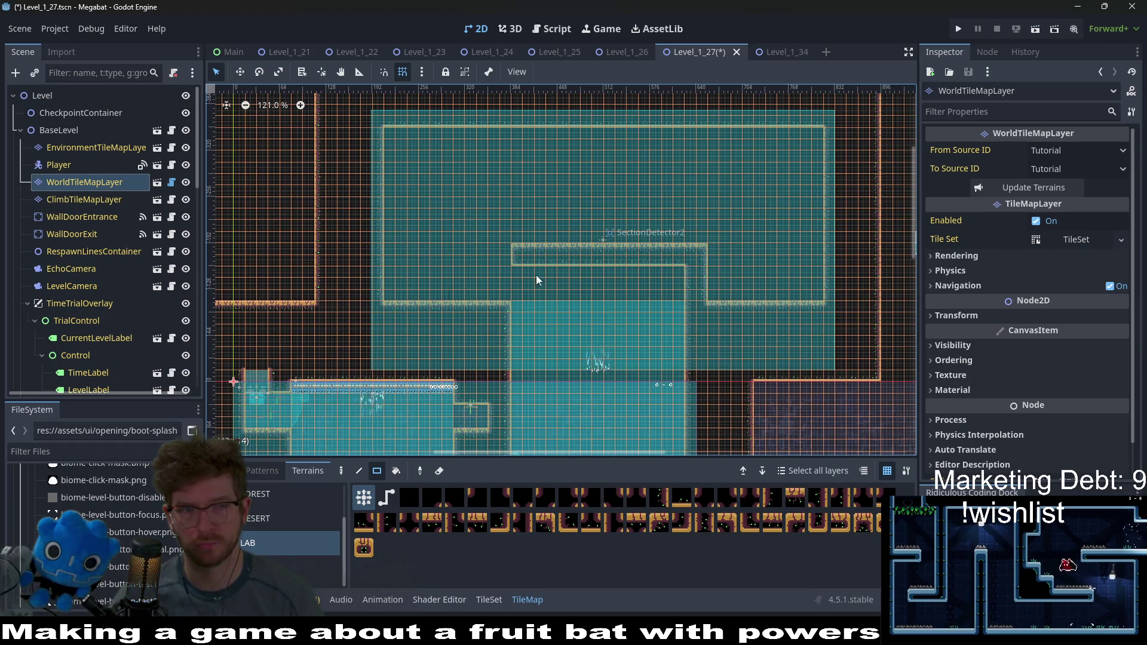
{"action": "right_click", "coordinate": [49, 114]}
Step: Instance CheckPoint.tscn as a child of CheckpointContainer
{"action": "left_click", "coordinate": [88, 138]}
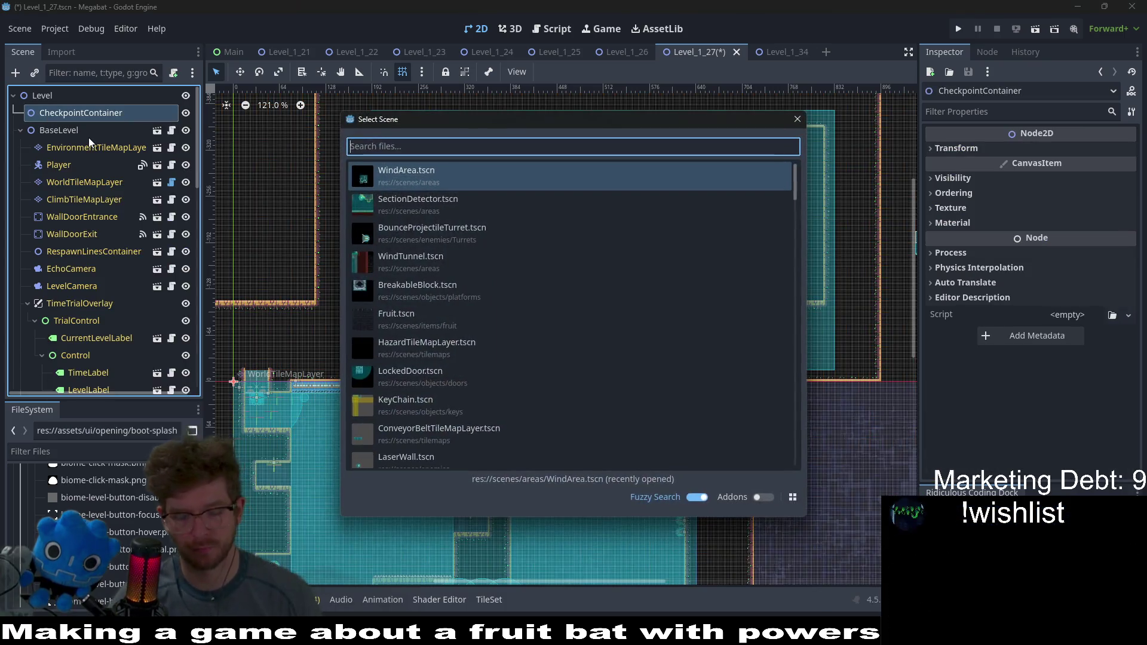
{"action": "type", "text": "check"}
{"action": "key", "text": "Return"}
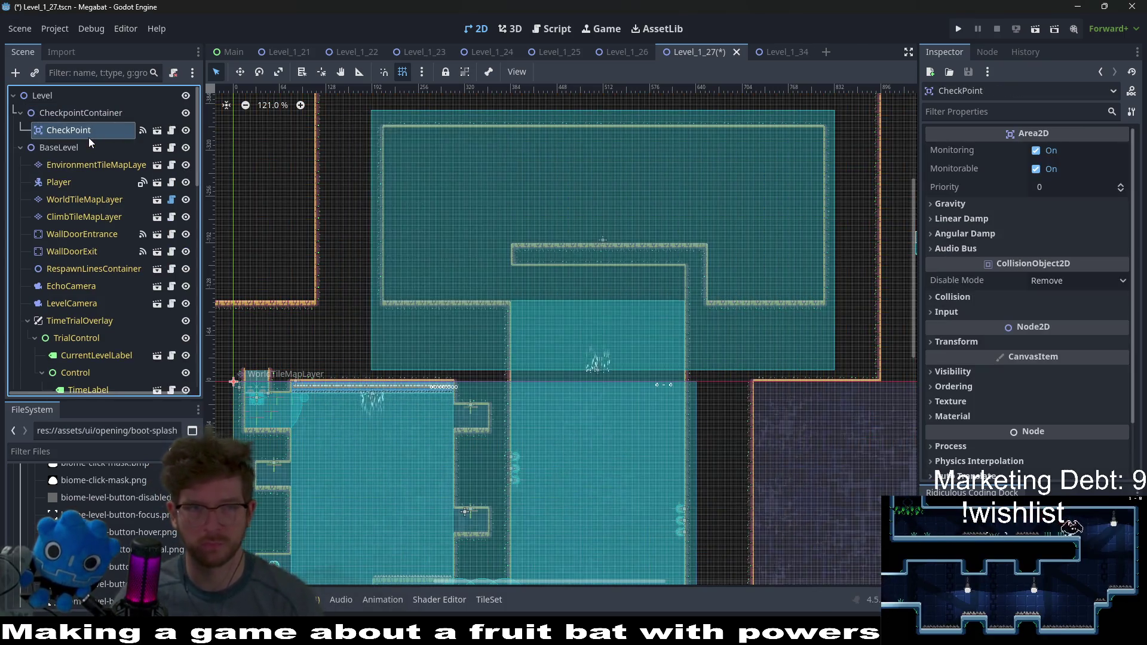
Step: Move the new checkpoint up against the ceiling of the upper T-shaped room
{"action": "key", "text": "w"}
{"action": "left_click_drag", "start_coordinate": [615, 290], "coordinate": [602, 395]}
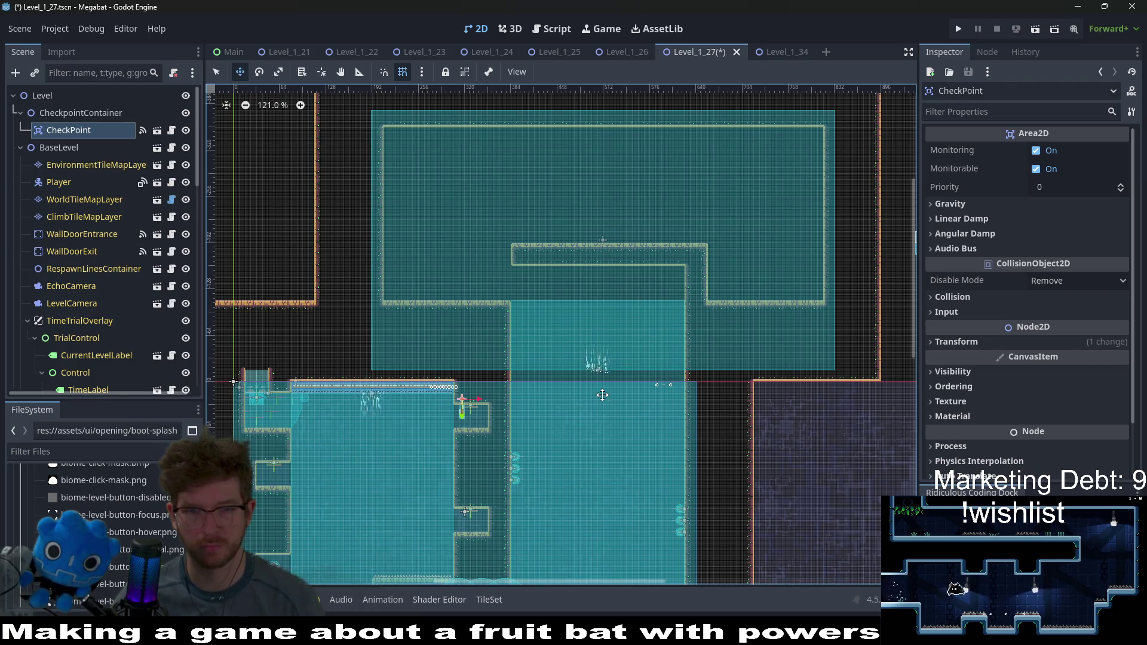
{"action": "scroll", "coordinate": [607, 271], "scroll_direction": "up", "scroll_amount": 6}
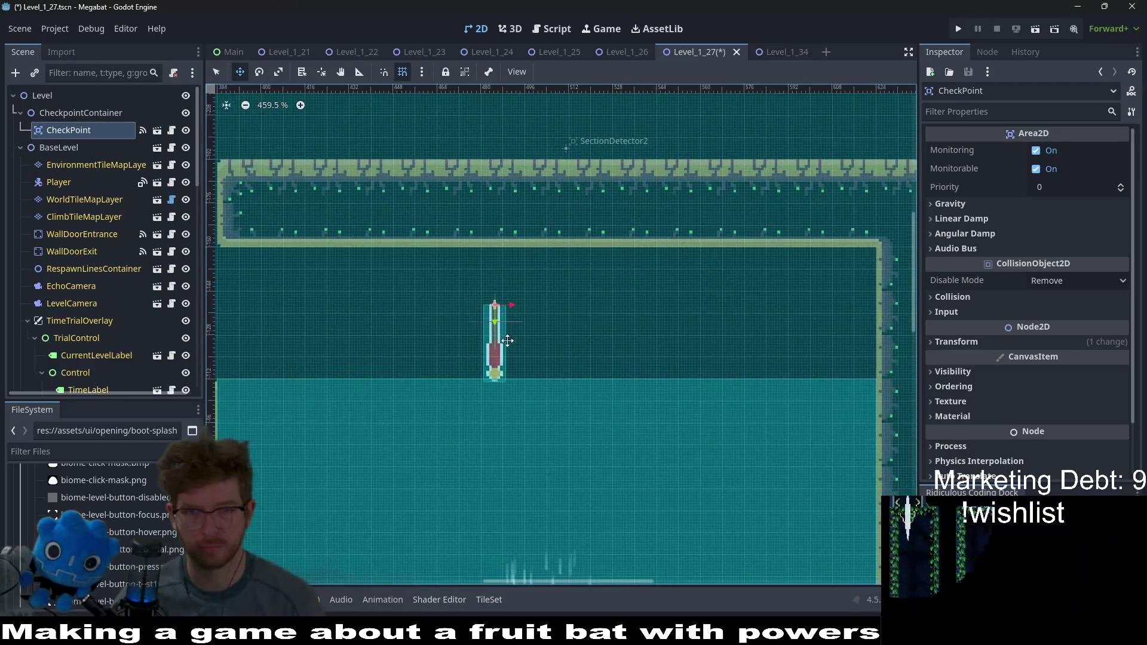
{"action": "left_click_drag", "start_coordinate": [508, 341], "coordinate": [574, 282]}
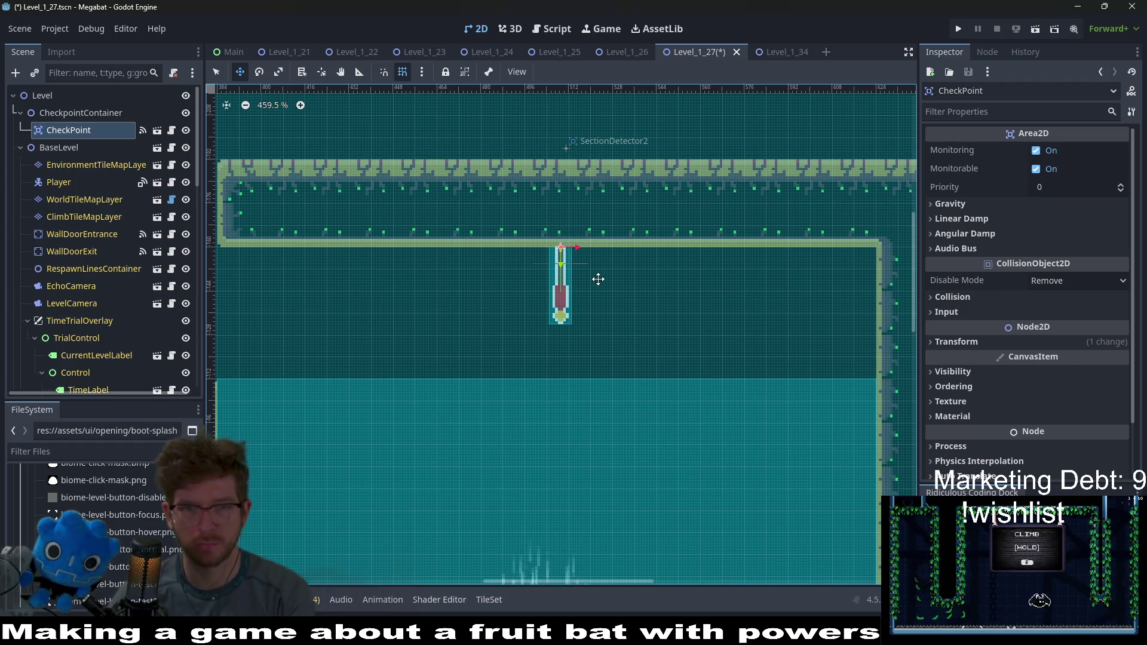
{"action": "scroll", "coordinate": [598, 279], "scroll_direction": "down", "scroll_amount": 5}
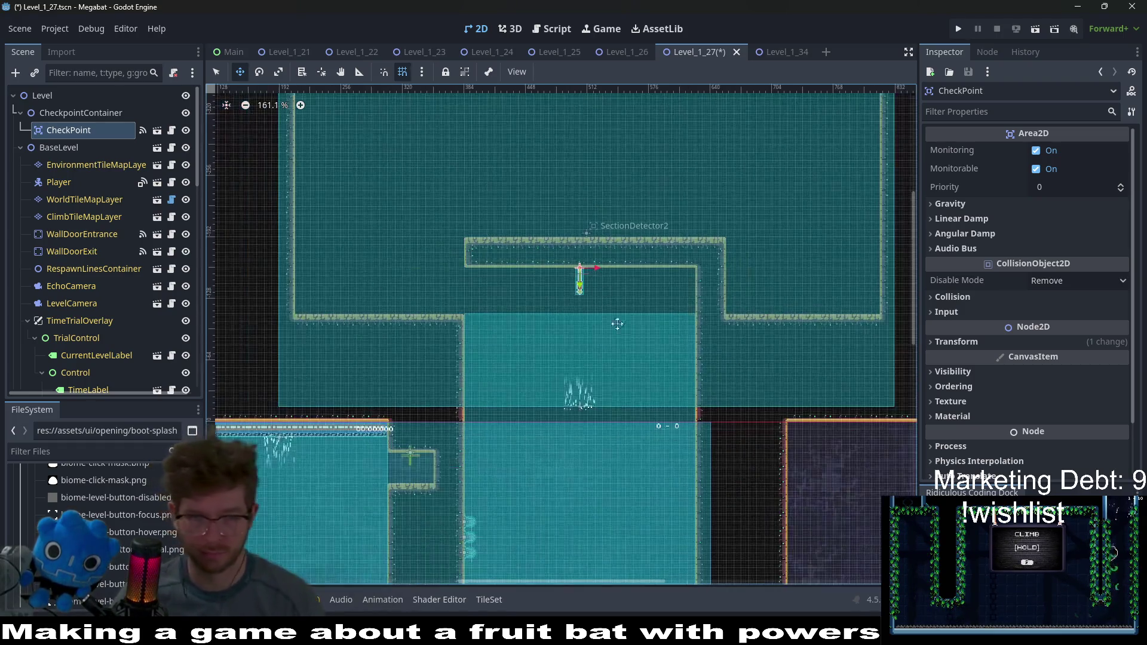
{"action": "scroll", "coordinate": [617, 324], "scroll_direction": "down", "scroll_amount": 2}
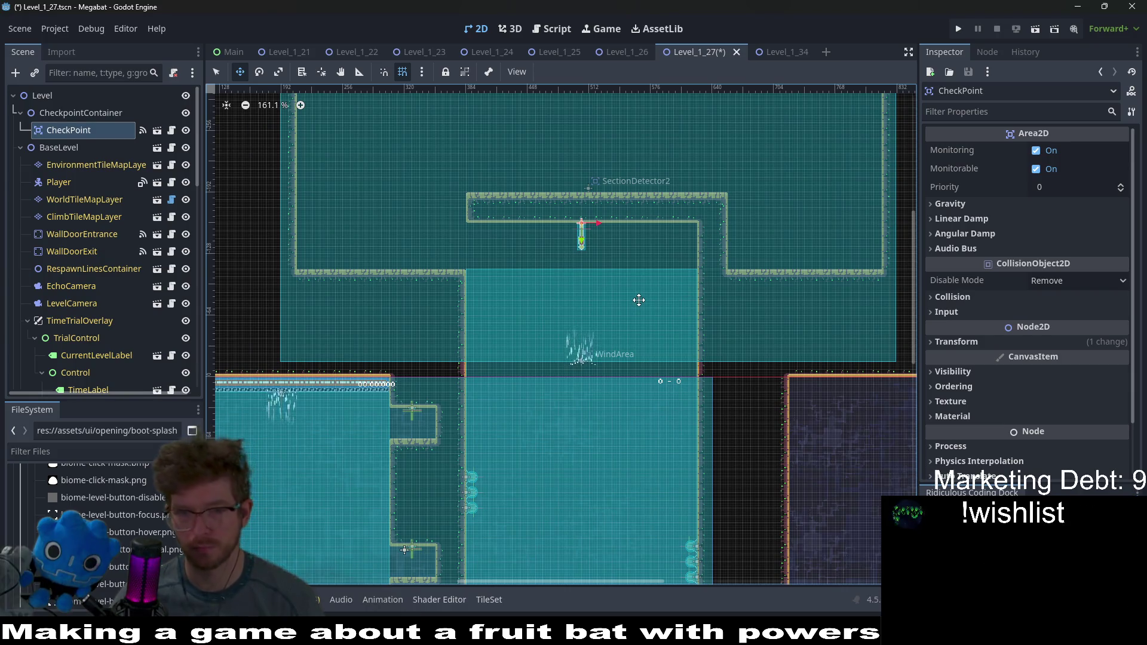
{"action": "scroll", "coordinate": [639, 300], "scroll_direction": "down", "scroll_amount": 1}
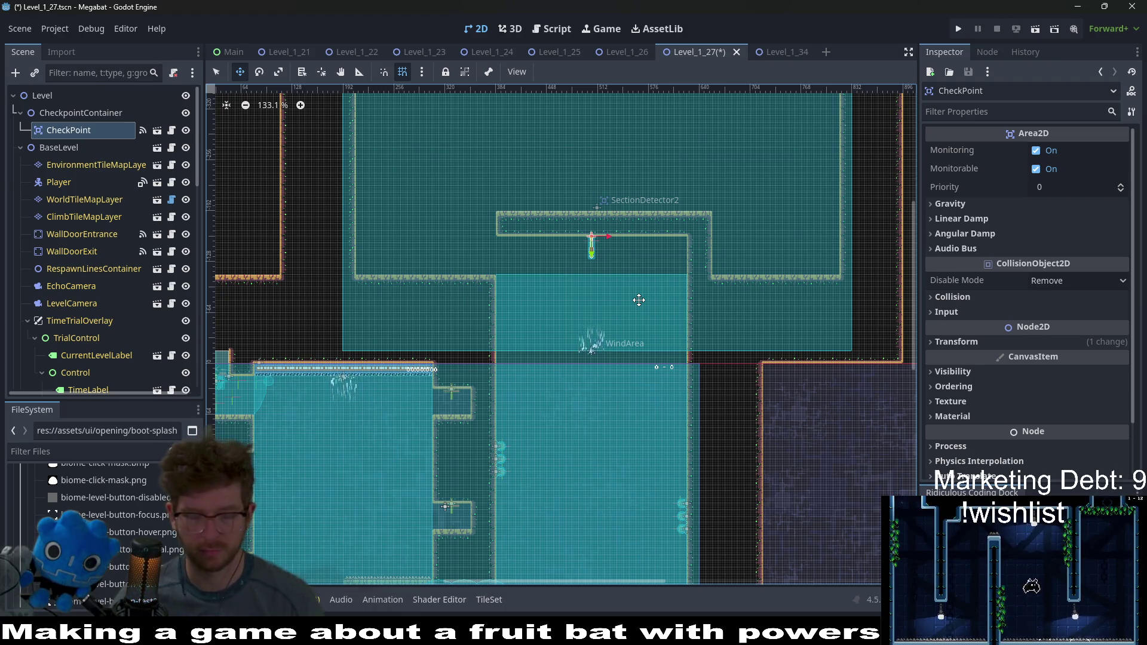
{"action": "scroll", "coordinate": [657, 299], "scroll_direction": "down", "scroll_amount": 3}
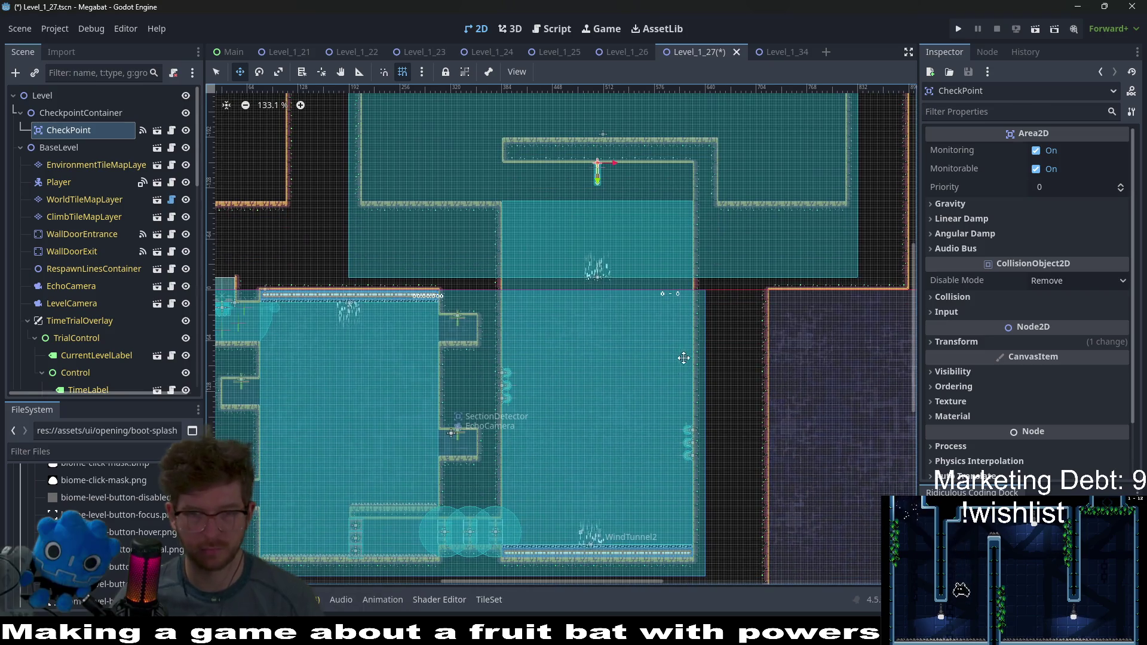
{"action": "left_click_drag", "start_coordinate": [699, 296], "coordinate": [686, 341]}
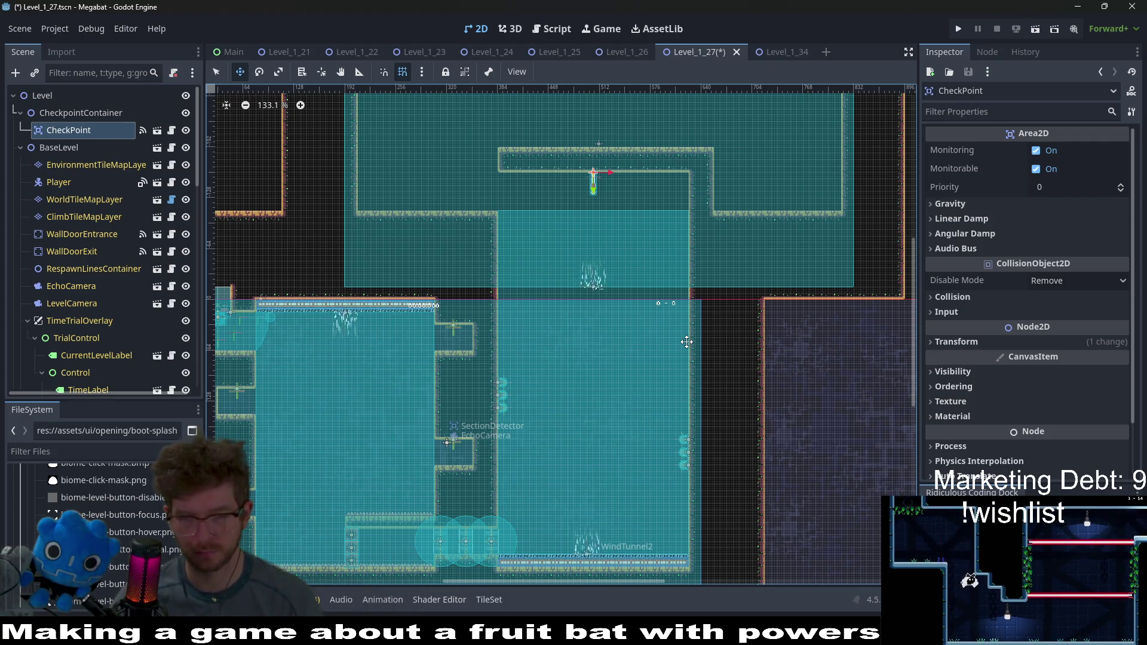
Step: Inspect the CheckPoint and key room layout, then select WorldTileMapLayer
{"action": "scroll", "coordinate": [119, 345], "scroll_direction": "down", "scroll_amount": 10}
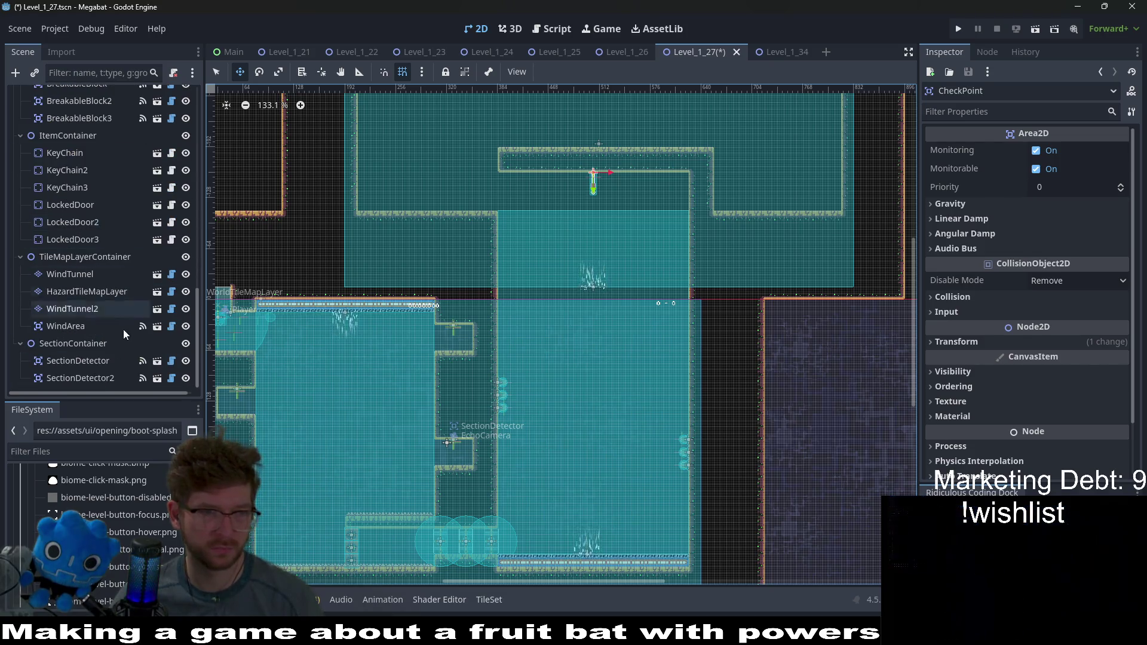
{"action": "scroll", "coordinate": [119, 326], "scroll_direction": "up", "scroll_amount": 3}
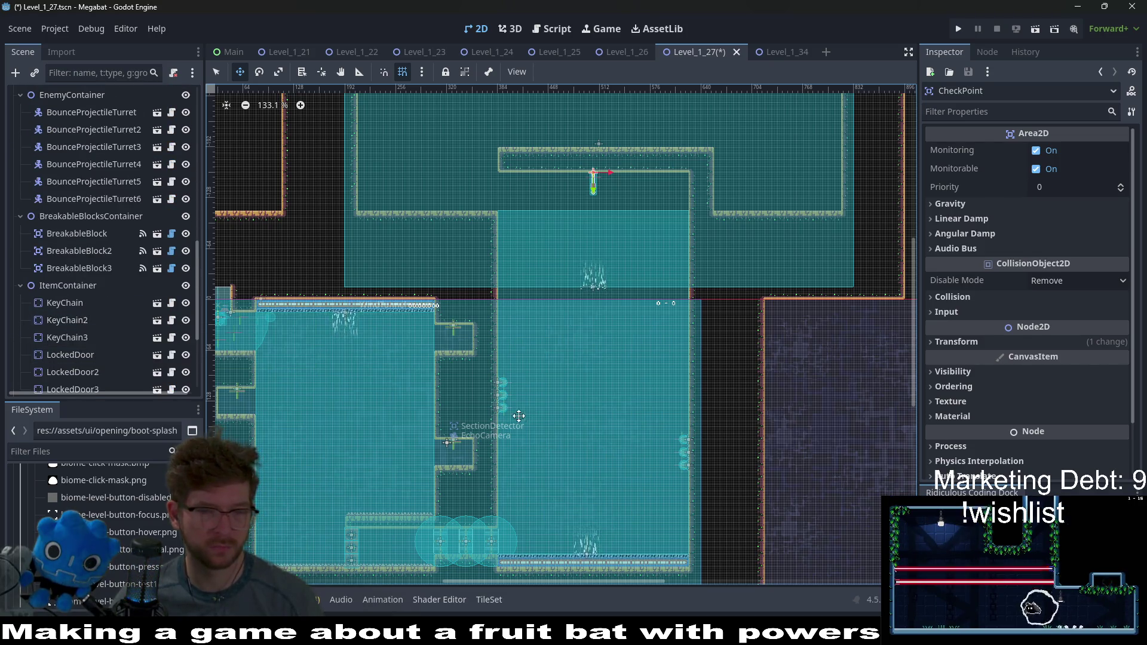
{"action": "scroll", "coordinate": [667, 461], "scroll_direction": "up", "scroll_amount": 7}
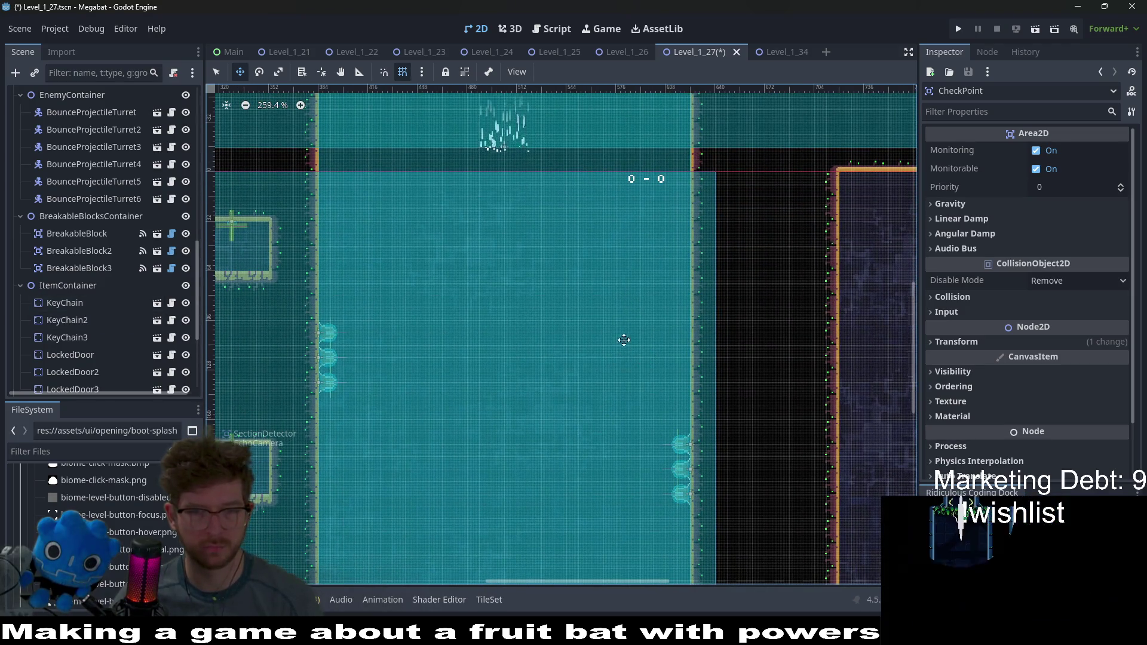
{"action": "scroll", "coordinate": [689, 398], "scroll_direction": "down", "scroll_amount": 3}
{"action": "scroll", "coordinate": [687, 370], "scroll_direction": "down", "scroll_amount": 2}
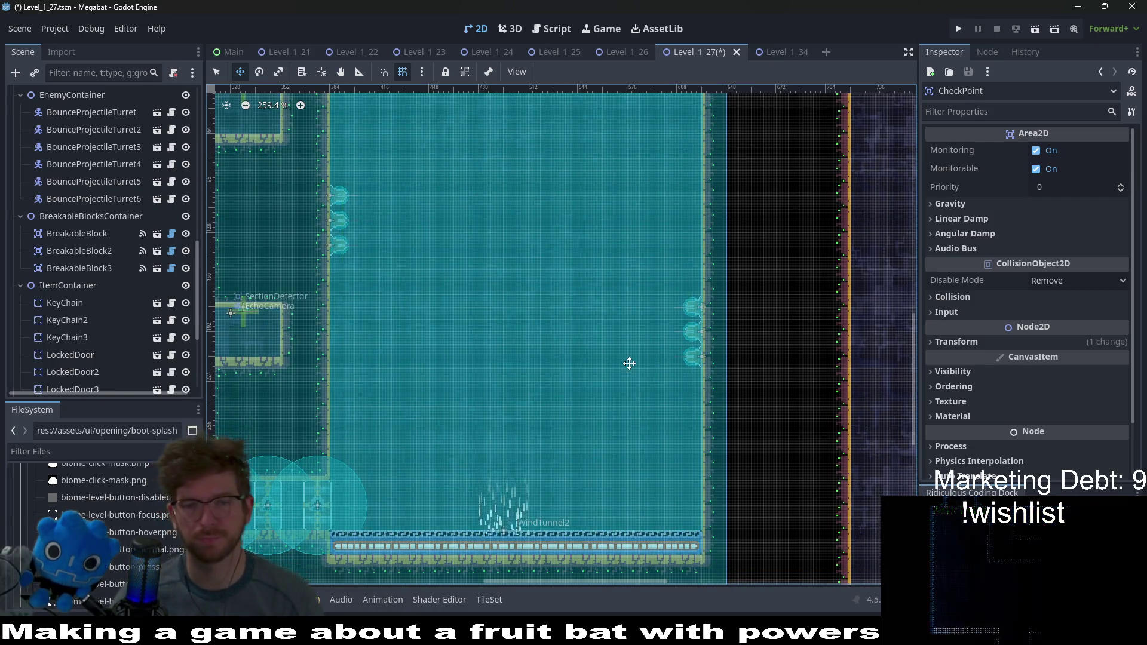
{"action": "scroll", "coordinate": [628, 362], "scroll_direction": "down", "scroll_amount": 4}
{"action": "scroll", "coordinate": [577, 293], "scroll_direction": "up", "scroll_amount": 2}
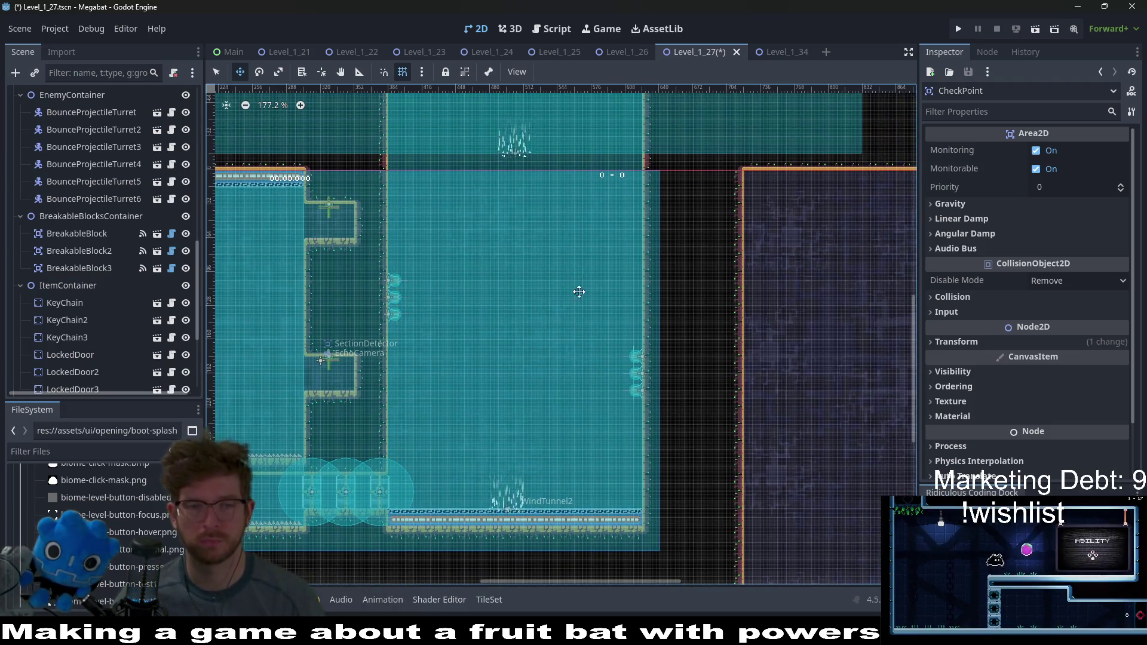
{"action": "scroll", "coordinate": [592, 290], "scroll_direction": "up", "scroll_amount": 1}
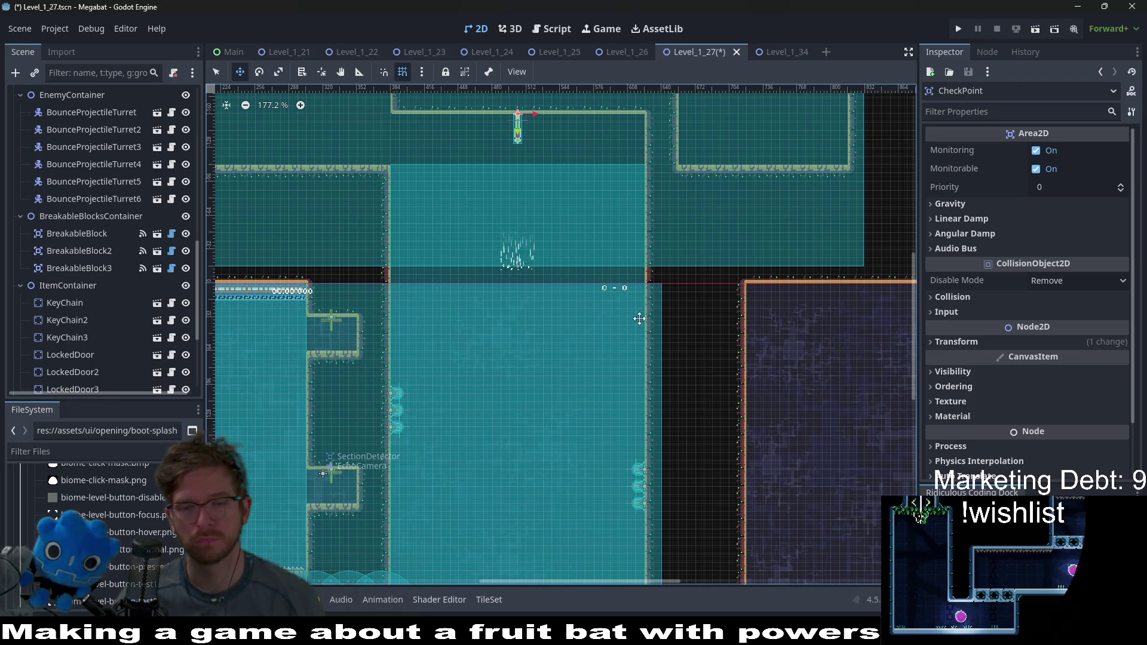
{"action": "scroll", "coordinate": [609, 257], "scroll_direction": "up", "scroll_amount": 3}
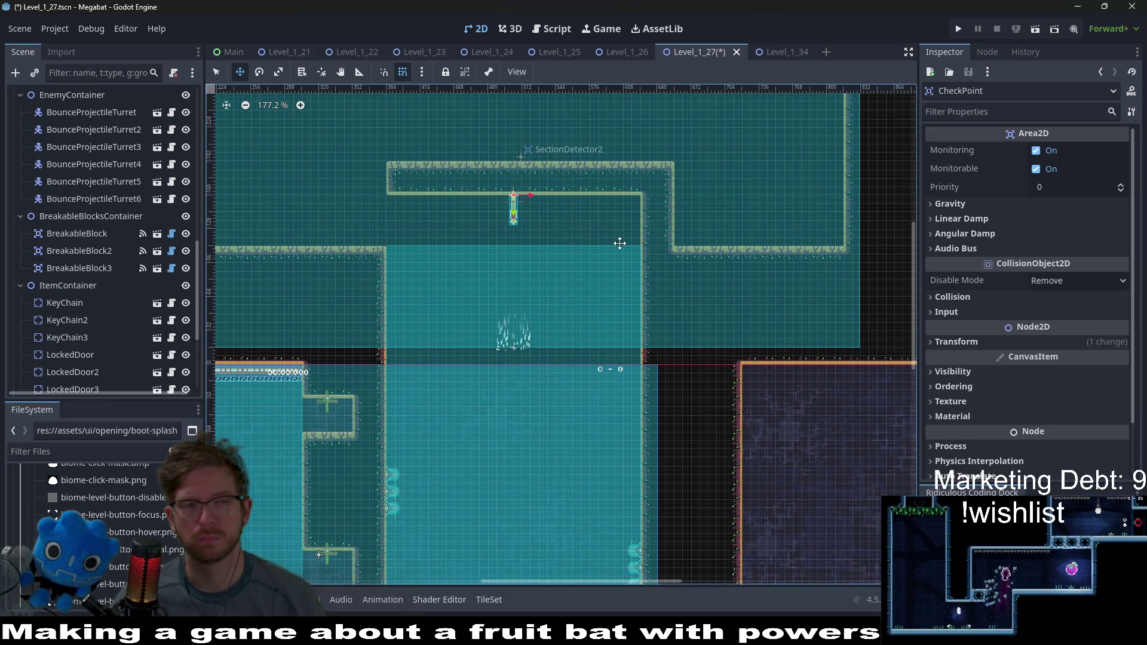
{"action": "scroll", "coordinate": [619, 243], "scroll_direction": "up", "scroll_amount": 2}
{"action": "scroll", "coordinate": [653, 248], "scroll_direction": "up", "scroll_amount": 2}
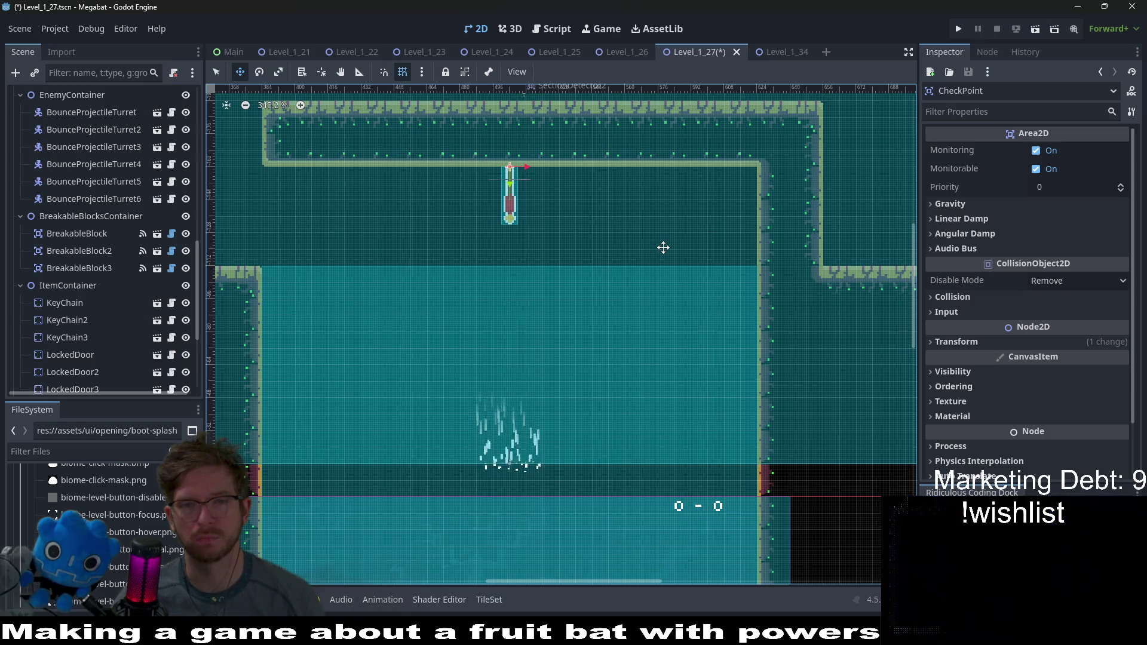
{"action": "scroll", "coordinate": [663, 248], "scroll_direction": "down", "scroll_amount": 3}
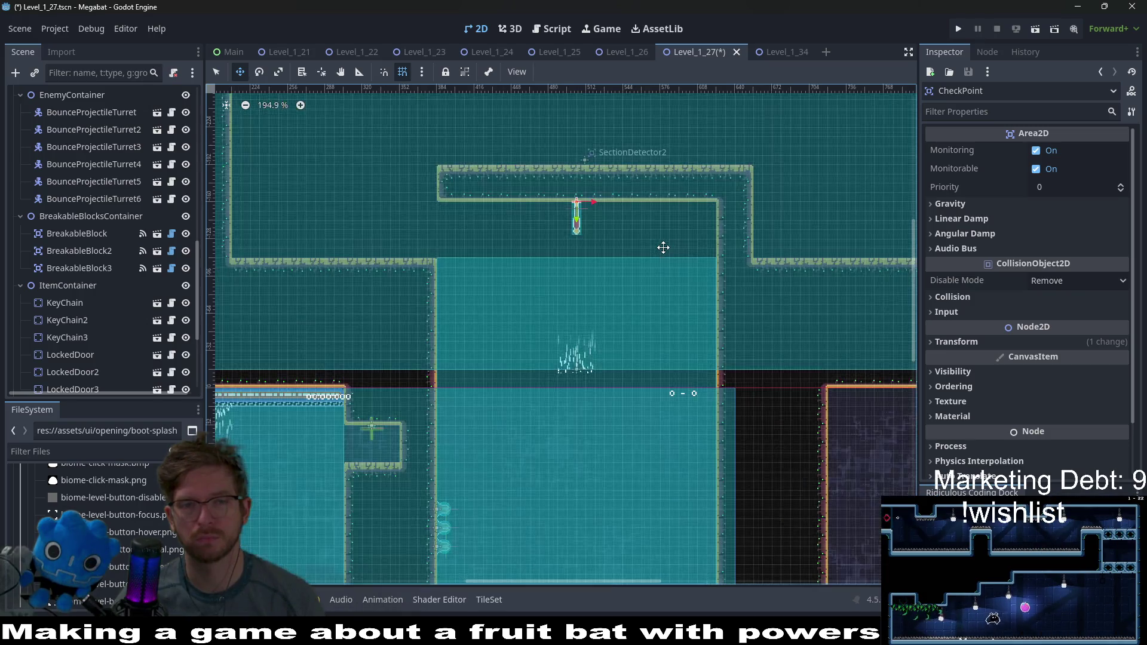
{"action": "scroll", "coordinate": [663, 248], "scroll_direction": "down", "scroll_amount": 2}
{"action": "scroll", "coordinate": [141, 205], "scroll_direction": "up", "scroll_amount": 5}
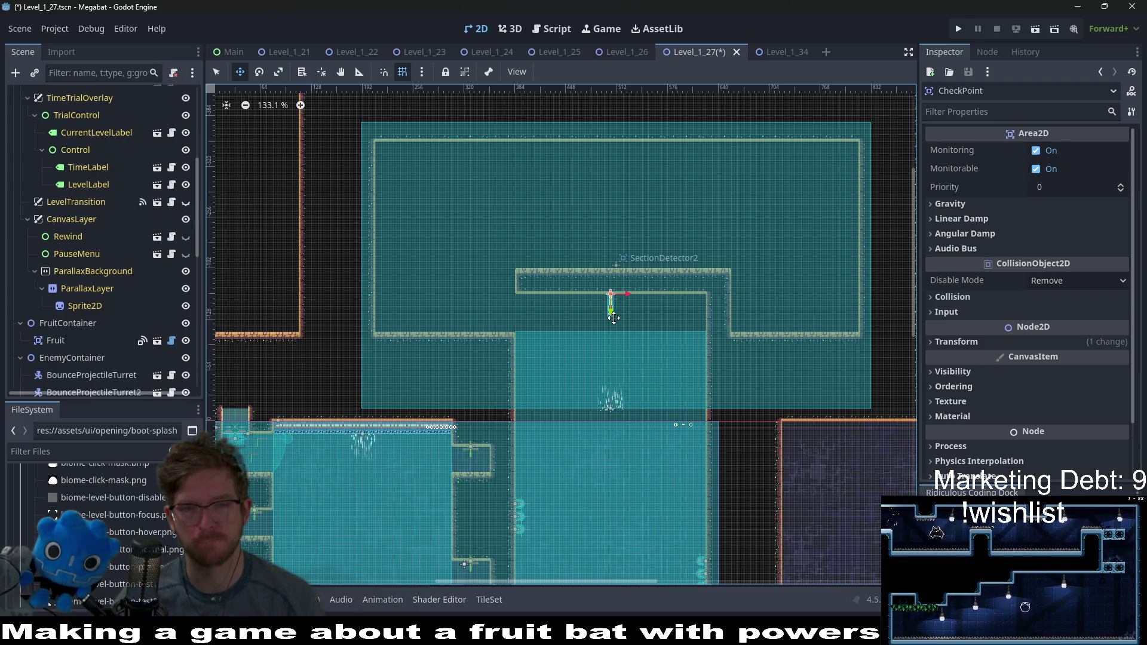
{"action": "scroll", "coordinate": [633, 275], "scroll_direction": "down", "scroll_amount": 5}
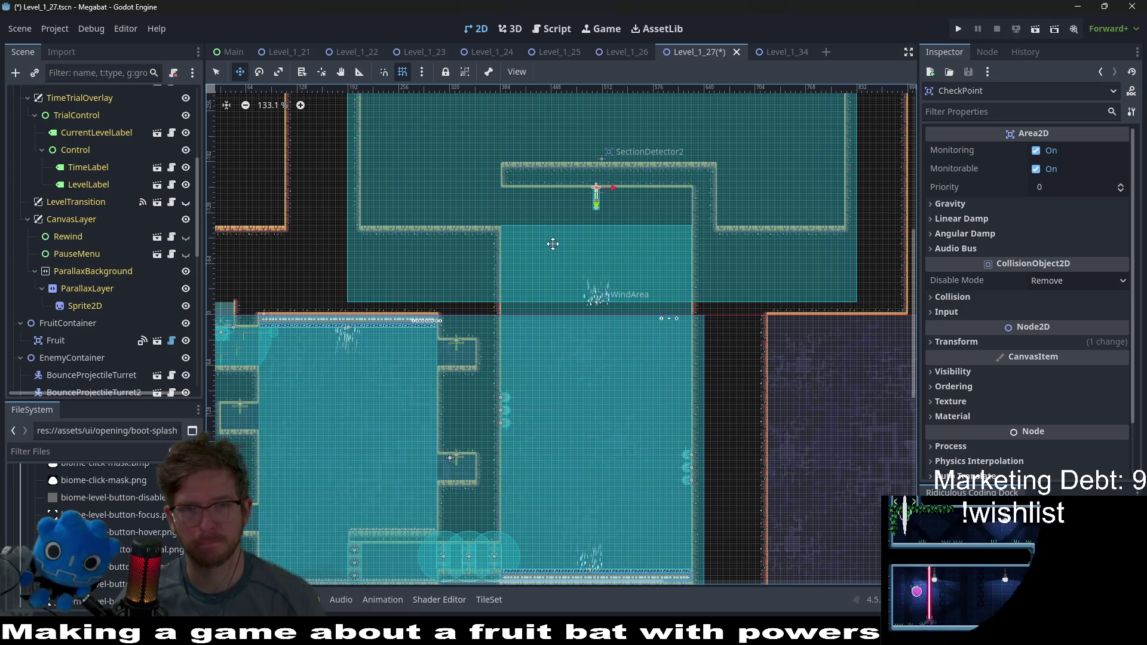
{"action": "scroll", "coordinate": [527, 204], "scroll_direction": "up", "scroll_amount": 5}
{"action": "scroll", "coordinate": [536, 283], "scroll_direction": "right", "scroll_amount": 5}
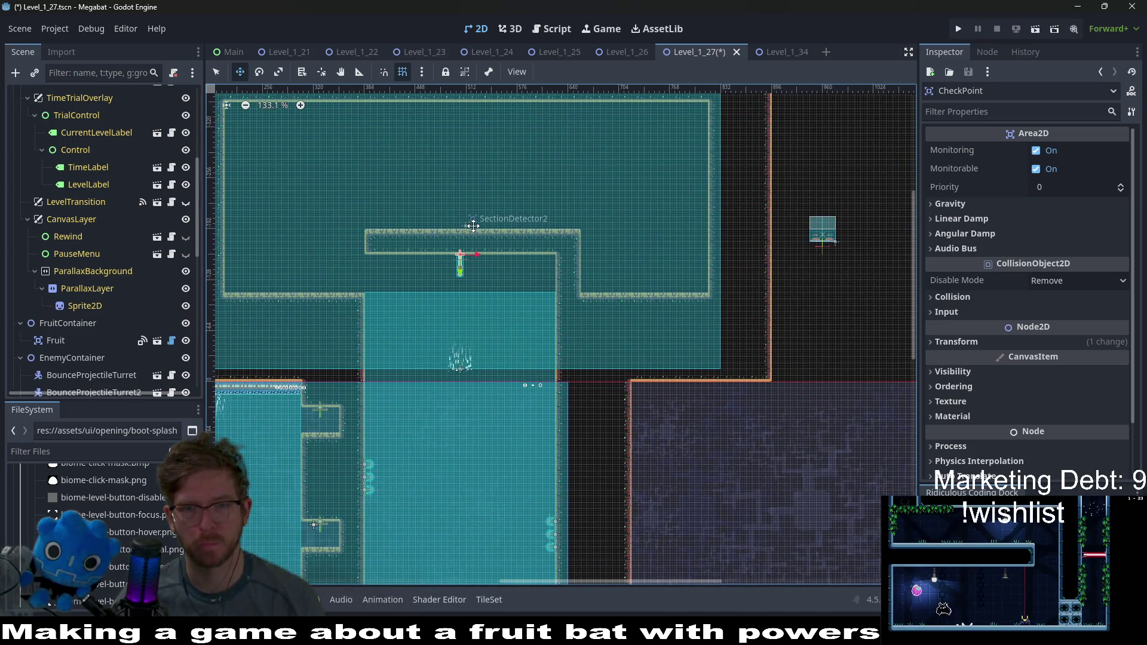
{"action": "scroll", "coordinate": [66, 180], "scroll_direction": "up", "scroll_amount": 5}
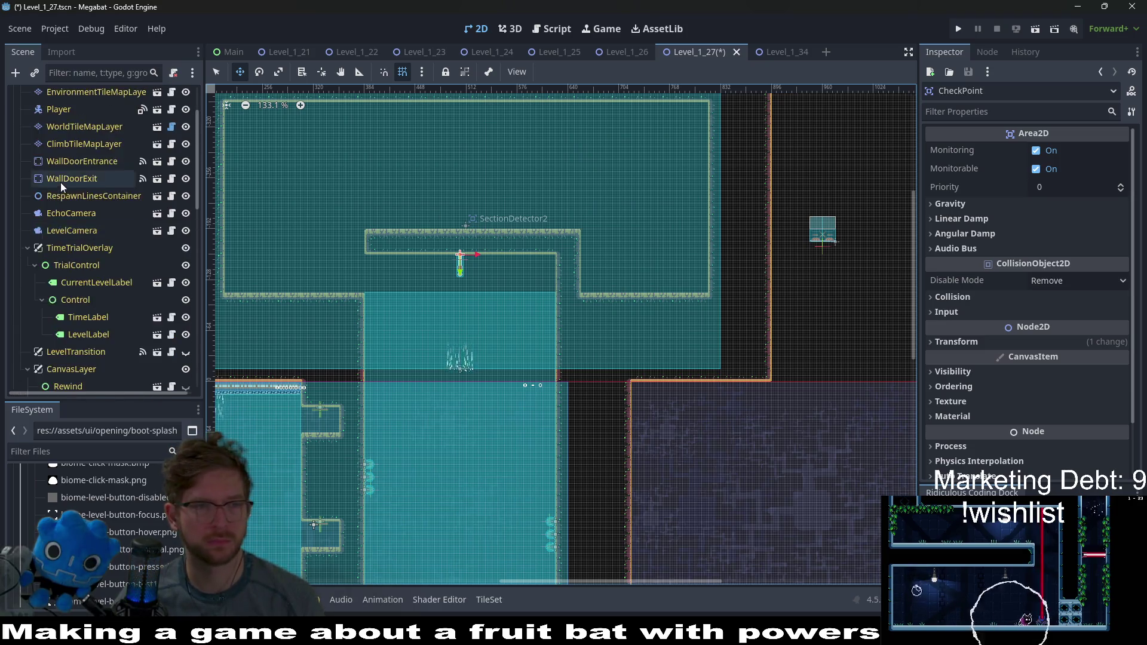
{"action": "left_click", "coordinate": [84, 199]}
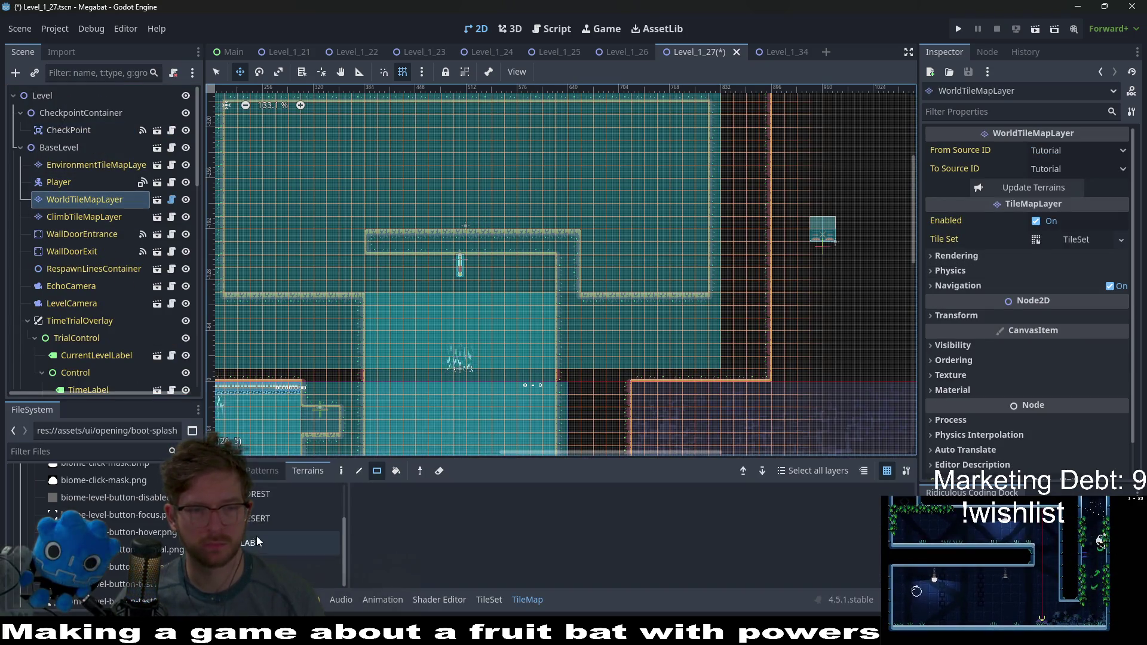
Step: Duplicate the Fruit node as Fruit2 and move it to the upper room's left side
{"action": "left_click", "coordinate": [296, 544]}
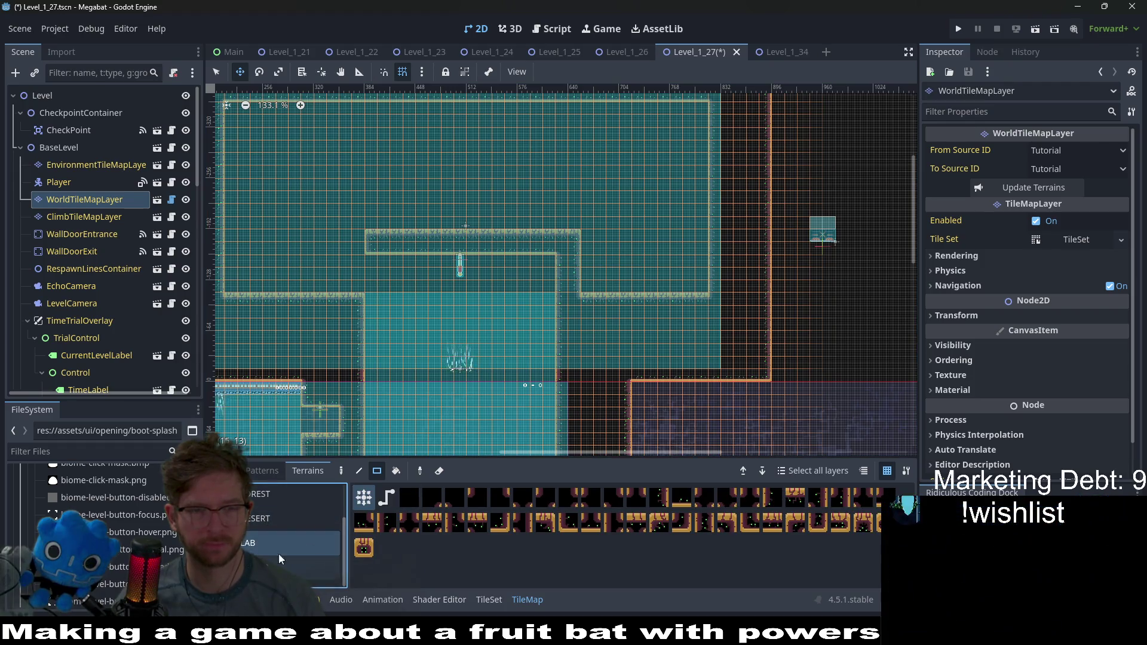
{"action": "scroll", "coordinate": [145, 260], "scroll_direction": "down", "scroll_amount": 10}
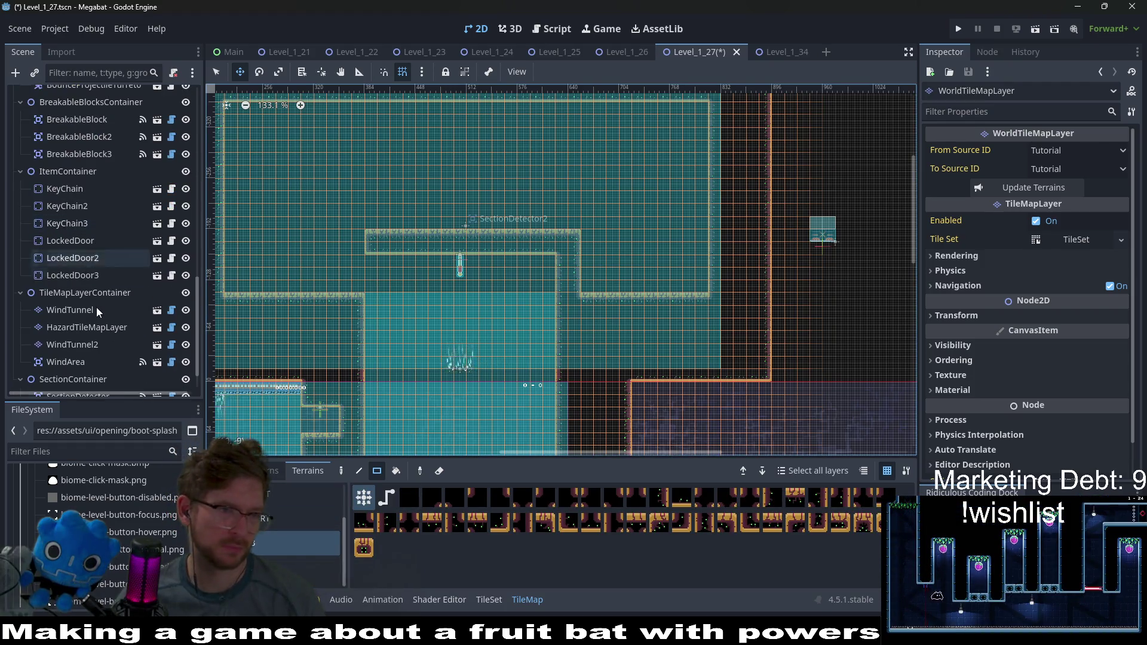
{"action": "scroll", "coordinate": [95, 308], "scroll_direction": "up", "scroll_amount": 5}
{"action": "double_click", "coordinate": [78, 116]}
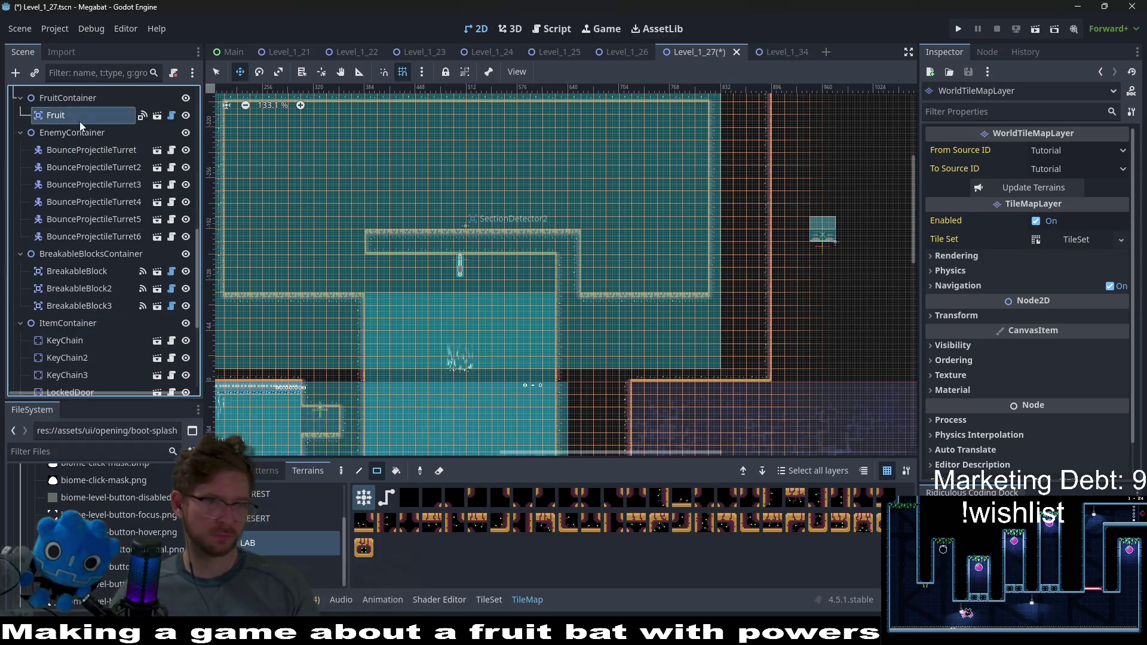
{"action": "key", "text": "ctrl+d"}
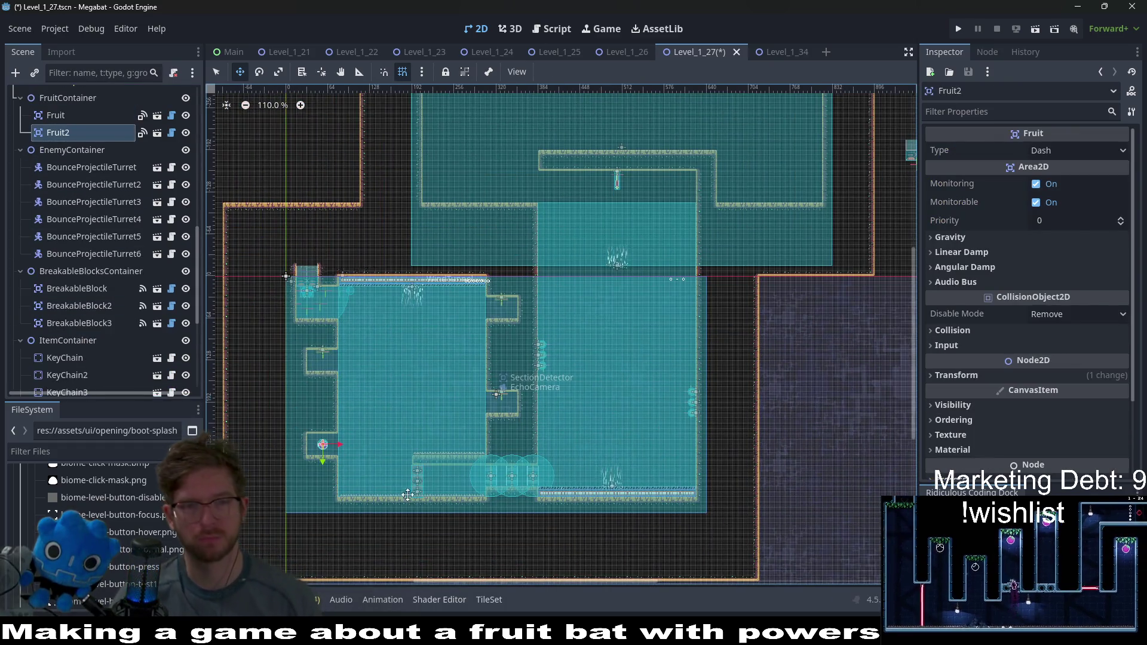
{"action": "left_click_drag", "start_coordinate": [323, 445], "coordinate": [472, 193]}
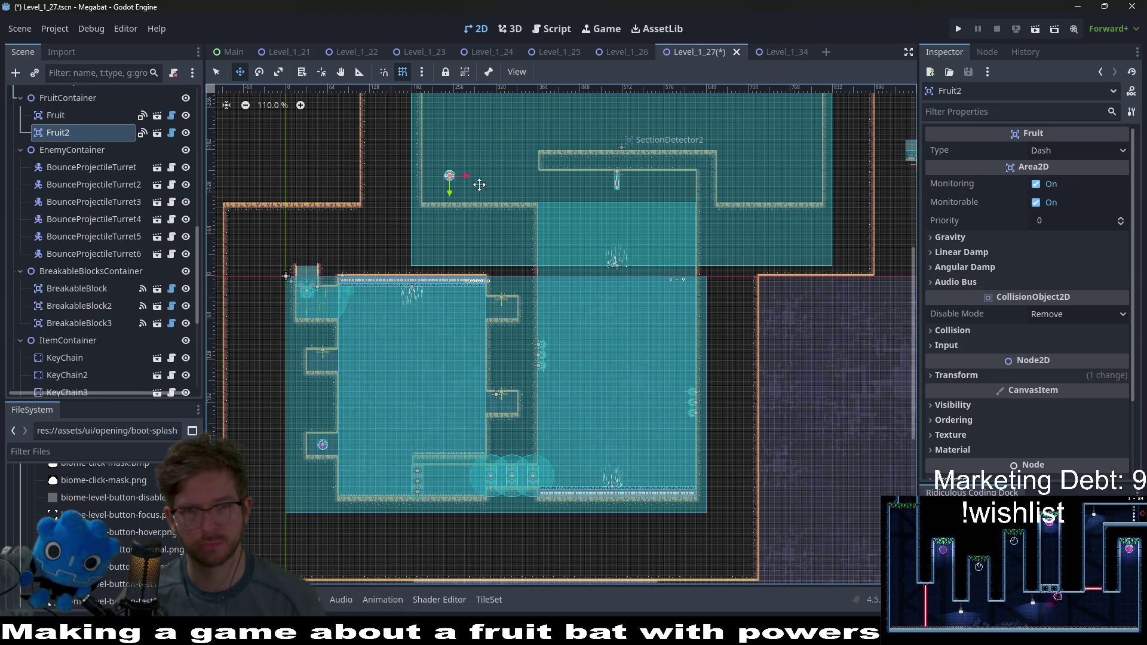
{"action": "scroll", "coordinate": [481, 209], "scroll_direction": "up", "scroll_amount": 5}
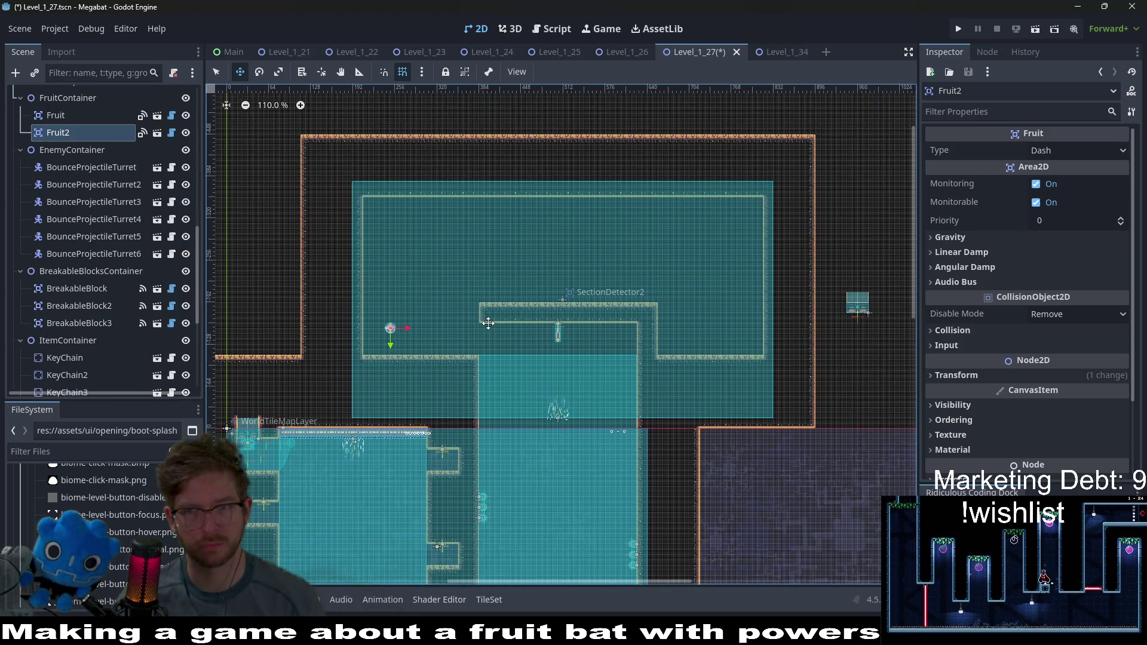
{"action": "scroll", "coordinate": [135, 324], "scroll_direction": "down", "scroll_amount": 3}
{"action": "scroll", "coordinate": [138, 308], "scroll_direction": "up", "scroll_amount": 5}
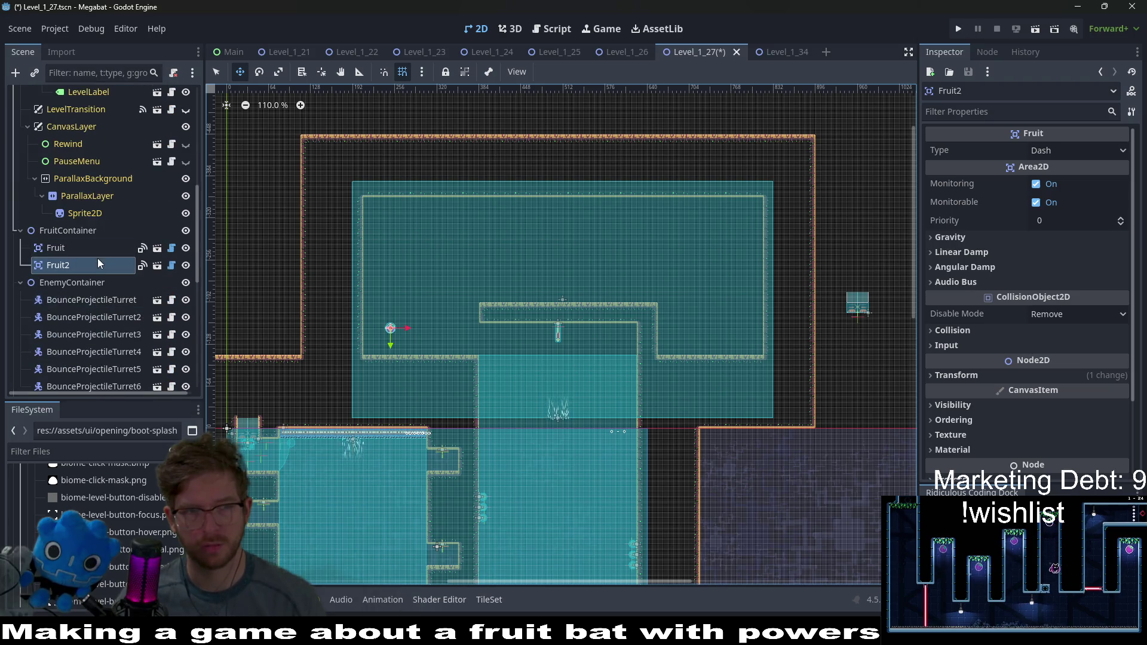
{"action": "scroll", "coordinate": [98, 259], "scroll_direction": "up", "scroll_amount": 5}
Step: Paint a vertical LAB wall column with horizontal strips forming a hook in the upper room
{"action": "left_click", "coordinate": [89, 147]}
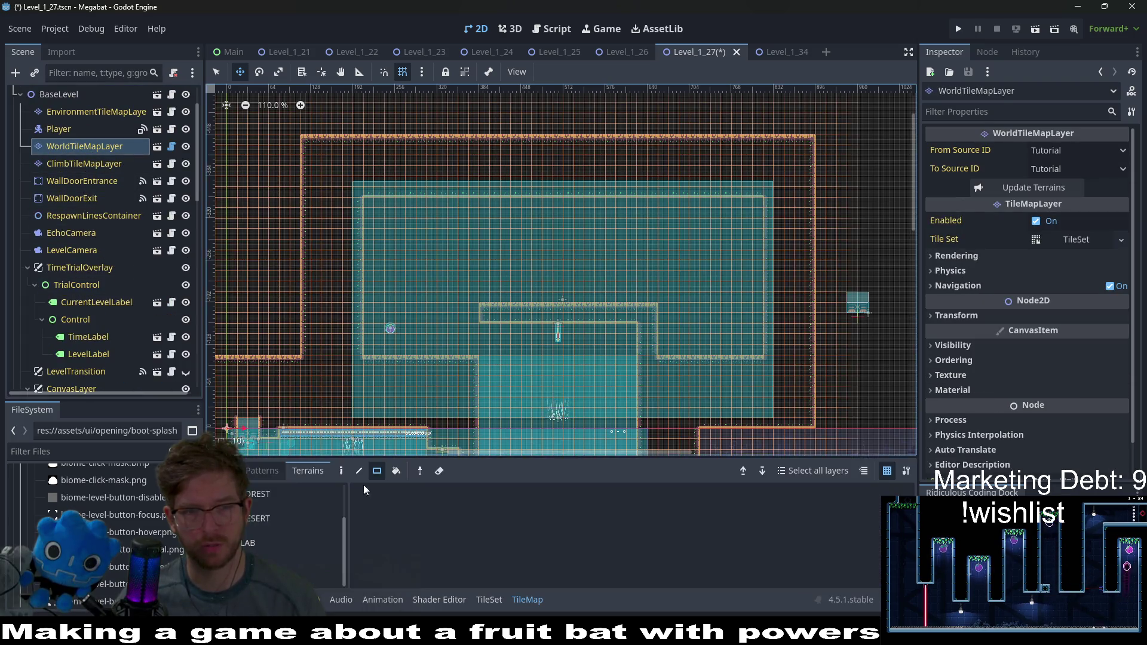
{"action": "left_click", "coordinate": [261, 543]}
{"action": "scroll", "coordinate": [589, 341], "scroll_direction": "up", "scroll_amount": 3}
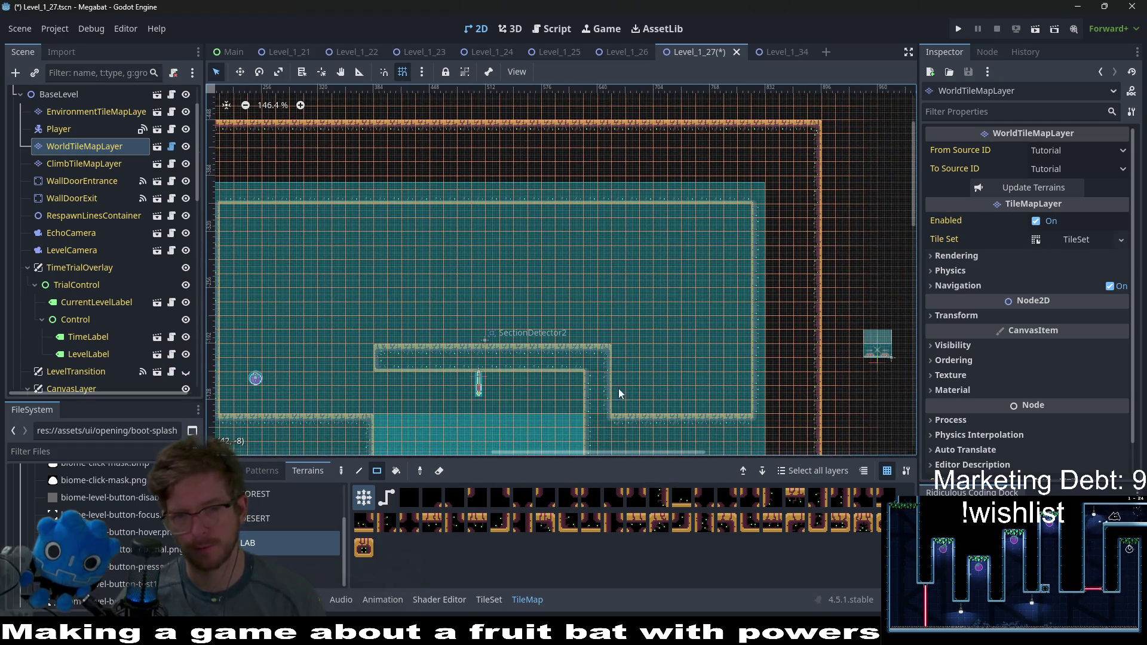
{"action": "left_click_drag", "start_coordinate": [604, 339], "coordinate": [594, 260]}
{"action": "scroll", "coordinate": [584, 333], "scroll_direction": "right", "scroll_amount": 3}
{"action": "scroll", "coordinate": [567, 321], "scroll_direction": "down", "scroll_amount": 2}
{"action": "scroll", "coordinate": [567, 321], "scroll_direction": "left", "scroll_amount": 2}
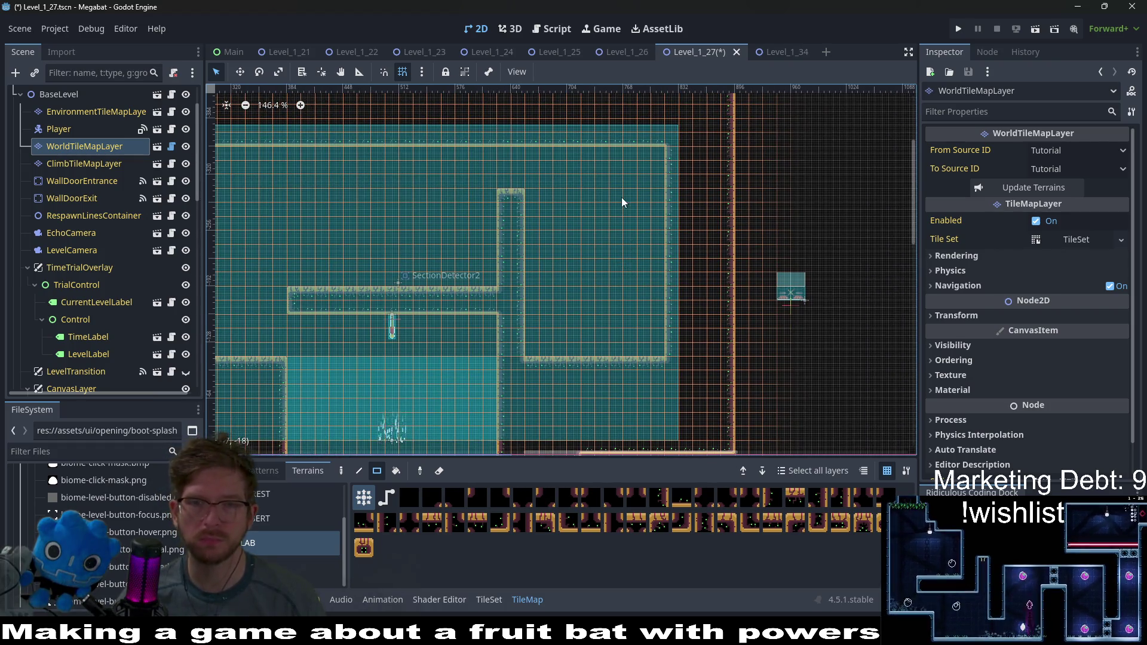
{"action": "left_click_drag", "start_coordinate": [529, 204], "coordinate": [590, 212]}
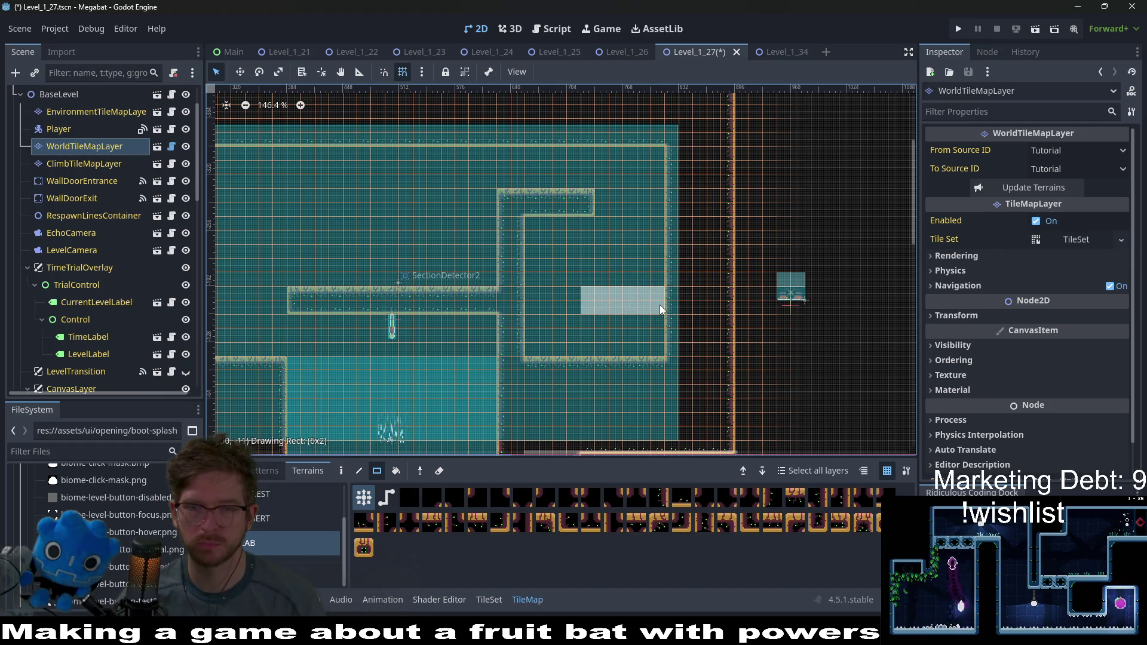
{"action": "left_click_drag", "start_coordinate": [659, 305], "coordinate": [658, 302]}
{"action": "mouse_move", "coordinate": [589, 281]}
{"action": "left_mouse_down"}
{"action": "mouse_move", "coordinate": [656, 274]}
{"action": "mouse_move", "coordinate": [651, 308]}
{"action": "left_mouse_up"}
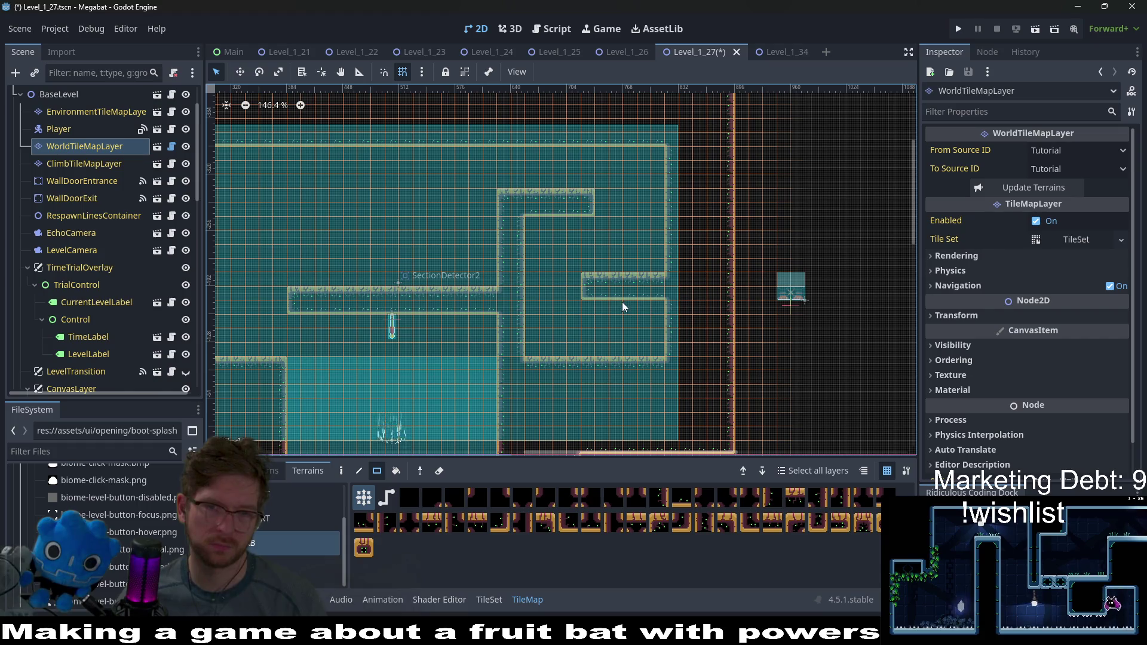
Step: Paint a long wall across the room's upper part, extending it slightly left
{"action": "scroll", "coordinate": [622, 303], "scroll_direction": "down", "scroll_amount": 2}
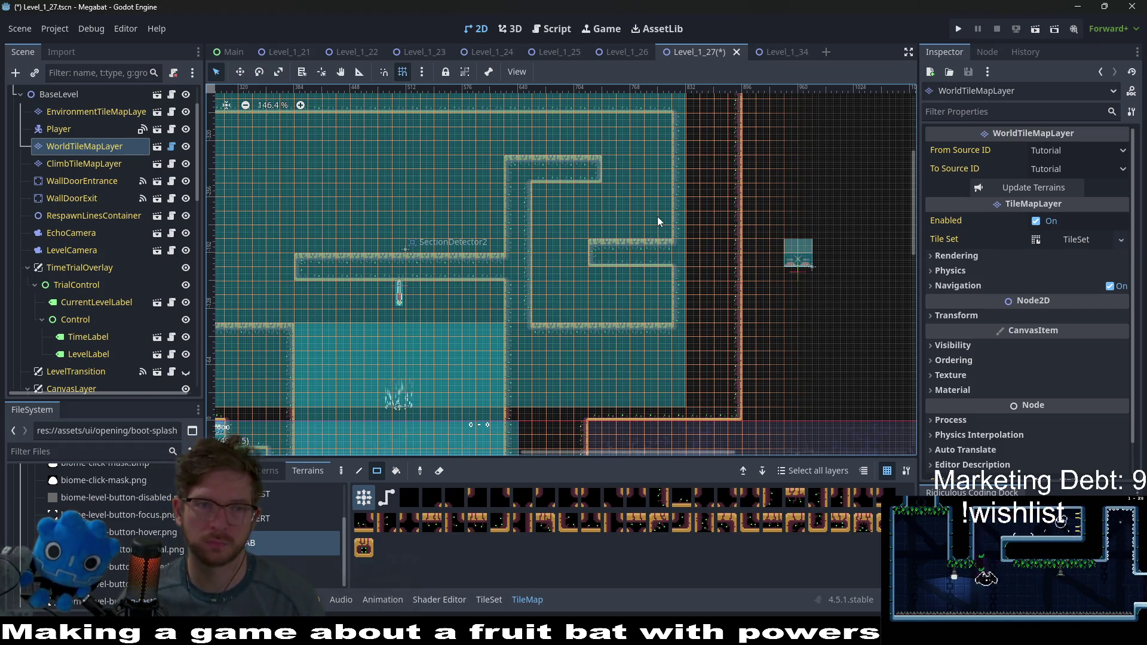
{"action": "scroll", "coordinate": [514, 187], "scroll_direction": "left", "scroll_amount": 5}
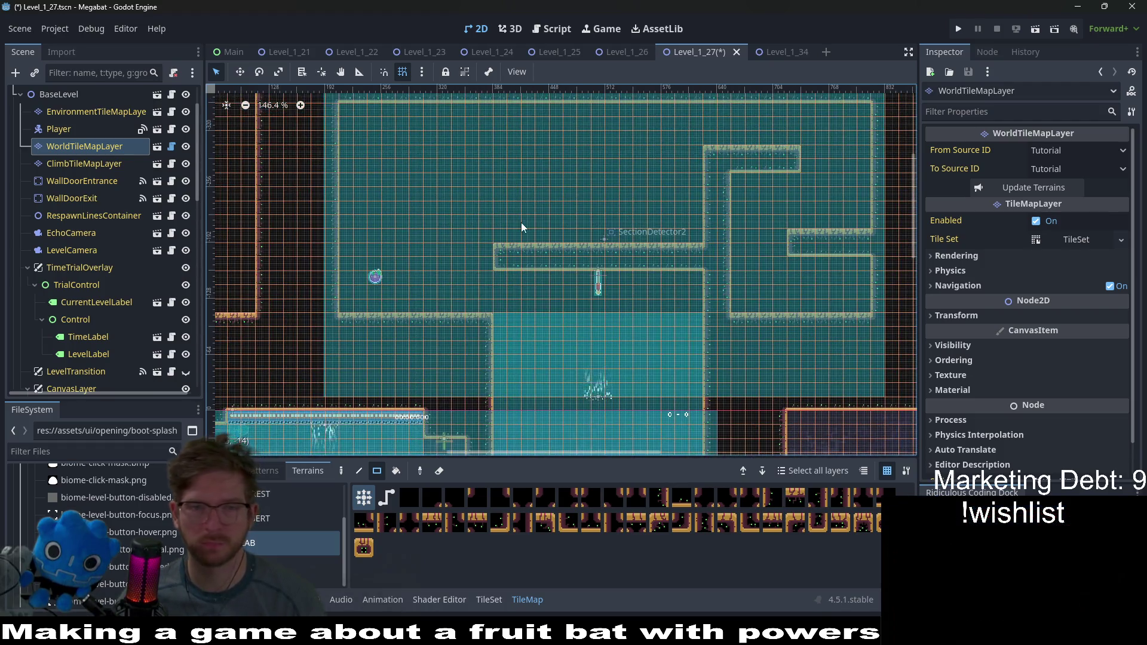
{"action": "scroll", "coordinate": [499, 225], "scroll_direction": "right", "scroll_amount": 2}
{"action": "scroll", "coordinate": [499, 225], "scroll_direction": "up", "scroll_amount": 1}
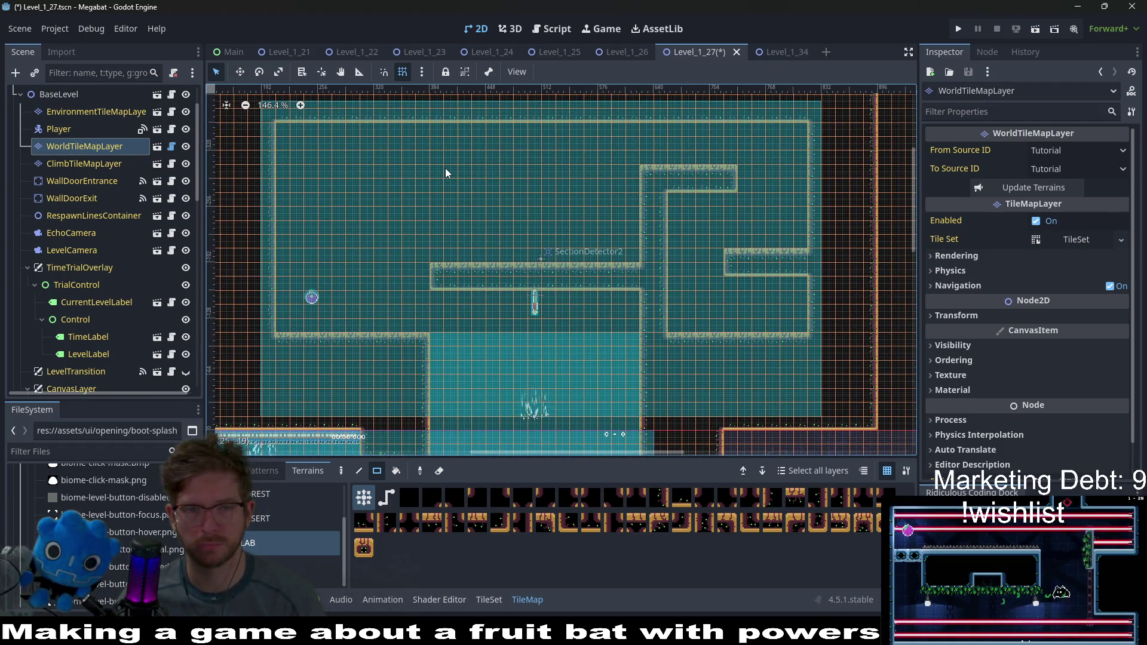
{"action": "left_click_drag", "start_coordinate": [446, 169], "coordinate": [631, 190]}
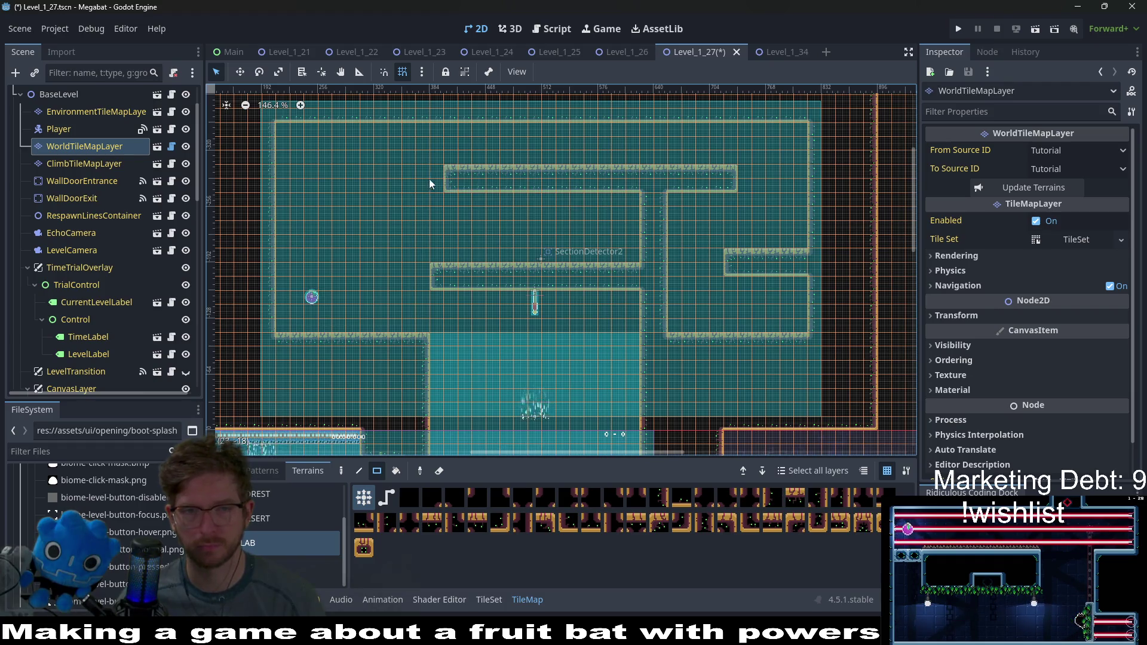
{"action": "left_click_drag", "start_coordinate": [436, 182], "coordinate": [437, 182]}
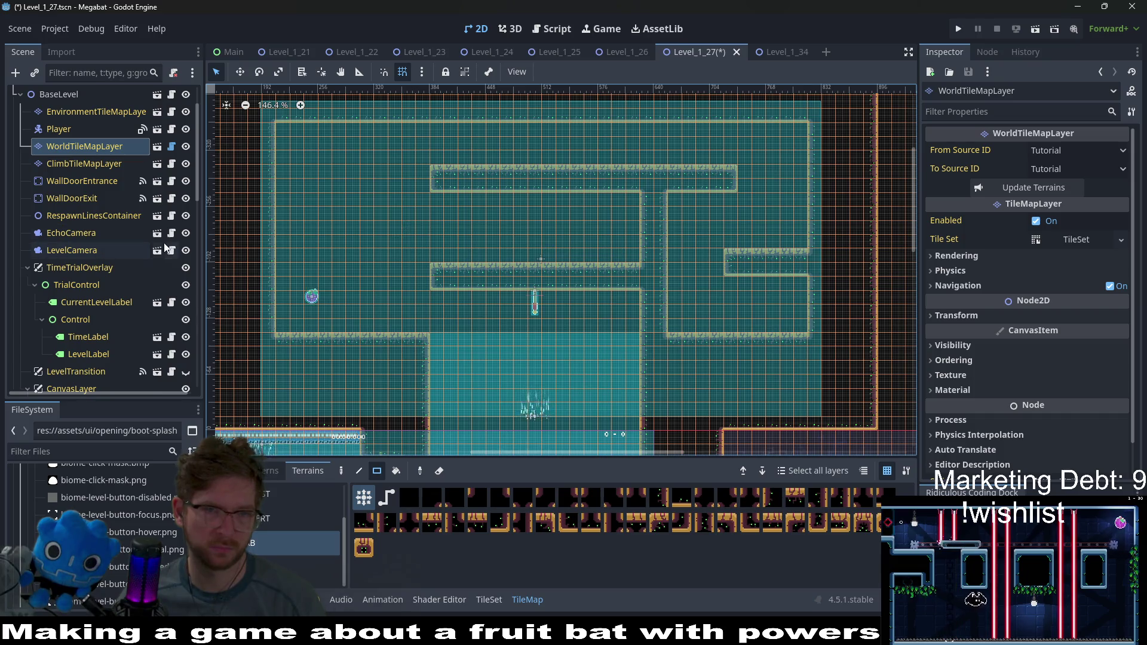
Step: Check Fruit2, then reselect WorldTileMapLayer with the LAB terrain
{"action": "scroll", "coordinate": [143, 248], "scroll_direction": "down", "scroll_amount": 5}
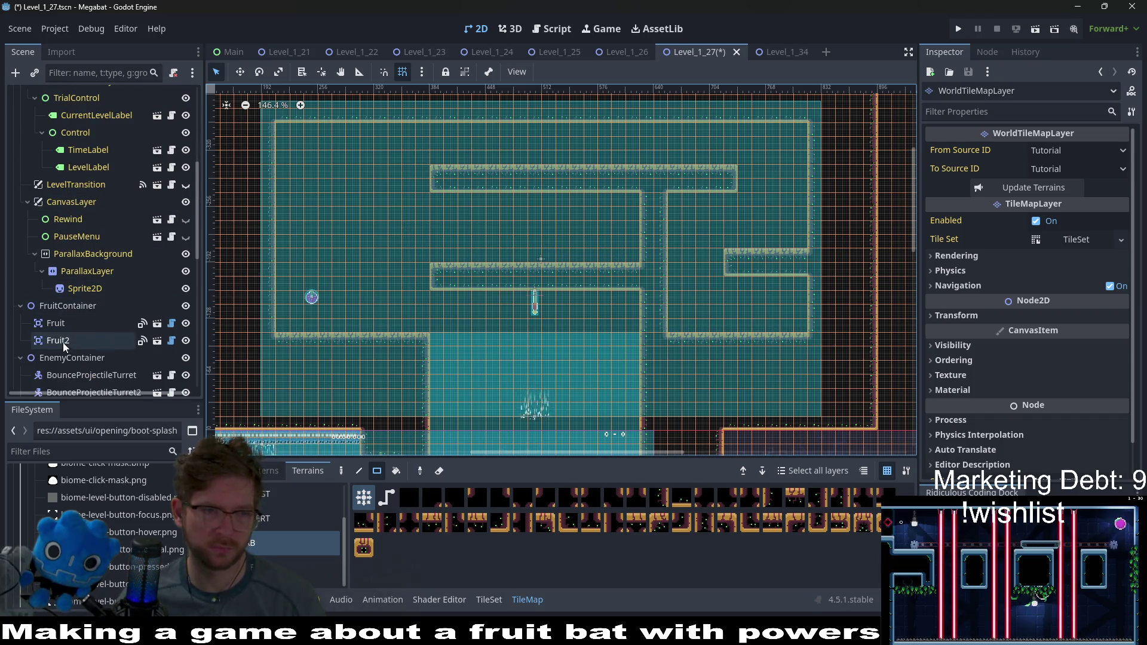
{"action": "left_click", "coordinate": [63, 341]}
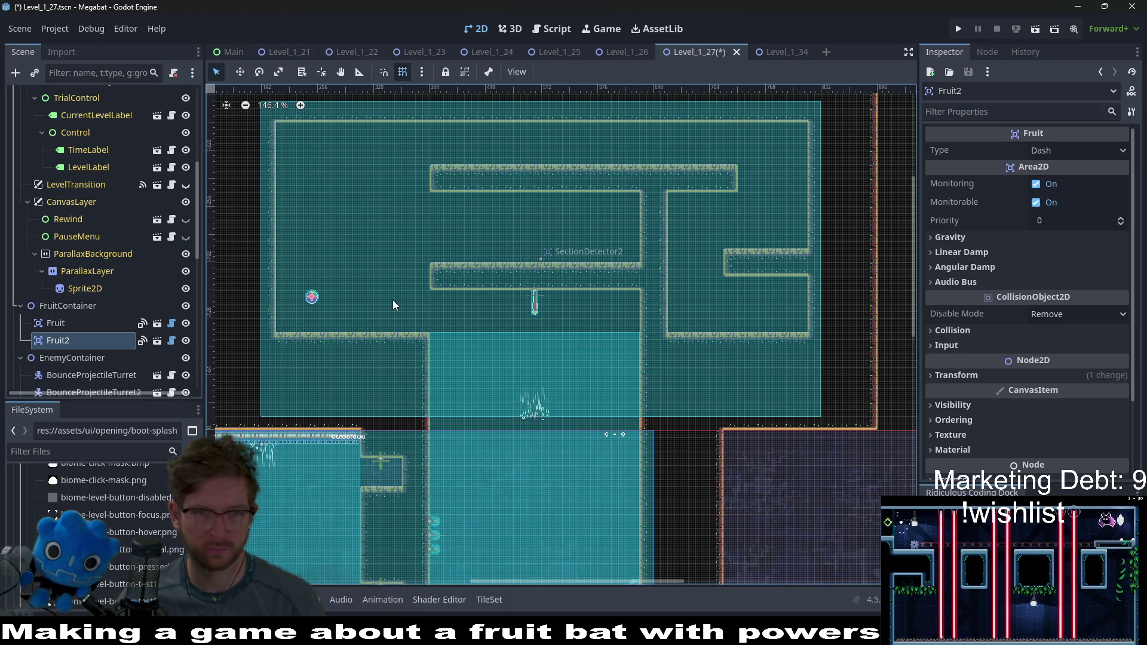
{"action": "scroll", "coordinate": [104, 211], "scroll_direction": "up", "scroll_amount": 7}
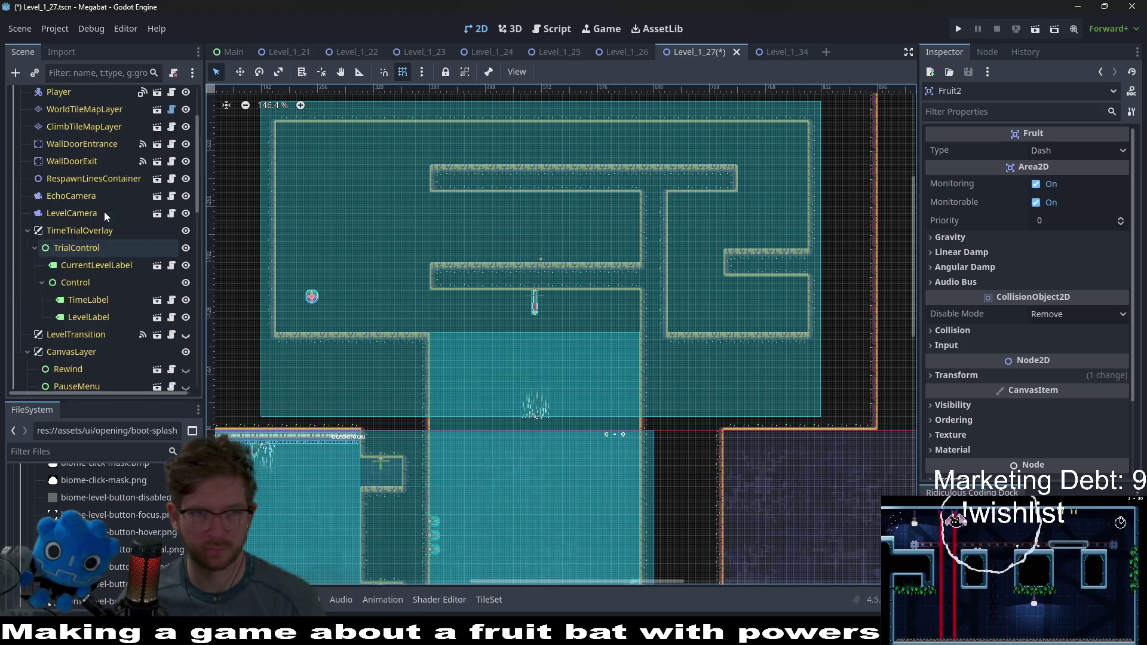
{"action": "left_click", "coordinate": [49, 199]}
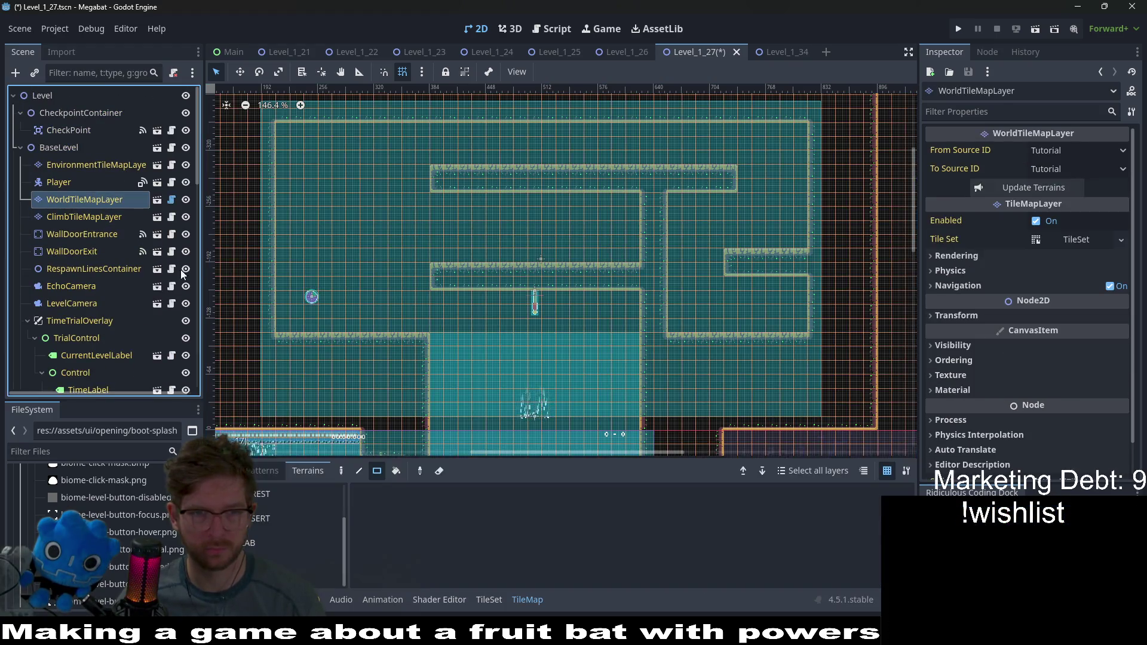
{"action": "left_click", "coordinate": [259, 542]}
Step: Extend the middle corridor wall left and paint two tall wall columns above it, filling the gap
{"action": "left_click_drag", "start_coordinate": [421, 295], "coordinate": [338, 271]}
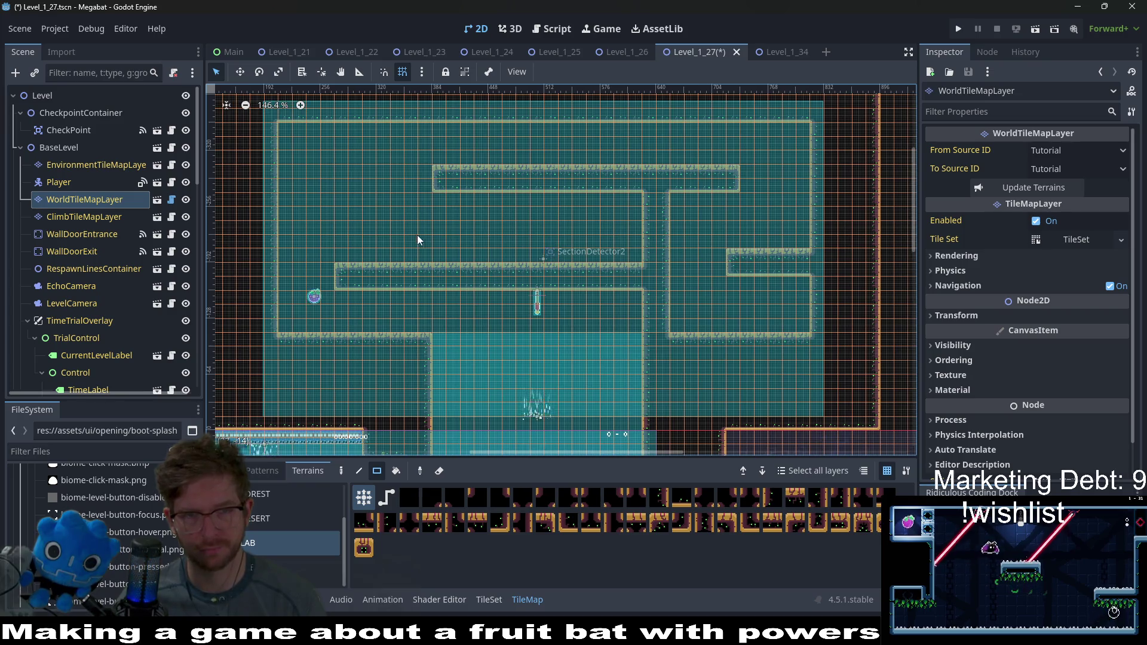
{"action": "left_click_drag", "start_coordinate": [417, 236], "coordinate": [499, 265]}
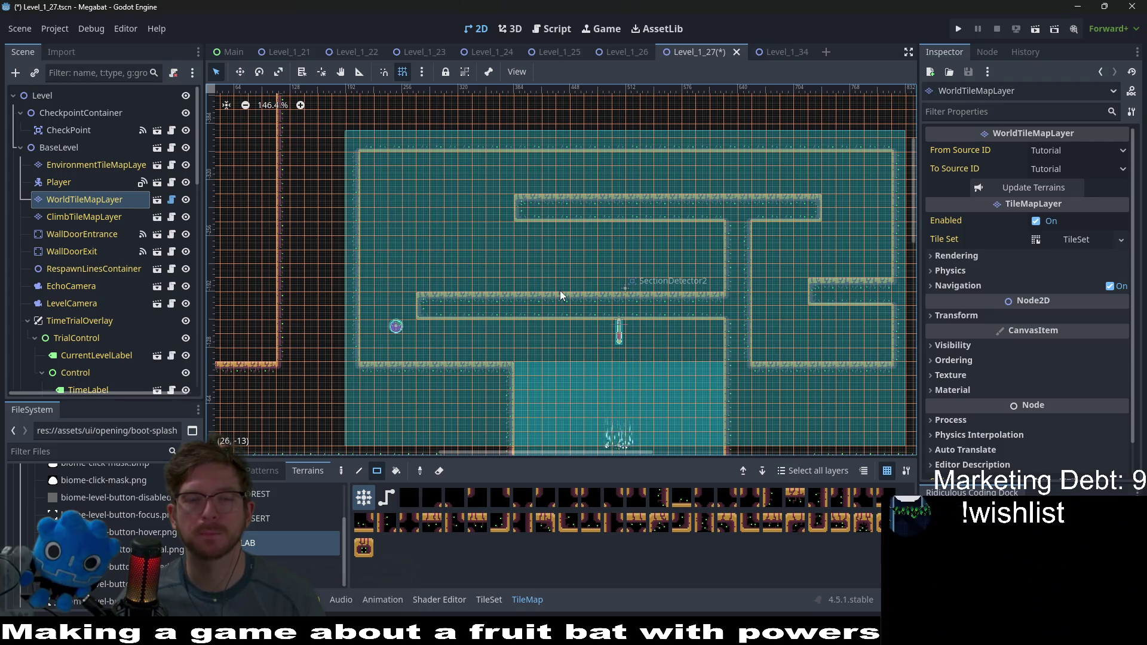
{"action": "scroll", "coordinate": [560, 298], "scroll_direction": "up", "scroll_amount": 3}
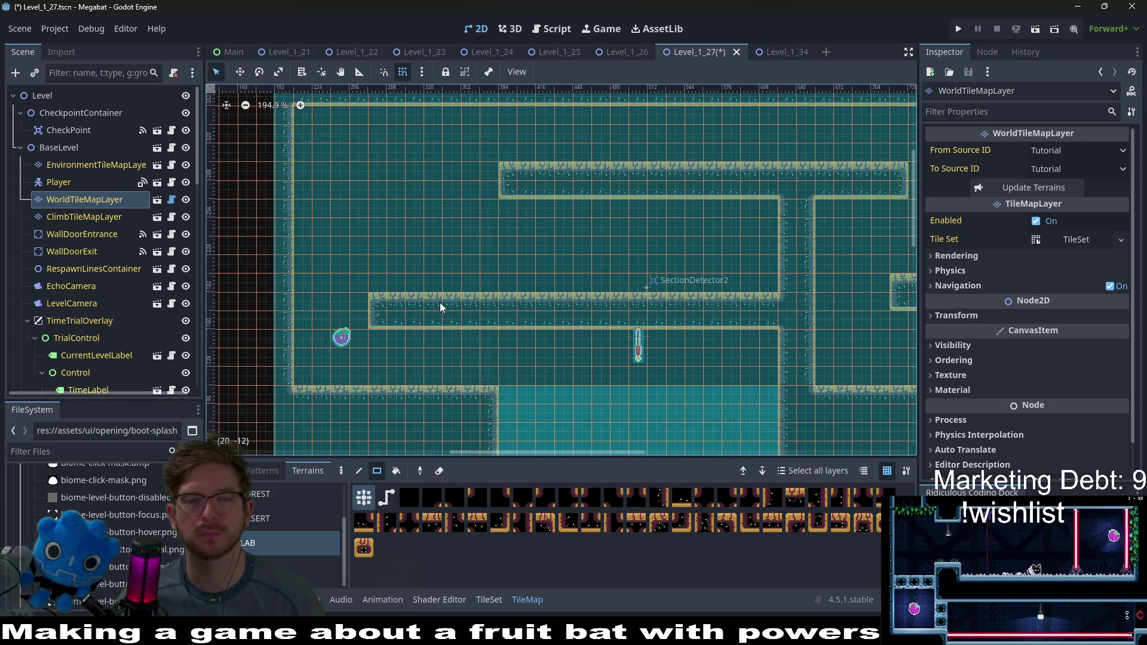
{"action": "left_click_drag", "start_coordinate": [378, 285], "coordinate": [381, 217]}
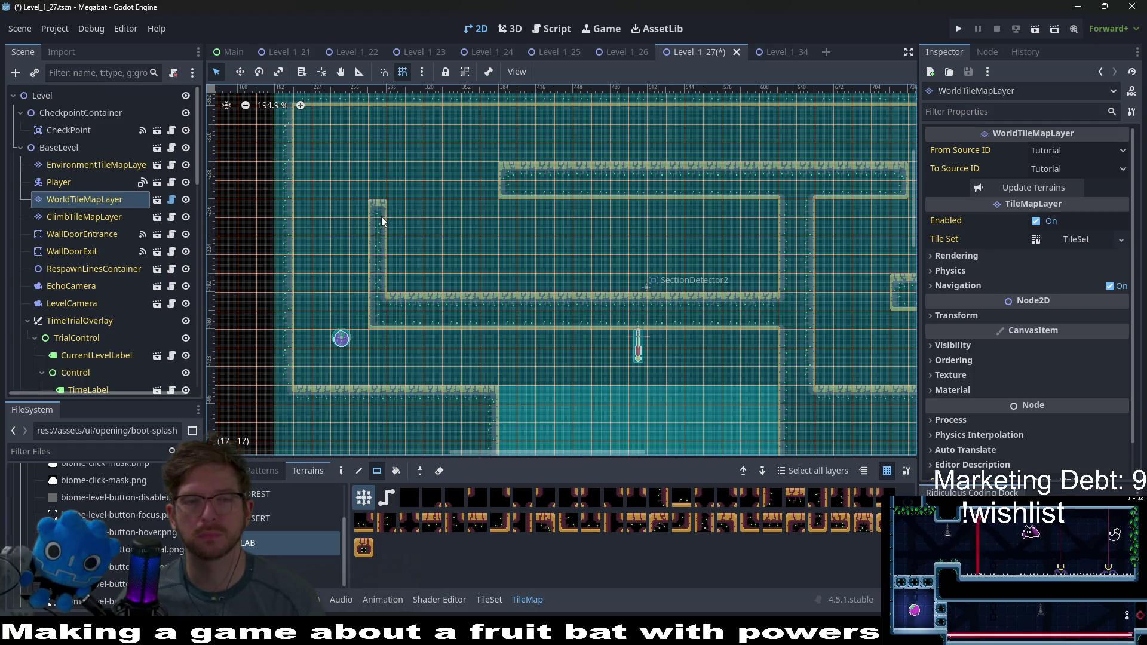
{"action": "left_click_drag", "start_coordinate": [397, 287], "coordinate": [396, 211]}
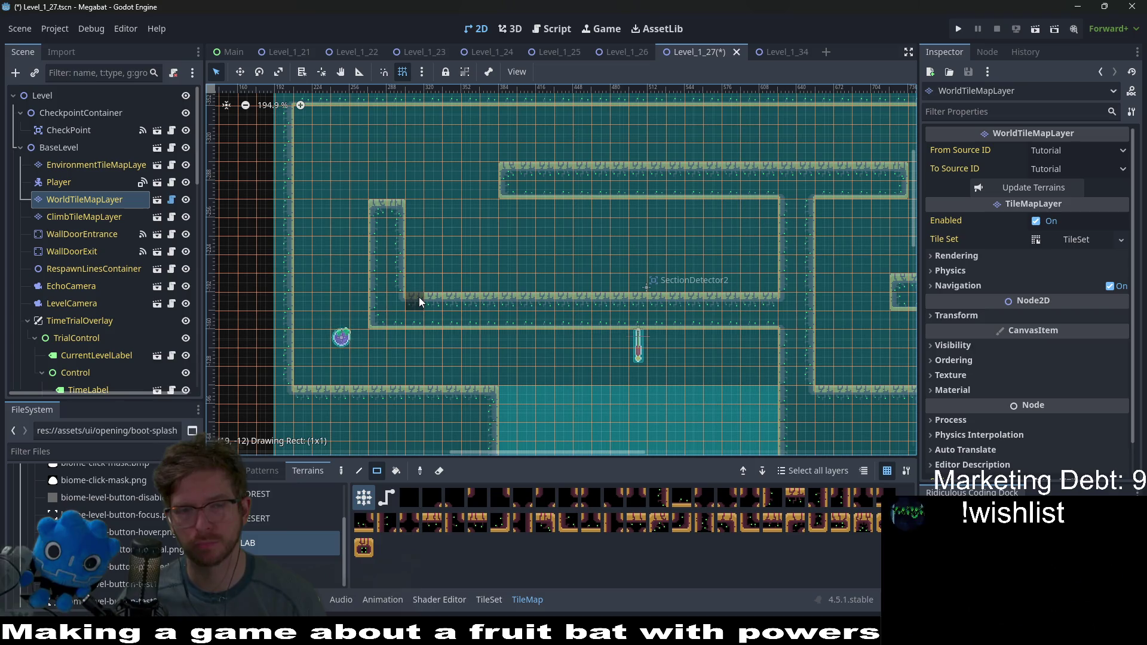
{"action": "left_click_drag", "start_coordinate": [418, 297], "coordinate": [430, 297]}
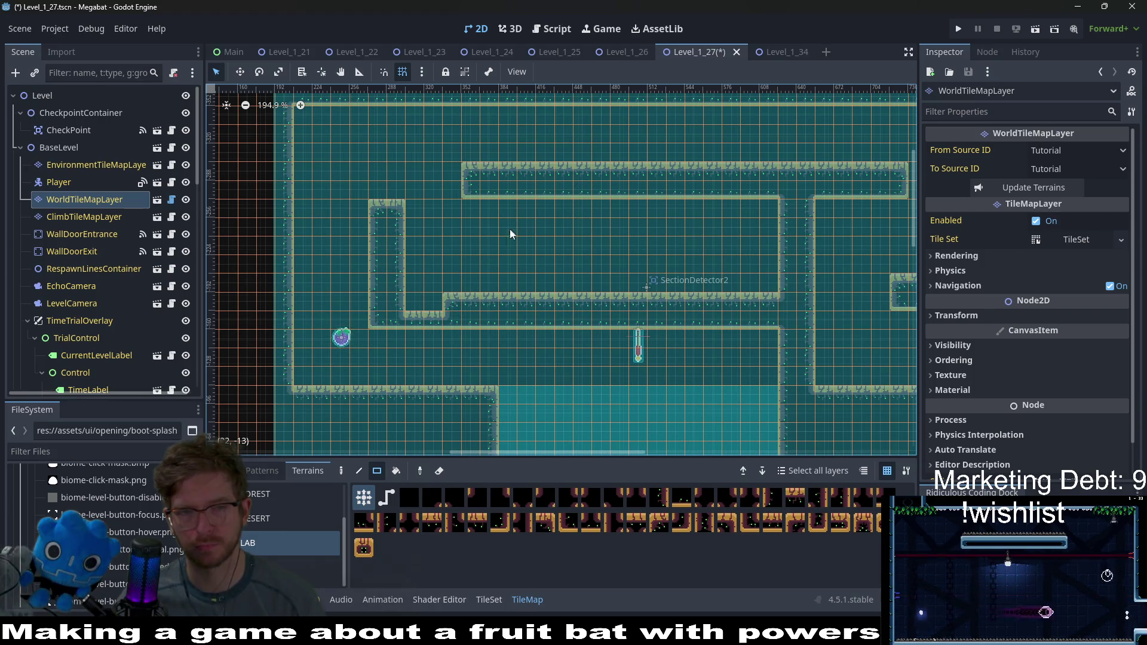
Step: Paint a 2x1 block on the upper platform and a two-tile notch in the lower platform
{"action": "left_click_drag", "start_coordinate": [513, 193], "coordinate": [520, 191]}
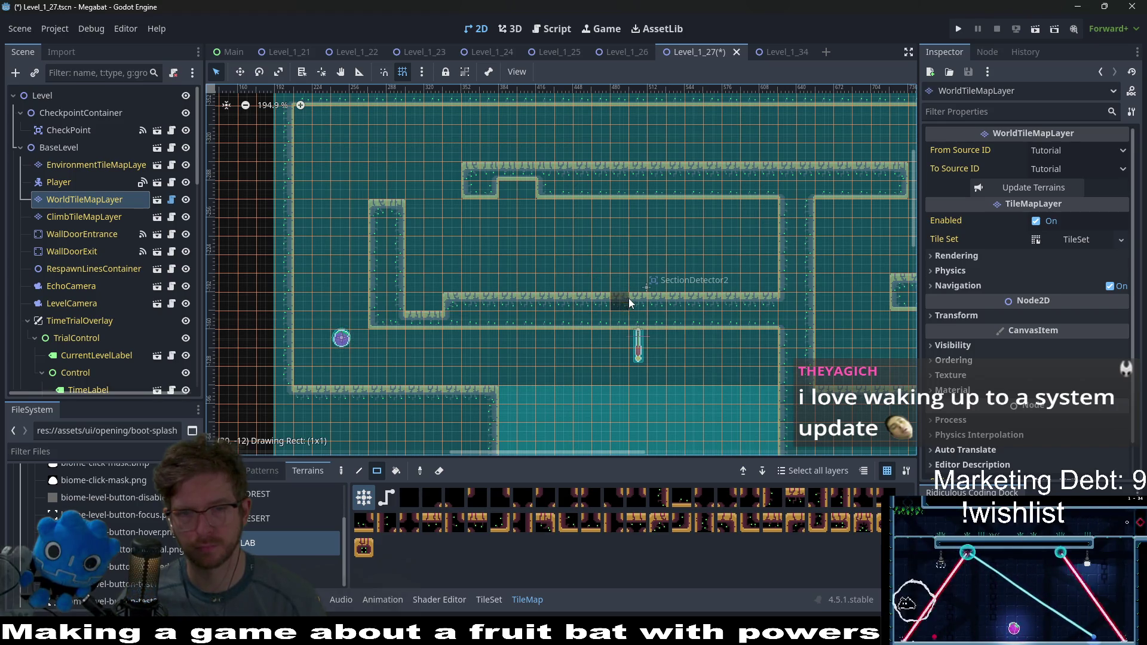
{"action": "left_click_drag", "start_coordinate": [629, 299], "coordinate": [633, 298]}
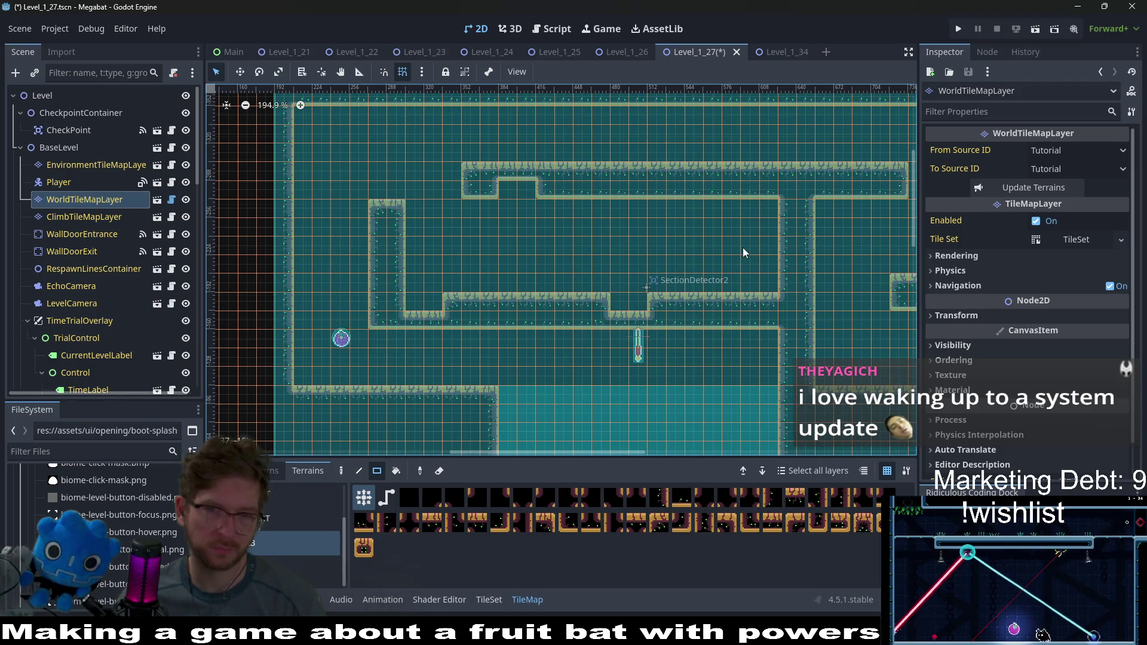
{"action": "scroll", "coordinate": [63, 290], "scroll_direction": "down", "scroll_amount": 5}
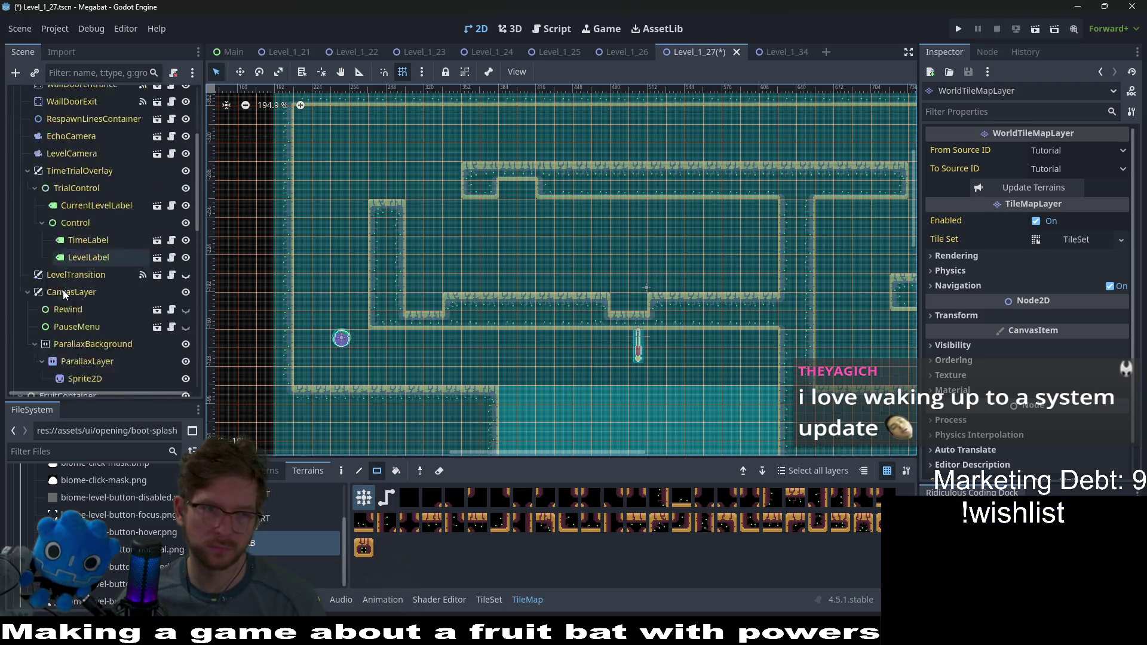
Step: Duplicate Fruit2 into a new Fruit3
{"action": "left_click", "coordinate": [66, 317]}
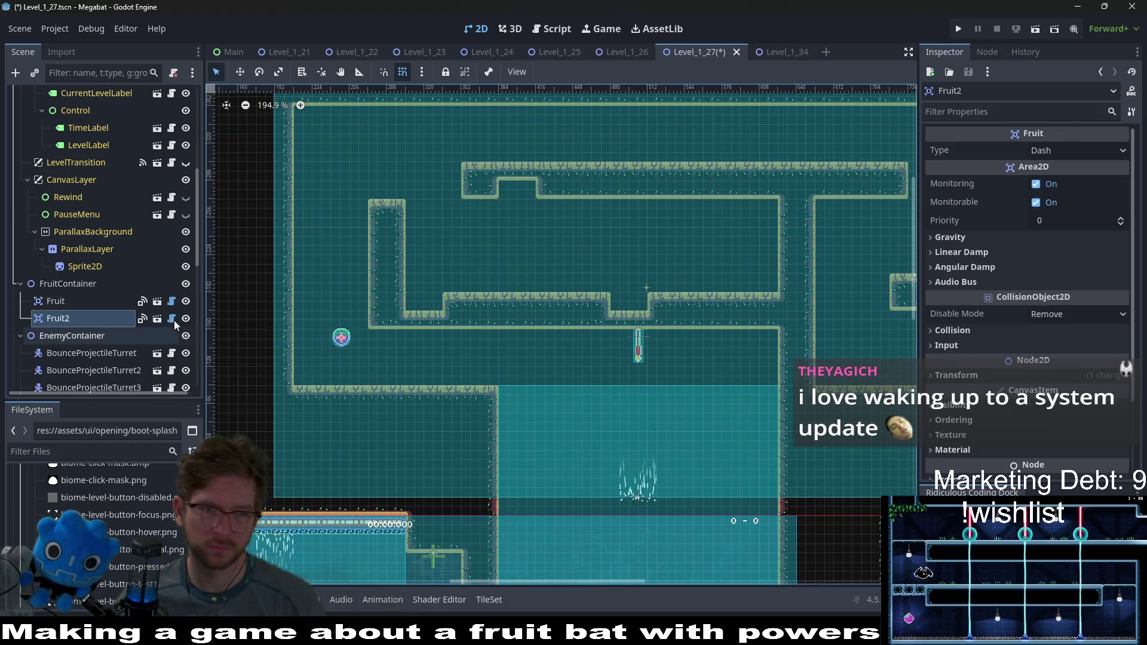
{"action": "key", "text": "ctrl+d"}
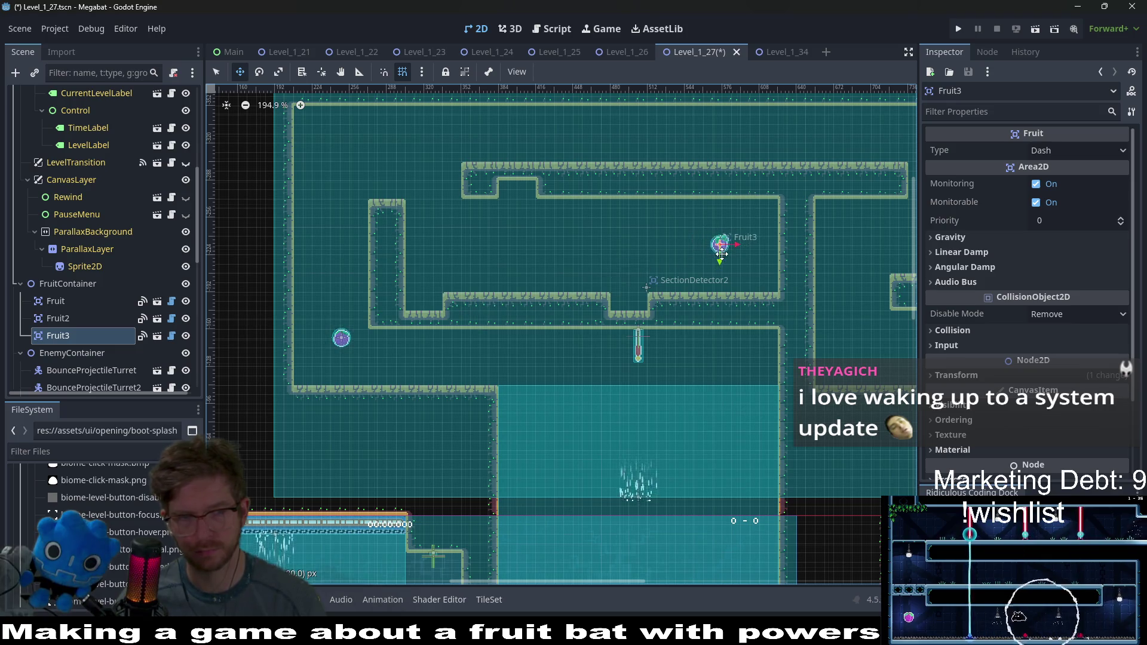
{"action": "scroll", "coordinate": [136, 306], "scroll_direction": "down", "scroll_amount": 10}
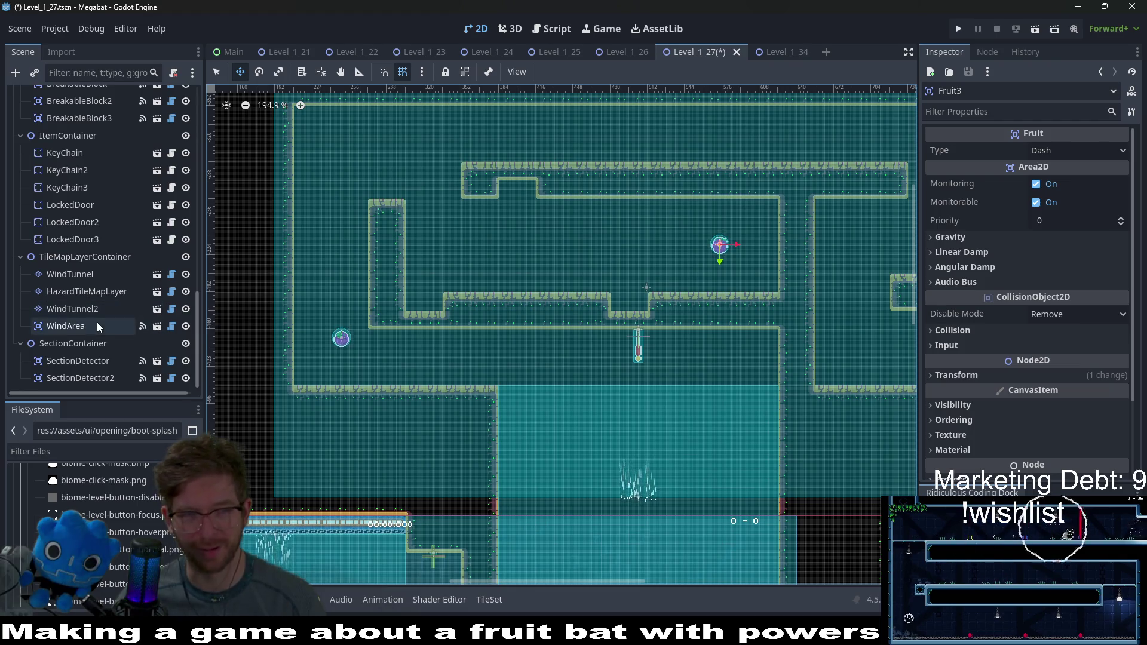
{"action": "scroll", "coordinate": [97, 326], "scroll_direction": "up", "scroll_amount": 6}
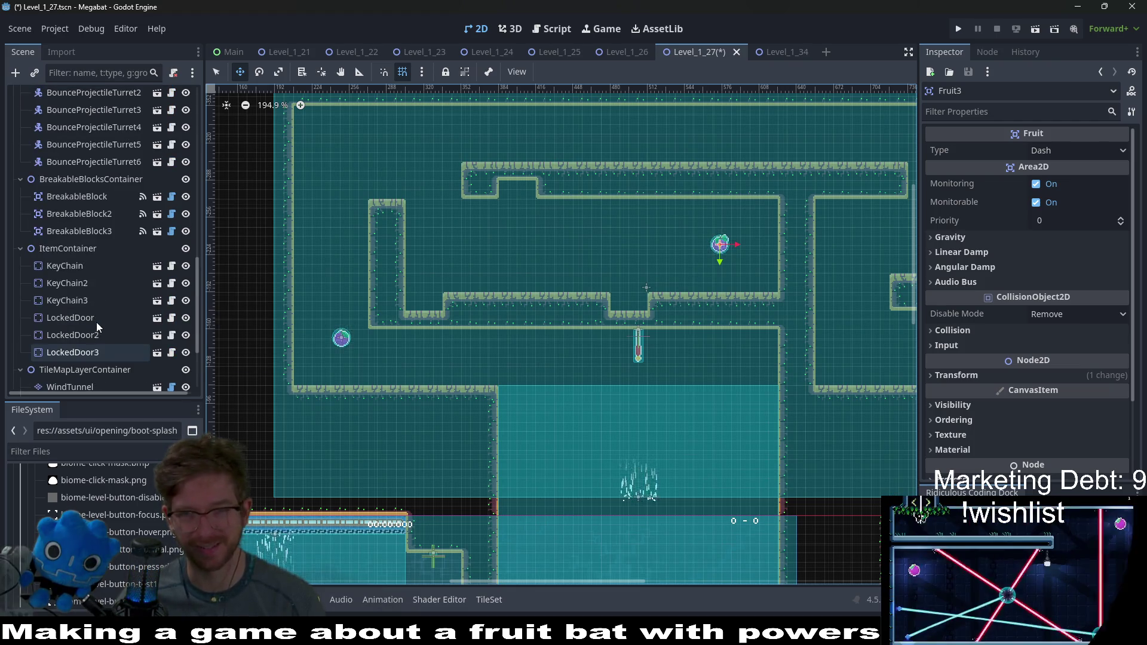
{"action": "scroll", "coordinate": [103, 313], "scroll_direction": "down", "scroll_amount": 6}
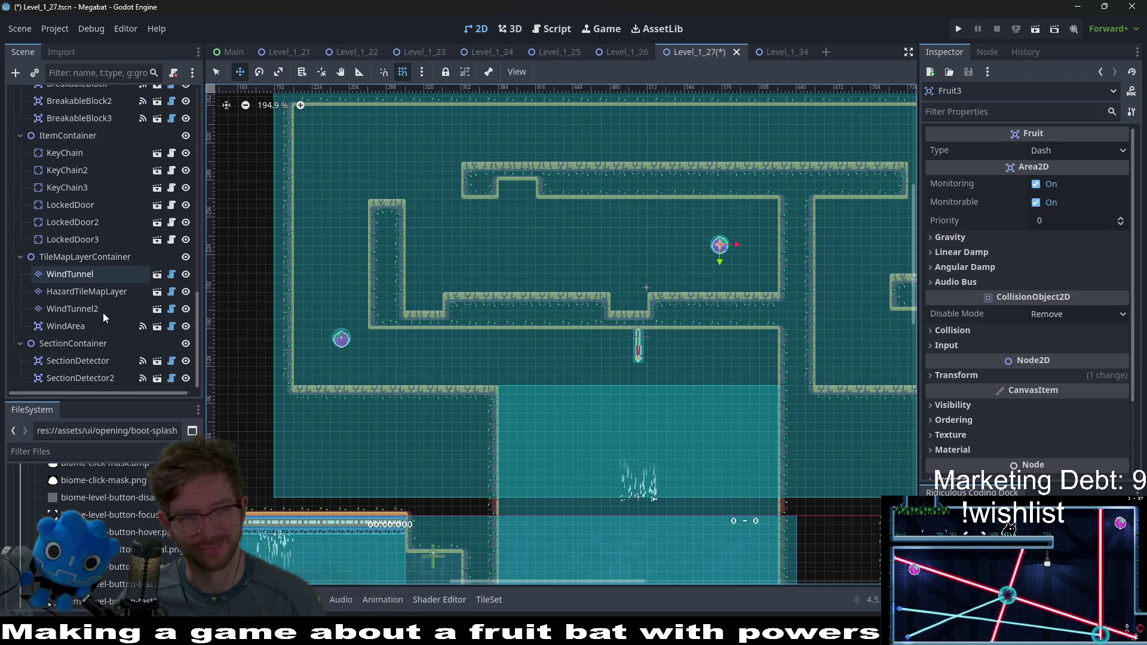
Step: Inspect LockedDoor3 and BreakableBlock3, then select BounceProjectileTurret6
{"action": "left_click", "coordinate": [72, 240]}
{"action": "scroll", "coordinate": [77, 338], "scroll_direction": "up", "scroll_amount": 8}
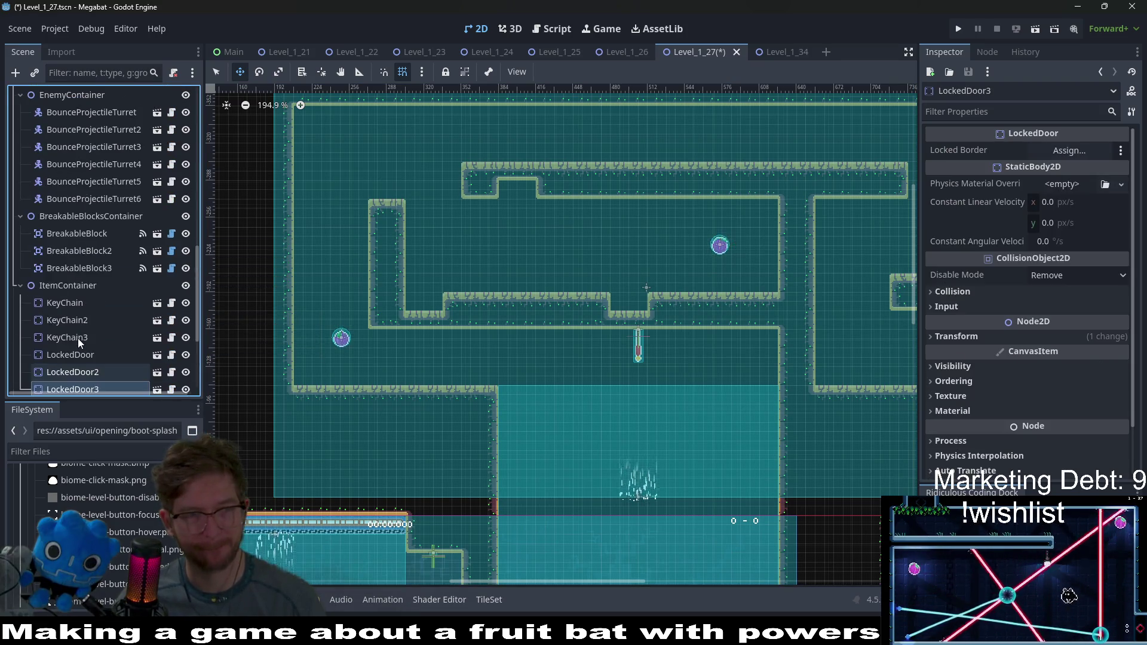
{"action": "left_click", "coordinate": [102, 269]}
{"action": "scroll", "coordinate": [117, 267], "scroll_direction": "up", "scroll_amount": 6}
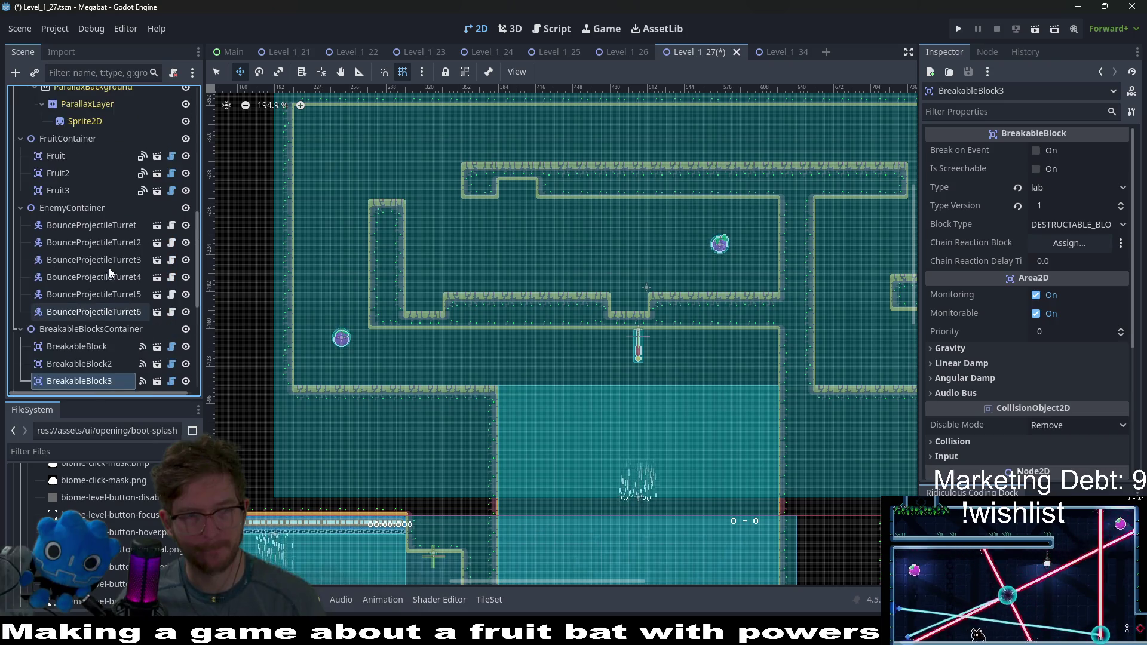
{"action": "left_click", "coordinate": [94, 312]}
{"action": "scroll", "coordinate": [579, 338], "scroll_direction": "down", "scroll_amount": 5}
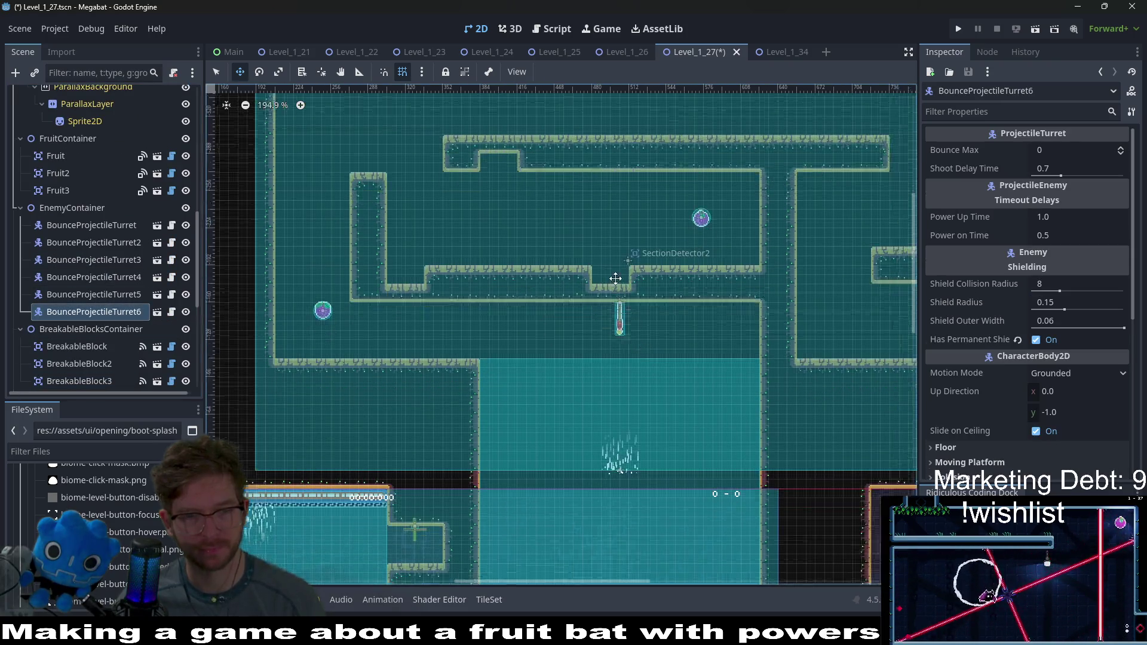
Step: Duplicate the turret as BounceProjectileTurret7, move it into the corridor, and disable its permanent shield
{"action": "left_click_drag", "start_coordinate": [579, 337], "coordinate": [532, 381]}
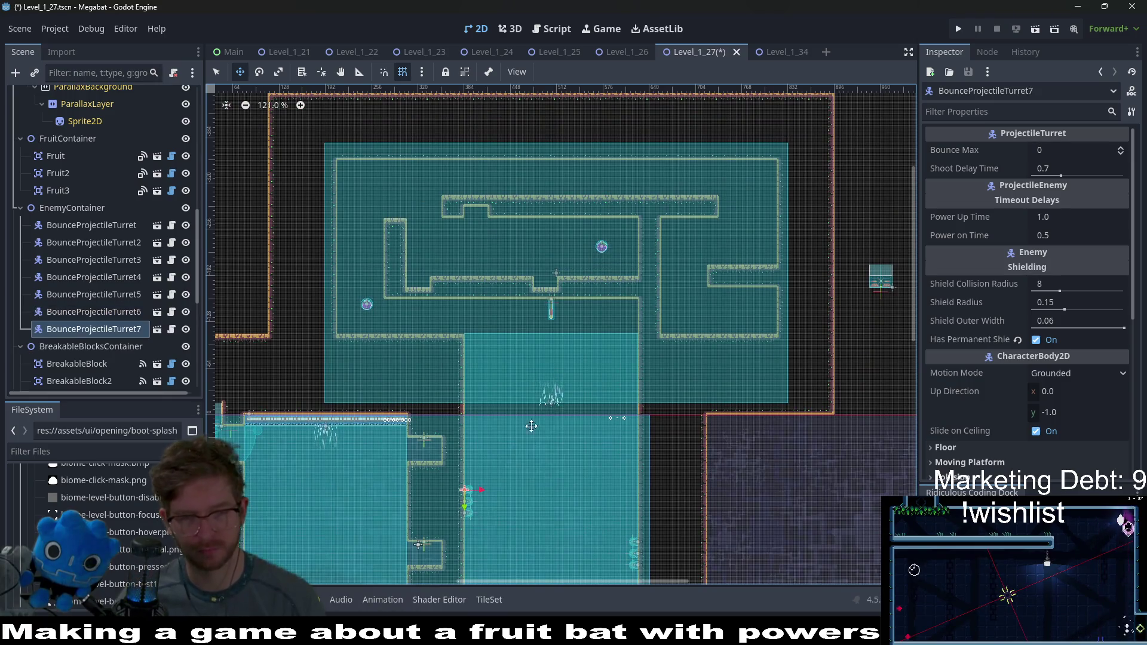
{"action": "key", "text": "ctrl+d"}
{"action": "left_click_drag", "start_coordinate": [522, 466], "coordinate": [629, 261]}
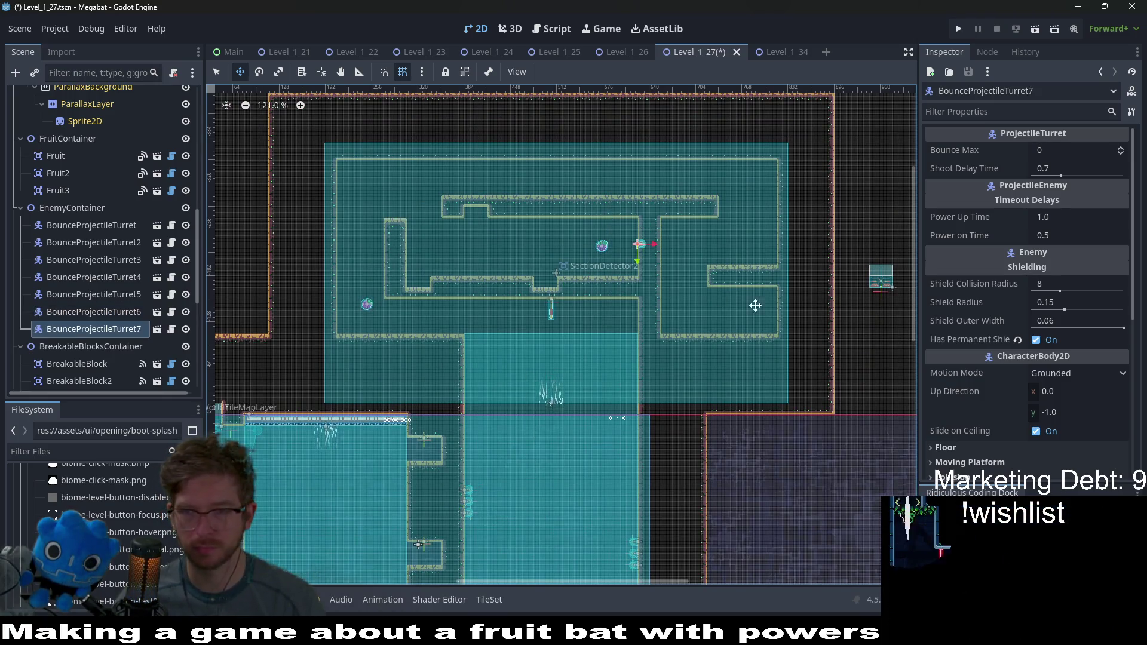
{"action": "left_click", "coordinate": [1036, 340]}
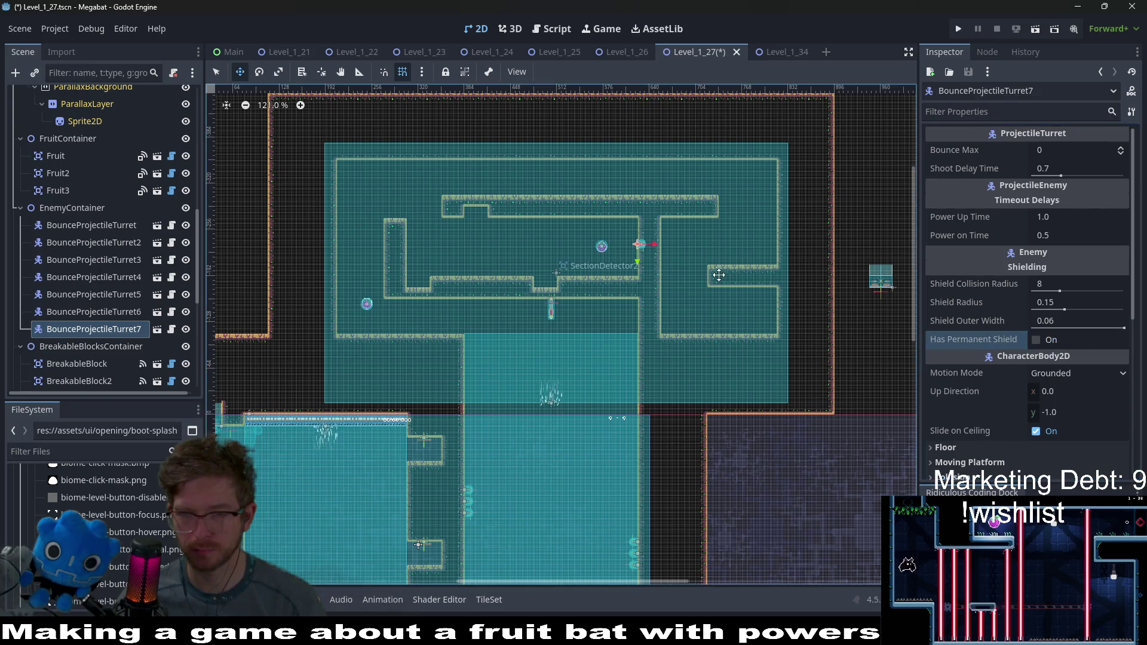
{"action": "scroll", "coordinate": [717, 275], "scroll_direction": "up", "scroll_amount": 5}
{"action": "left_click_drag", "start_coordinate": [592, 242], "coordinate": [585, 241]}
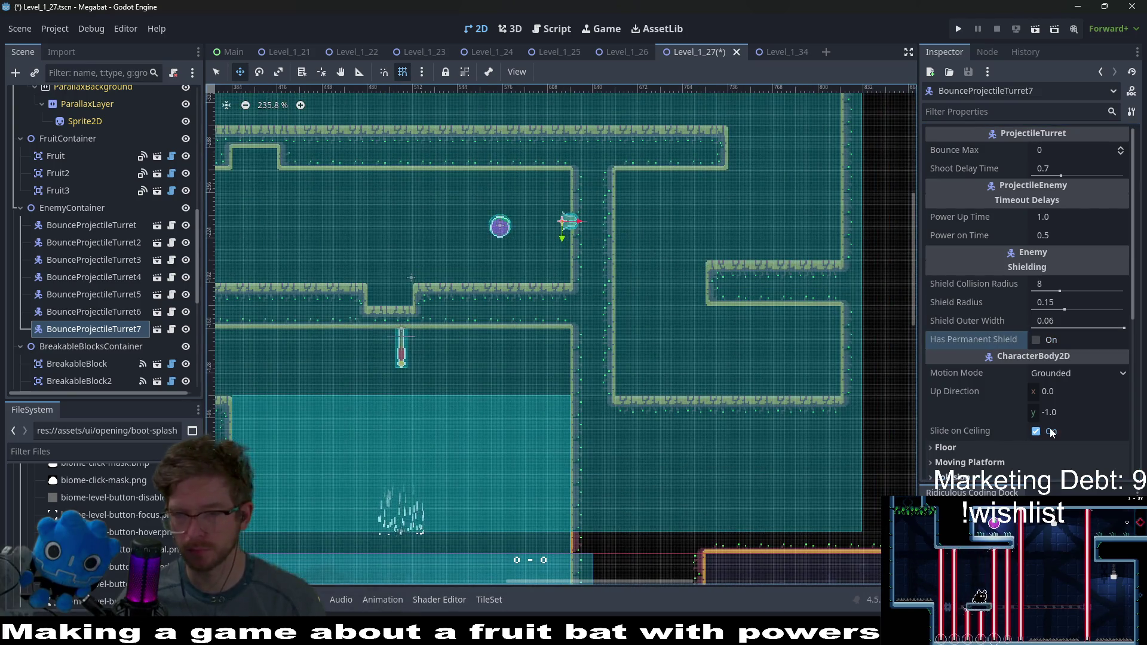
{"action": "scroll", "coordinate": [1037, 388], "scroll_direction": "down", "scroll_amount": 4}
Step: Rotate the turret 180° and place it against the right wall near the ceiling
{"action": "left_click", "coordinate": [1020, 351]}
{"action": "left_click", "coordinate": [1062, 411]}
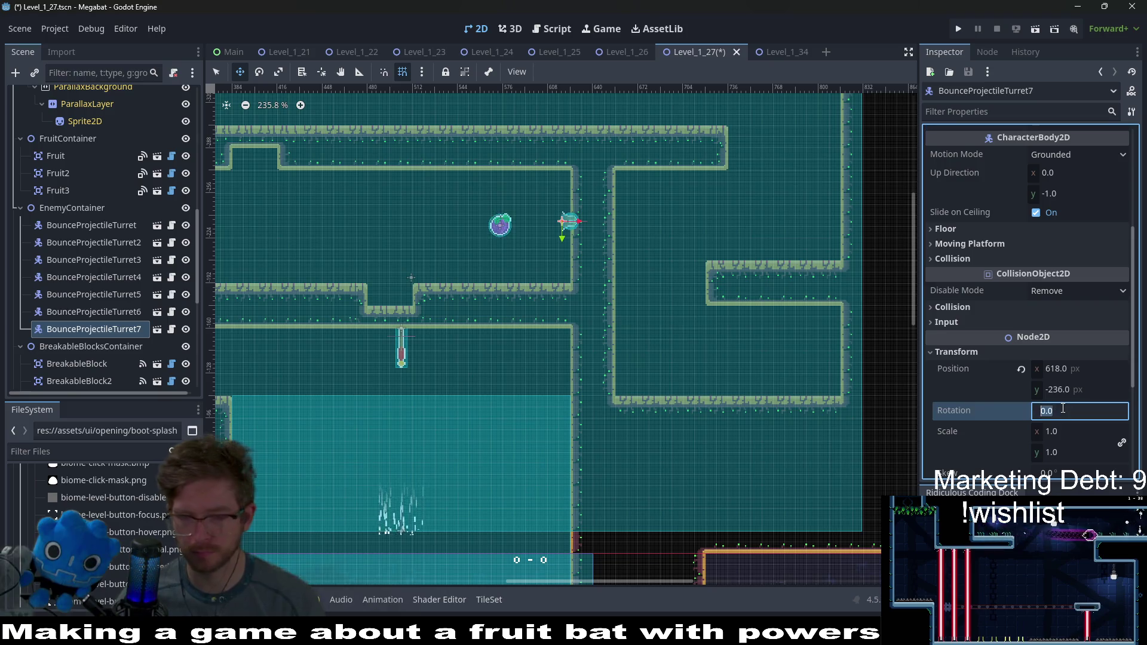
{"action": "type", "text": "180"}
{"action": "key", "text": "Return"}
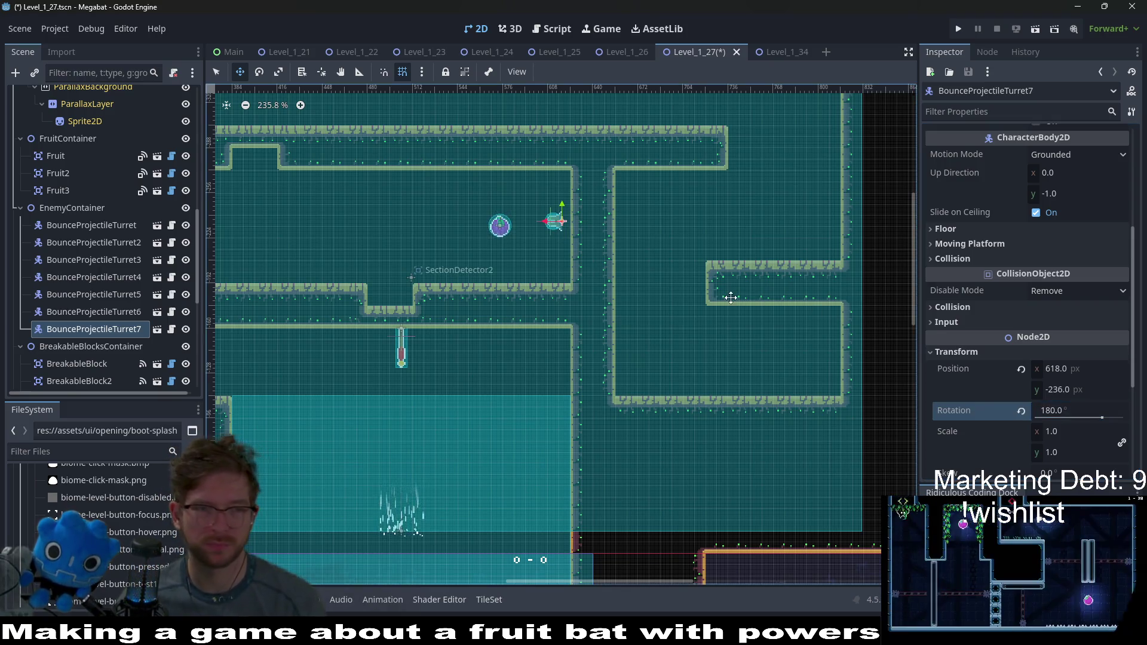
{"action": "scroll", "coordinate": [534, 195], "scroll_direction": "up", "scroll_amount": 8}
{"action": "left_click_drag", "start_coordinate": [498, 234], "coordinate": [511, 159]}
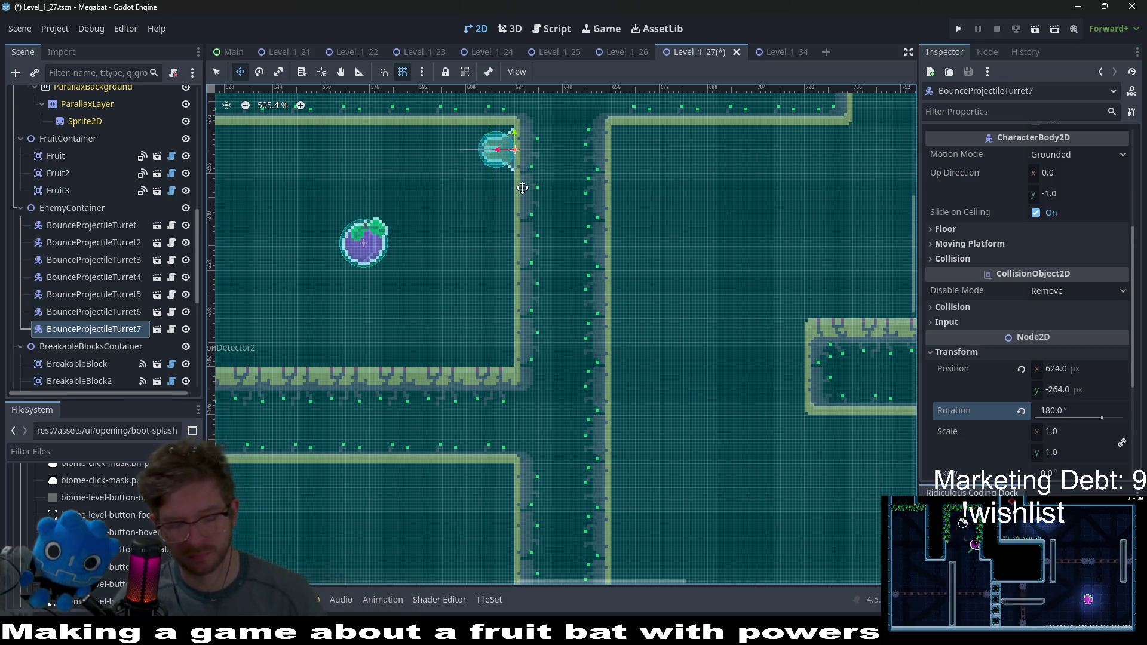
Step: Duplicate the turret four more times to stack BounceProjectileTurret8–11 below it
{"action": "key", "text": "ctrl+d"}
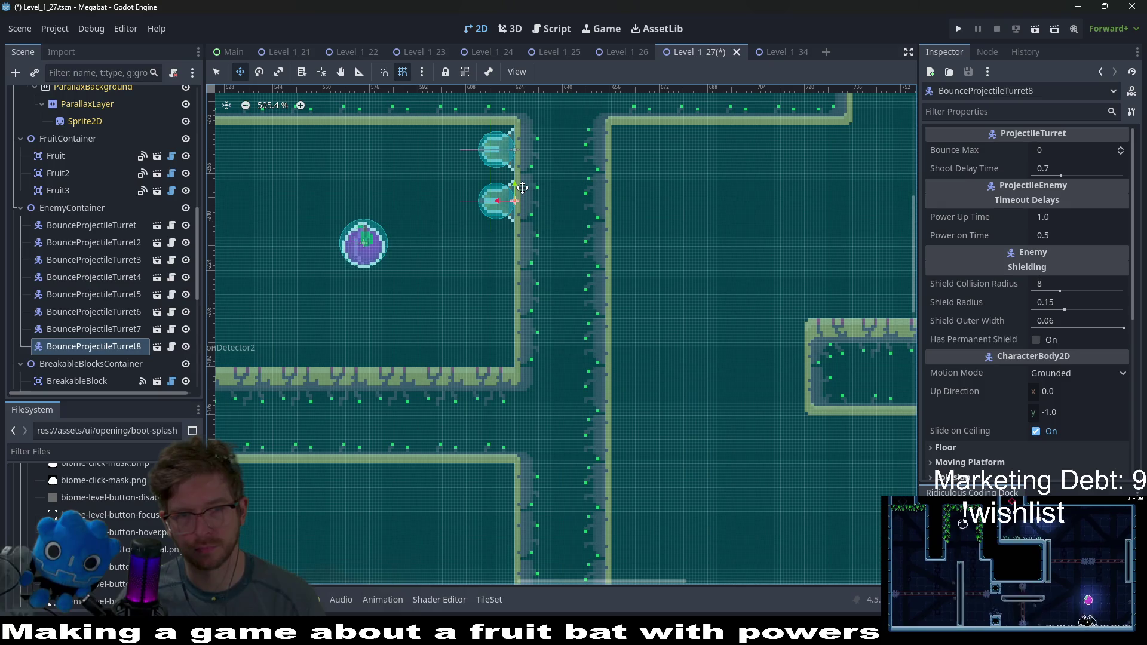
{"action": "key", "text": "ctrl+d"}
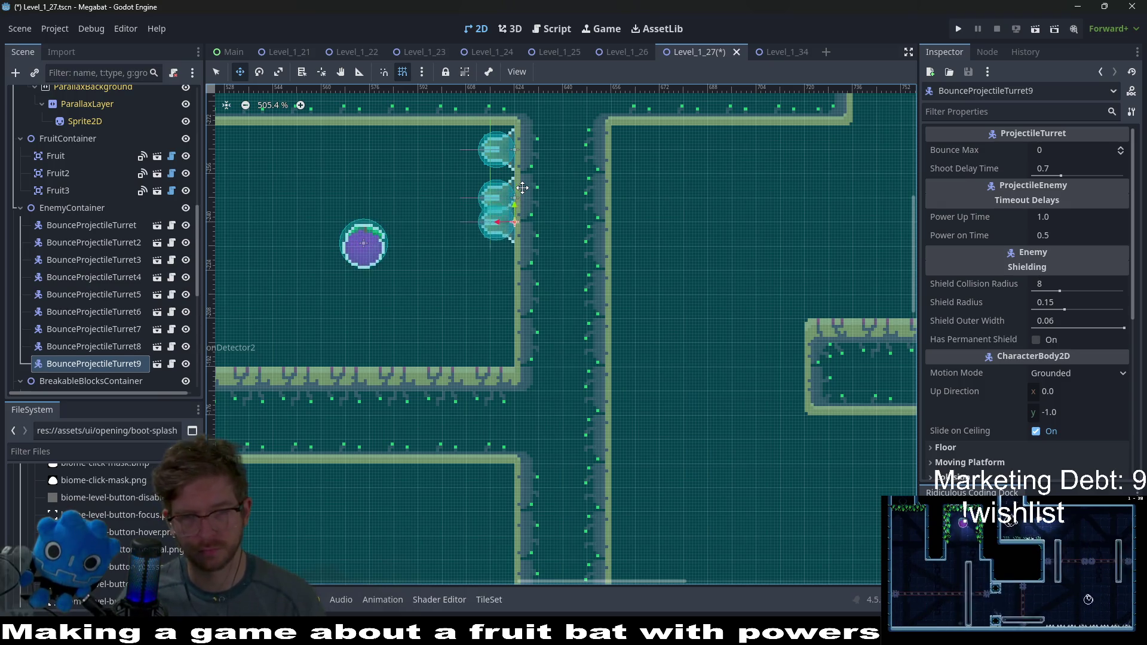
{"action": "key", "text": "ctrl+d"}
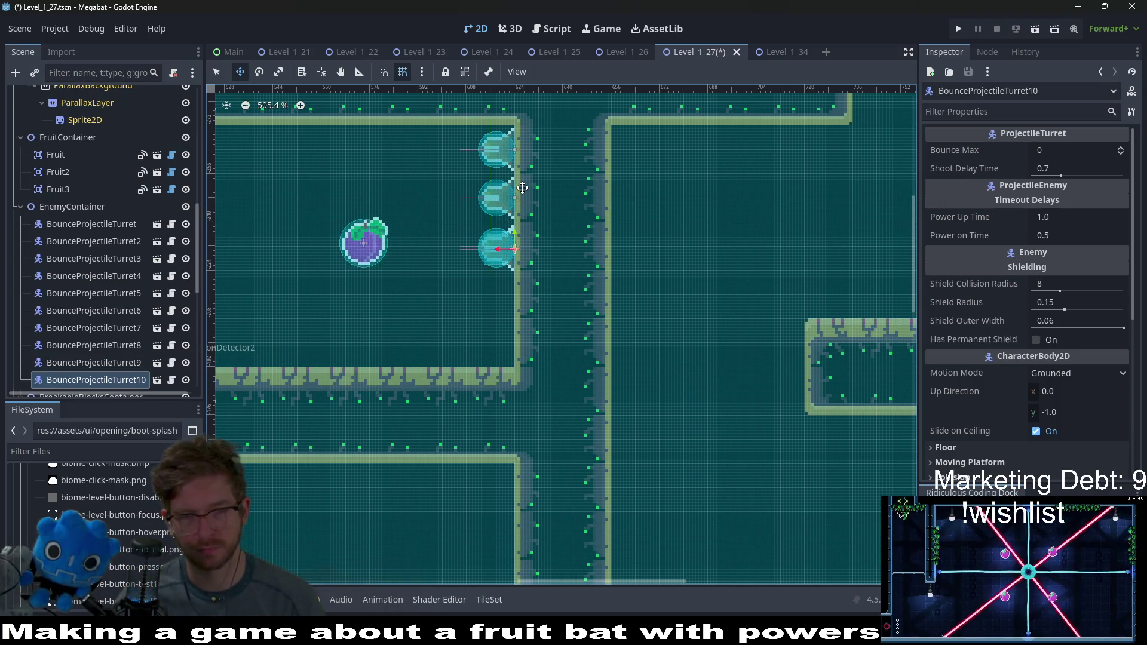
{"action": "key", "text": "ctrl+d"}
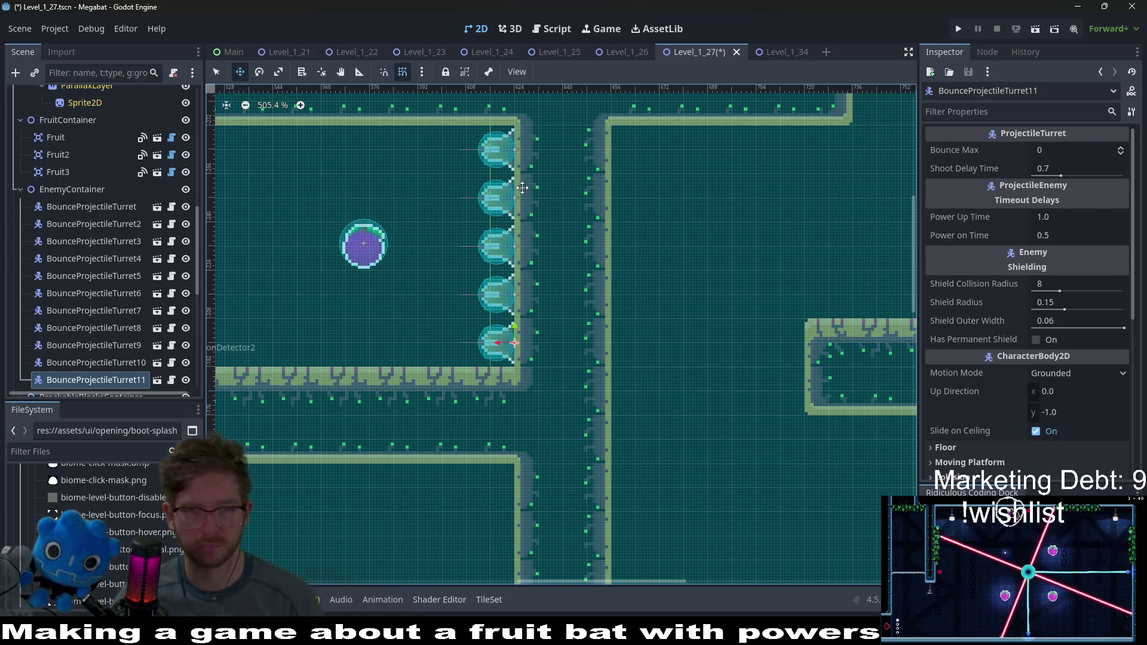
{"action": "scroll", "coordinate": [523, 187], "scroll_direction": "down", "scroll_amount": 6}
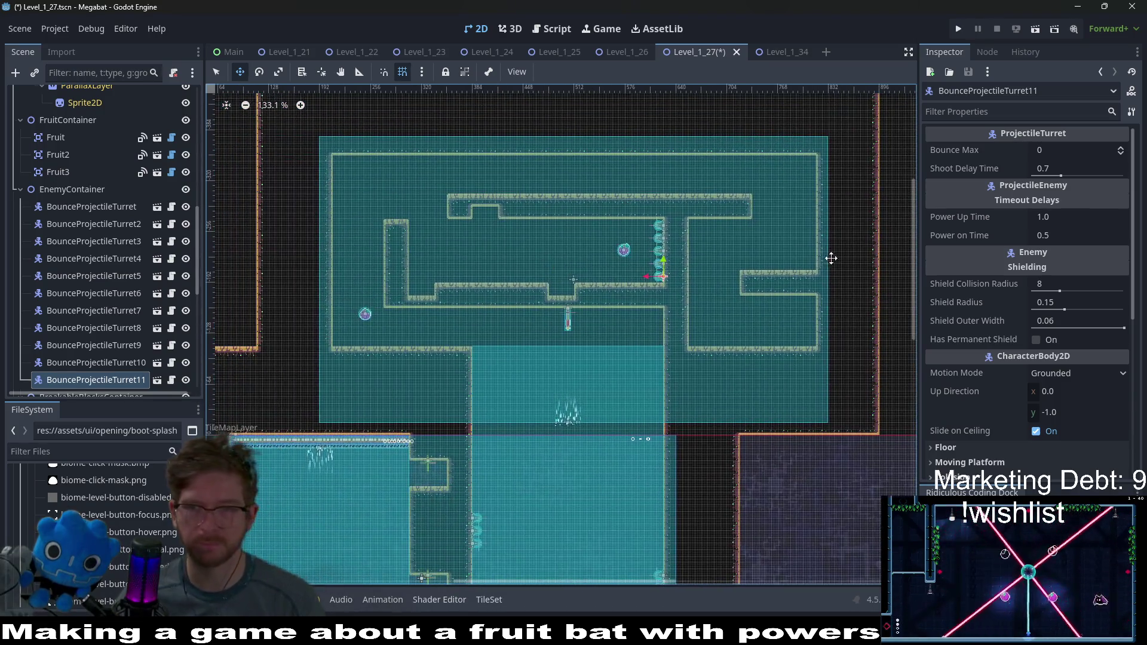
Step: Set Shoot Delay Time to 1 for all five turrets and save the scene
{"action": "left_click", "coordinate": [131, 311], "text": "shift"}
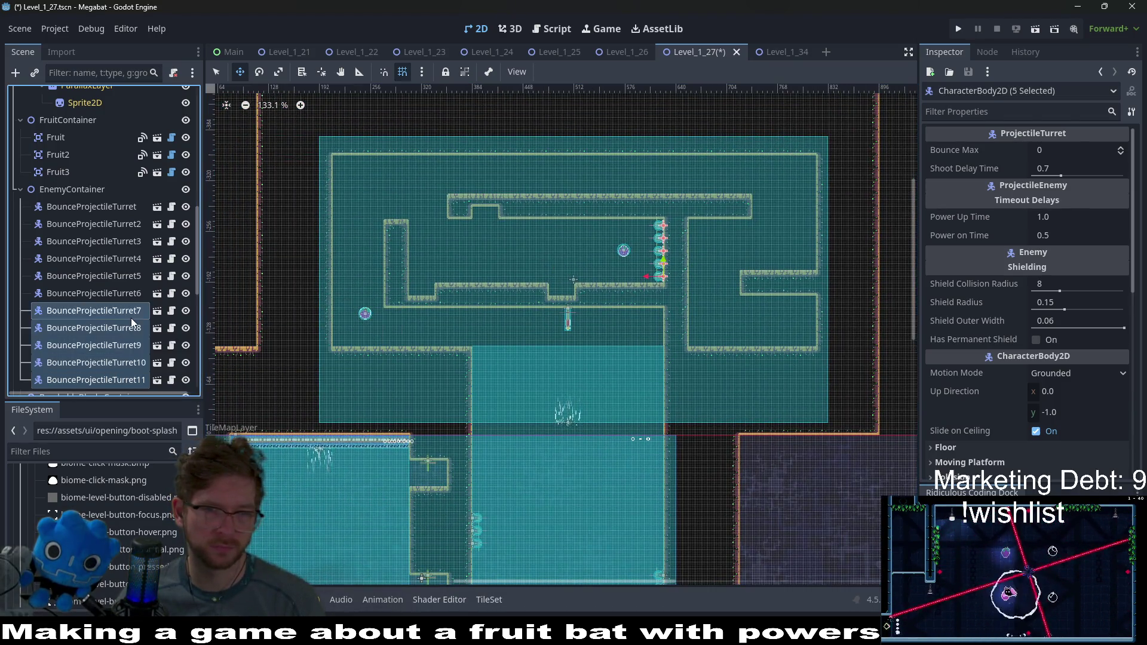
{"action": "scroll", "coordinate": [648, 396], "scroll_direction": "down", "scroll_amount": 2}
{"action": "scroll", "coordinate": [648, 397], "scroll_direction": "up", "scroll_amount": 2}
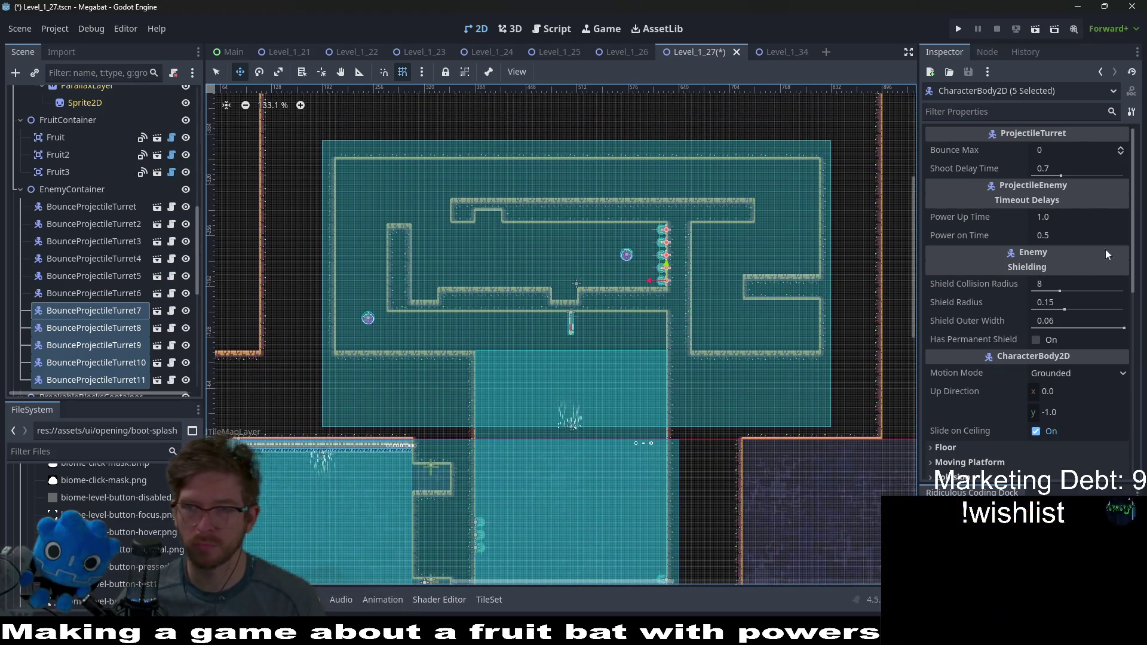
{"action": "left_click", "coordinate": [1075, 170]}
{"action": "type", "text": "1"}
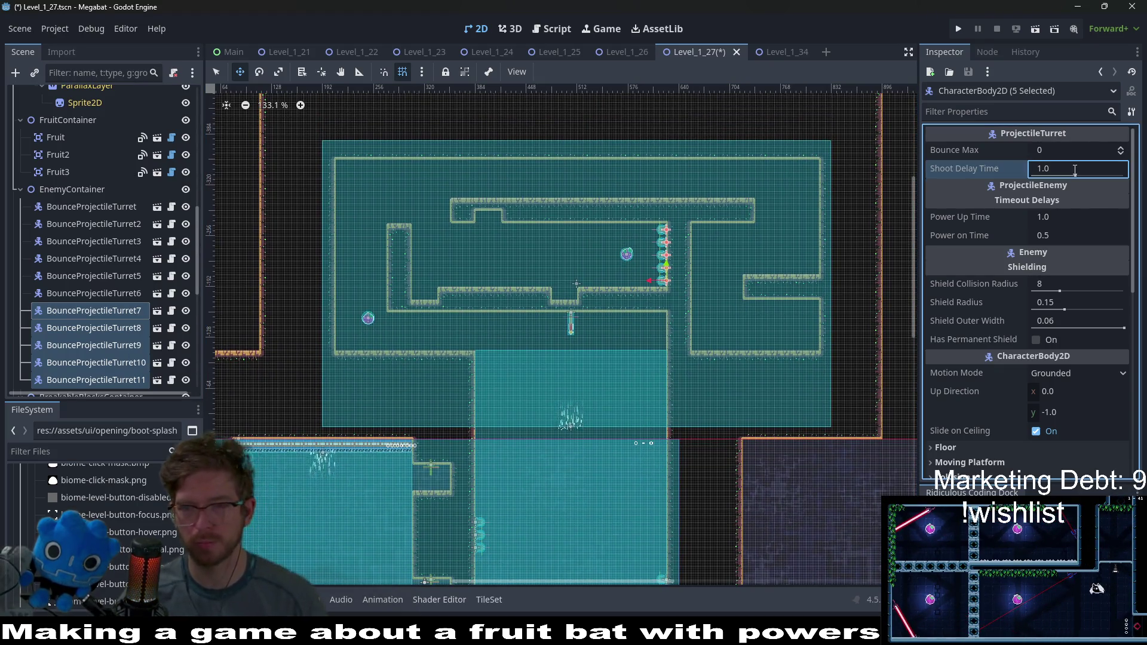
{"action": "key", "text": "ctrl+s"}
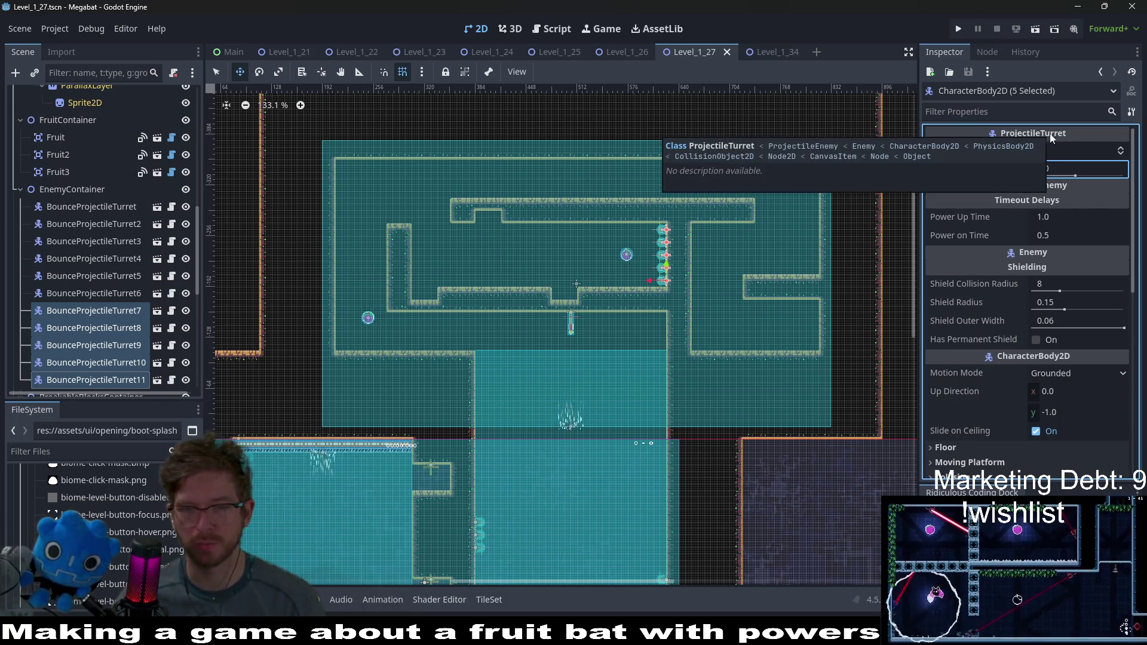
Step: Run the level and fly the bat around to collect all three keys
{"action": "left_click", "coordinate": [1037, 30]}
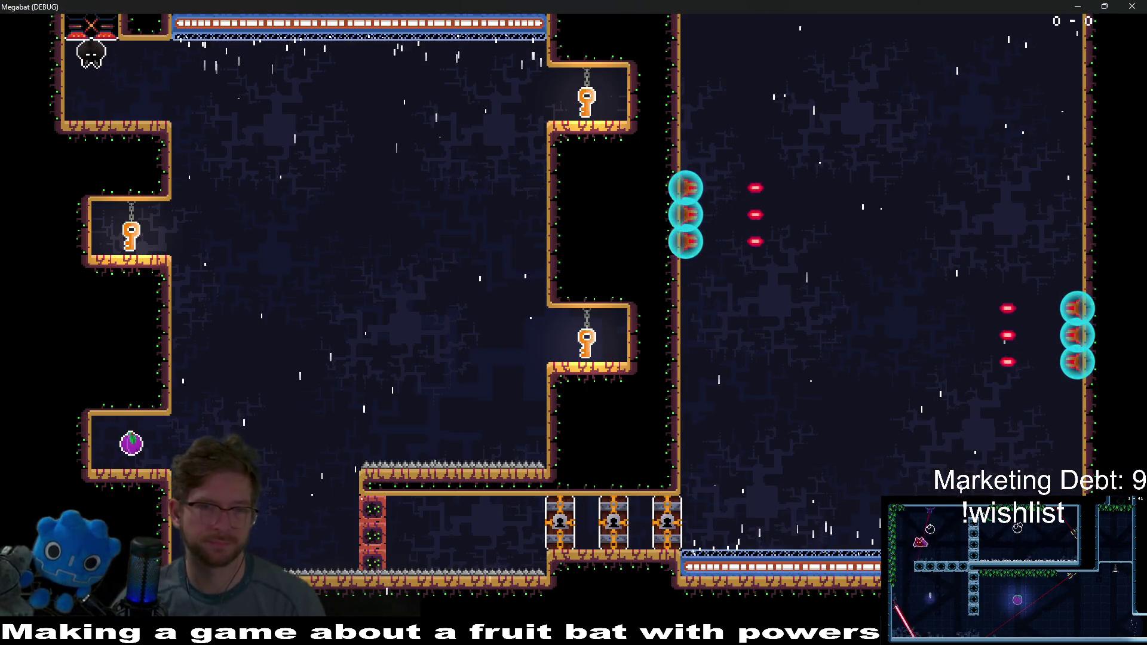
{"action": "key", "text": "Right"}
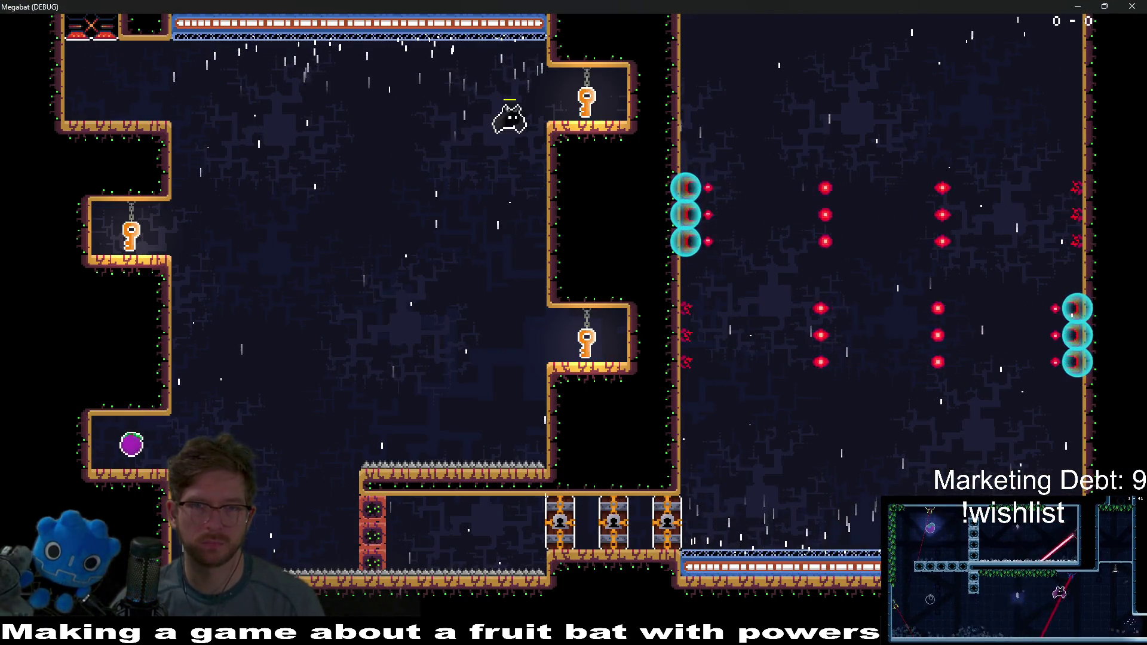
{"action": "key", "text": "Left"}
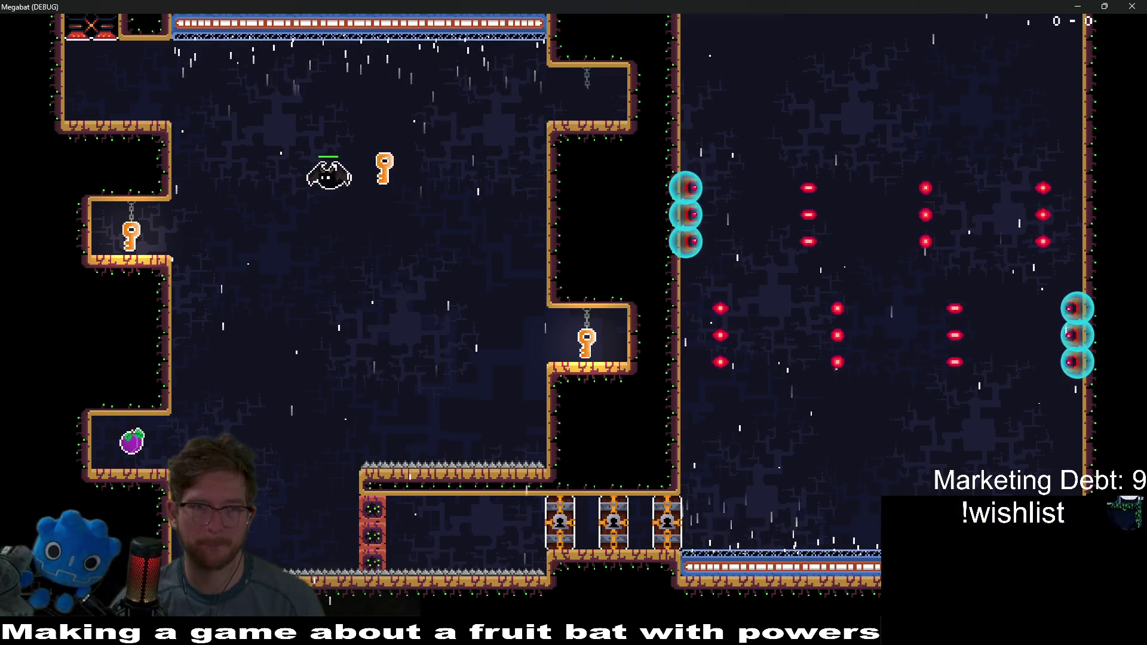
{"action": "key", "text": "Left"}
{"action": "key", "text": "Right"}
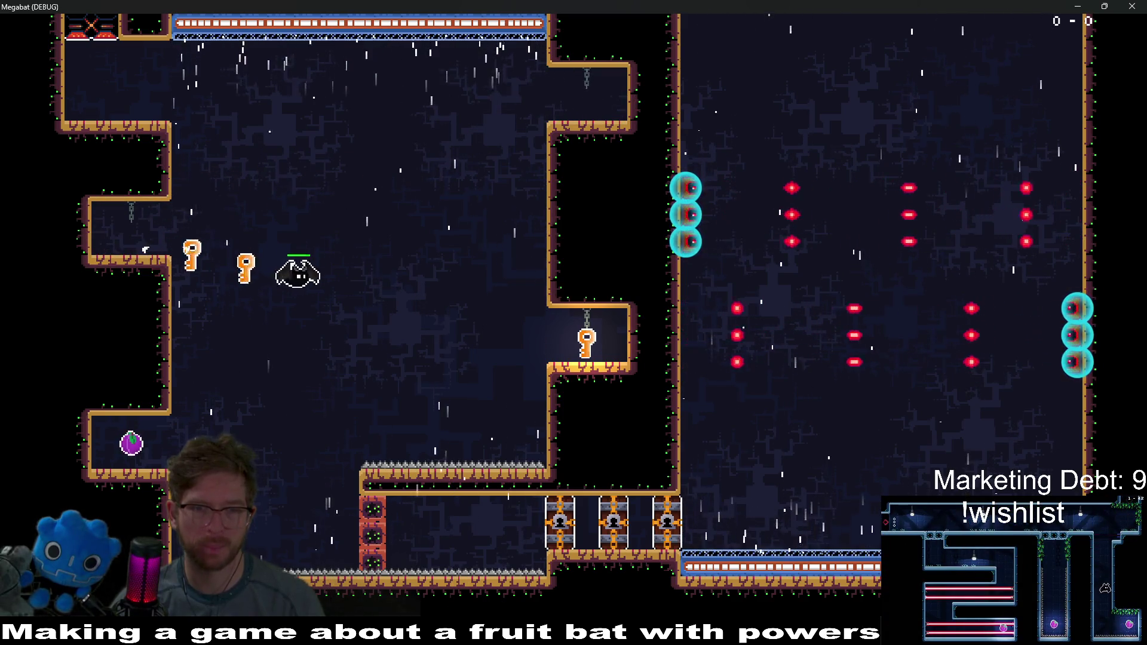
{"action": "key", "text": "Right"}
{"action": "key", "text": "Left"}
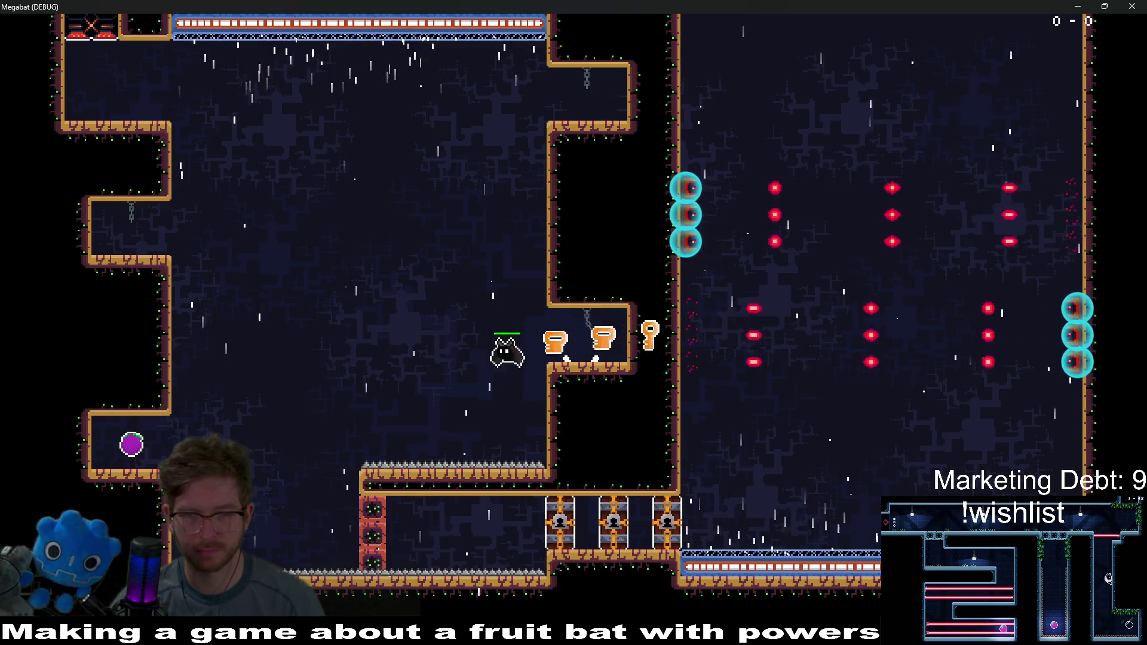
{"action": "key", "text": "Left"}
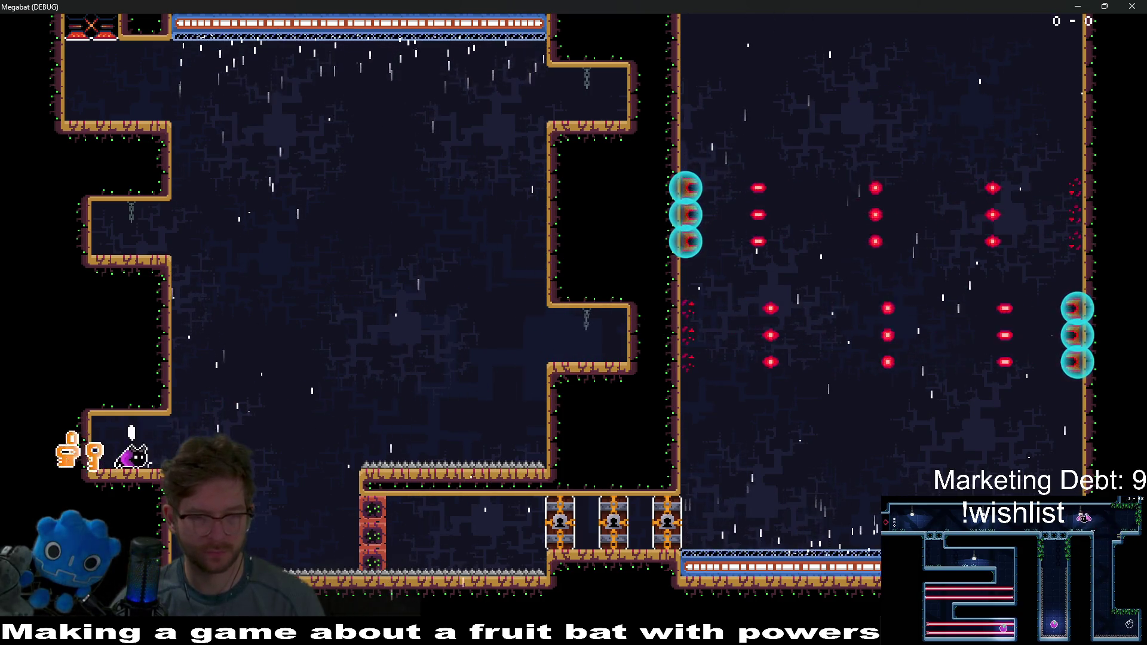
Step: Unlock the first locked door and fly up through the spike-ball room into the room above
{"action": "key", "text": "Right"}
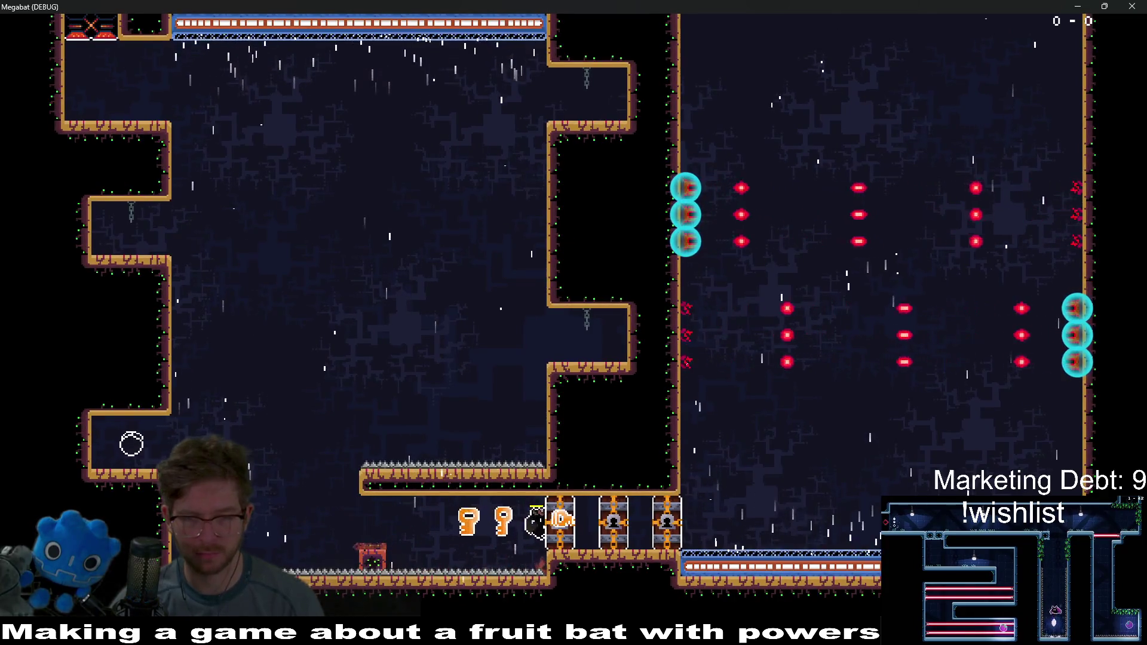
{"action": "key", "text": "Right"}
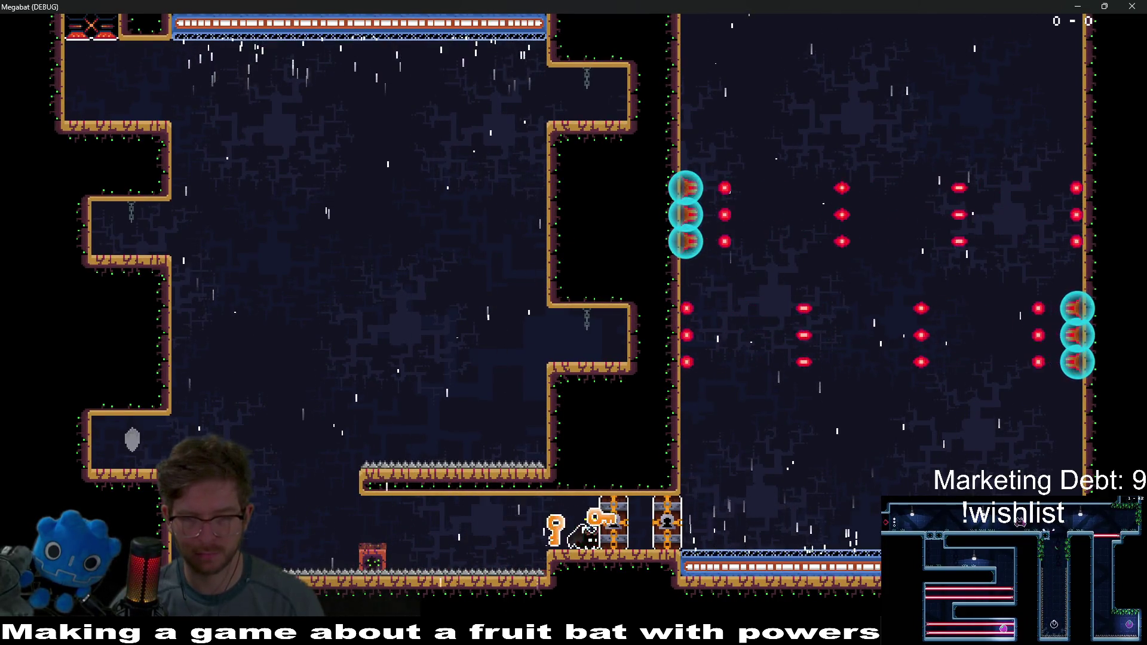
{"action": "key", "text": "Right"}
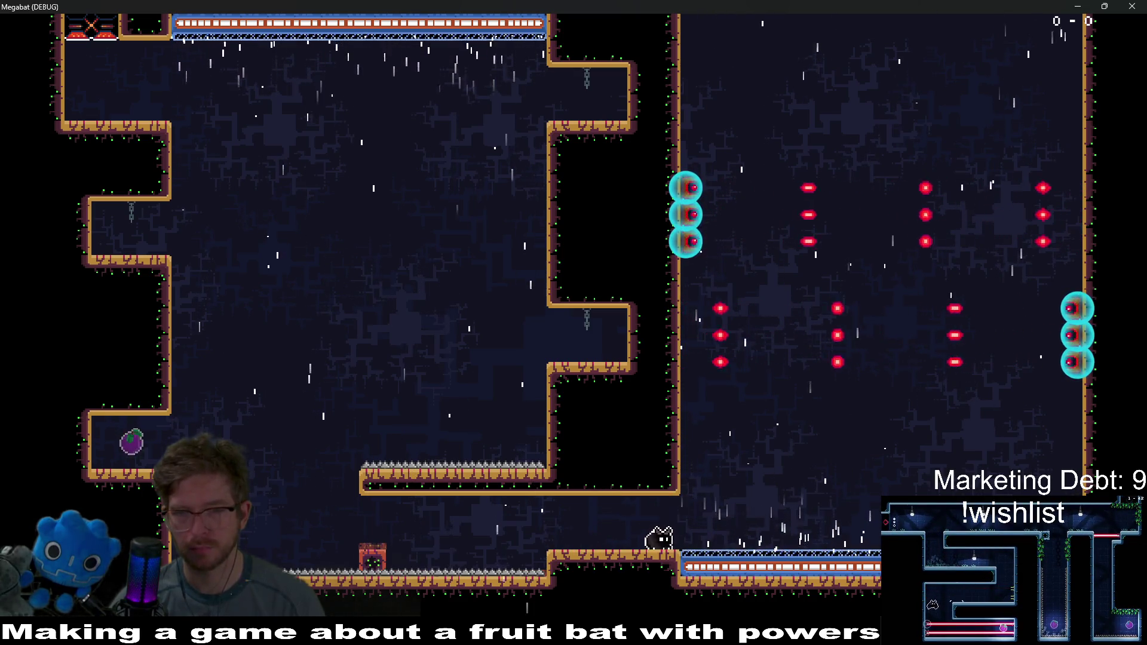
{"action": "key", "text": "Right"}
{"action": "key", "text": "Up"}
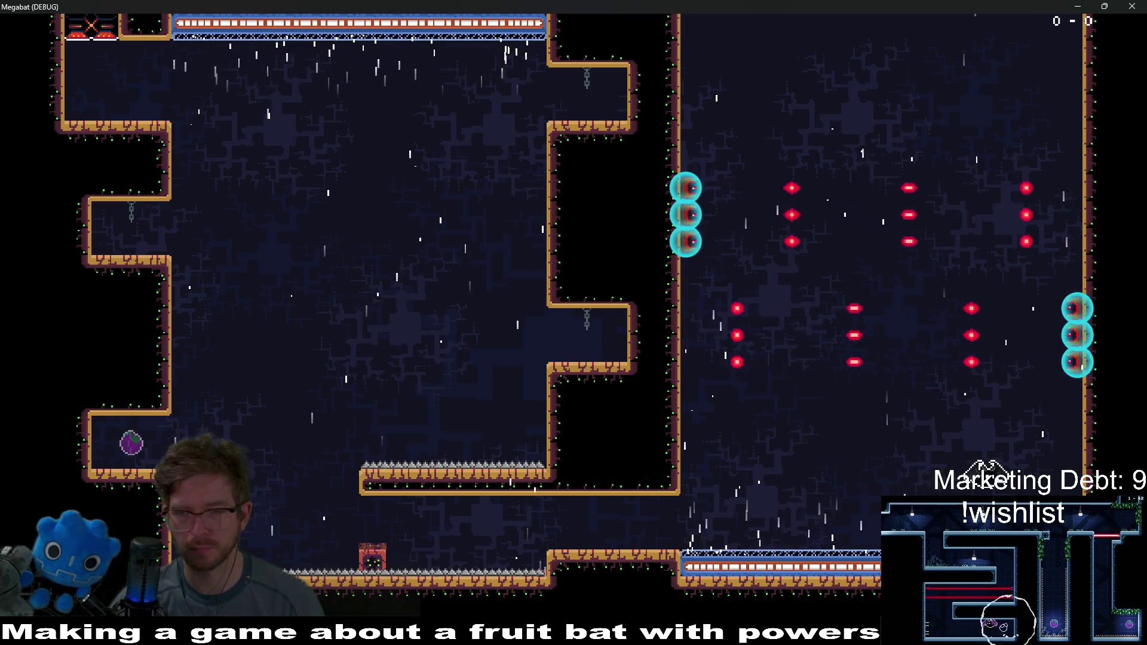
{"action": "key", "text": "Left"}
{"action": "key", "text": "Up"}
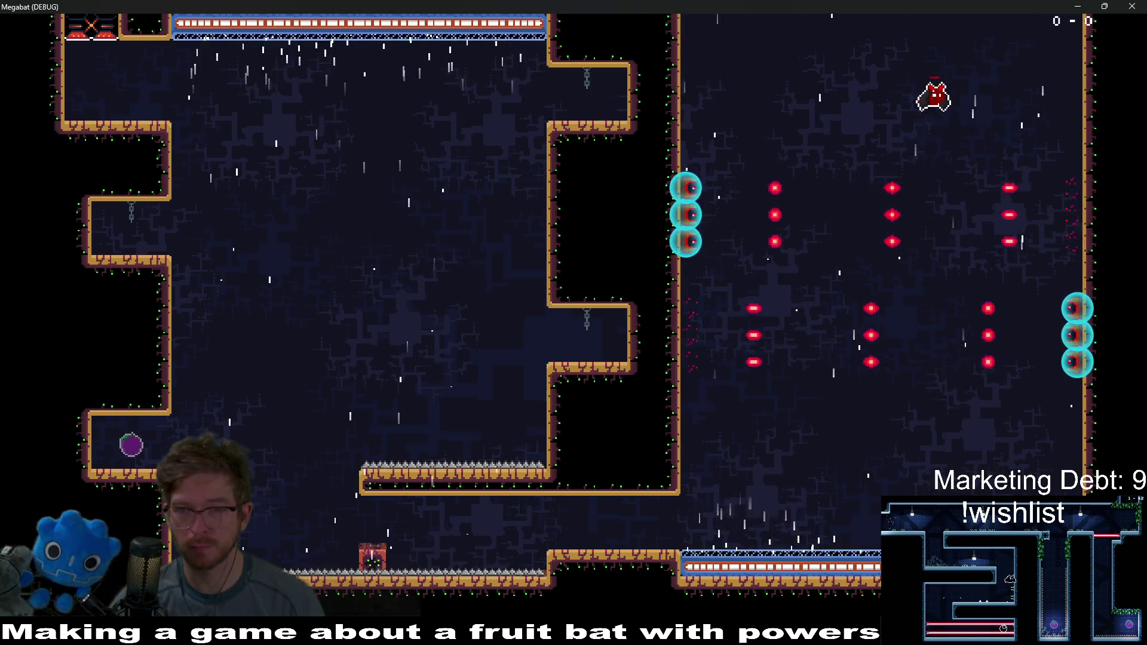
{"action": "key", "text": "Up"}
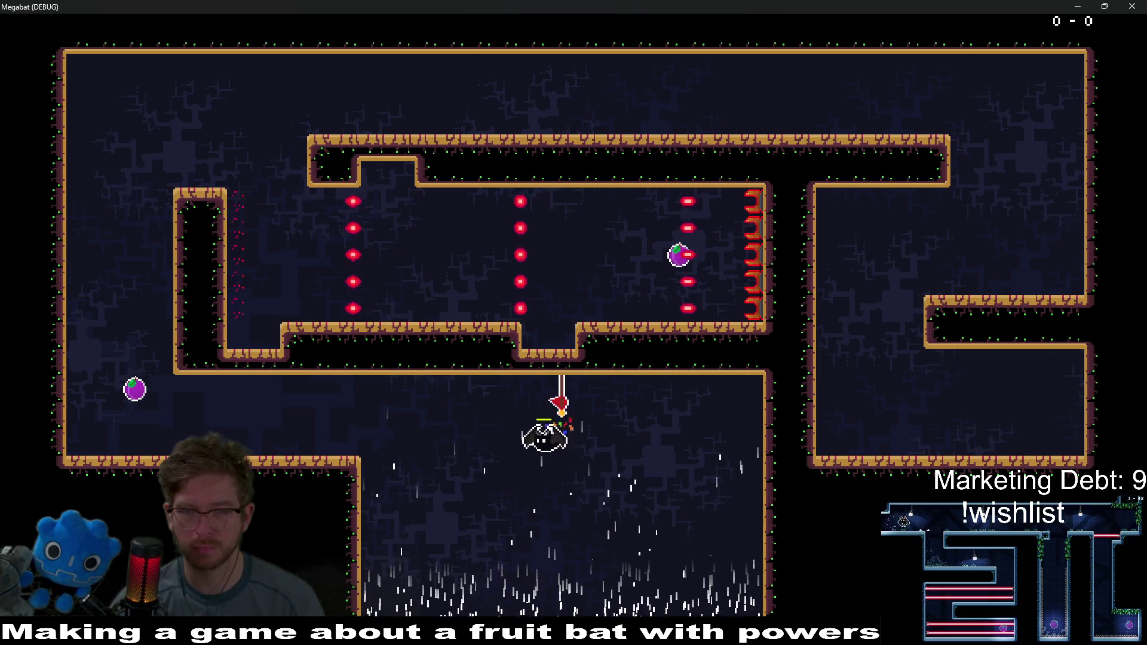
Step: Fly the bat up the shaft into the turret room until it dies in a red hazard column, then end the game with F8
{"action": "key", "text": "Left"}
{"action": "key", "text": "Down"}
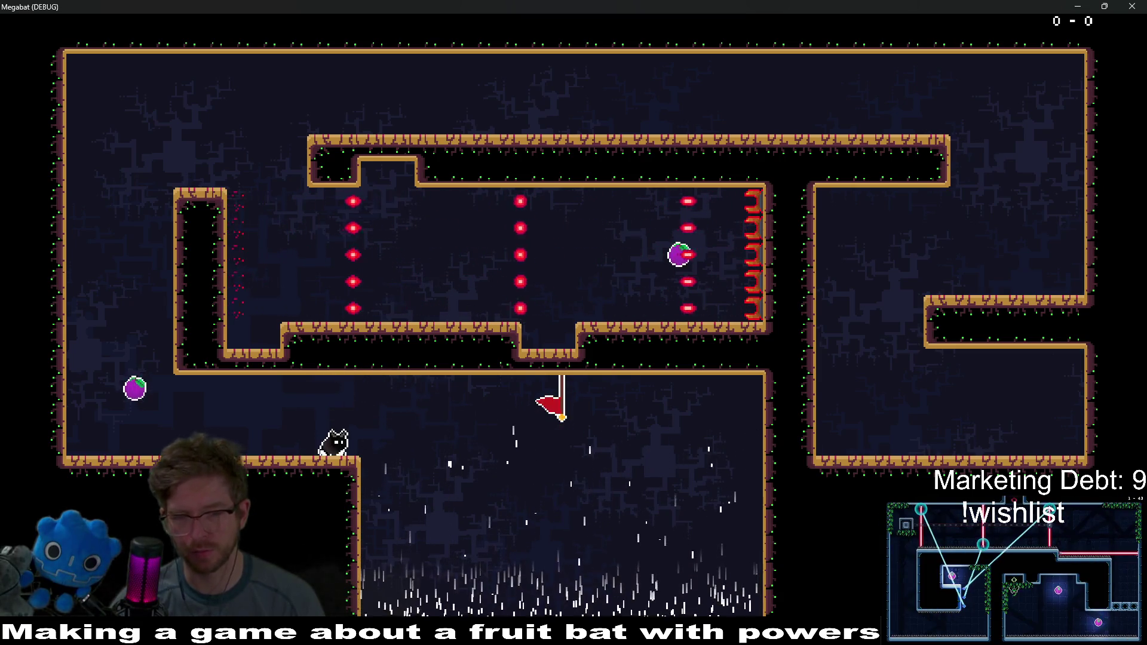
{"action": "key", "text": "Left"}
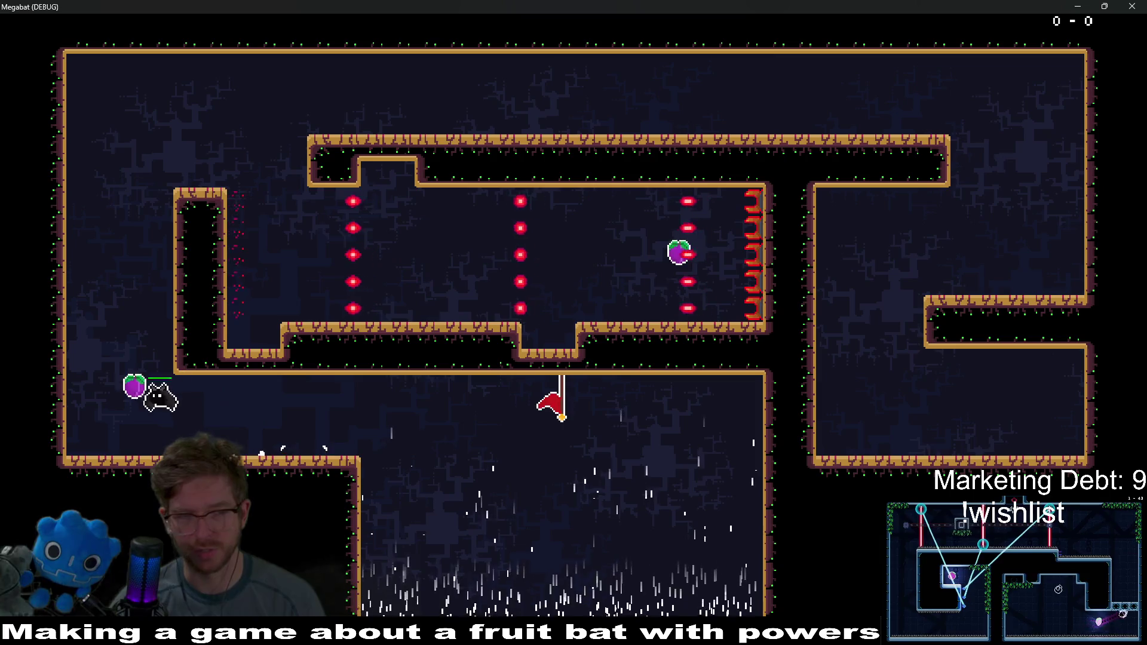
{"action": "key", "text": "Up"}
{"action": "key", "text": "Right"}
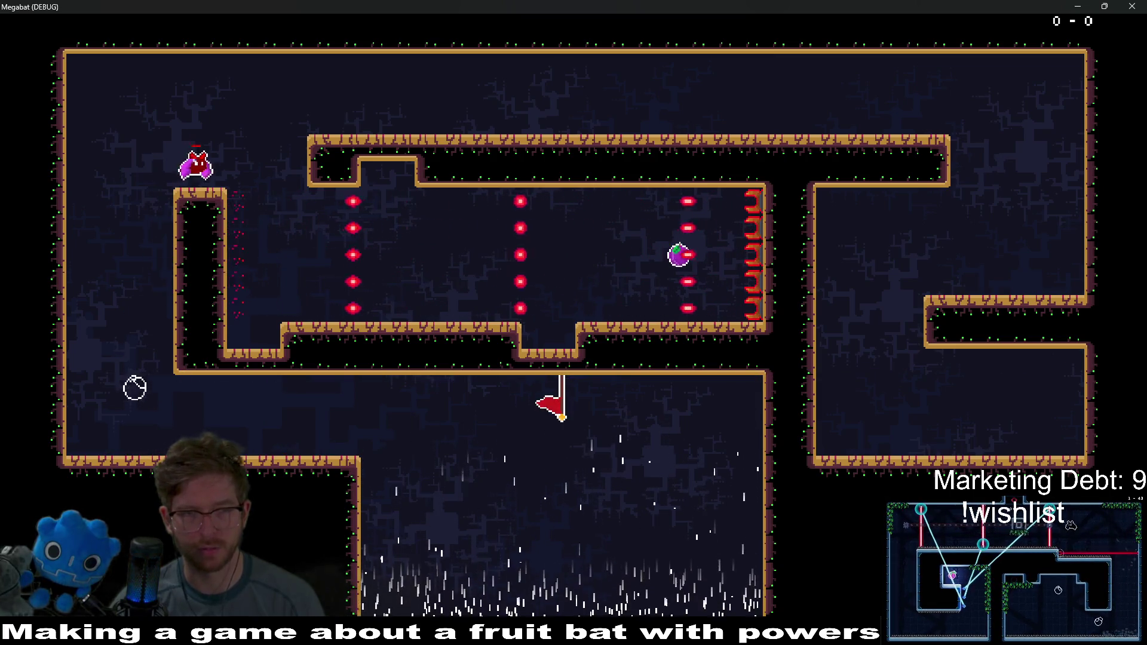
{"action": "key", "text": "Right"}
{"action": "key", "text": "Down"}
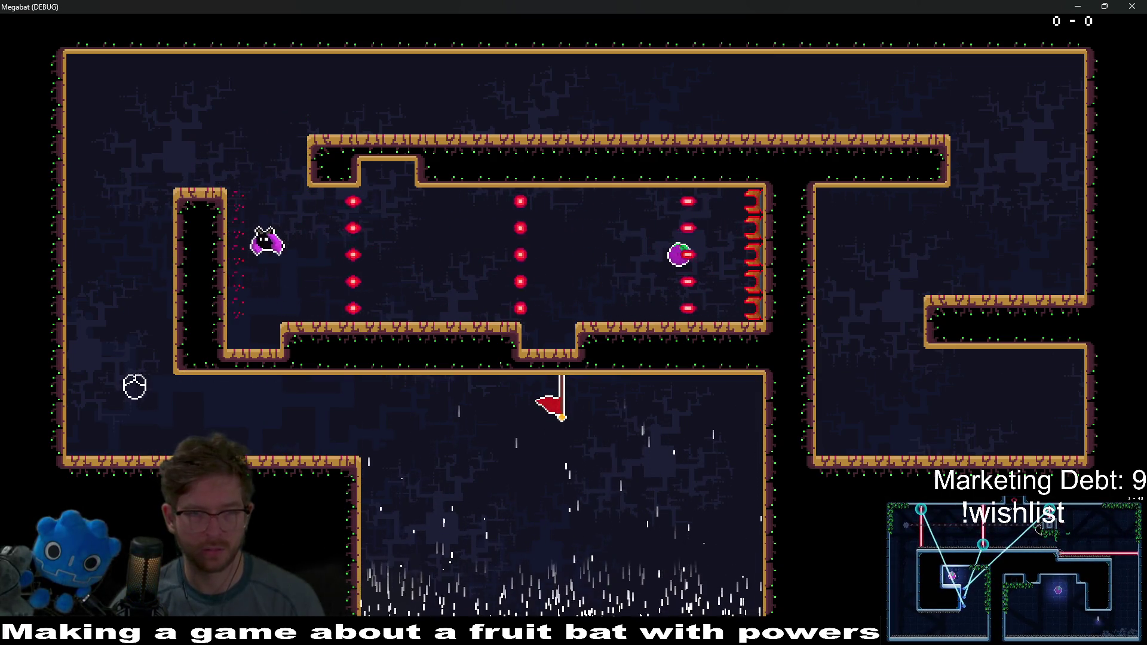
{"action": "key", "text": "Right"}
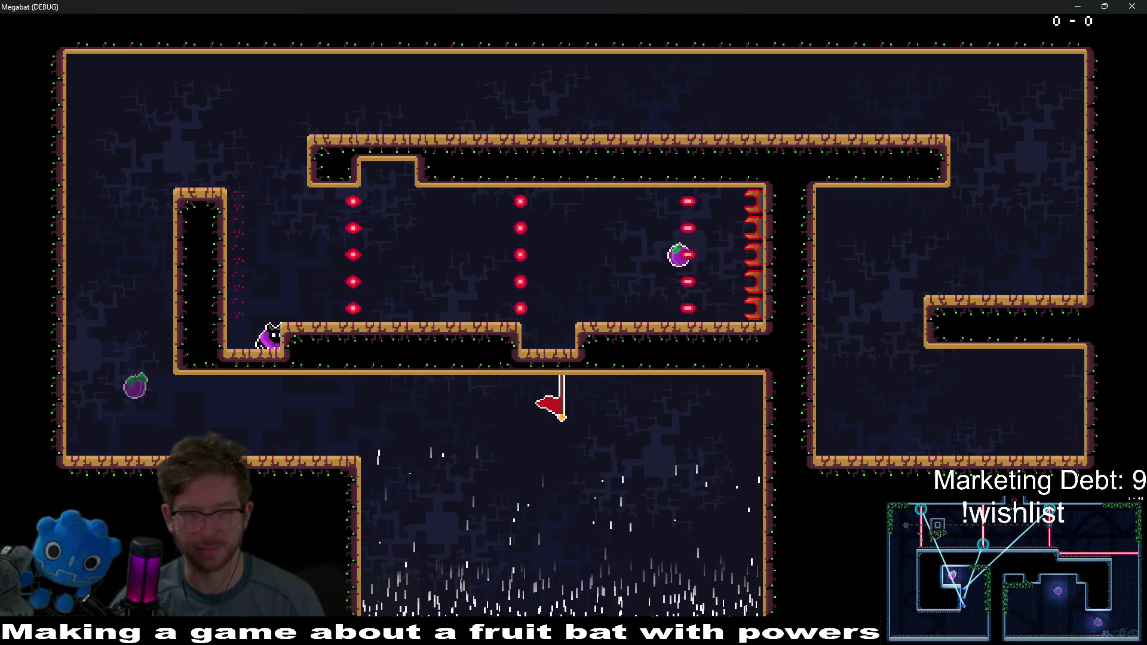
{"action": "key", "text": "Up"}
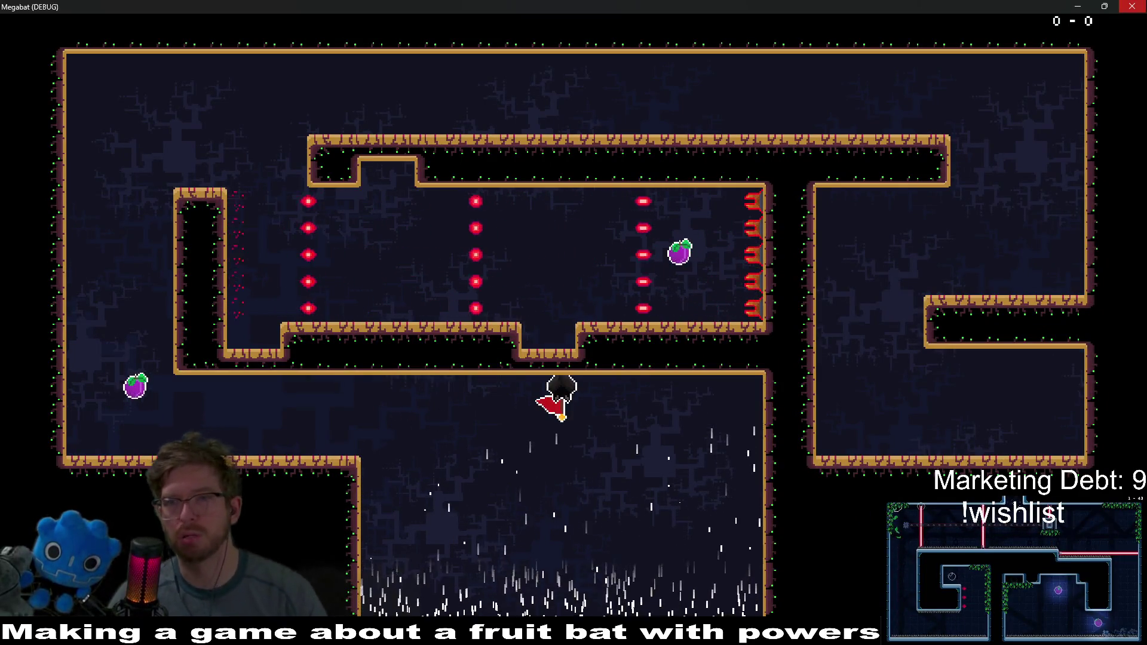
{"action": "key", "text": "F8"}
{"action": "scroll", "coordinate": [503, 247], "scroll_direction": "up", "scroll_amount": 3}
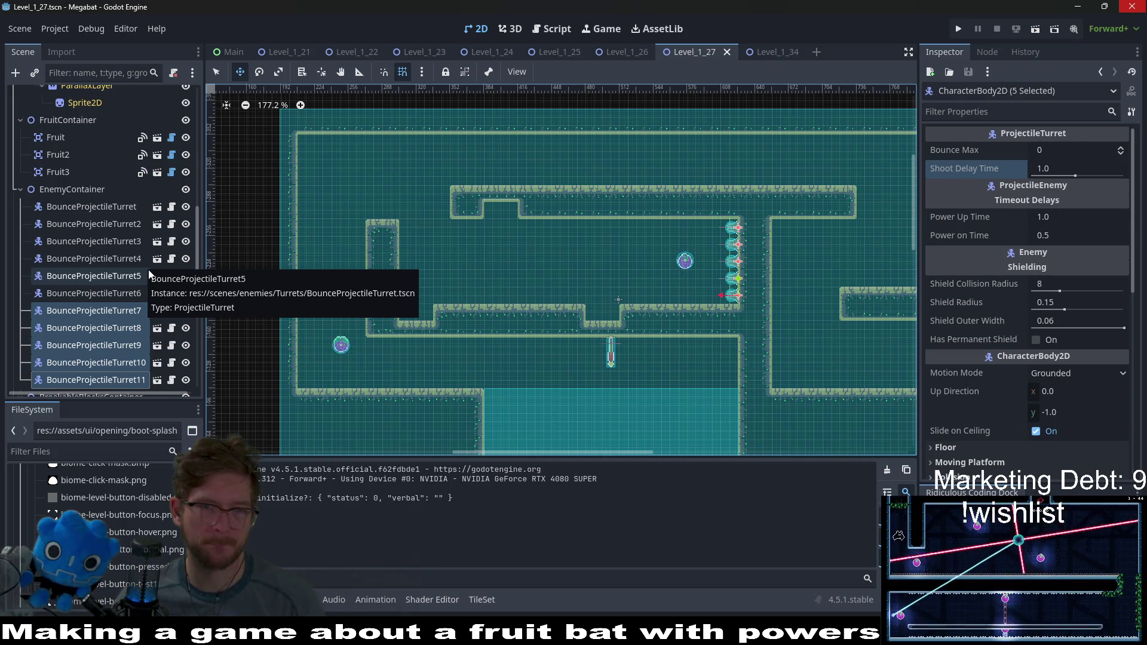
Step: Select WorldTileMapLayer, choose the LAB terrain and leave move mode for tile editing
{"action": "scroll", "coordinate": [115, 210], "scroll_direction": "up", "scroll_amount": 10}
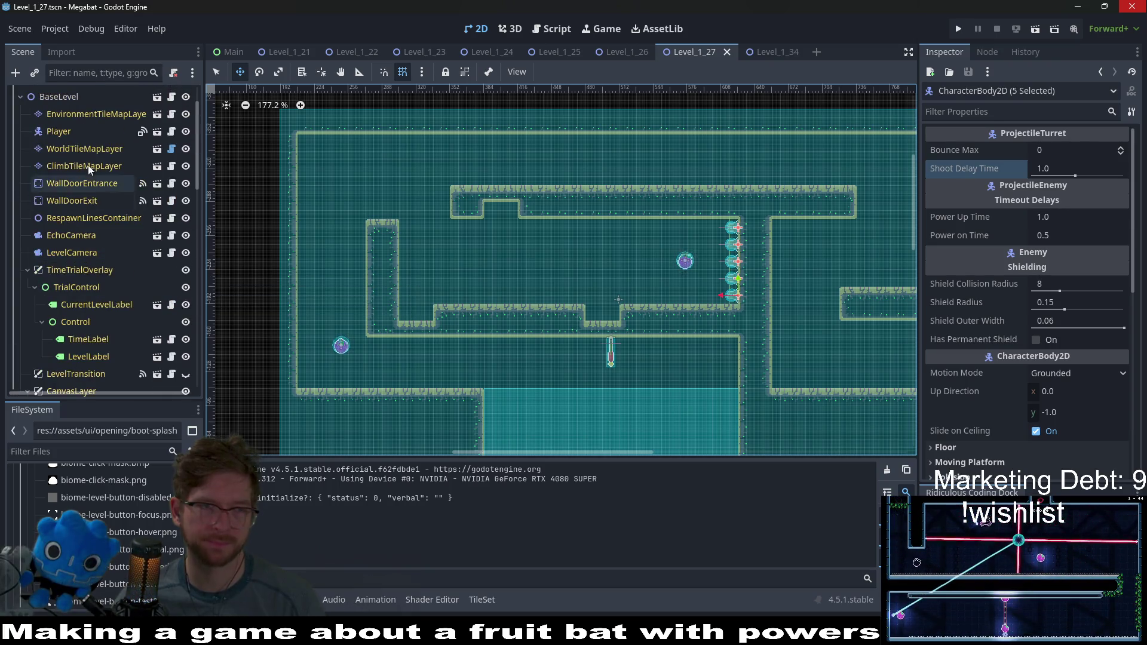
{"action": "left_click", "coordinate": [90, 149]}
{"action": "left_click", "coordinate": [264, 544]}
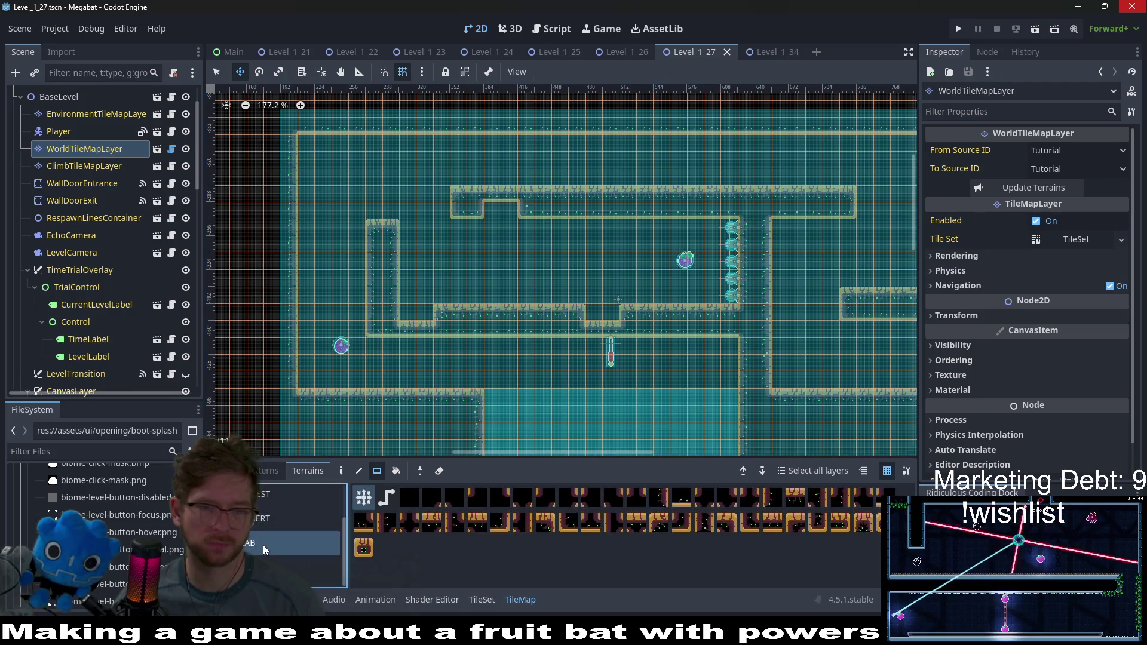
{"action": "scroll", "coordinate": [448, 213], "scroll_direction": "up", "scroll_amount": 3}
{"action": "key", "text": "q"}
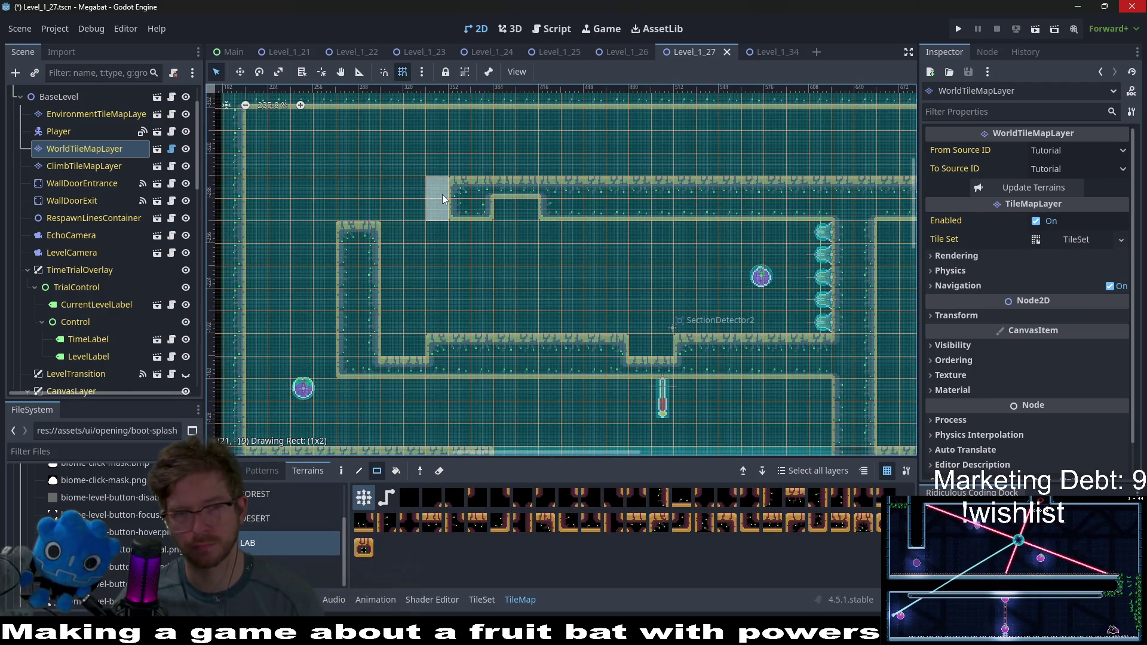
{"action": "scroll", "coordinate": [529, 245], "scroll_direction": "down", "scroll_amount": 2}
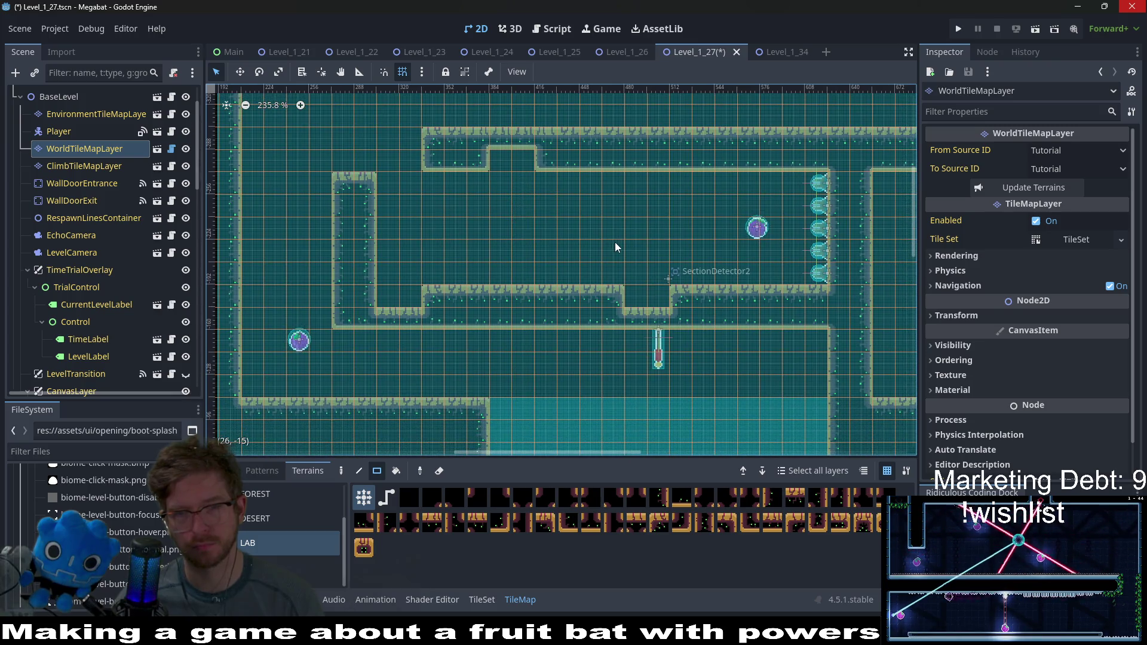
Step: Shift the middle platform's notch one tile left and cut a two-tile notch into the top wall
{"action": "right_click", "coordinate": [611, 296]}
{"action": "left_click", "coordinate": [673, 307]}
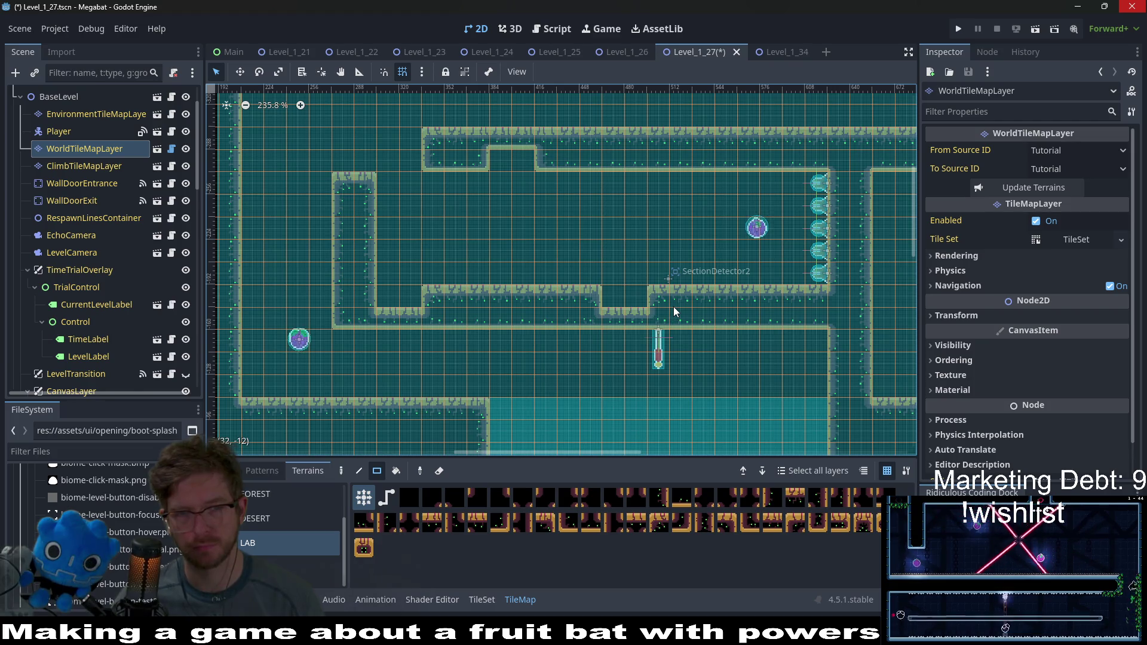
{"action": "right_click", "coordinate": [734, 164]}
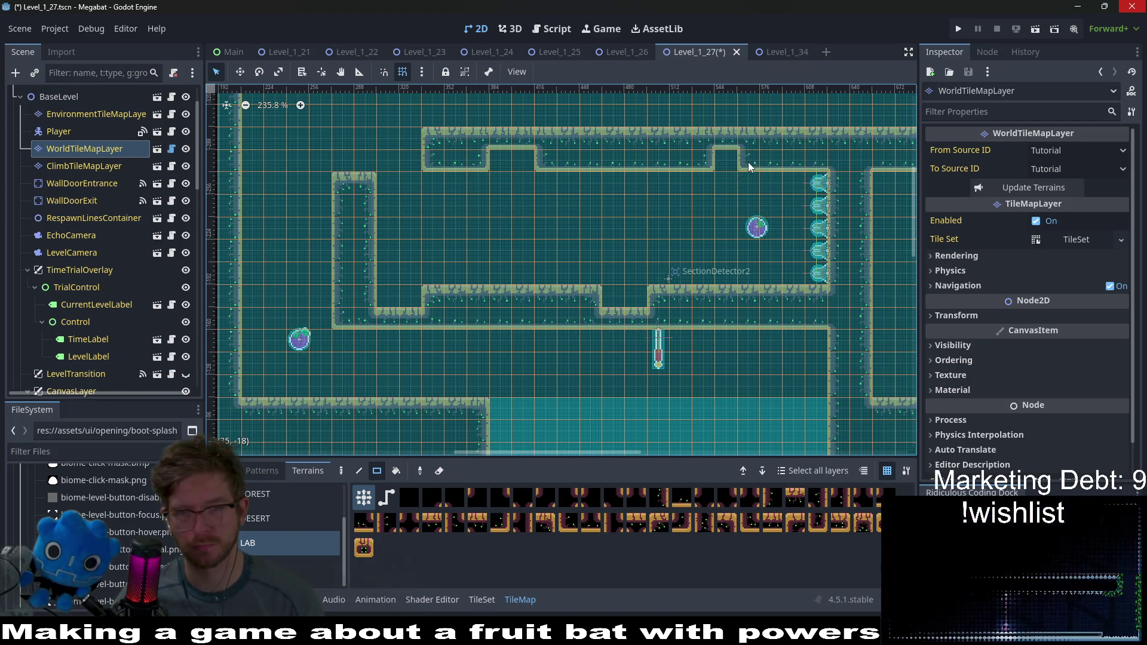
{"action": "right_click", "coordinate": [779, 166]}
{"action": "mouse_move", "coordinate": [805, 243]}
{"action": "left_mouse_down"}
{"action": "mouse_move", "coordinate": [732, 226]}
{"action": "mouse_move", "coordinate": [632, 244]}
{"action": "left_mouse_up"}
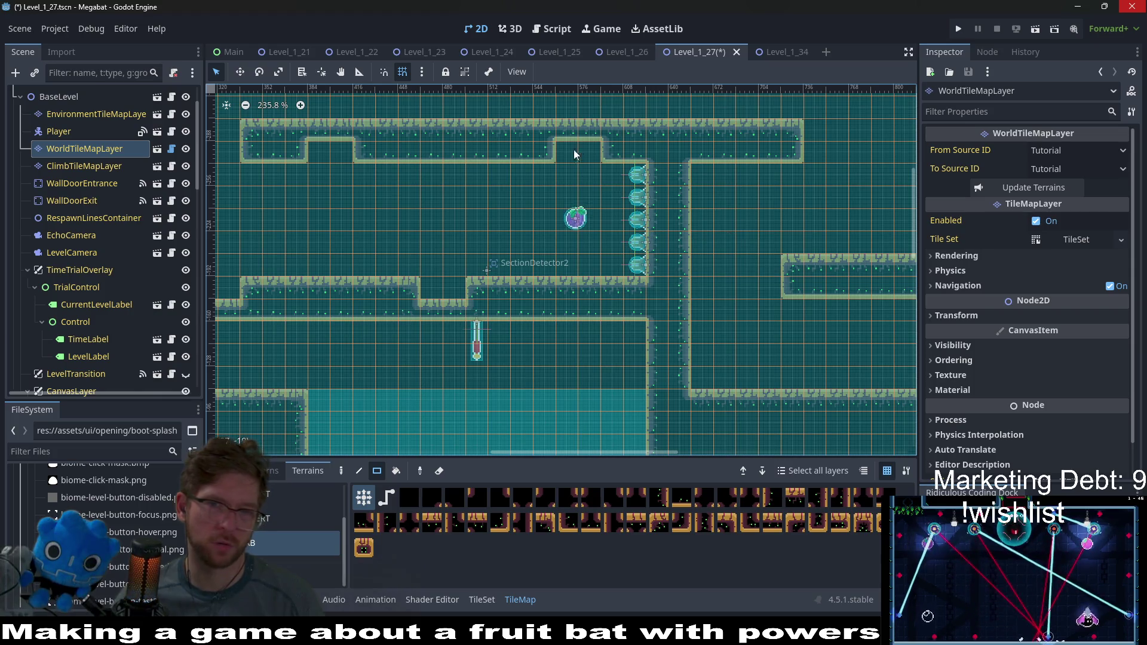
{"action": "left_click_drag", "start_coordinate": [577, 259], "coordinate": [647, 227]}
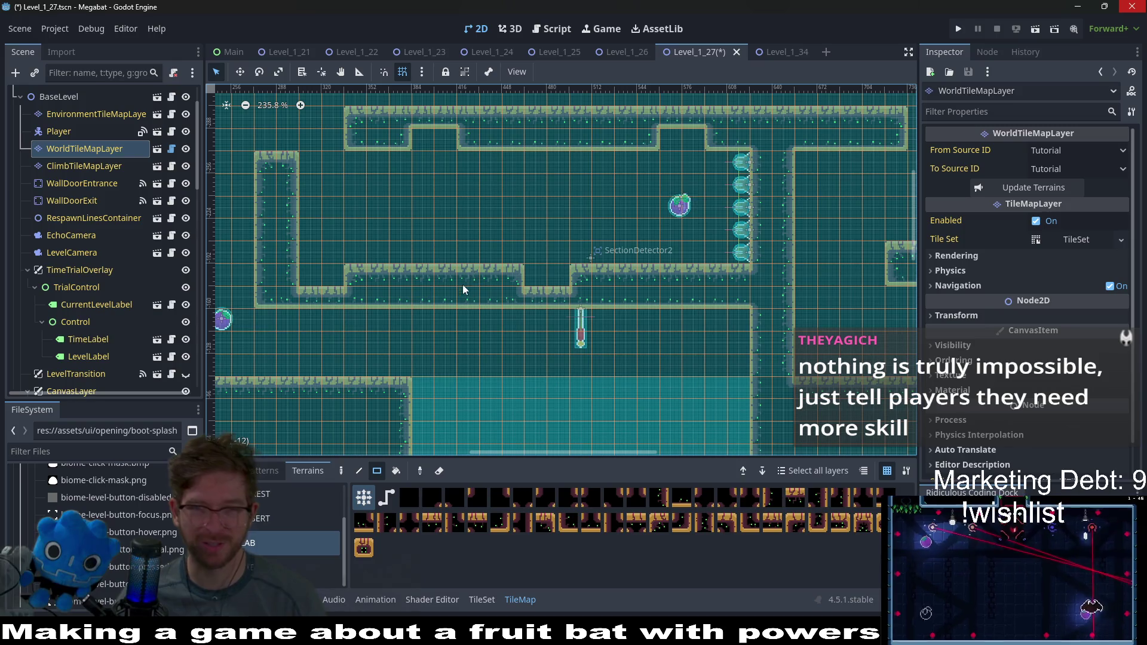
{"action": "scroll", "coordinate": [164, 260], "scroll_direction": "down", "scroll_amount": 5}
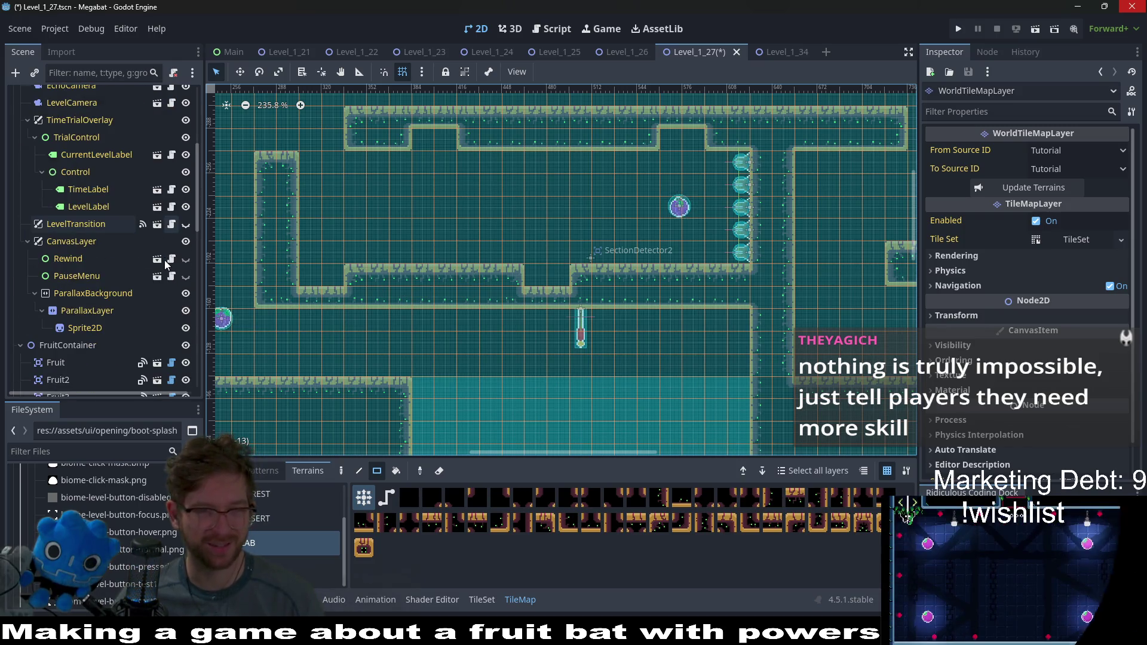
Step: Select BounceProjectileTurret7 through BounceProjectileTurret11 together in the Scene tree
{"action": "scroll", "coordinate": [164, 260], "scroll_direction": "down", "scroll_amount": 10}
{"action": "left_click", "coordinate": [132, 263]}
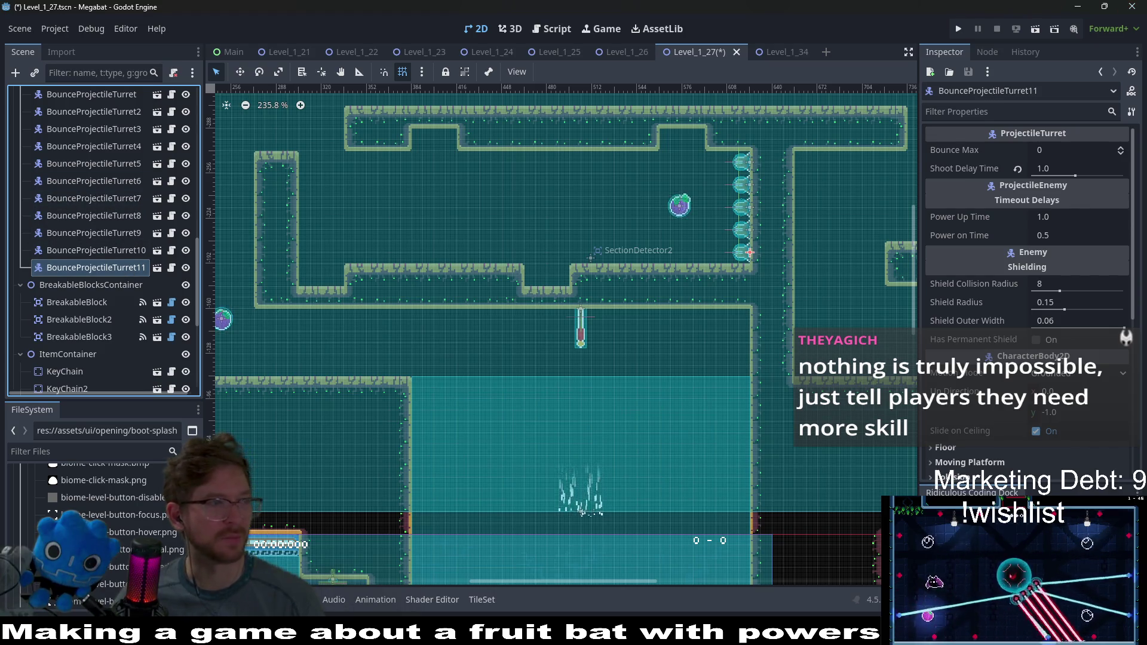
{"action": "left_click", "coordinate": [136, 200], "text": "shift"}
{"action": "scroll", "coordinate": [743, 351], "scroll_direction": "down", "scroll_amount": 1}
{"action": "scroll", "coordinate": [726, 181], "scroll_direction": "down", "scroll_amount": 5}
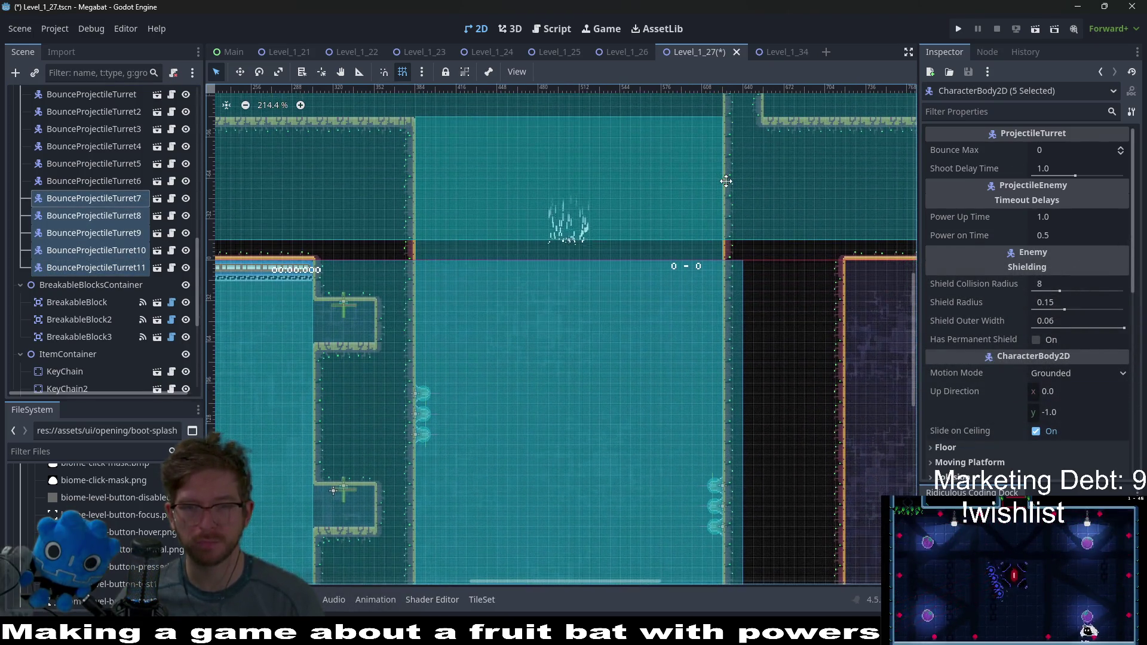
{"action": "scroll", "coordinate": [724, 122], "scroll_direction": "down", "scroll_amount": 3}
{"action": "scroll", "coordinate": [727, 136], "scroll_direction": "up", "scroll_amount": 12}
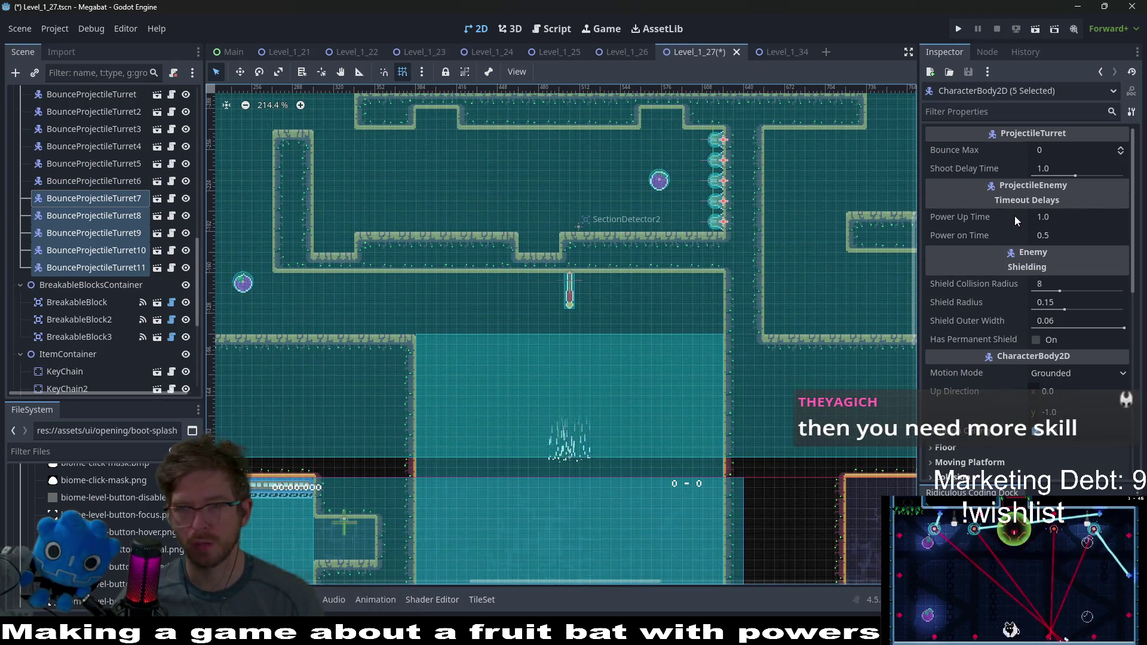
Step: Set the five turrets' Shoot Delay Time to 1.5 and save Level_1_27
{"action": "left_click", "coordinate": [1072, 171]}
{"action": "type", "text": "1"}
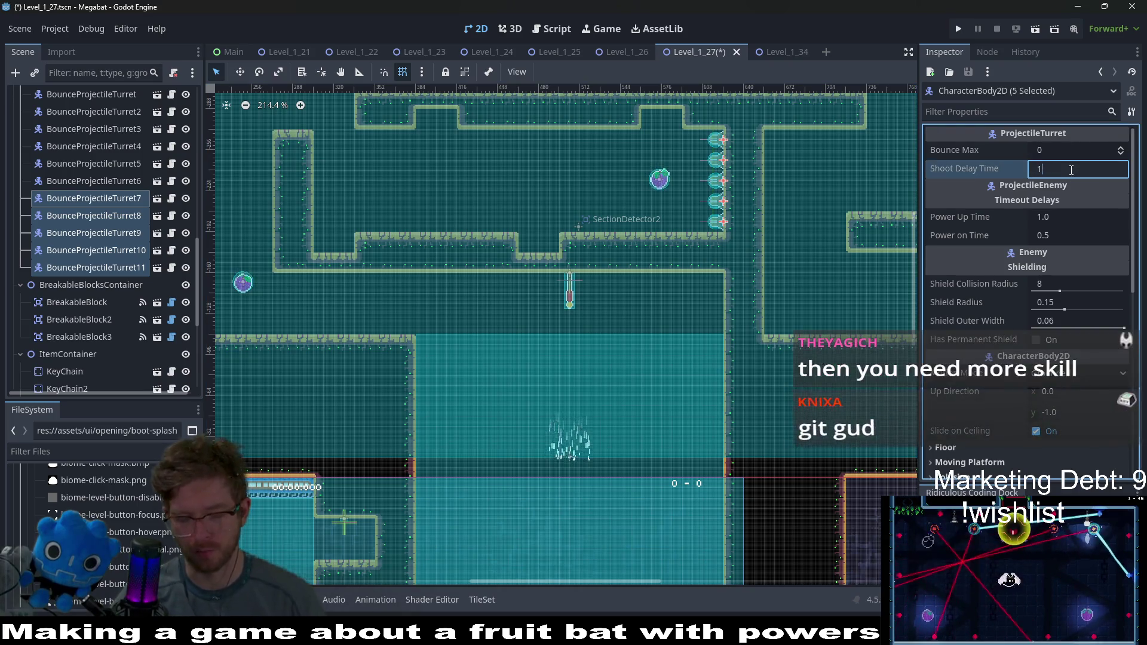
{"action": "key", "text": "ctrl+s"}
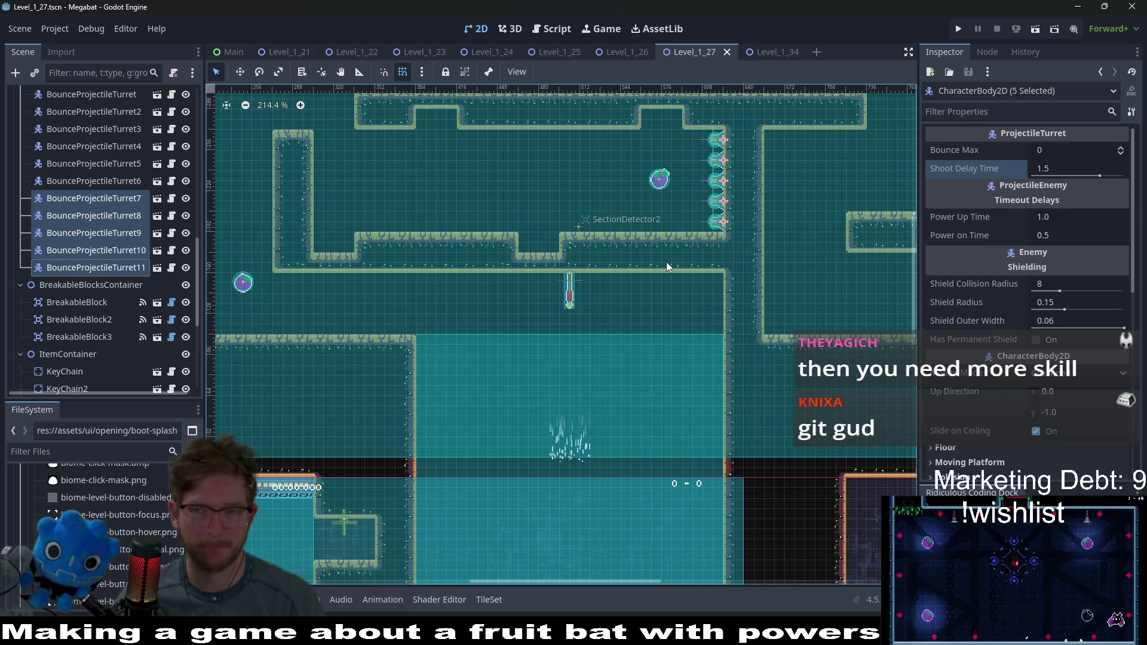
{"action": "scroll", "coordinate": [668, 263], "scroll_direction": "down", "scroll_amount": 1}
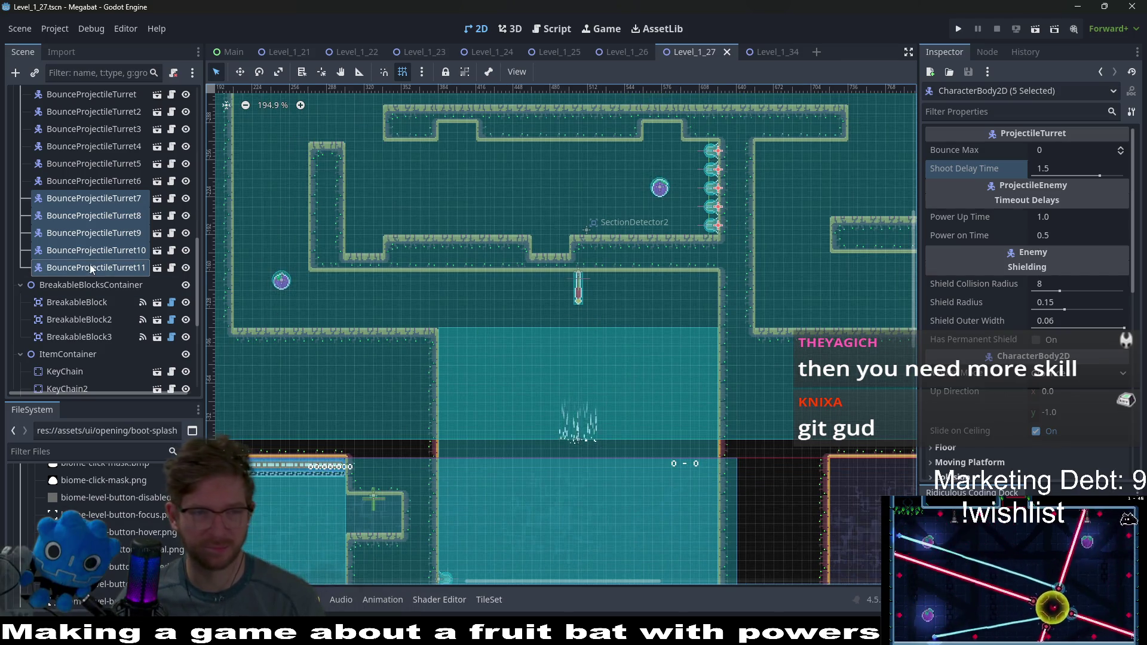
{"action": "scroll", "coordinate": [652, 349], "scroll_direction": "down", "scroll_amount": 2}
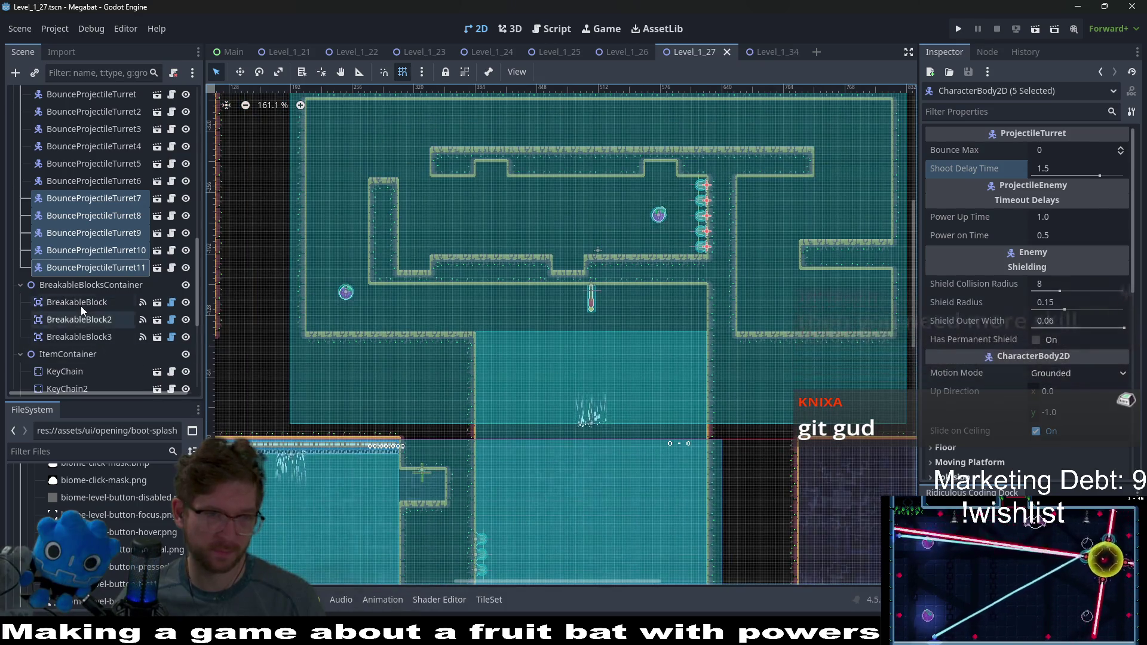
Step: Change the WindArea's Speed from fast to slow and run the current scene
{"action": "scroll", "coordinate": [81, 306], "scroll_direction": "down", "scroll_amount": 5}
{"action": "left_click", "coordinate": [85, 260]}
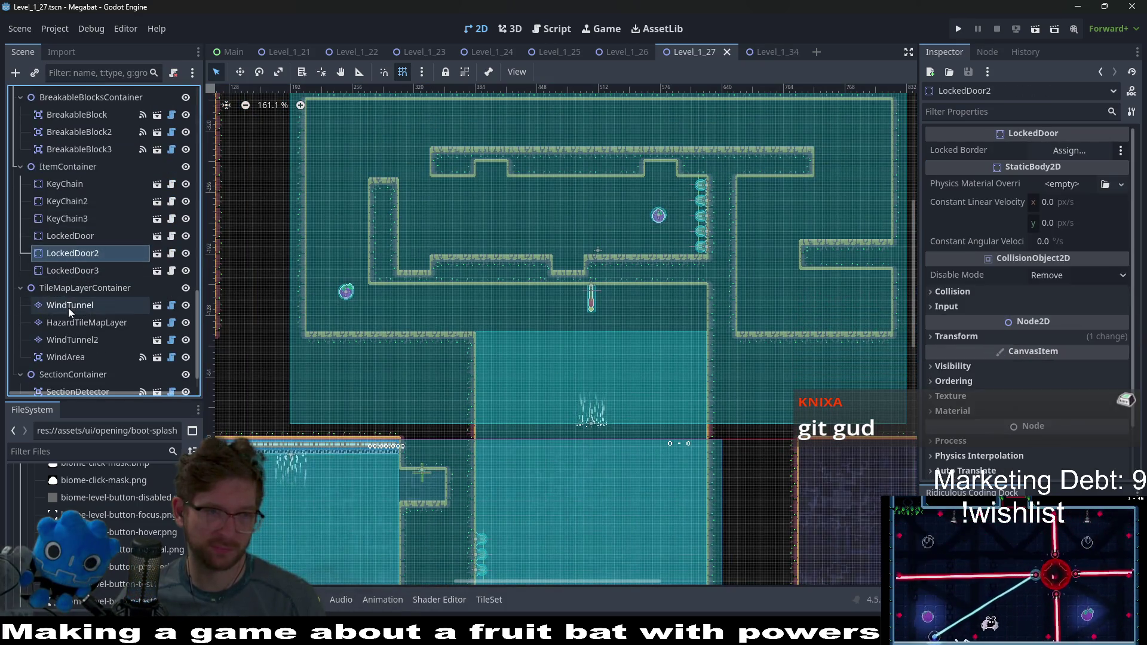
{"action": "left_click", "coordinate": [70, 306]}
{"action": "left_click", "coordinate": [60, 358]}
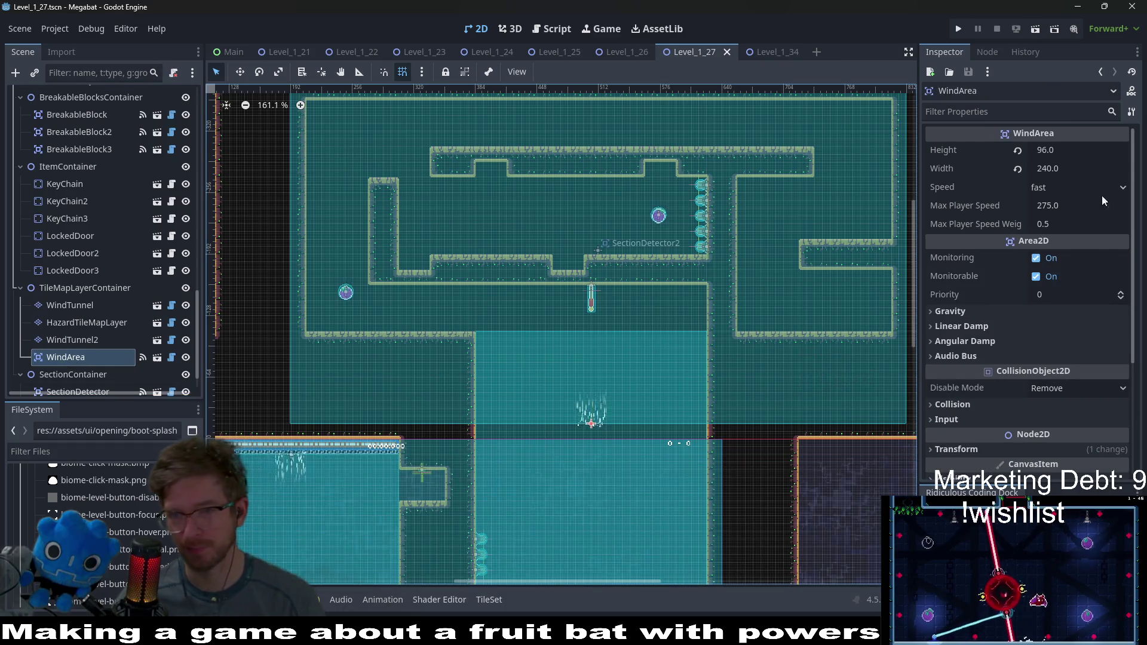
{"action": "left_click", "coordinate": [1071, 184]}
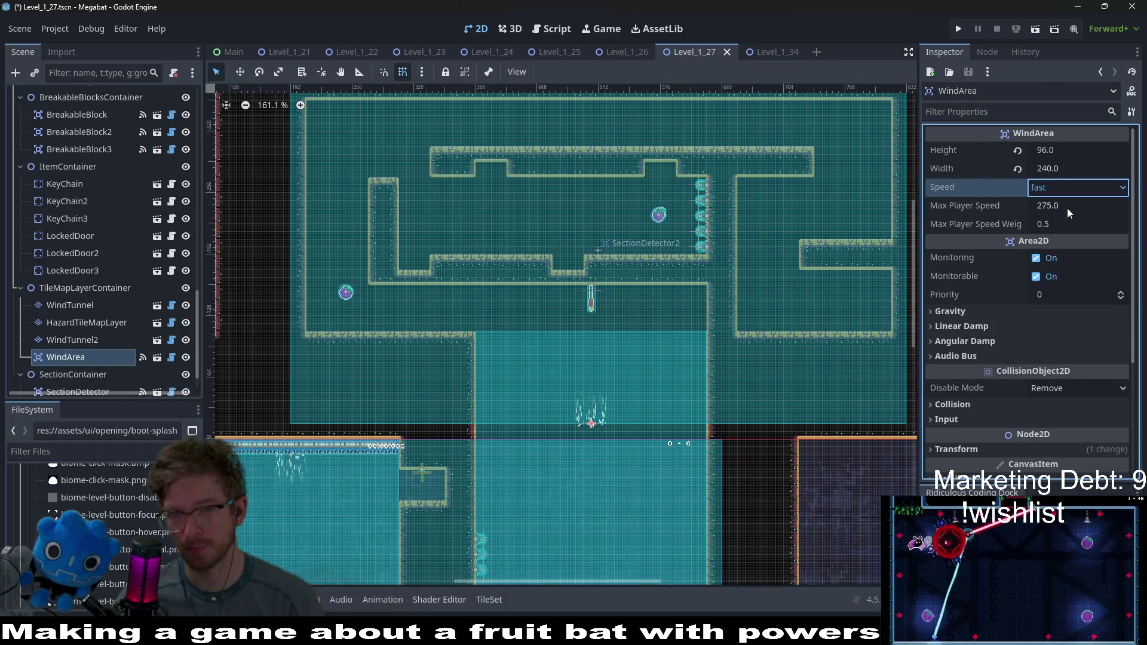
{"action": "left_click", "coordinate": [1067, 208]}
{"action": "left_click", "coordinate": [1031, 29]}
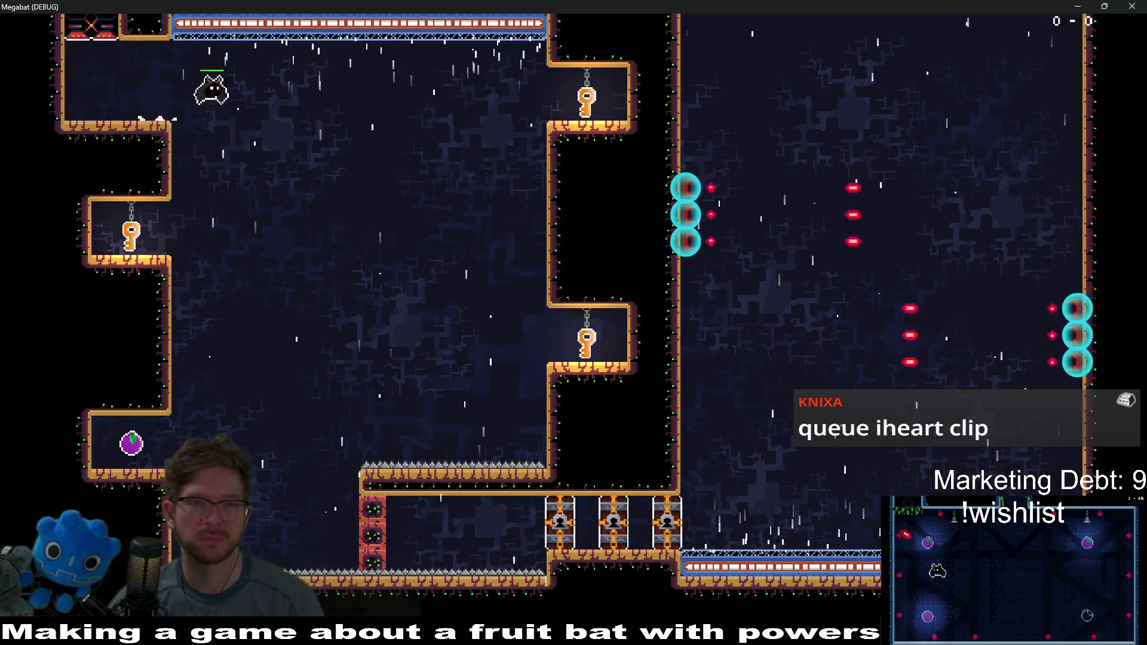
Step: Fly the bat around the room collecting the three keys and the fruit
{"action": "key", "text": "Right"}
{"action": "key", "text": "Left"}
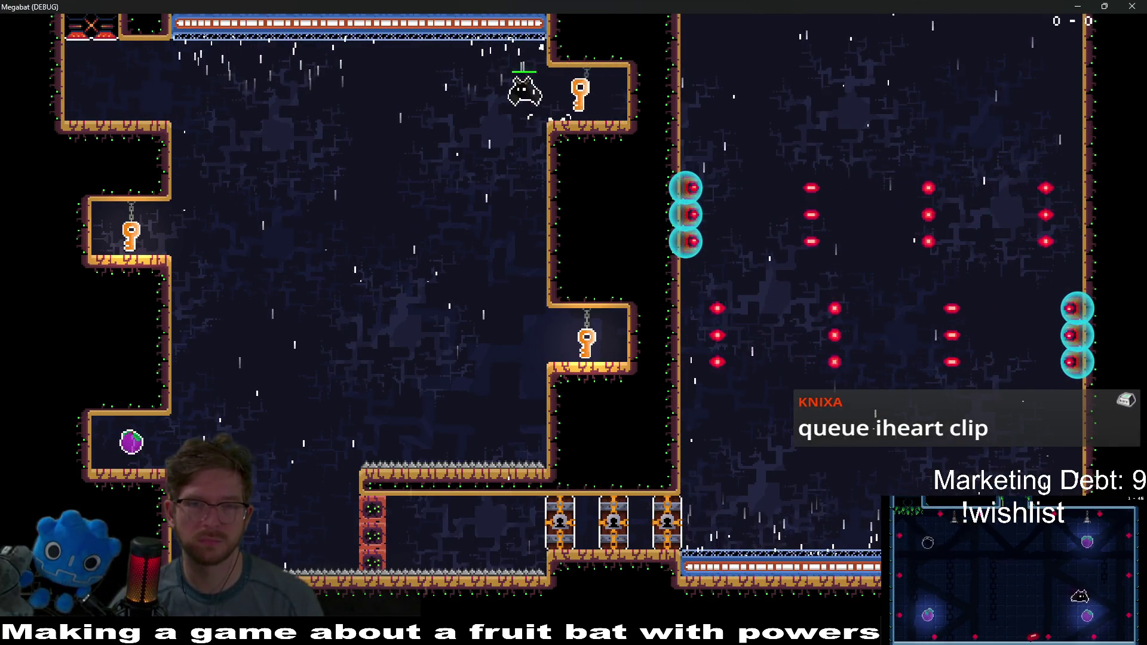
{"action": "key", "text": "Left"}
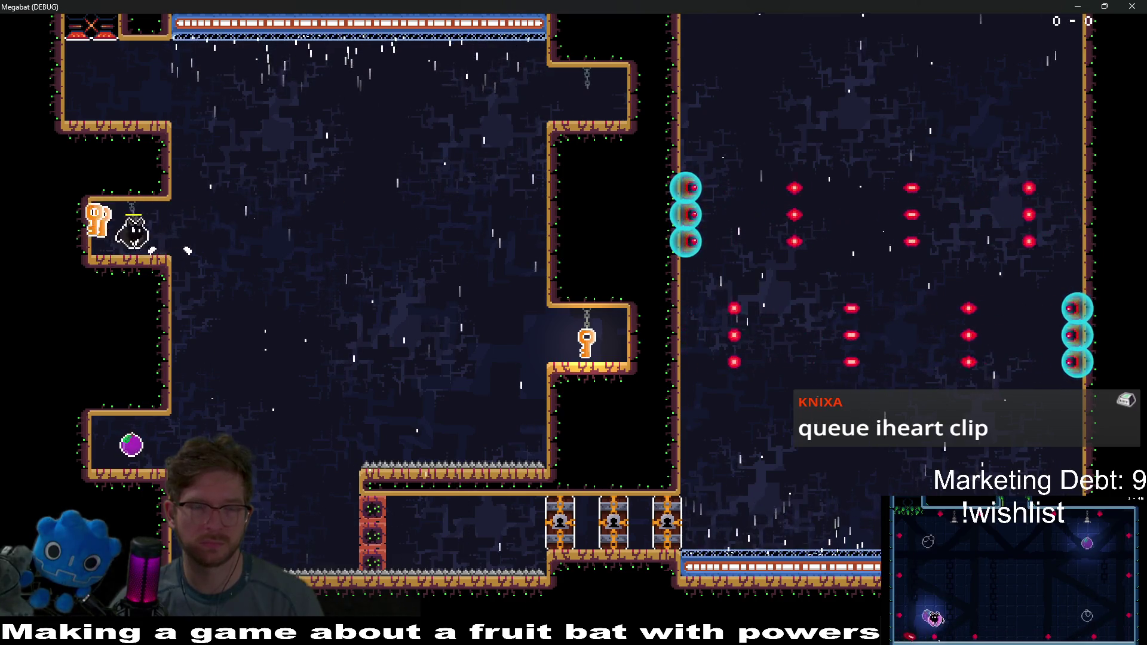
{"action": "key", "text": "Right"}
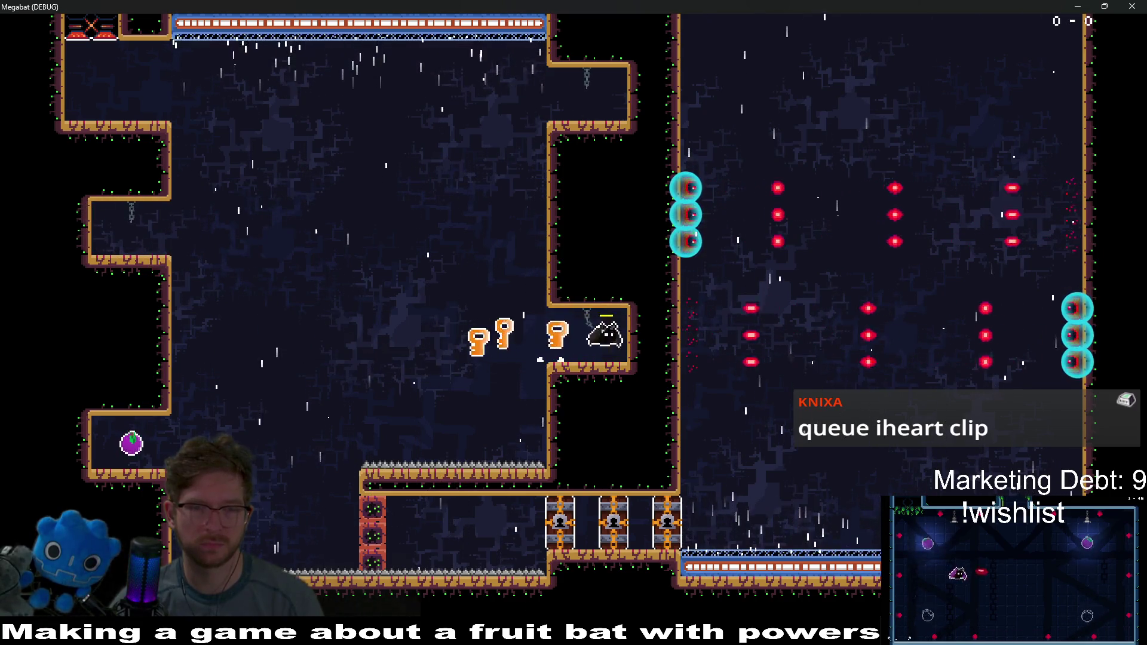
{"action": "key", "text": "Left"}
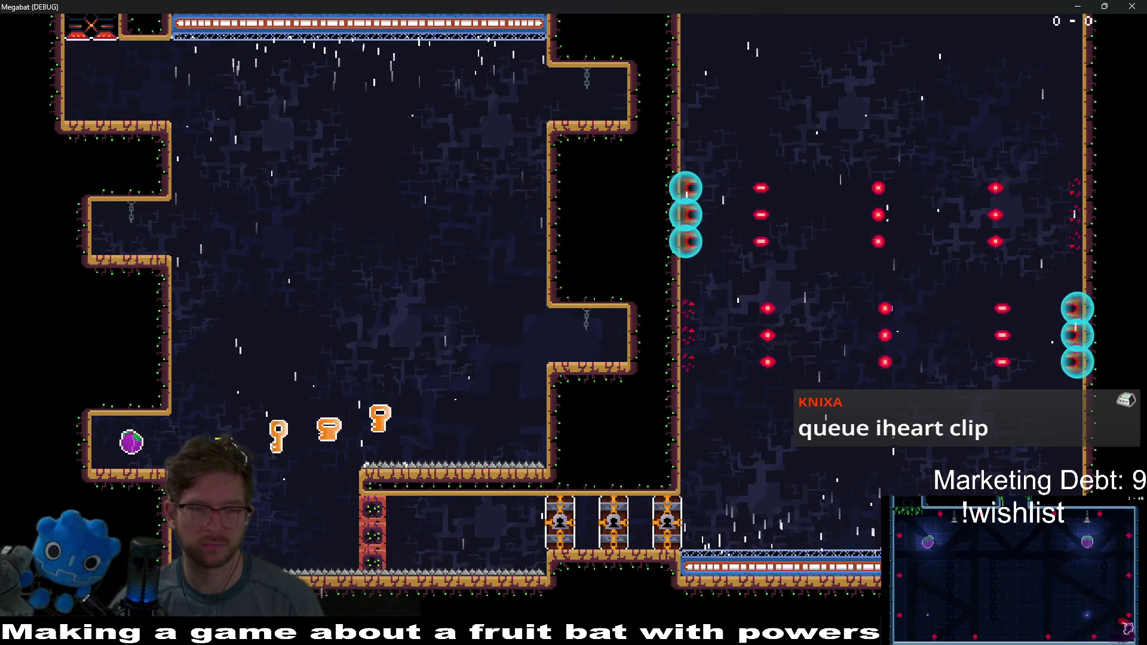
{"action": "key", "text": "Right"}
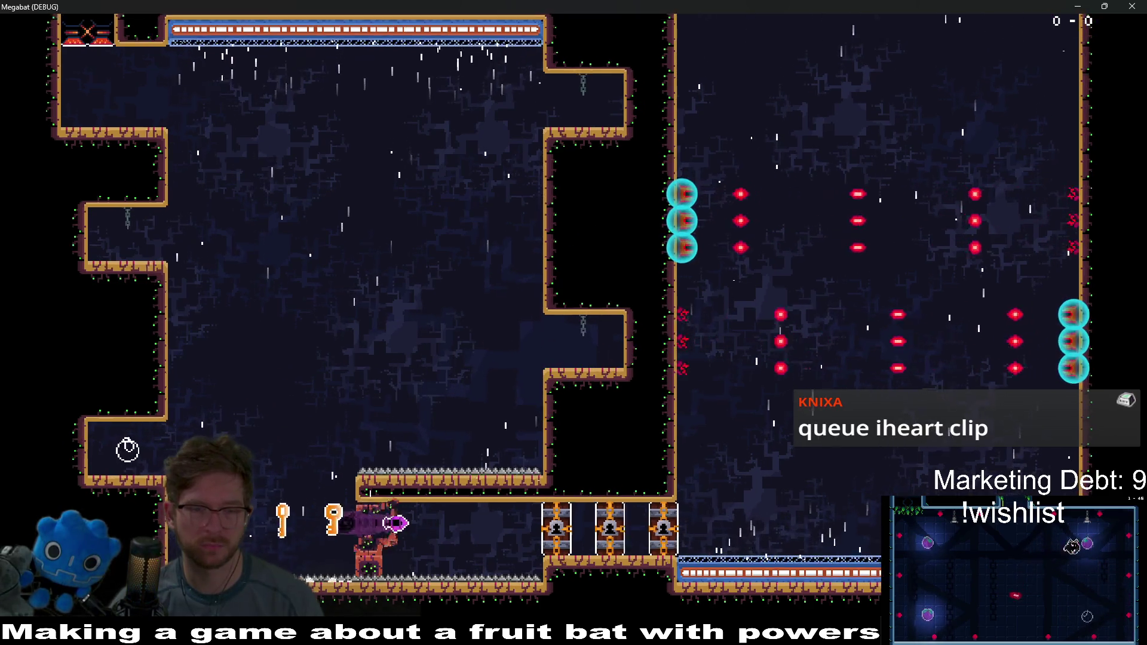
Step: Unlock the locked doors with the keys and fly up into the room above
{"action": "key", "text": "Right"}
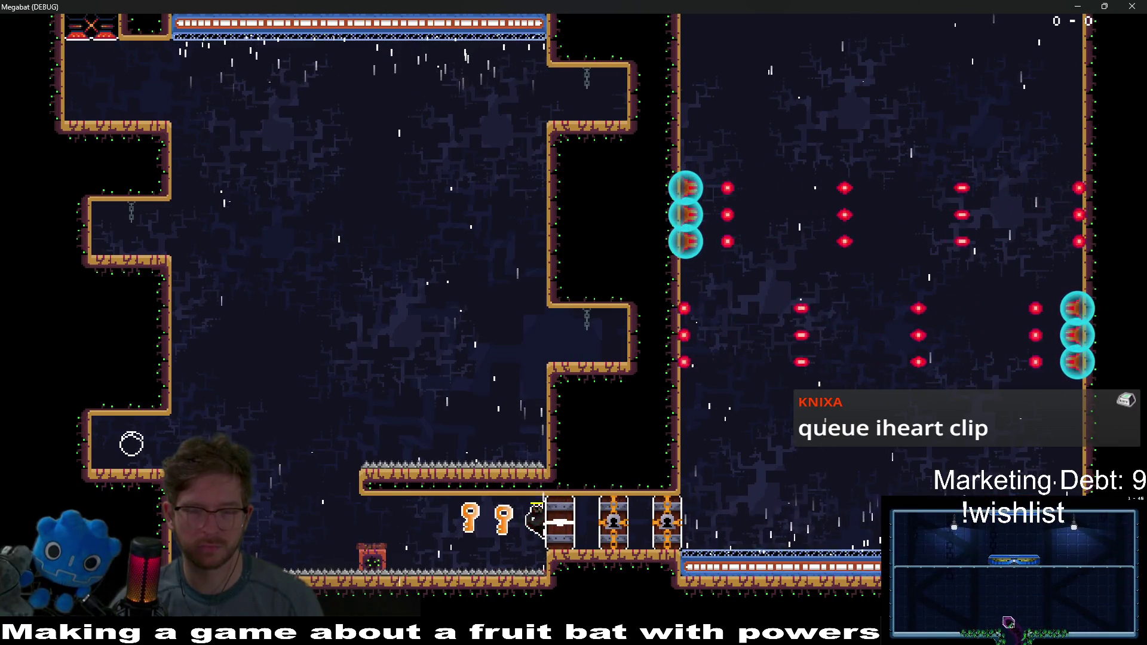
{"action": "key", "text": "Right"}
{"action": "key", "text": "Left"}
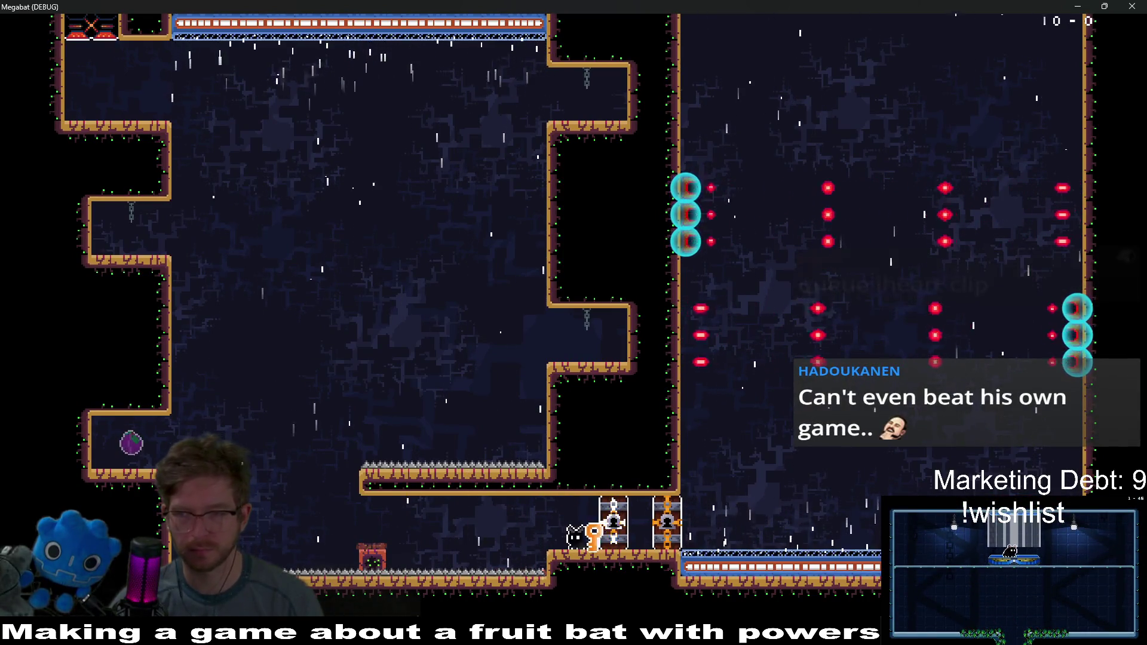
{"action": "key", "text": "Right"}
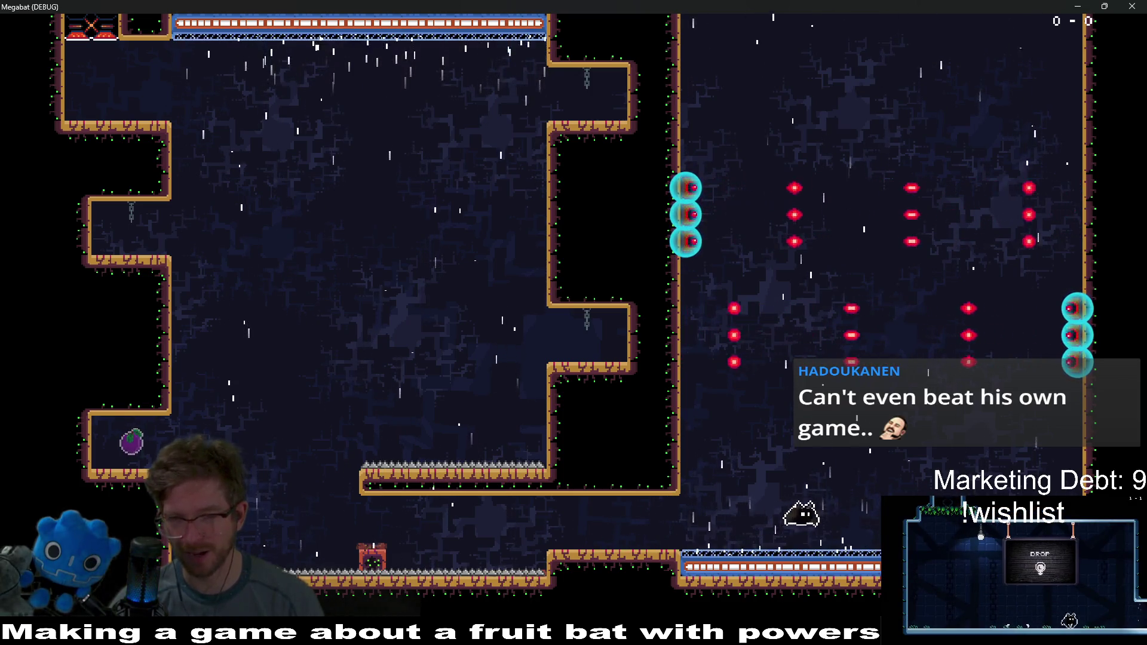
{"action": "key", "text": "Left"}
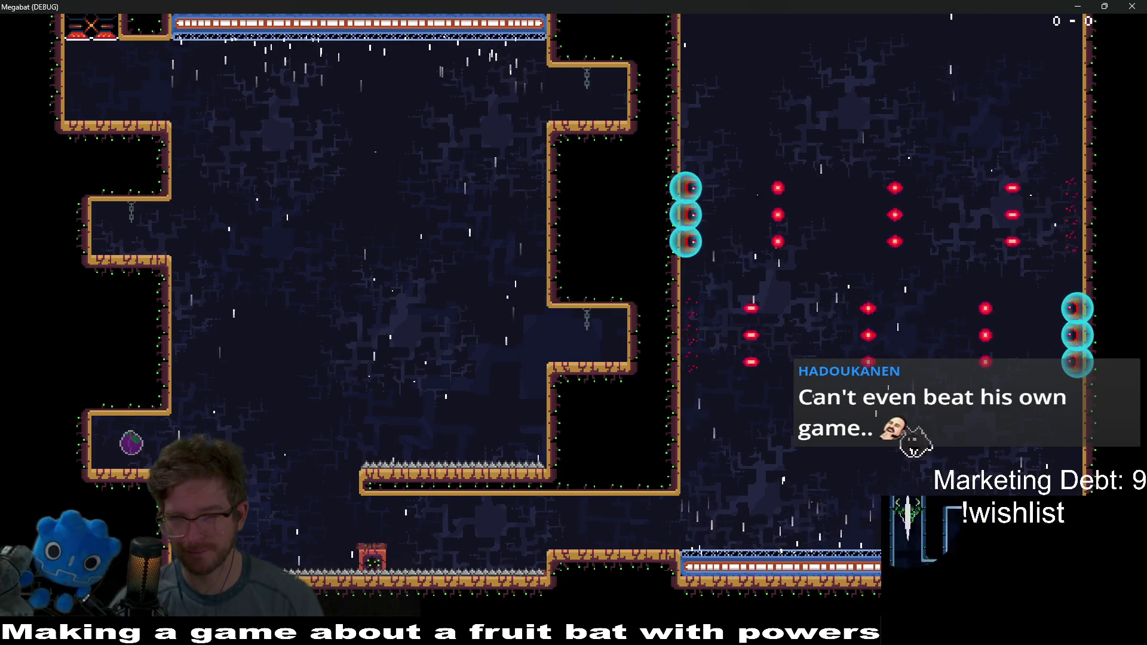
{"action": "key", "text": "Right"}
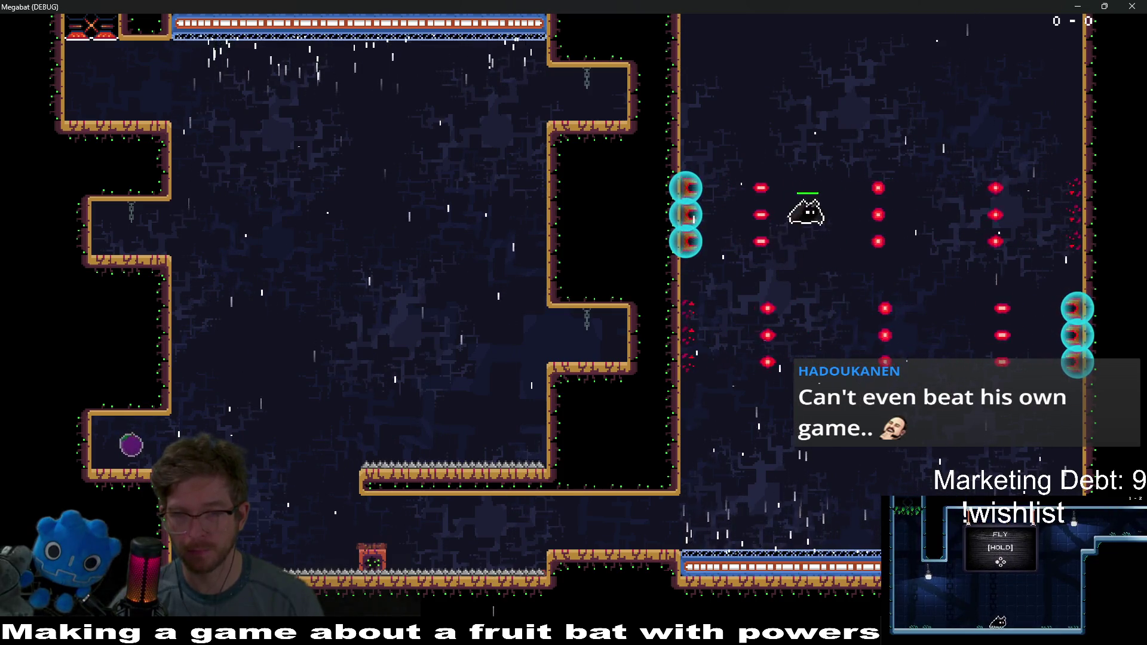
{"action": "key", "text": "Up"}
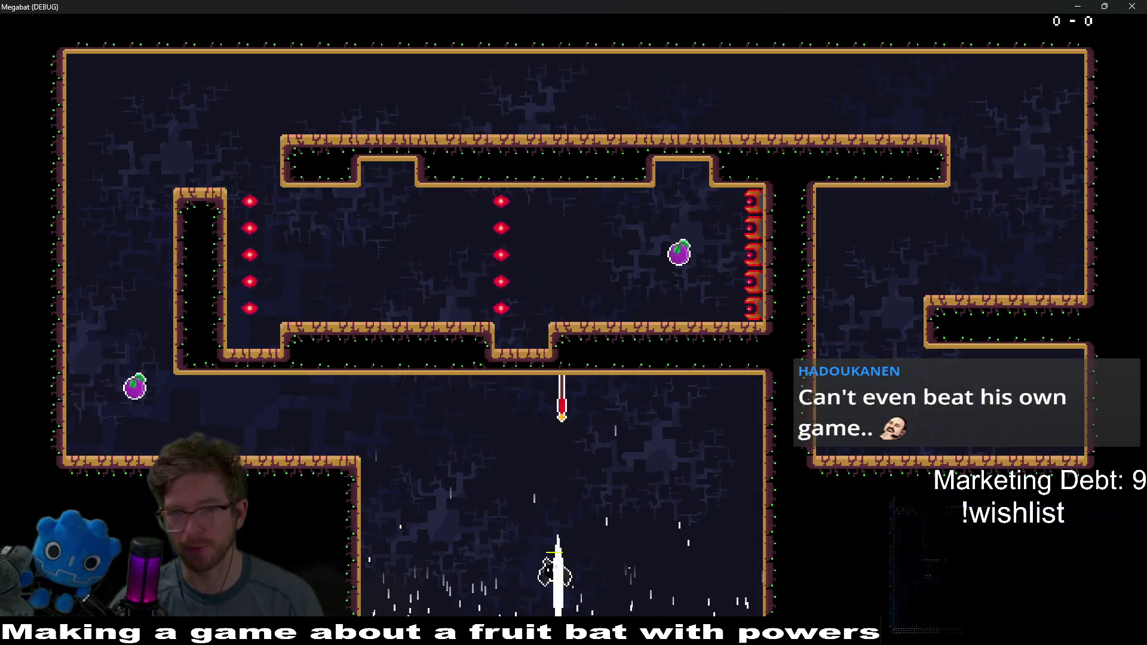
Step: Fly to the left ledges, collect the fruit and cross the wall down to the lower ledge
{"action": "key", "text": "Left"}
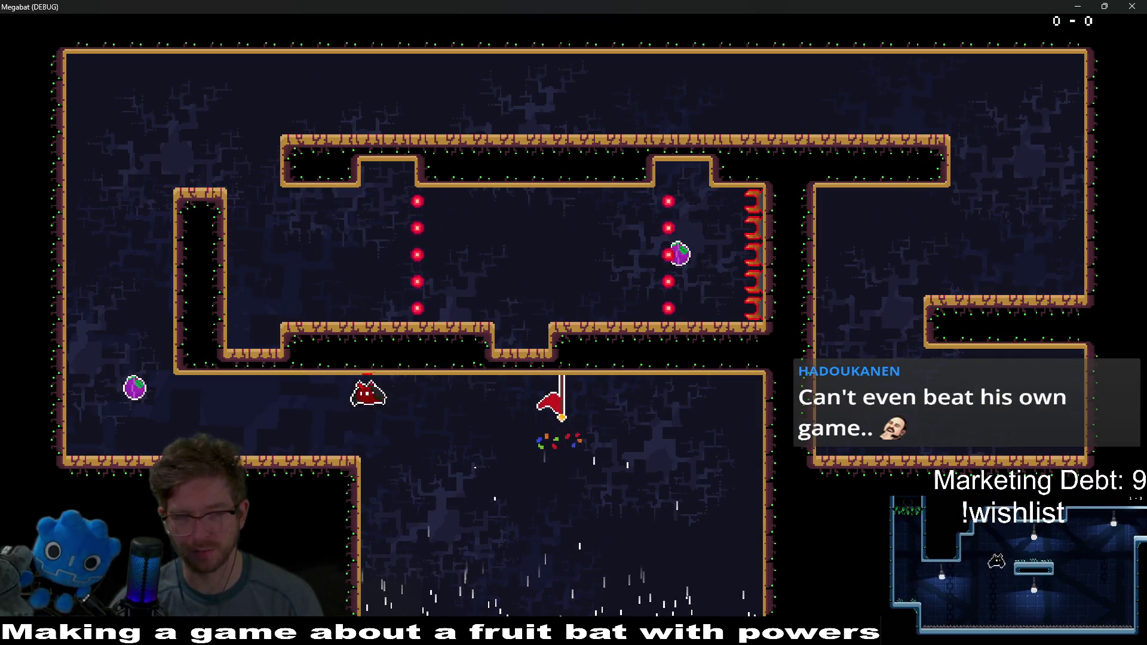
{"action": "key", "text": "Up"}
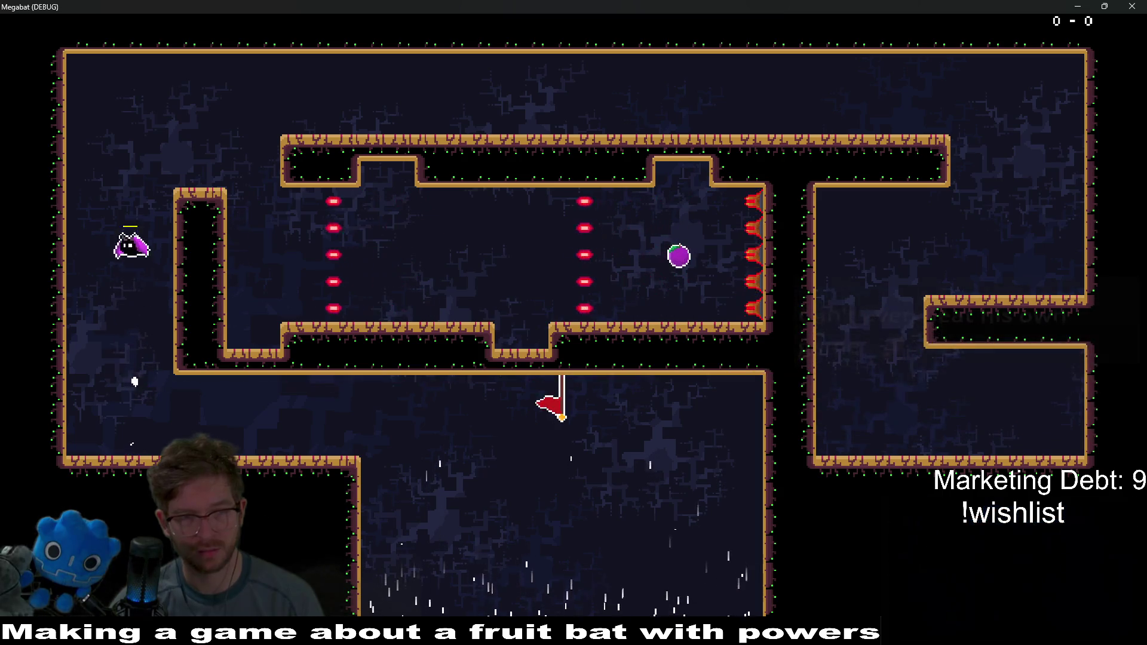
{"action": "key", "text": "Right"}
{"action": "key", "text": "Up"}
{"action": "key", "text": "Right"}
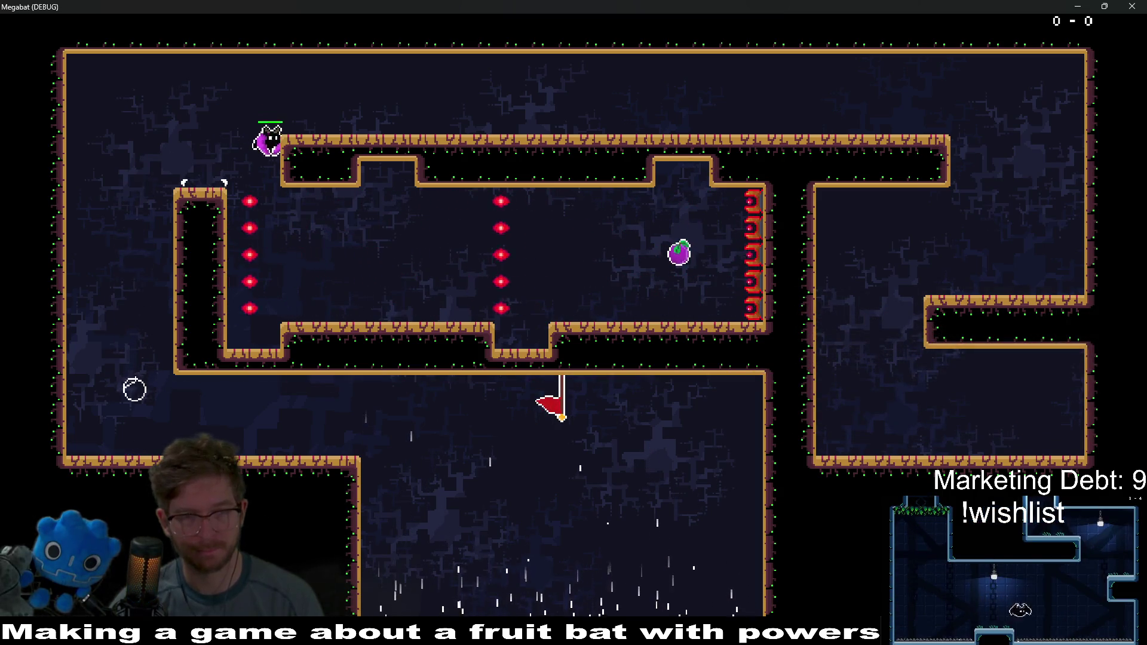
{"action": "key", "text": "Right"}
{"action": "key", "text": "Up"}
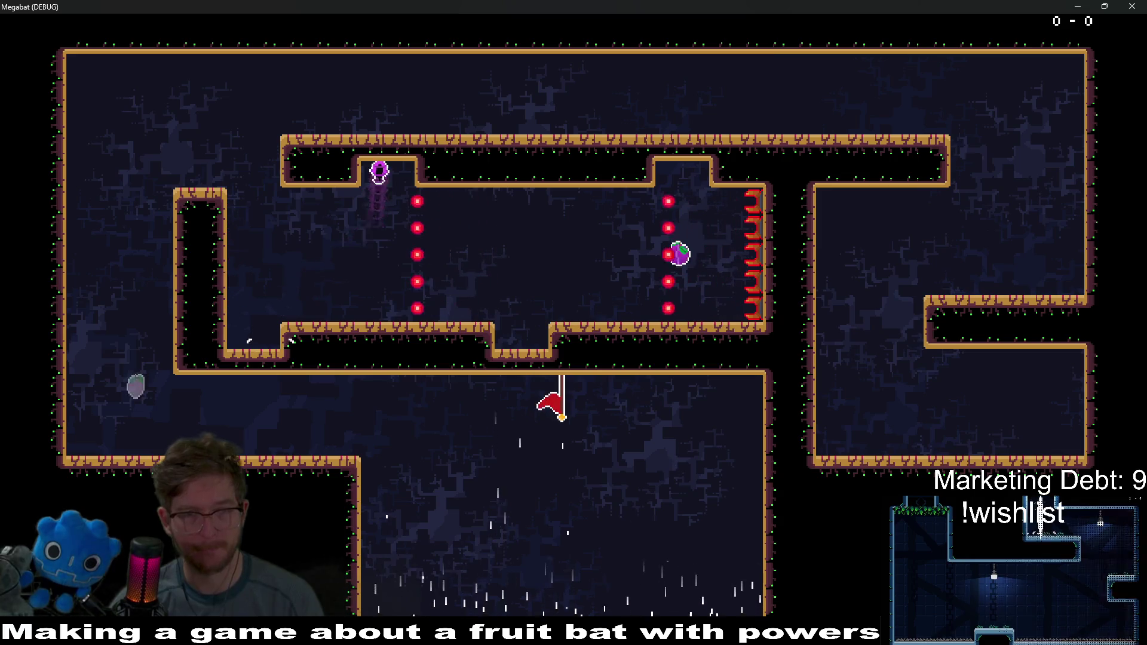
{"action": "key", "text": "Right"}
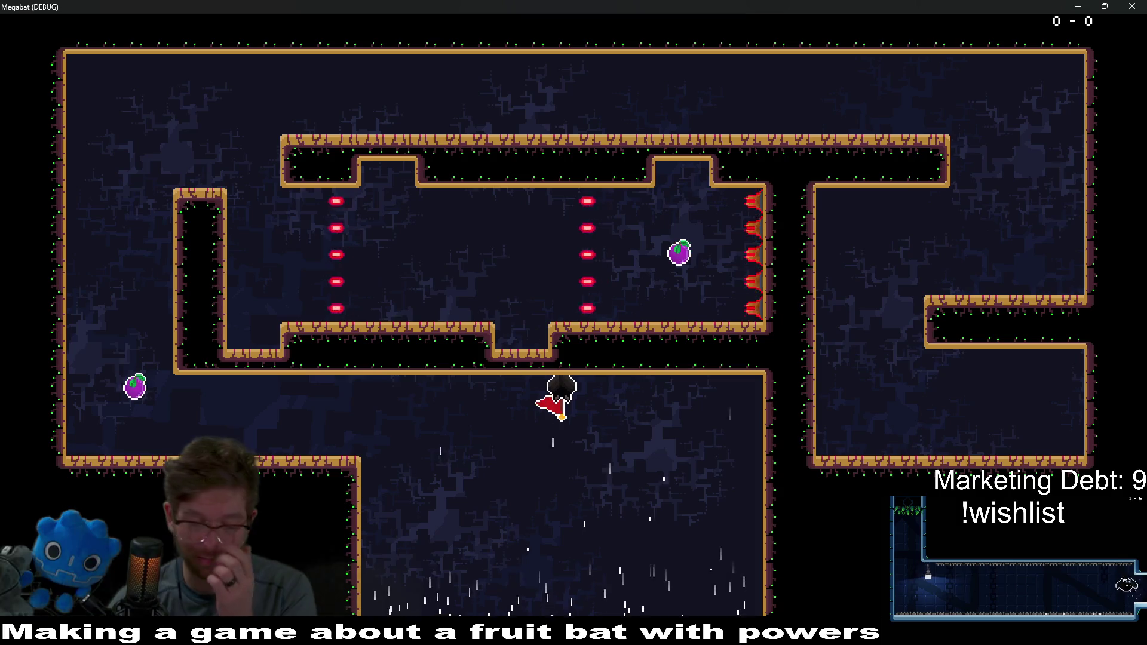
Step: From the checkpoint flag, grab the left-wall fruit and try flying past the red hazards
{"action": "key", "text": "Left"}
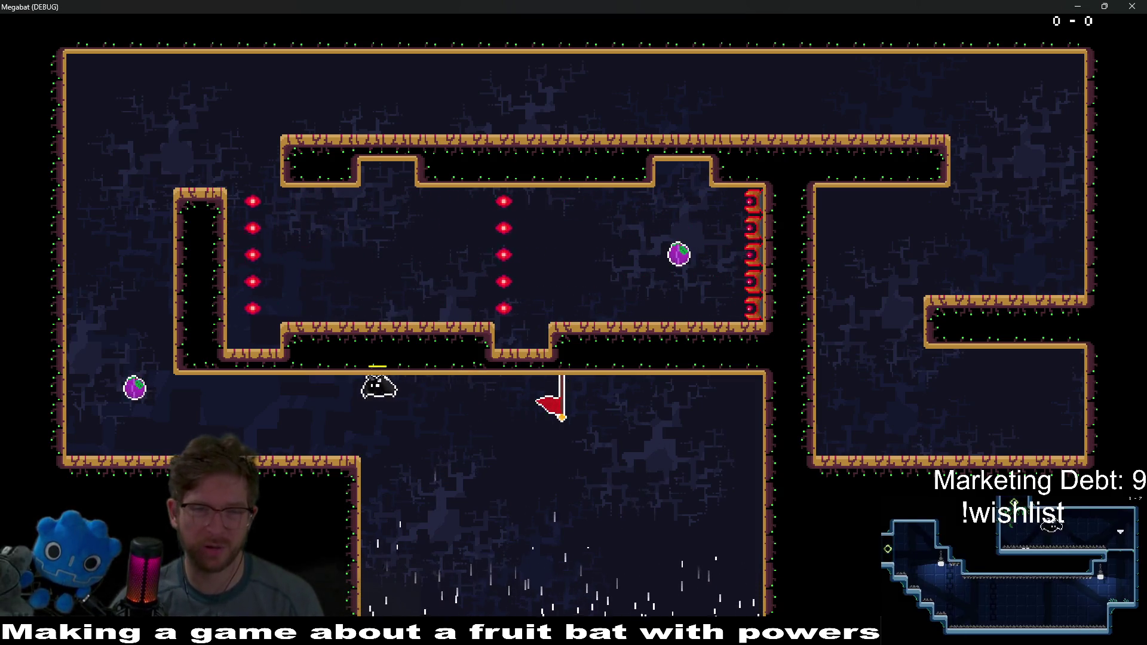
{"action": "key", "text": "Up"}
{"action": "key", "text": "Right"}
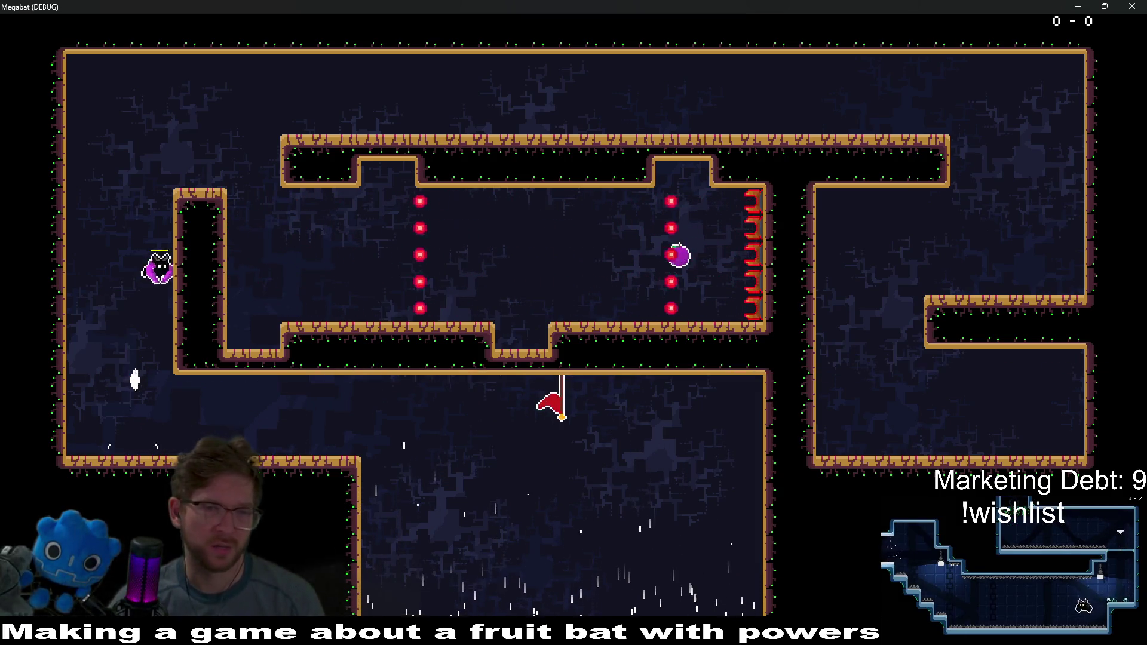
{"action": "key", "text": "Right"}
{"action": "key", "text": "Up"}
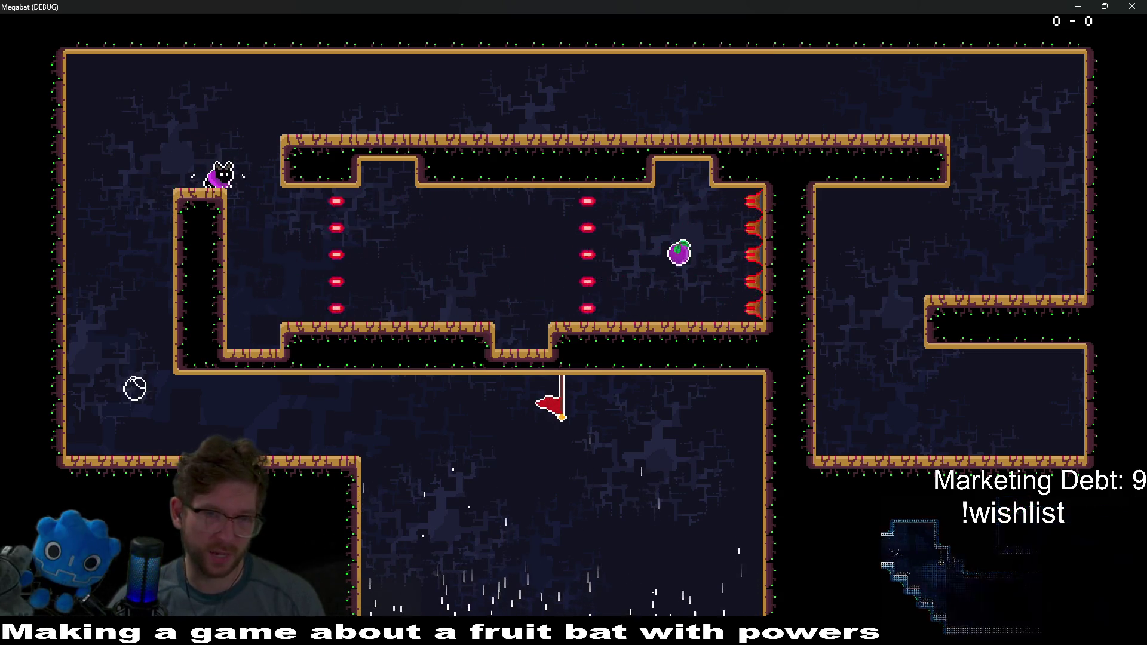
{"action": "key", "text": "Up"}
{"action": "key", "text": "Right"}
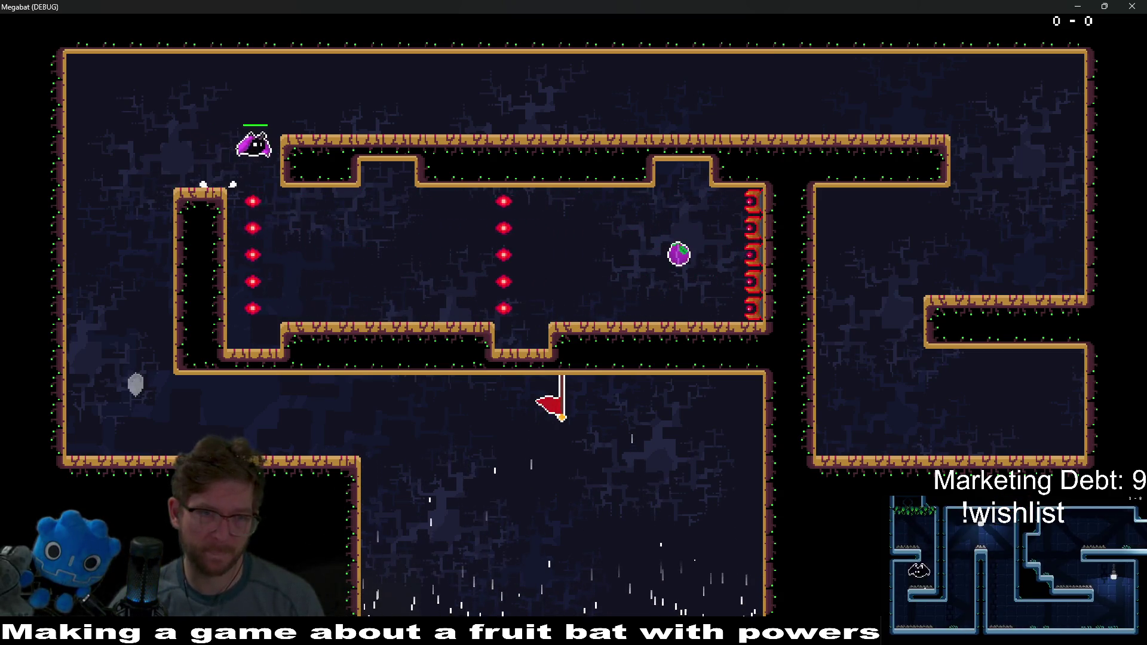
{"action": "key", "text": "Right"}
{"action": "key", "text": "Up"}
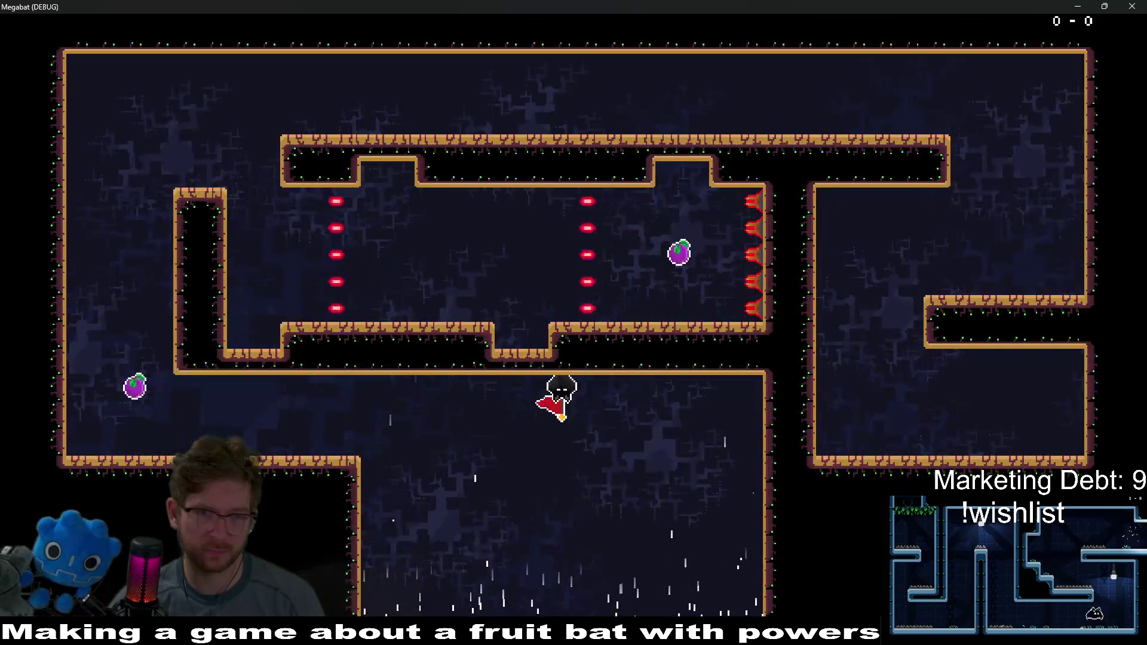
Step: Fly over the left inner wall, drop to the lower-left floor and into the ceiling notch
{"action": "key", "text": "Left"}
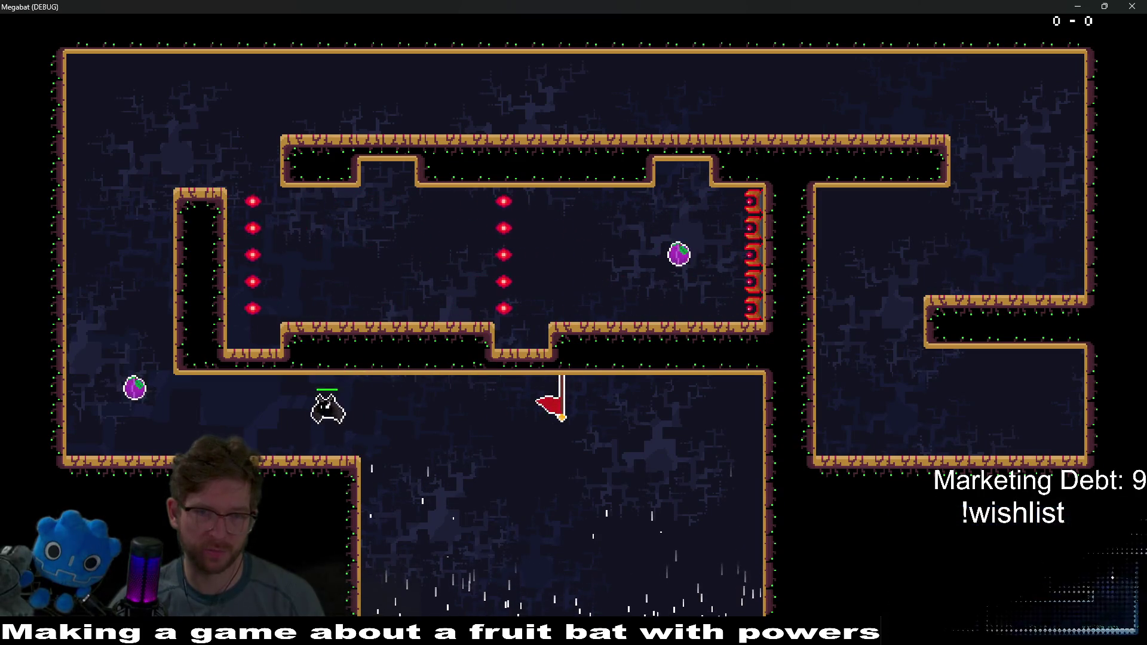
{"action": "key", "text": "Up"}
{"action": "key", "text": "Up"}
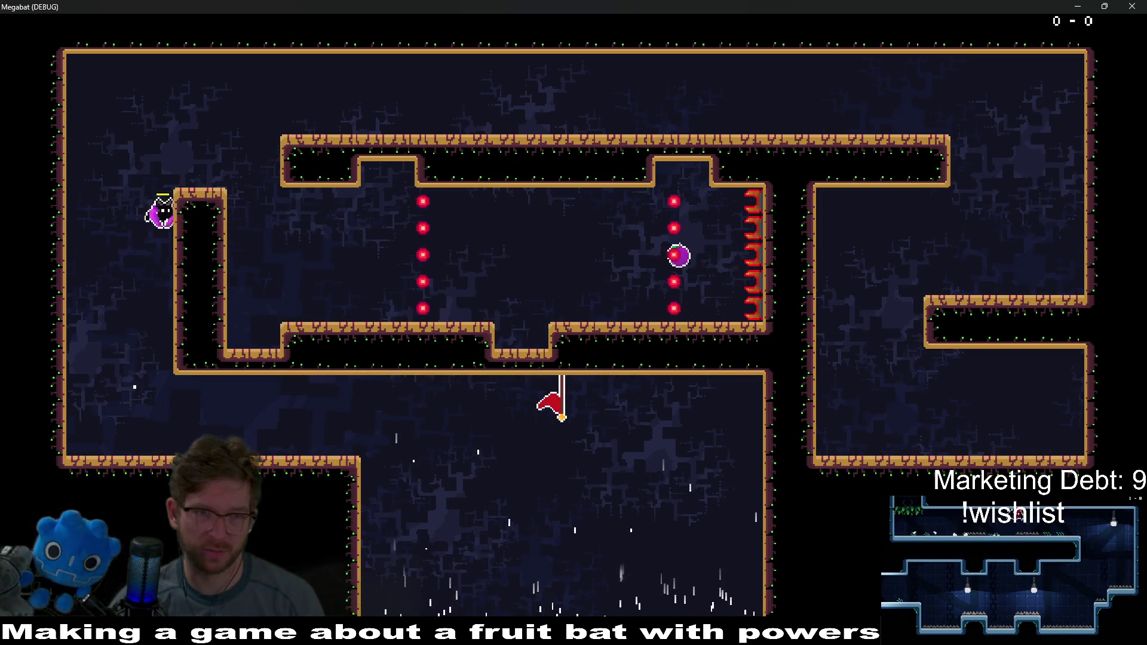
{"action": "key", "text": "Right"}
{"action": "key", "text": "Down"}
{"action": "key", "text": "Down"}
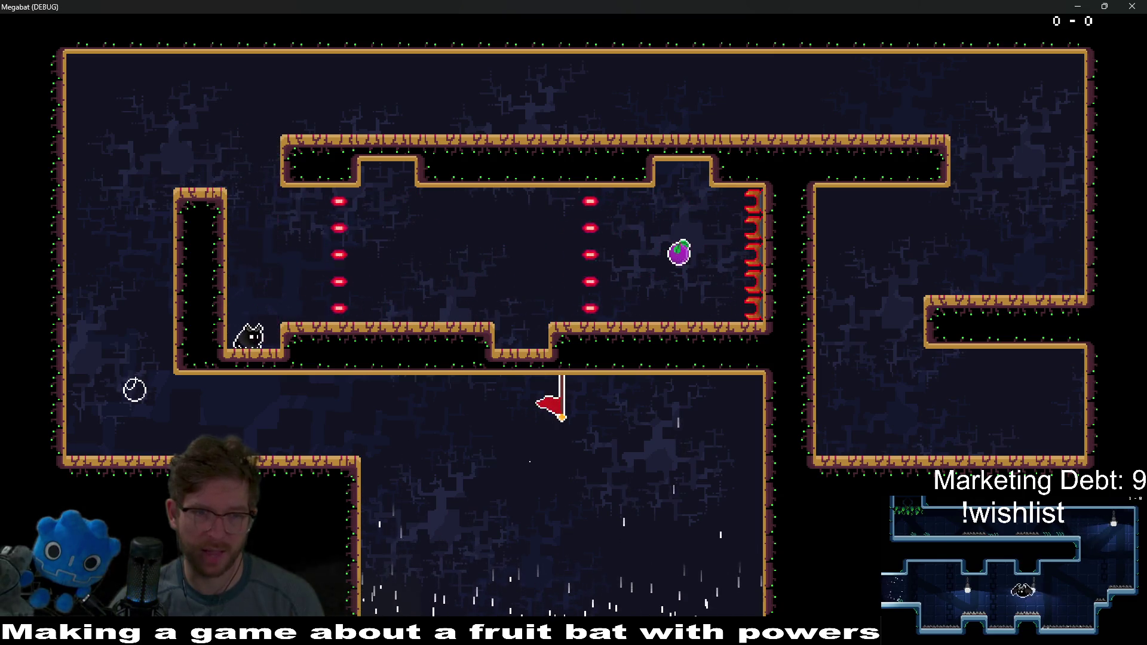
{"action": "key", "text": "Right"}
{"action": "key", "text": "Up"}
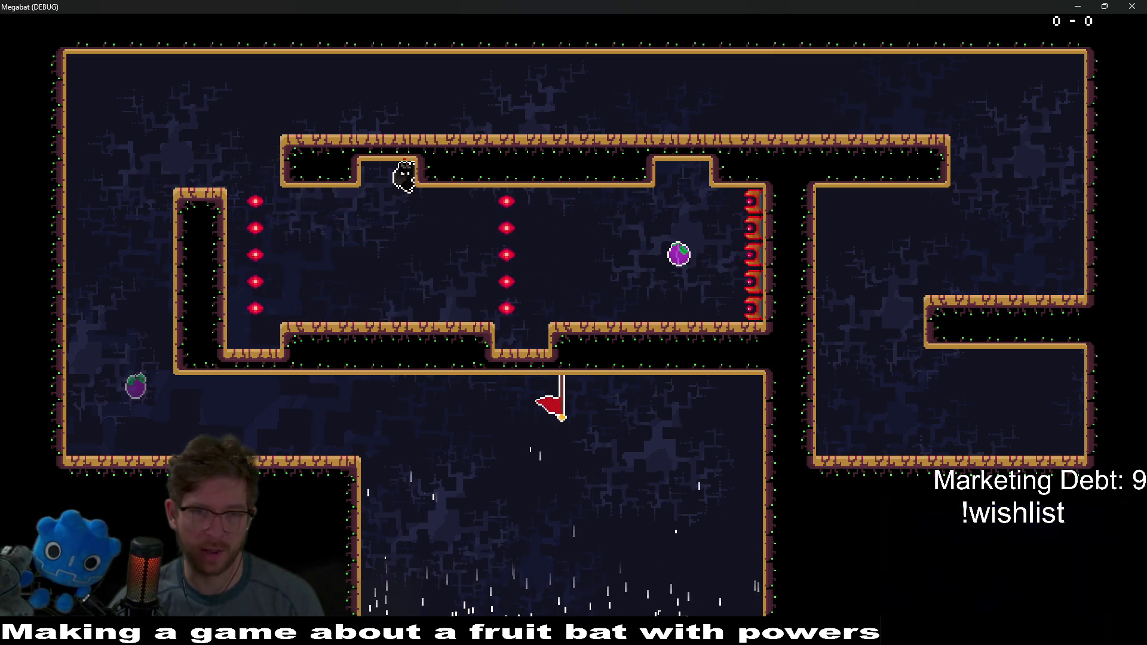
{"action": "key", "text": "Down"}
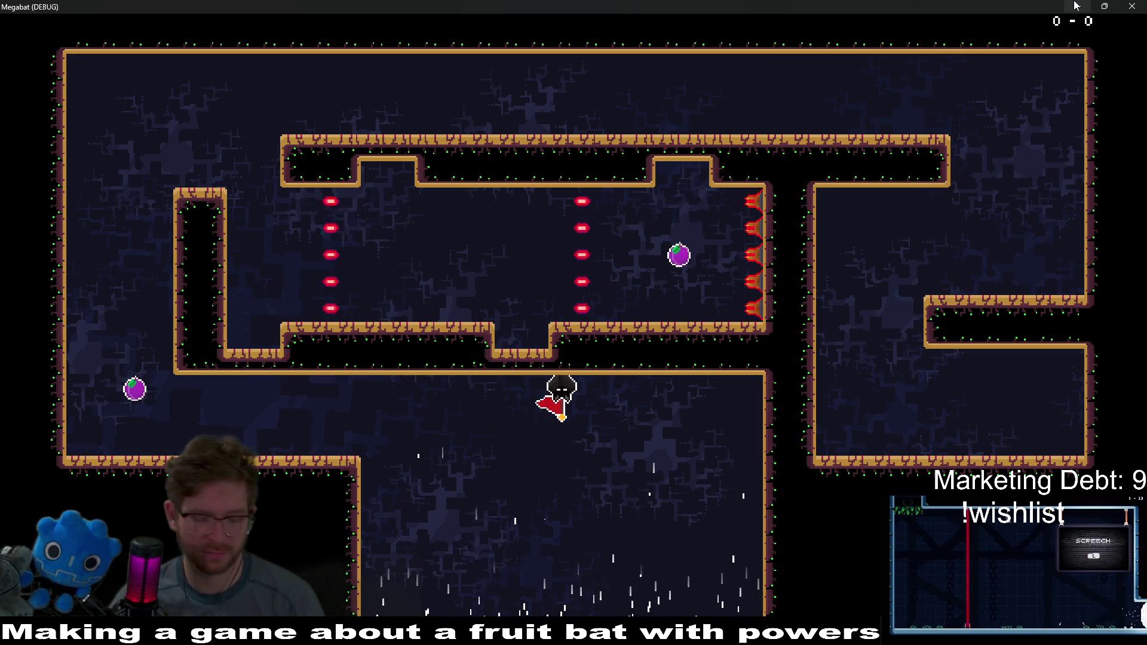
Step: Make one more run from the checkpoint over the pillar, then close the game
{"action": "key", "text": "Left"}
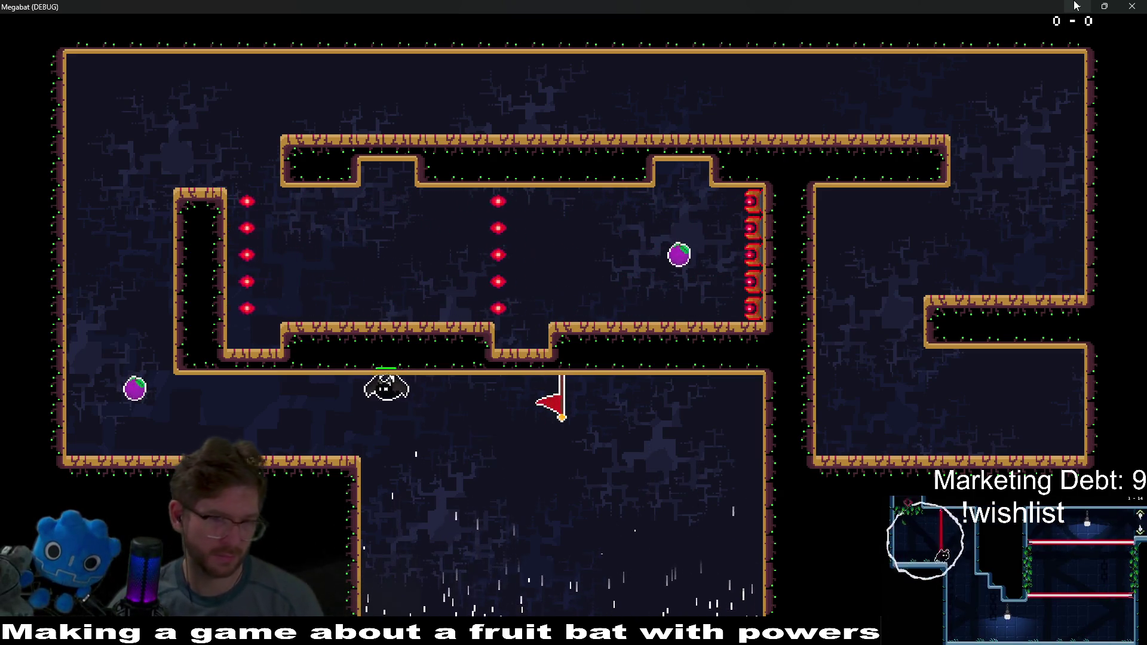
{"action": "key", "text": "Up"}
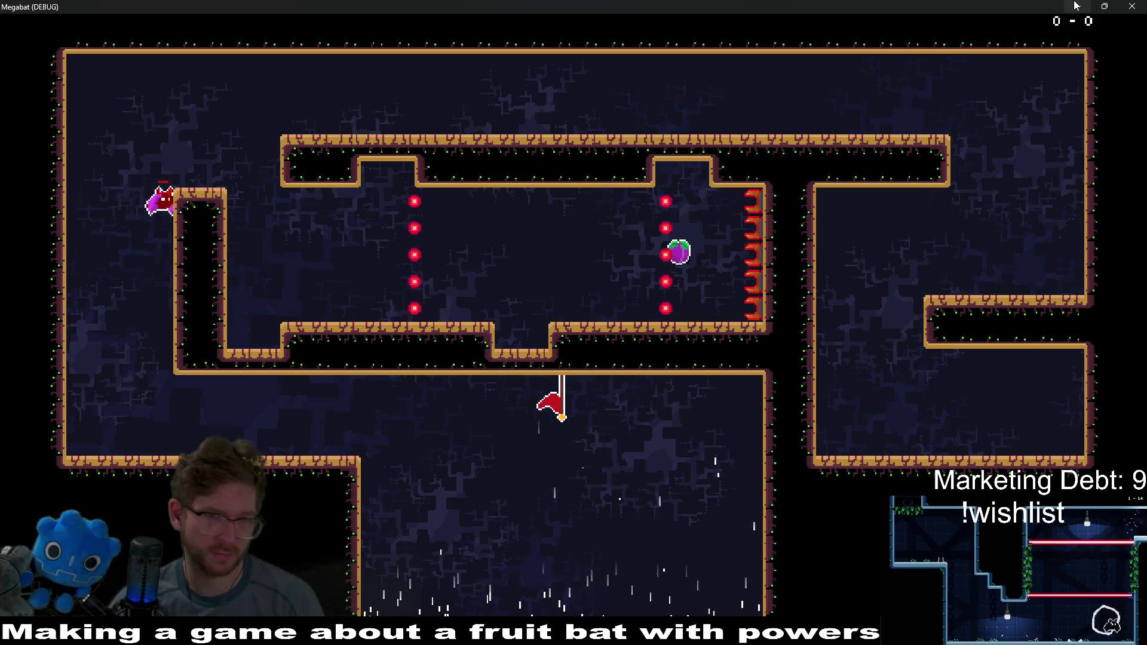
{"action": "key", "text": "Right"}
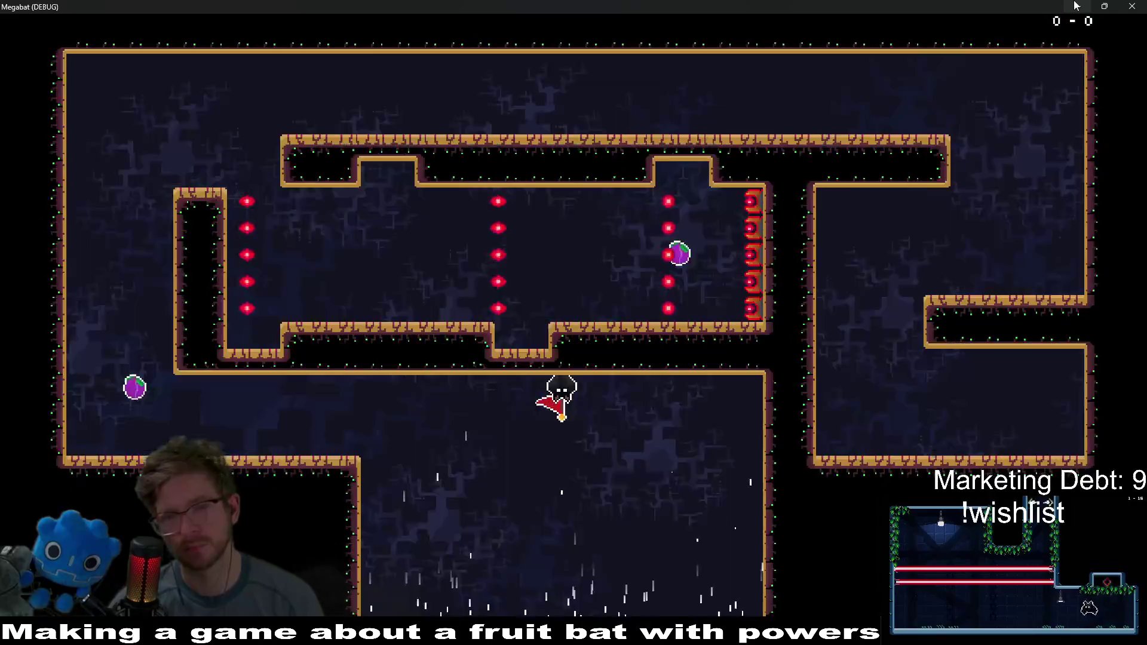
{"action": "left_click", "coordinate": [1142, 4]}
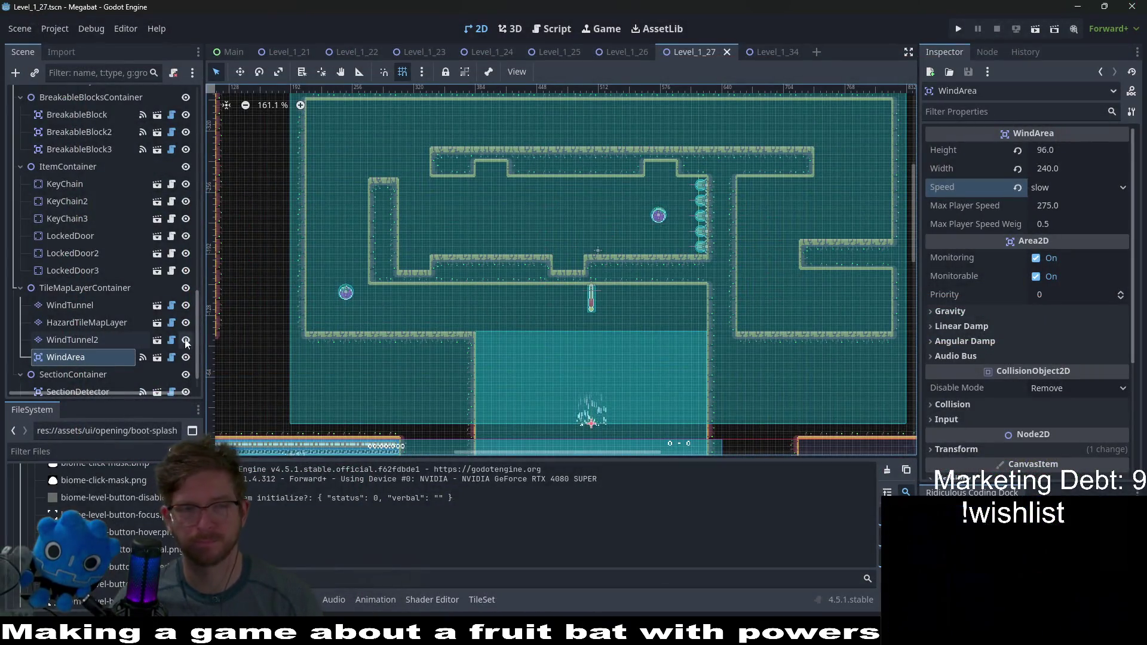
Step: Give BounceProjectileTurret7–11 a Shoot Delay Time of 2.0, then save and run the scene with F6
{"action": "scroll", "coordinate": [65, 249], "scroll_direction": "up", "scroll_amount": 4}
{"action": "left_click", "coordinate": [134, 194]}
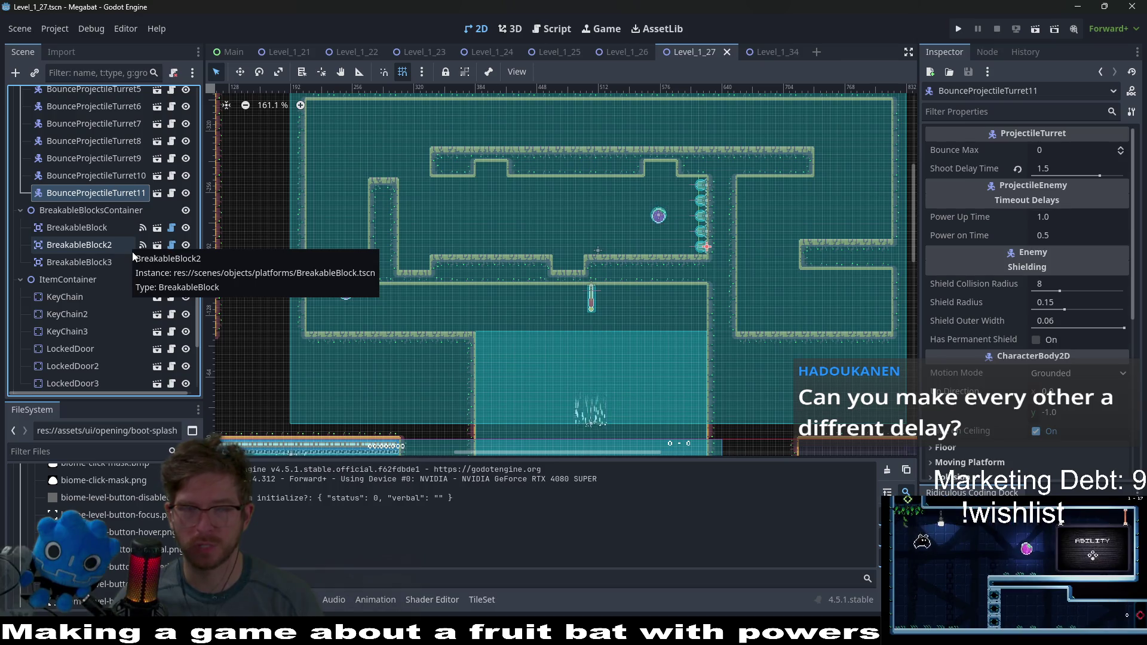
{"action": "scroll", "coordinate": [133, 257], "scroll_direction": "up", "scroll_amount": 3}
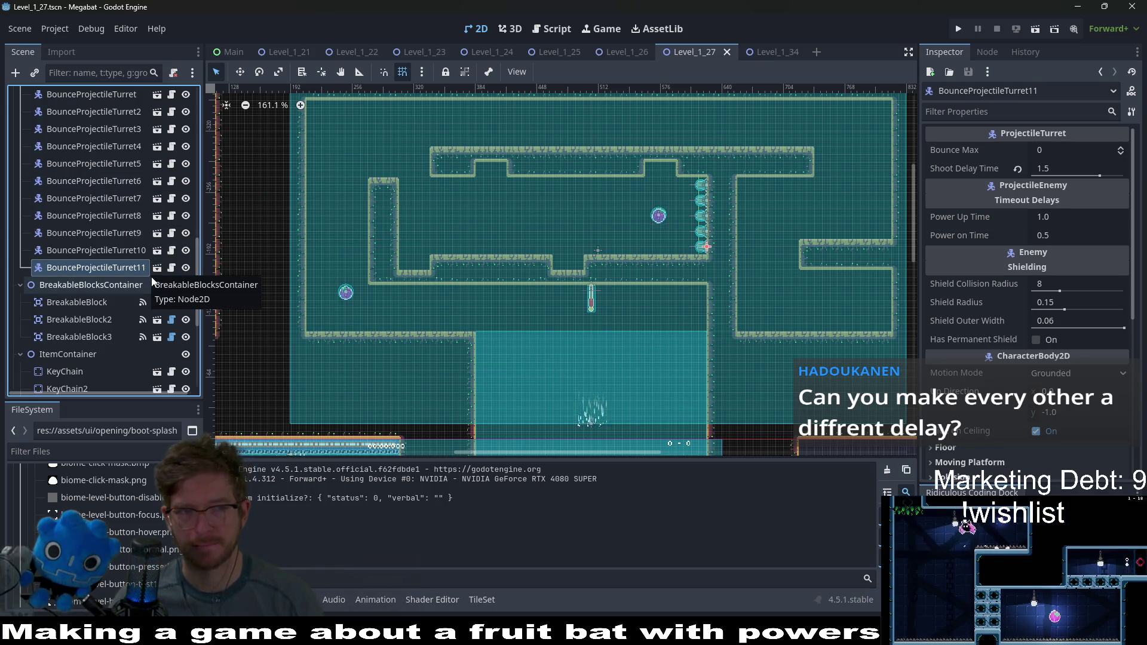
{"action": "left_click", "coordinate": [135, 201]}
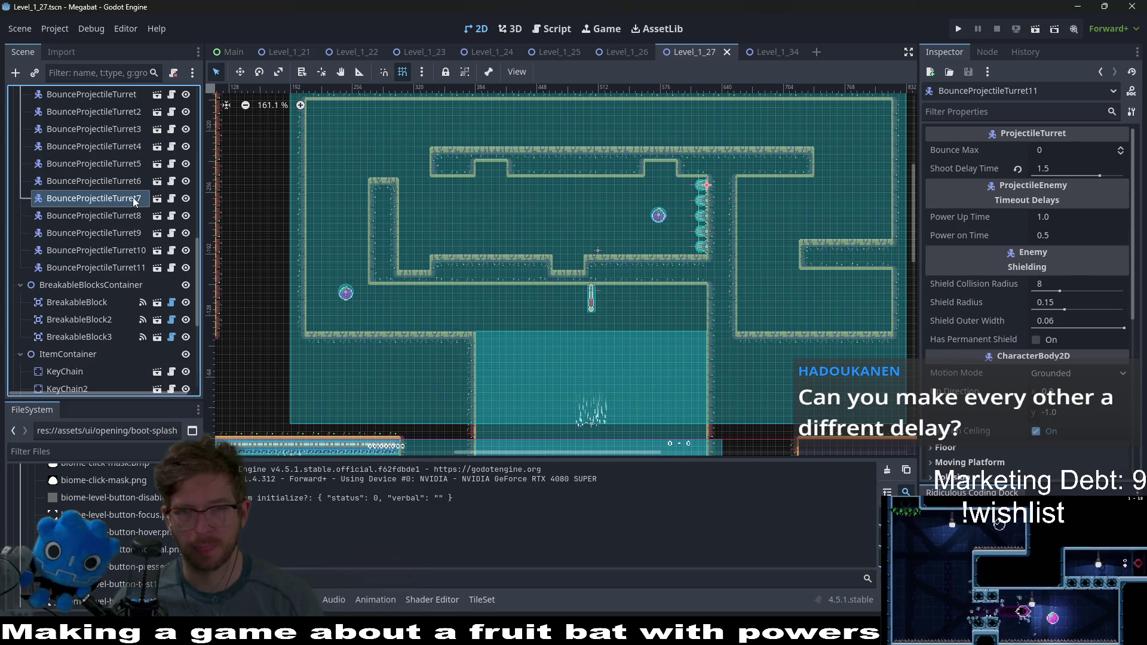
{"action": "left_click", "coordinate": [111, 270], "text": "shift"}
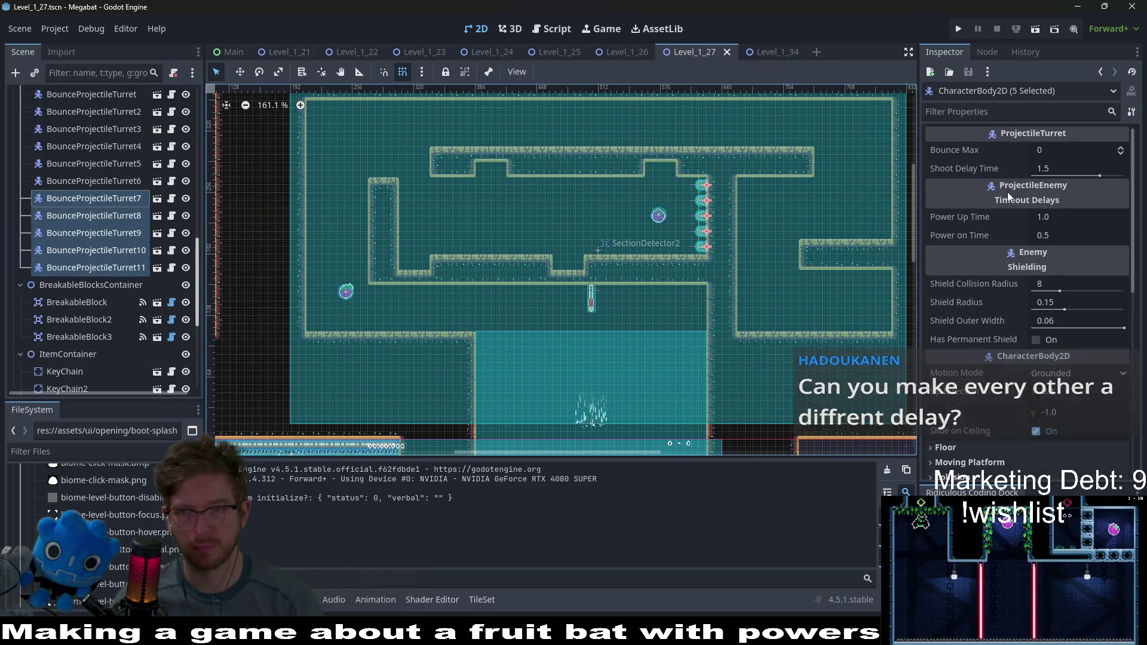
{"action": "left_click", "coordinate": [1080, 168]}
{"action": "type", "text": "2"}
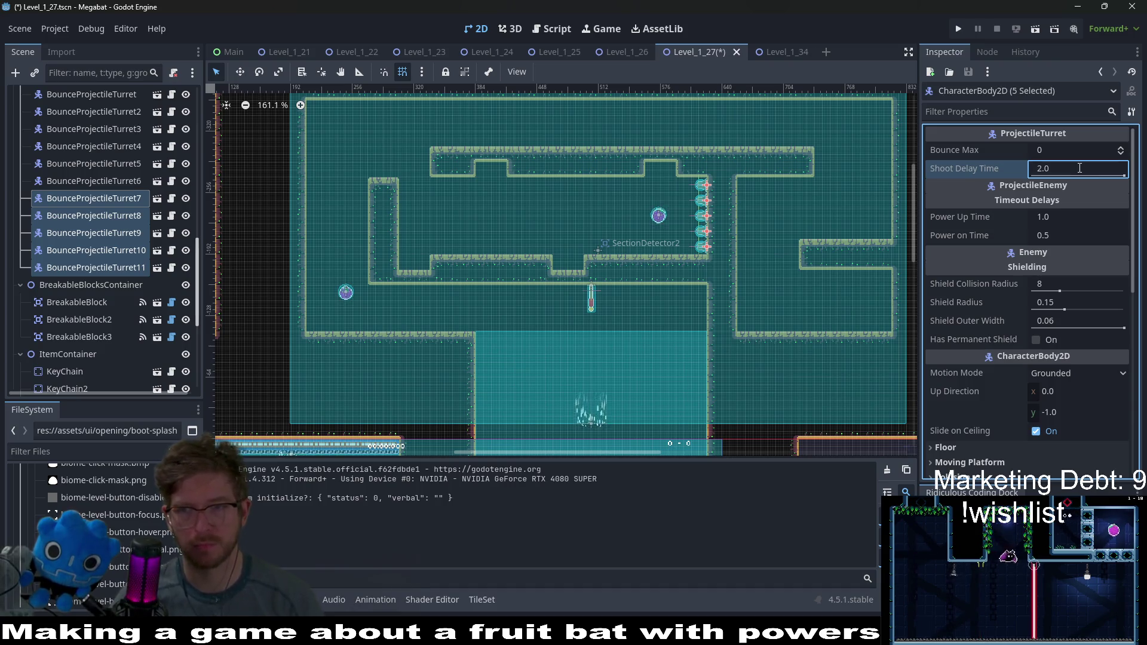
{"action": "key", "text": "F6"}
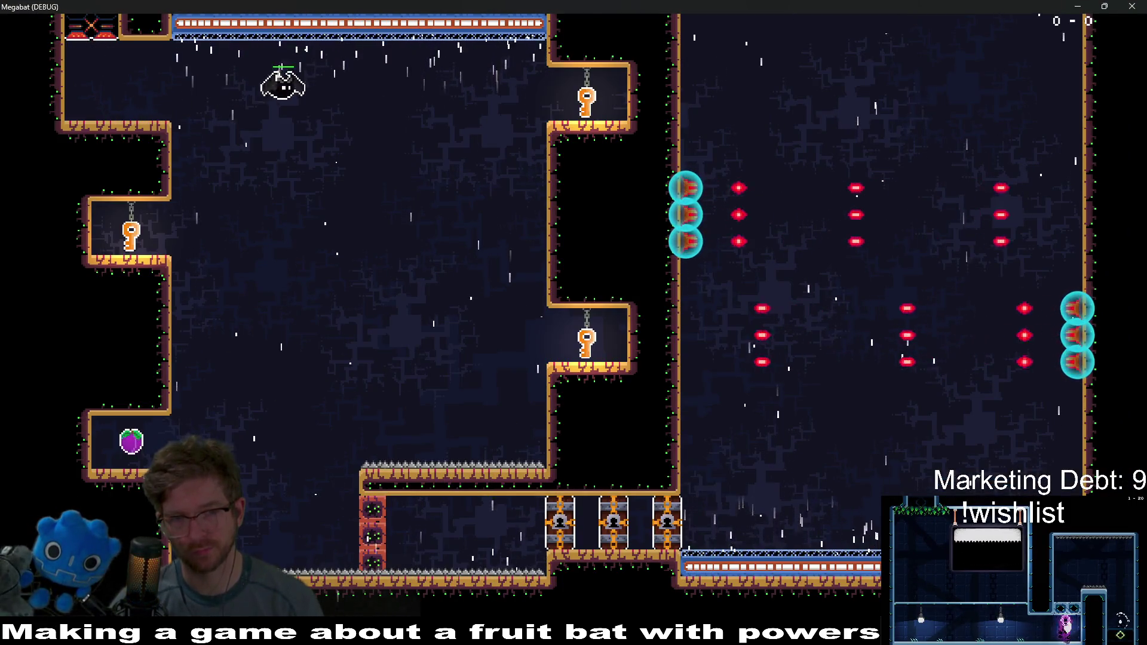
Step: Collect the two keys and carry them down into the bottom corridor
{"action": "key", "text": "Right"}
{"action": "key", "text": "Left"}
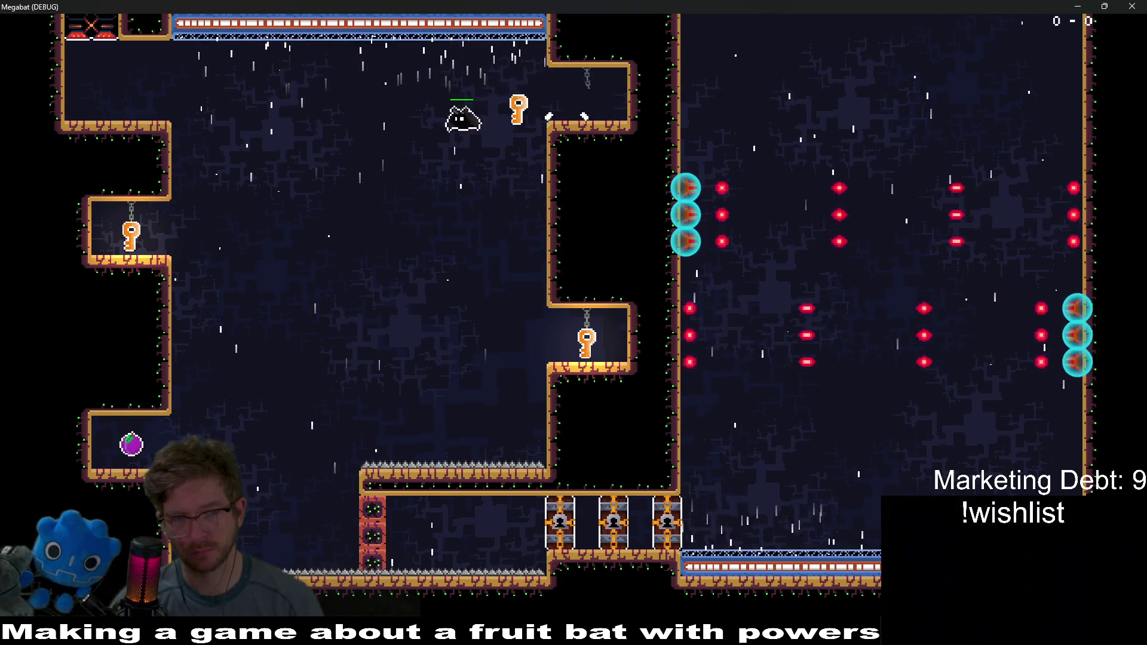
{"action": "key", "text": "Right"}
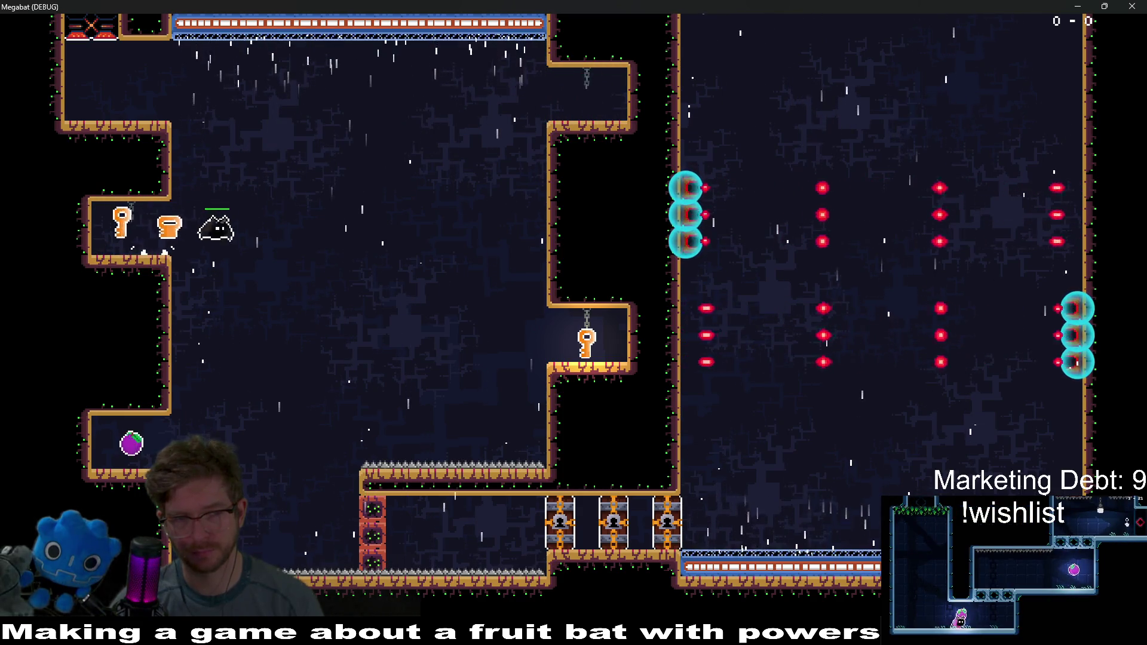
{"action": "key", "text": "Right"}
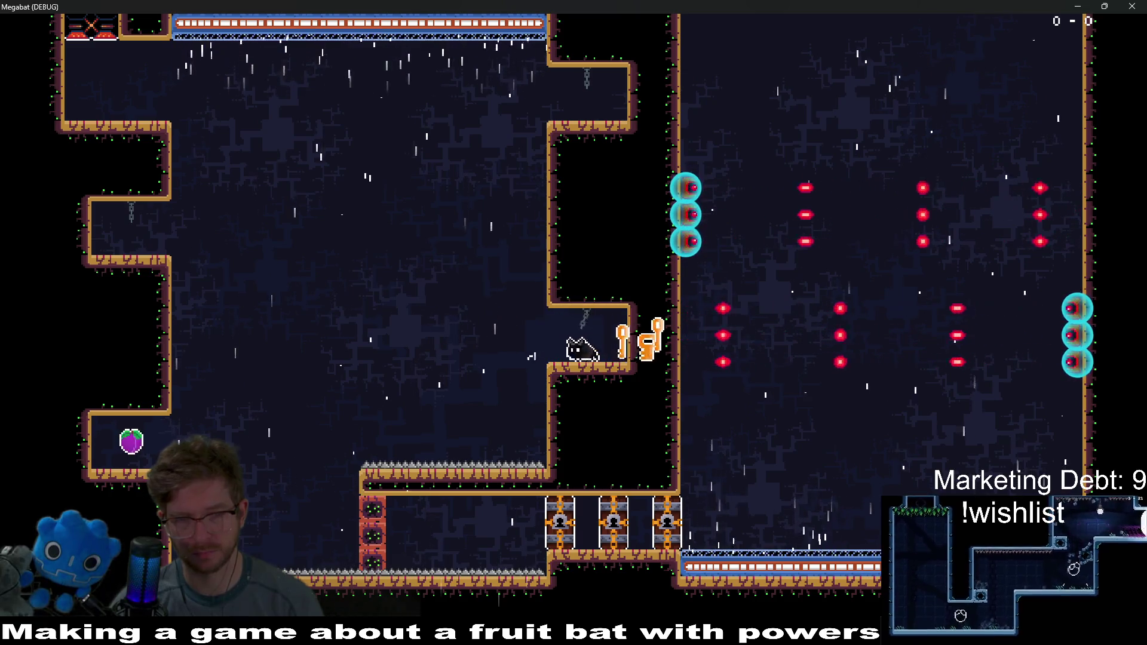
{"action": "key", "text": "Left"}
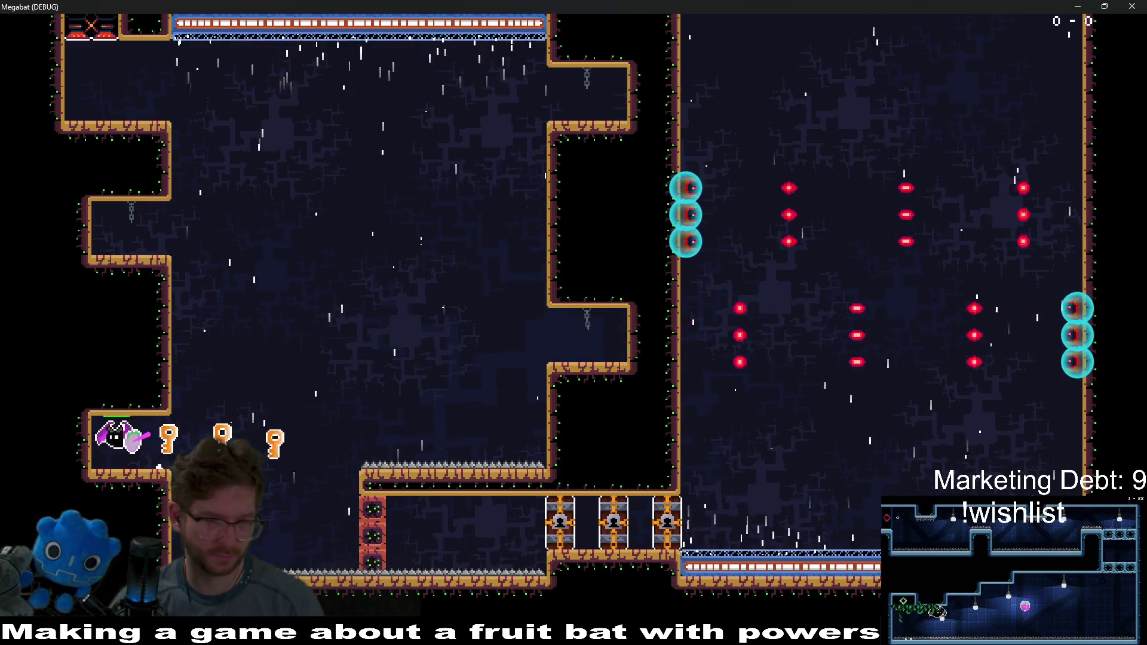
{"action": "key", "text": "Right"}
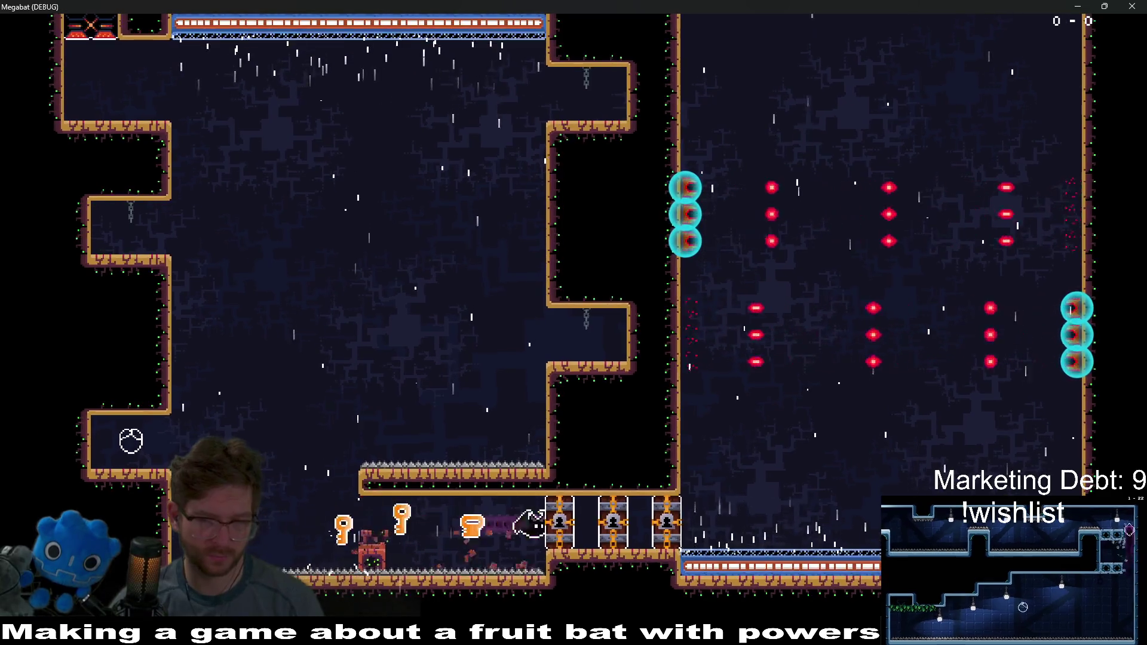
Step: Unlock the locked doors and fly up through the turret room into the next room
{"action": "key", "text": "Right"}
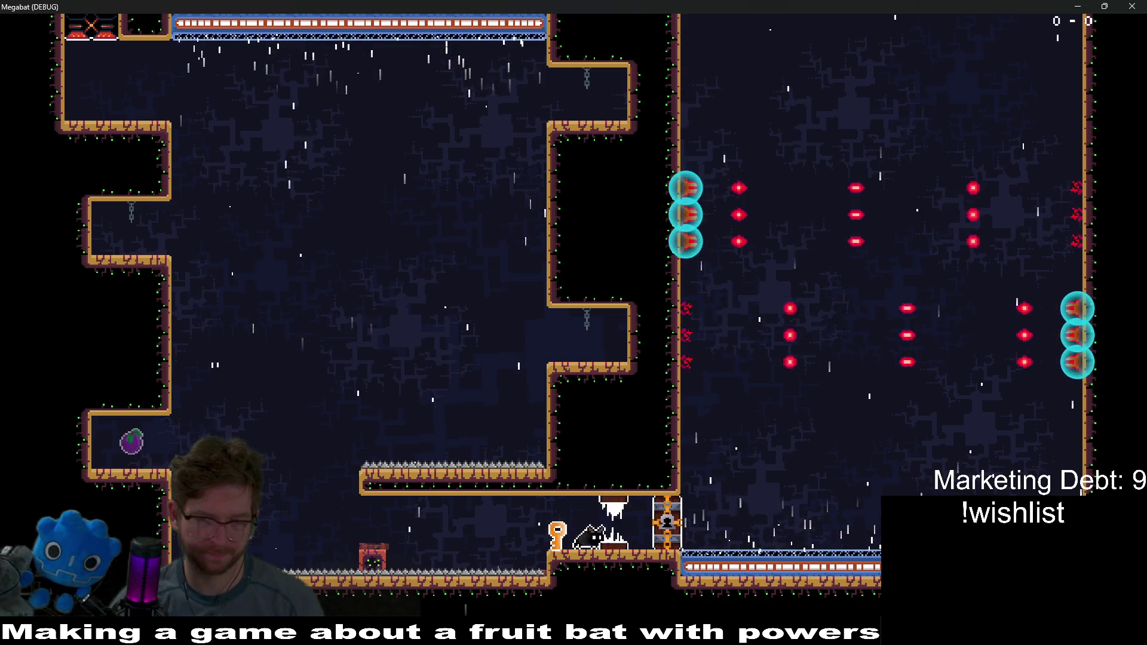
{"action": "key", "text": "Right"}
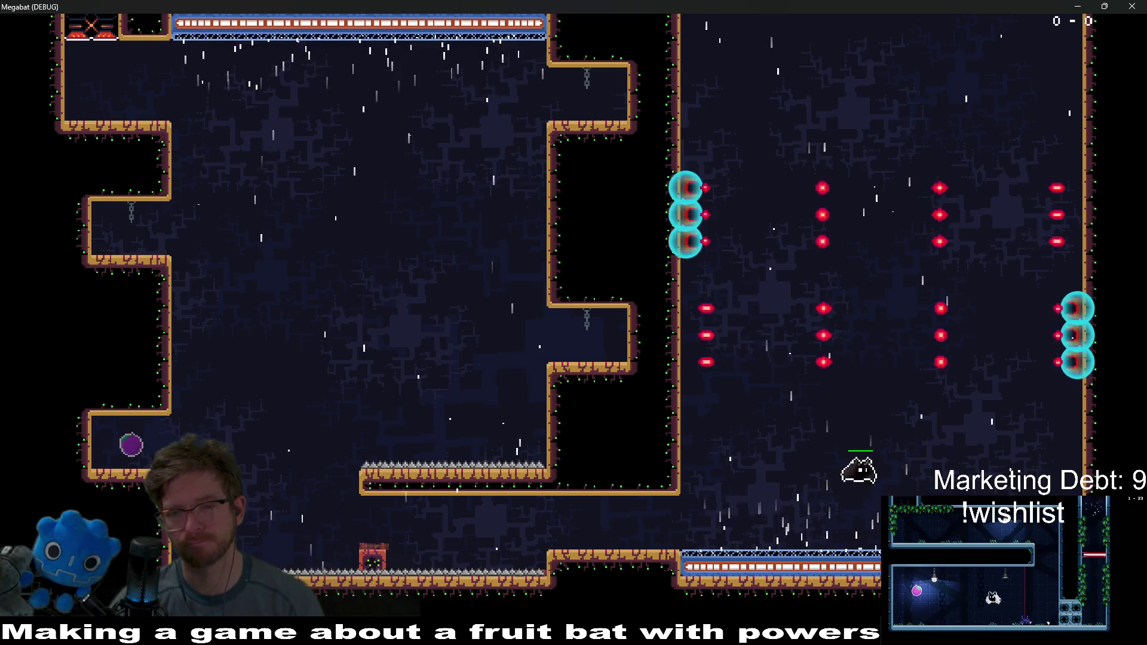
{"action": "key", "text": "Right"}
{"action": "key", "text": "Left"}
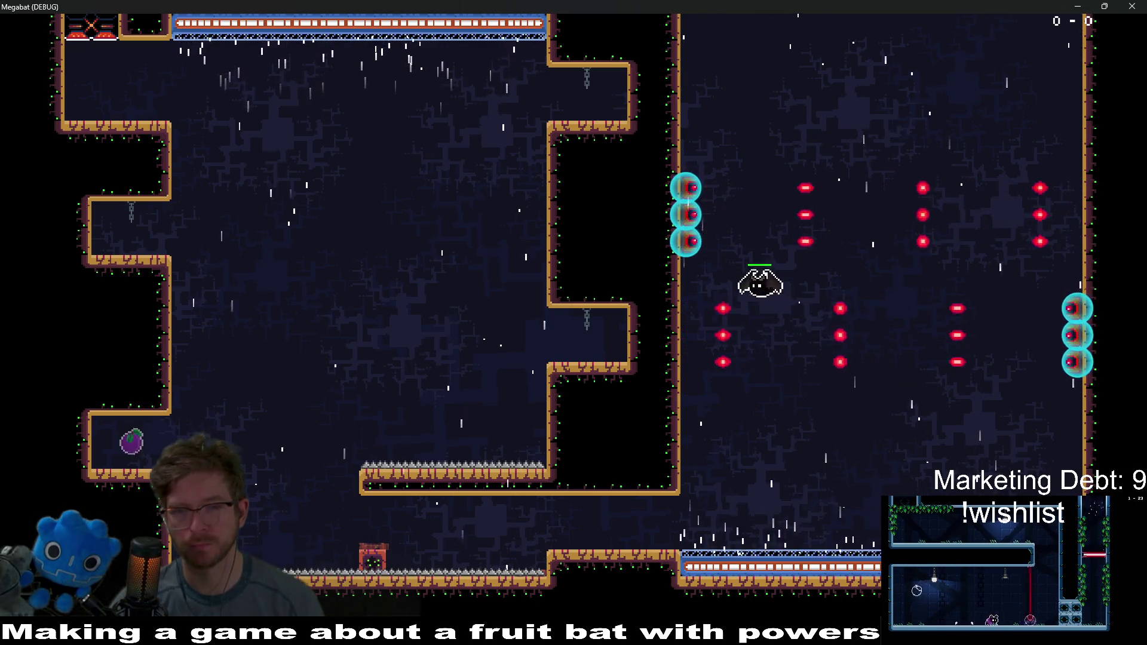
{"action": "key", "text": "Up"}
{"action": "key", "text": "Right"}
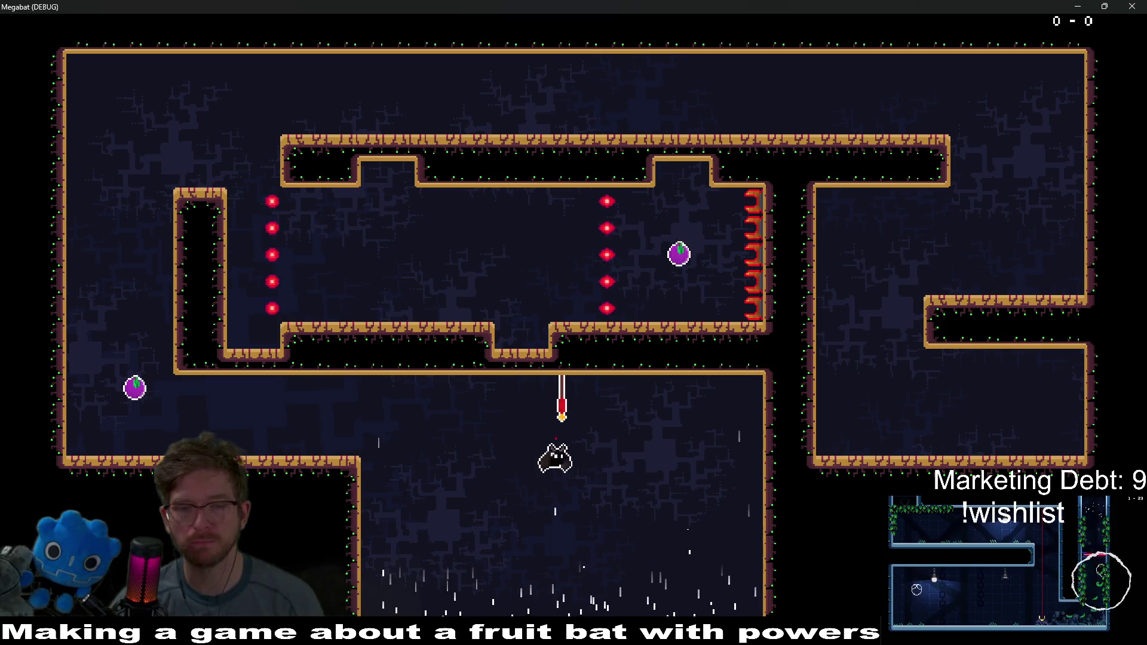
Step: Collect the plum and fly along the corridors up into the ceiling alcove
{"action": "key", "text": "Up"}
{"action": "key", "text": "Left"}
{"action": "key", "text": "Left"}
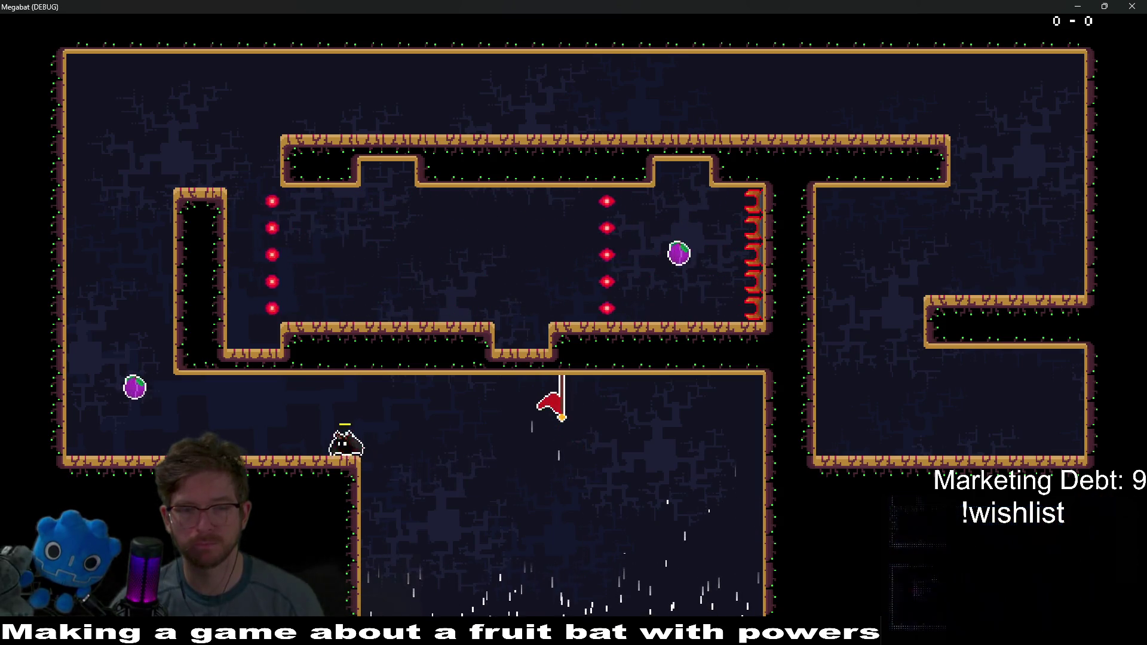
{"action": "key", "text": "Up"}
{"action": "key", "text": "Left"}
{"action": "key", "text": "Right"}
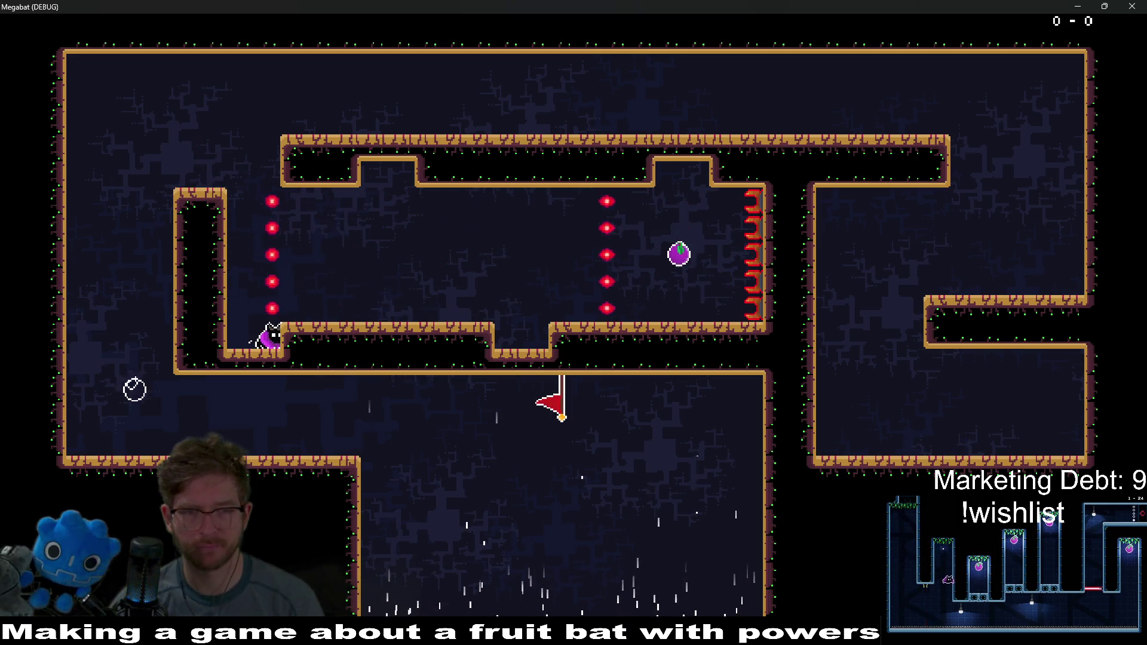
{"action": "key", "text": "Up"}
{"action": "key", "text": "Right"}
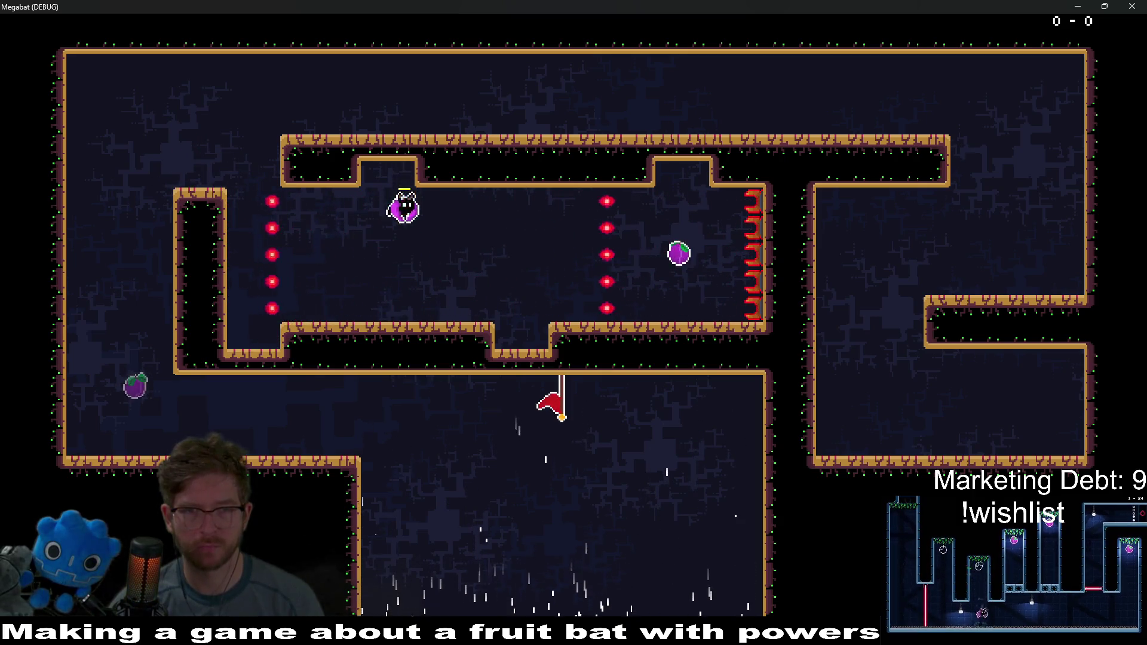
{"action": "key", "text": "Up"}
{"action": "key", "text": "Right"}
Step: Weave between the shot columns into the floor notch, up to the right alcove and back down
{"action": "key", "text": "Down"}
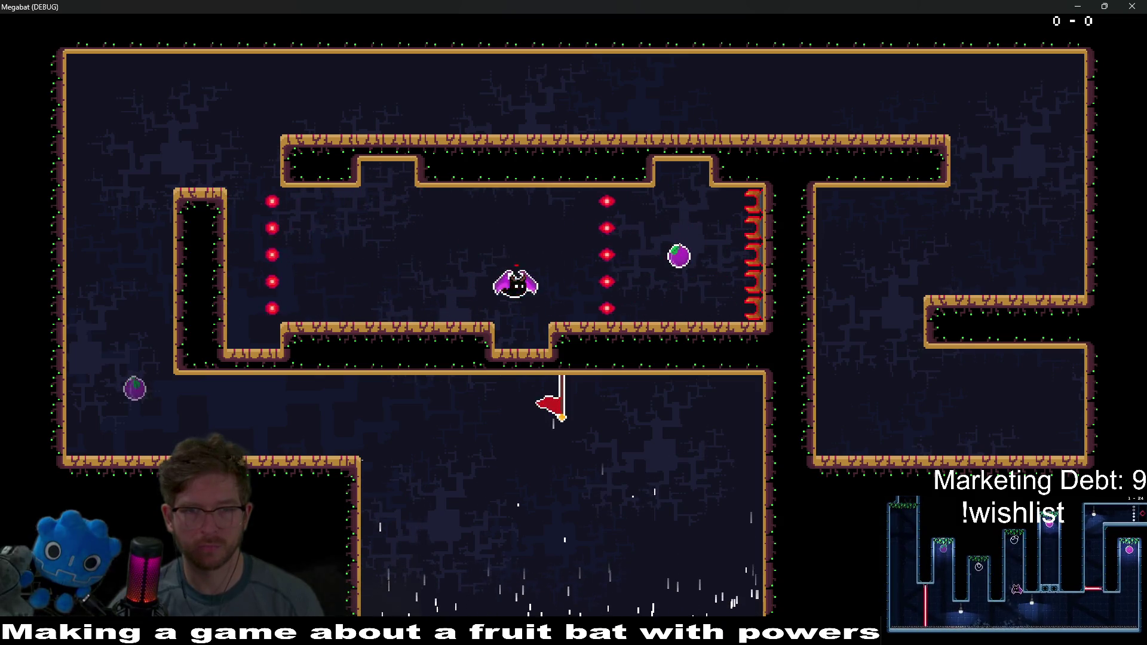
{"action": "key", "text": "Down"}
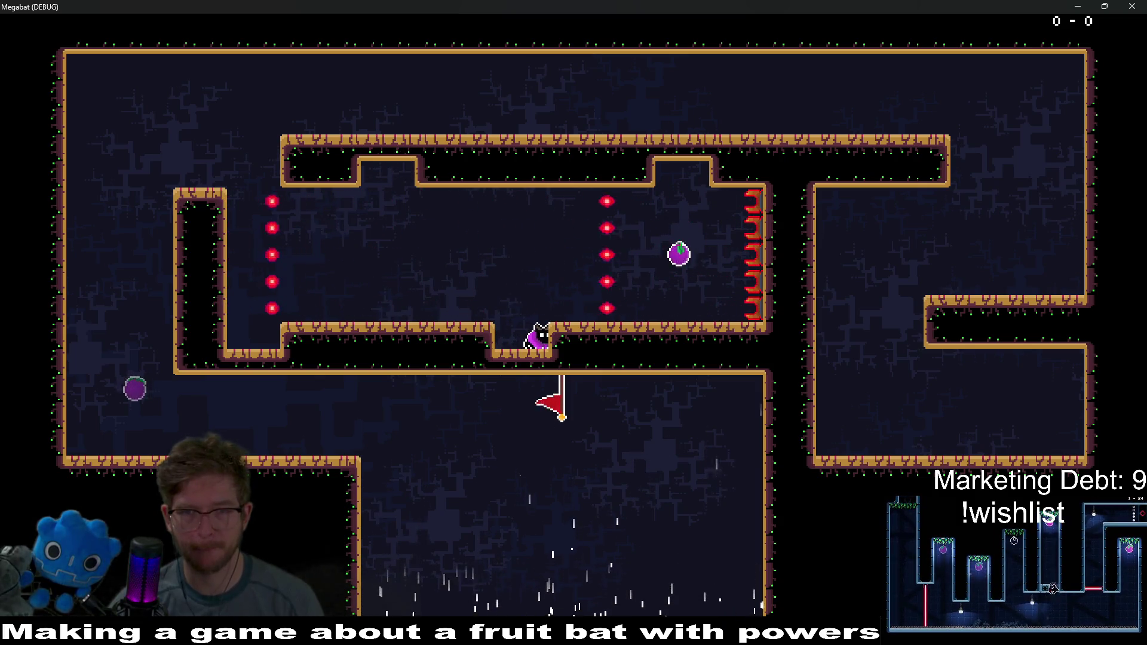
{"action": "key", "text": "Up"}
{"action": "key", "text": "Right"}
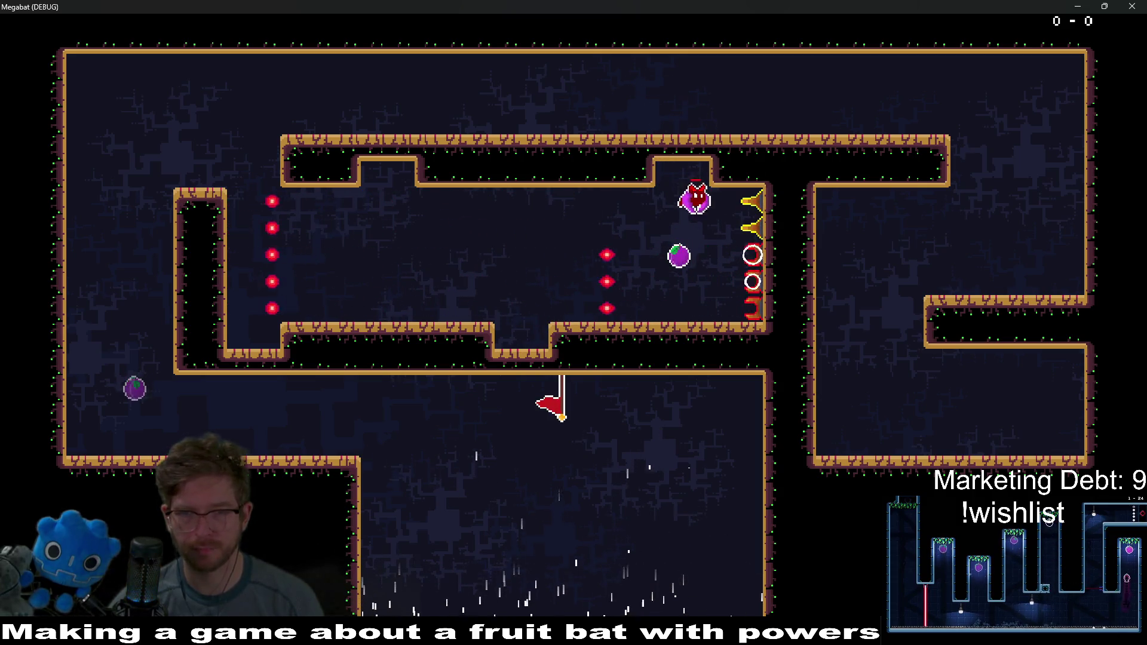
{"action": "key", "text": "Down"}
{"action": "key", "text": "Left"}
{"action": "key", "text": "Left"}
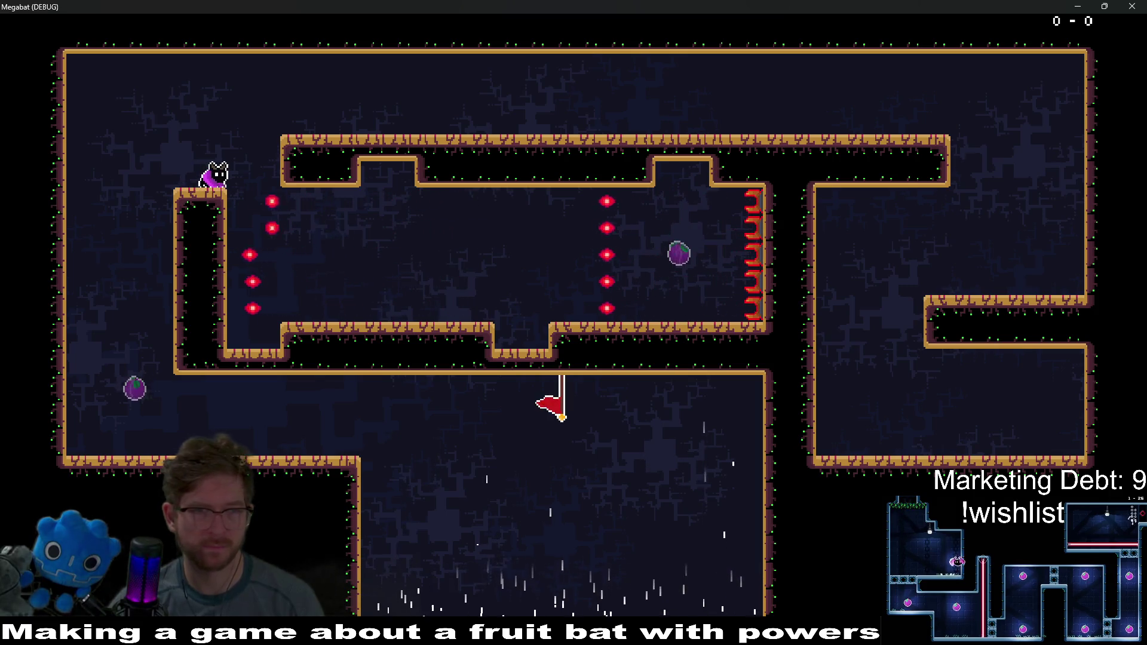
Step: Jump the bat from its start ledge onto the upper platform, then close the debug game
{"action": "key", "text": "Left"}
{"action": "key", "text": "Right"}
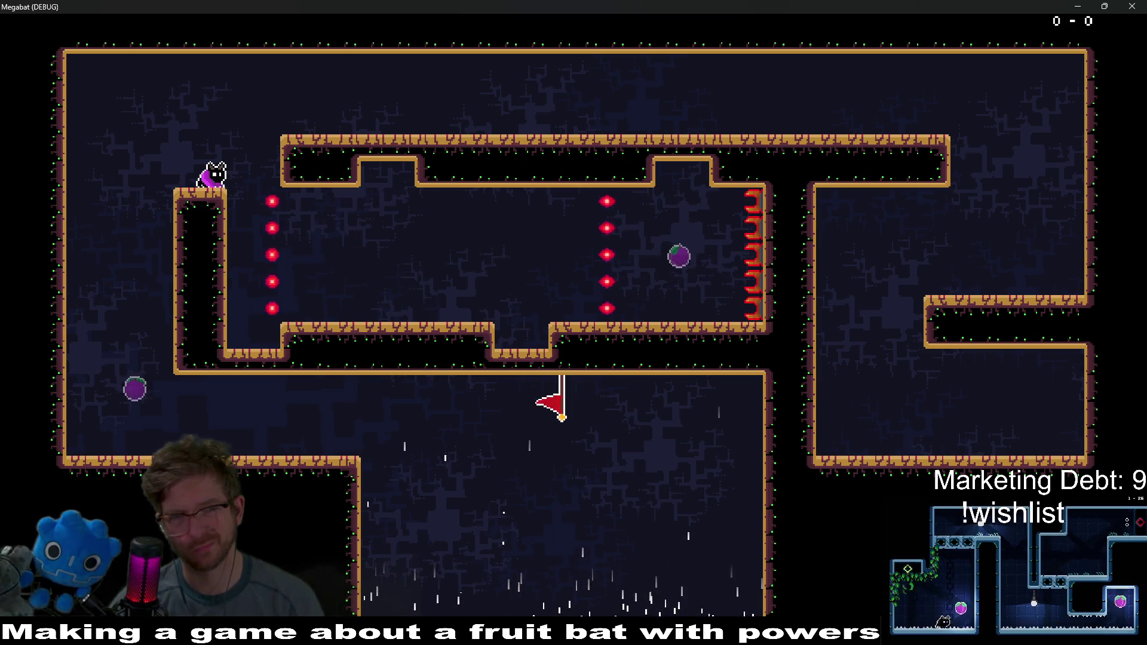
{"action": "key", "text": "space"}
{"action": "key", "text": "Right"}
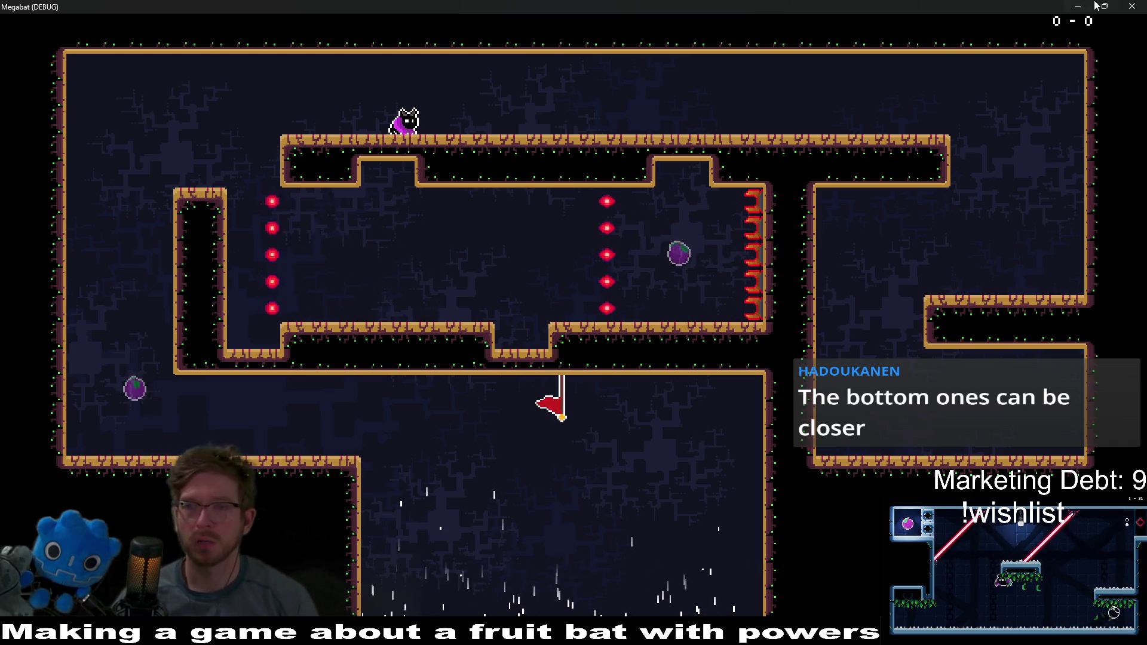
{"action": "left_click", "coordinate": [1133, 6]}
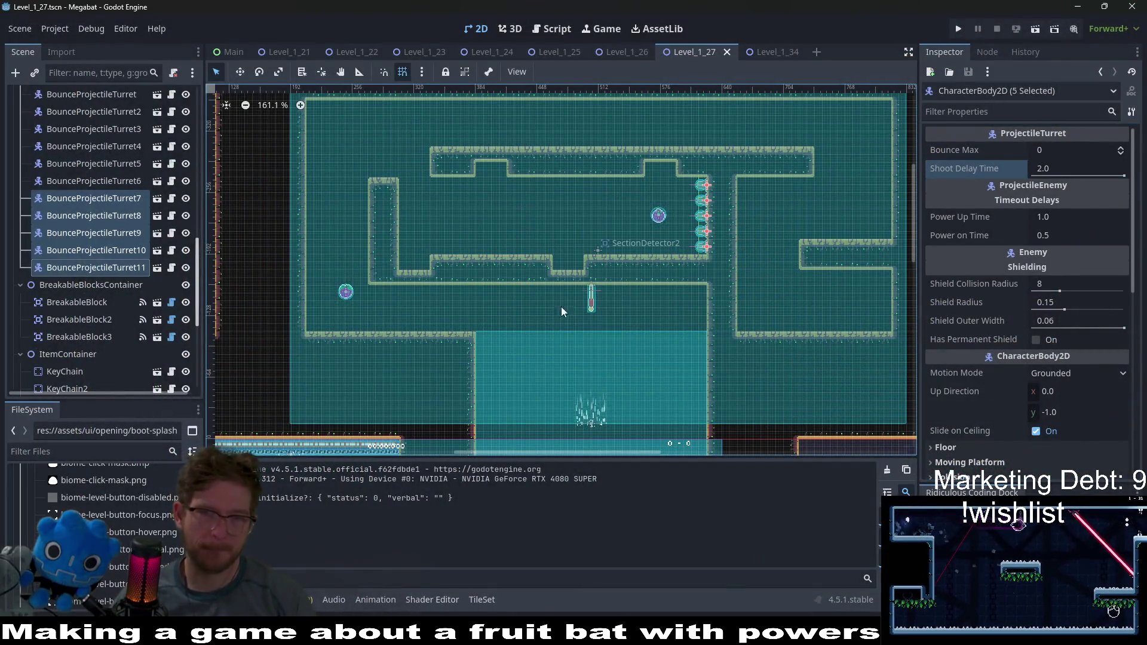
Step: Select BounceProjectileTurret4 through BounceProjectileTurret6 in the Scene tree
{"action": "scroll", "coordinate": [562, 308], "scroll_direction": "down", "scroll_amount": 10}
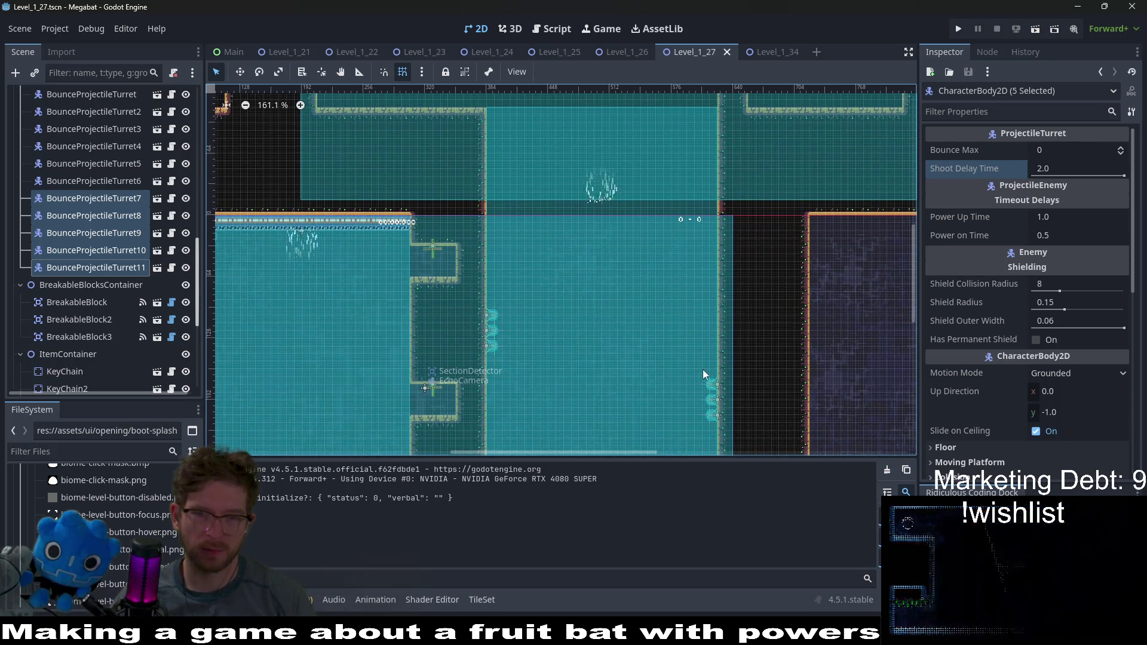
{"action": "scroll", "coordinate": [703, 369], "scroll_direction": "down", "scroll_amount": 4}
{"action": "scroll", "coordinate": [95, 231], "scroll_direction": "up", "scroll_amount": 3}
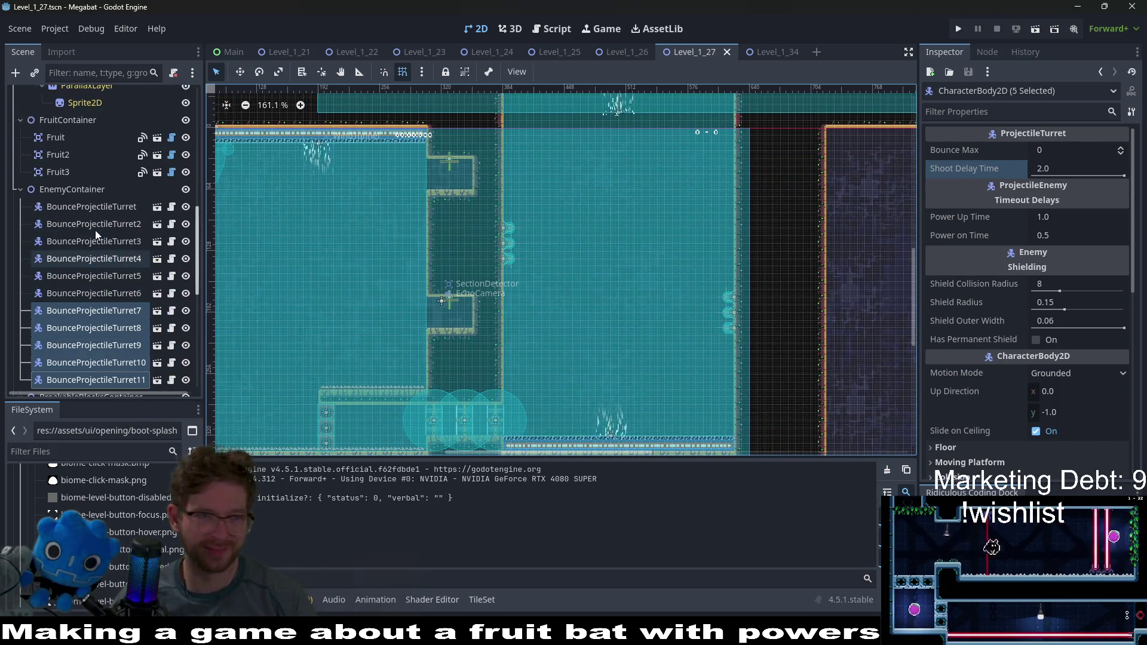
{"action": "left_click", "coordinate": [109, 294]}
{"action": "left_click", "coordinate": [126, 263], "text": "shift"}
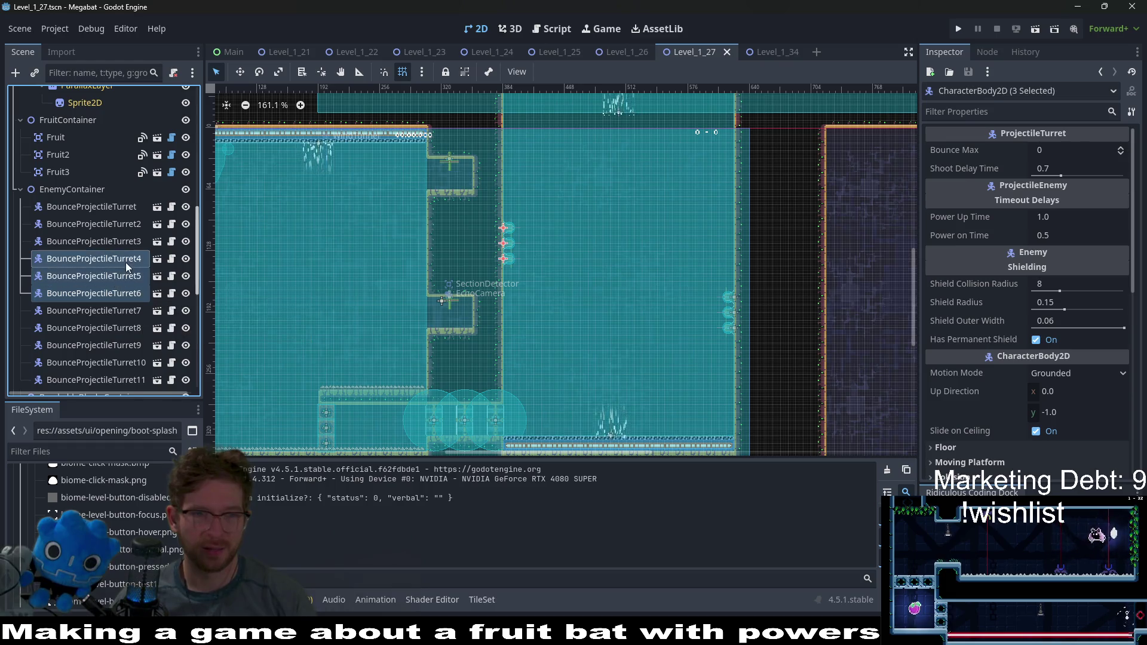
Step: Nudge the three turrets slightly up the wall and save Level_1_27
{"action": "key", "text": "w"}
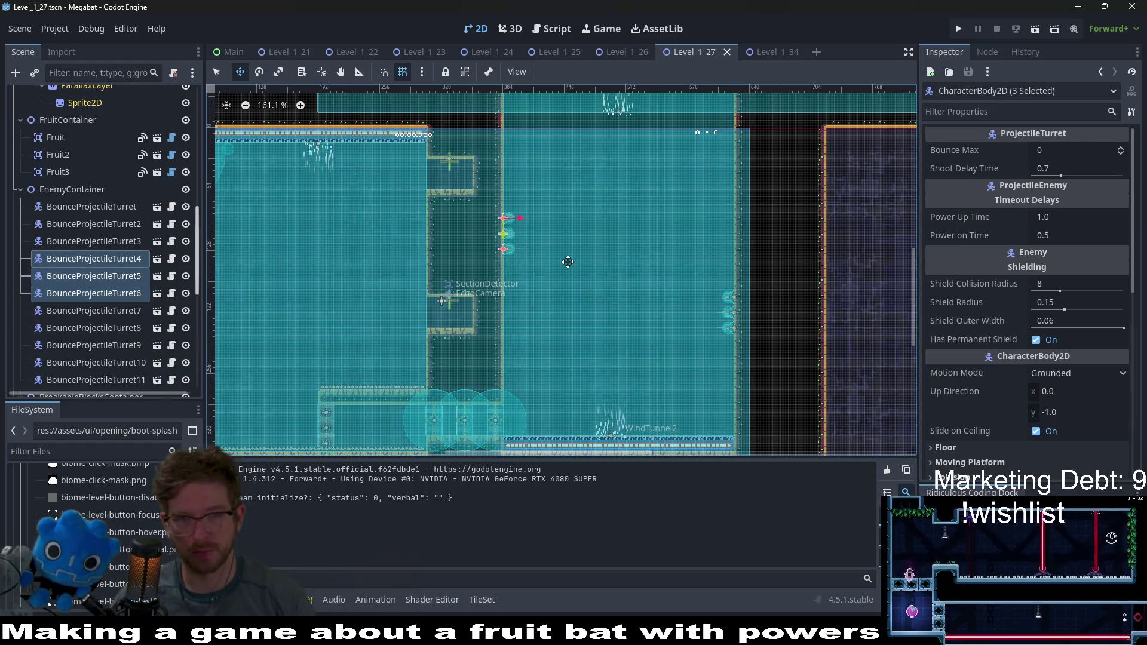
{"action": "key", "text": "Up"}
{"action": "scroll", "coordinate": [527, 241], "scroll_direction": "up", "scroll_amount": 3}
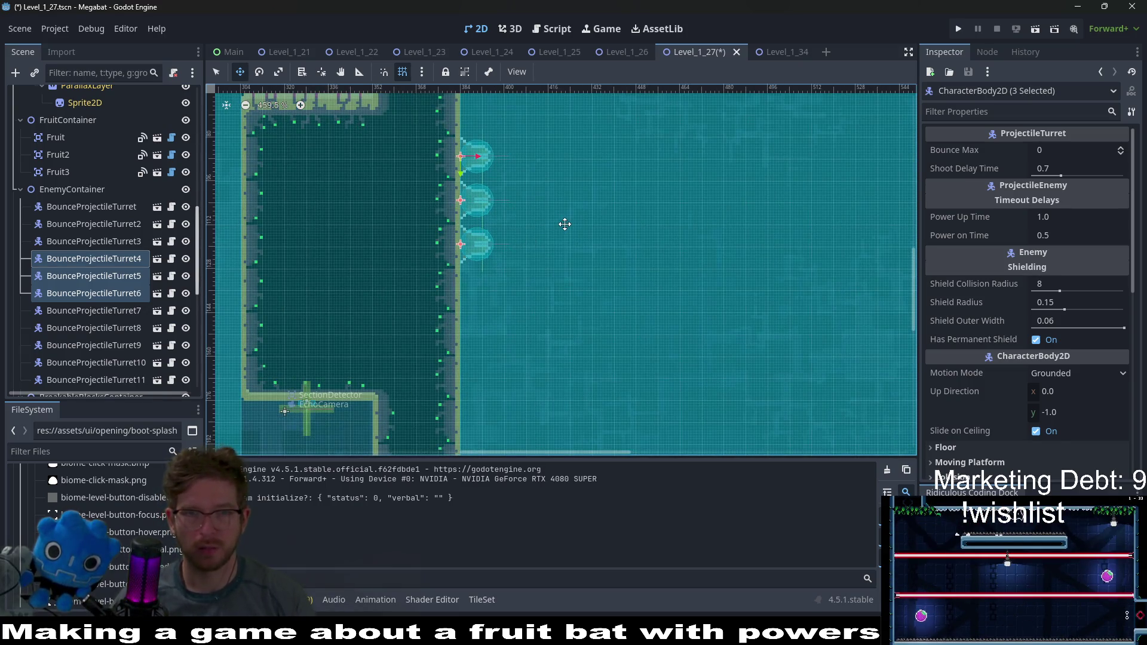
{"action": "scroll", "coordinate": [565, 224], "scroll_direction": "down", "scroll_amount": 3}
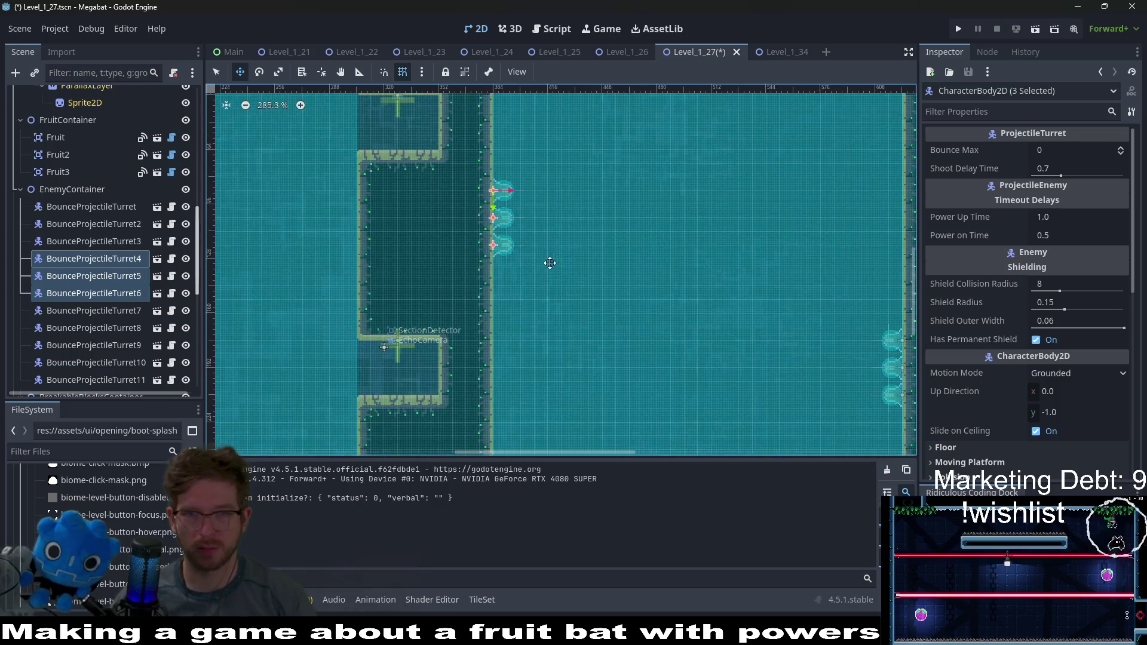
{"action": "scroll", "coordinate": [533, 258], "scroll_direction": "up", "scroll_amount": 3}
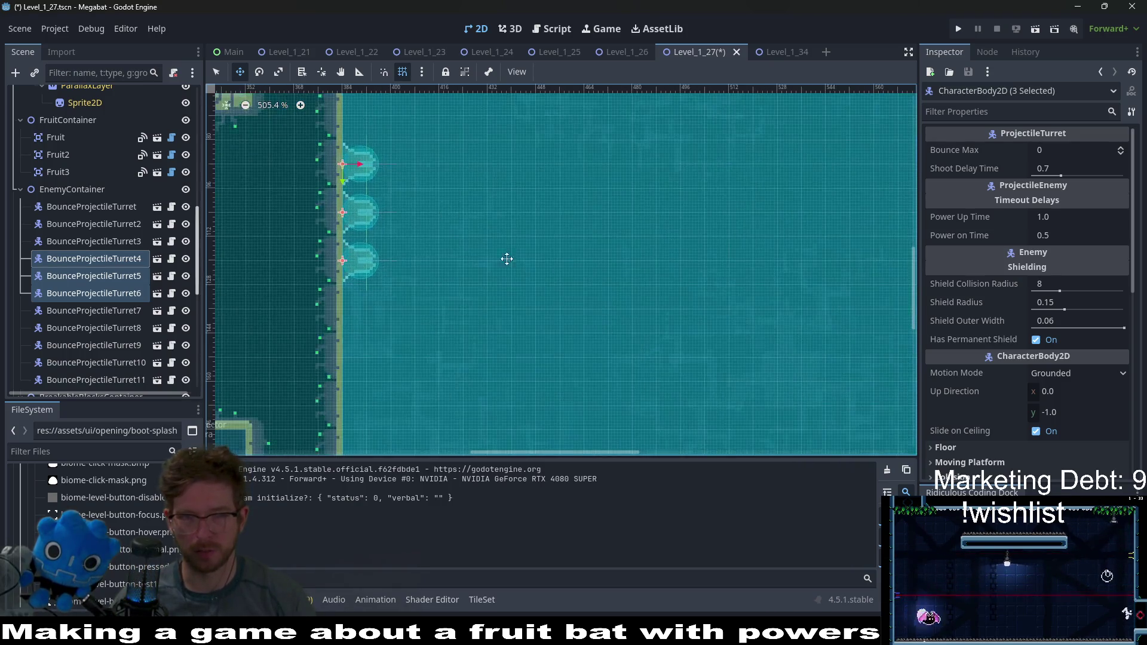
{"action": "key", "text": "ctrl+s"}
{"action": "scroll", "coordinate": [615, 313], "scroll_direction": "down", "scroll_amount": 3}
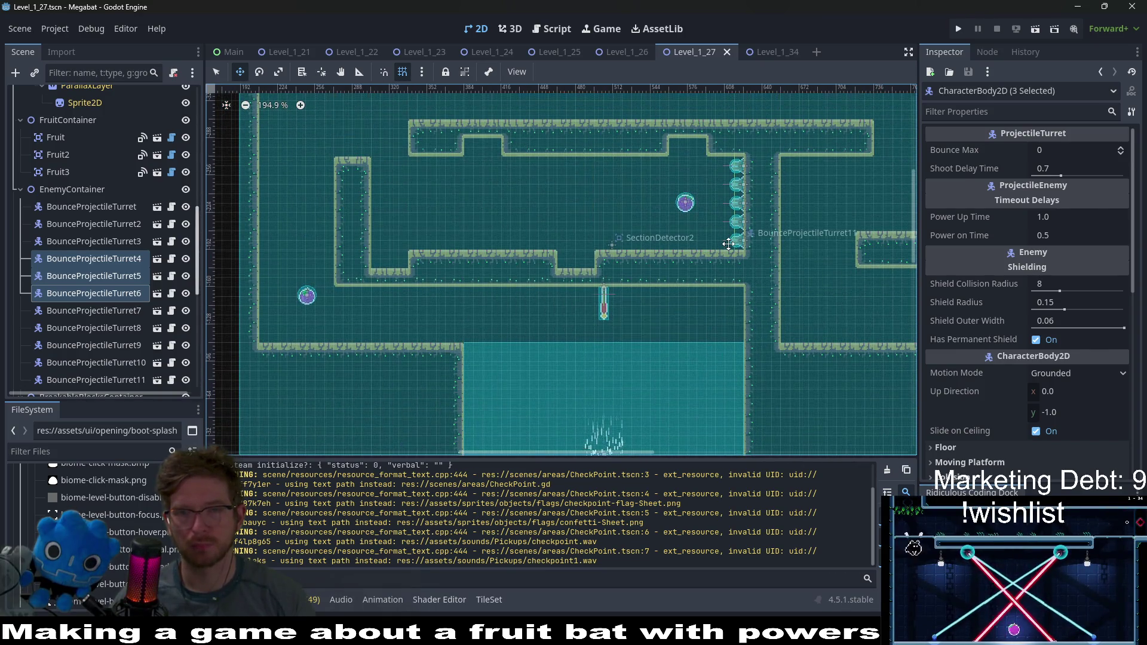
{"action": "scroll", "coordinate": [698, 203], "scroll_direction": "right", "scroll_amount": 3}
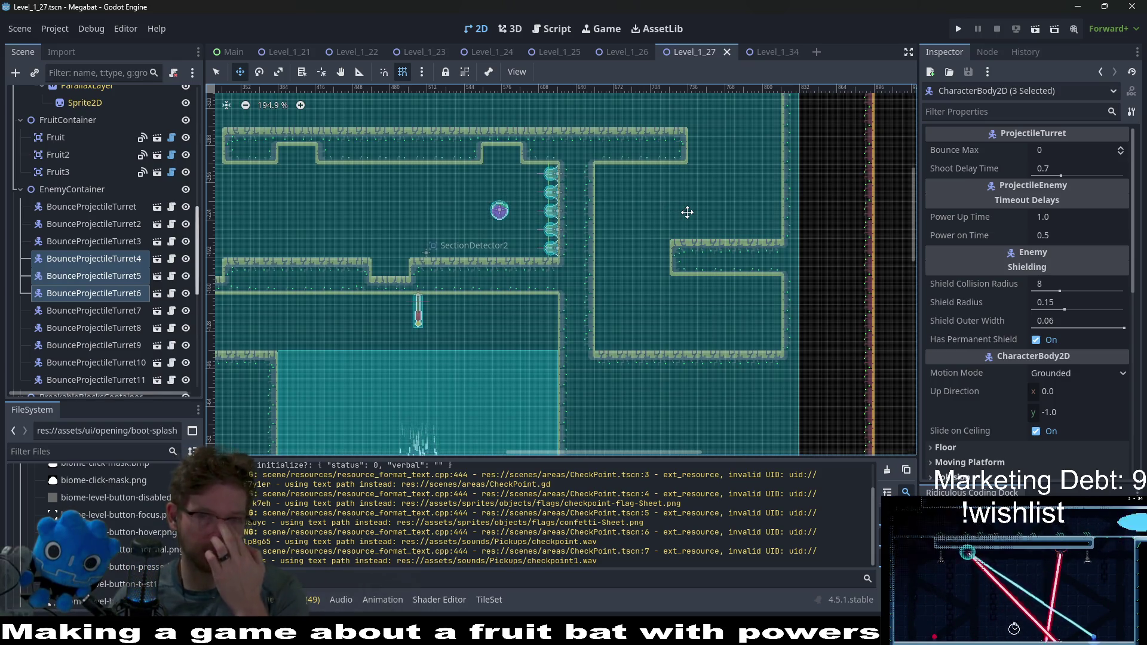
{"action": "scroll", "coordinate": [643, 216], "scroll_direction": "left", "scroll_amount": 2}
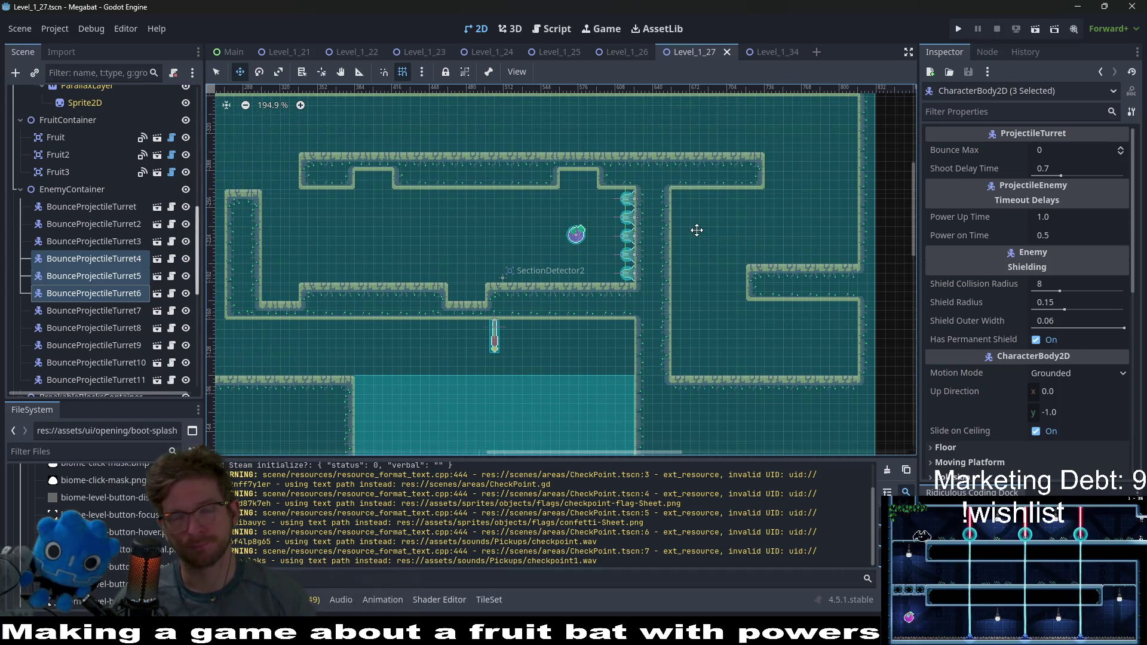
{"action": "scroll", "coordinate": [765, 235], "scroll_direction": "left", "scroll_amount": 3}
{"action": "scroll", "coordinate": [842, 229], "scroll_direction": "right", "scroll_amount": 2}
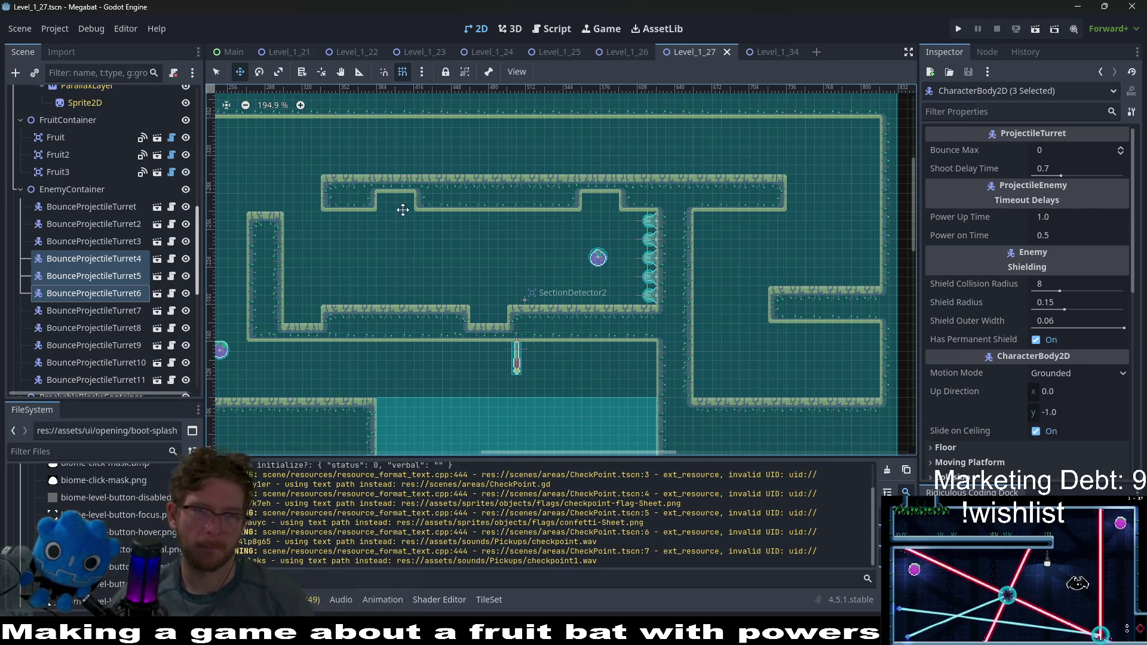
{"action": "scroll", "coordinate": [543, 231], "scroll_direction": "left", "scroll_amount": 3}
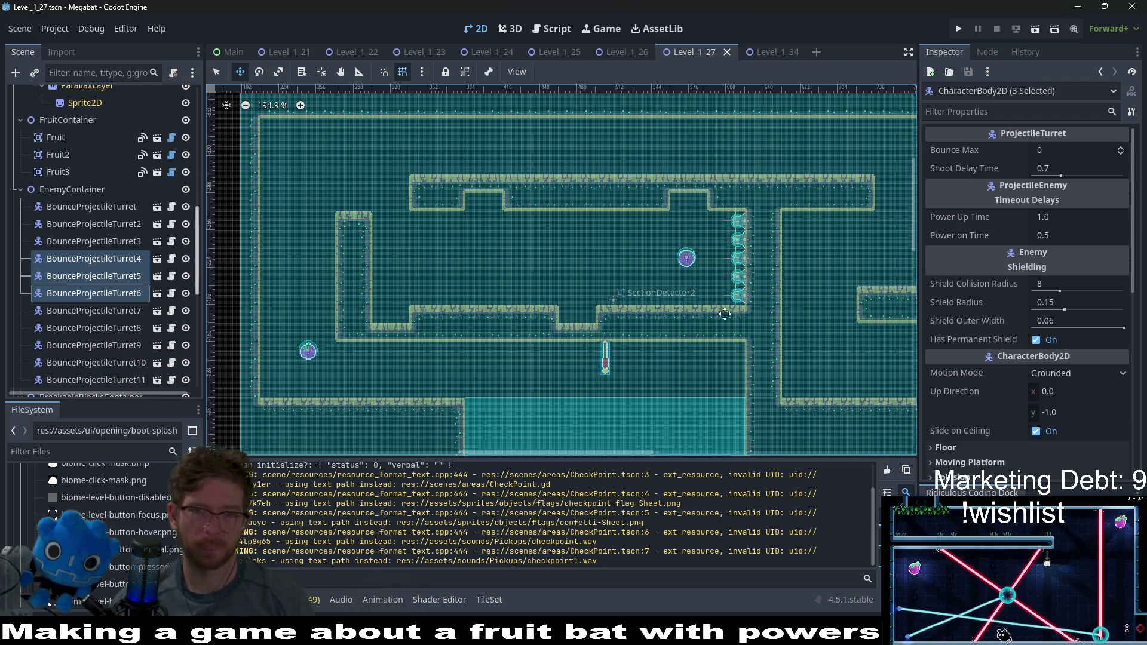
{"action": "scroll", "coordinate": [725, 314], "scroll_direction": "right", "scroll_amount": 4}
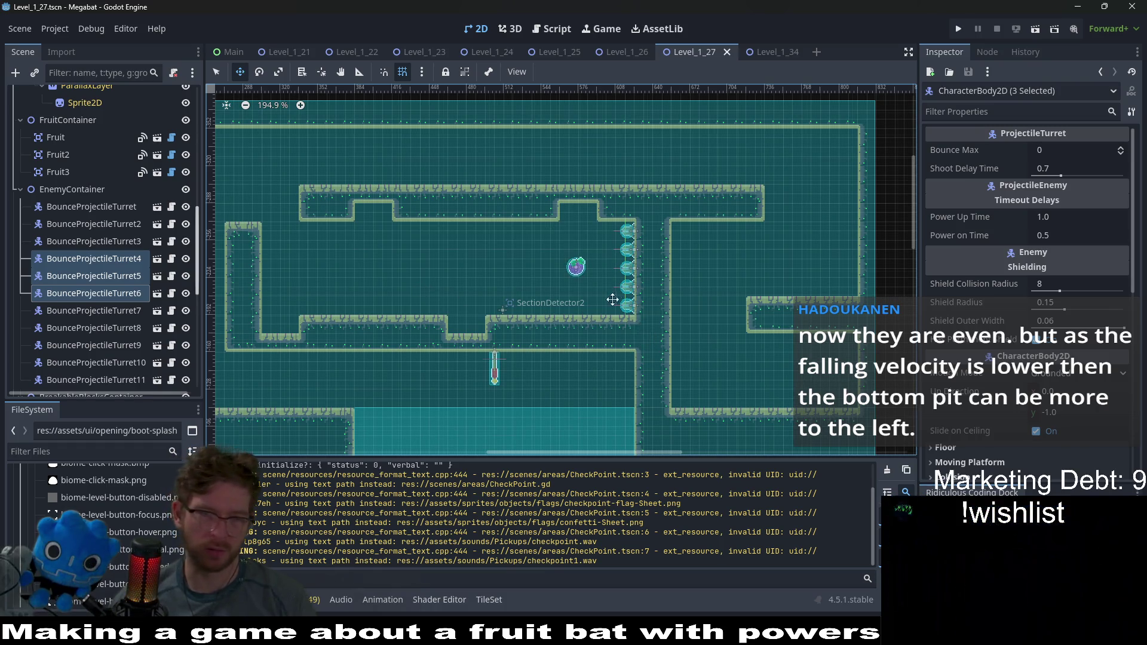
{"action": "scroll", "coordinate": [621, 291], "scroll_direction": "up", "scroll_amount": 3}
{"action": "scroll", "coordinate": [582, 304], "scroll_direction": "up", "scroll_amount": 2}
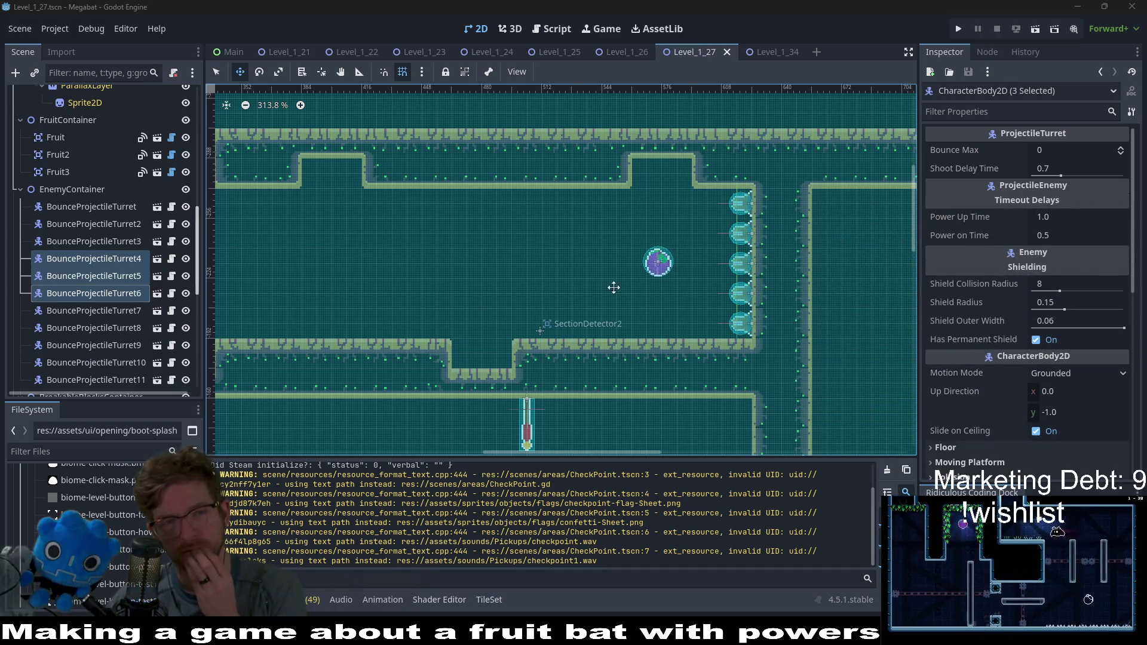
{"action": "left_click_drag", "start_coordinate": [613, 287], "coordinate": [658, 251]}
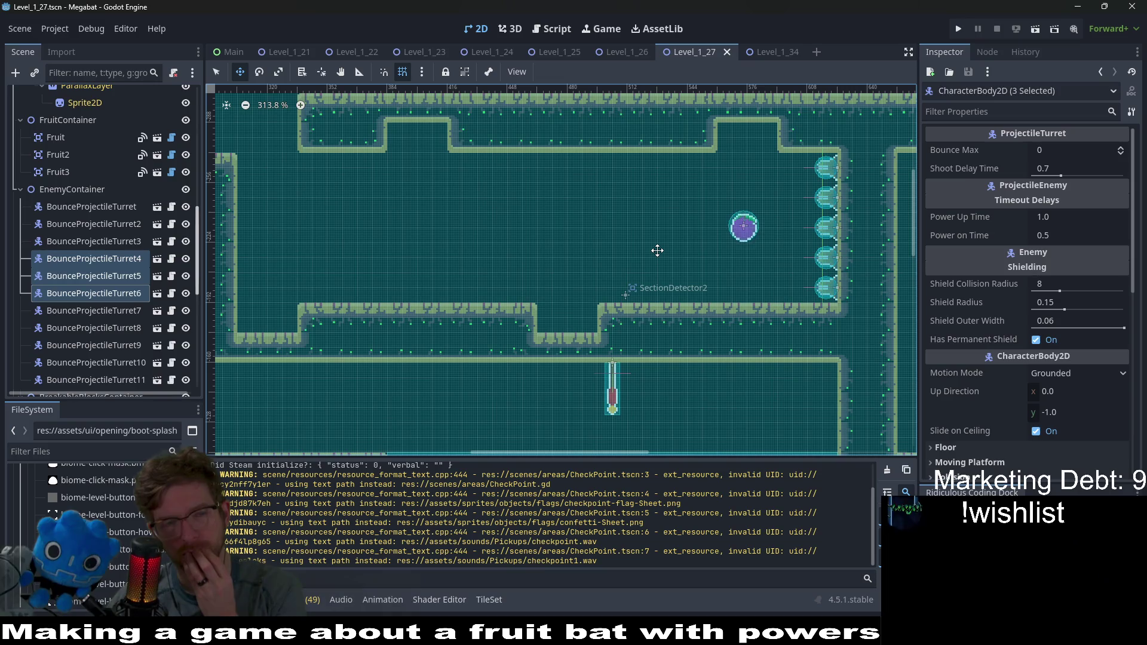
{"action": "left_click_drag", "start_coordinate": [512, 245], "coordinate": [614, 271]}
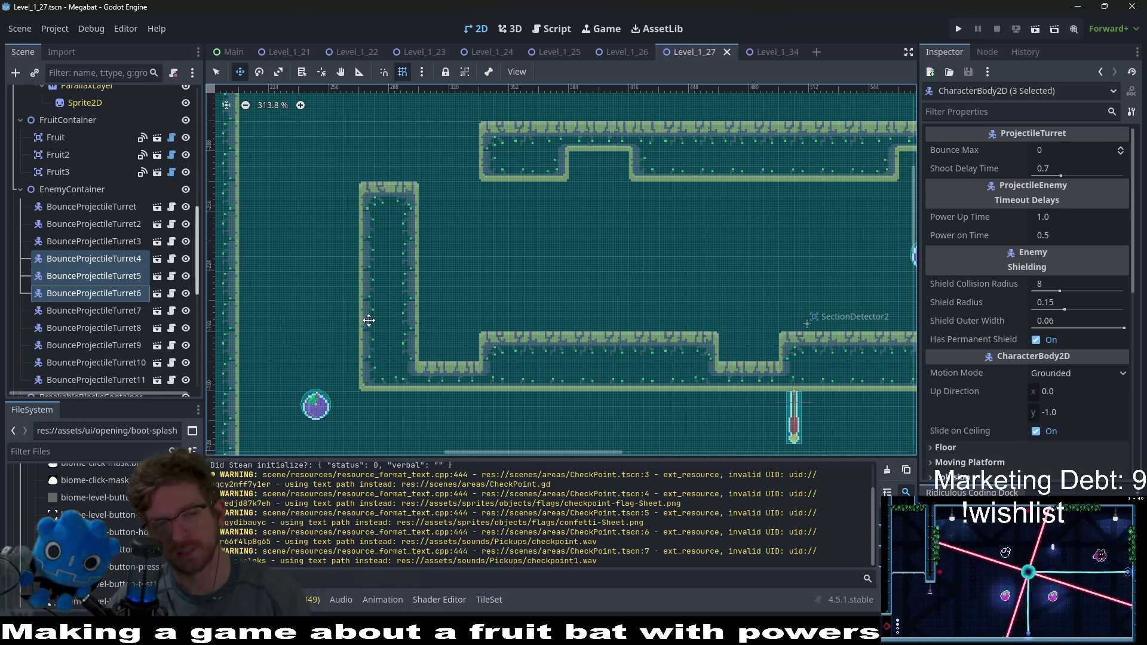
{"action": "scroll", "coordinate": [130, 259], "scroll_direction": "up", "scroll_amount": 10}
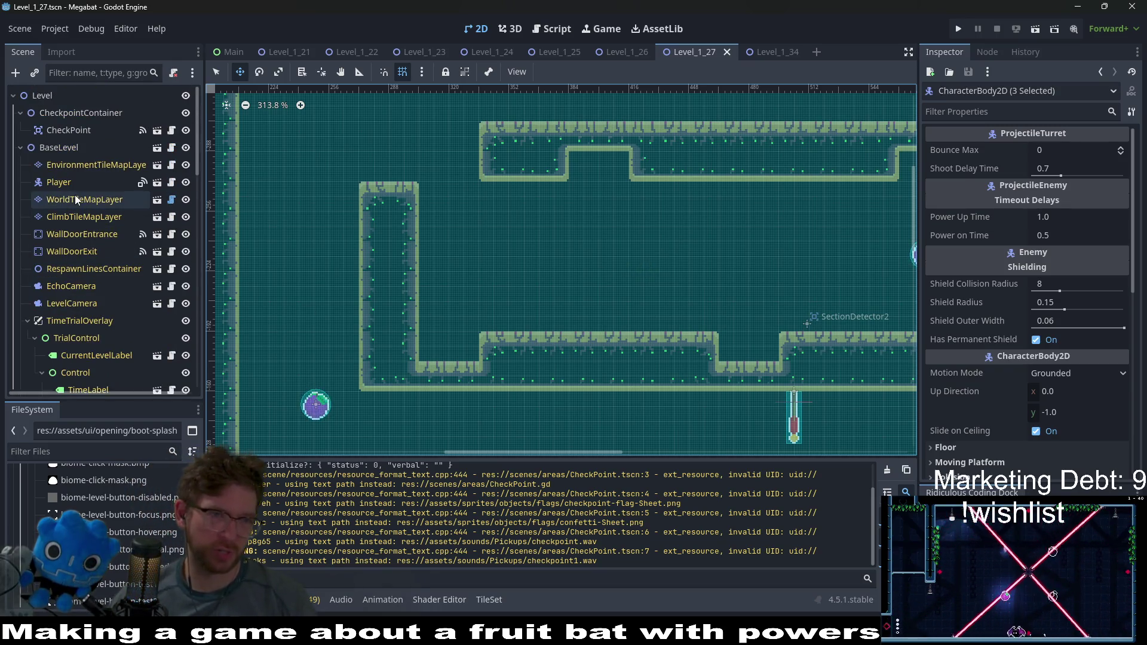
Step: Narrow the room's left wall column by rectangle-painting AB tiles on WorldTileMapLayer
{"action": "left_click", "coordinate": [74, 197]}
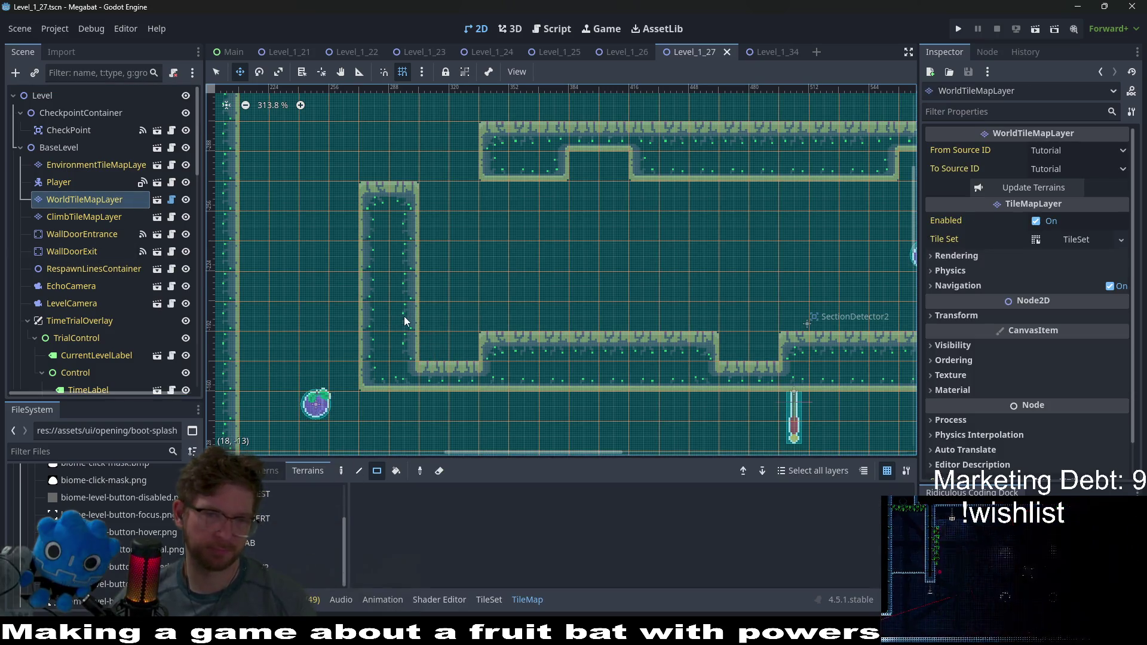
{"action": "left_click", "coordinate": [257, 542]}
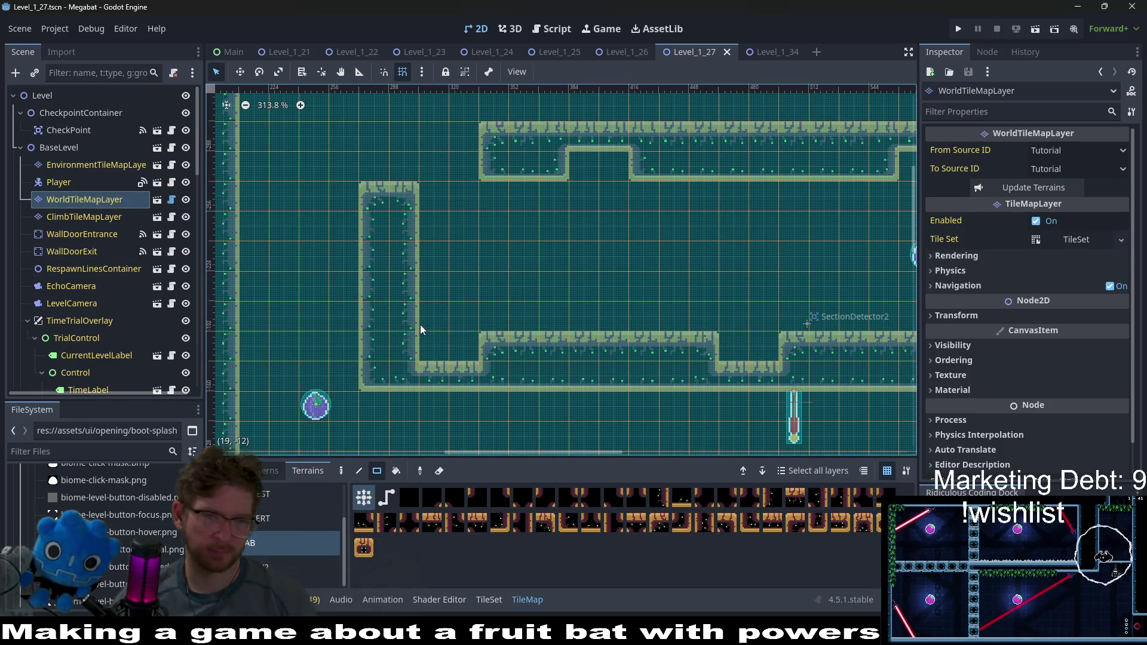
{"action": "left_click_drag", "start_coordinate": [410, 266], "coordinate": [416, 207]}
{"action": "scroll", "coordinate": [108, 289], "scroll_direction": "down", "scroll_amount": 10}
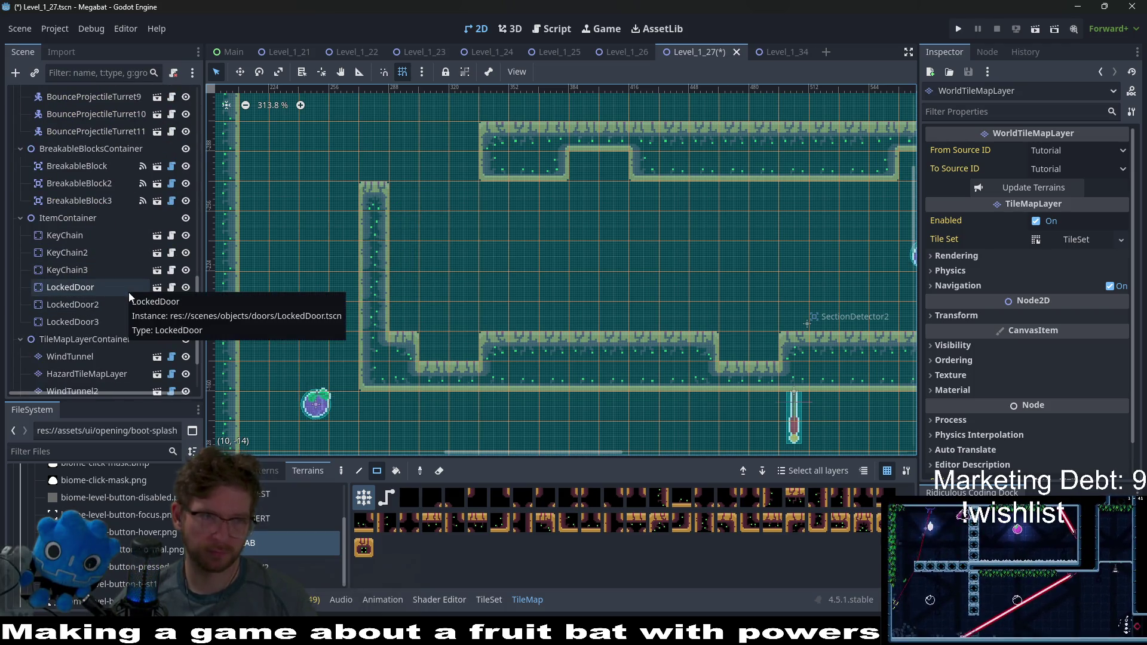
{"action": "scroll", "coordinate": [128, 293], "scroll_direction": "down", "scroll_amount": 3}
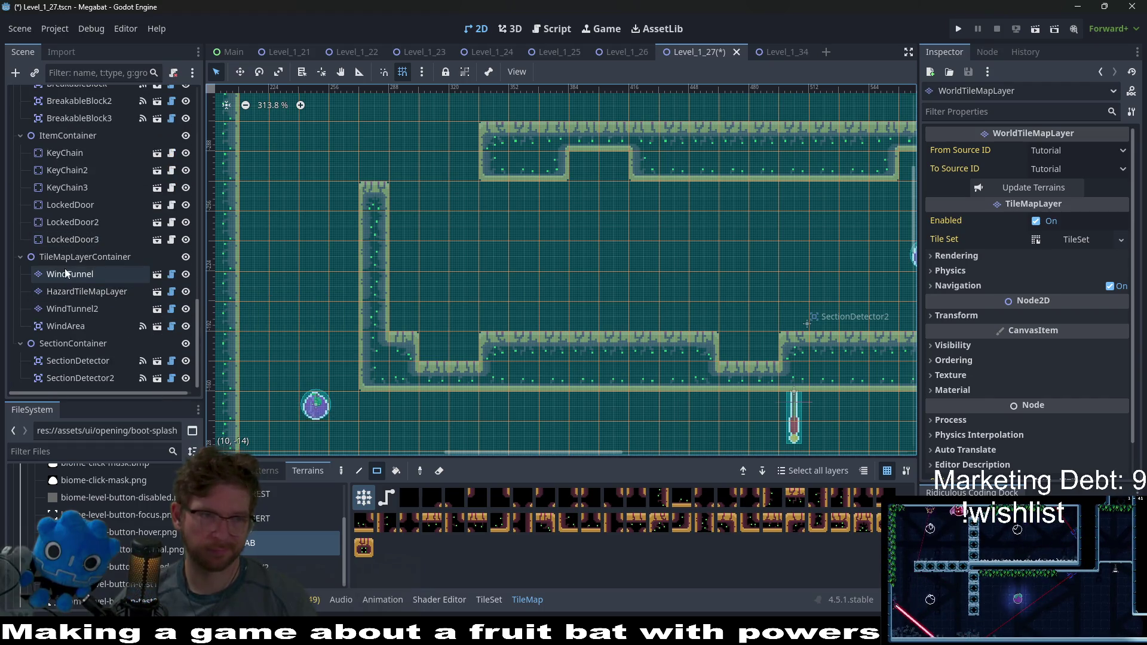
{"action": "right_click", "coordinate": [87, 257]}
Step: Instance WindTunnel.tscn under the container and drag the new tunnel up into the room
{"action": "left_click", "coordinate": [119, 267]}
{"action": "type", "text": "wind"}
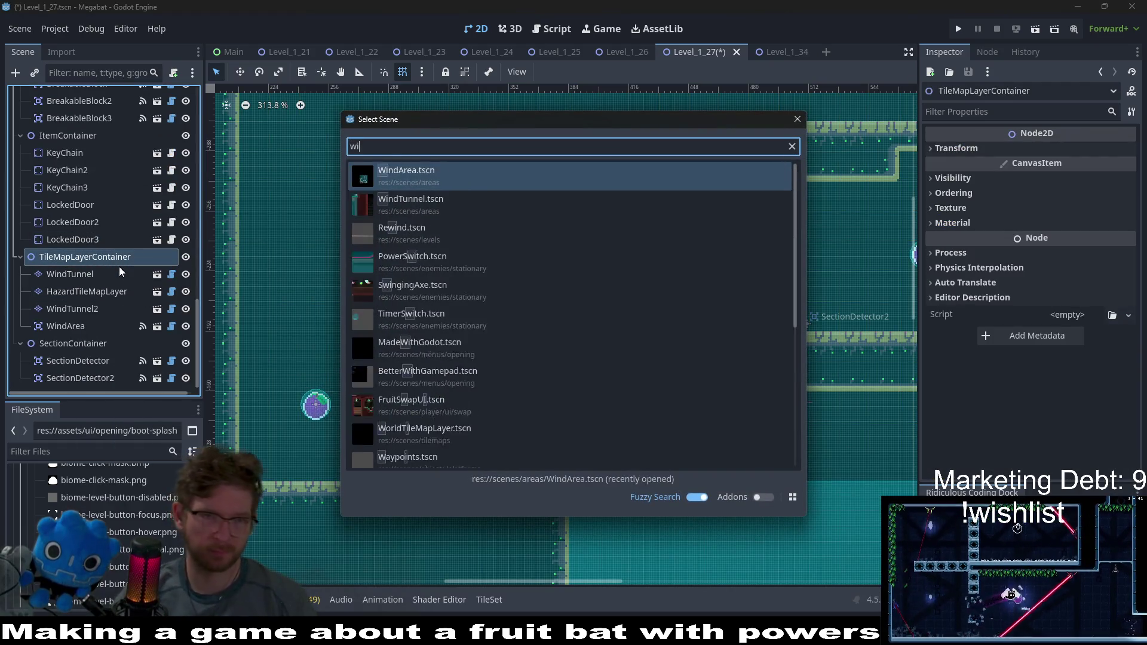
{"action": "key", "text": "Down"}
{"action": "key", "text": "Down"}
{"action": "key", "text": "Return"}
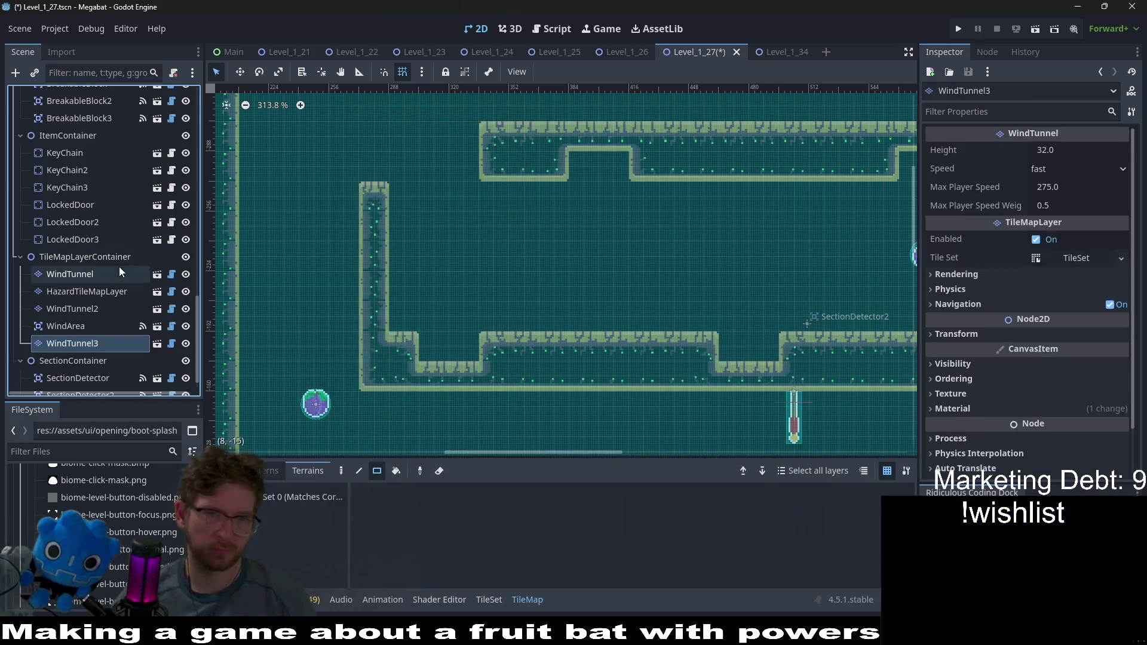
{"action": "scroll", "coordinate": [598, 324], "scroll_direction": "down", "scroll_amount": 10}
{"action": "key", "text": "w"}
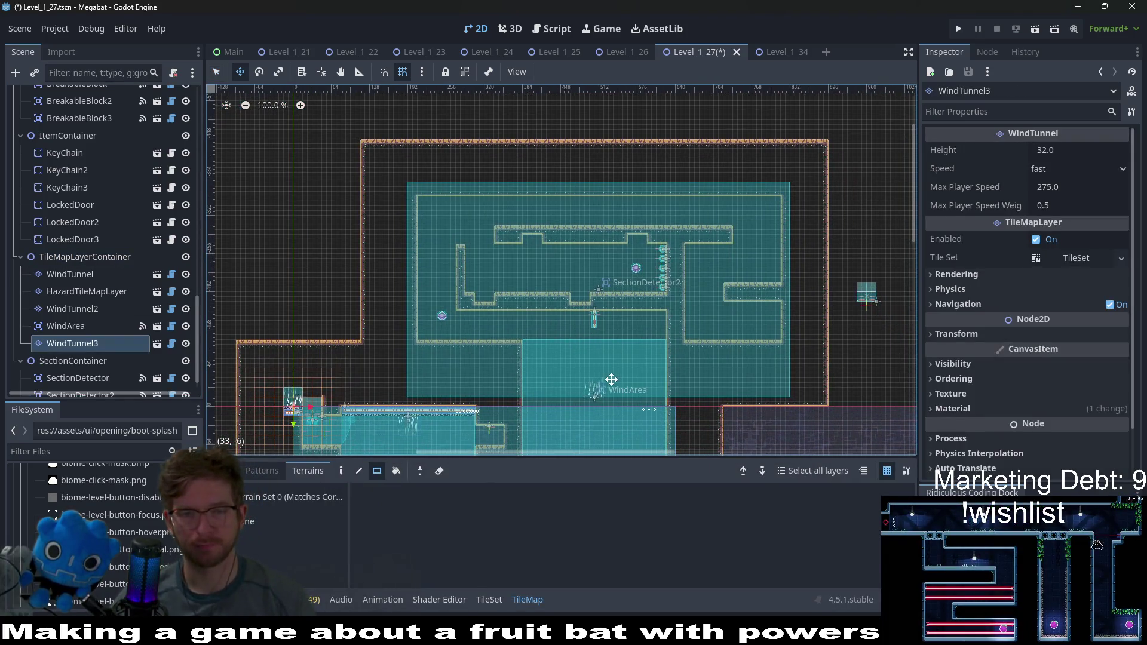
{"action": "mouse_move", "coordinate": [608, 383]}
{"action": "left_mouse_down"}
{"action": "mouse_move", "coordinate": [609, 302]}
{"action": "mouse_move", "coordinate": [530, 246]}
{"action": "left_mouse_up"}
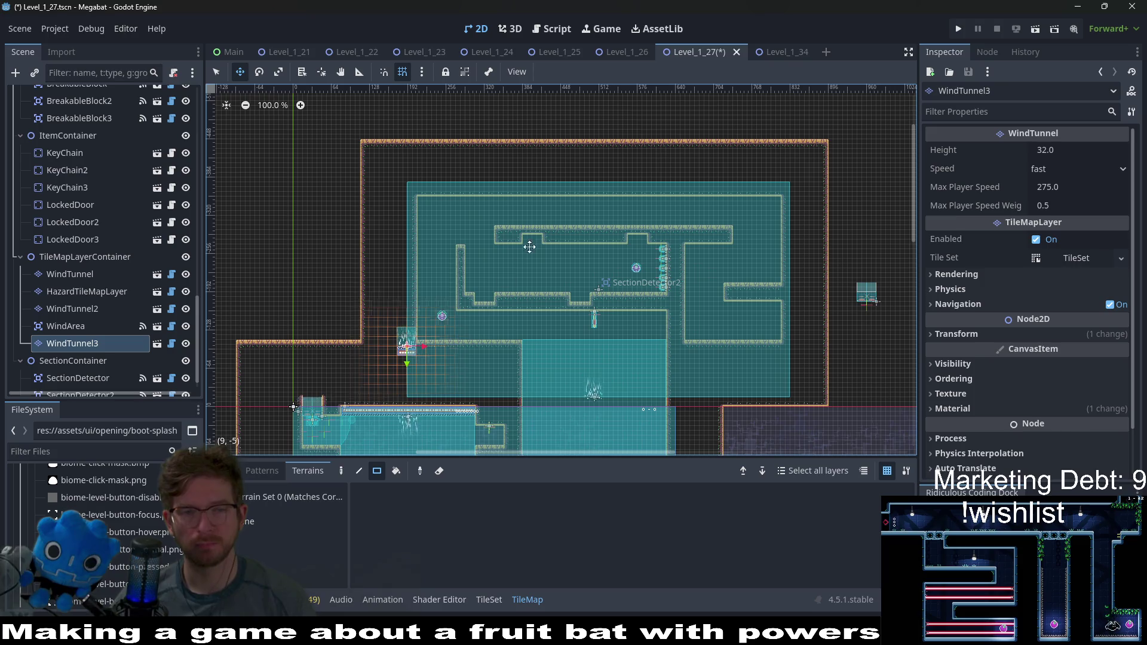
Step: Rotate WindTunnel3 90°, place it at (304, -238), and paint its column taller with line terrain
{"action": "left_click", "coordinate": [987, 333]}
{"action": "left_click", "coordinate": [1065, 389]}
{"action": "type", "text": "90"}
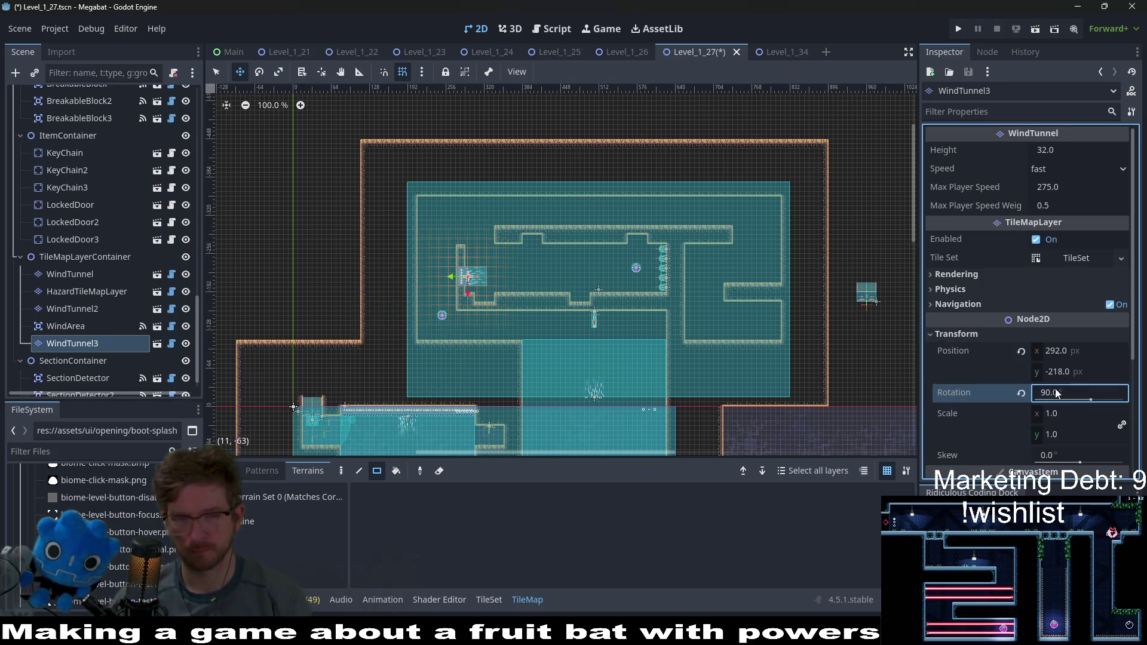
{"action": "key", "text": "Return"}
{"action": "scroll", "coordinate": [457, 264], "scroll_direction": "up", "scroll_amount": 8}
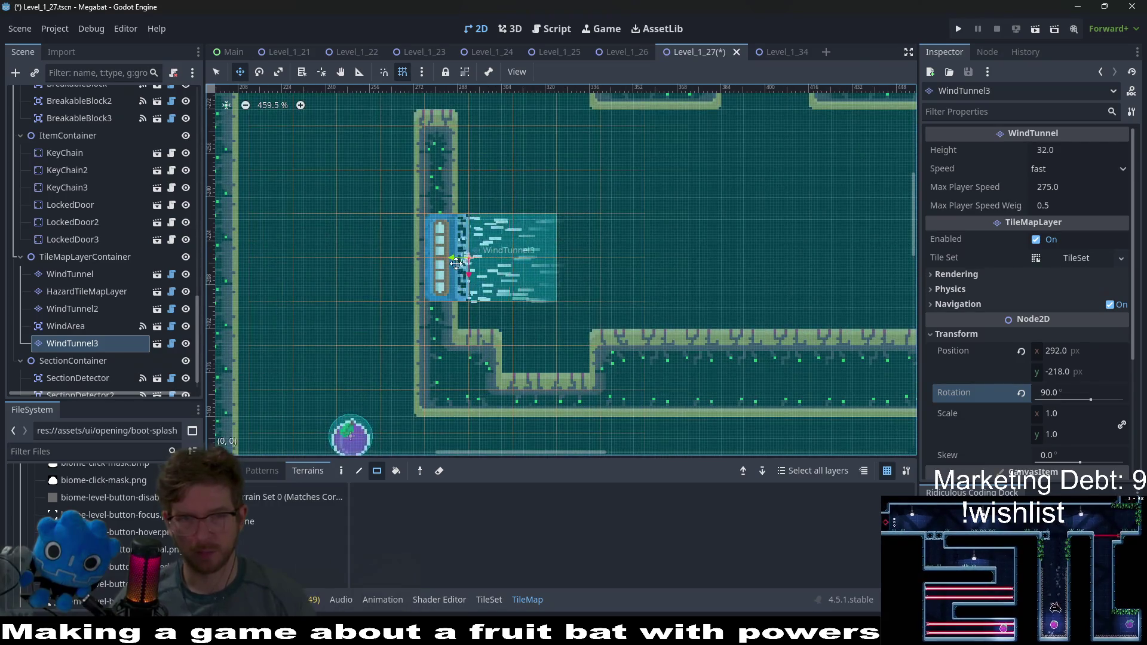
{"action": "mouse_move", "coordinate": [457, 263]}
{"action": "left_mouse_down"}
{"action": "mouse_move", "coordinate": [521, 229]}
{"action": "mouse_move", "coordinate": [489, 231]}
{"action": "left_mouse_up"}
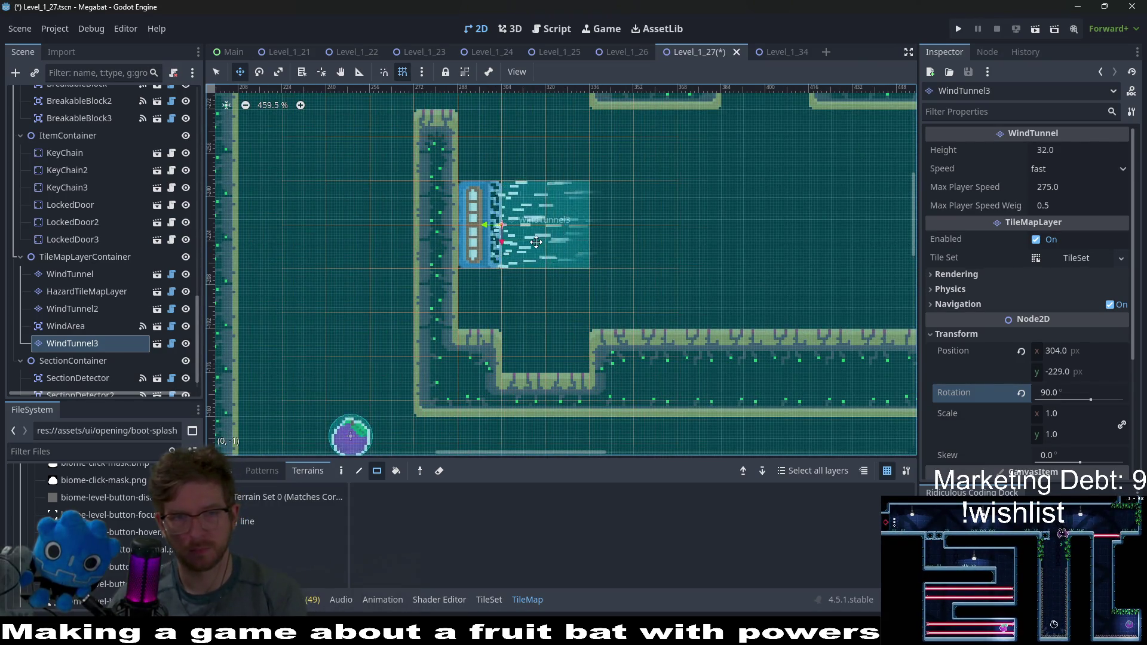
{"action": "key", "text": "Up"}
{"action": "key", "text": "Up"}
{"action": "key", "text": "Up"}
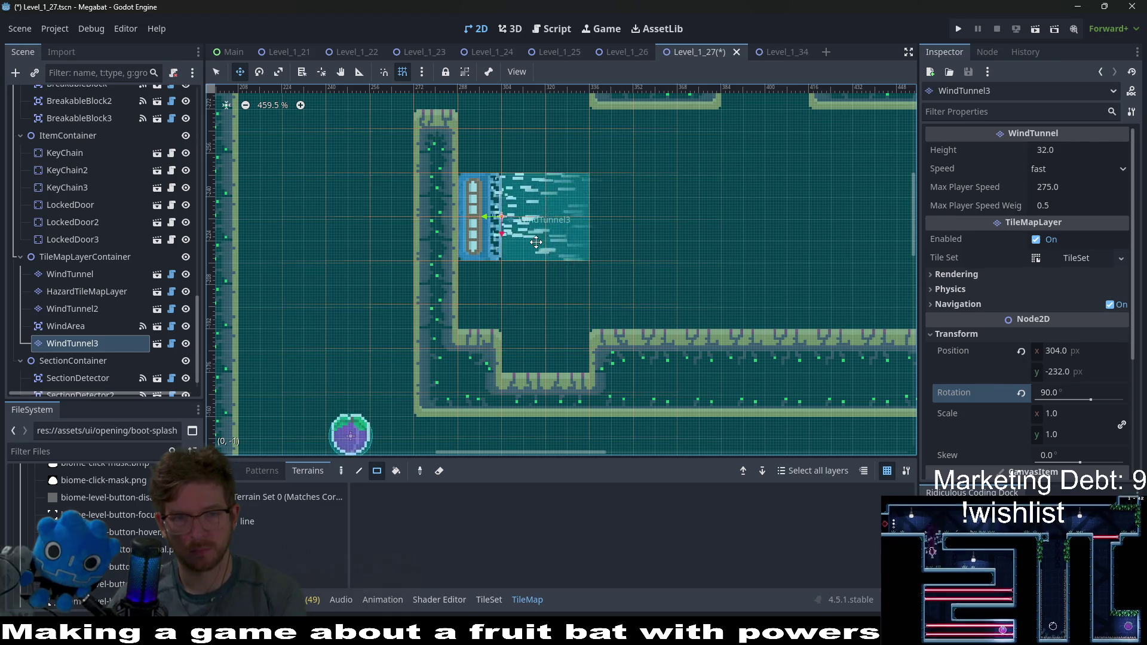
{"action": "key", "text": "Up"}
{"action": "key", "text": "Up"}
{"action": "key", "text": "Up"}
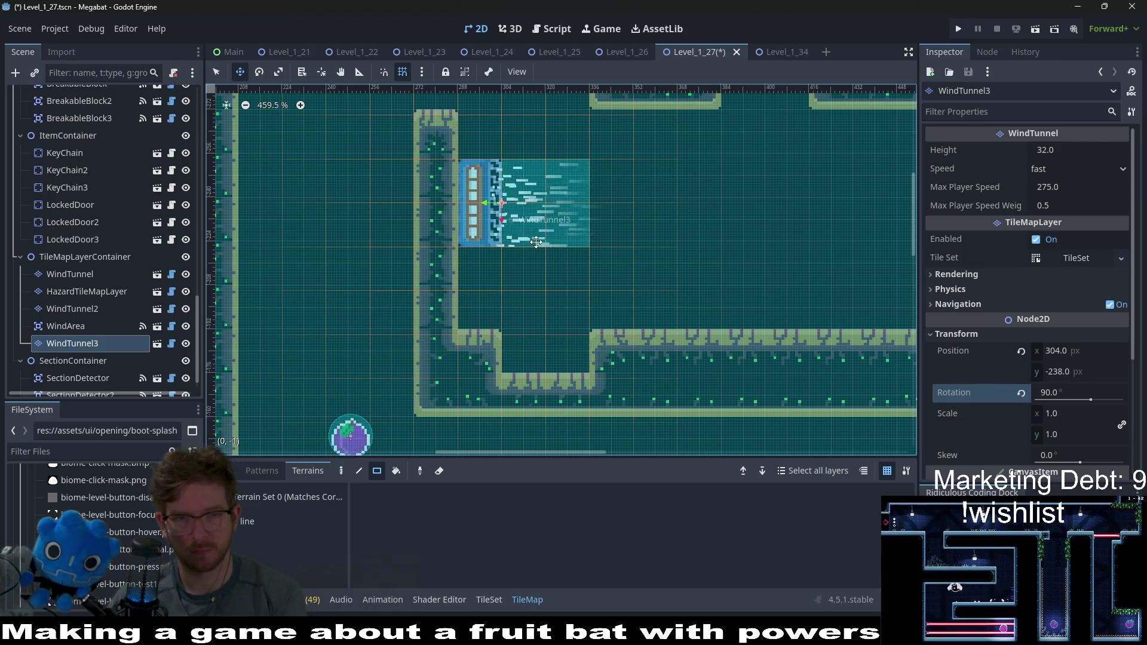
{"action": "left_click", "coordinate": [287, 521]}
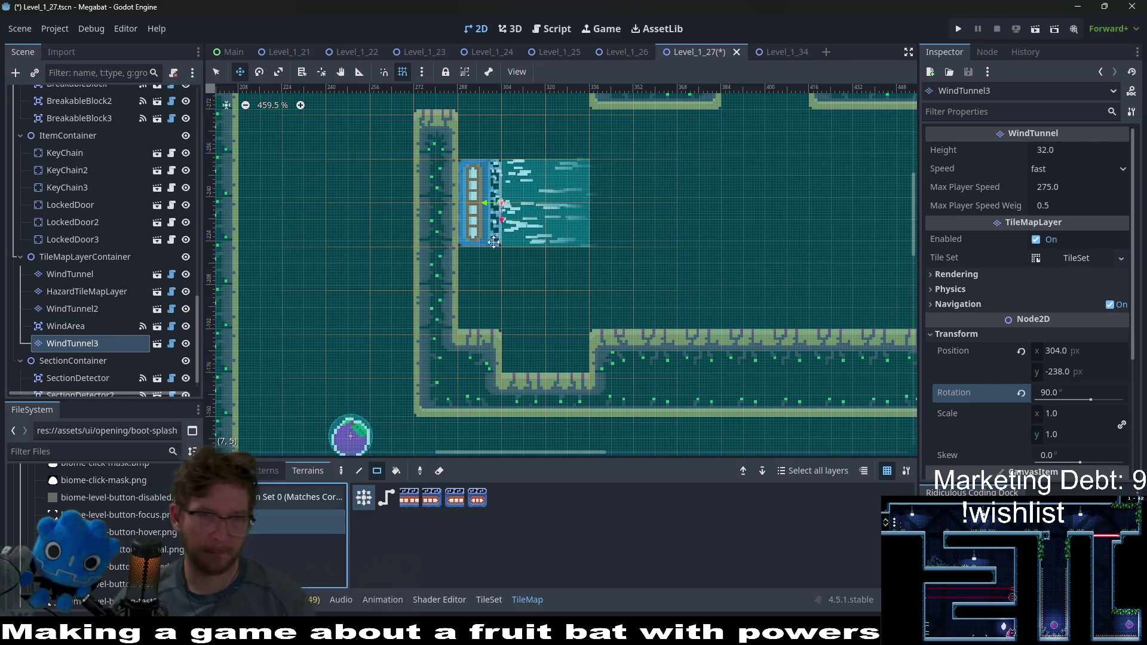
{"action": "mouse_move", "coordinate": [496, 129]}
{"action": "left_mouse_down"}
{"action": "mouse_move", "coordinate": [500, 294]}
{"action": "mouse_move", "coordinate": [479, 295]}
{"action": "mouse_move", "coordinate": [481, 332]}
{"action": "left_mouse_up"}
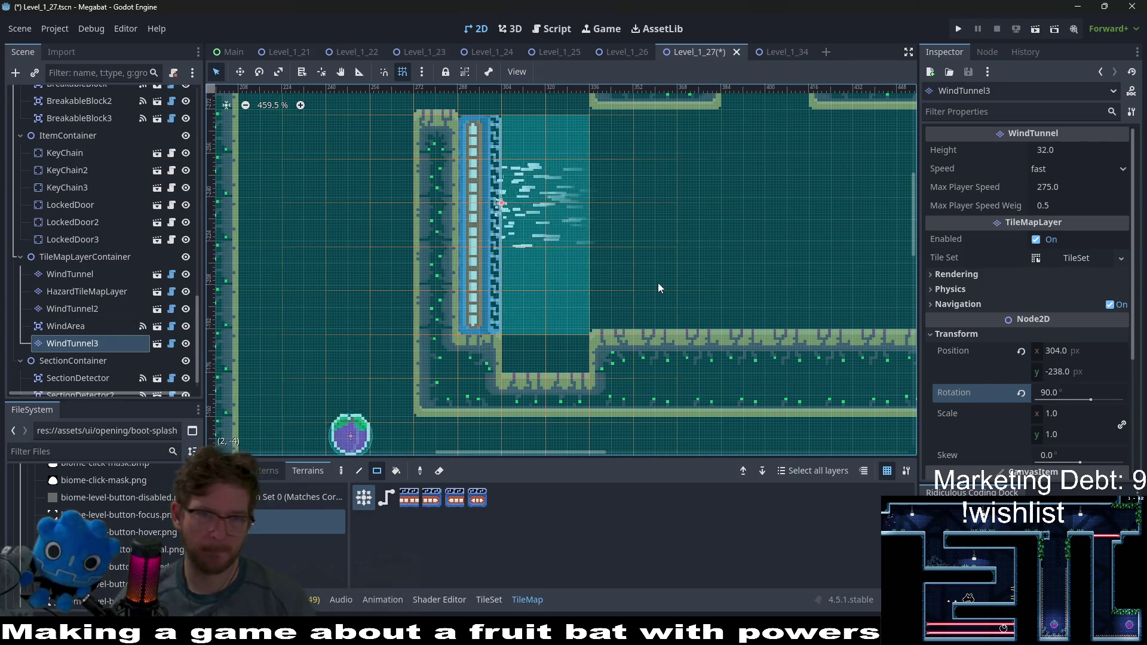
Step: Set WindTunnel3's height to 160 and nudge it up to y -240
{"action": "scroll", "coordinate": [687, 275], "scroll_direction": "down", "scroll_amount": 5}
{"action": "scroll", "coordinate": [526, 264], "scroll_direction": "right", "scroll_amount": 5}
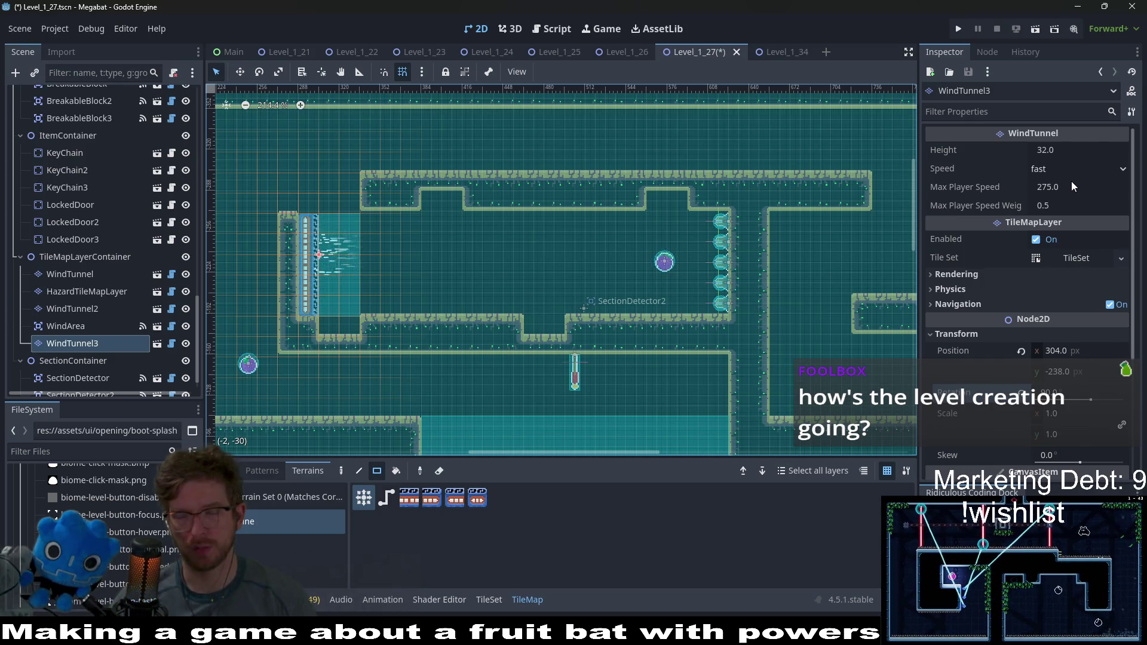
{"action": "left_click", "coordinate": [1063, 149]}
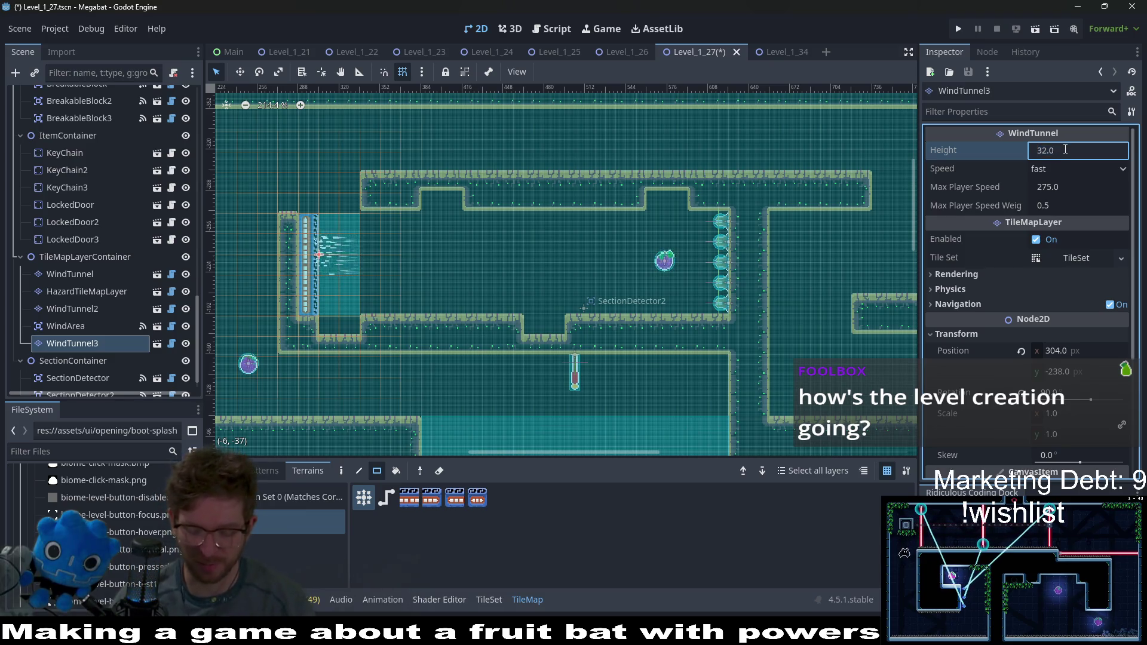
{"action": "type", "text": "+128"}
{"action": "key", "text": "Return"}
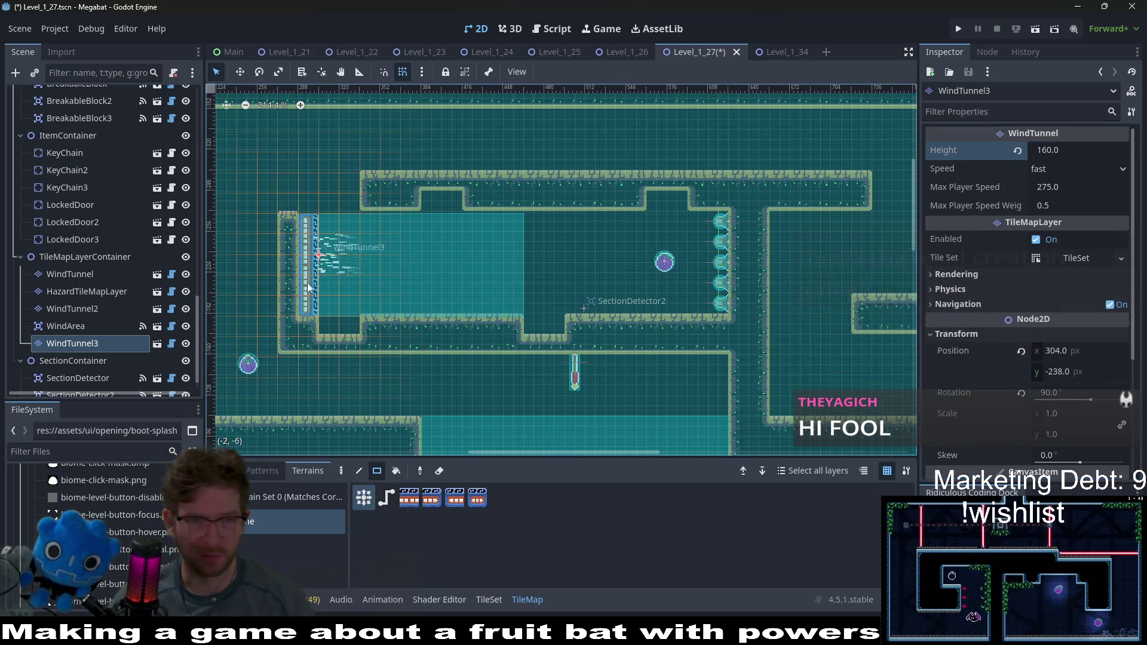
{"action": "scroll", "coordinate": [348, 245], "scroll_direction": "up", "scroll_amount": 5}
{"action": "key", "text": "w"}
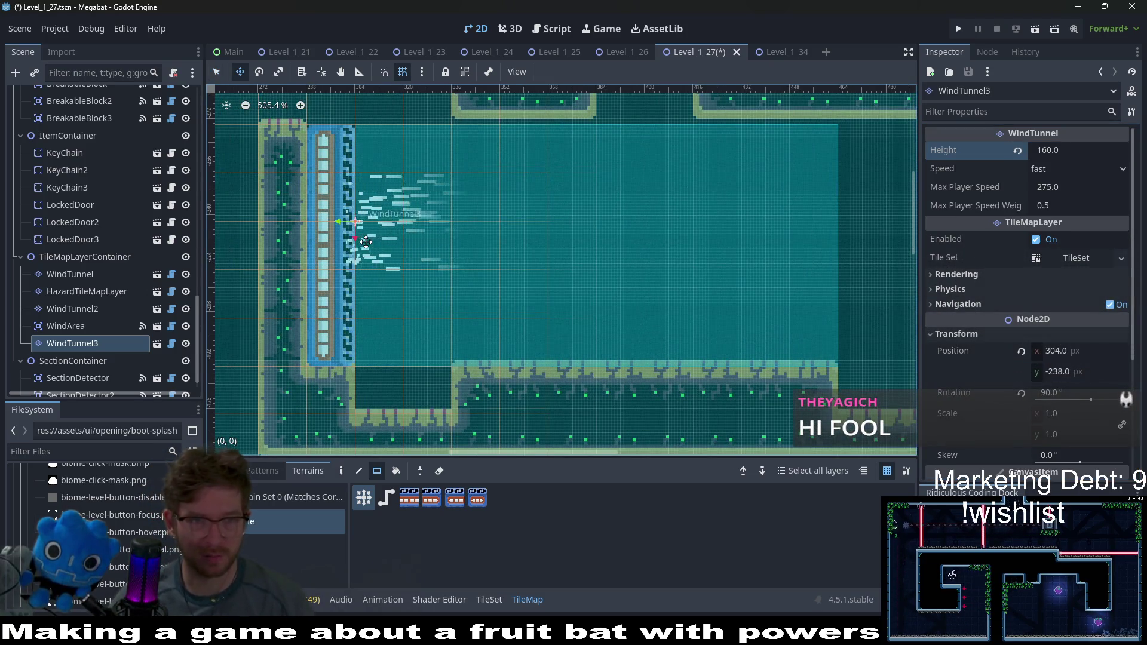
{"action": "left_click_drag", "start_coordinate": [366, 241], "coordinate": [366, 235]}
Step: Change WindTunnel3's height to 320, then reduce it to 304
{"action": "scroll", "coordinate": [487, 273], "scroll_direction": "down", "scroll_amount": 2}
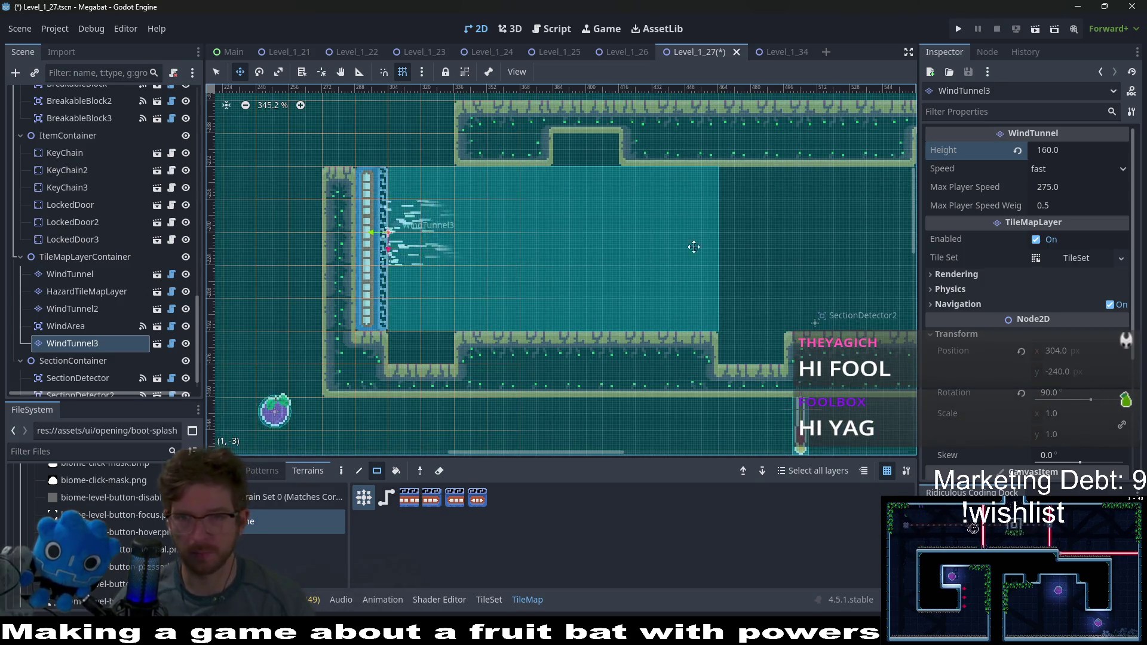
{"action": "scroll", "coordinate": [694, 247], "scroll_direction": "right", "scroll_amount": 10}
{"action": "scroll", "coordinate": [694, 247], "scroll_direction": "up", "scroll_amount": 2}
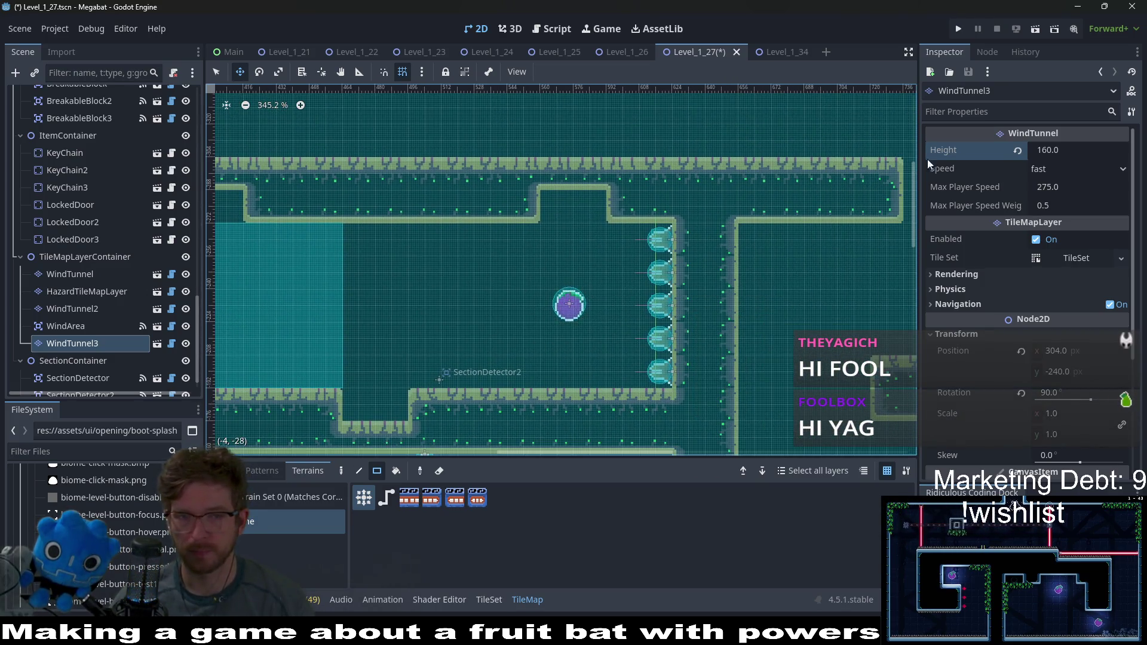
{"action": "left_click", "coordinate": [1103, 153]}
{"action": "left_click", "coordinate": [1104, 153]}
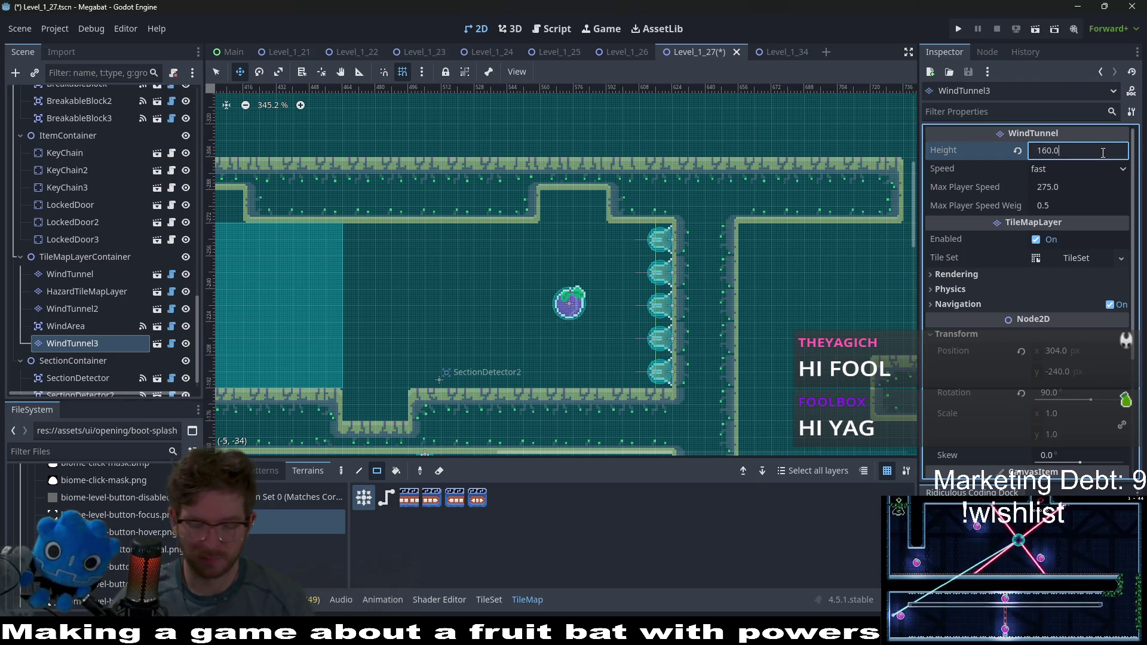
{"action": "type", "text": "+160"}
{"action": "key", "text": "Return"}
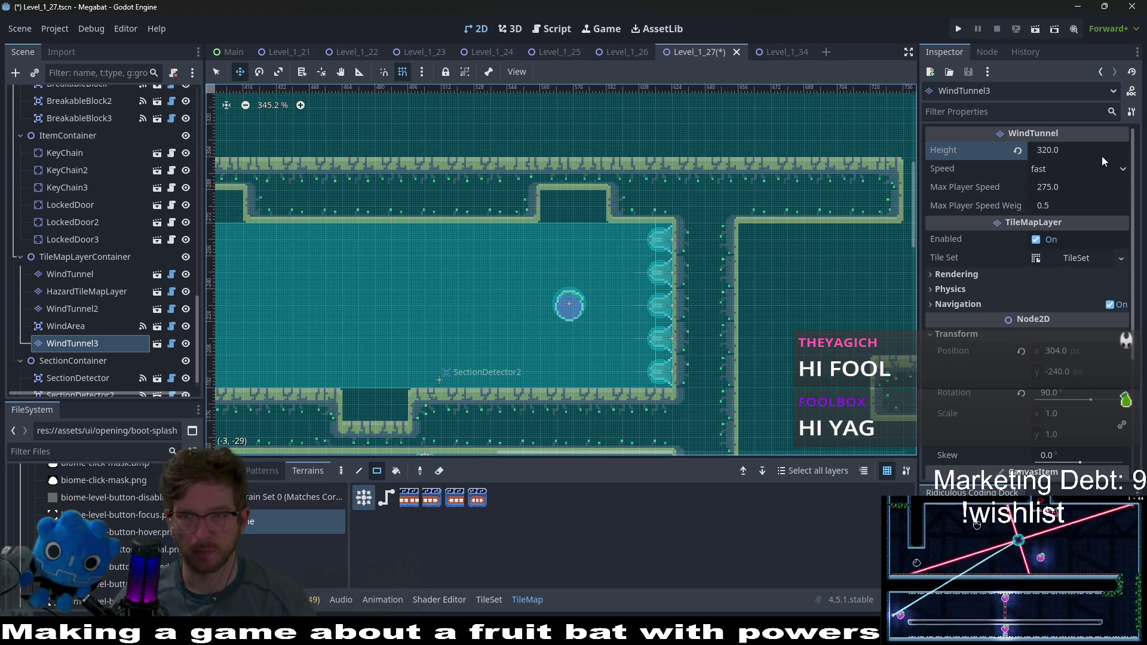
{"action": "left_click", "coordinate": [1089, 154]}
{"action": "left_click", "coordinate": [1089, 153]}
{"action": "type", "text": "-16"}
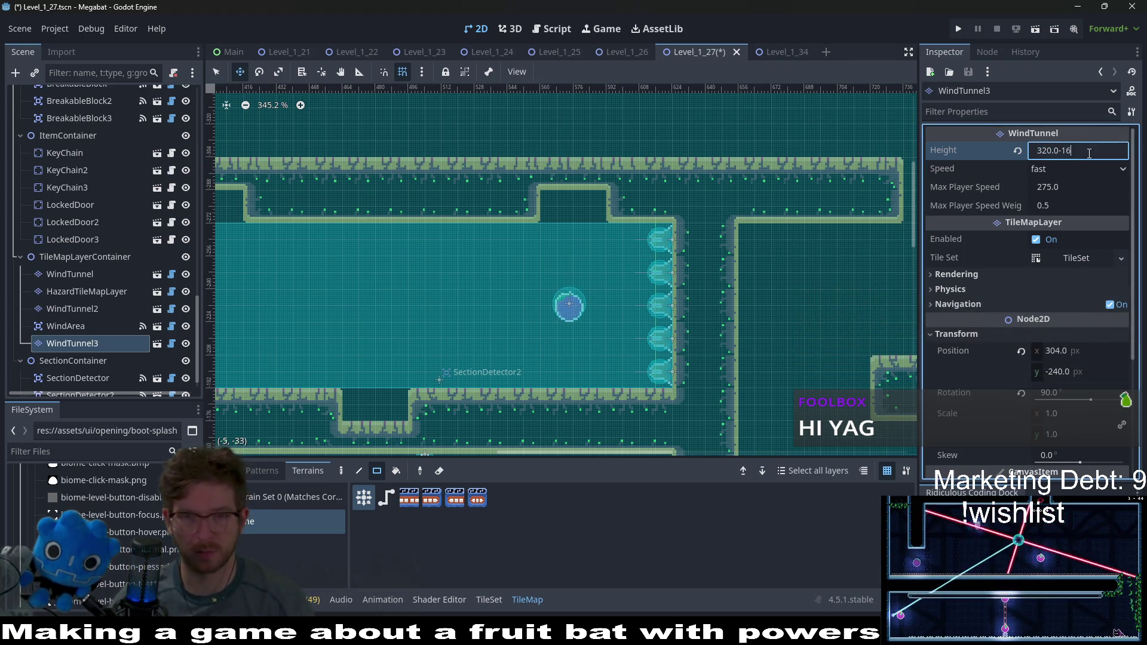
{"action": "key", "text": "Return"}
Step: Save Level_1_27 and run it with F6 for a playtest
{"action": "key", "text": "ctrl+s"}
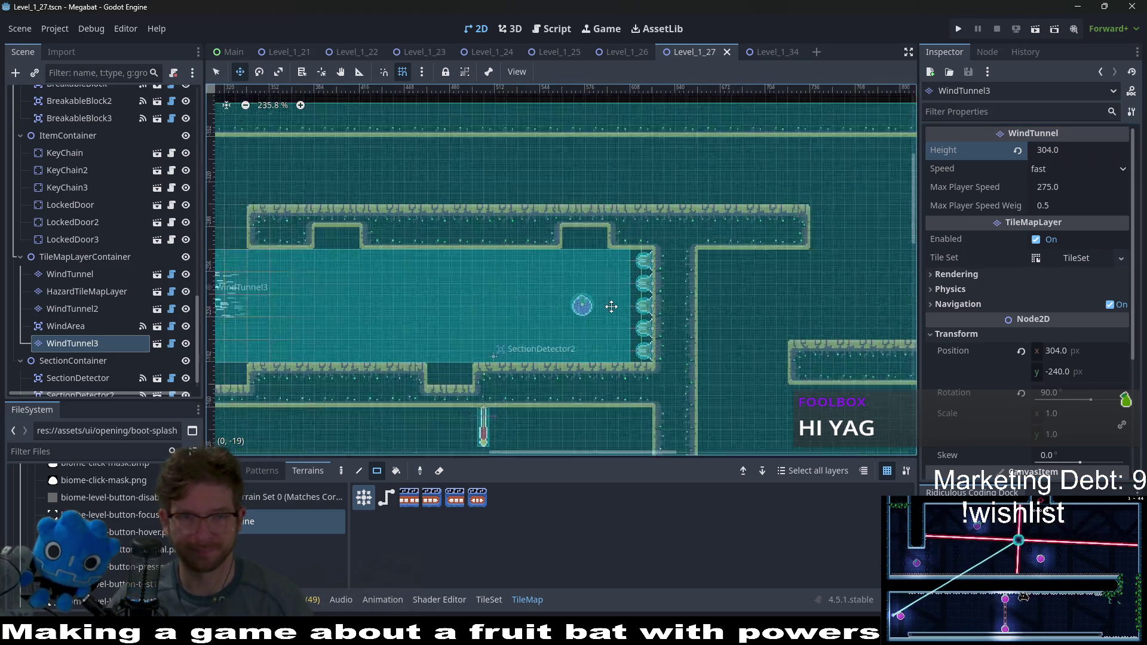
{"action": "scroll", "coordinate": [830, 285], "scroll_direction": "down", "scroll_amount": 5}
{"action": "scroll", "coordinate": [831, 286], "scroll_direction": "up", "scroll_amount": 2}
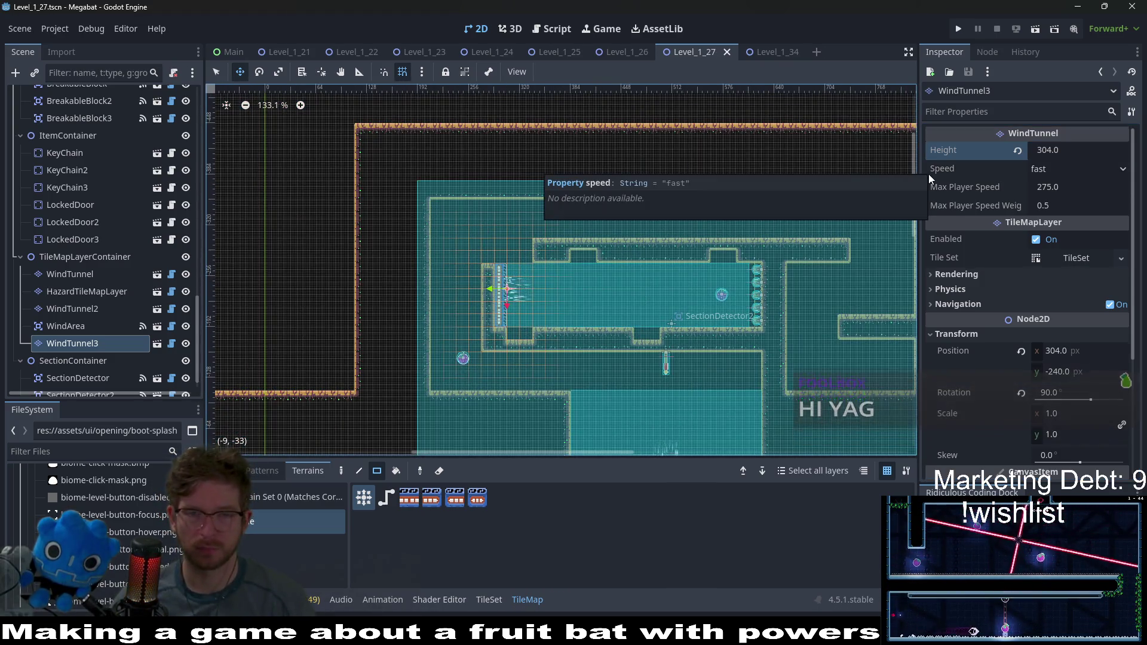
{"action": "key", "text": "F6"}
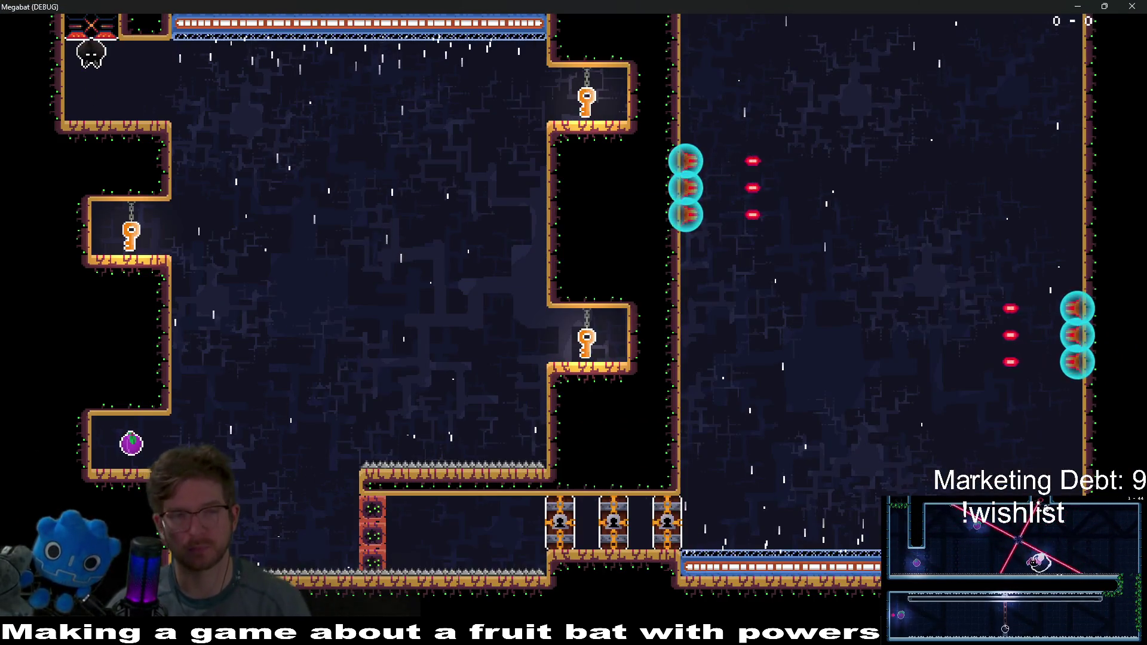
Step: Fly the bat to collect the three keys and fruit, then open the lock blocks
{"action": "key", "text": "Right"}
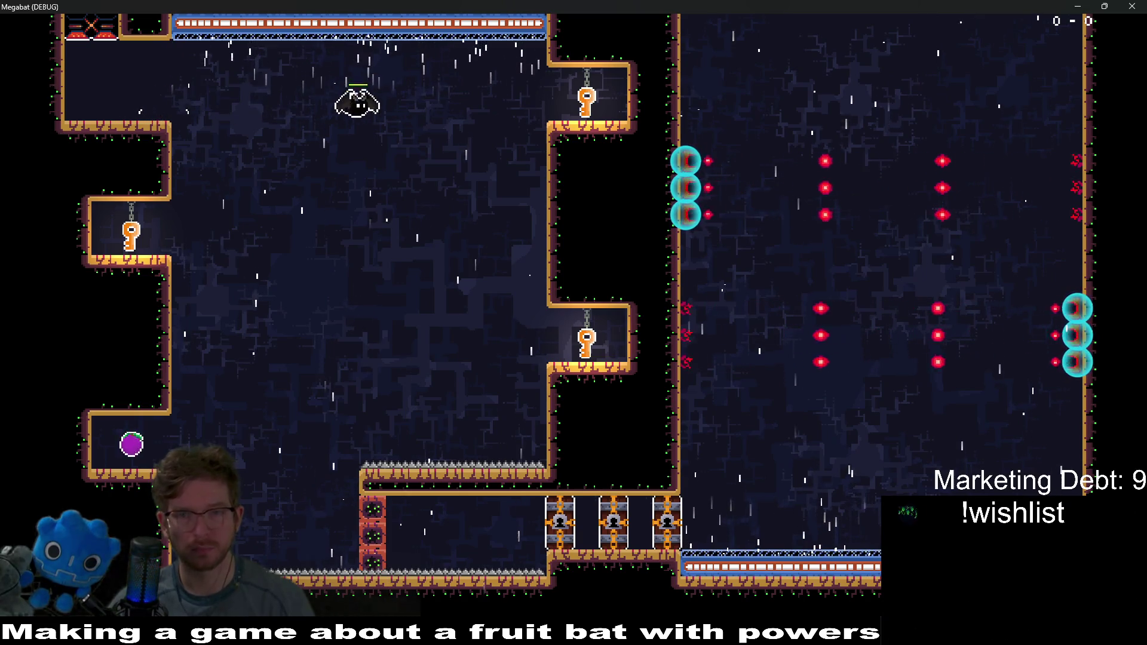
{"action": "key", "text": "Left"}
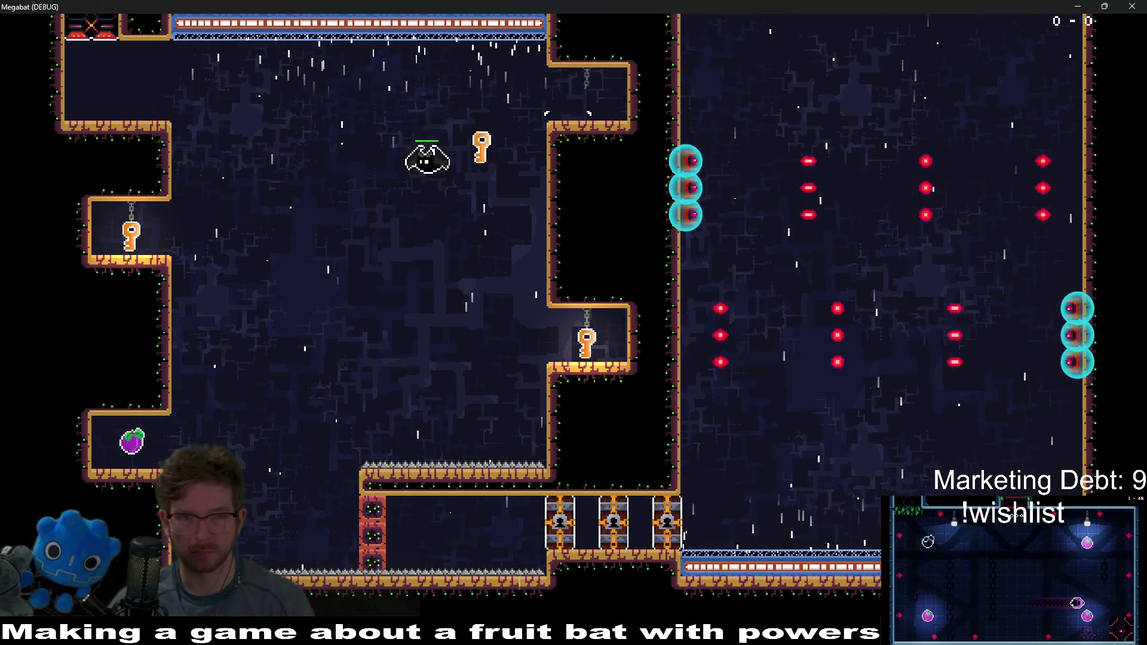
{"action": "key", "text": "Left"}
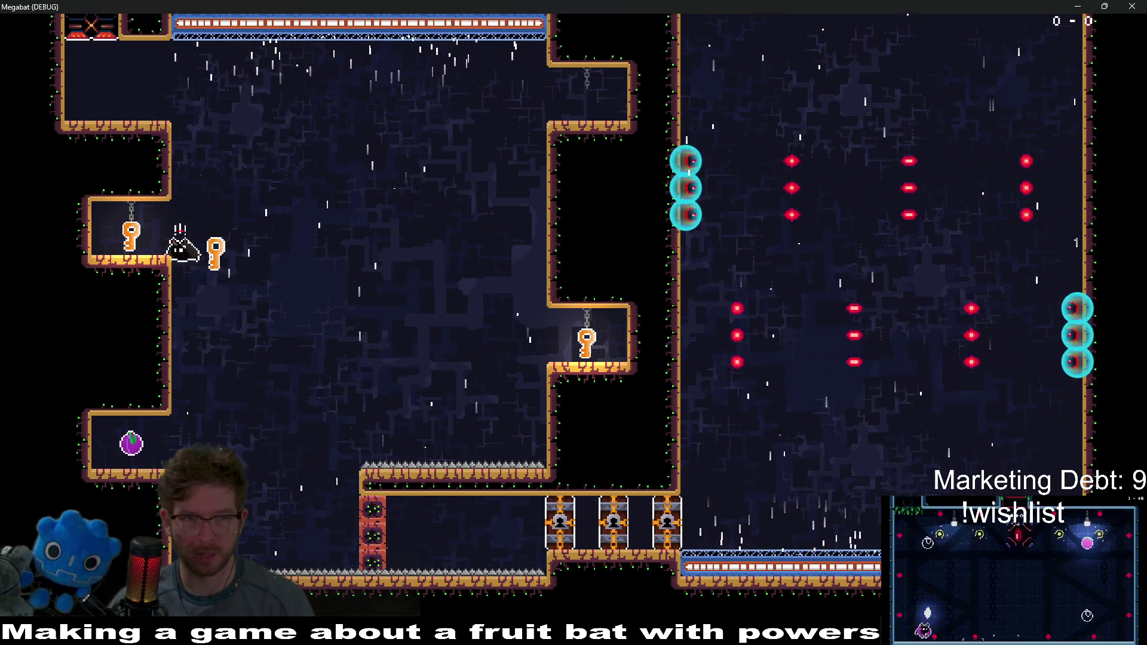
{"action": "key", "text": "Right"}
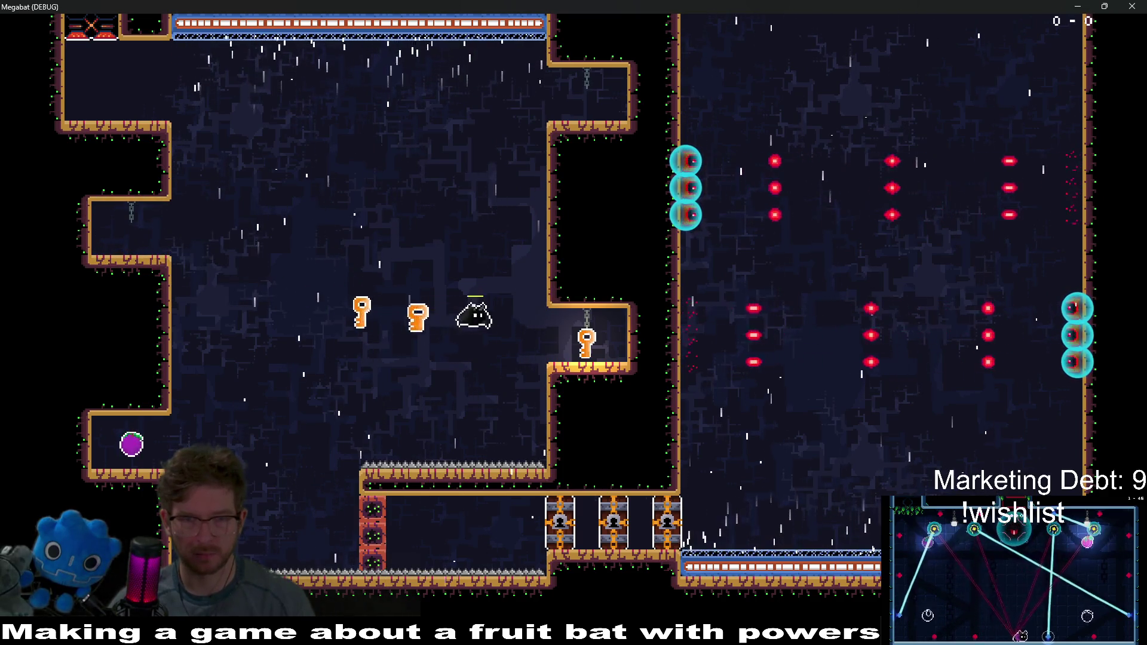
{"action": "key", "text": "Left"}
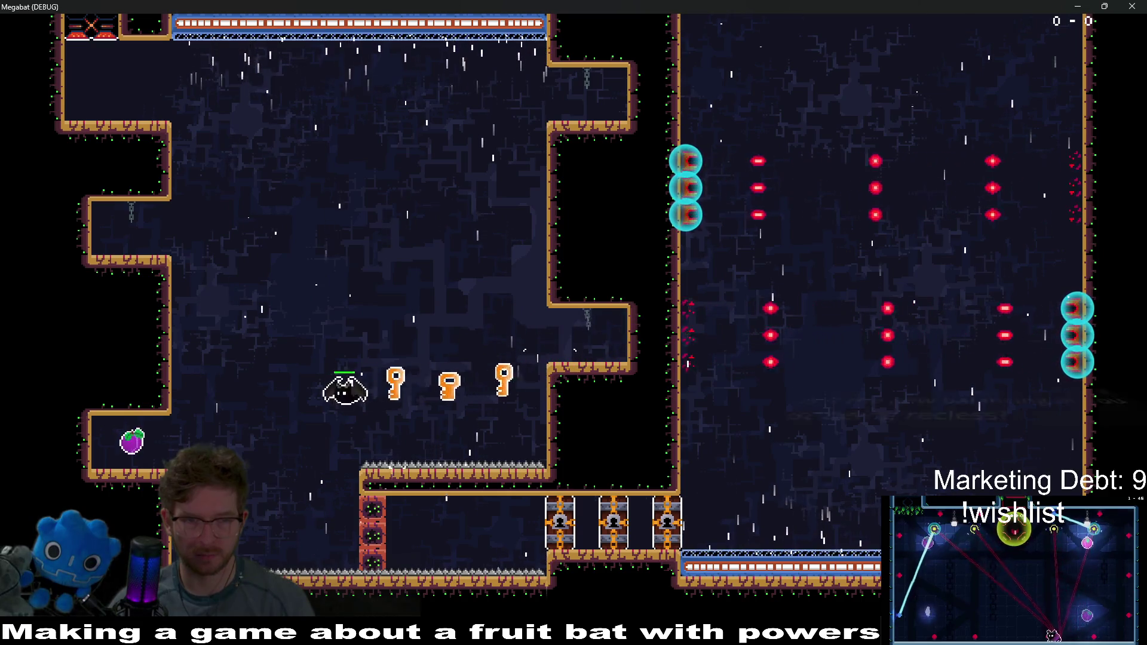
{"action": "key", "text": "Right"}
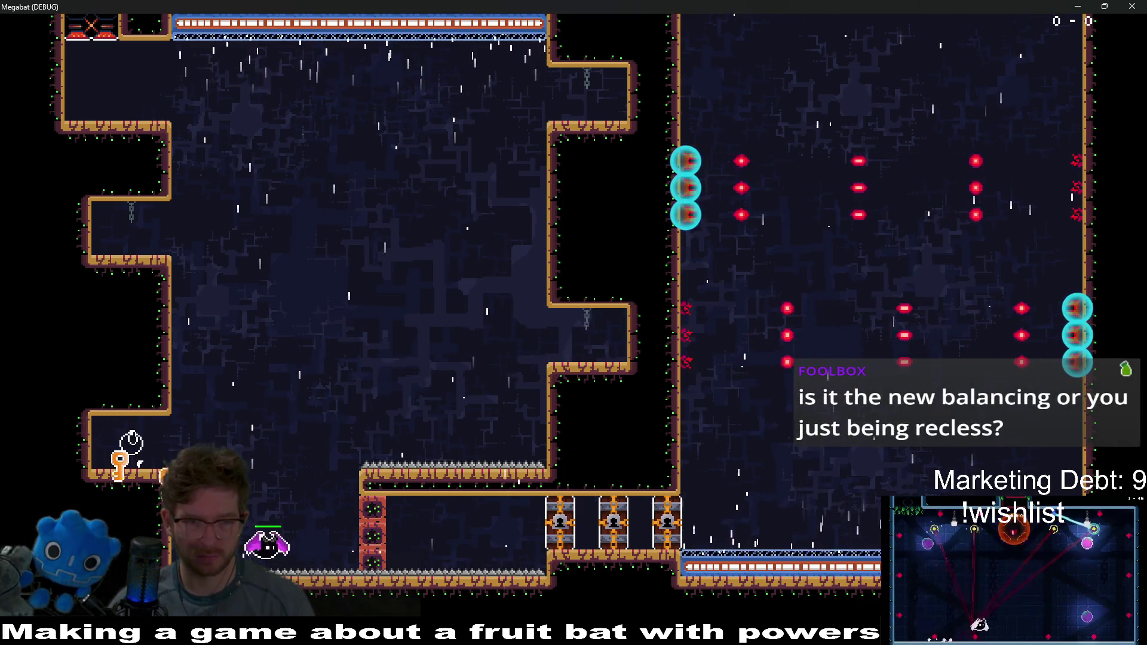
{"action": "key", "text": "Right"}
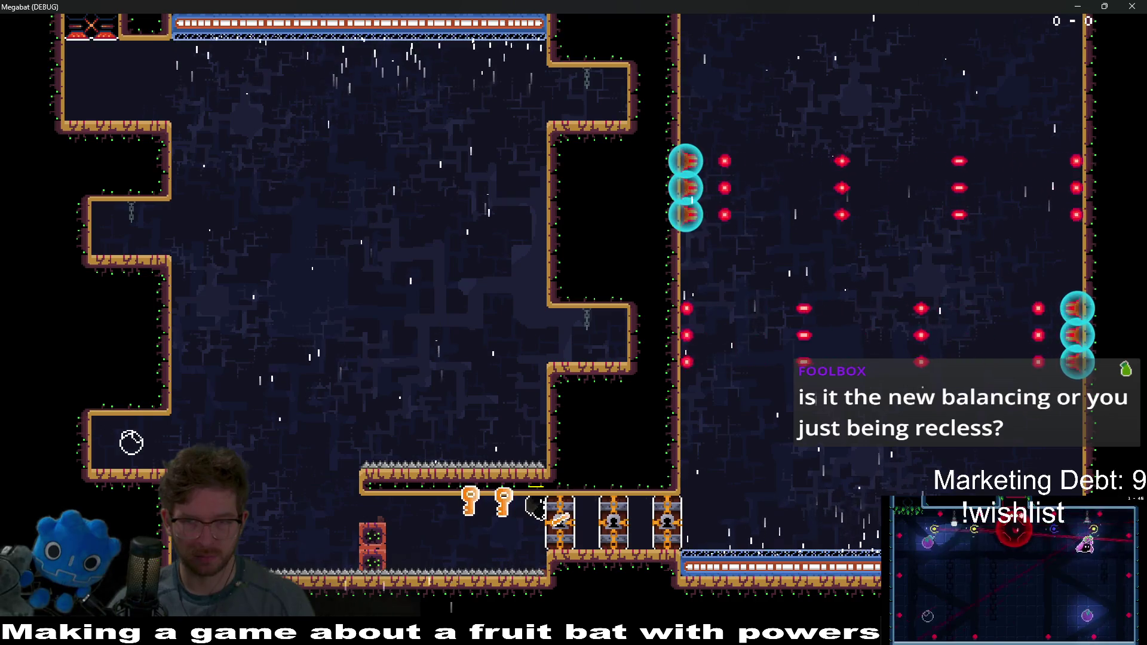
{"action": "key", "text": "Right"}
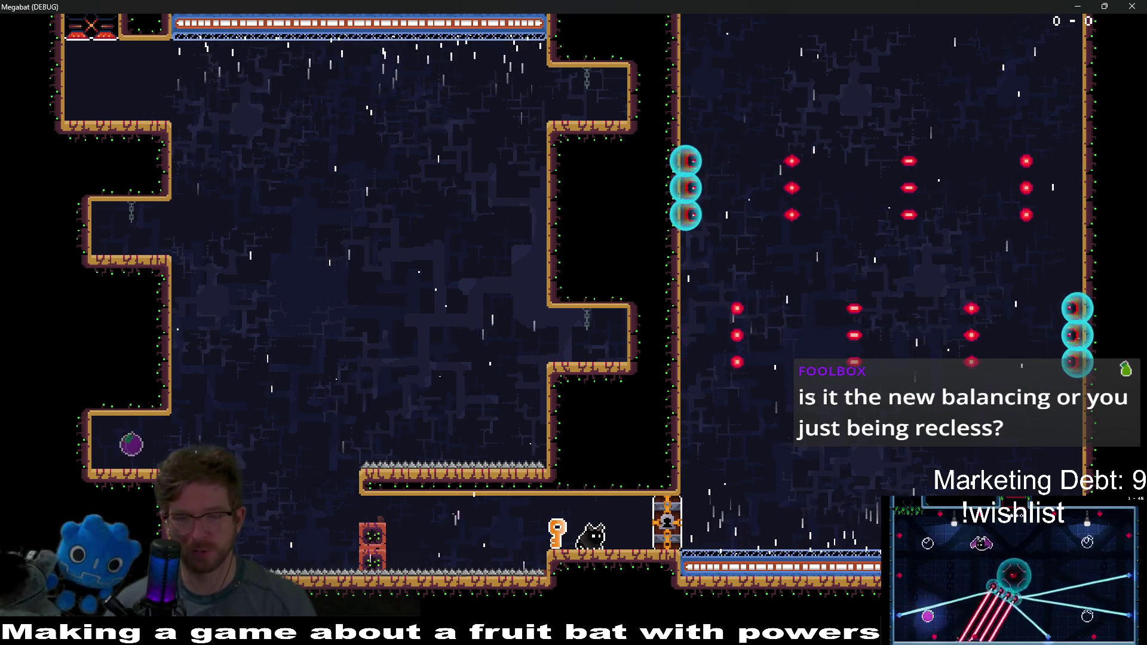
{"action": "key", "text": "Right"}
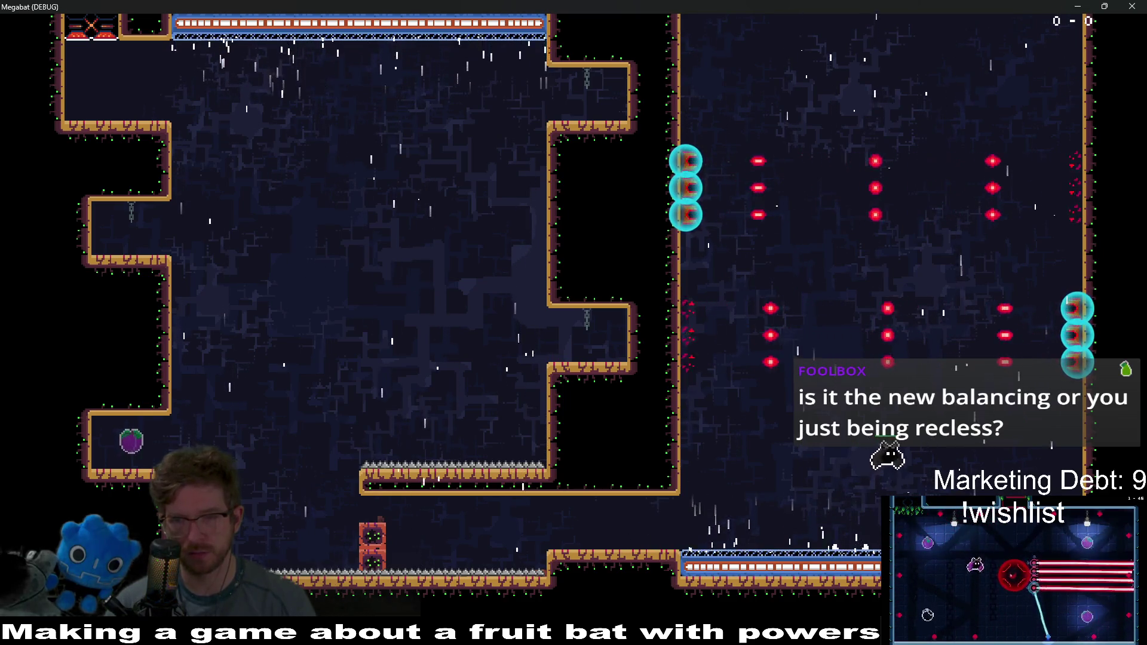
Step: Fly up through the turret room and wind tunnel into the hazard column, then close the game
{"action": "key", "text": "Up"}
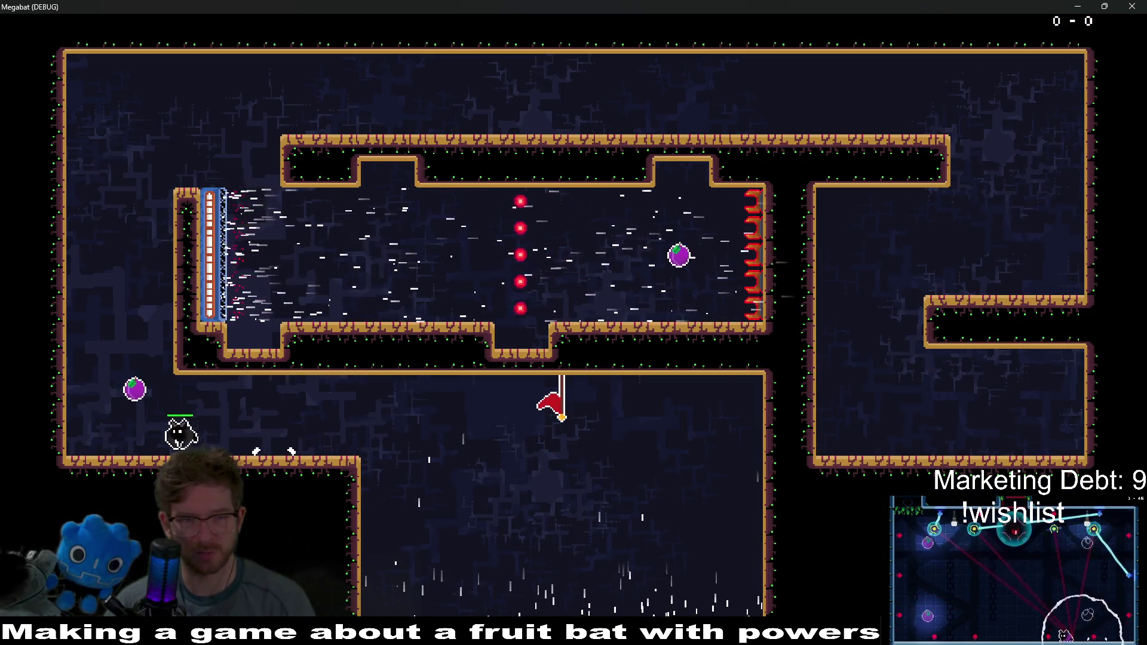
{"action": "key", "text": "Up"}
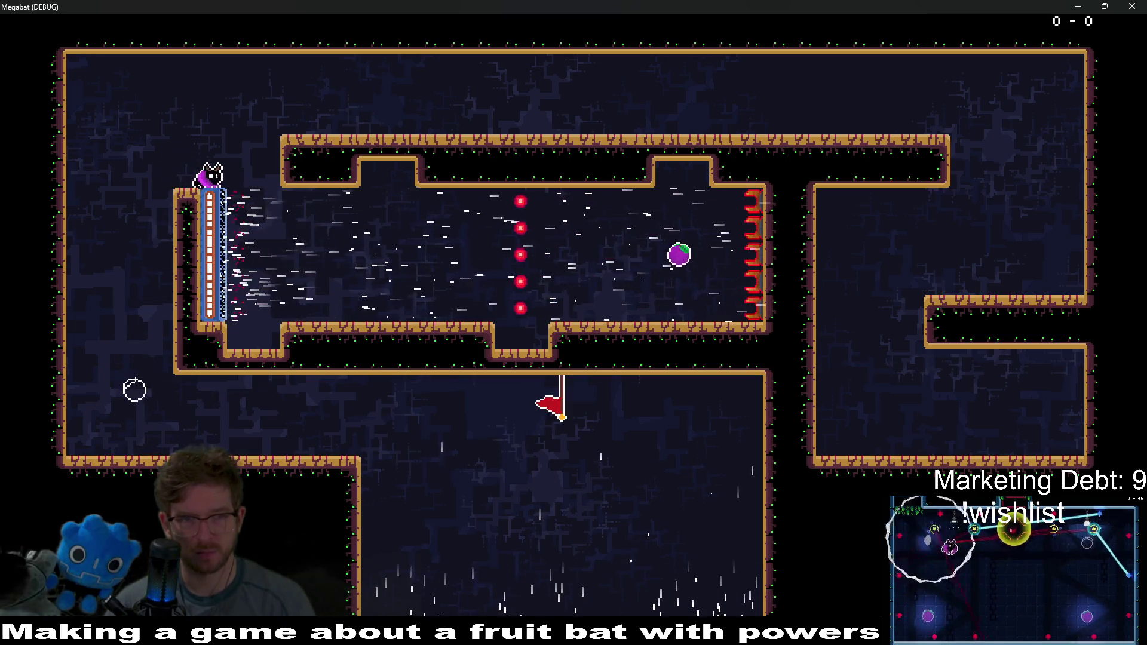
{"action": "key", "text": "Right"}
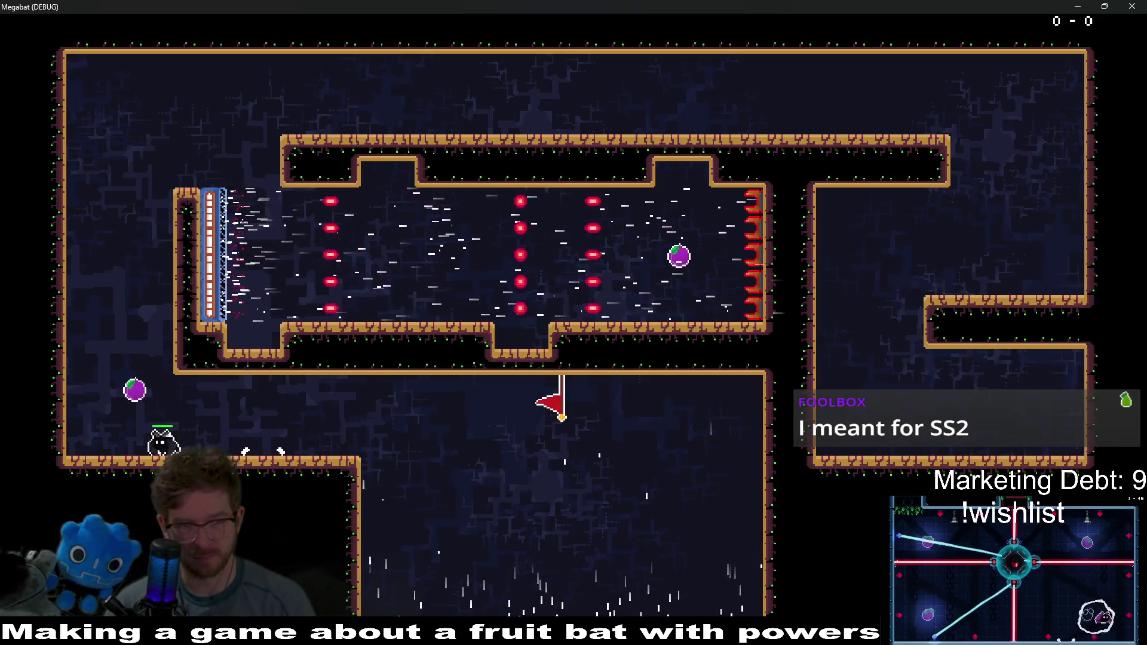
{"action": "key", "text": "Up"}
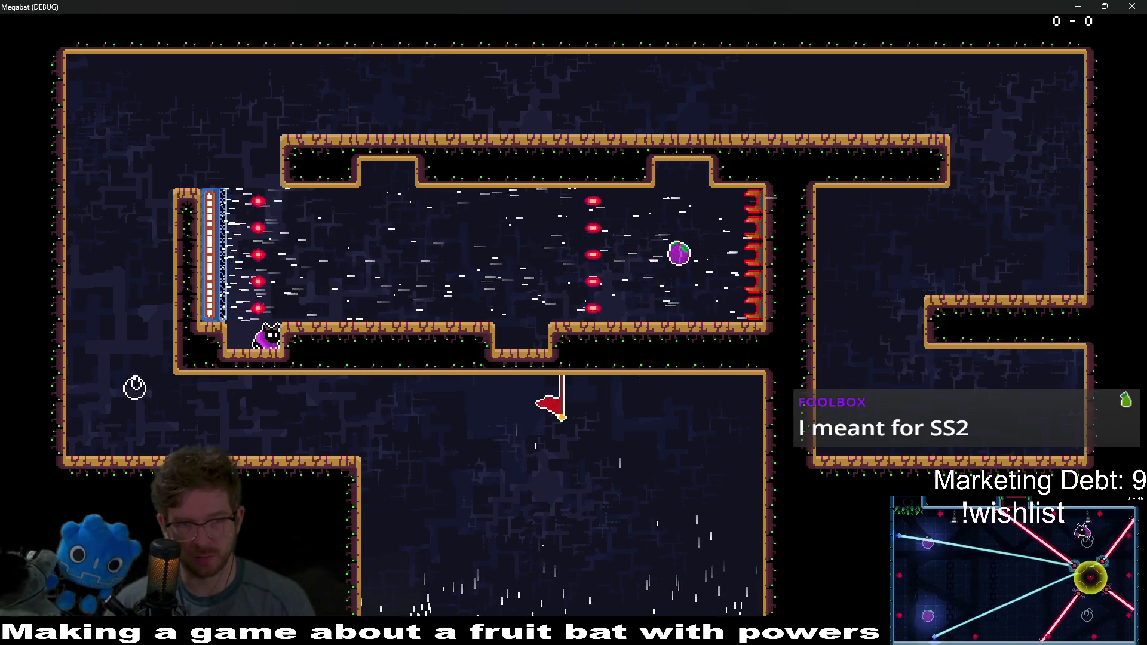
{"action": "key", "text": "Up"}
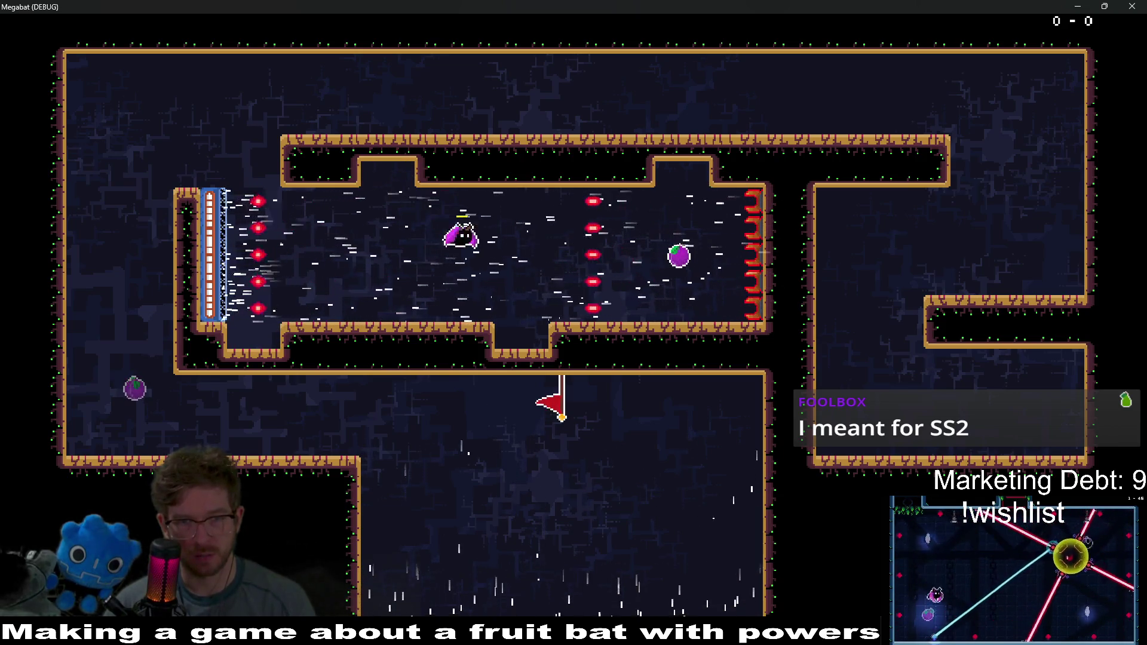
{"action": "key", "text": "Up"}
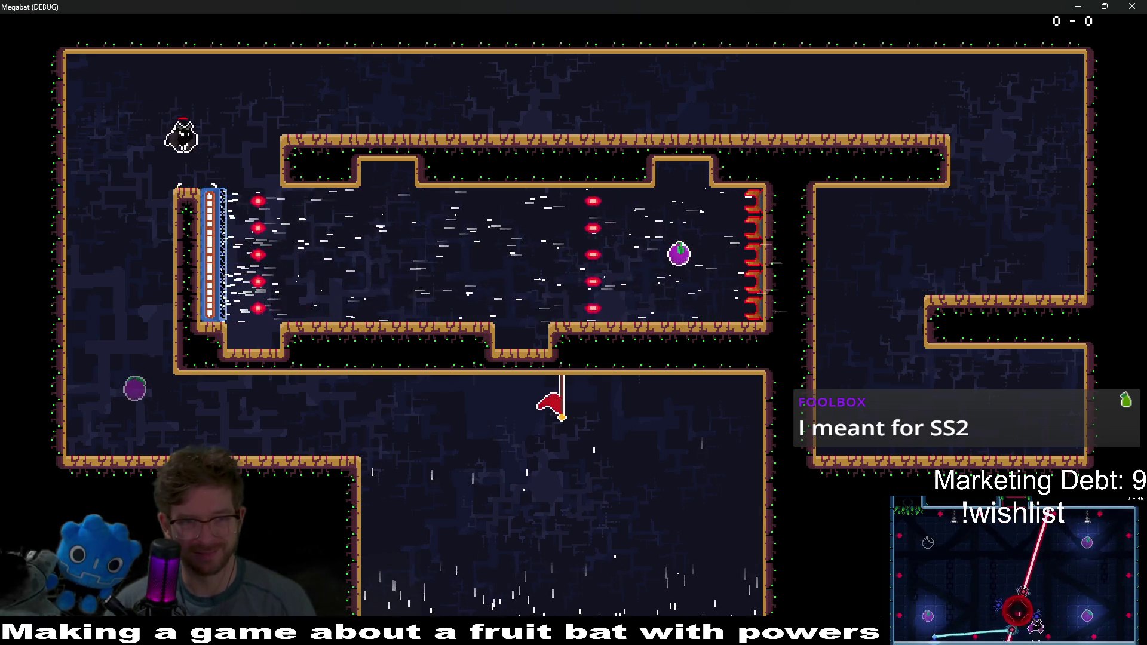
{"action": "key", "text": "Right"}
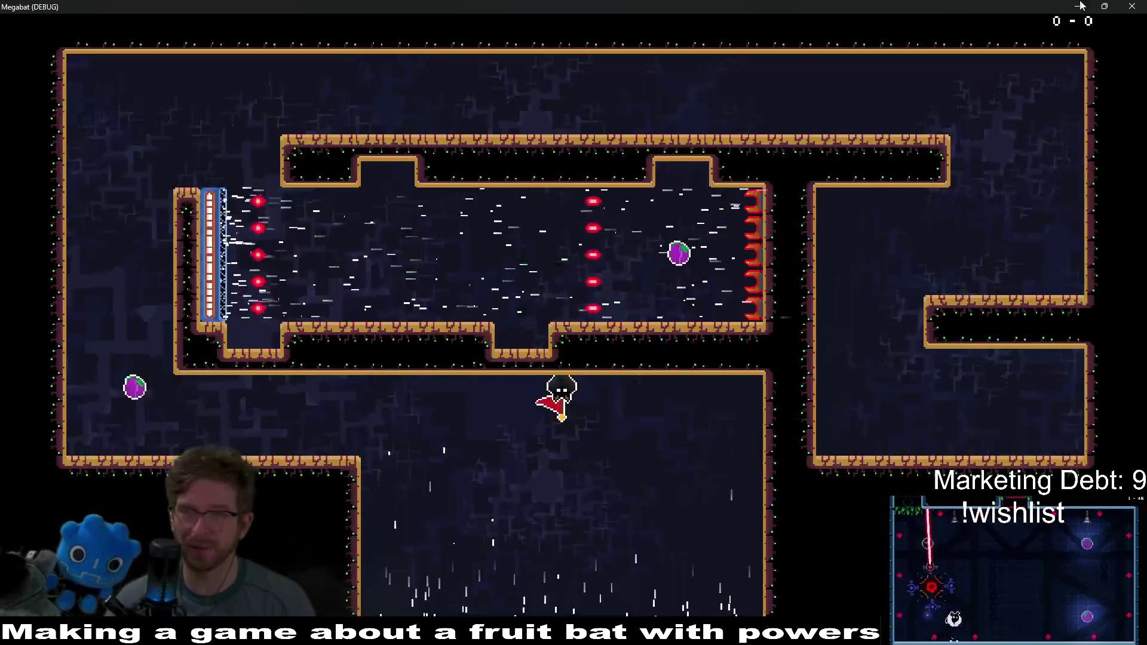
{"action": "left_click", "coordinate": [1141, 5]}
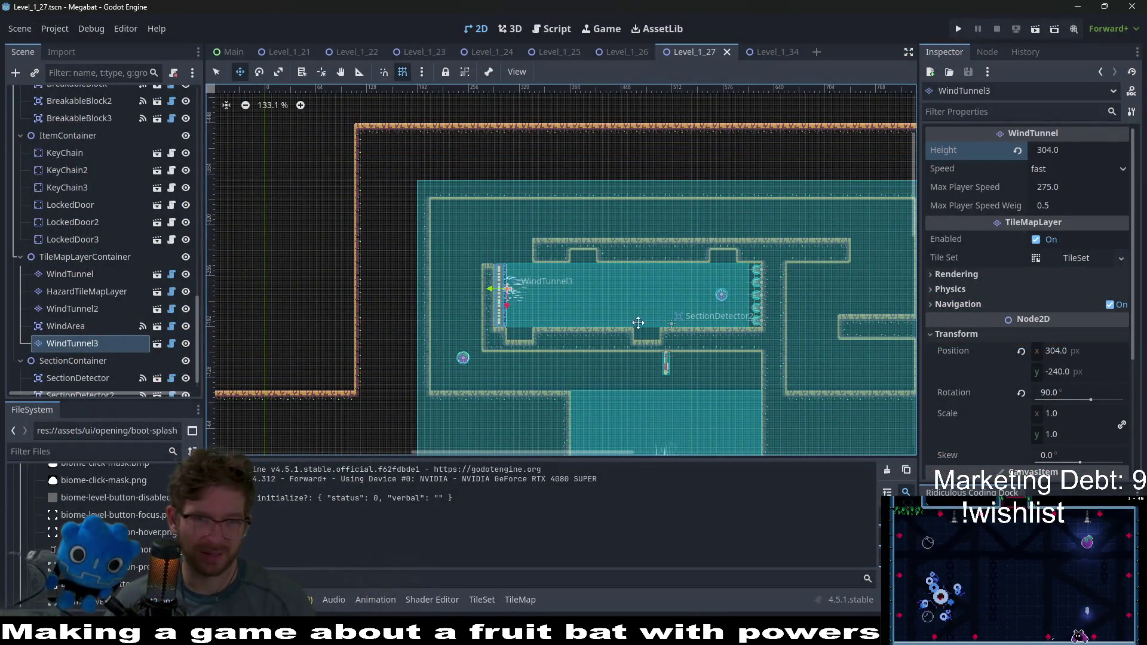
Step: Delete the WindTunnel3 node from the scene
{"action": "left_click", "coordinate": [84, 344]}
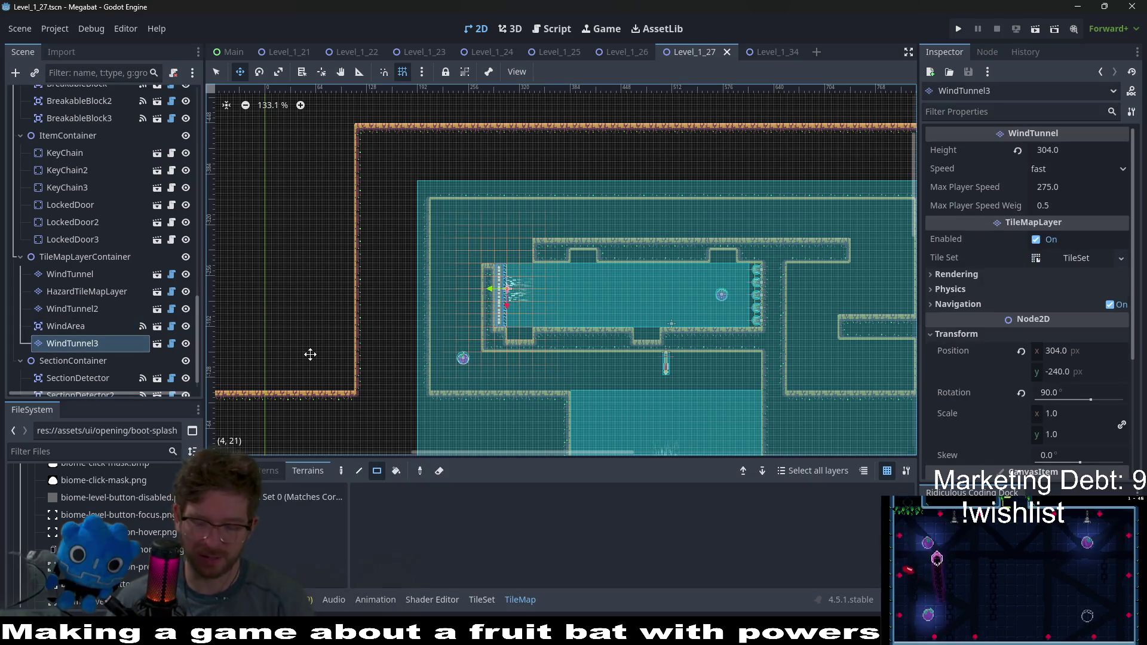
{"action": "key", "text": "Delete"}
{"action": "key", "text": "Return"}
{"action": "scroll", "coordinate": [103, 210], "scroll_direction": "down", "scroll_amount": 10}
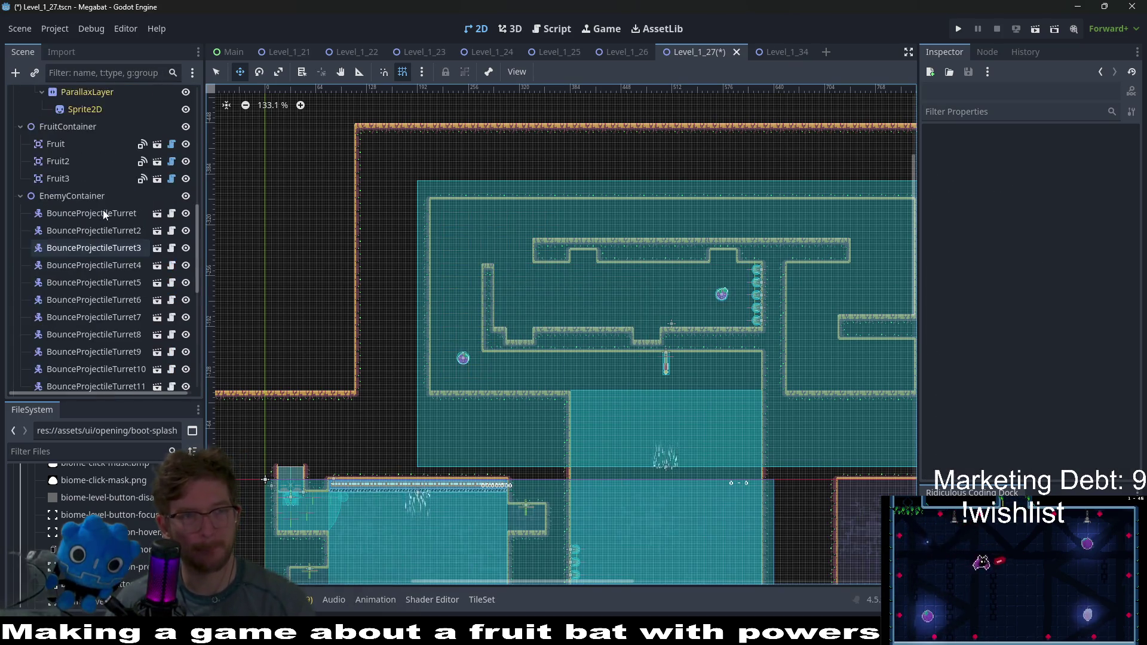
{"action": "scroll", "coordinate": [110, 208], "scroll_direction": "up", "scroll_amount": 5}
Step: Paint a 1x4 strip of LAB terrain wall tiles at the tunnel's left end
{"action": "left_click", "coordinate": [70, 199]}
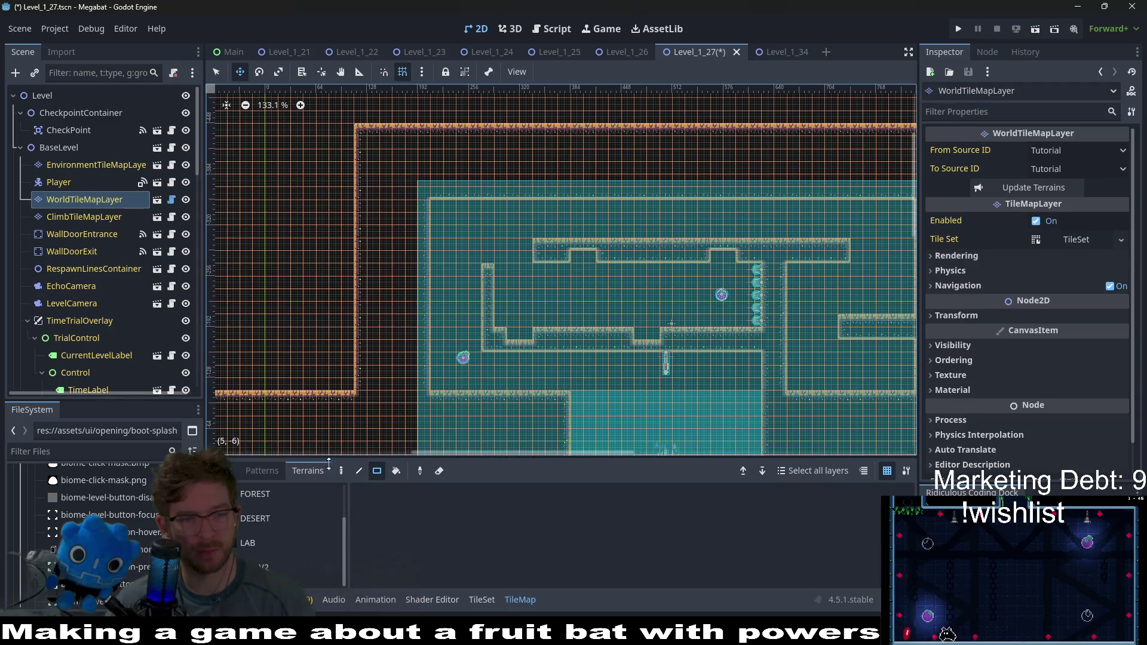
{"action": "left_click", "coordinate": [268, 544]}
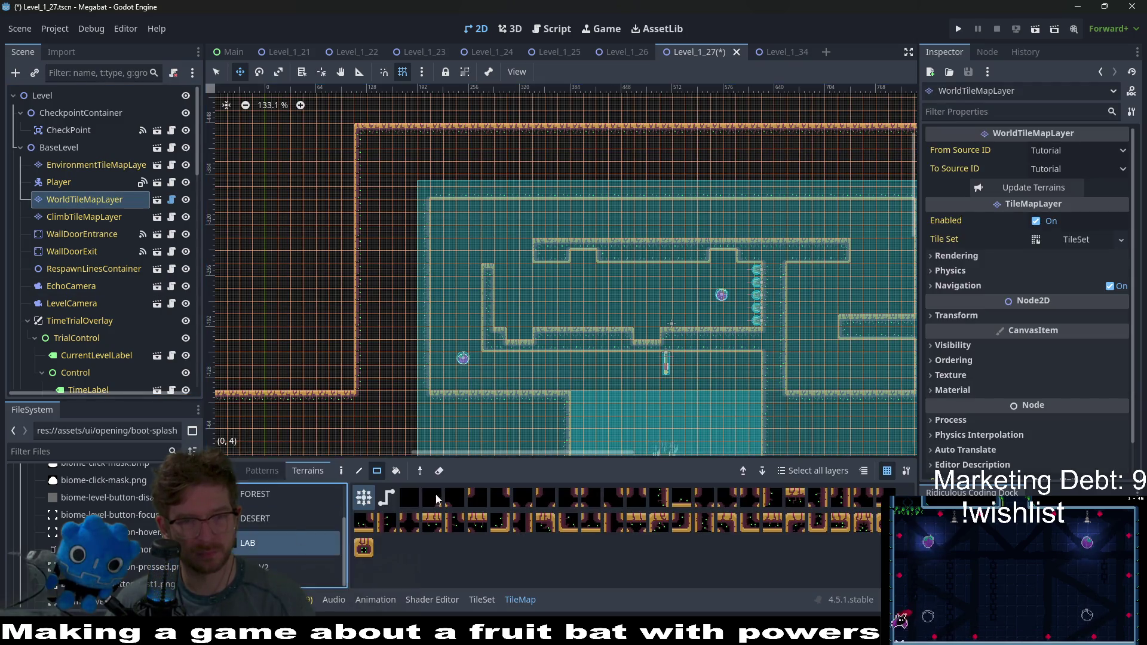
{"action": "scroll", "coordinate": [487, 282], "scroll_direction": "up", "scroll_amount": 7}
{"action": "key", "text": "q"}
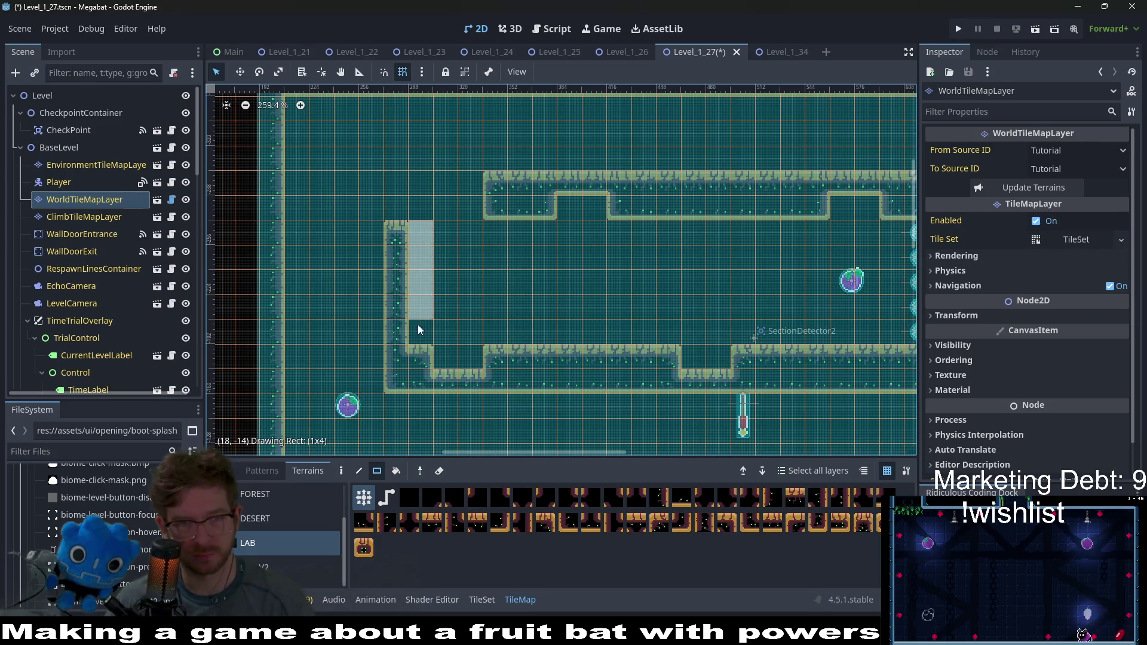
{"action": "left_click_drag", "start_coordinate": [418, 328], "coordinate": [418, 328]}
Step: Save the level and launch the project for another playtest
{"action": "key", "text": "ctrl+s"}
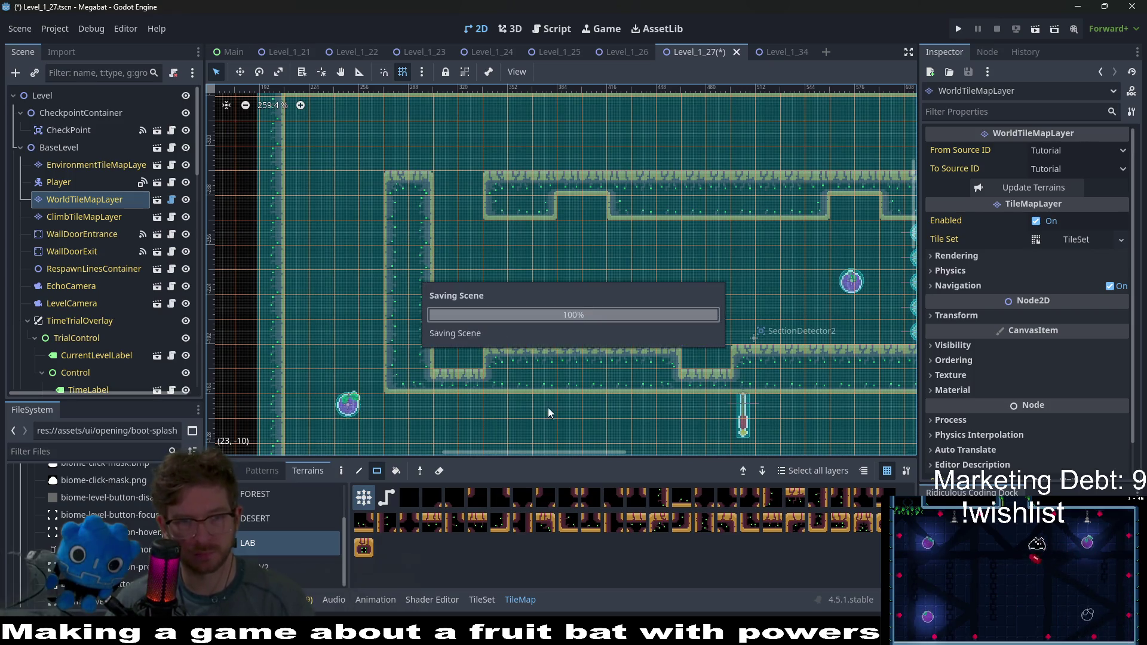
{"action": "scroll", "coordinate": [686, 269], "scroll_direction": "right", "scroll_amount": 5}
{"action": "scroll", "coordinate": [686, 269], "scroll_direction": "down", "scroll_amount": 2}
{"action": "left_click", "coordinate": [1036, 28]}
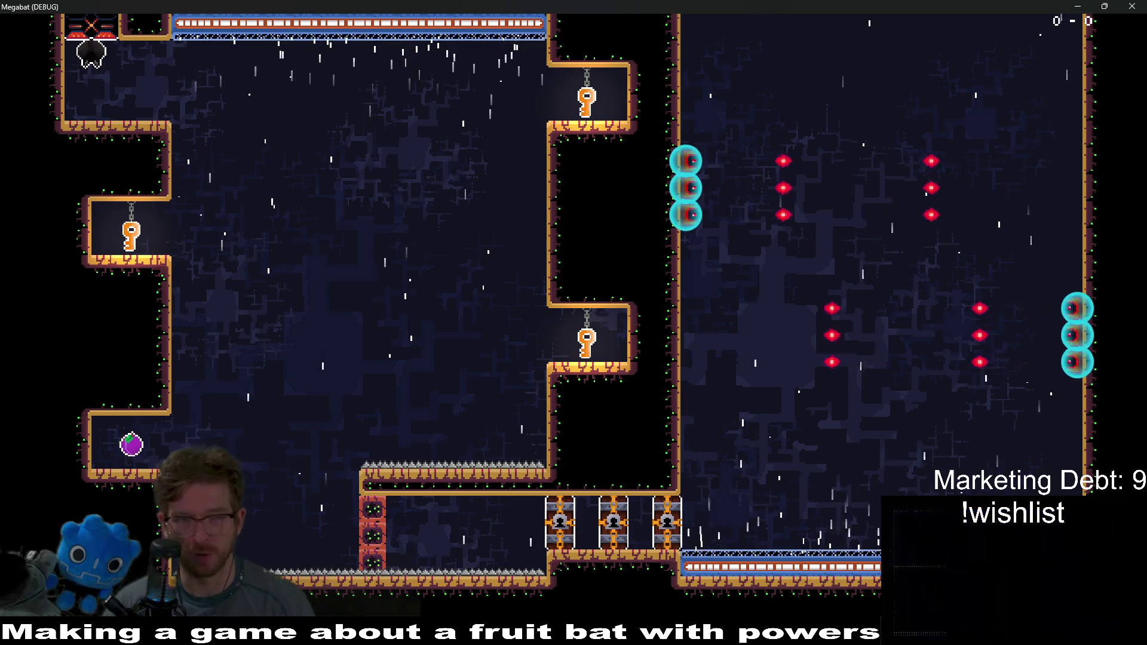
Step: Fly the bat to gather the three keys and open the locked gates
{"action": "key", "text": "Right"}
{"action": "key", "text": "Right"}
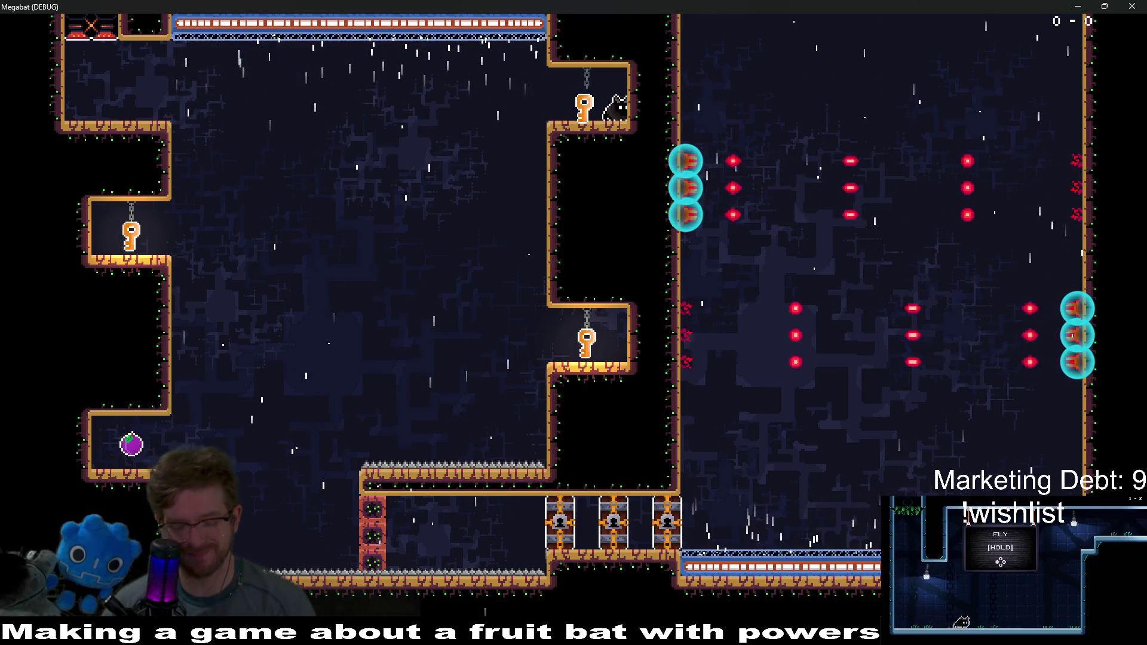
{"action": "key", "text": "Left"}
{"action": "key", "text": "Left"}
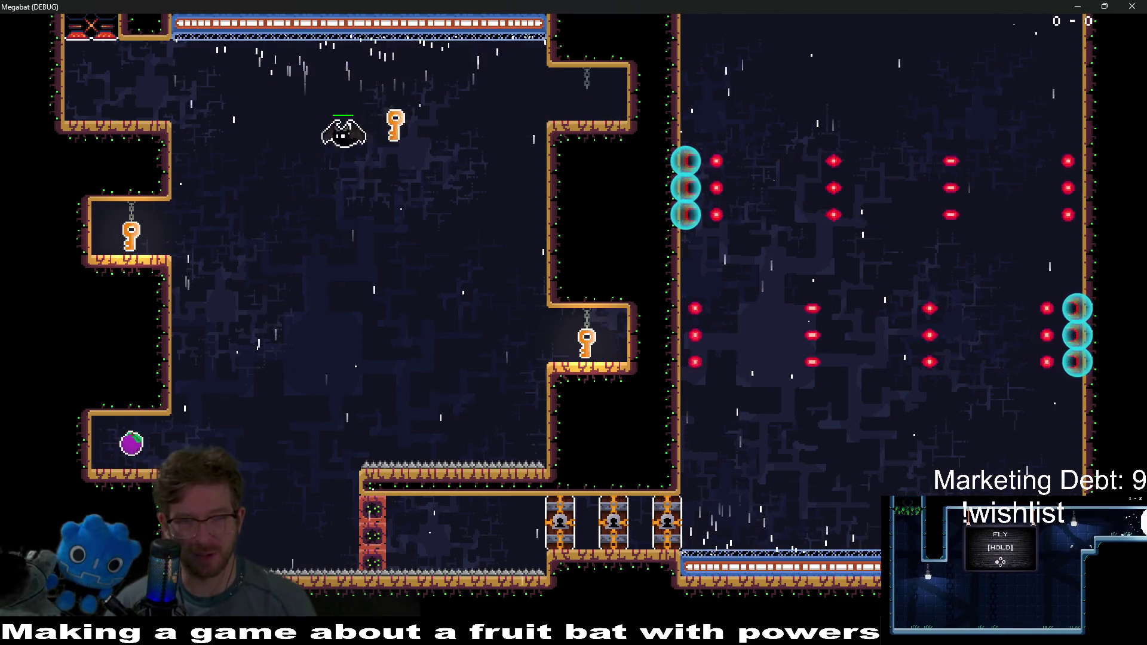
{"action": "key", "text": "Right"}
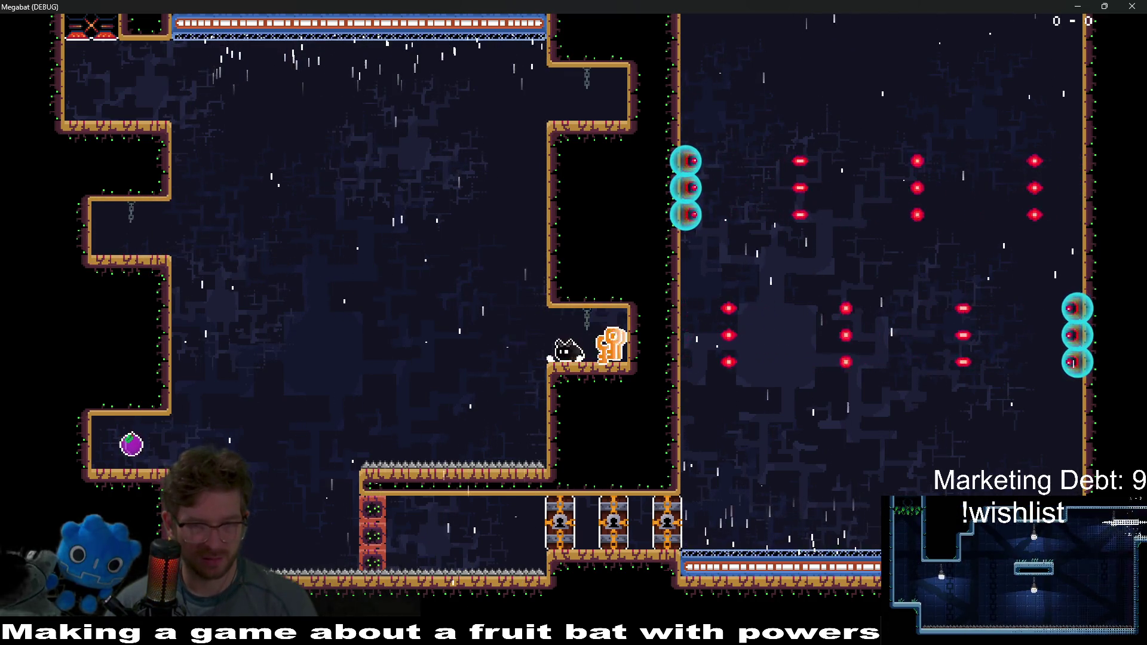
{"action": "key", "text": "Left"}
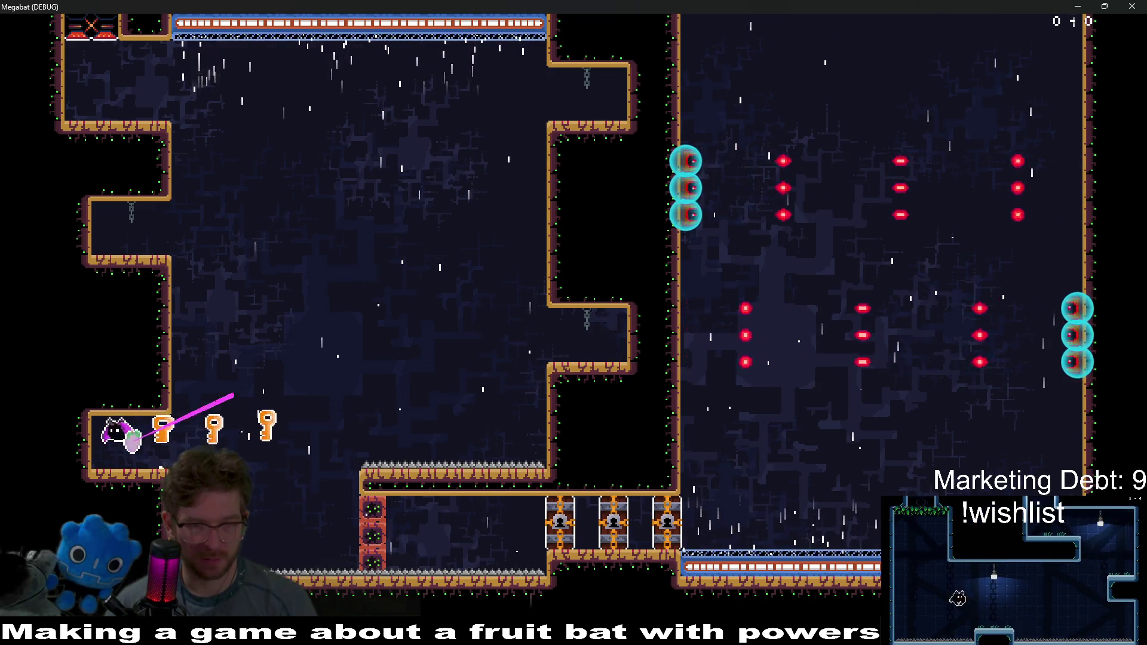
{"action": "key", "text": "Right"}
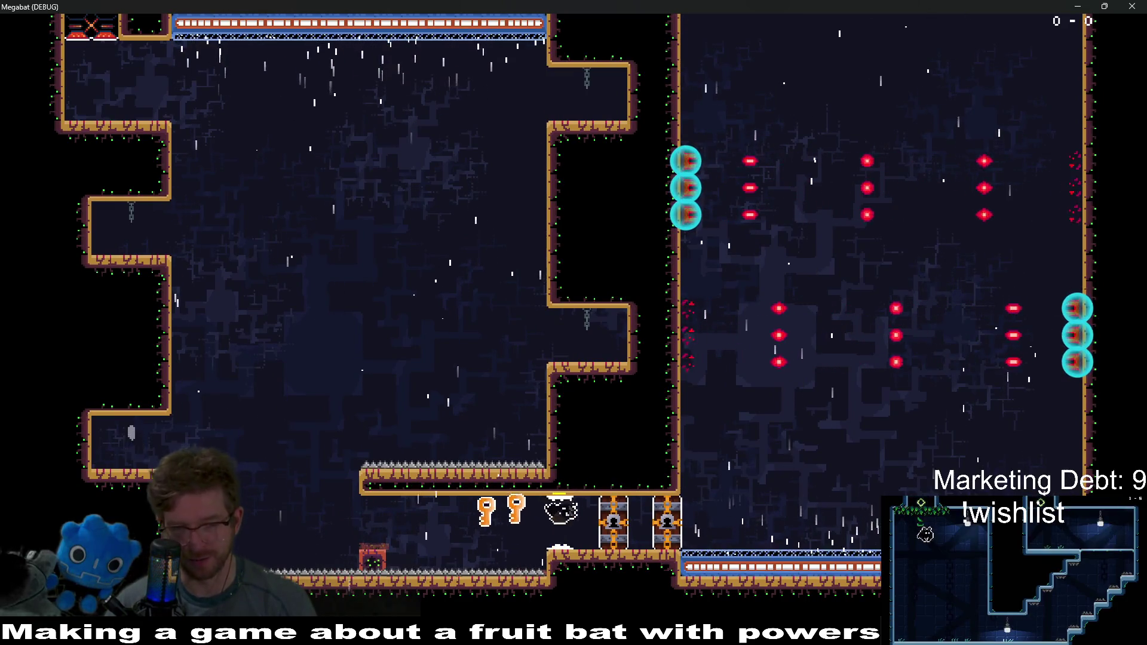
{"action": "key", "text": "Right"}
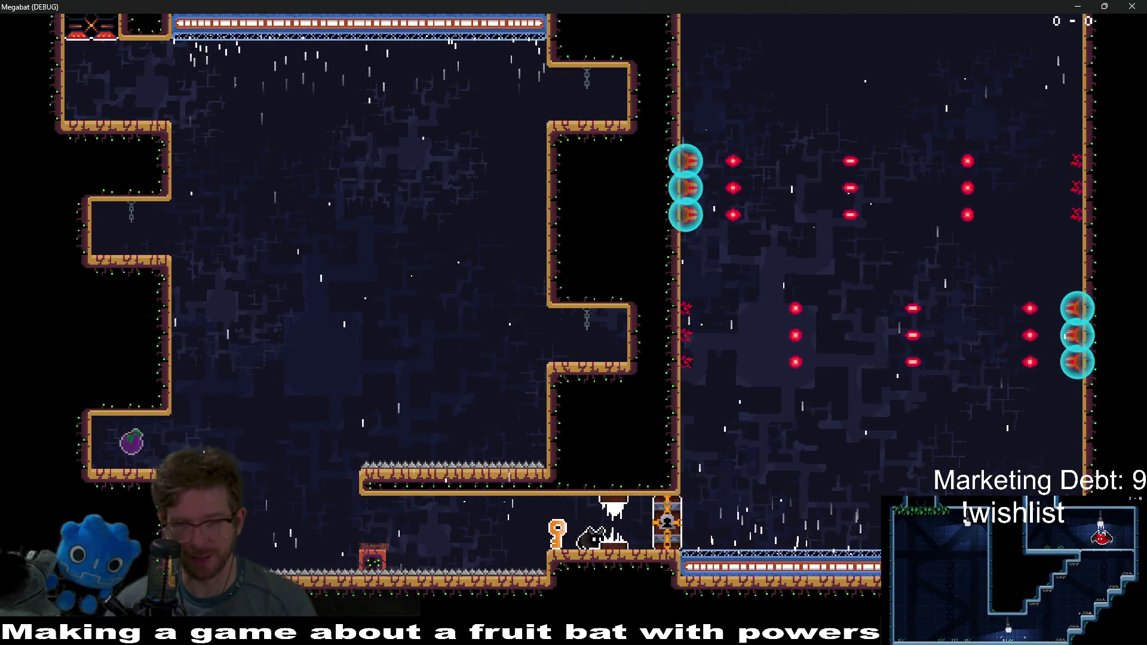
{"action": "key", "text": "Right"}
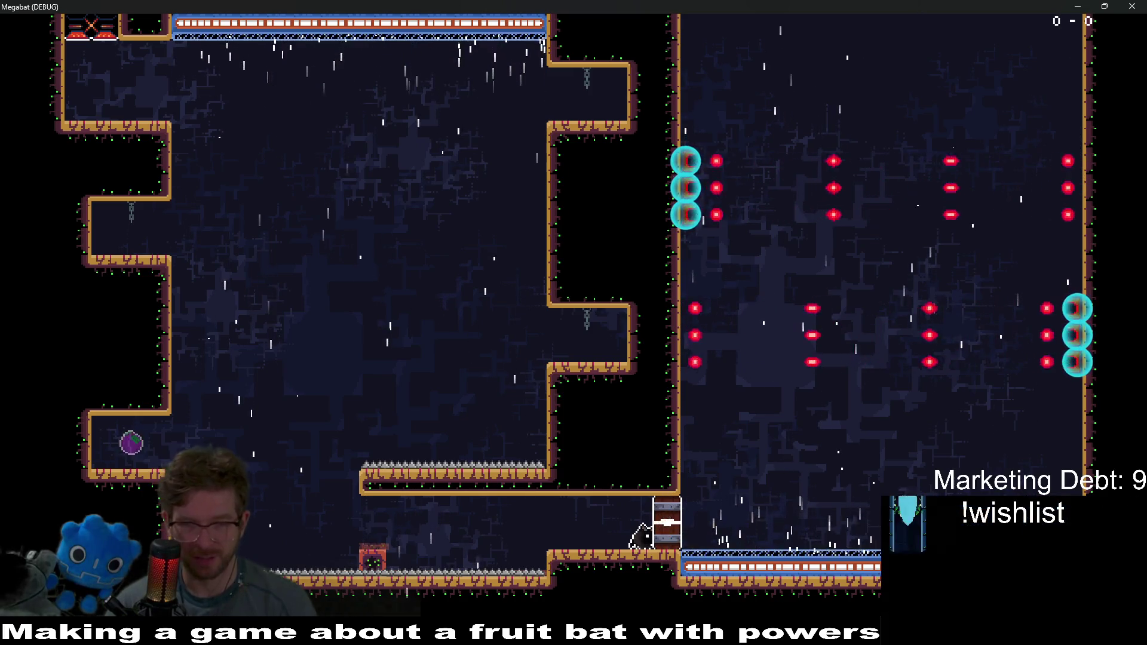
Step: Fly up between the turret bullets into the tunnel room and land on the pillar
{"action": "key", "text": "Up"}
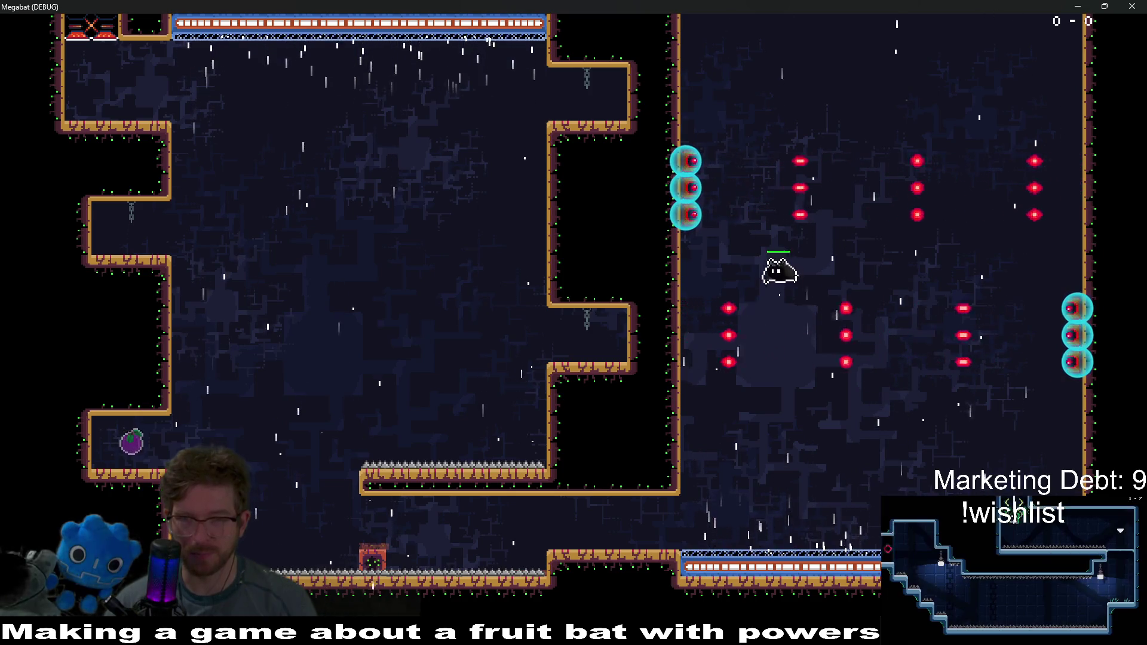
{"action": "key", "text": "Right"}
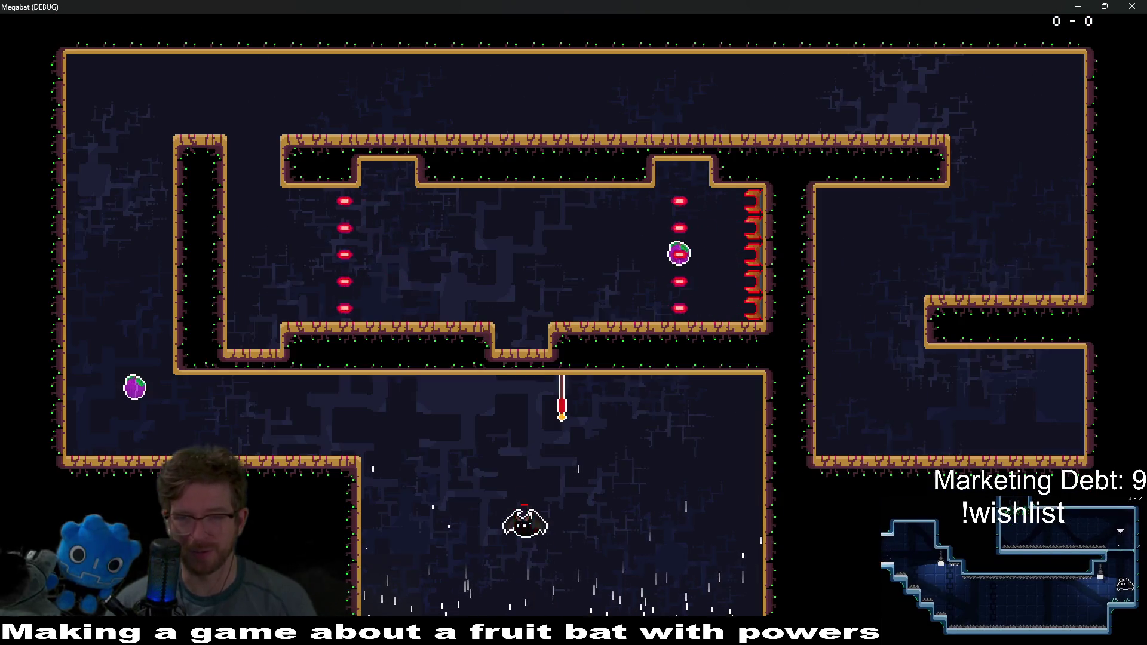
{"action": "key", "text": "Right"}
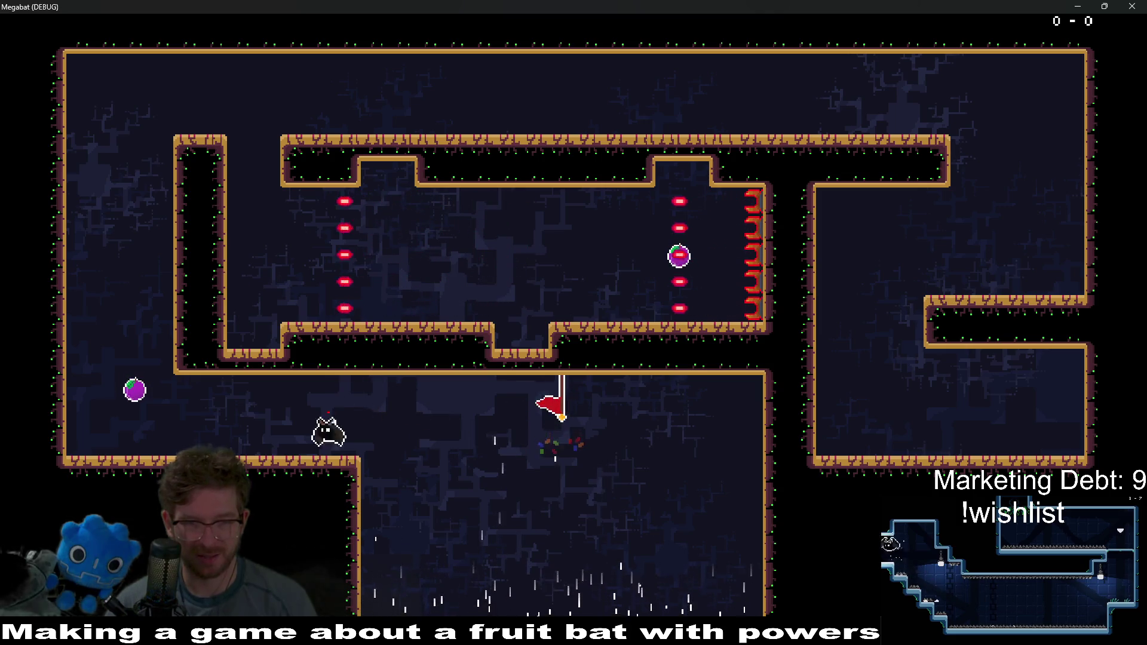
{"action": "key", "text": "Left"}
{"action": "key", "text": "Up"}
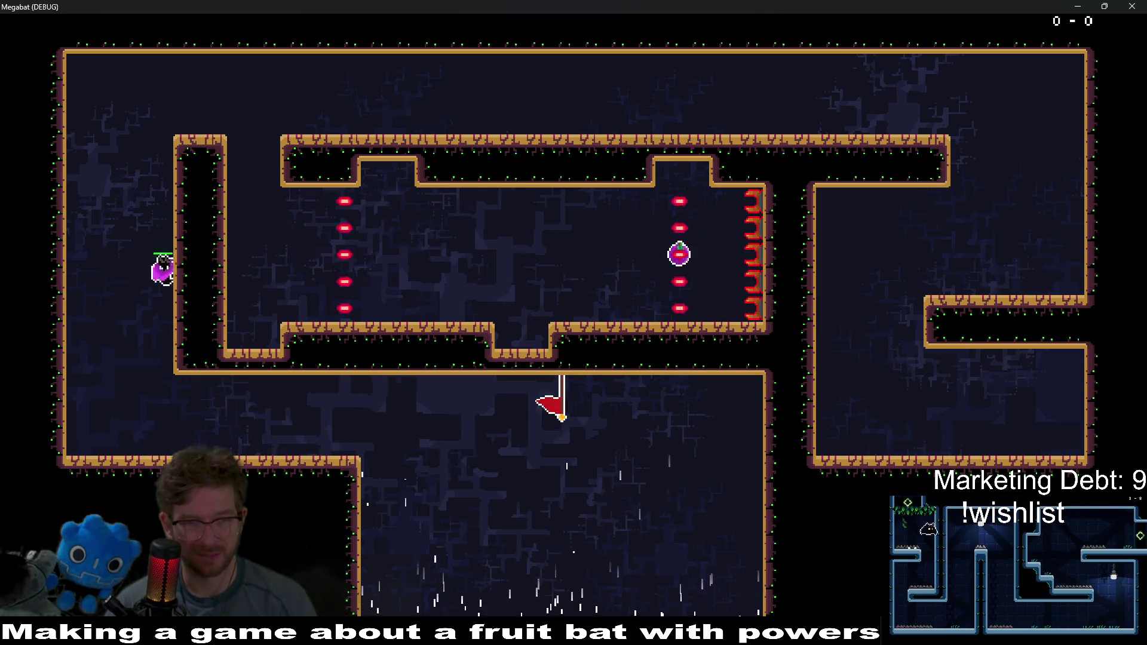
{"action": "key", "text": "Right"}
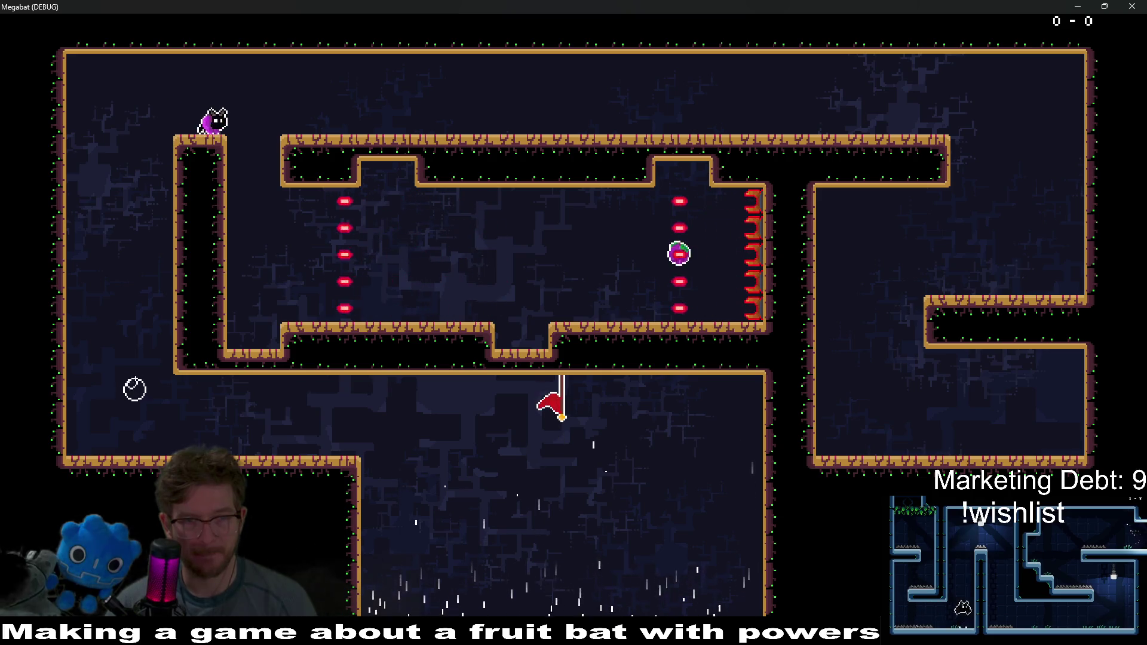
Step: Explore the shaft and ceiling notches, collect the plum, perch on the pillar, and close the game
{"action": "key", "text": "Right"}
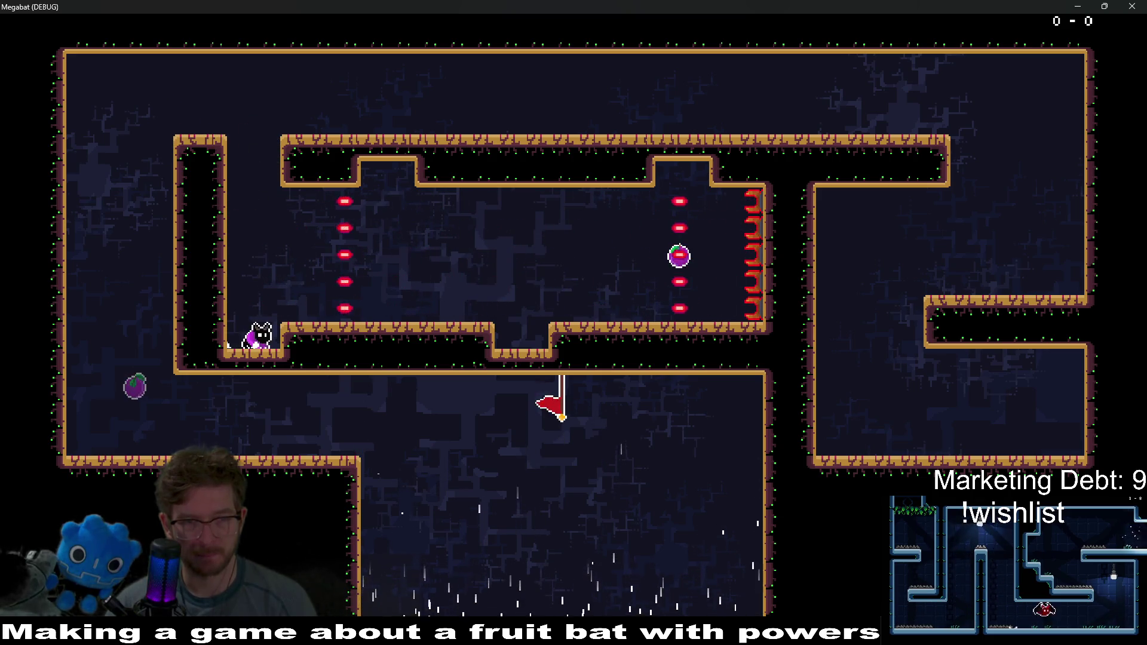
{"action": "key", "text": "Up"}
{"action": "key", "text": "Right"}
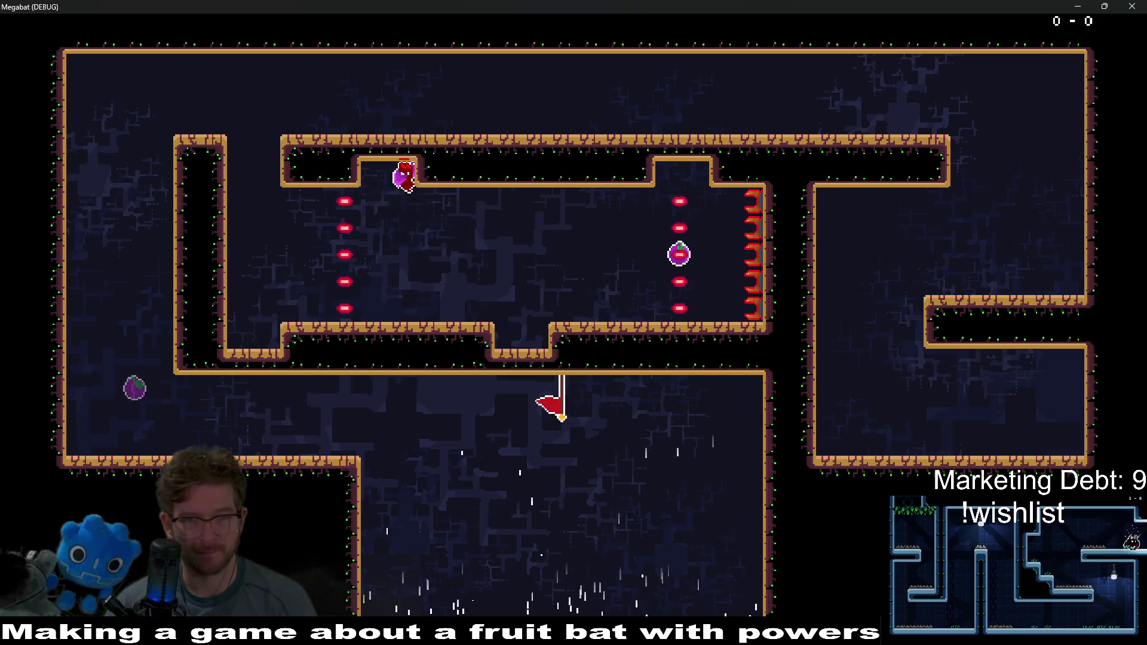
{"action": "key", "text": "Right"}
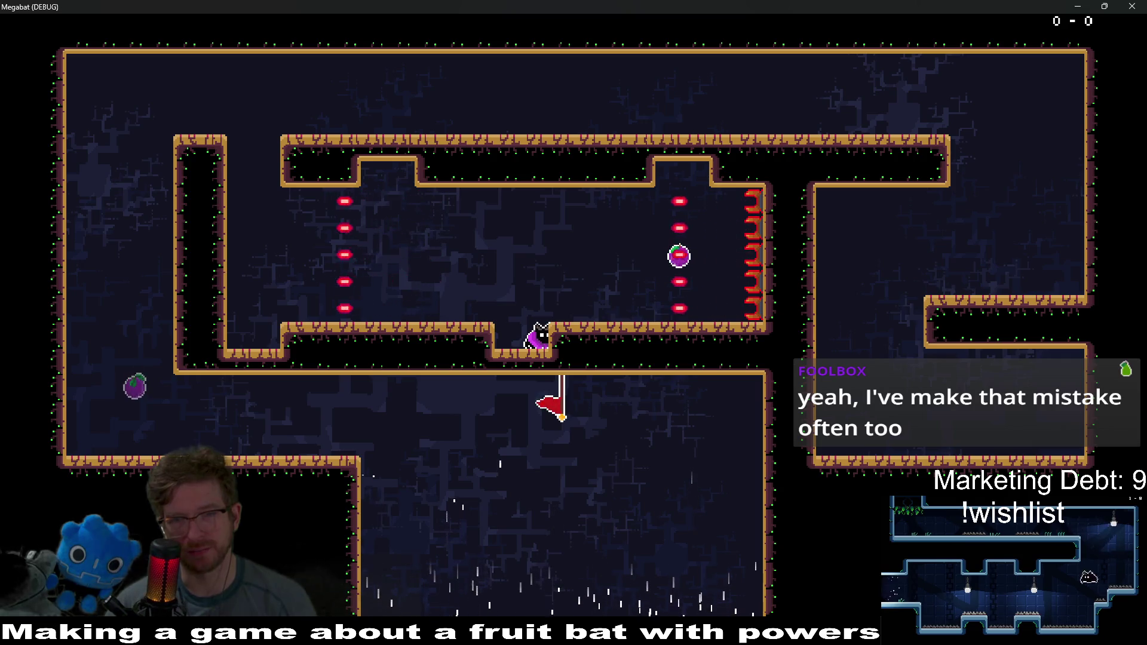
{"action": "key", "text": "Left"}
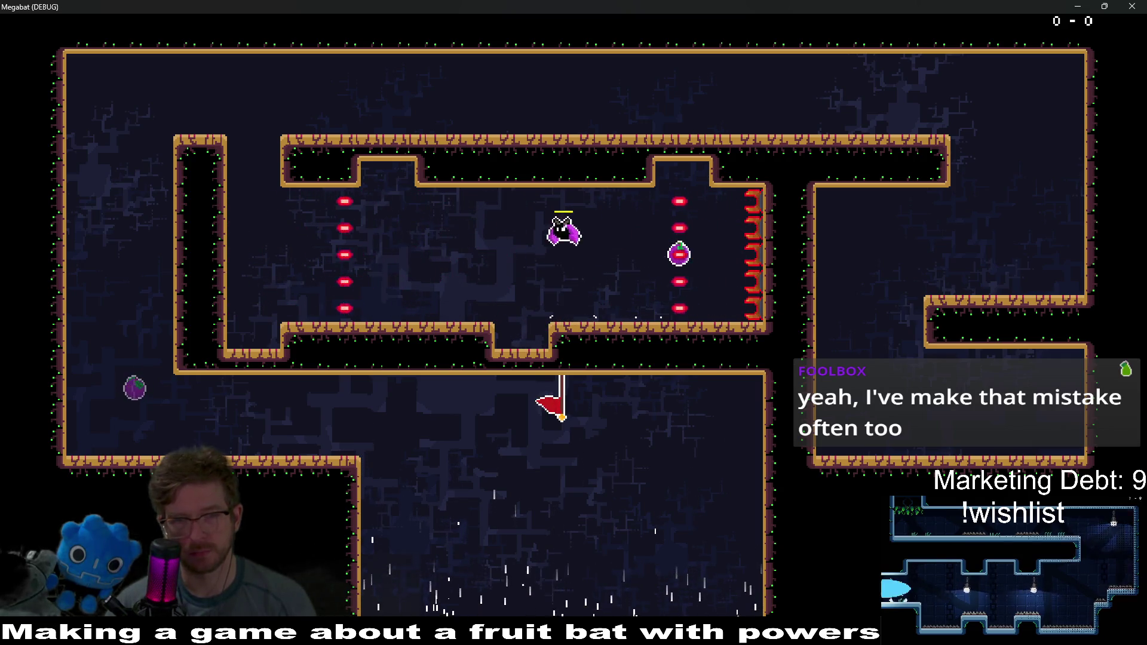
{"action": "key", "text": "Up"}
{"action": "key", "text": "Right"}
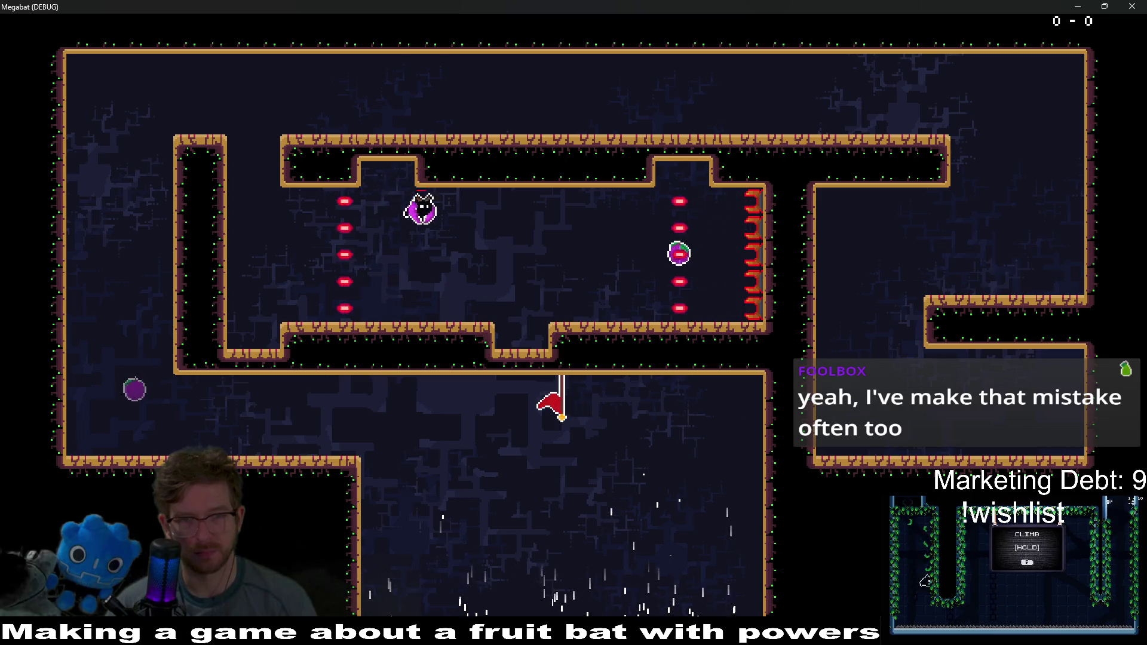
{"action": "key", "text": "Up"}
{"action": "key", "text": "Left"}
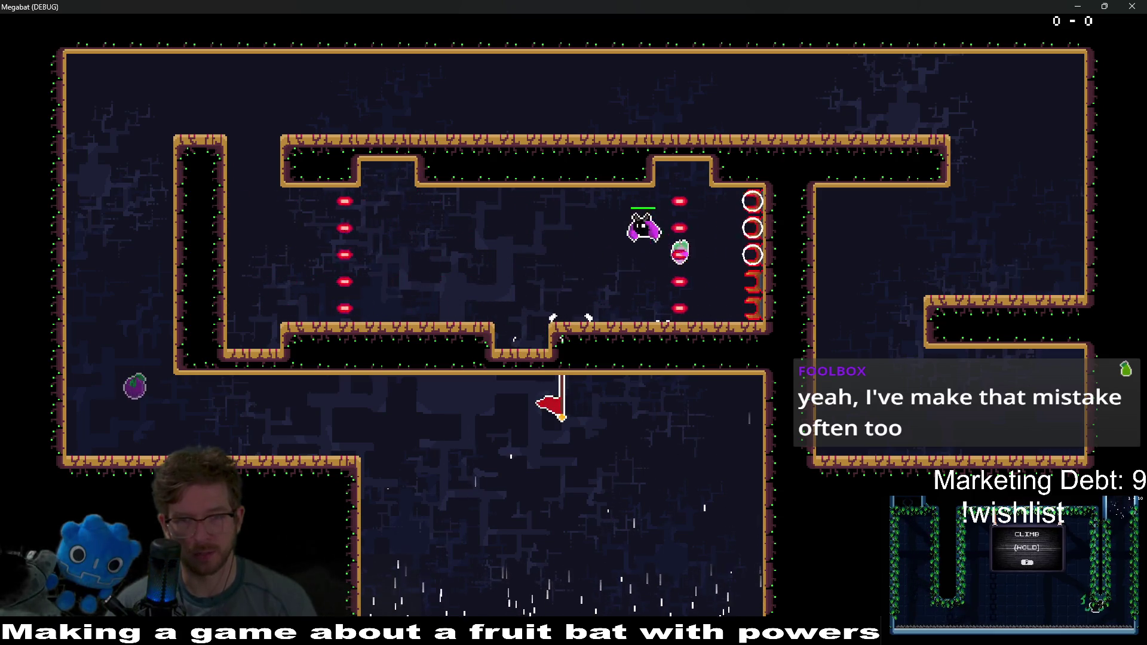
{"action": "key", "text": "Up"}
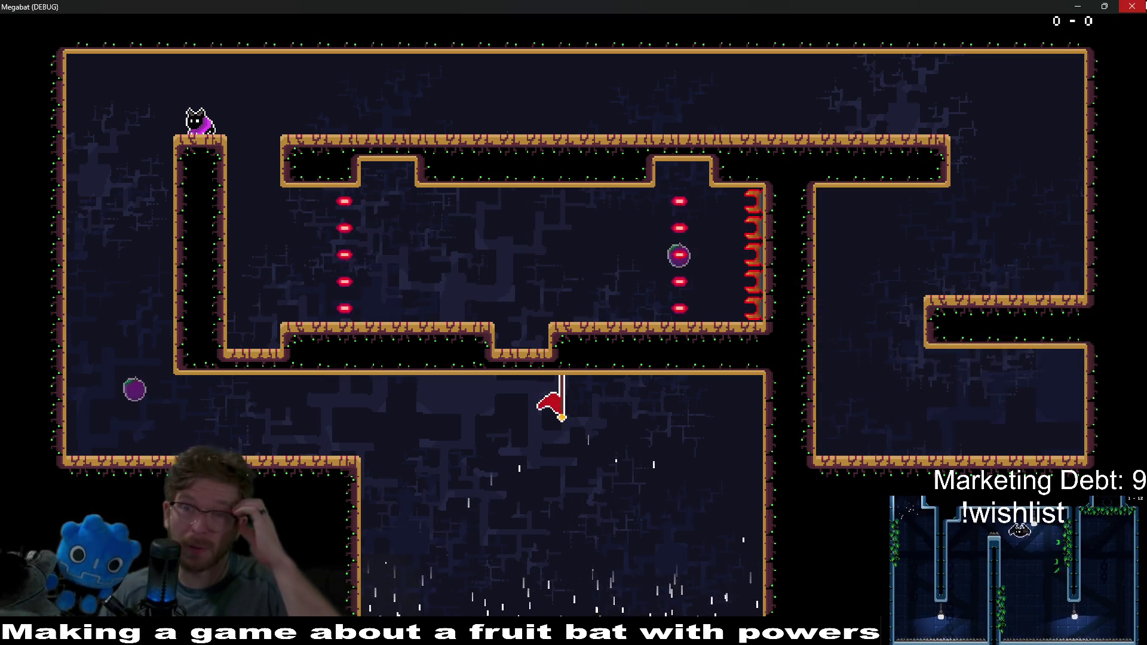
{"action": "left_click", "coordinate": [1133, 6]}
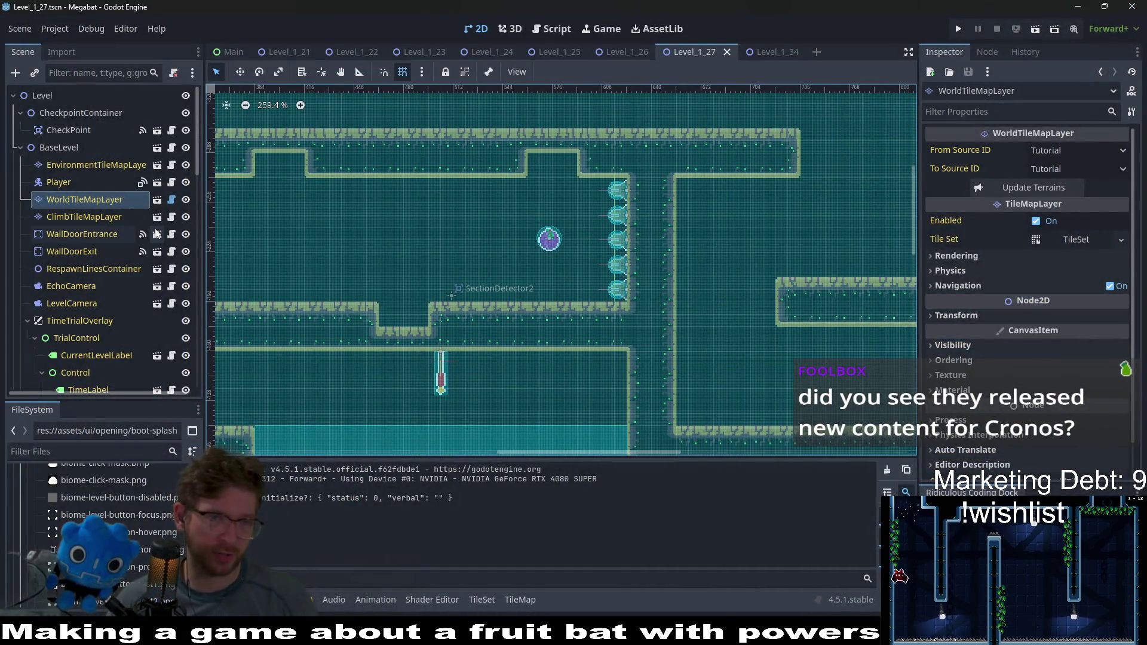
Step: Paint a 3×4 block of LAB terrain wall tiles just right of the turret stack
{"action": "left_click", "coordinate": [76, 217]}
{"action": "left_click", "coordinate": [85, 201]}
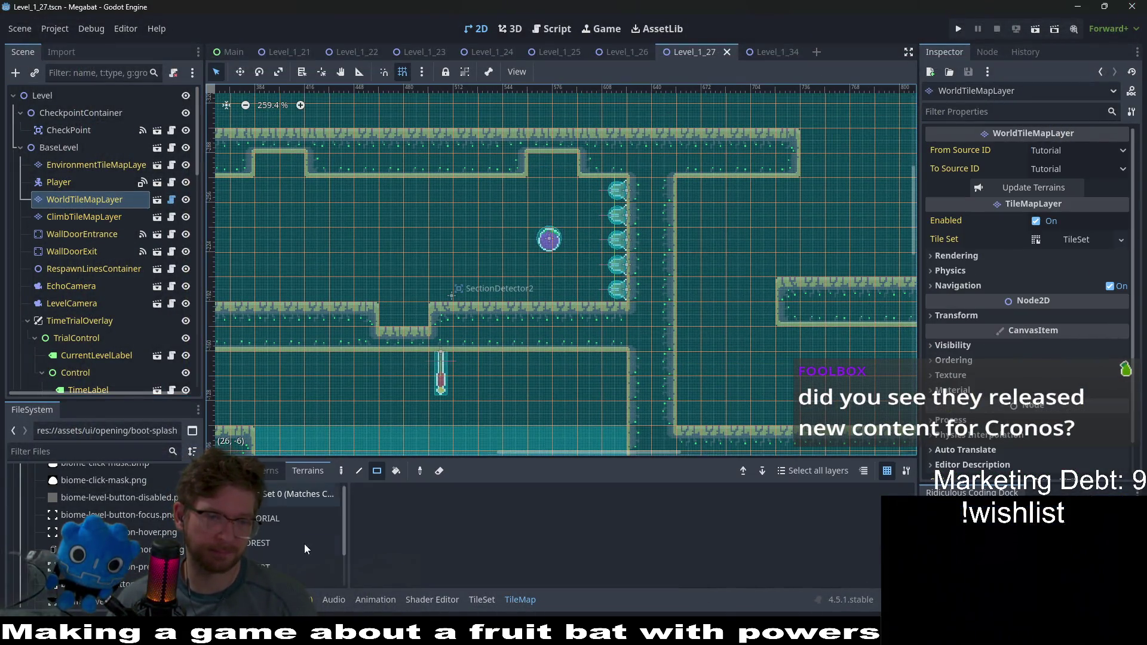
{"action": "key", "text": "Down"}
{"action": "key", "text": "Down"}
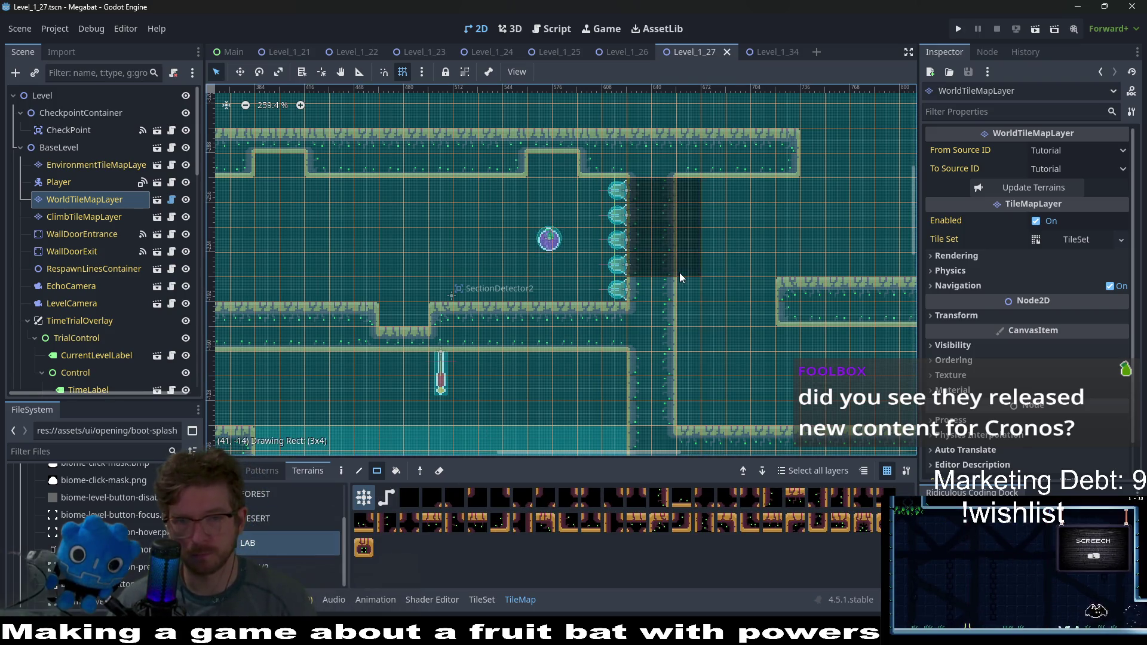
{"action": "left_click_drag", "start_coordinate": [680, 272], "coordinate": [702, 185]}
{"action": "scroll", "coordinate": [720, 293], "scroll_direction": "right", "scroll_amount": 2}
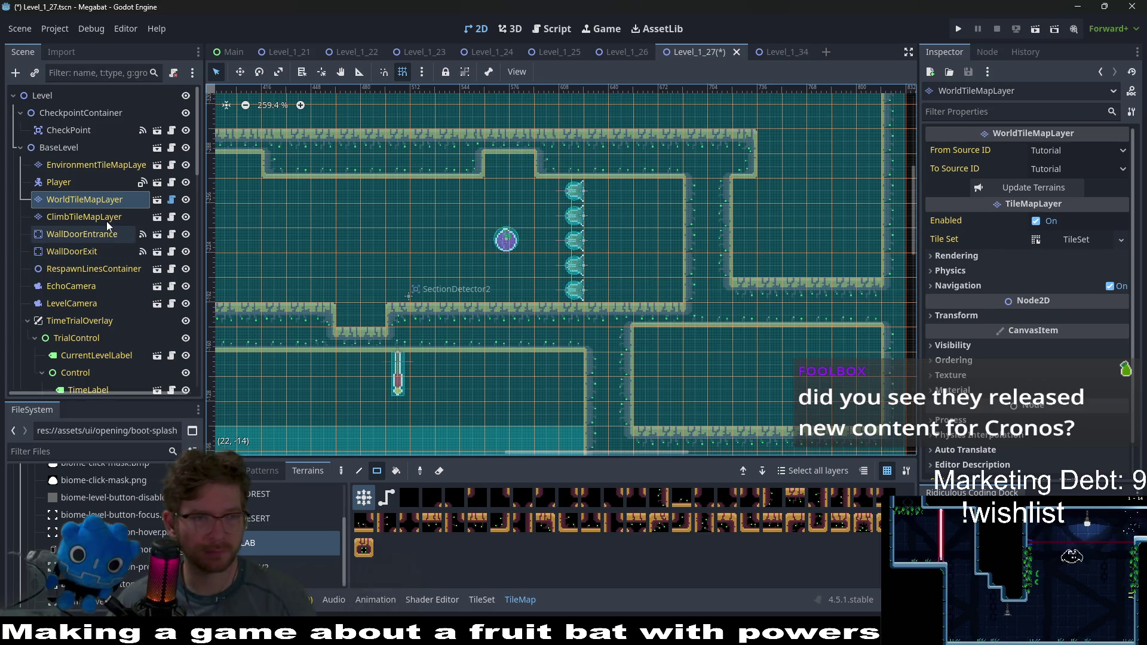
{"action": "scroll", "coordinate": [105, 233], "scroll_direction": "down", "scroll_amount": 10}
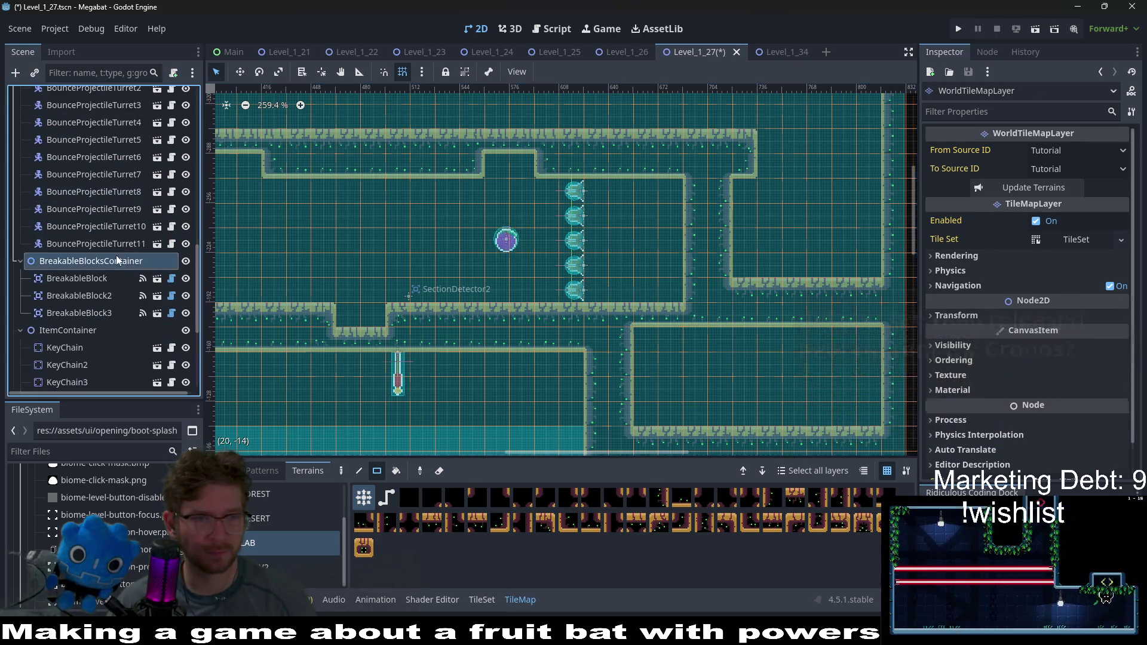
Step: Select BounceProjectileTurret7 through 11 and nudge them right against the room's right wall
{"action": "left_click", "coordinate": [127, 242]}
{"action": "left_click", "coordinate": [136, 172], "text": "shift"}
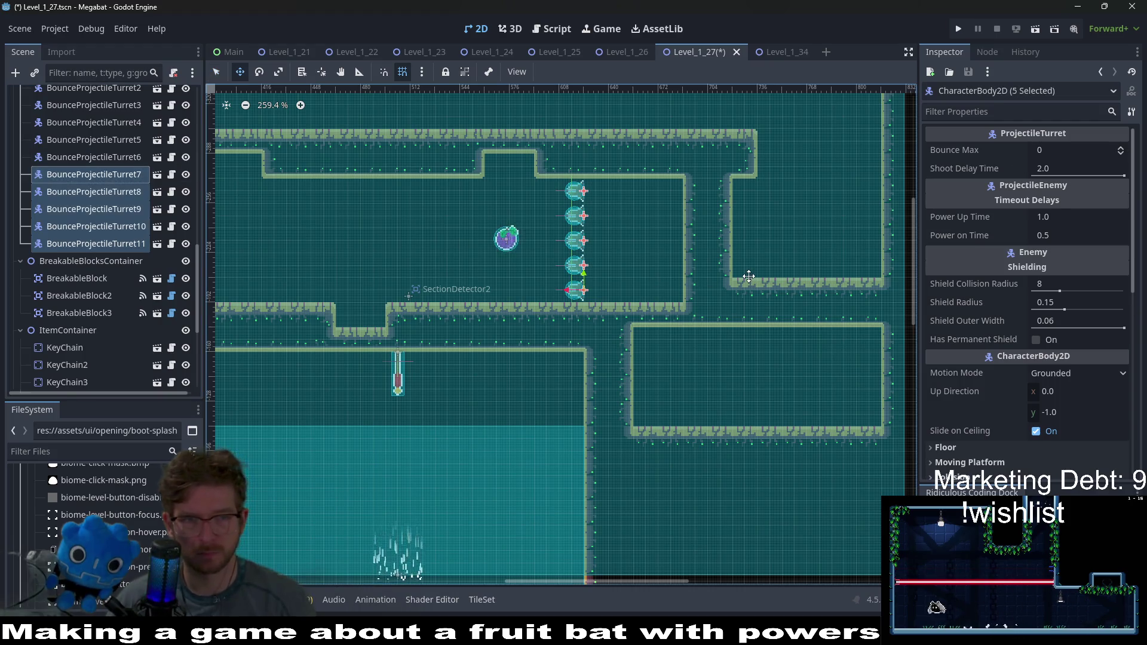
{"action": "key", "text": "Right"}
{"action": "key", "text": "Right"}
{"action": "key", "text": "Right"}
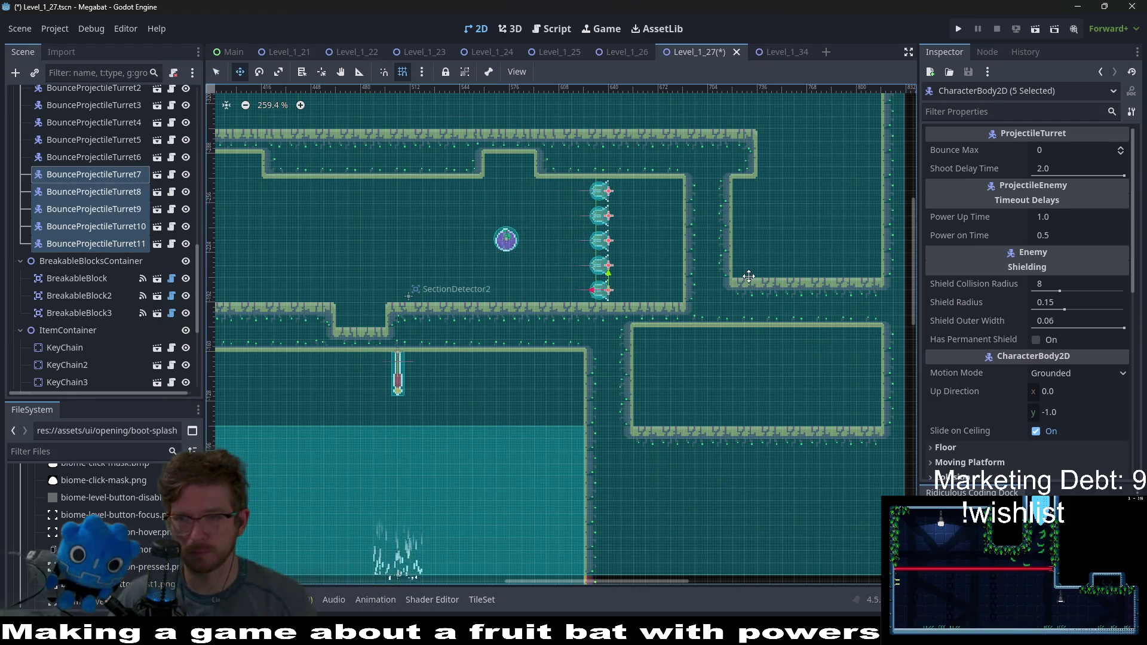
{"action": "key", "text": "Right"}
{"action": "key", "text": "Right"}
{"action": "key", "text": "Right"}
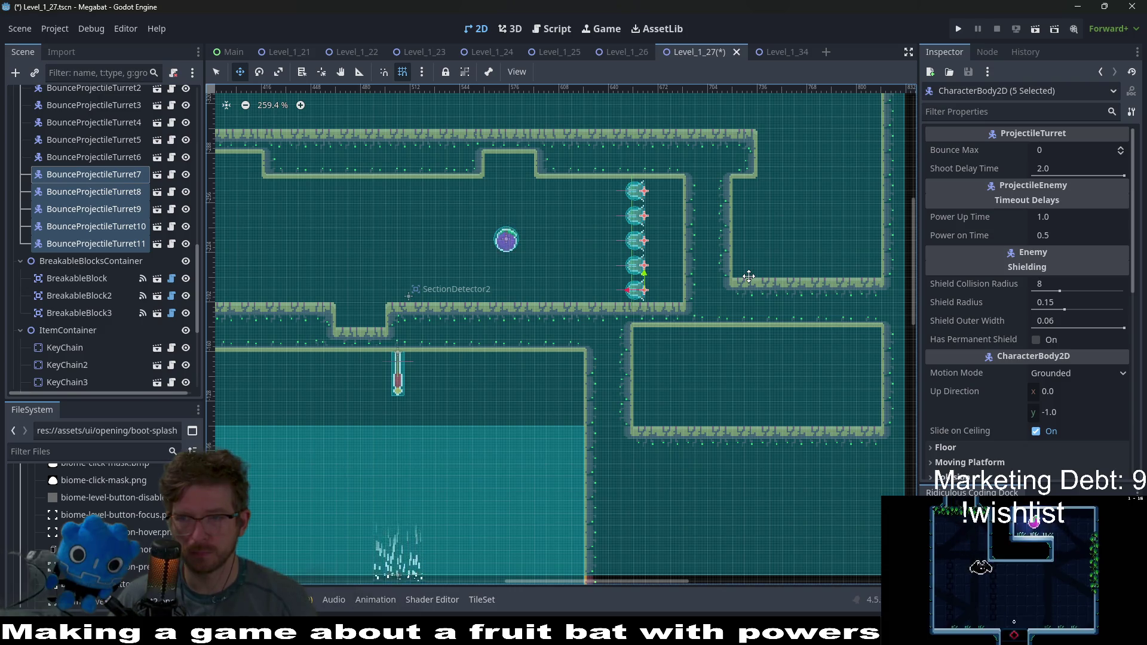
{"action": "key", "text": "Right"}
{"action": "key", "text": "Right"}
{"action": "key", "text": "Right"}
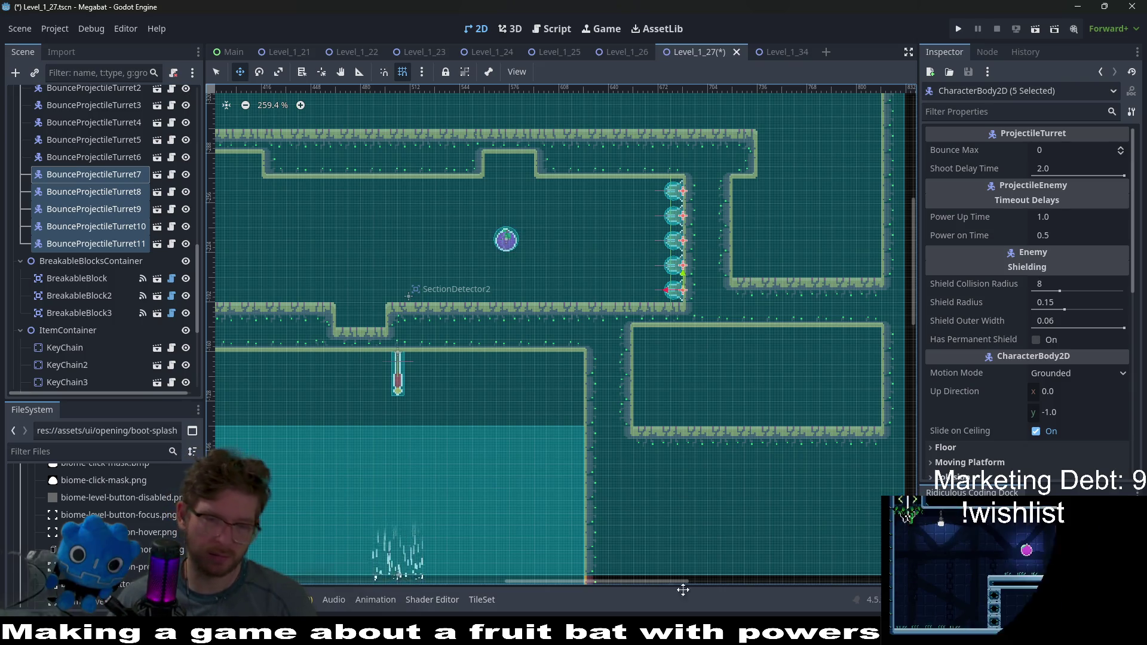
{"action": "mouse_move", "coordinate": [707, 634]}
{"action": "left_click", "coordinate": [707, 571]}
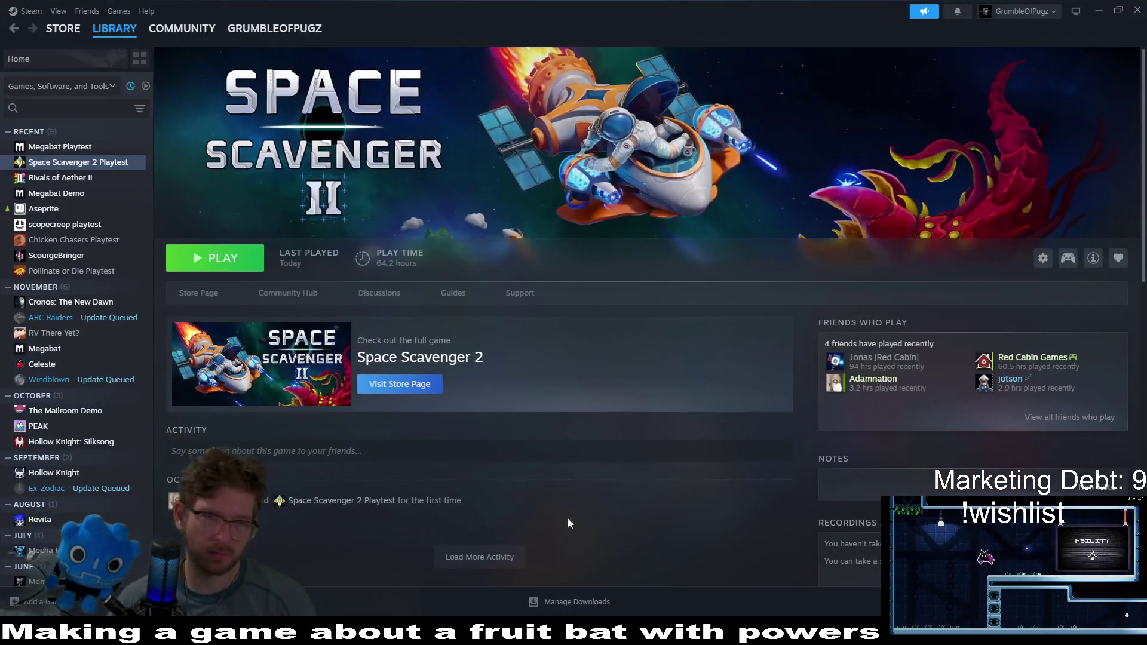
Step: Open the Cronos: The New Dawn library page and its Temporal Diver Mode news post
{"action": "left_click", "coordinate": [68, 304]}
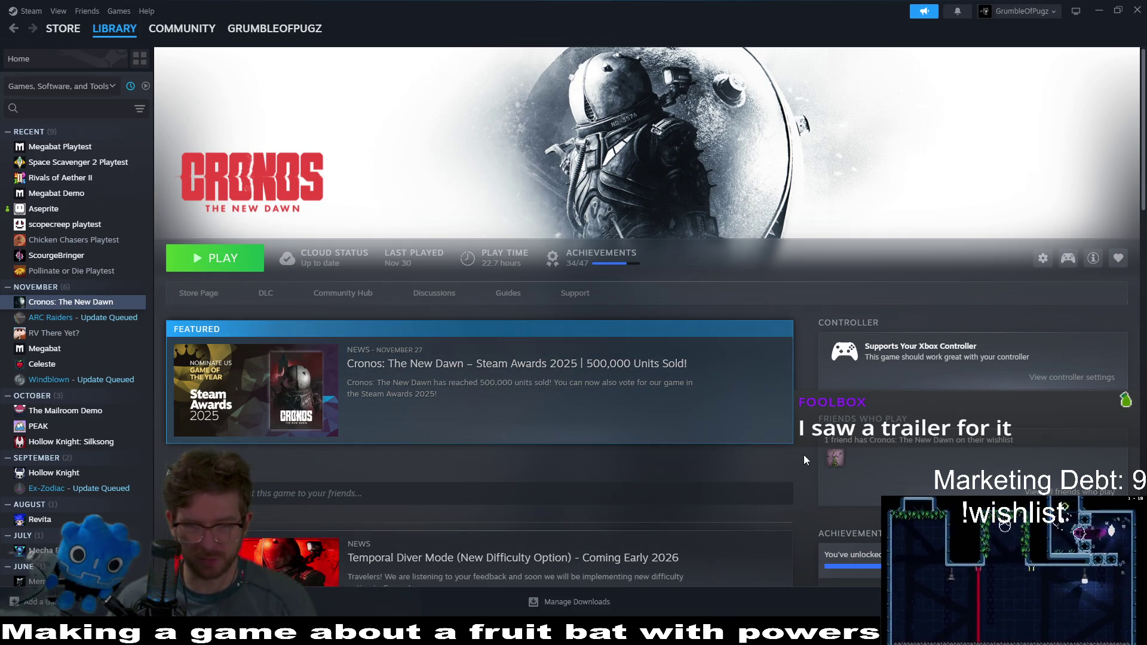
{"action": "scroll", "coordinate": [805, 454], "scroll_direction": "down", "scroll_amount": 2}
{"action": "scroll", "coordinate": [810, 480], "scroll_direction": "down", "scroll_amount": 3}
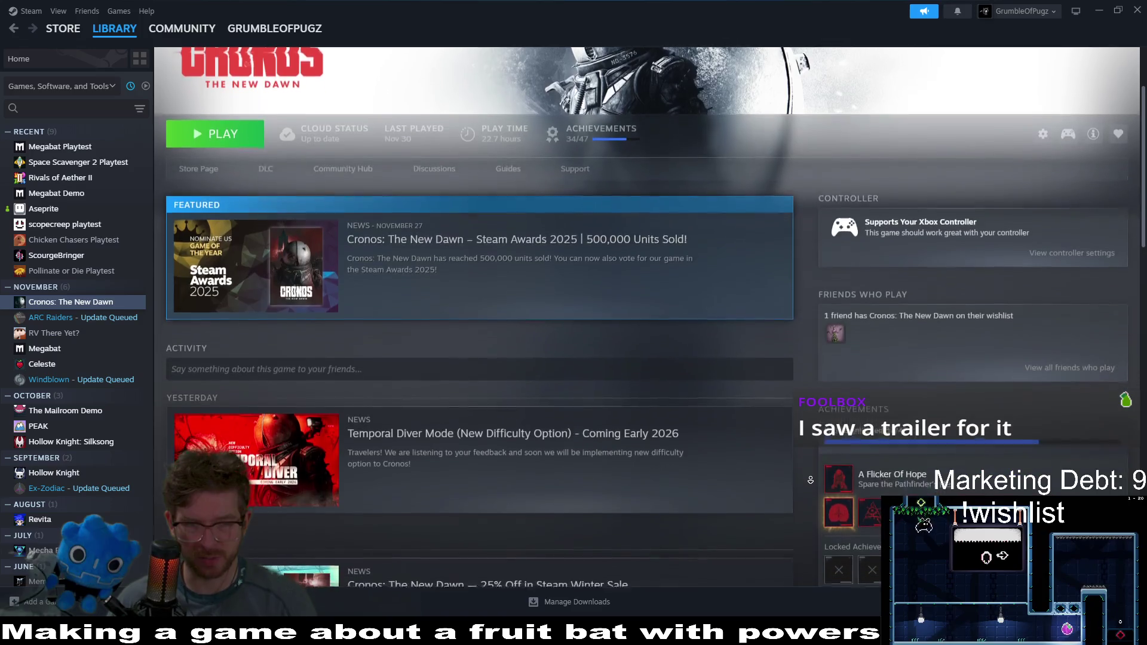
{"action": "scroll", "coordinate": [810, 480], "scroll_direction": "down", "scroll_amount": 5}
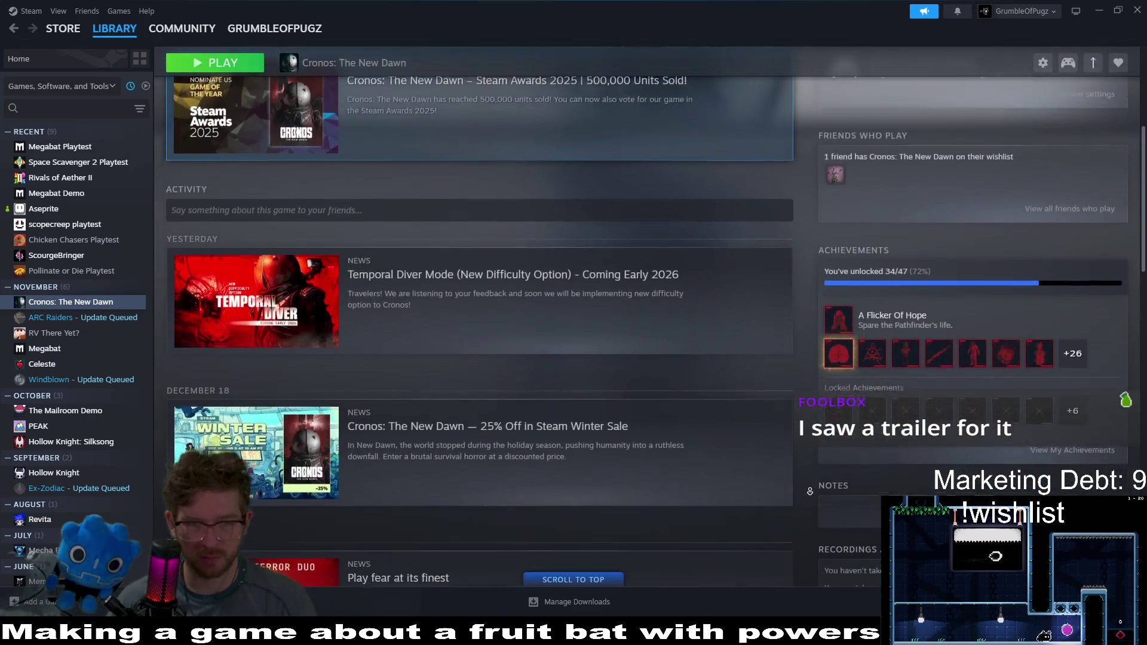
{"action": "scroll", "coordinate": [812, 498], "scroll_direction": "up", "scroll_amount": 5}
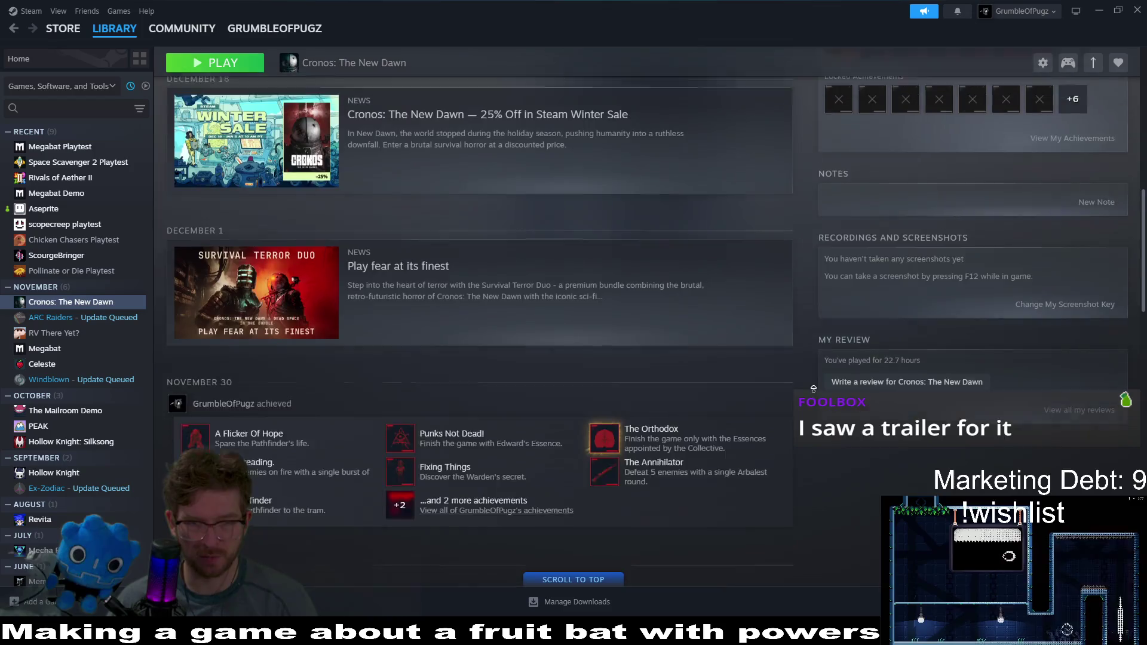
{"action": "left_click", "coordinate": [637, 355]}
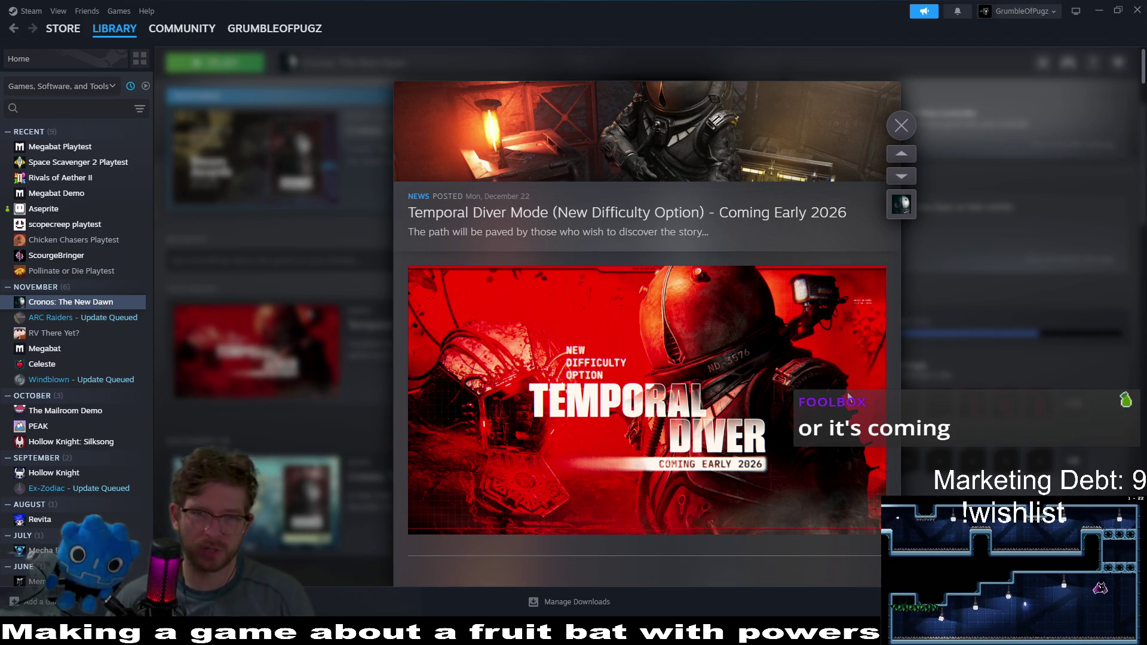
Step: Play part of the embedded Temporal Diver trailer, pause it, and close the news post
{"action": "middle_click", "coordinate": [894, 304]}
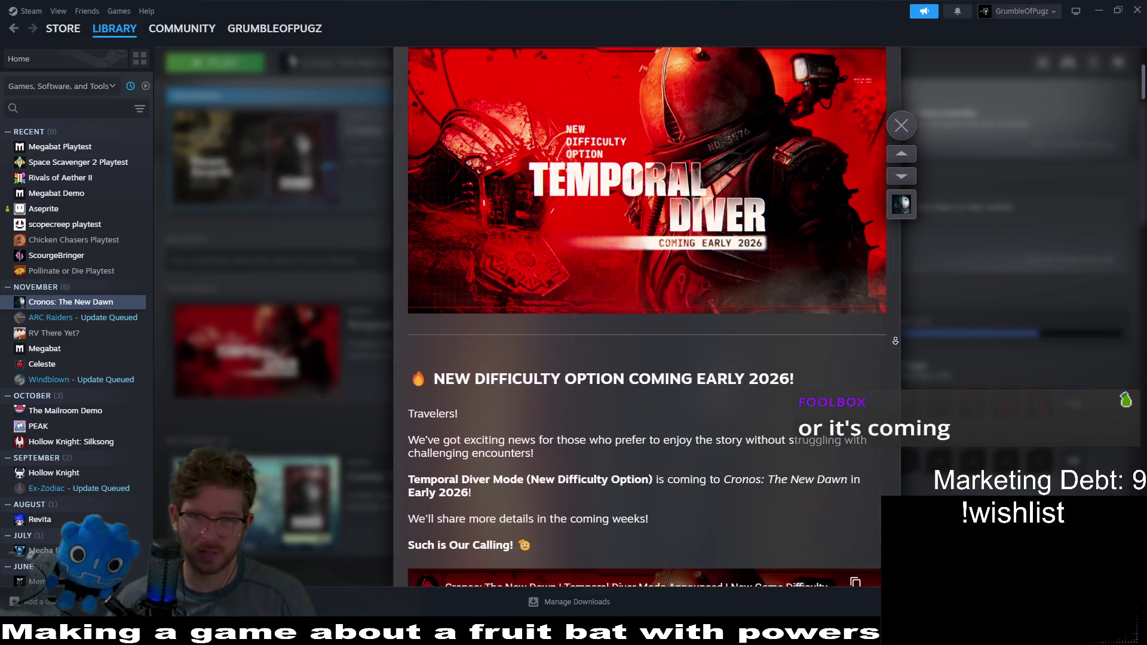
{"action": "middle_click", "coordinate": [895, 339]}
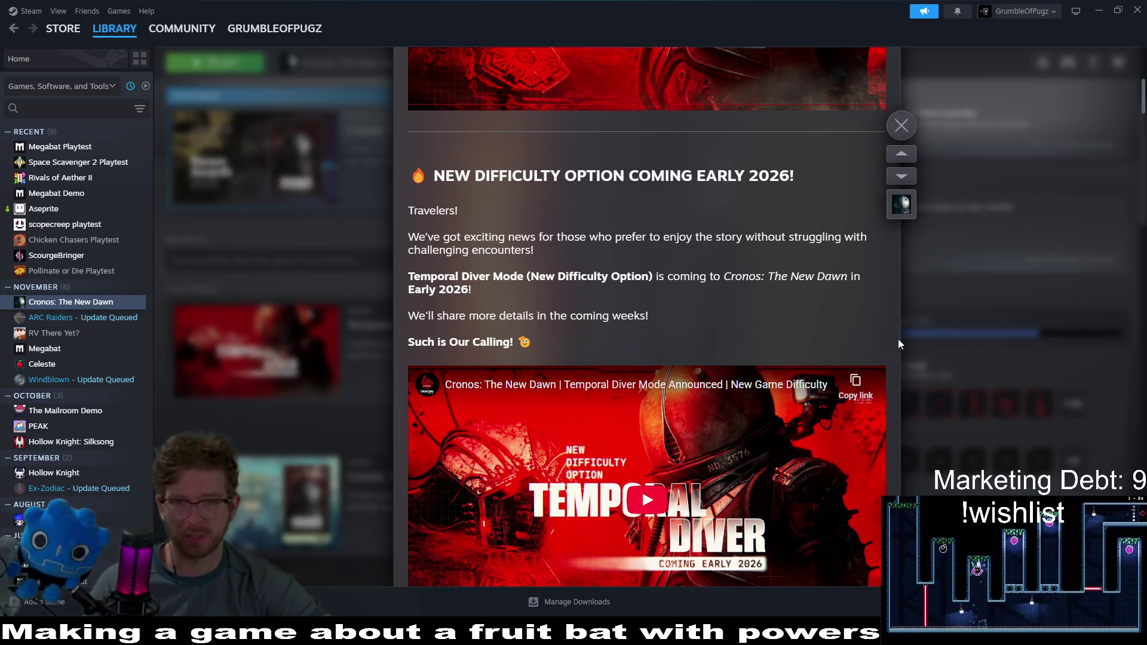
{"action": "scroll", "coordinate": [898, 339], "scroll_direction": "down", "scroll_amount": 8}
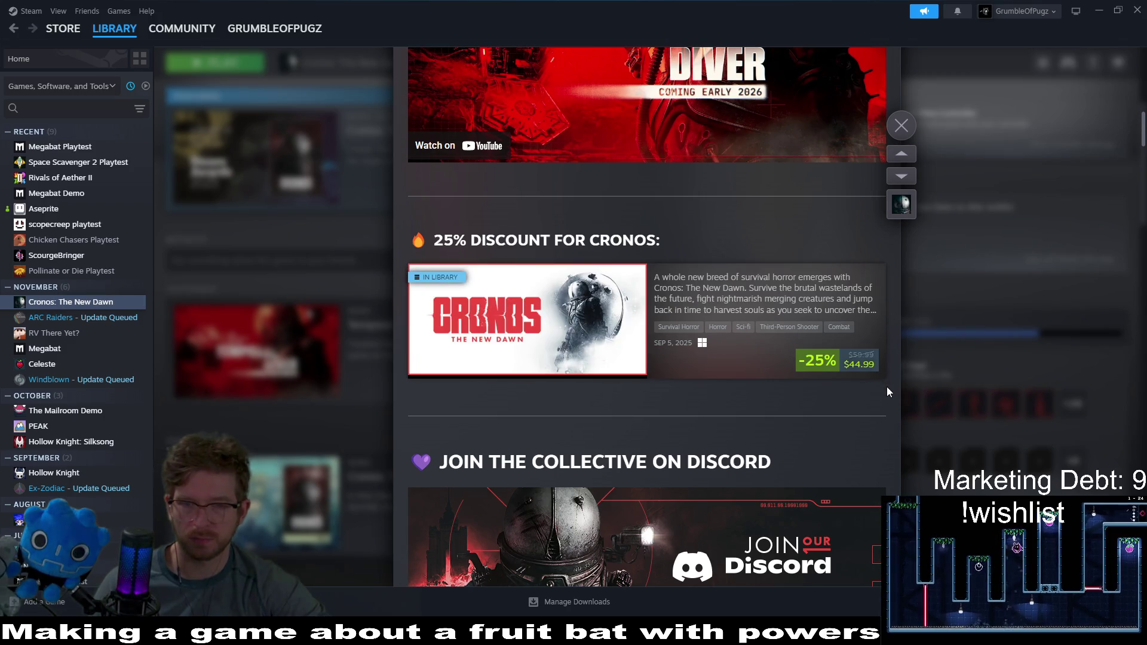
{"action": "scroll", "coordinate": [642, 179], "scroll_direction": "up", "scroll_amount": 4}
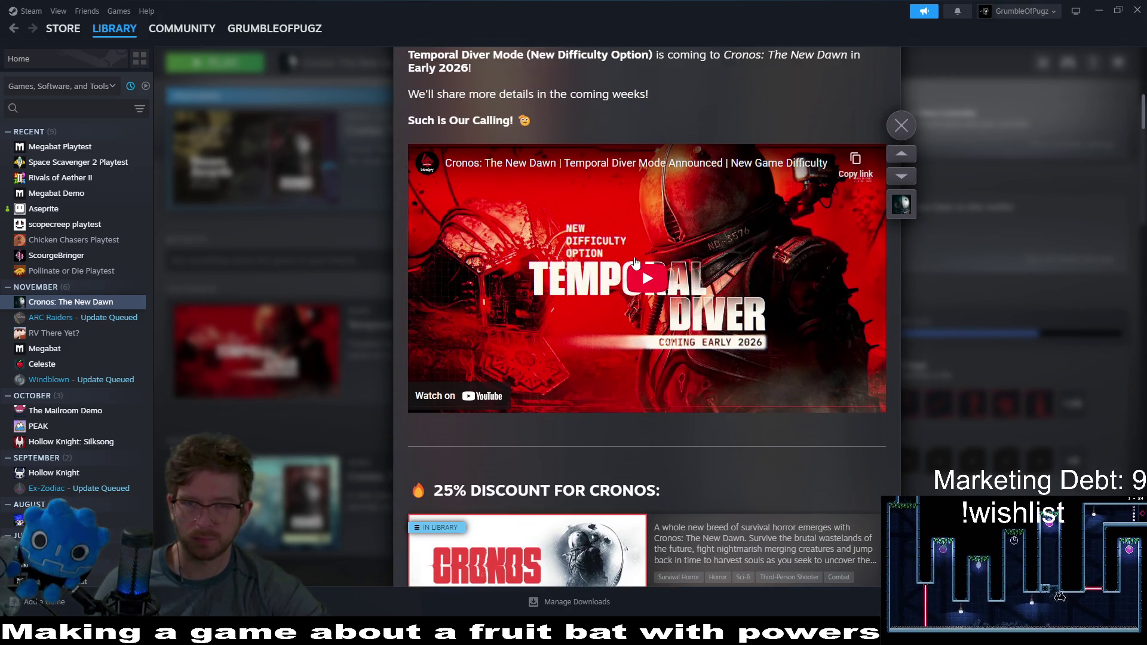
{"action": "left_click", "coordinate": [642, 267]}
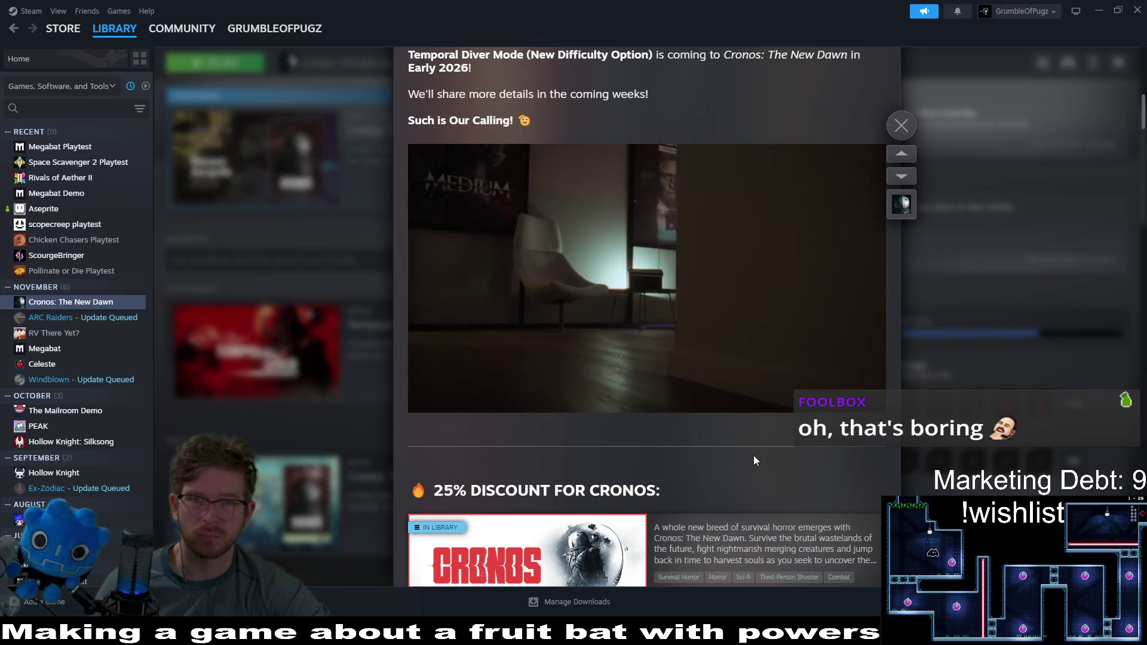
{"action": "mouse_move", "coordinate": [500, 373]}
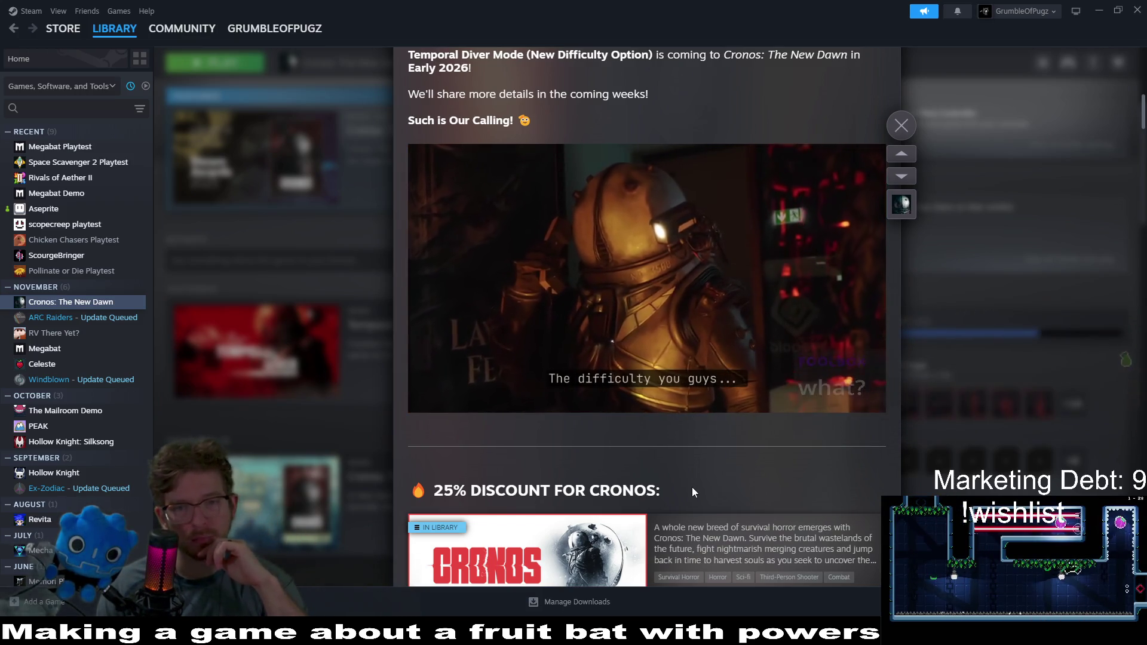
{"action": "left_click", "coordinate": [424, 401]}
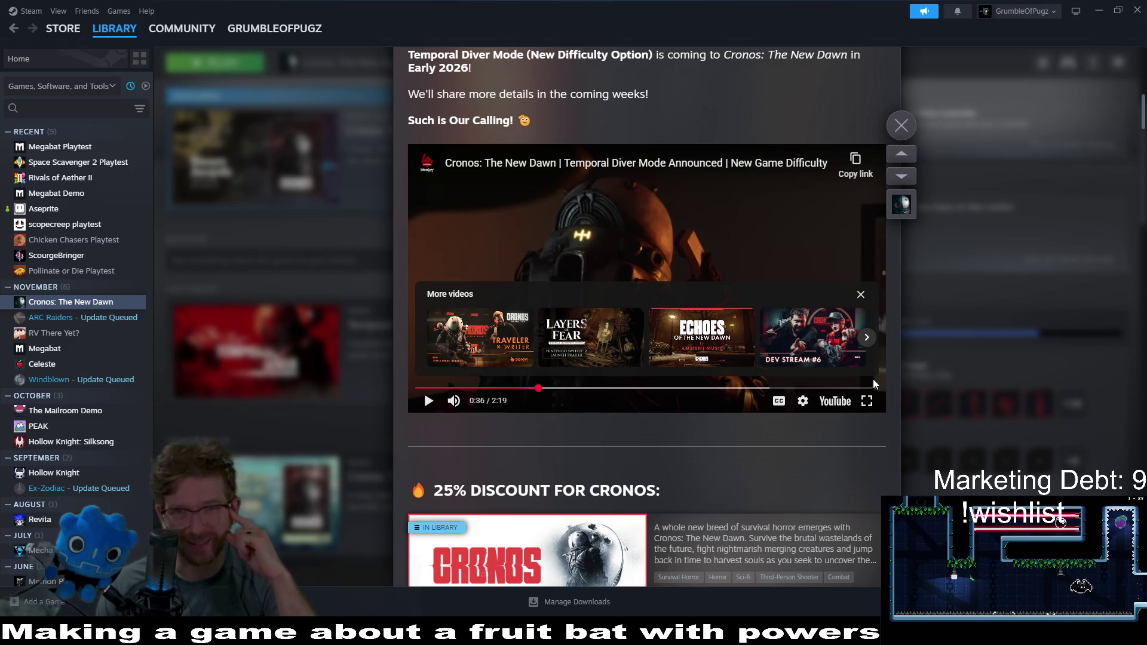
{"action": "scroll", "coordinate": [877, 310], "scroll_direction": "up", "scroll_amount": 10}
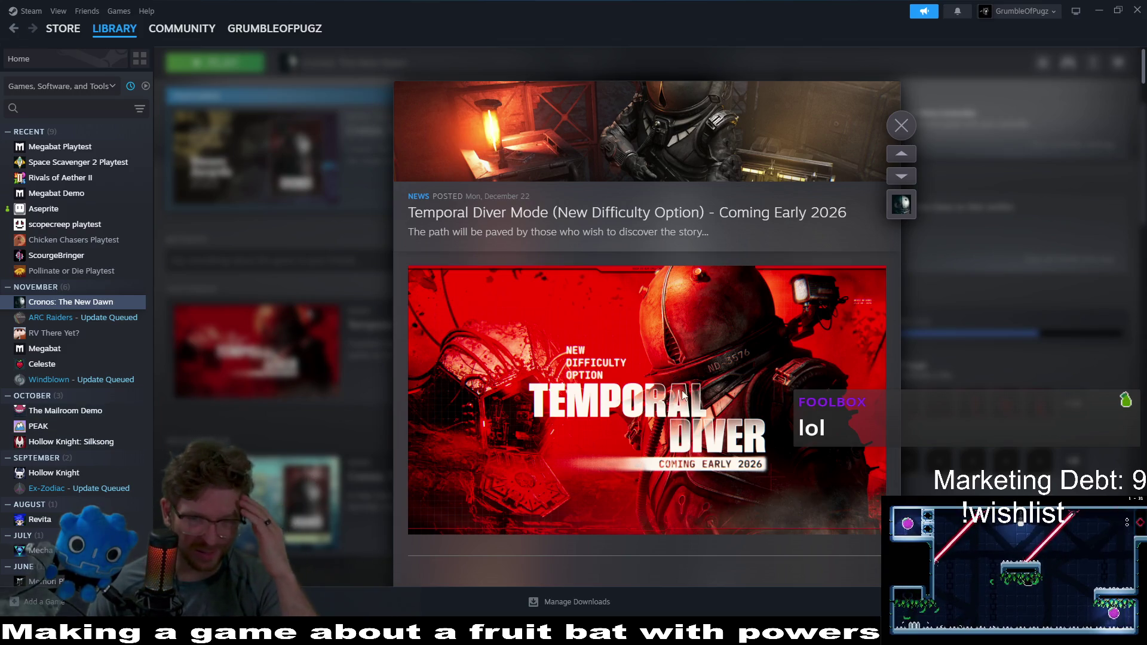
{"action": "left_click", "coordinate": [899, 115]}
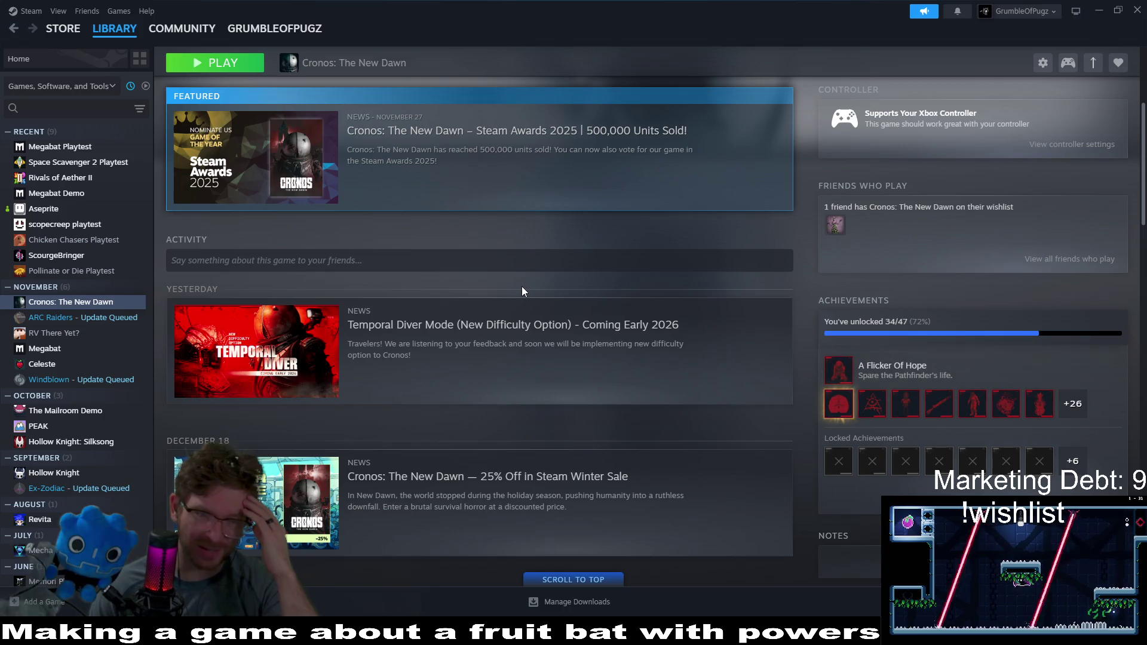